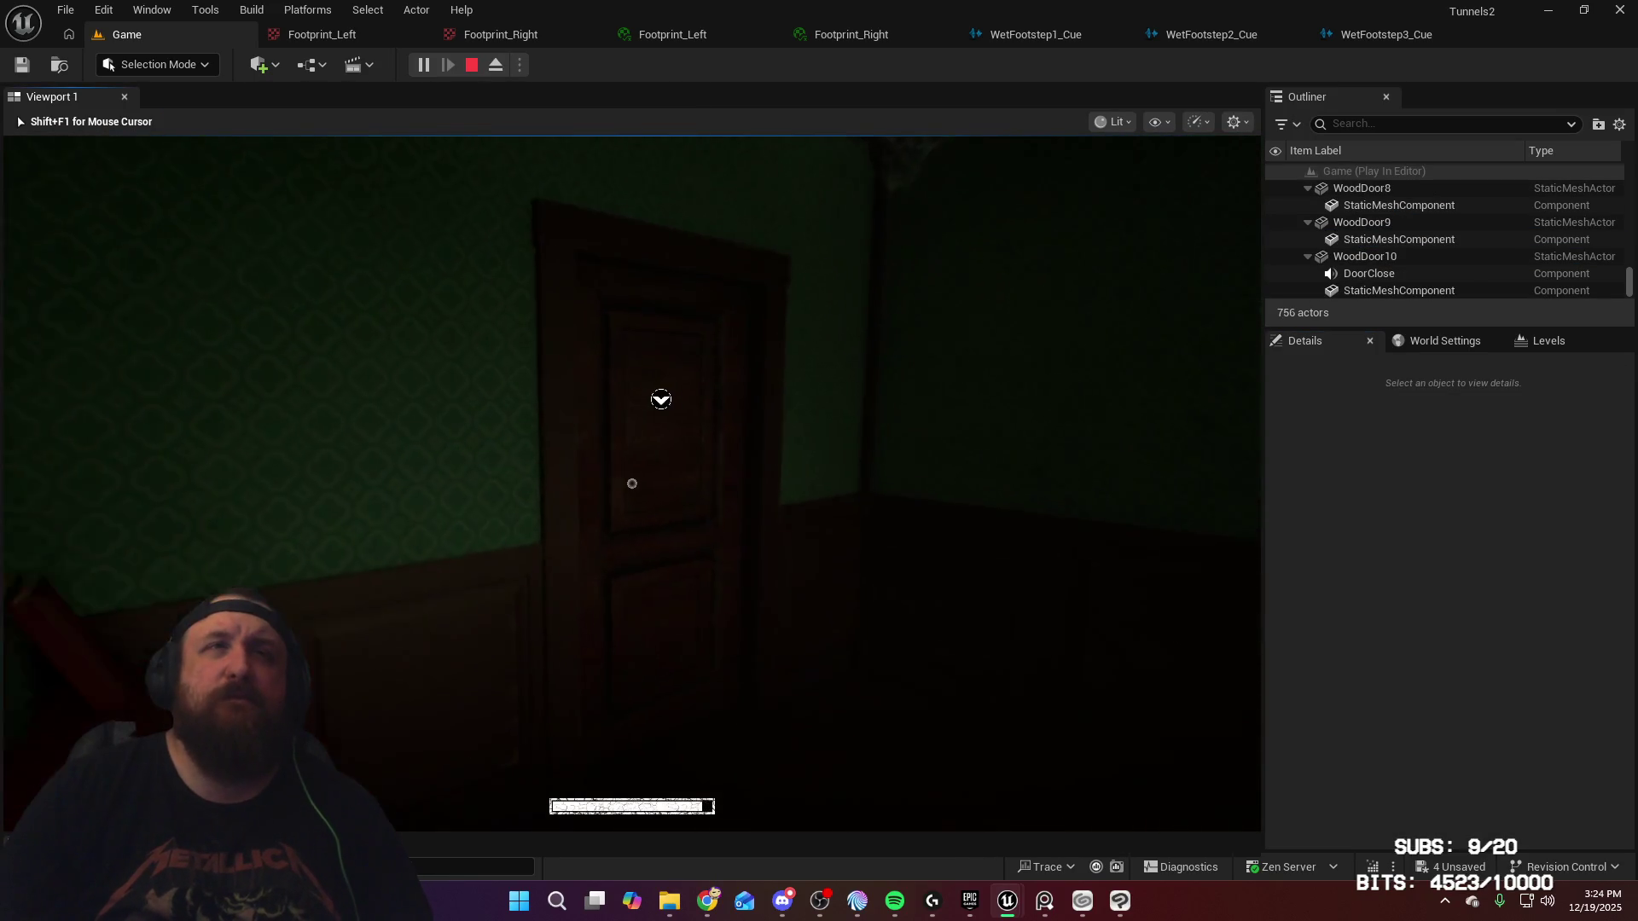
Step: In Play-In-Editor, walk down the blood-stained hallway to the door under the EXIT sign
mouse_move(632, 484)
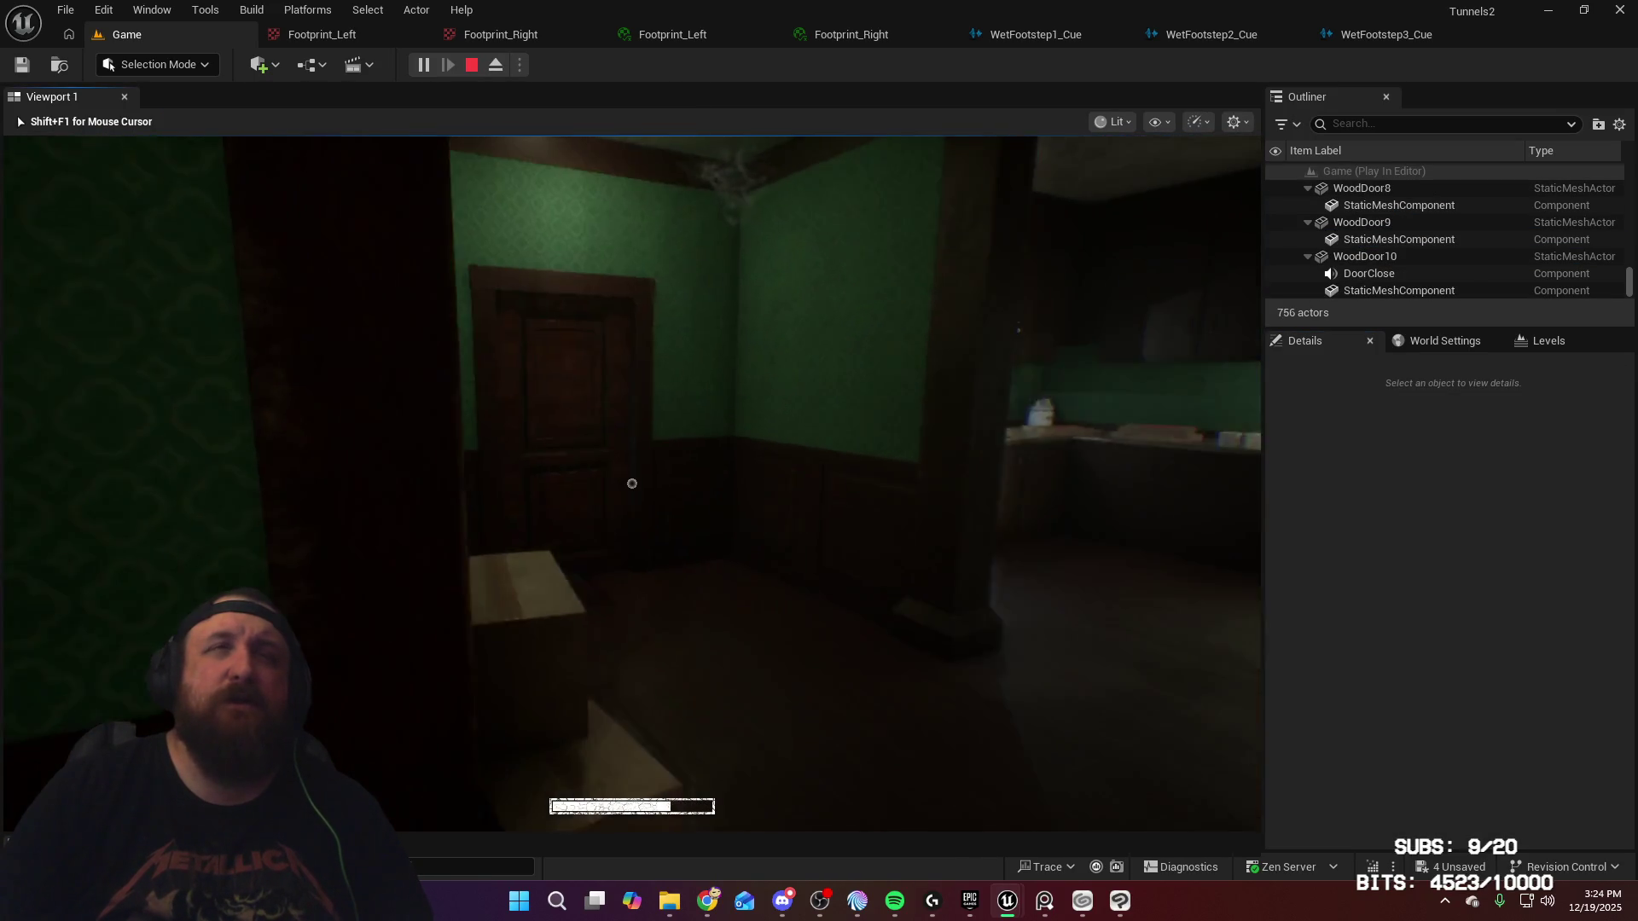
key("e")
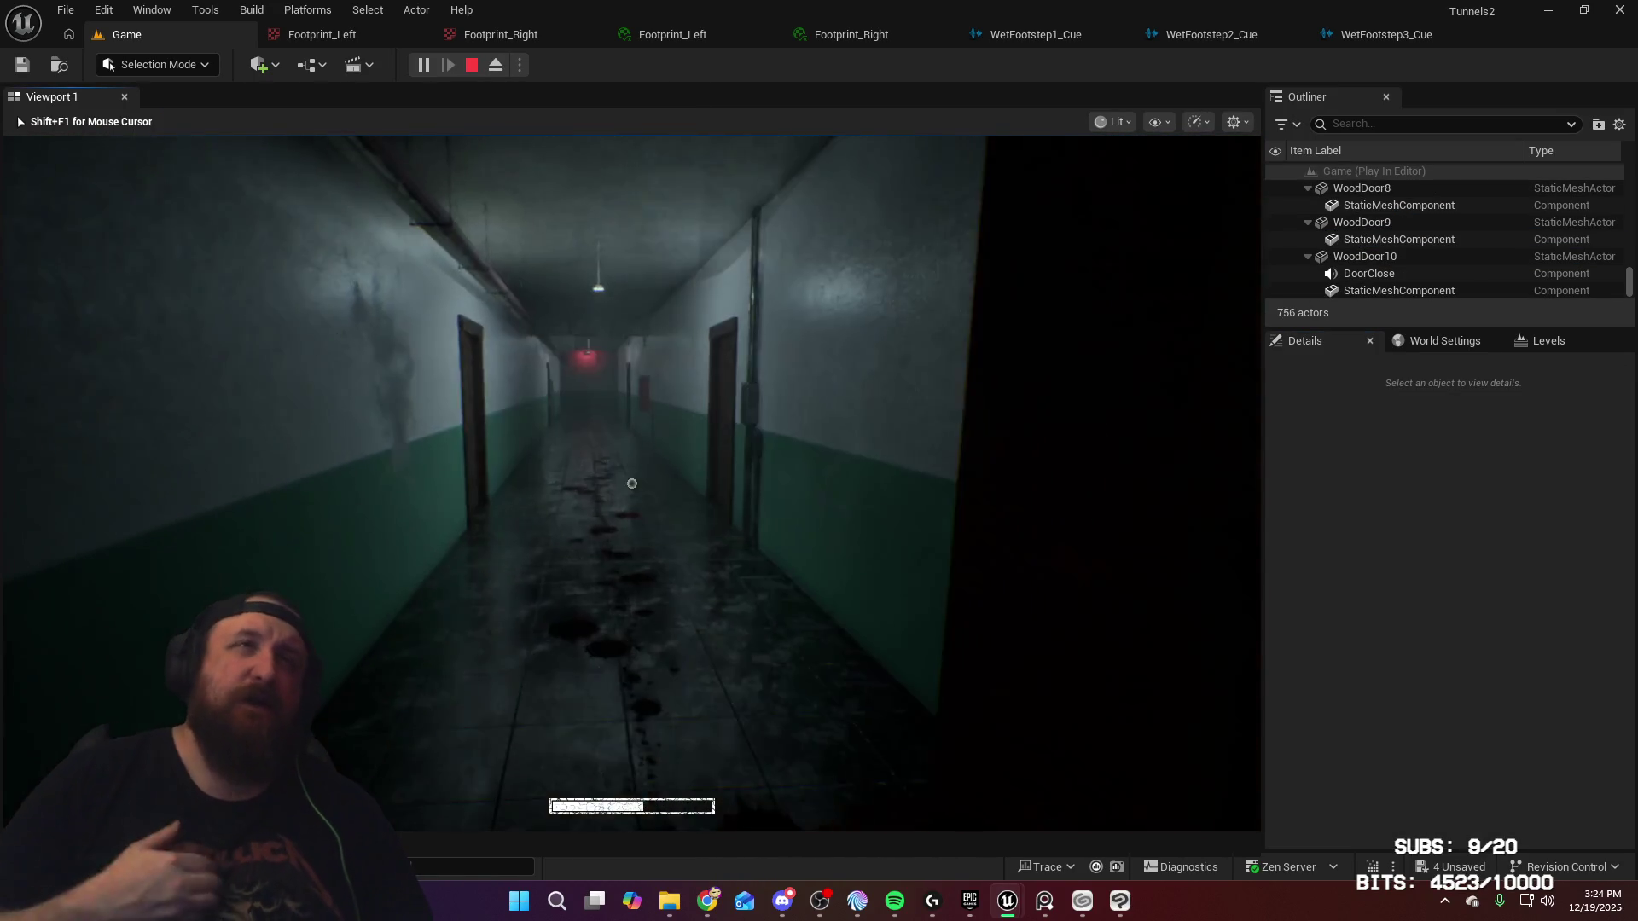
key("w")
key("w")
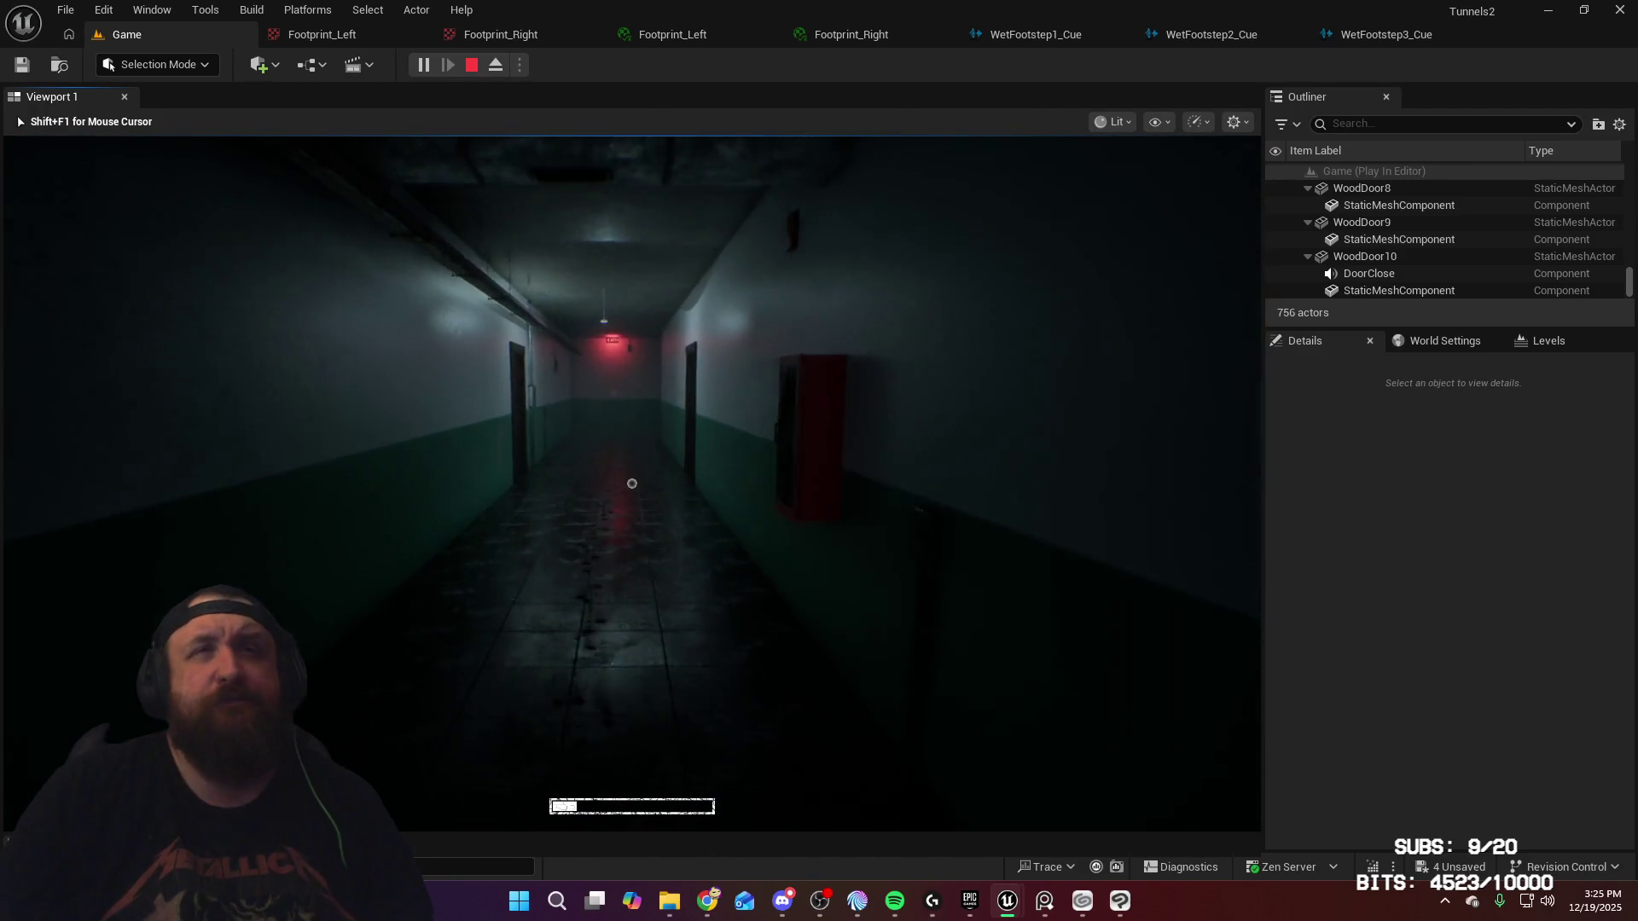
key("w")
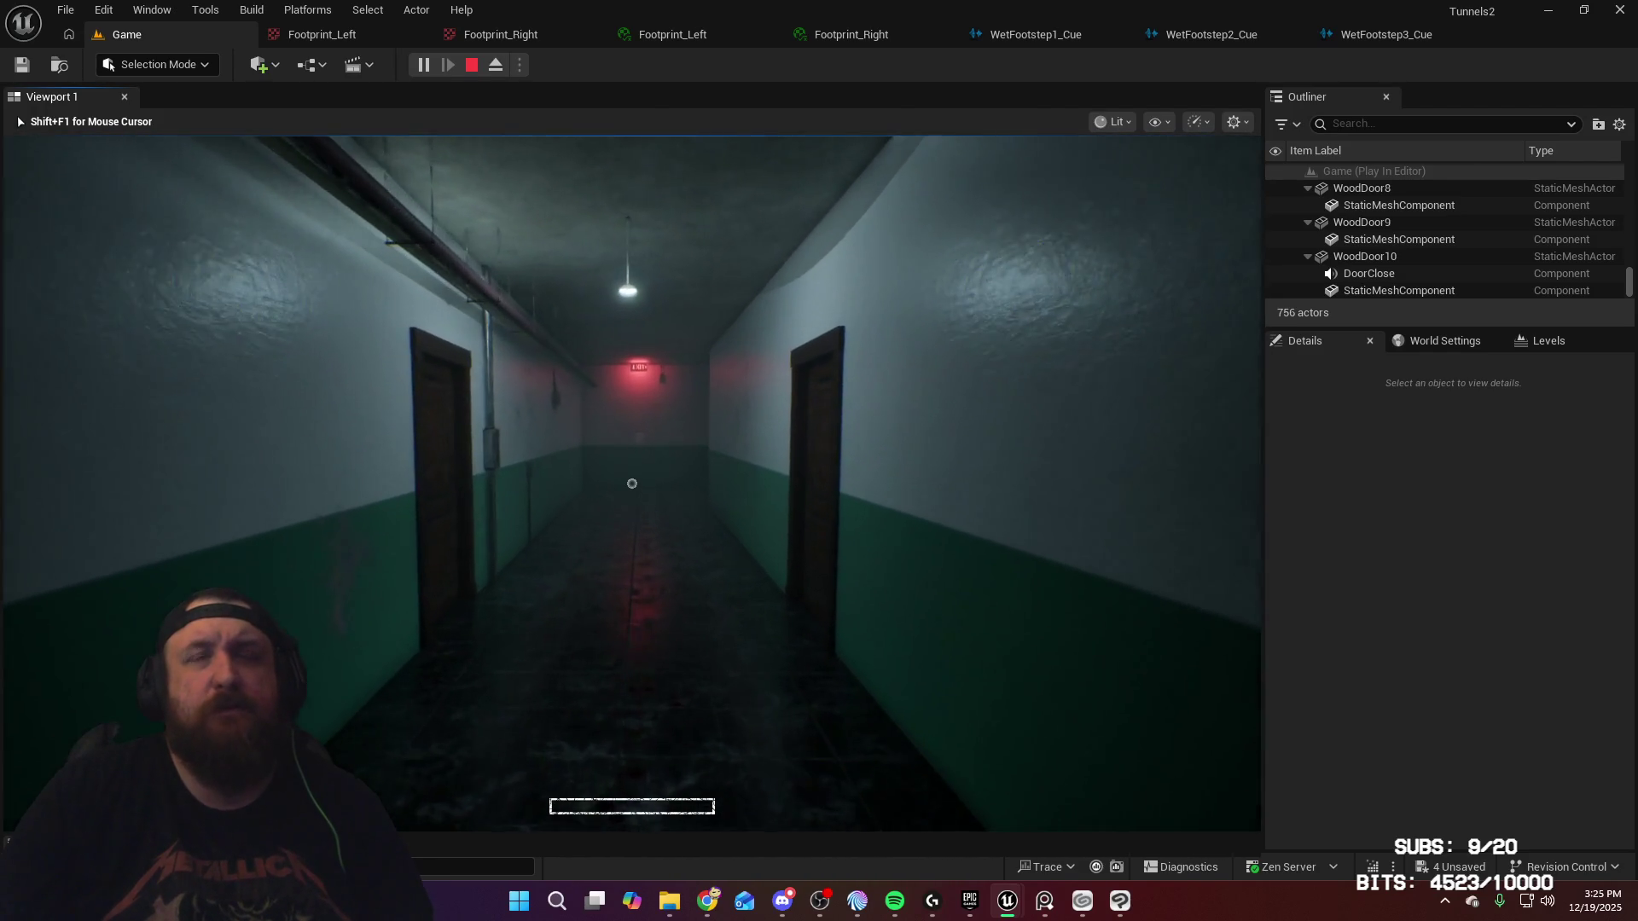
key("w")
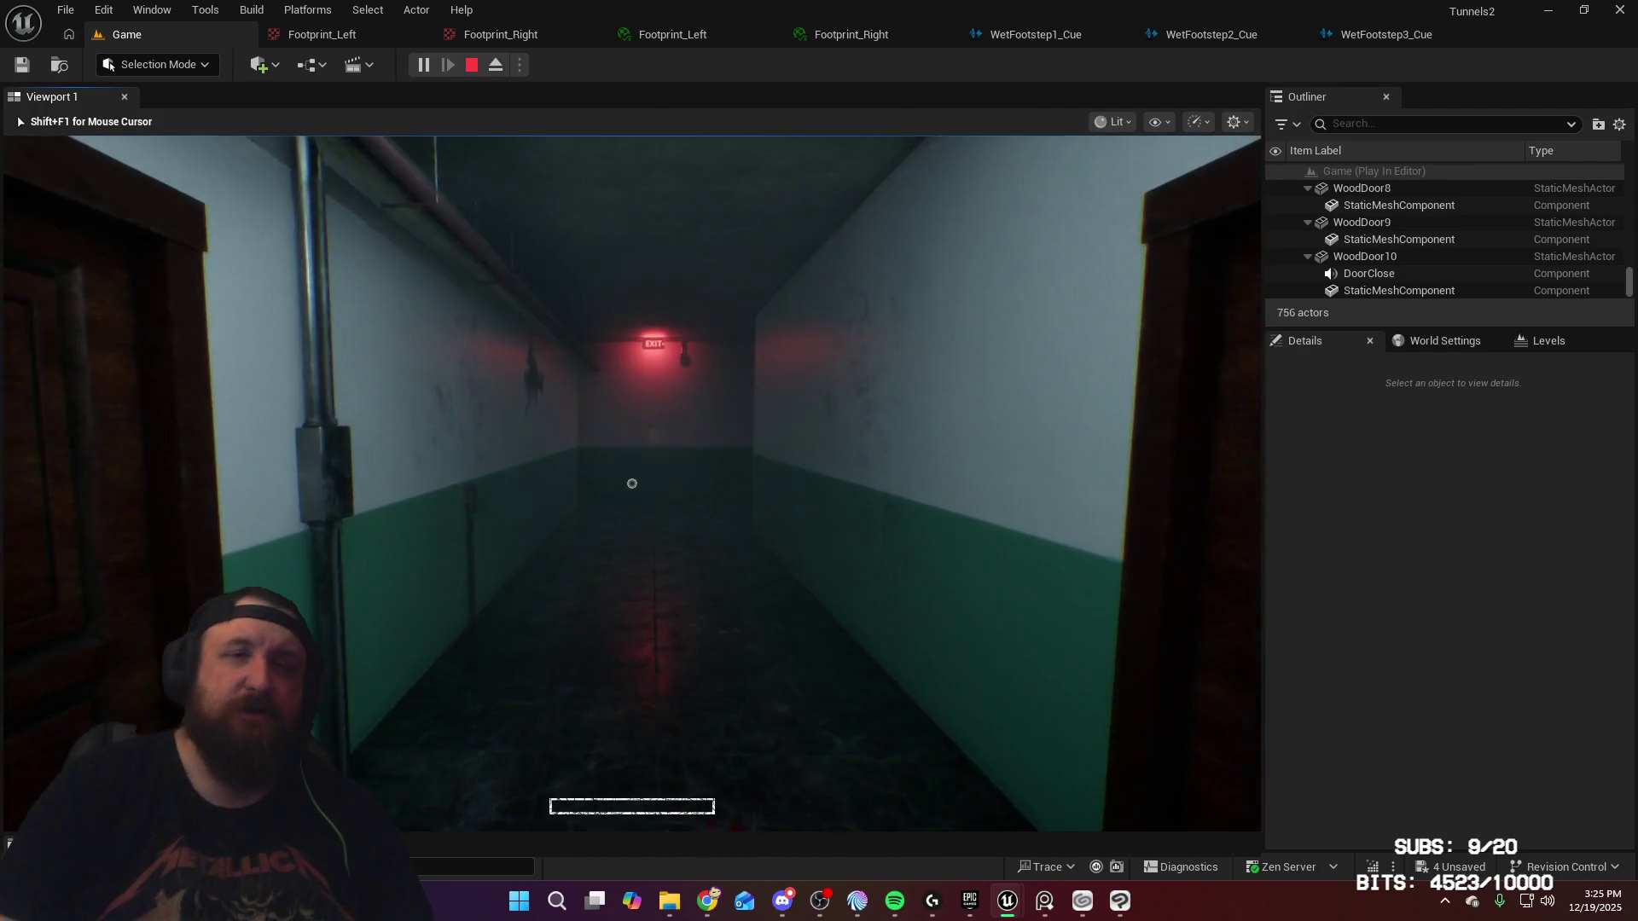
key("w")
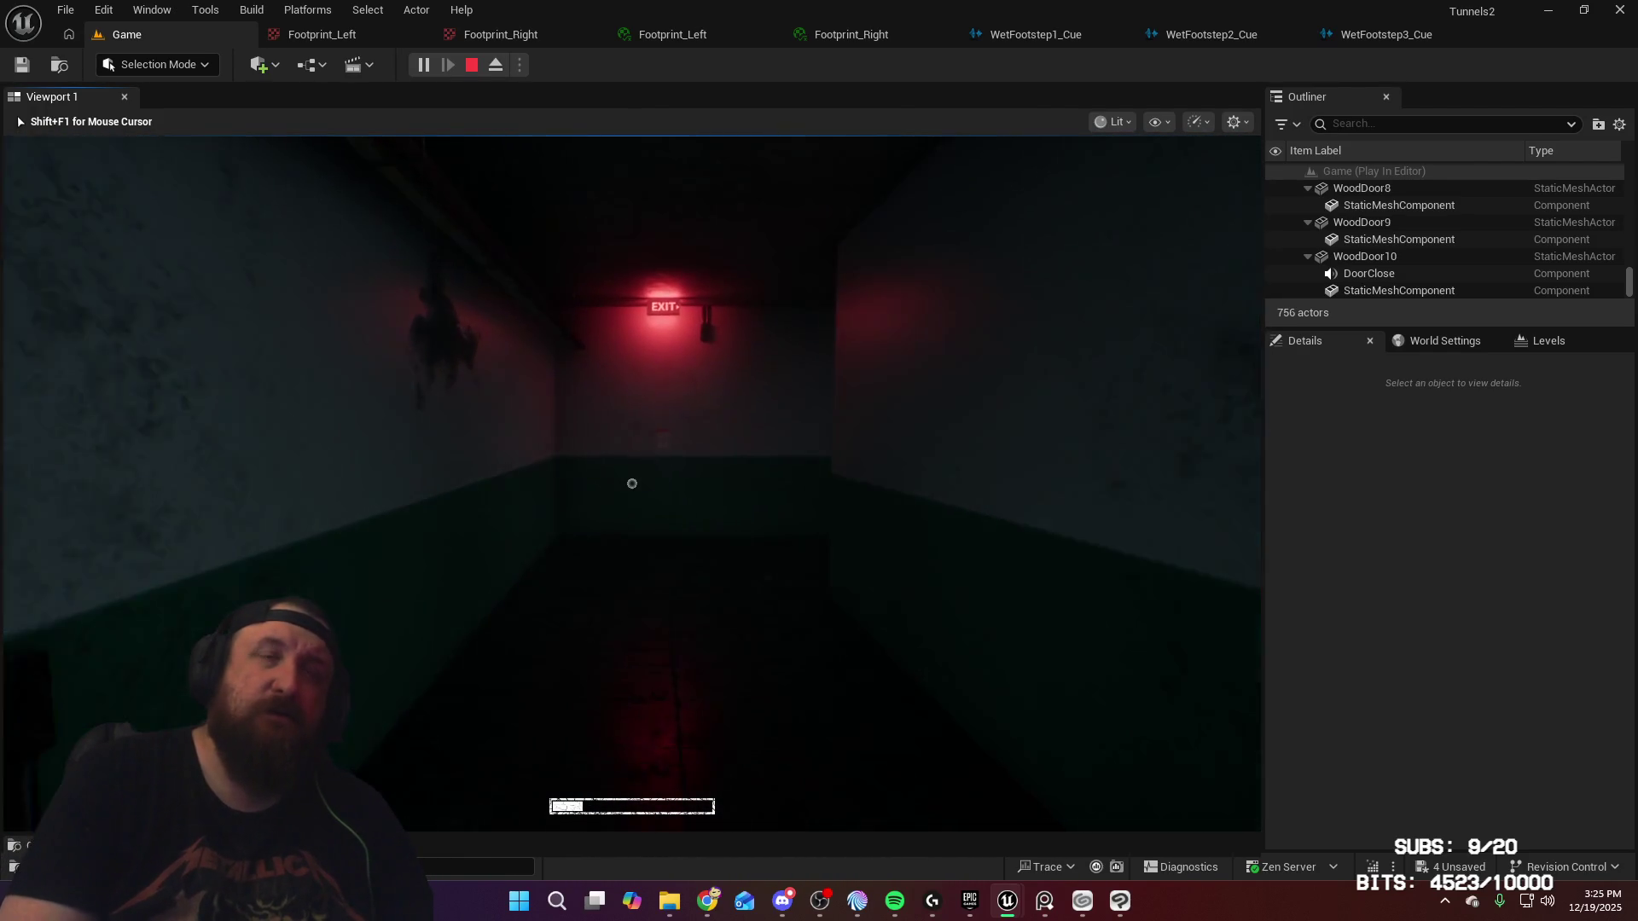
key("w")
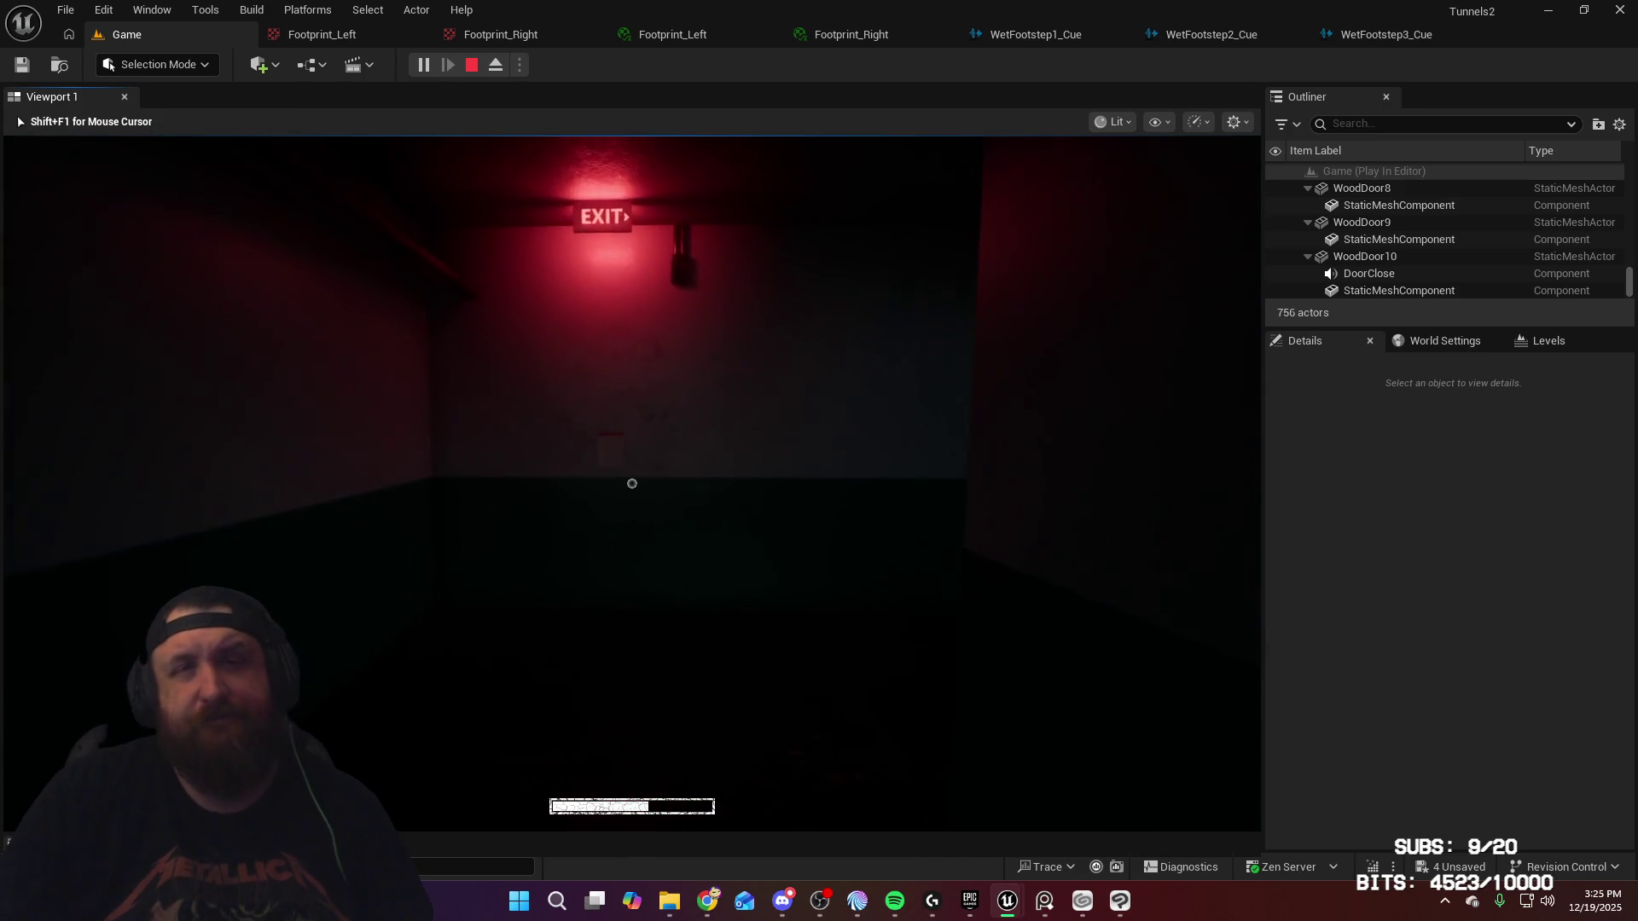
key("w")
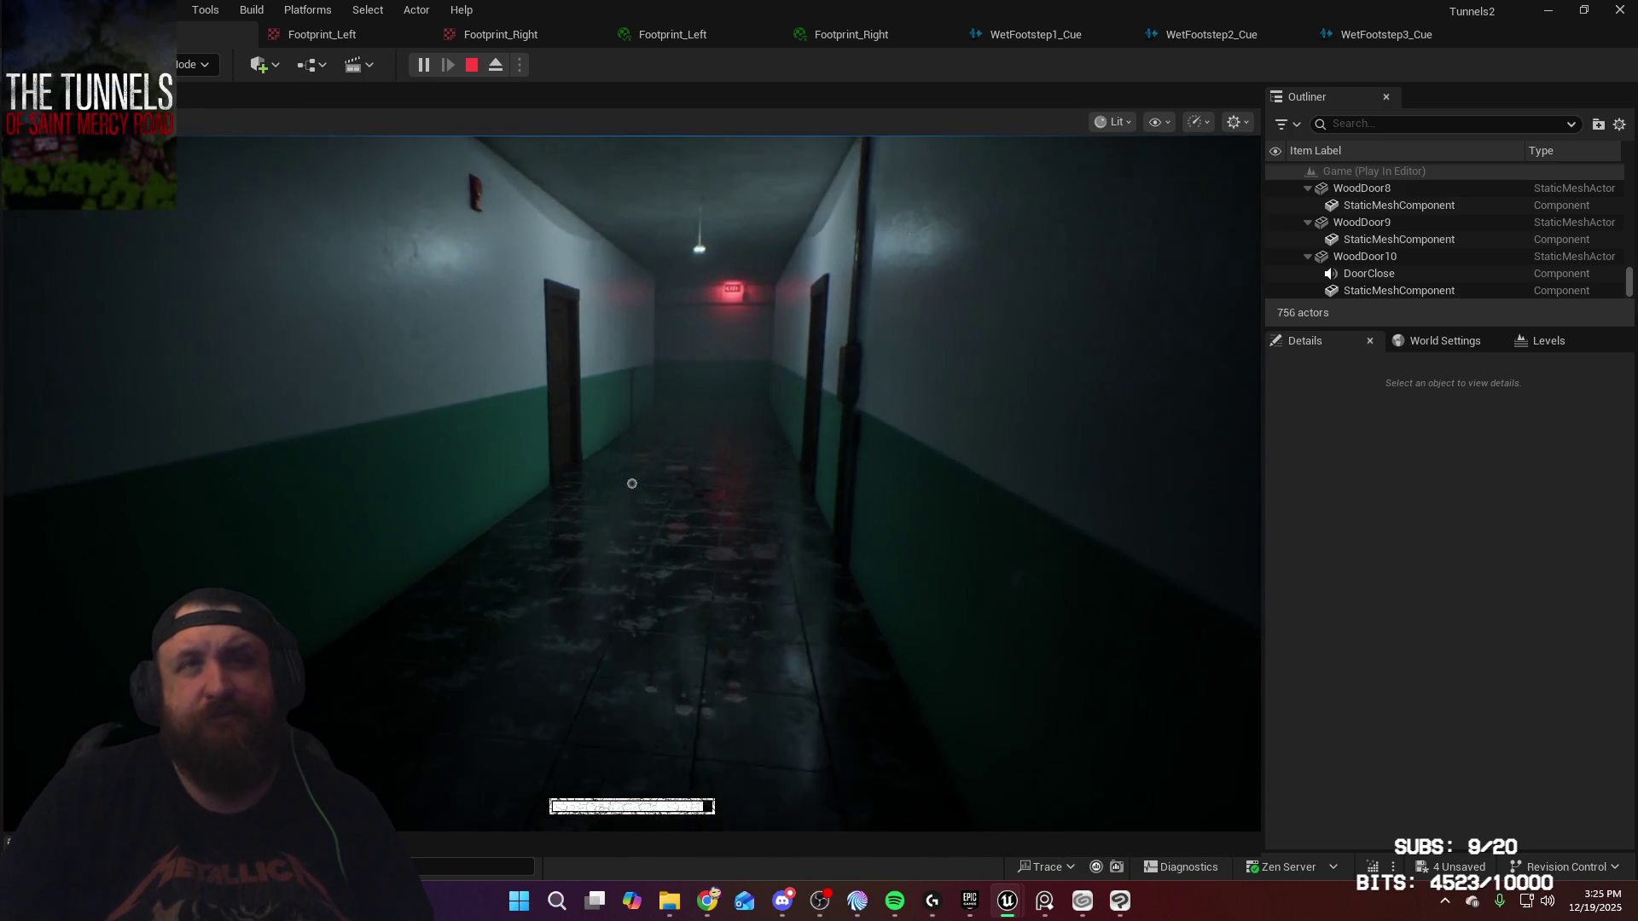
key("w")
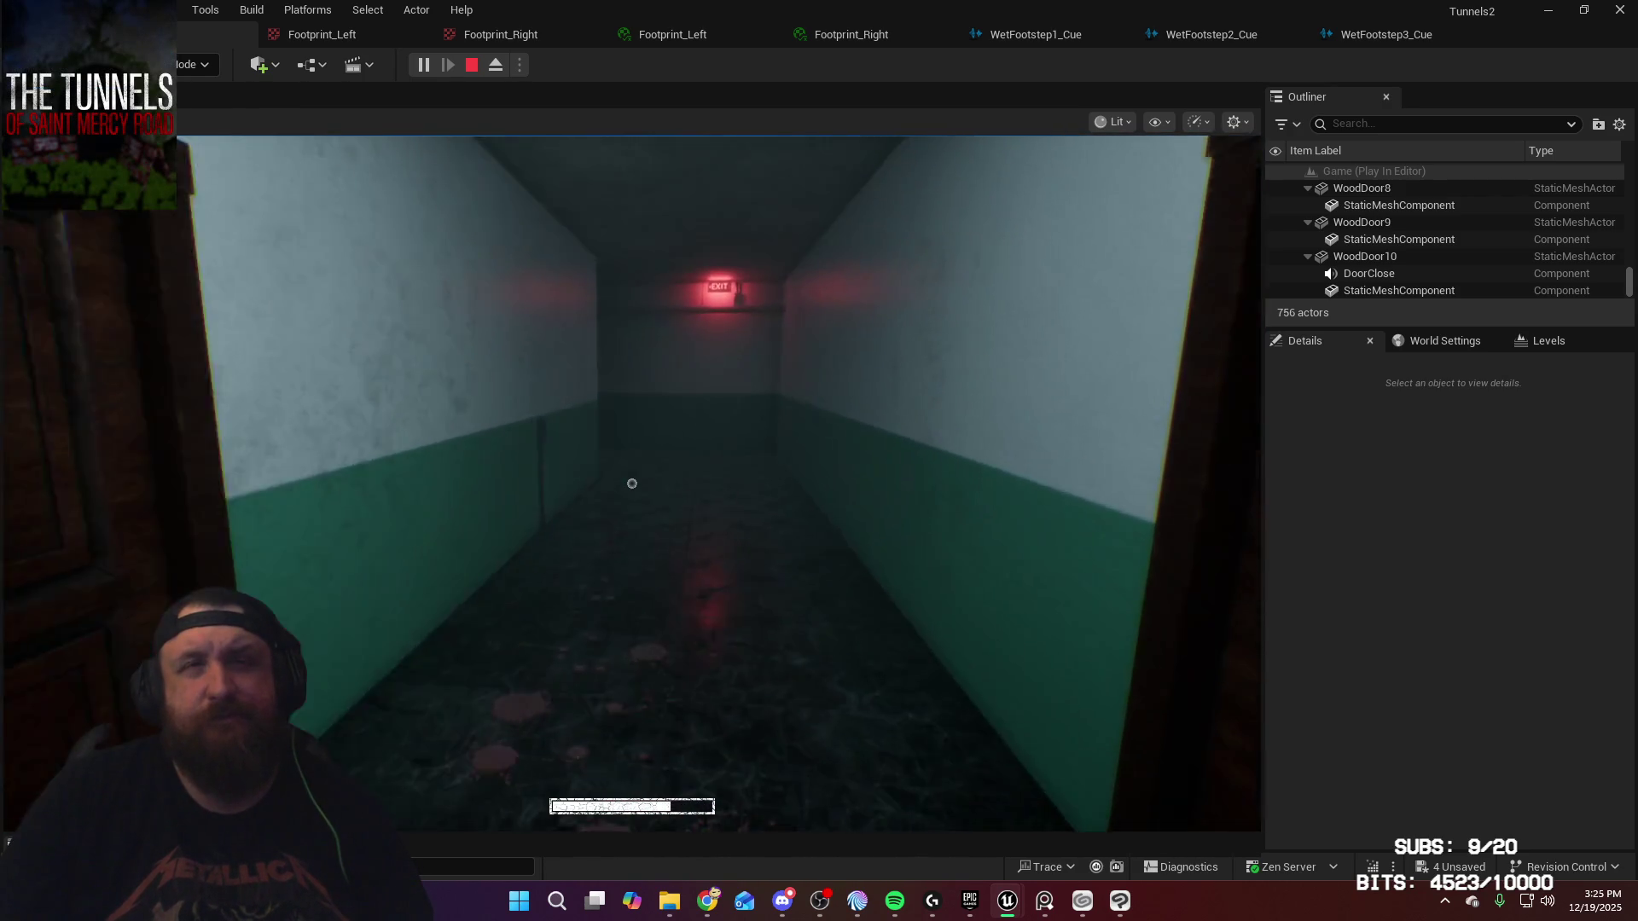
key("w")
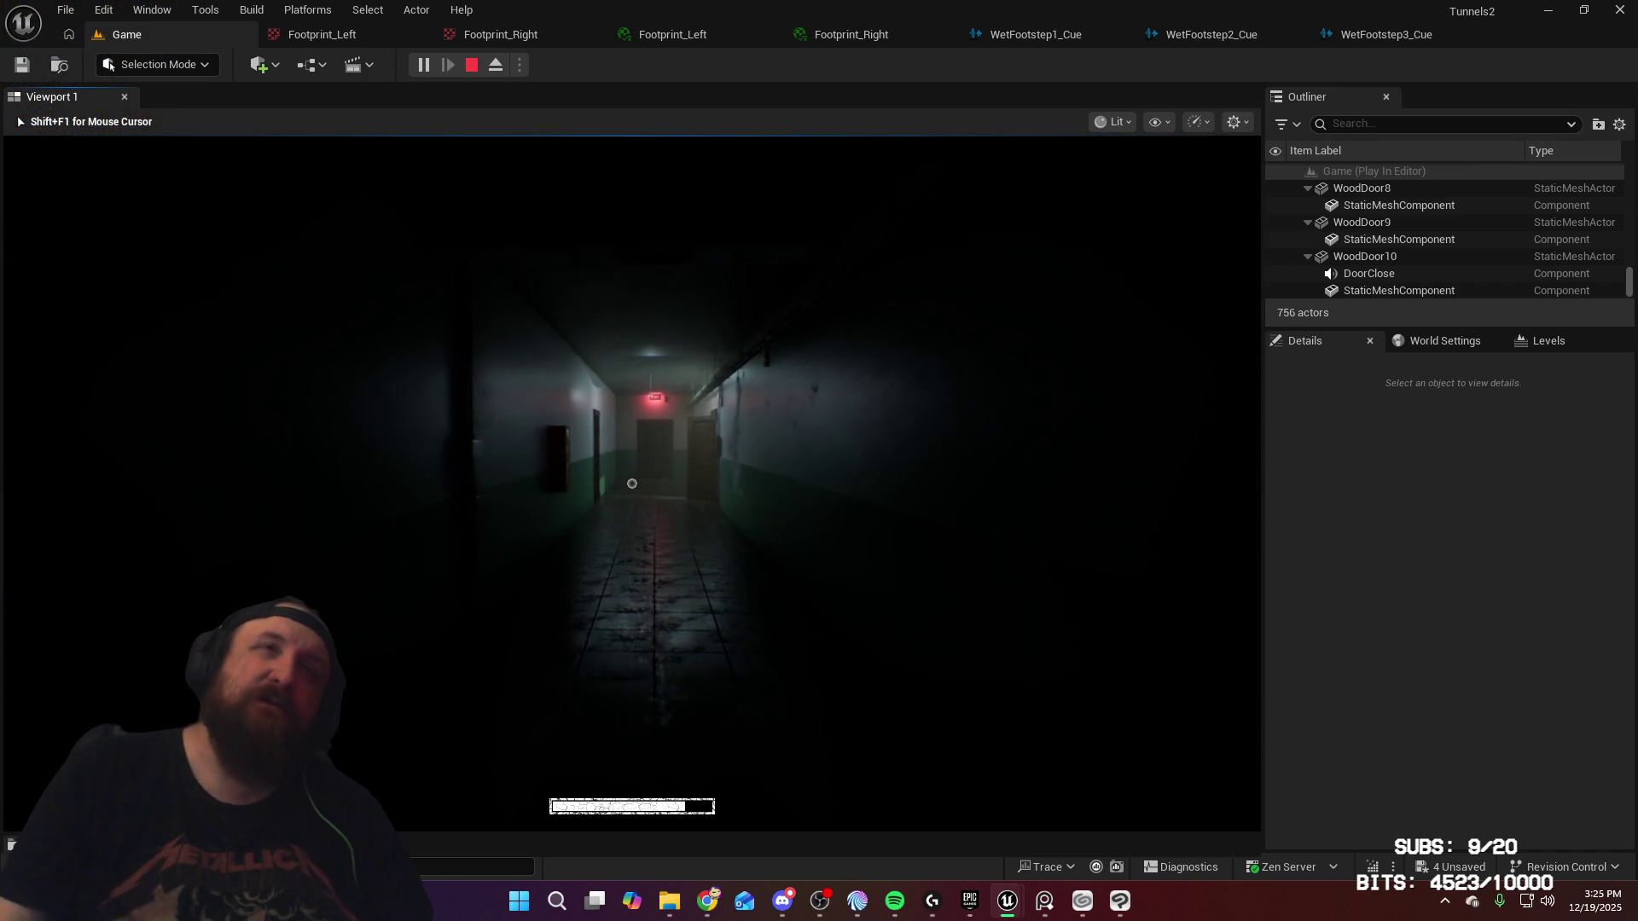
key("w")
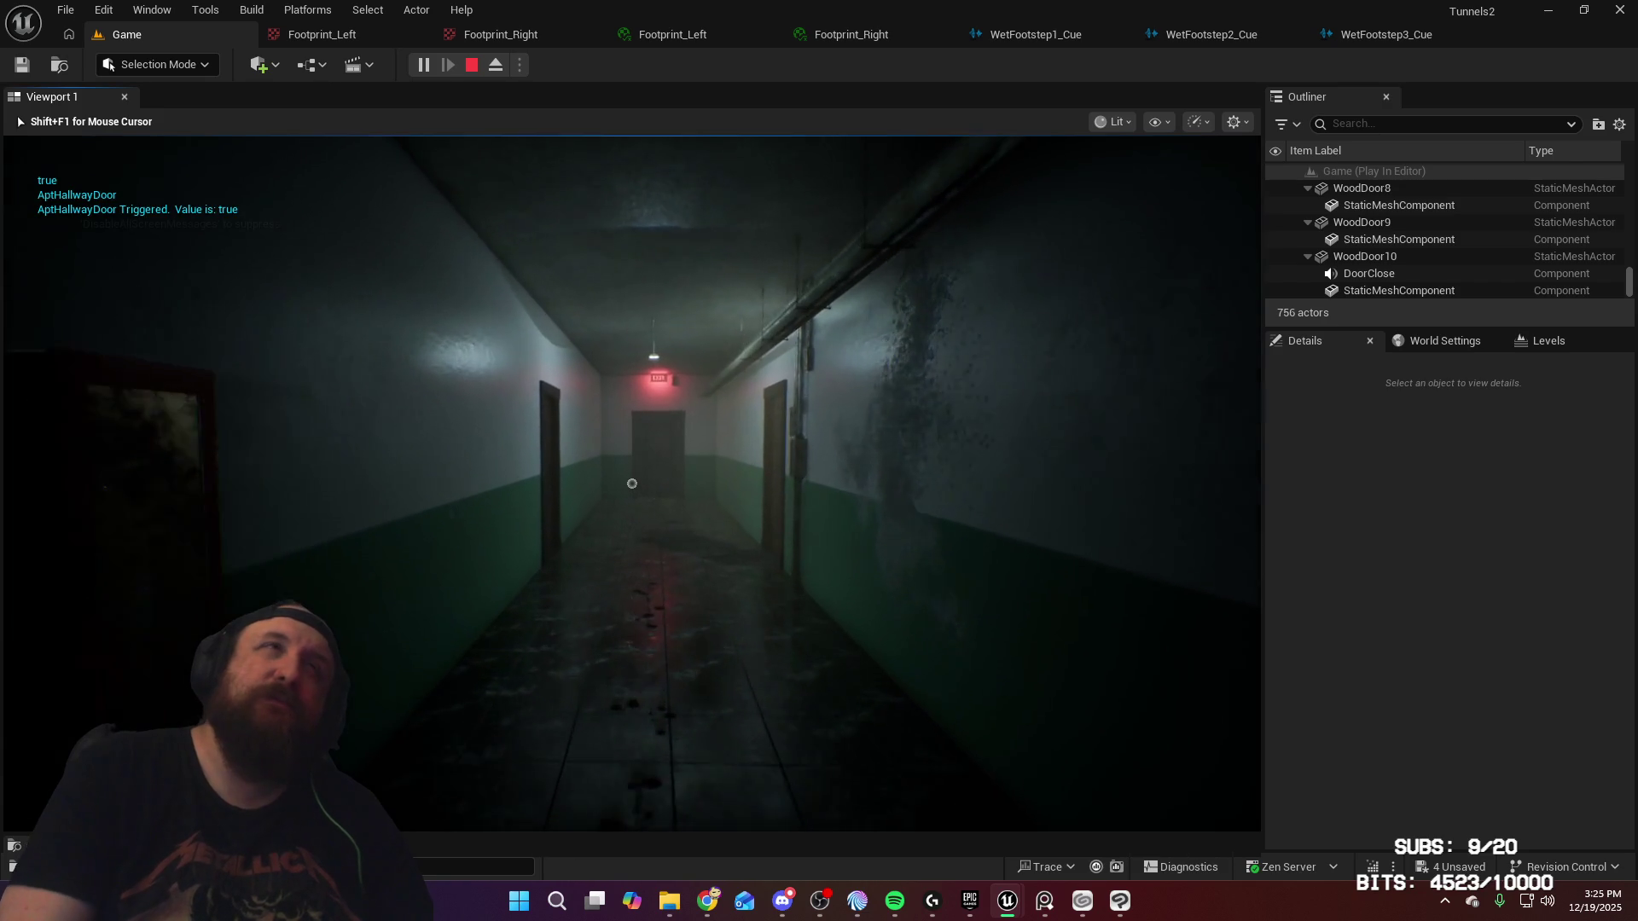
key("w")
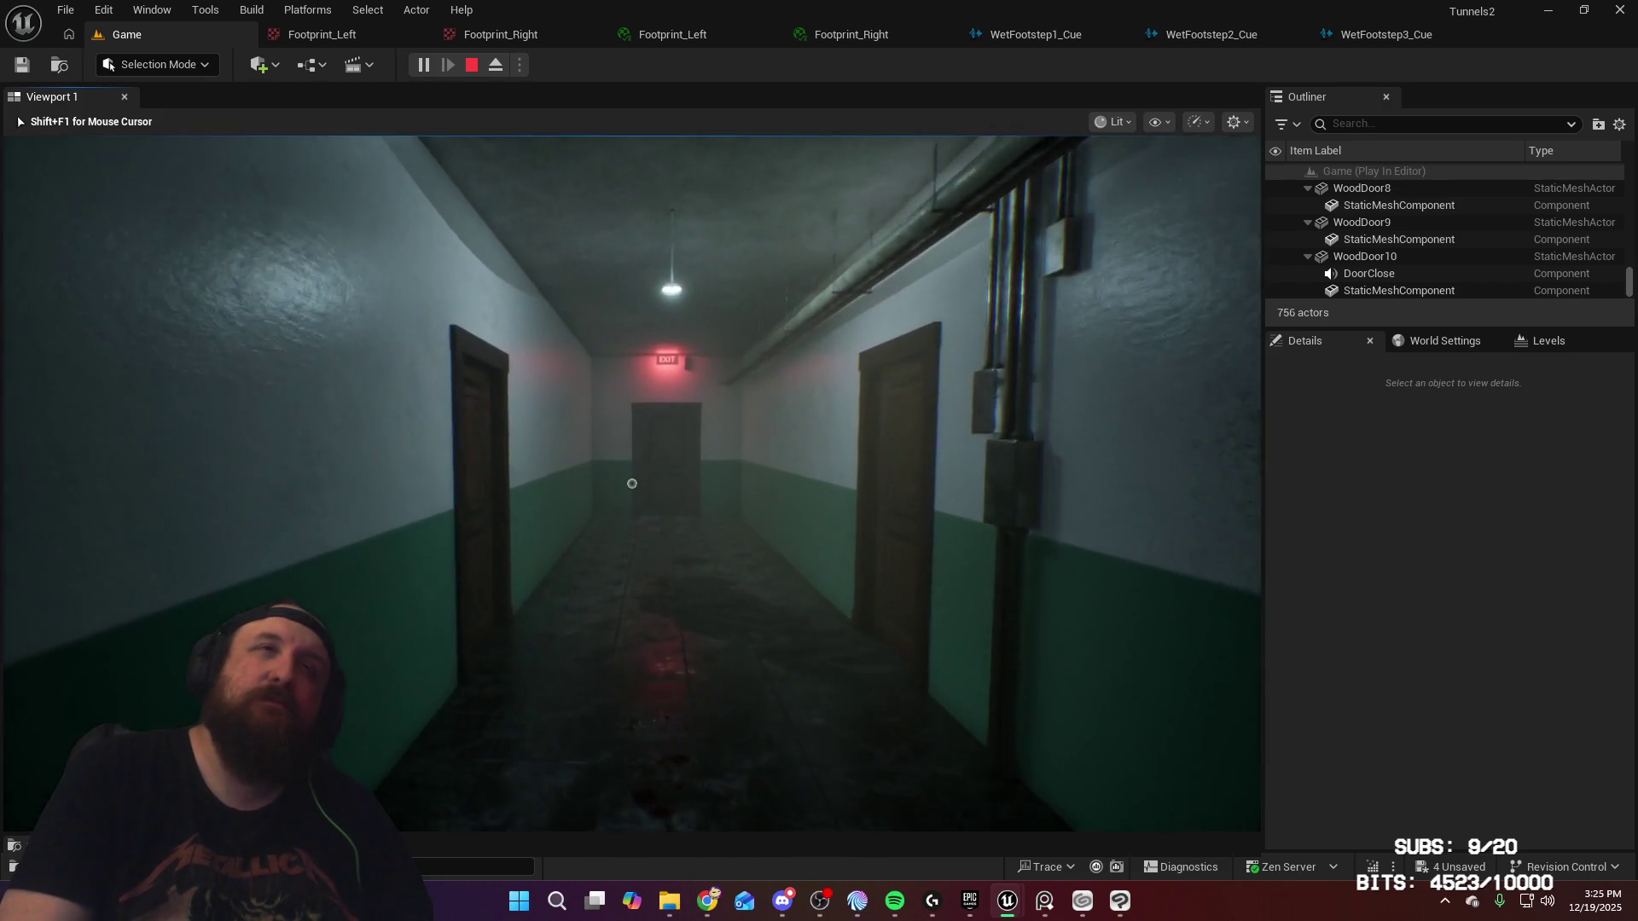
key("w")
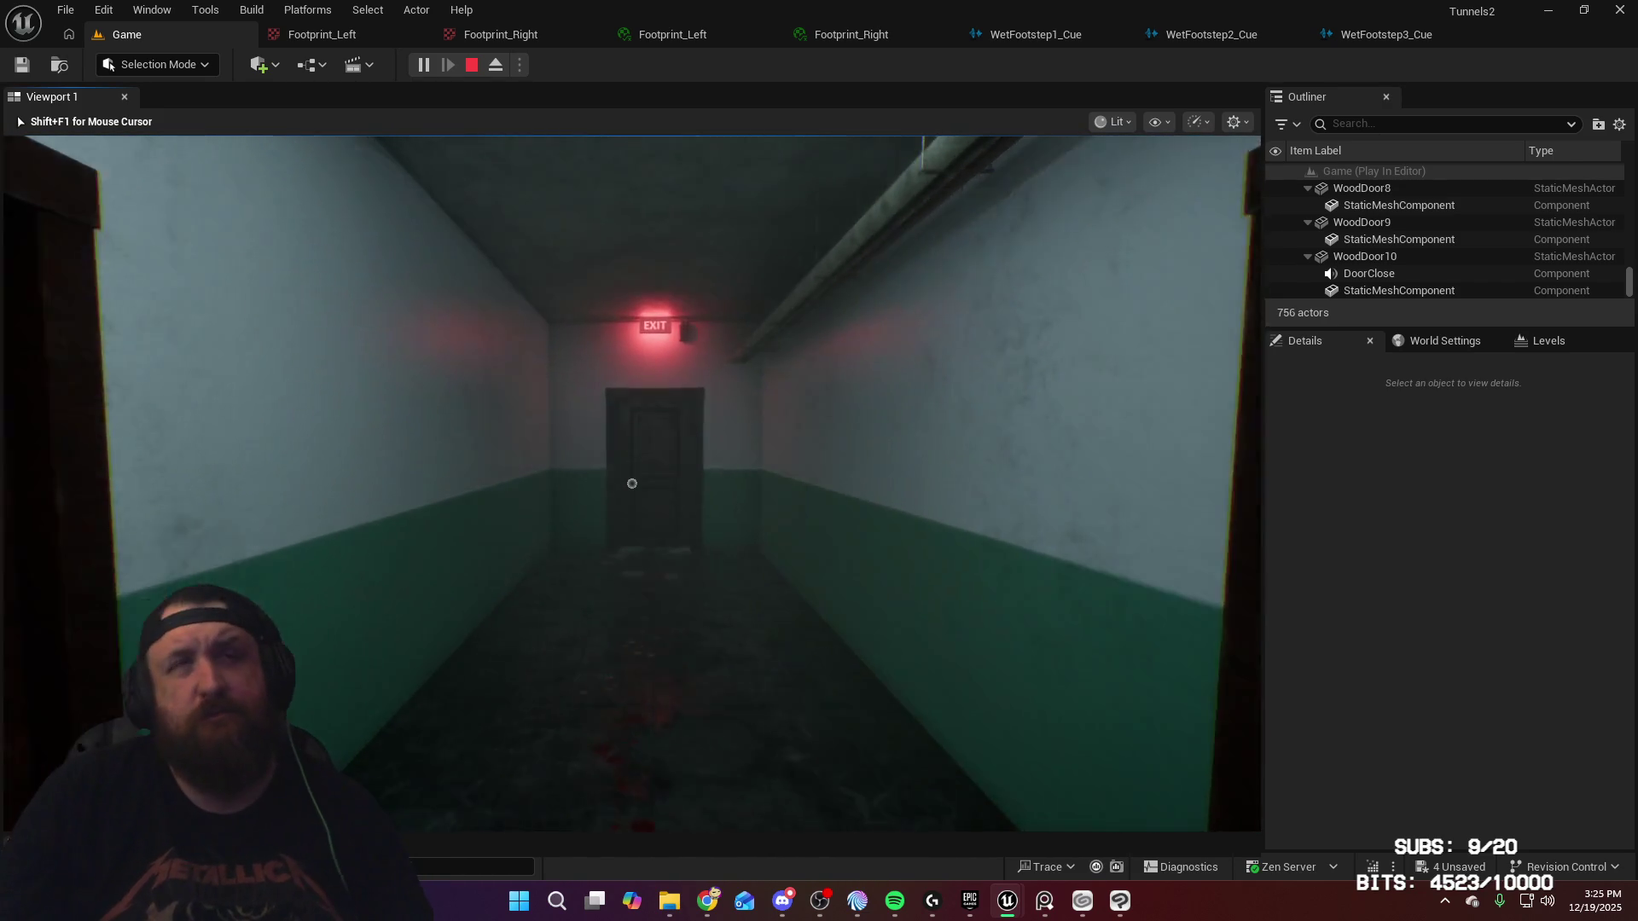
key("w")
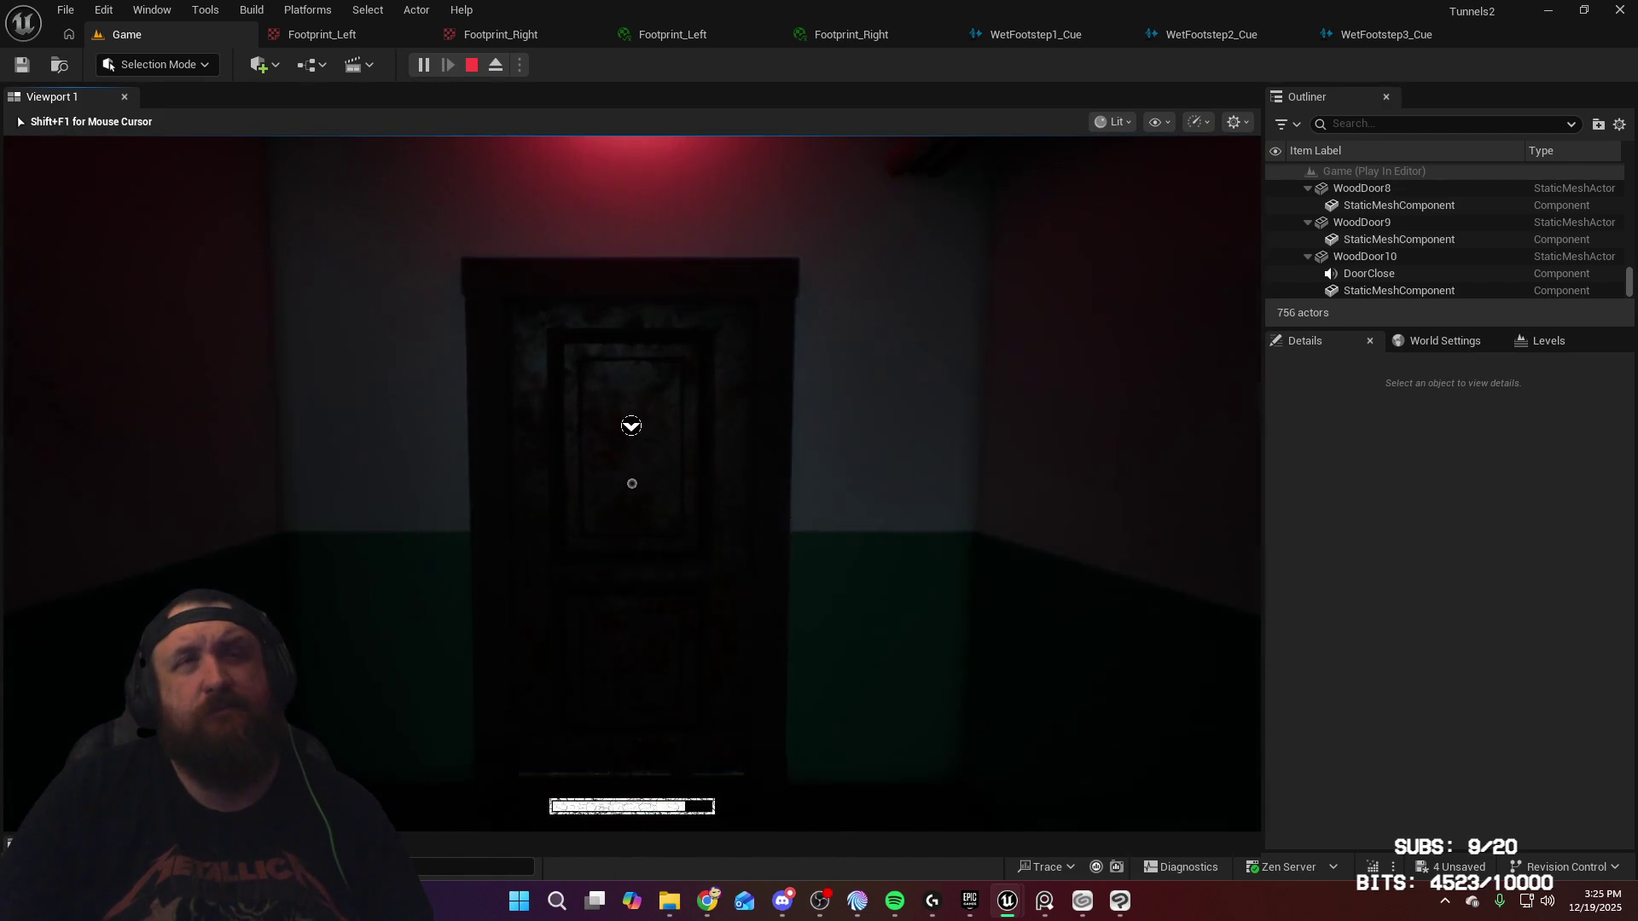
Step: Go down the stairwell to inspect the red footprint decals, then end PIE and open Footprint_Left
key("e")
key("w")
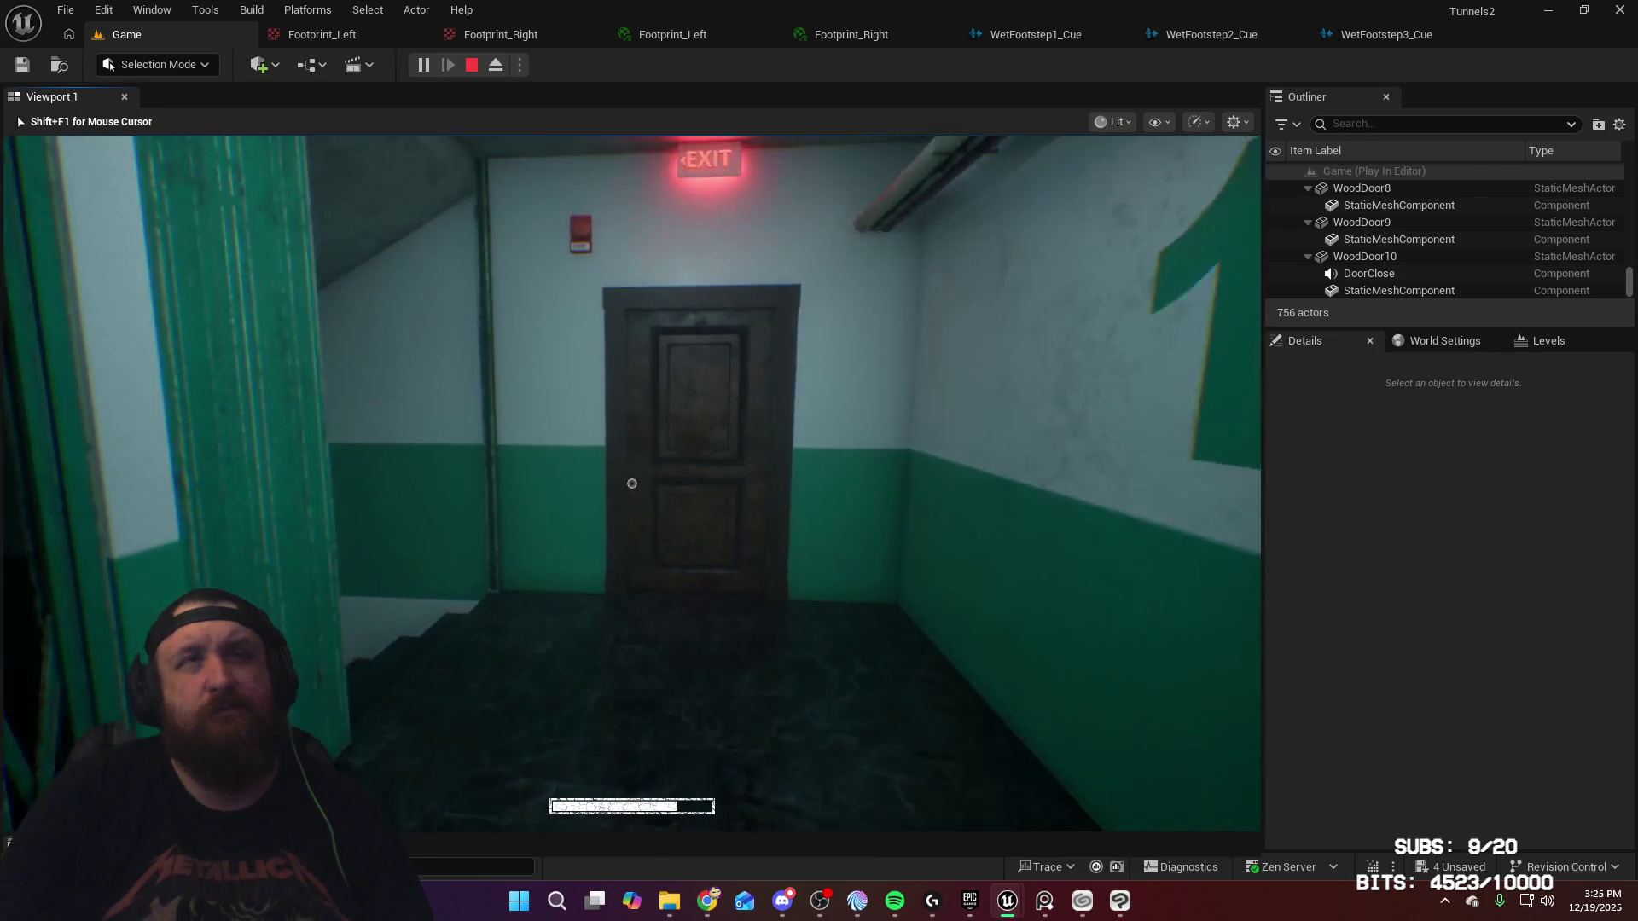
key("w")
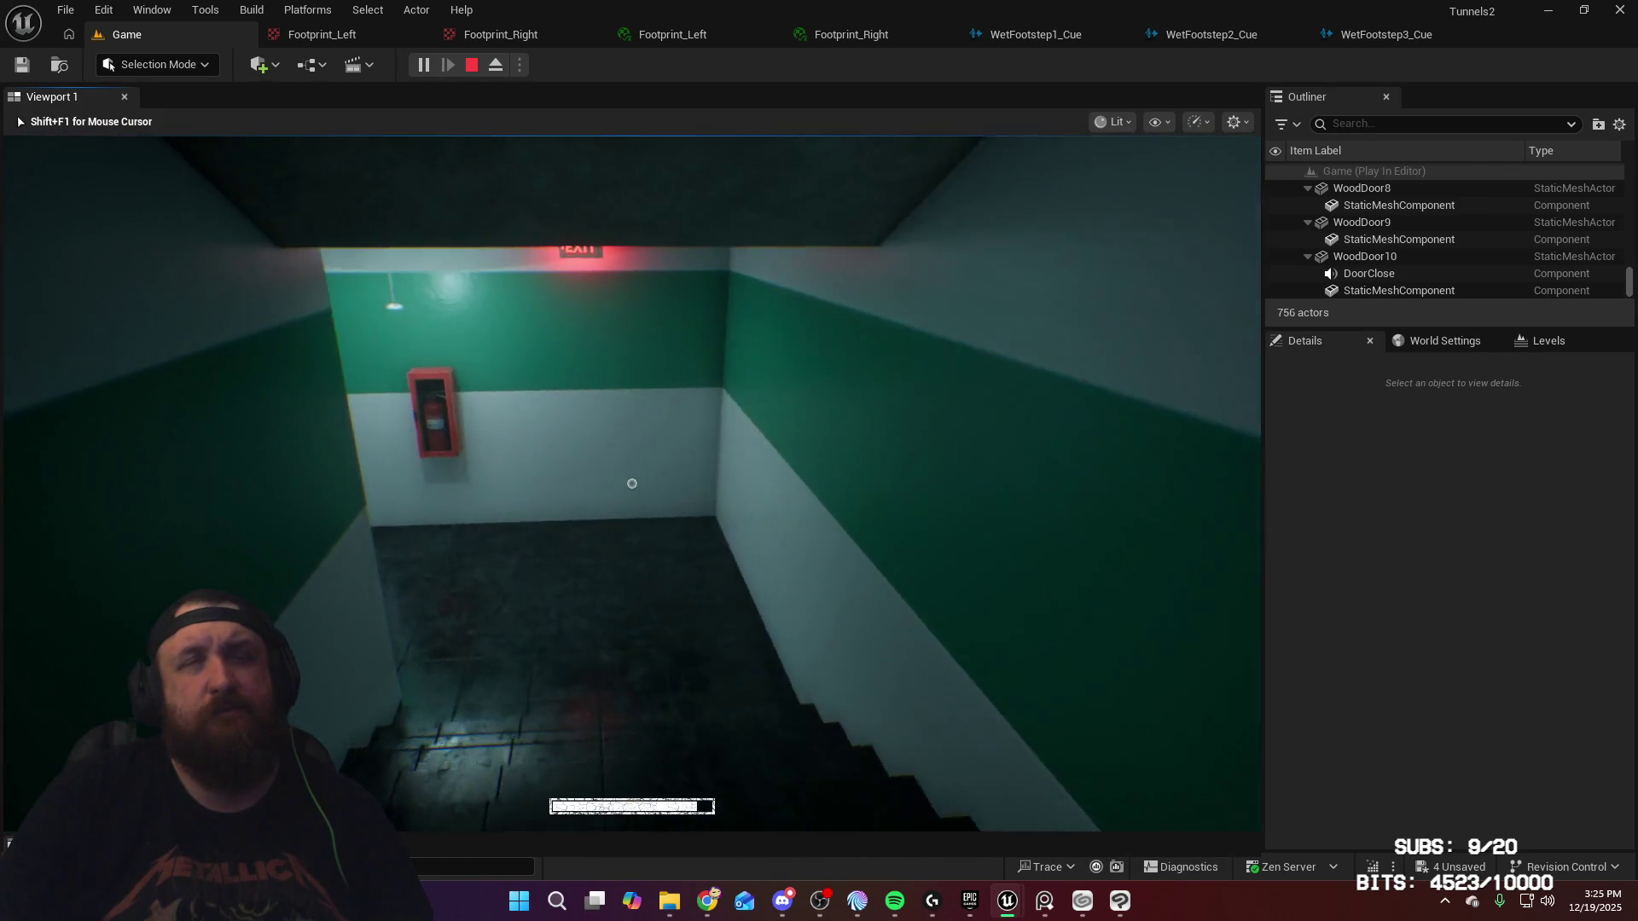
key("w")
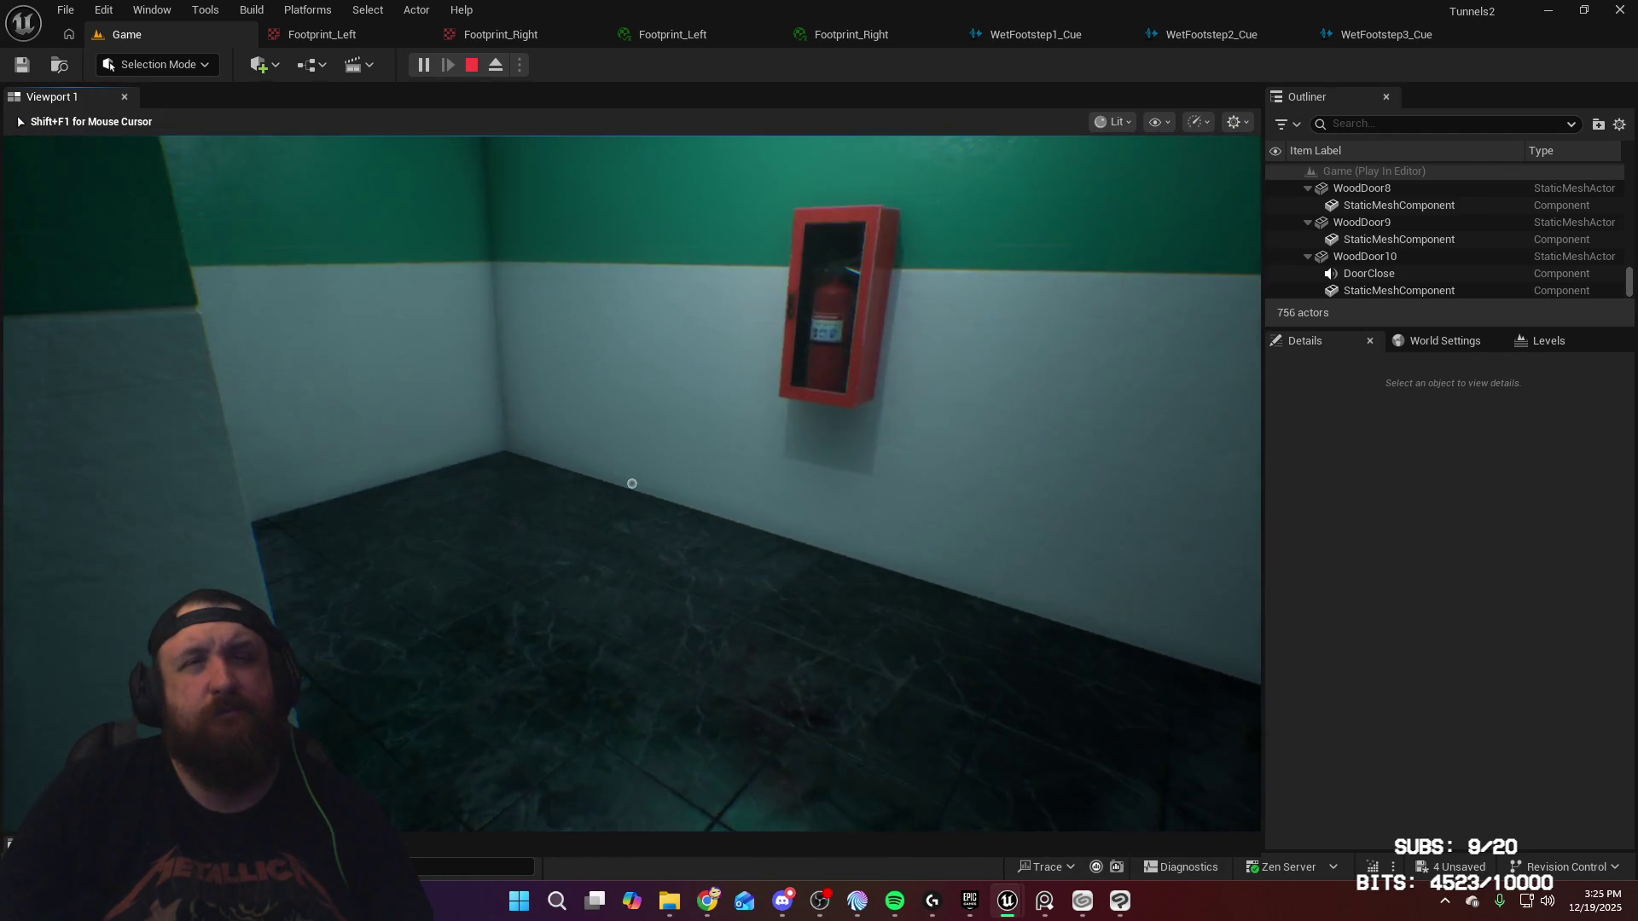
key("w")
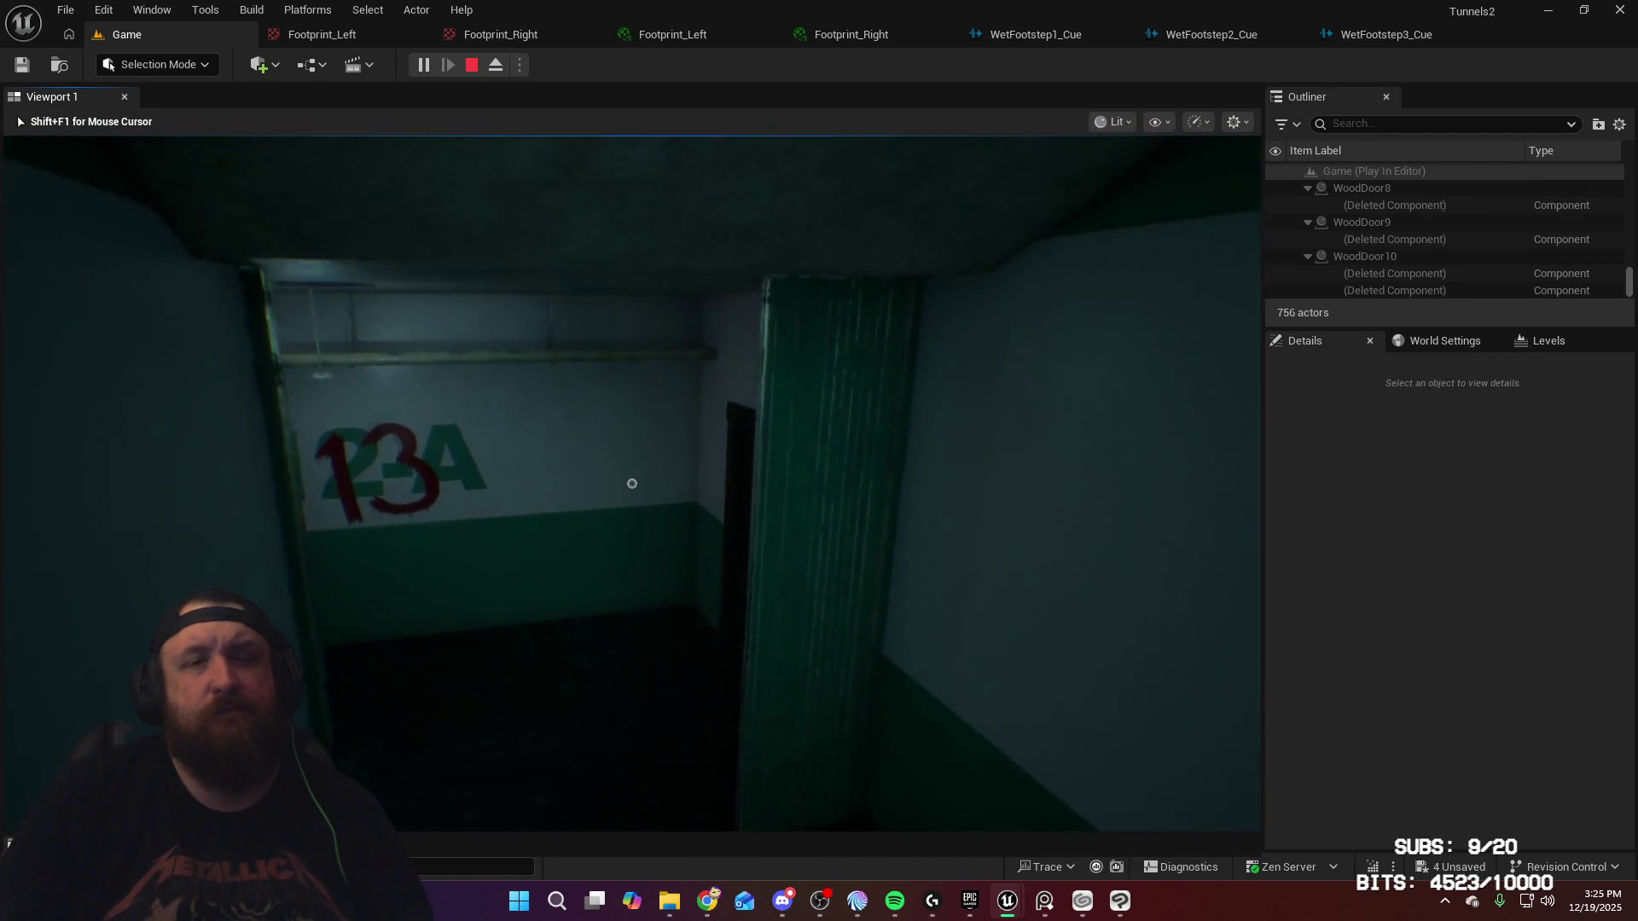
key("w")
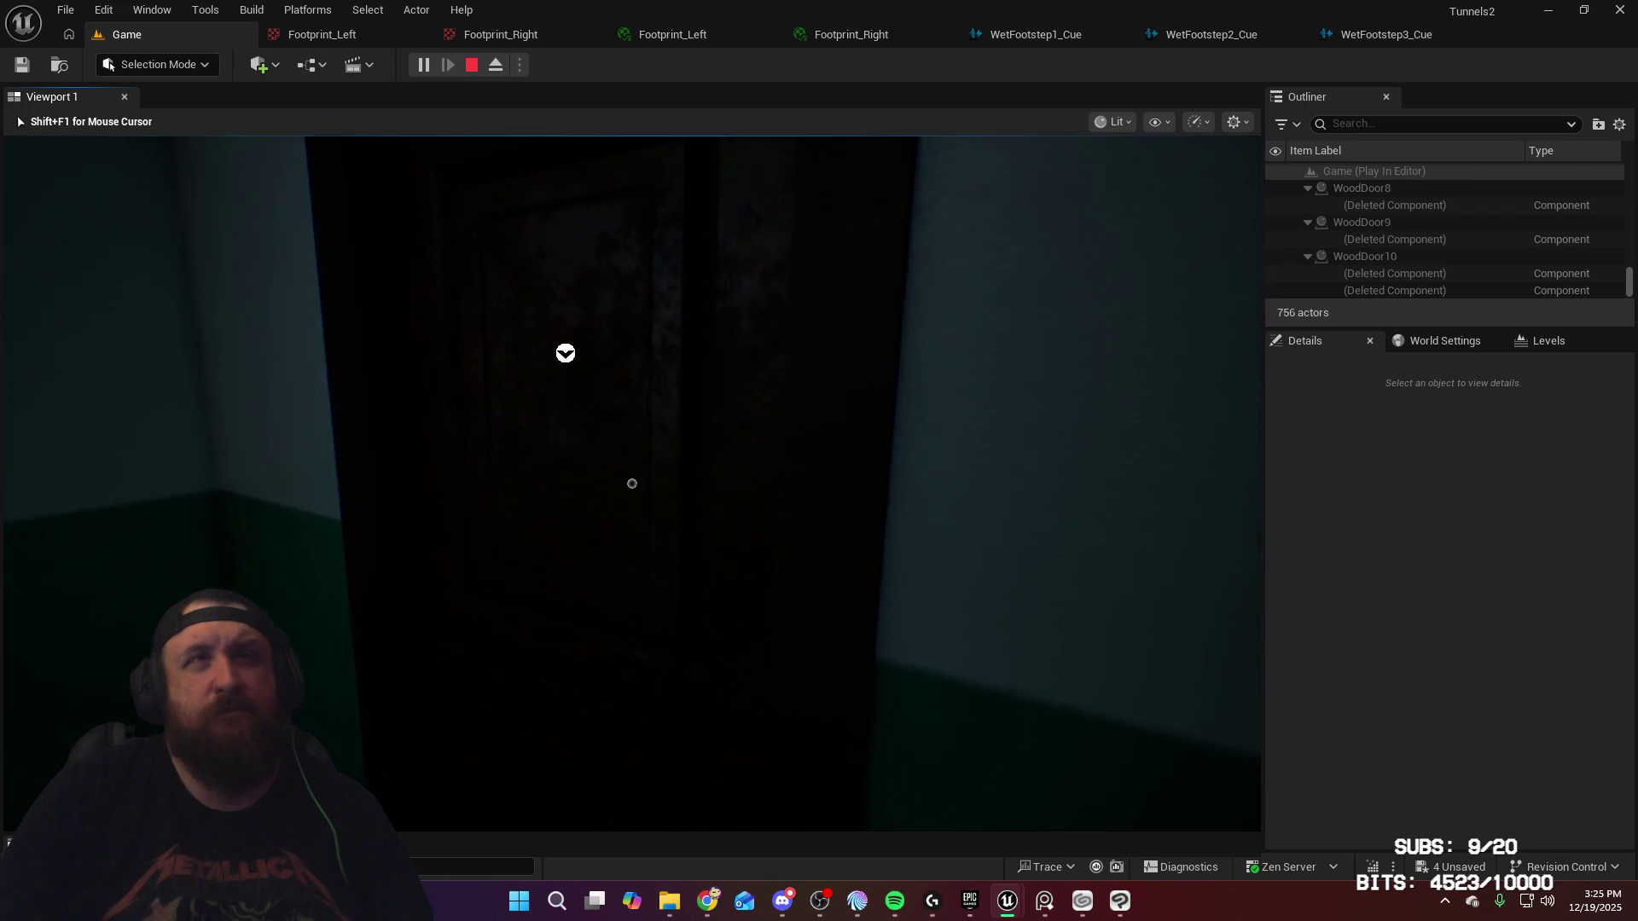
key("w")
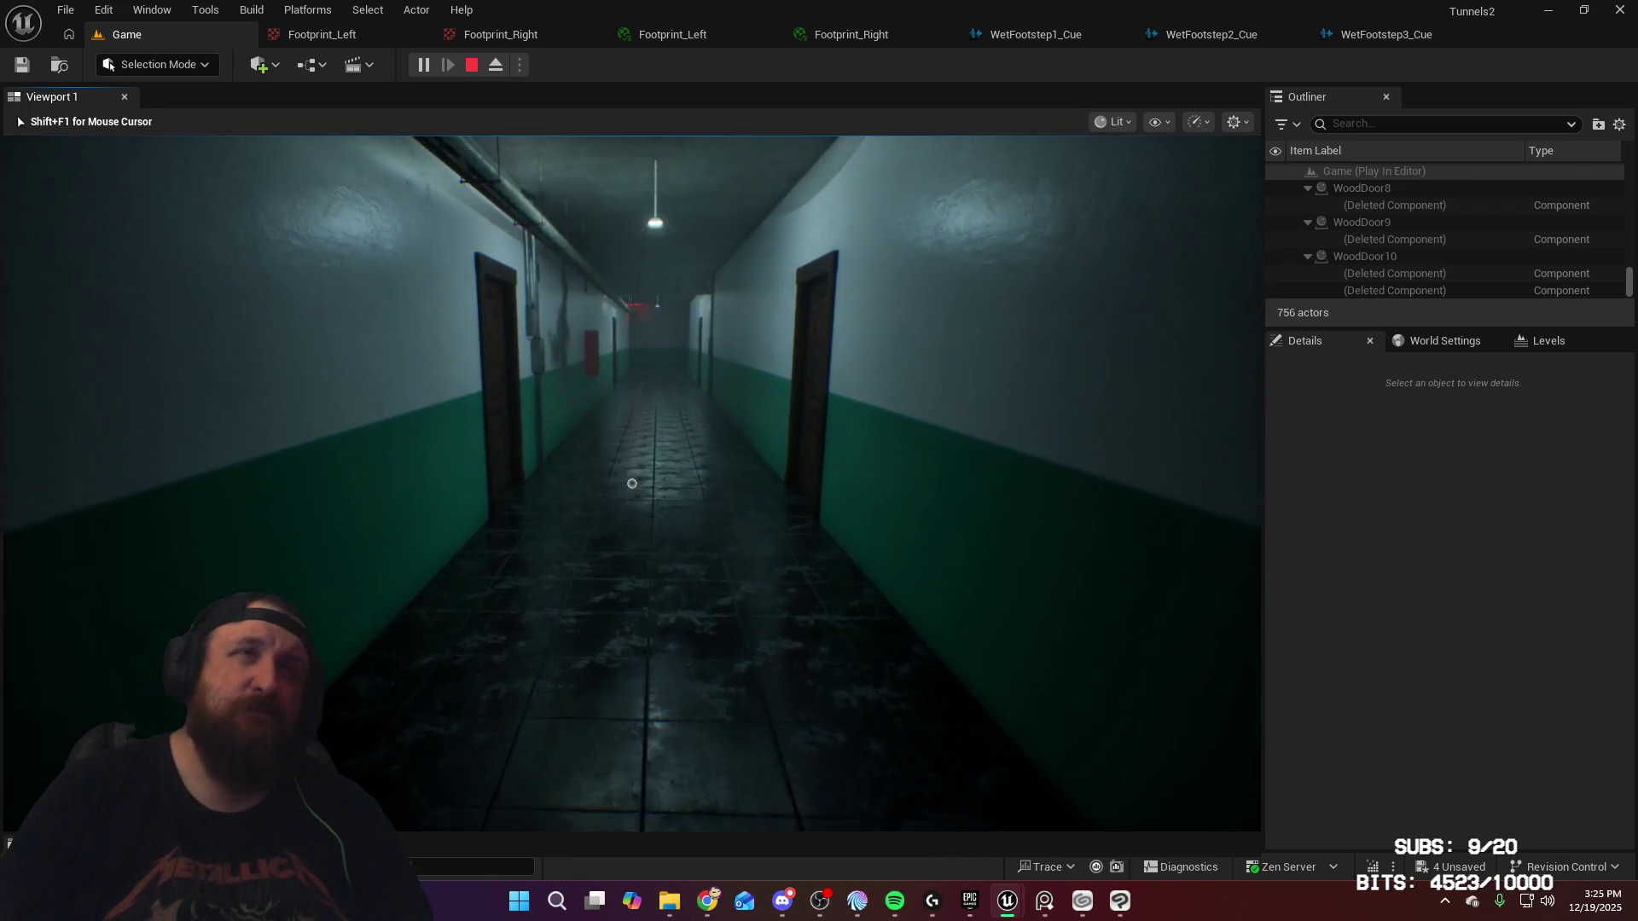
key("w")
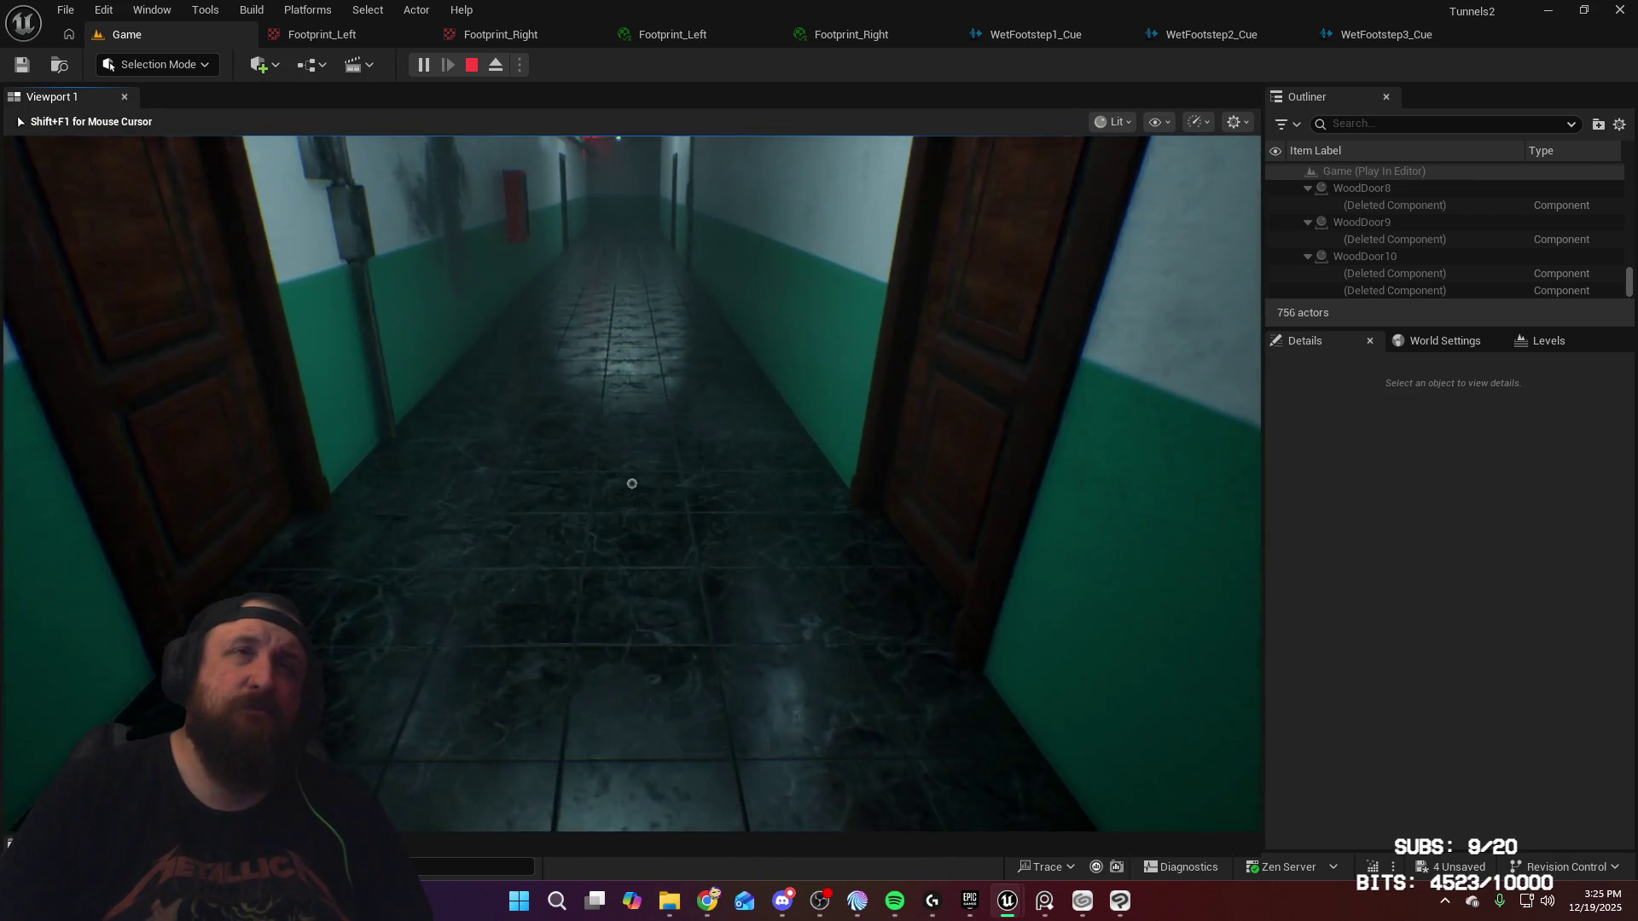
key("w")
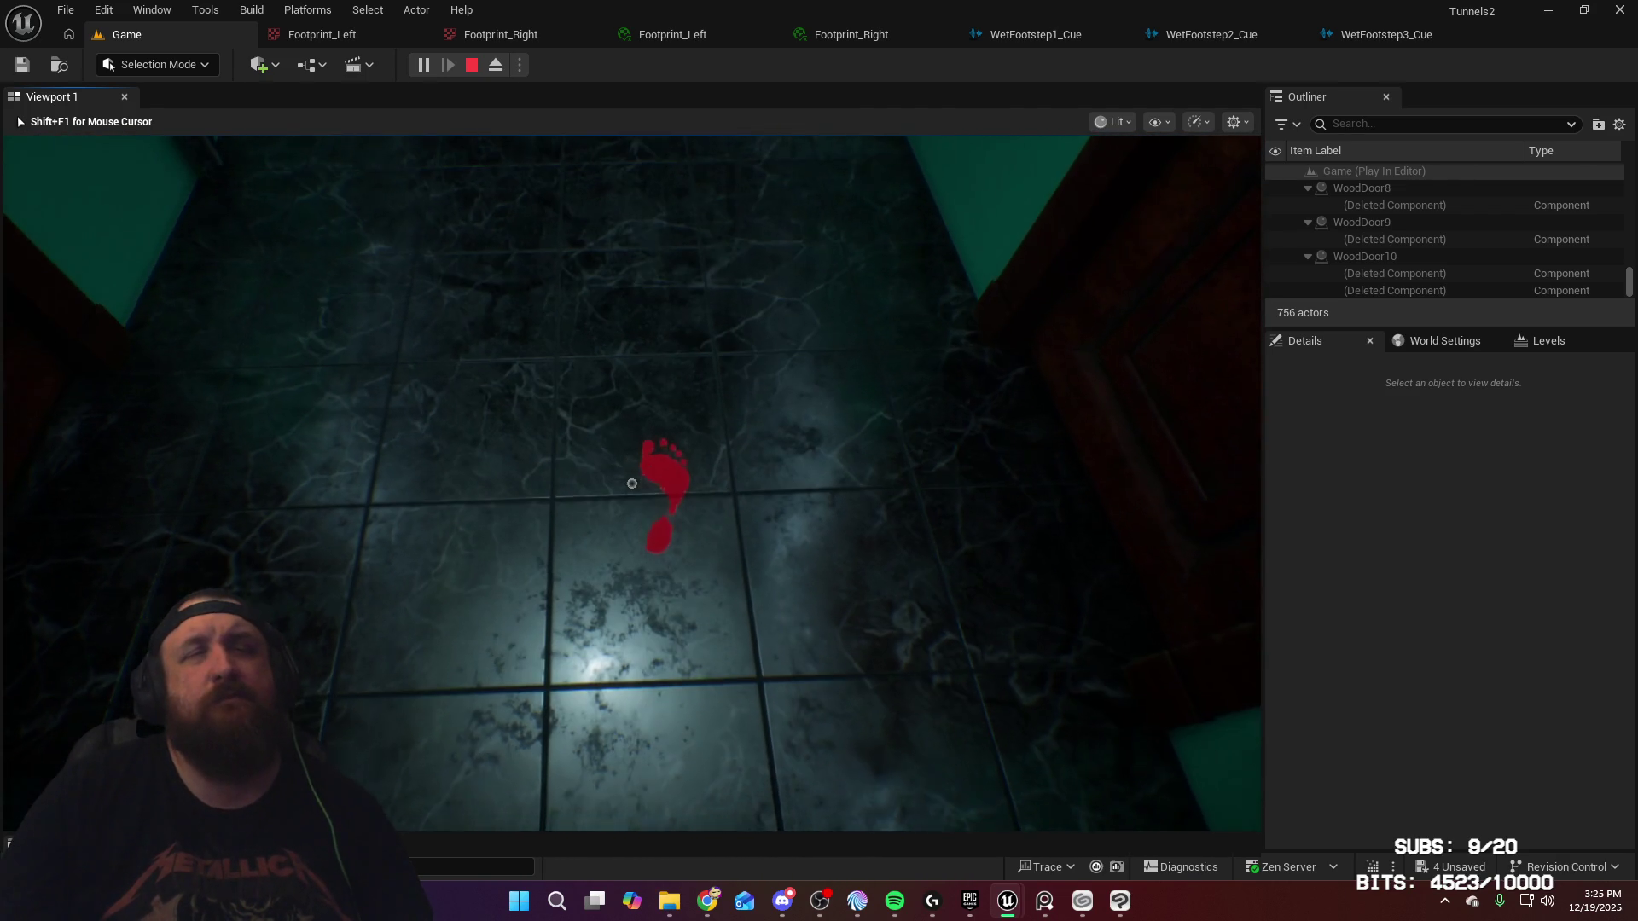
key("w")
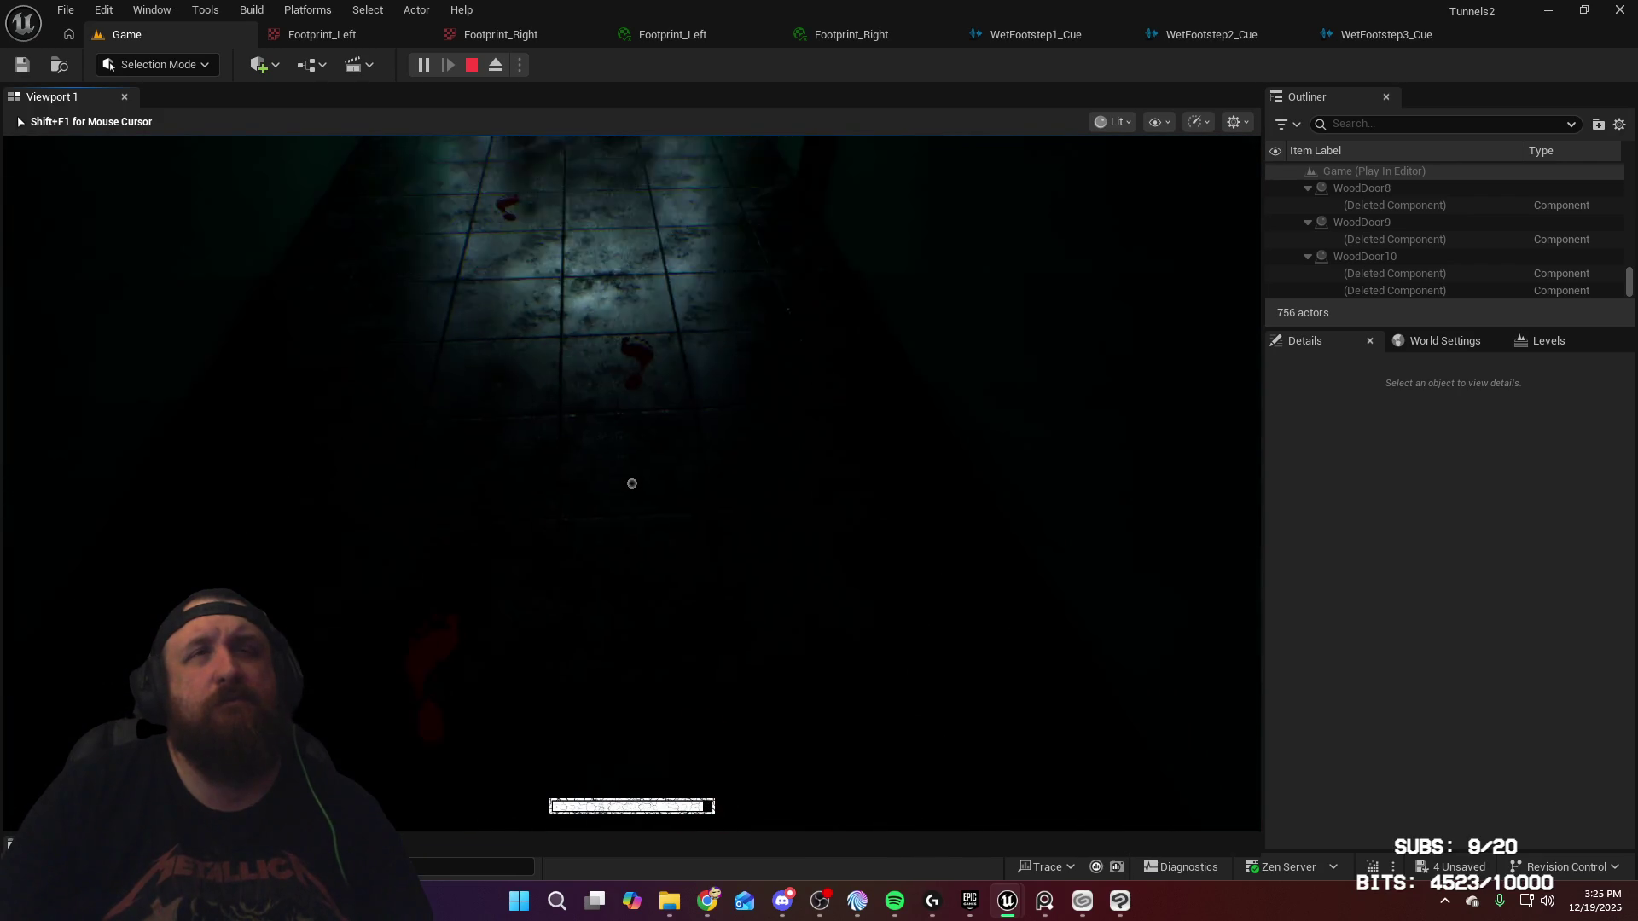
key("w")
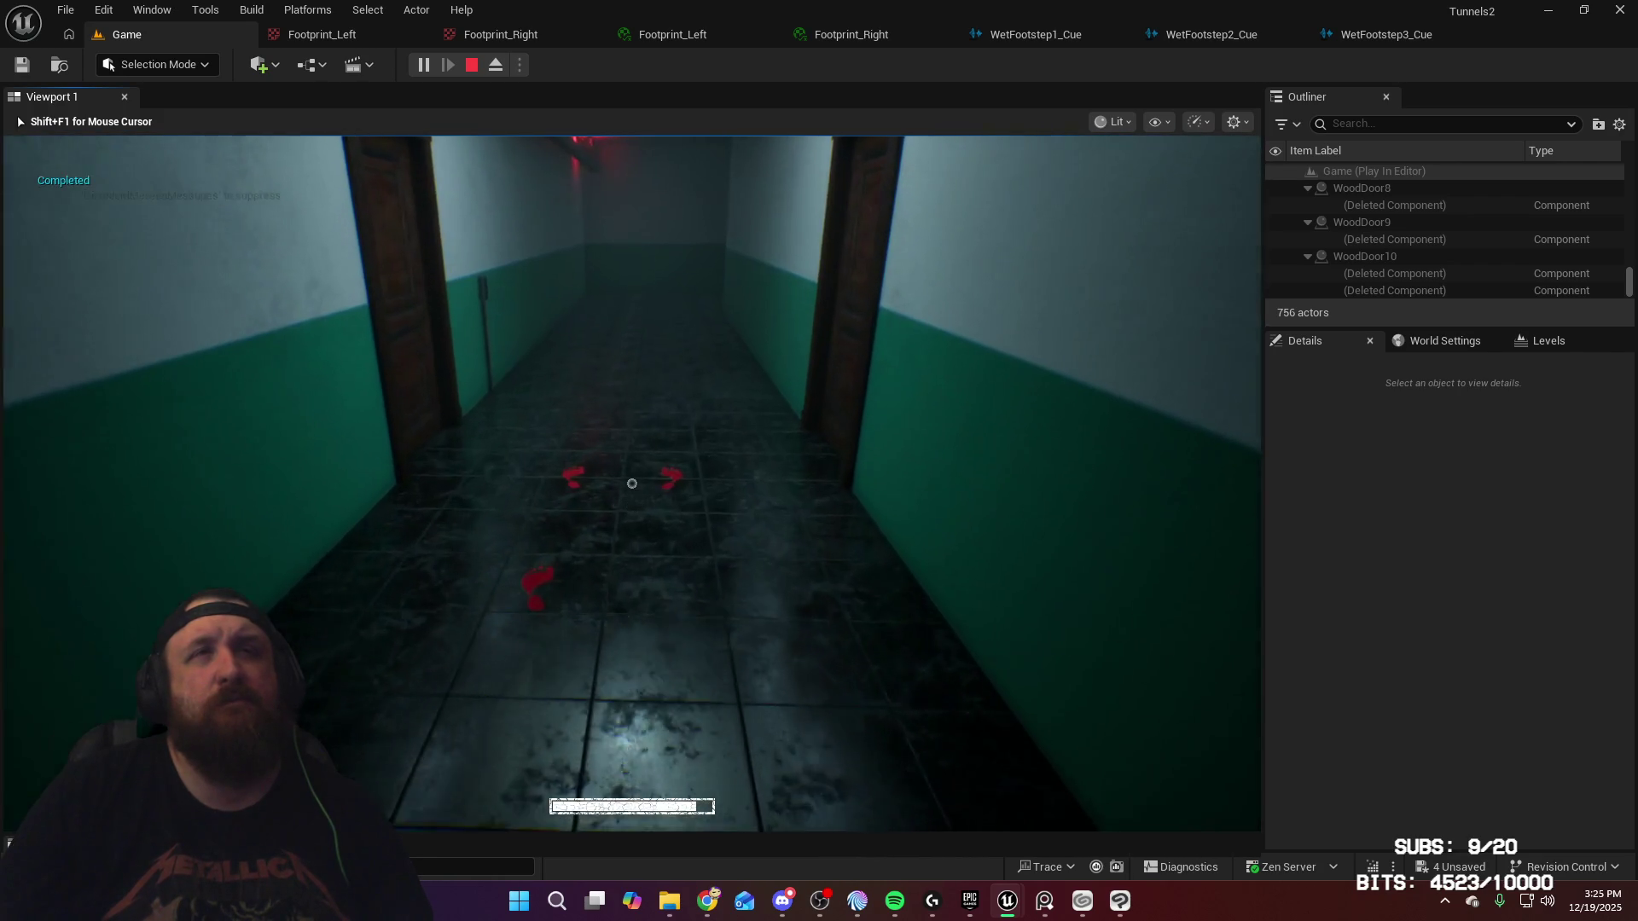
key("w")
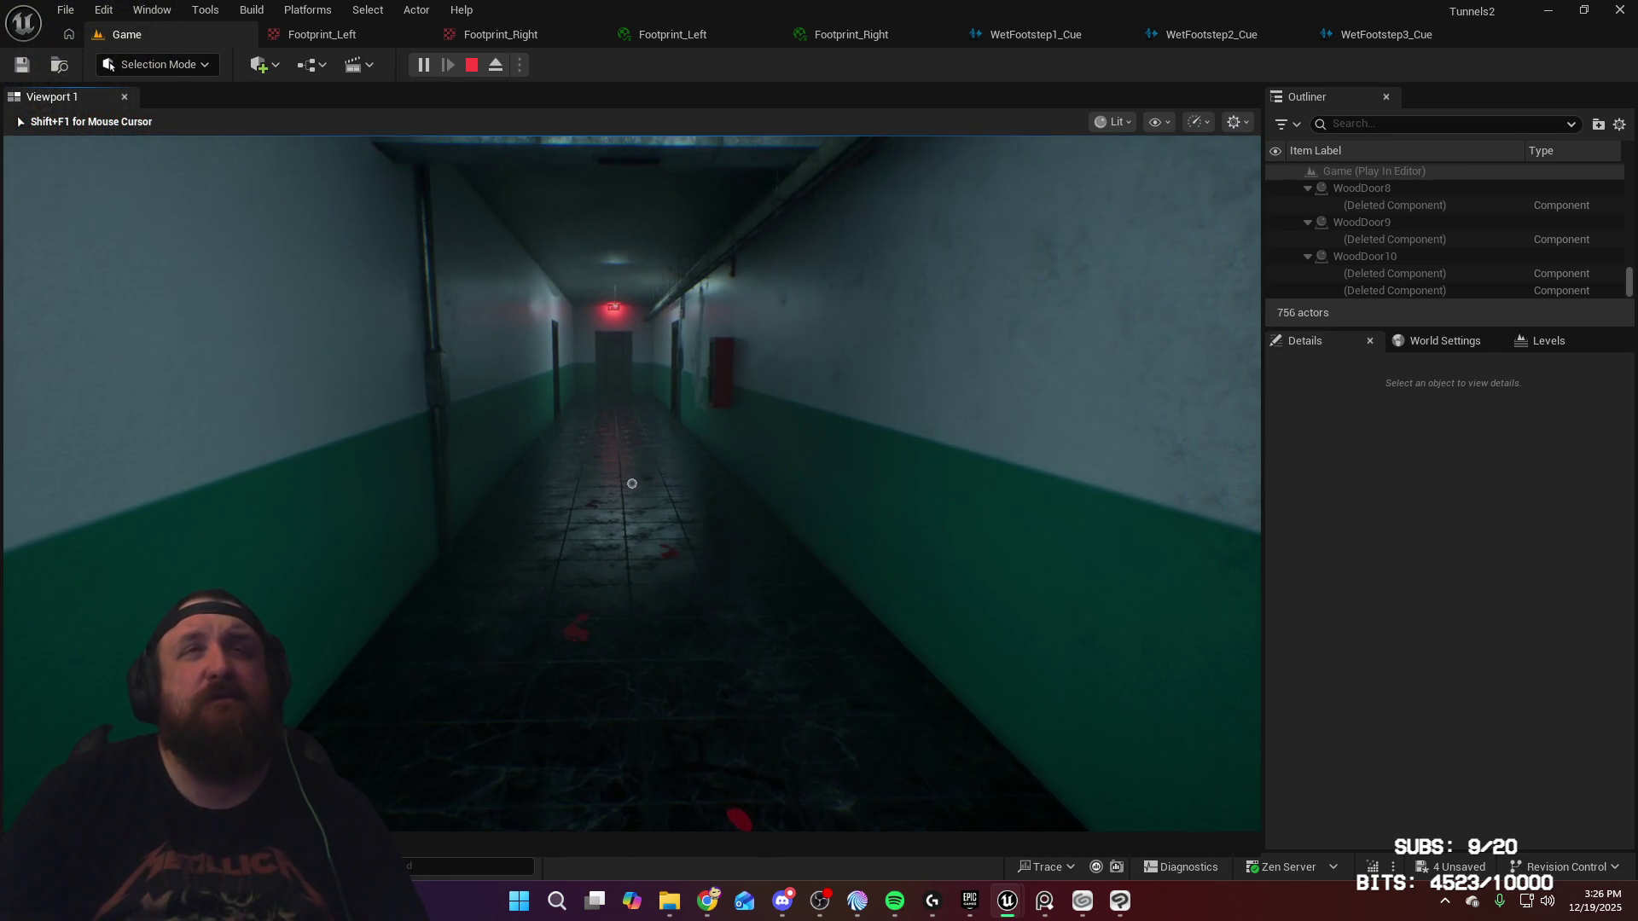
key("Escape")
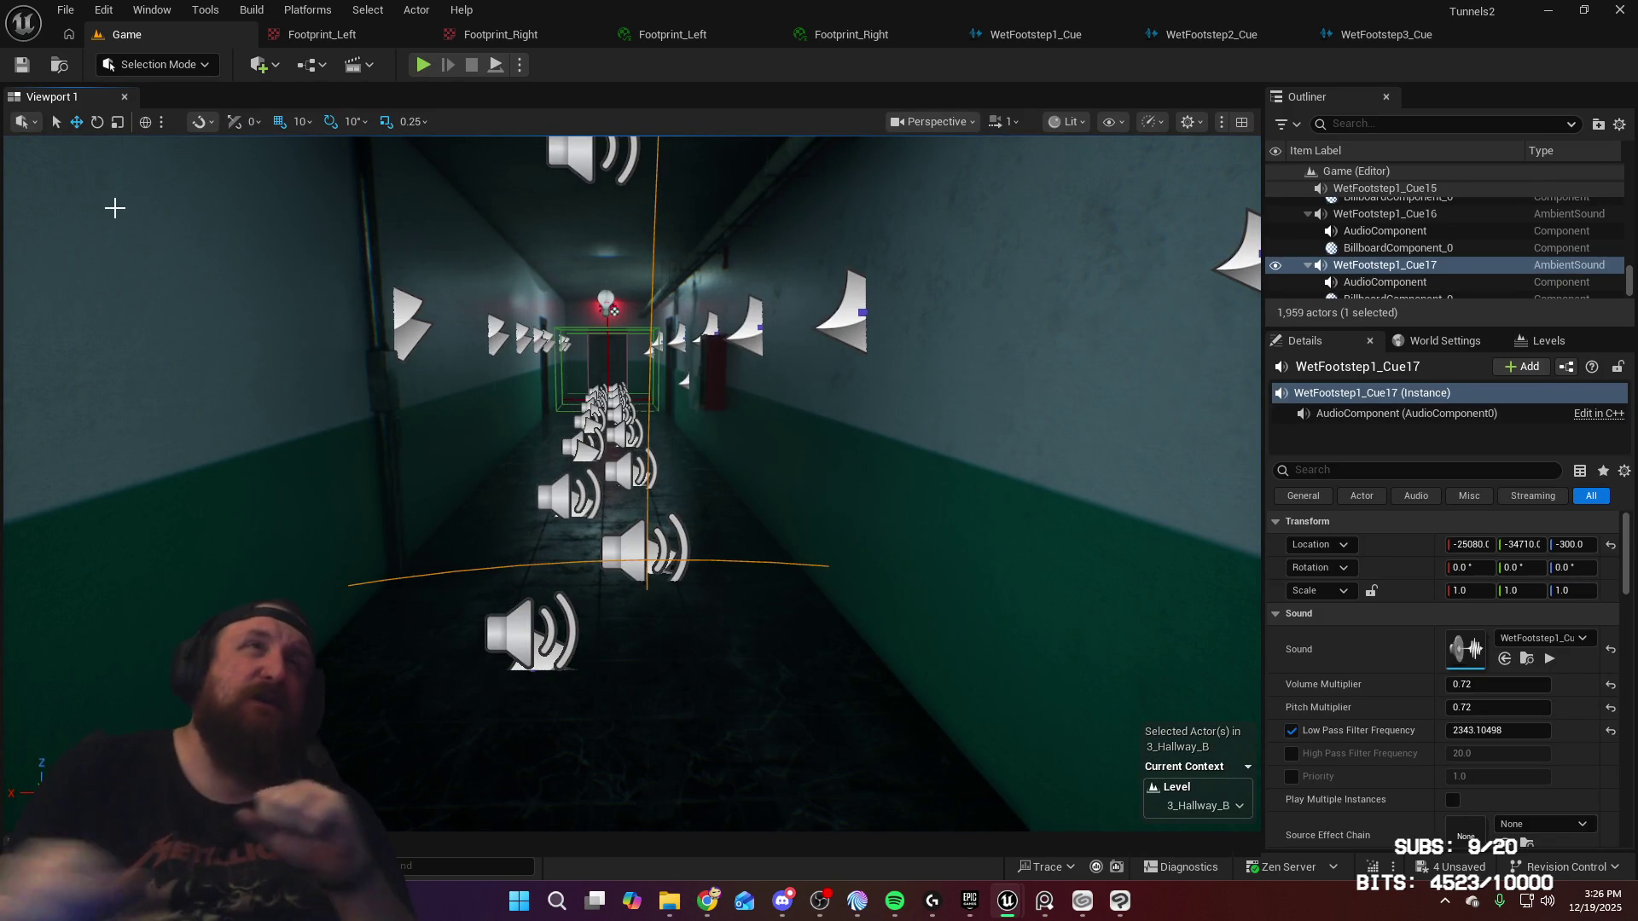
left_click(654, 38)
Step: On Footprint_Left, override Roughness Multiplier to 0.104 and enable Metallic Multiplier at 0.2
left_click_drag(749, 423, 785, 384)
scroll(1286, 360, "down", 1)
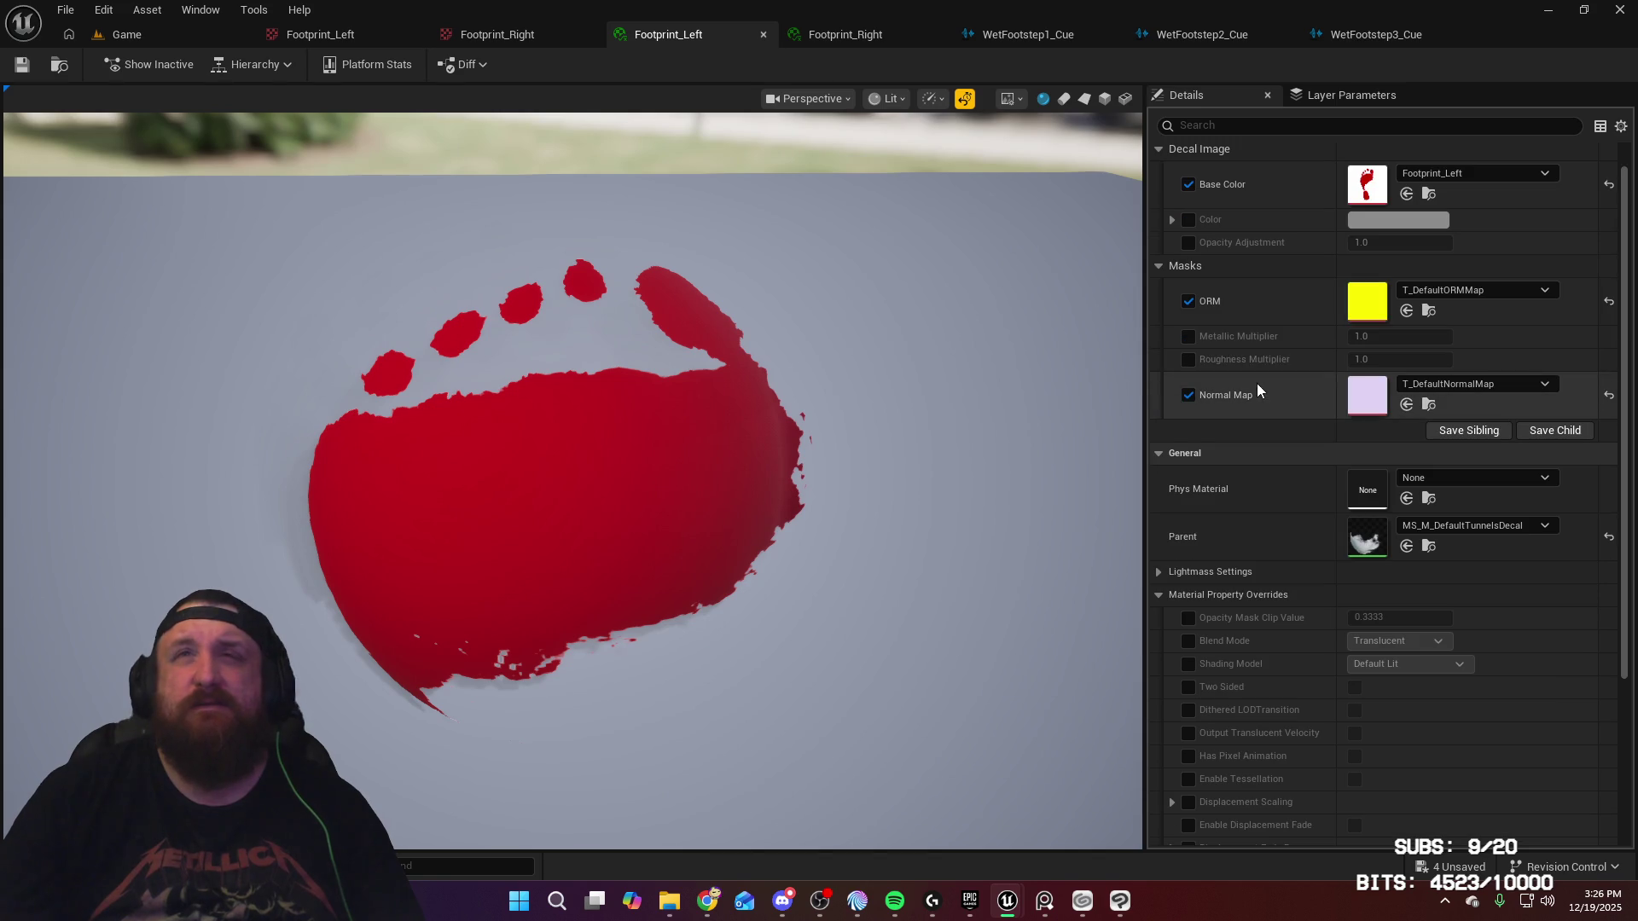
left_click(1189, 360)
left_click_drag(1107, 375, 1351, 413)
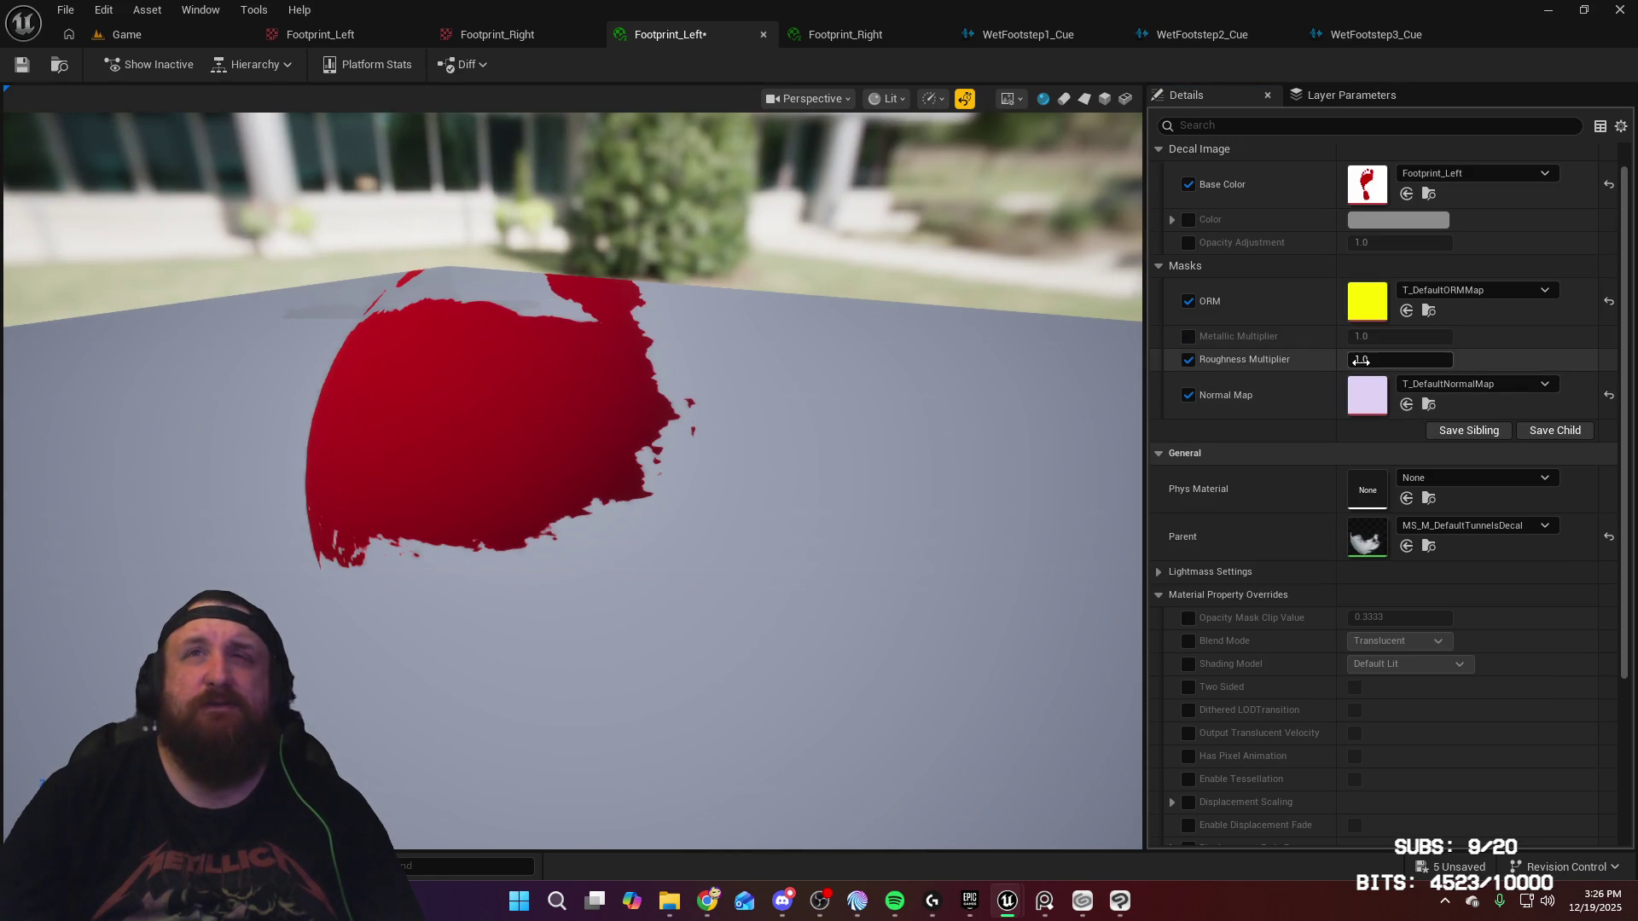
left_click_drag(1399, 359, 1365, 359)
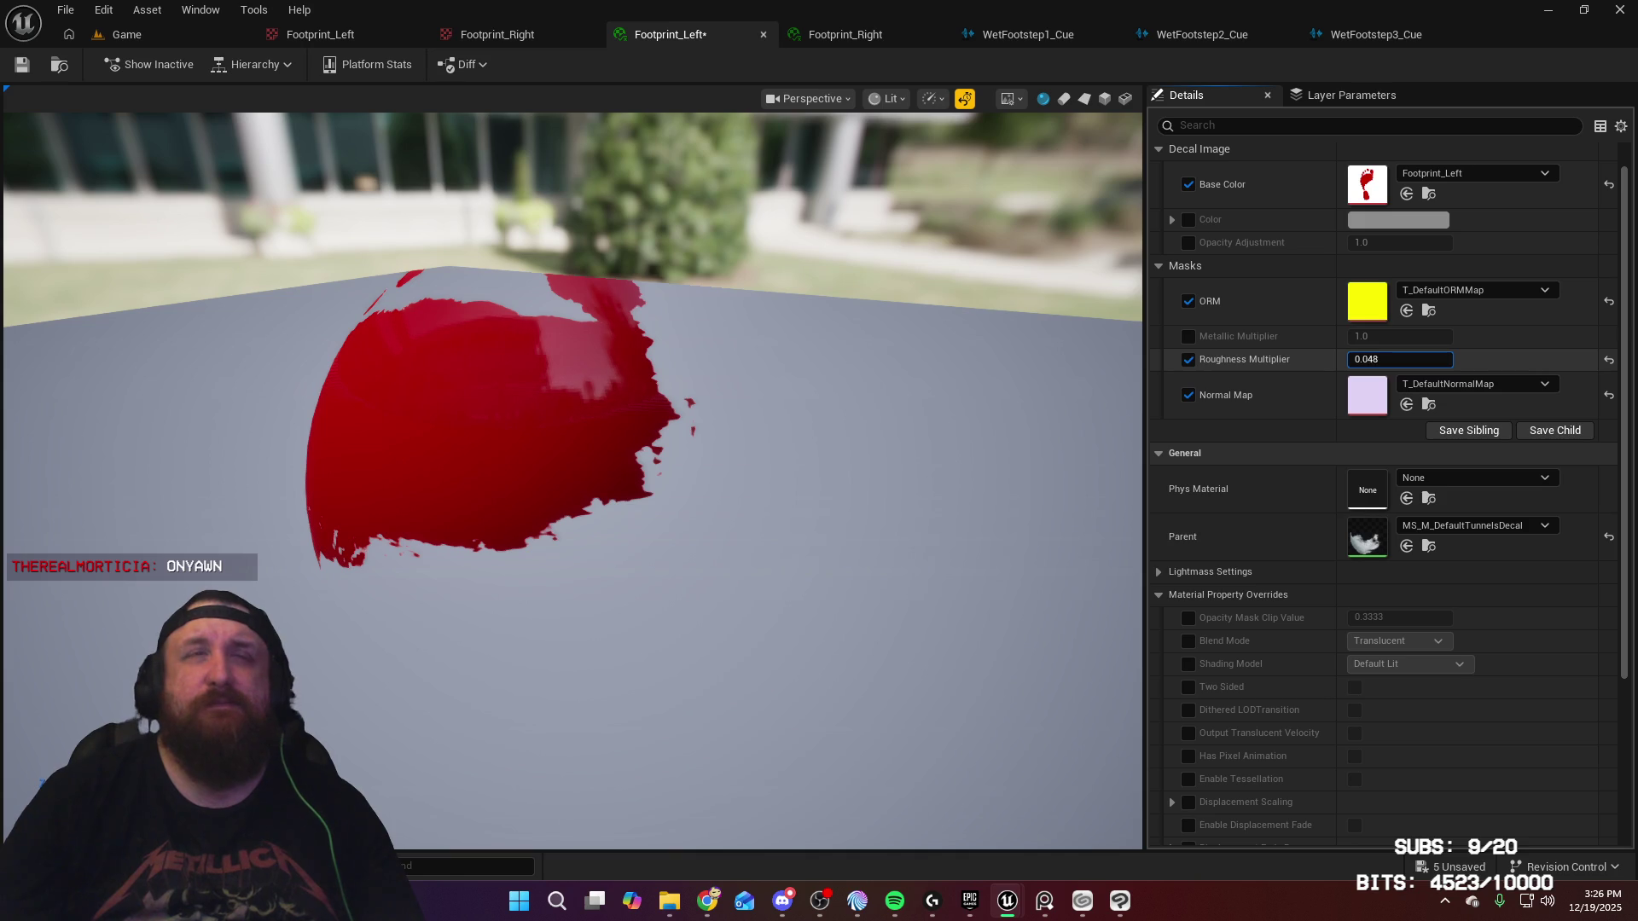
type("0.104")
key("Return")
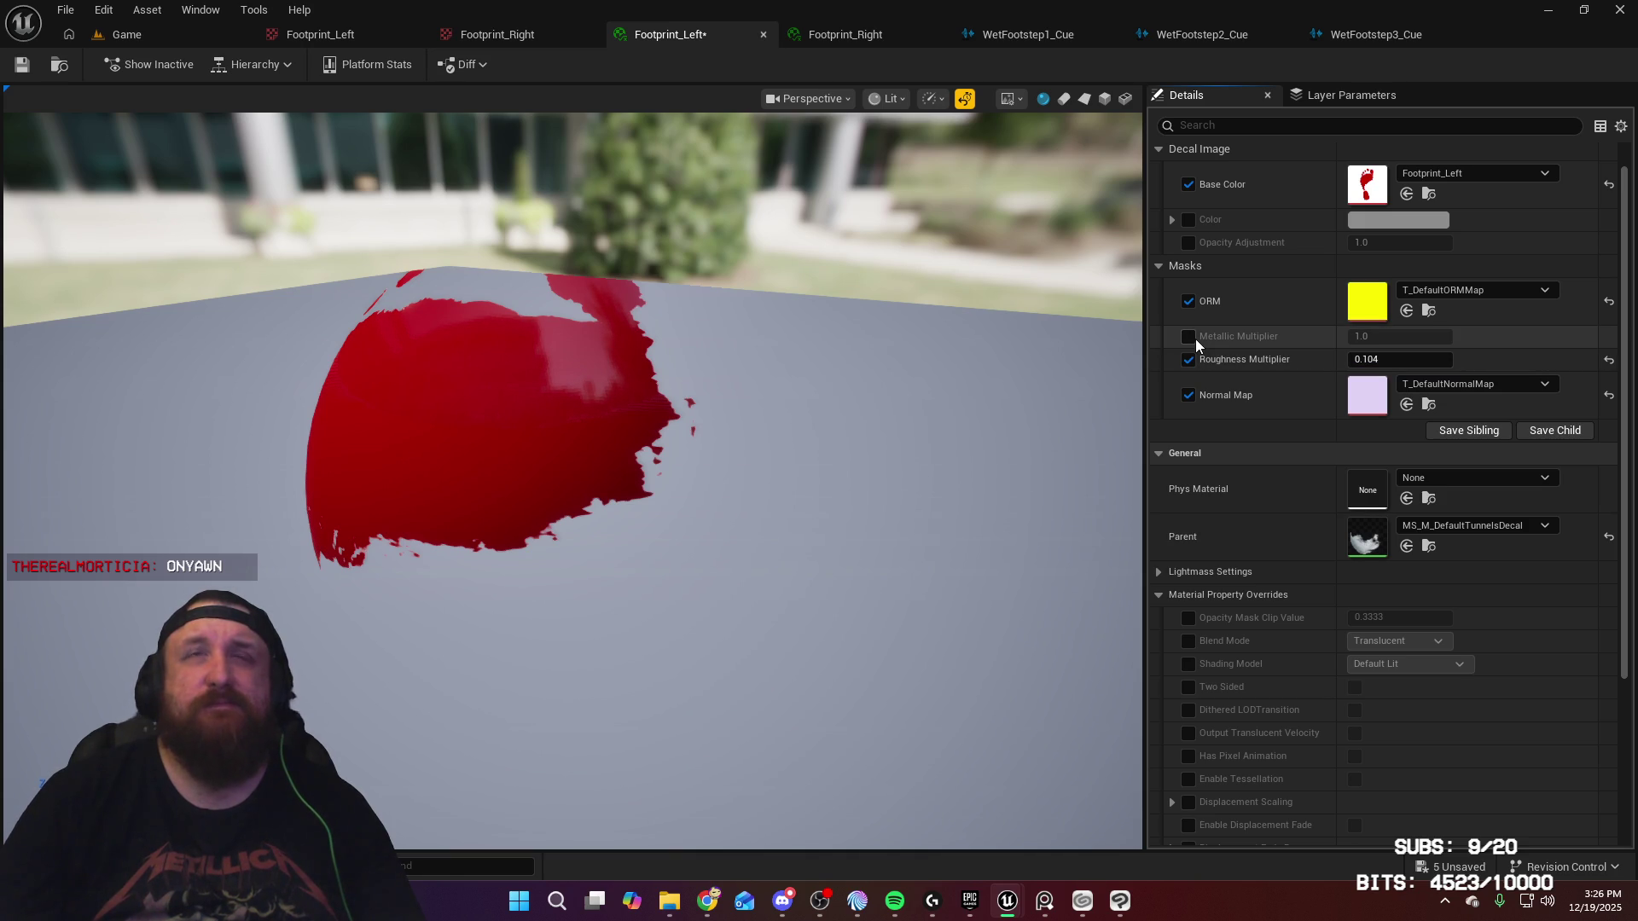
left_click(1189, 337)
type("0")
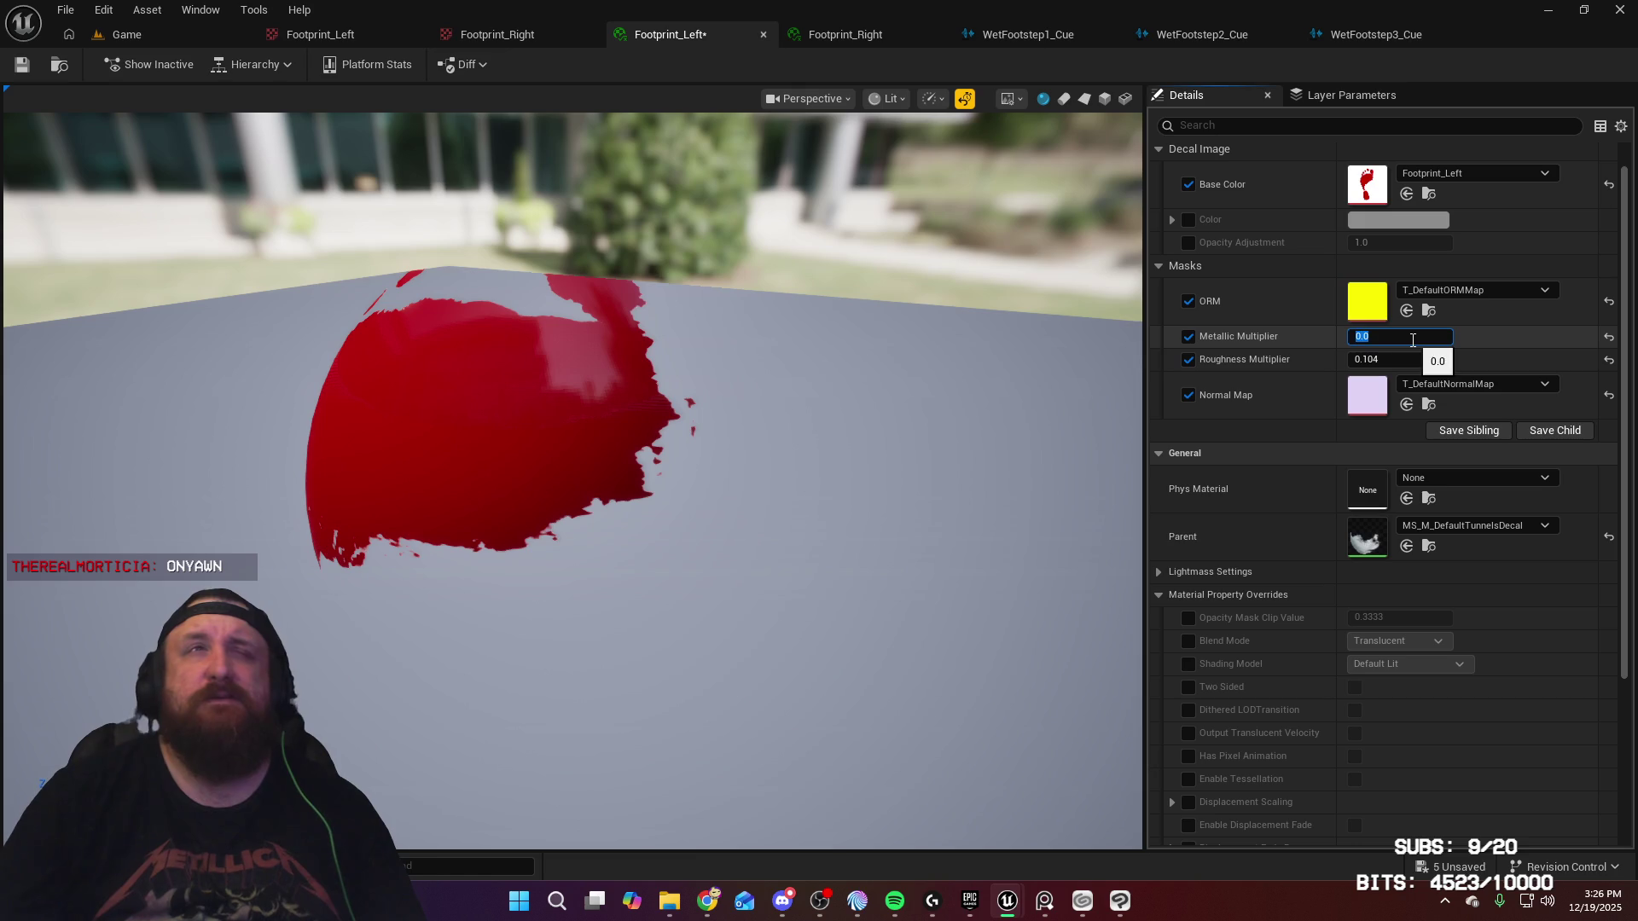
left_click_drag(446, 412, 1056, 388)
type("0.2")
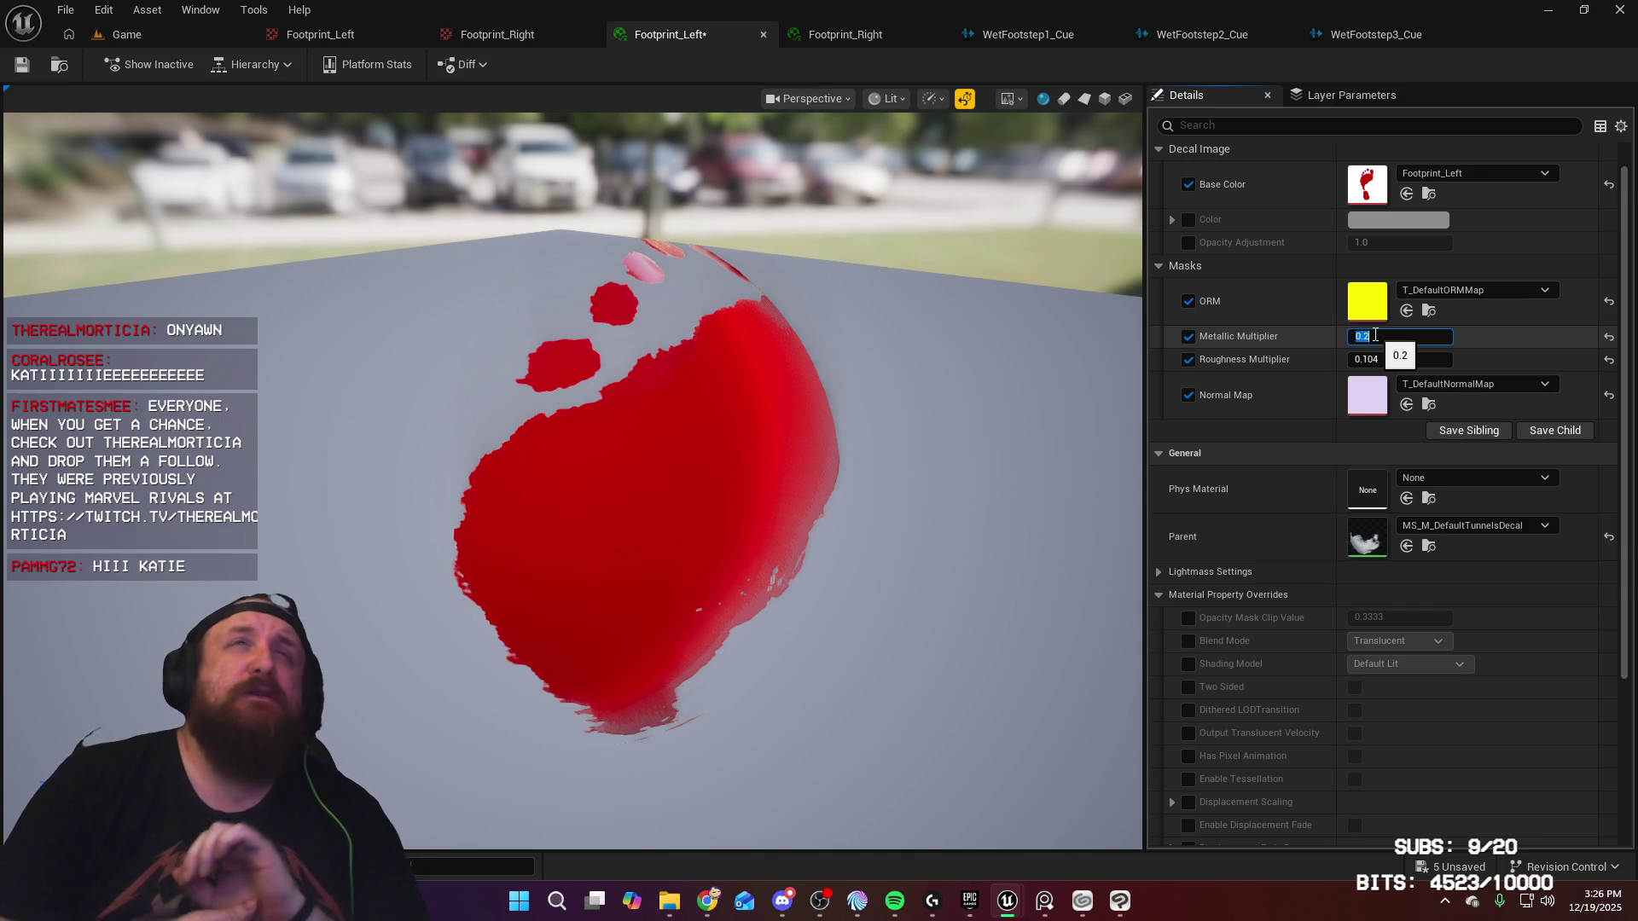
Step: Enable the Metallic and Roughness Multiplier overrides on Footprint_Right
left_click(868, 38)
left_click(1188, 364)
left_click(1189, 387)
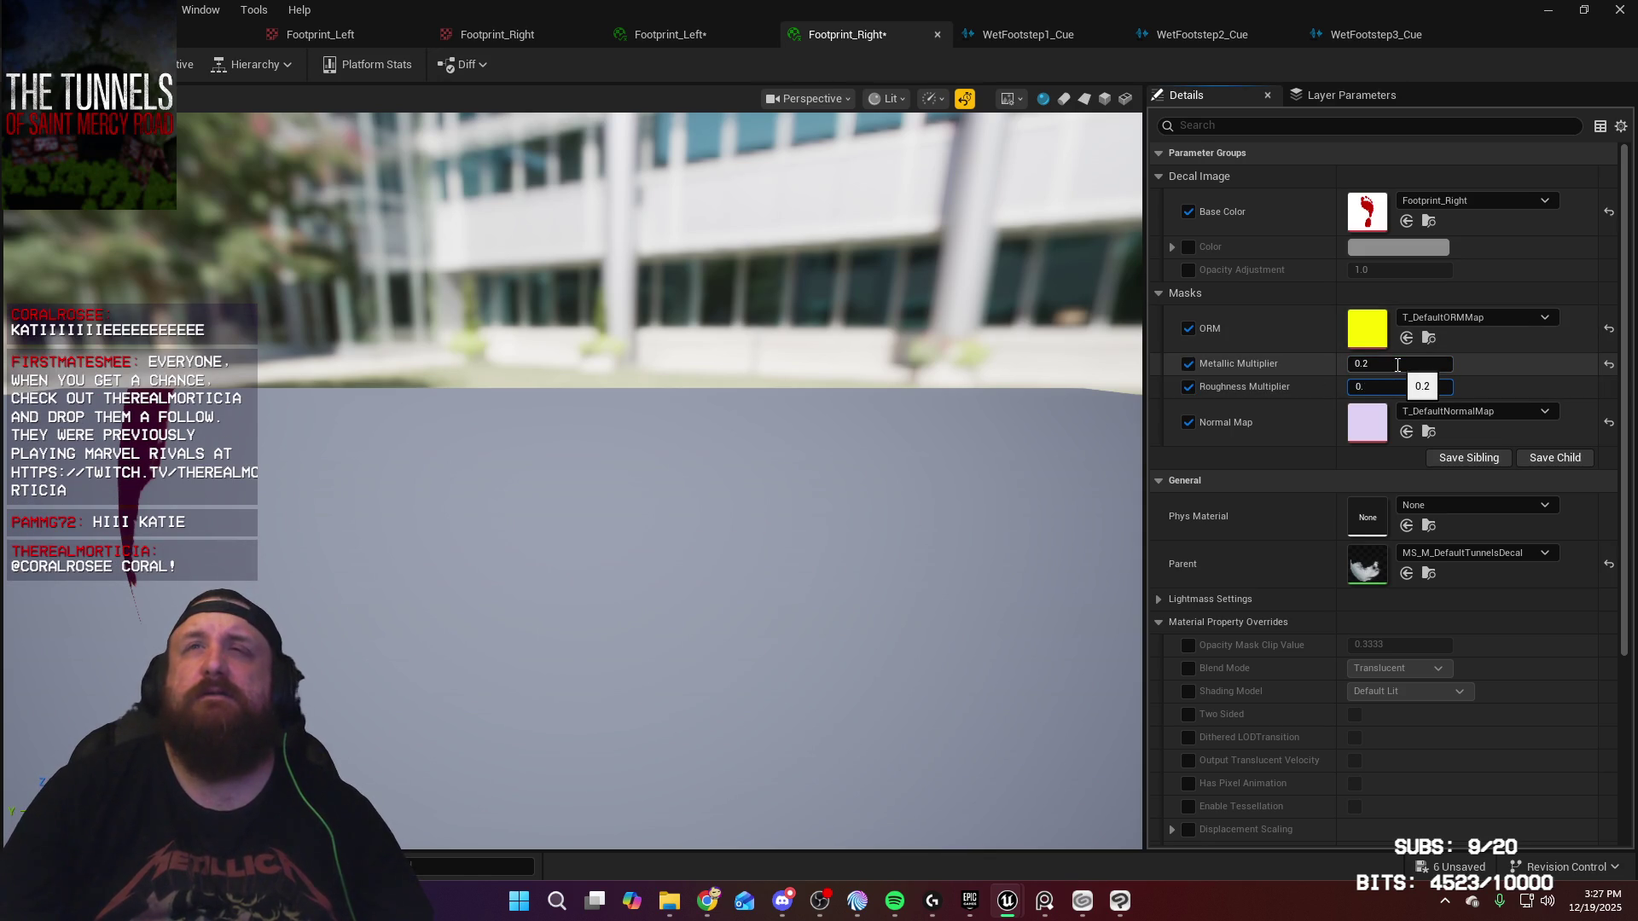
Step: Save Footprint_Left and Footprint_Right, then switch back to the Game hallway level
left_click(683, 34)
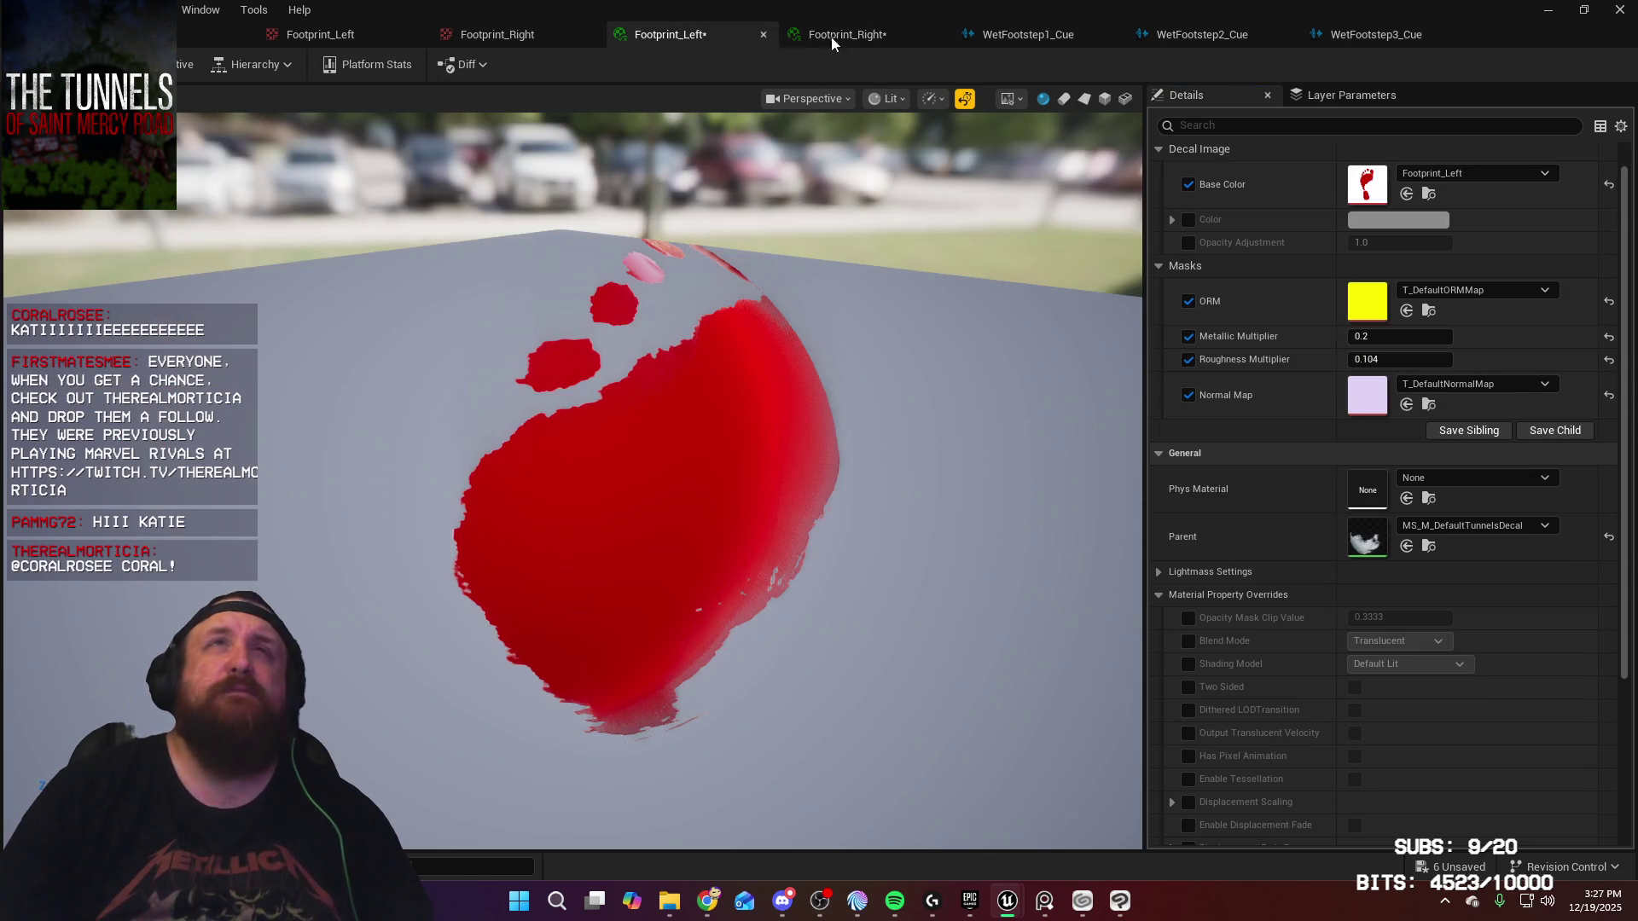
left_click(22, 65)
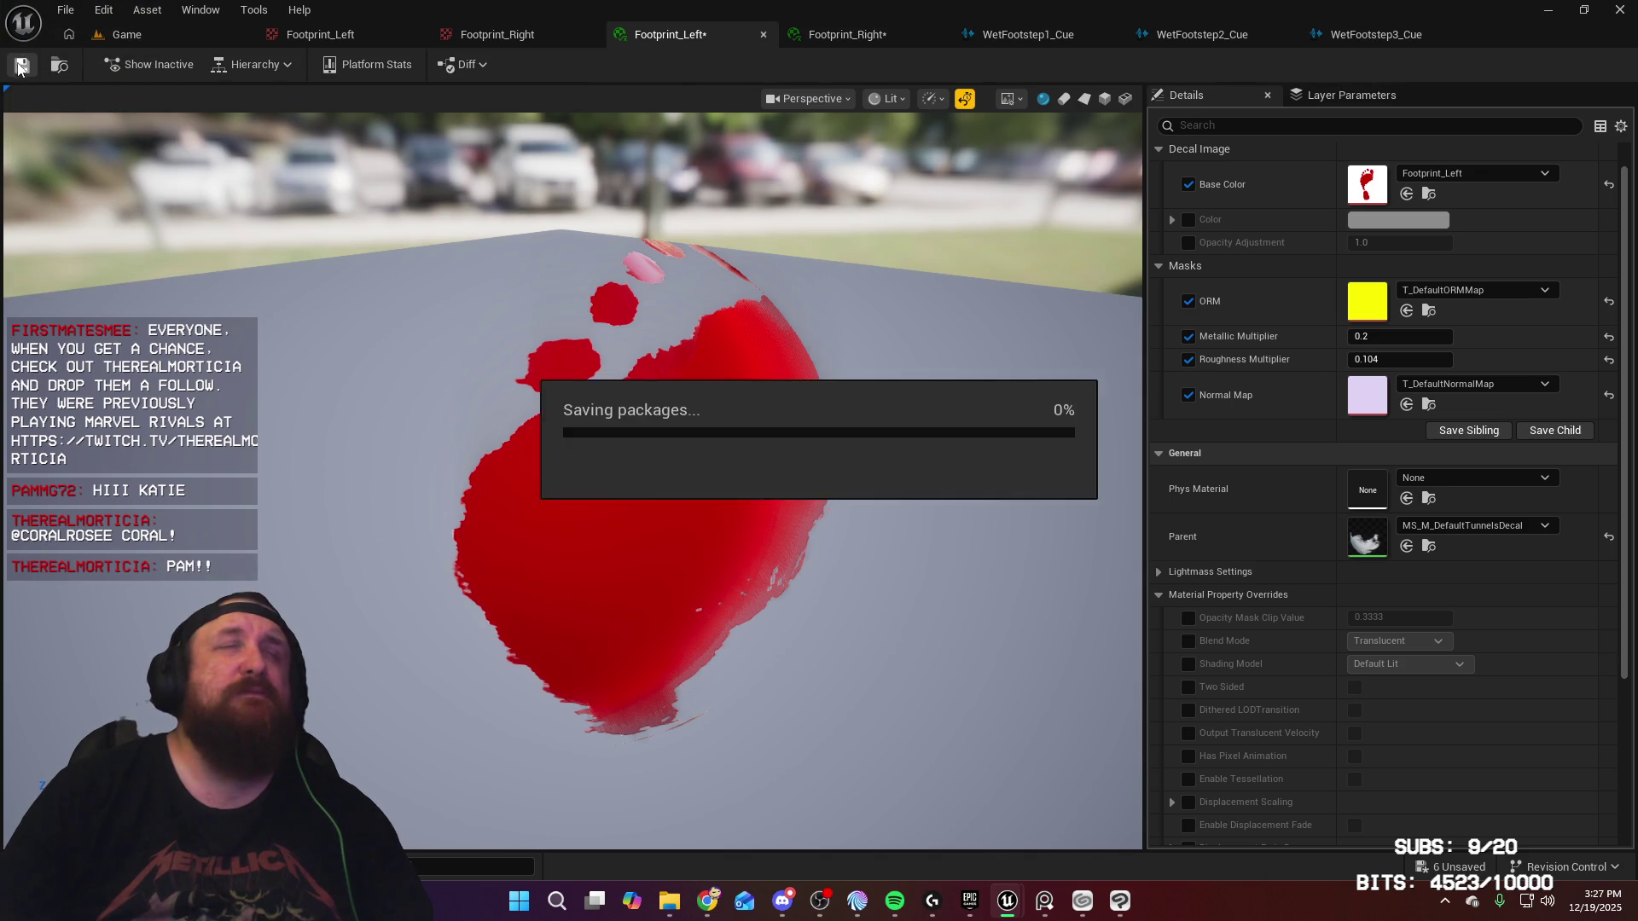
left_click(844, 36)
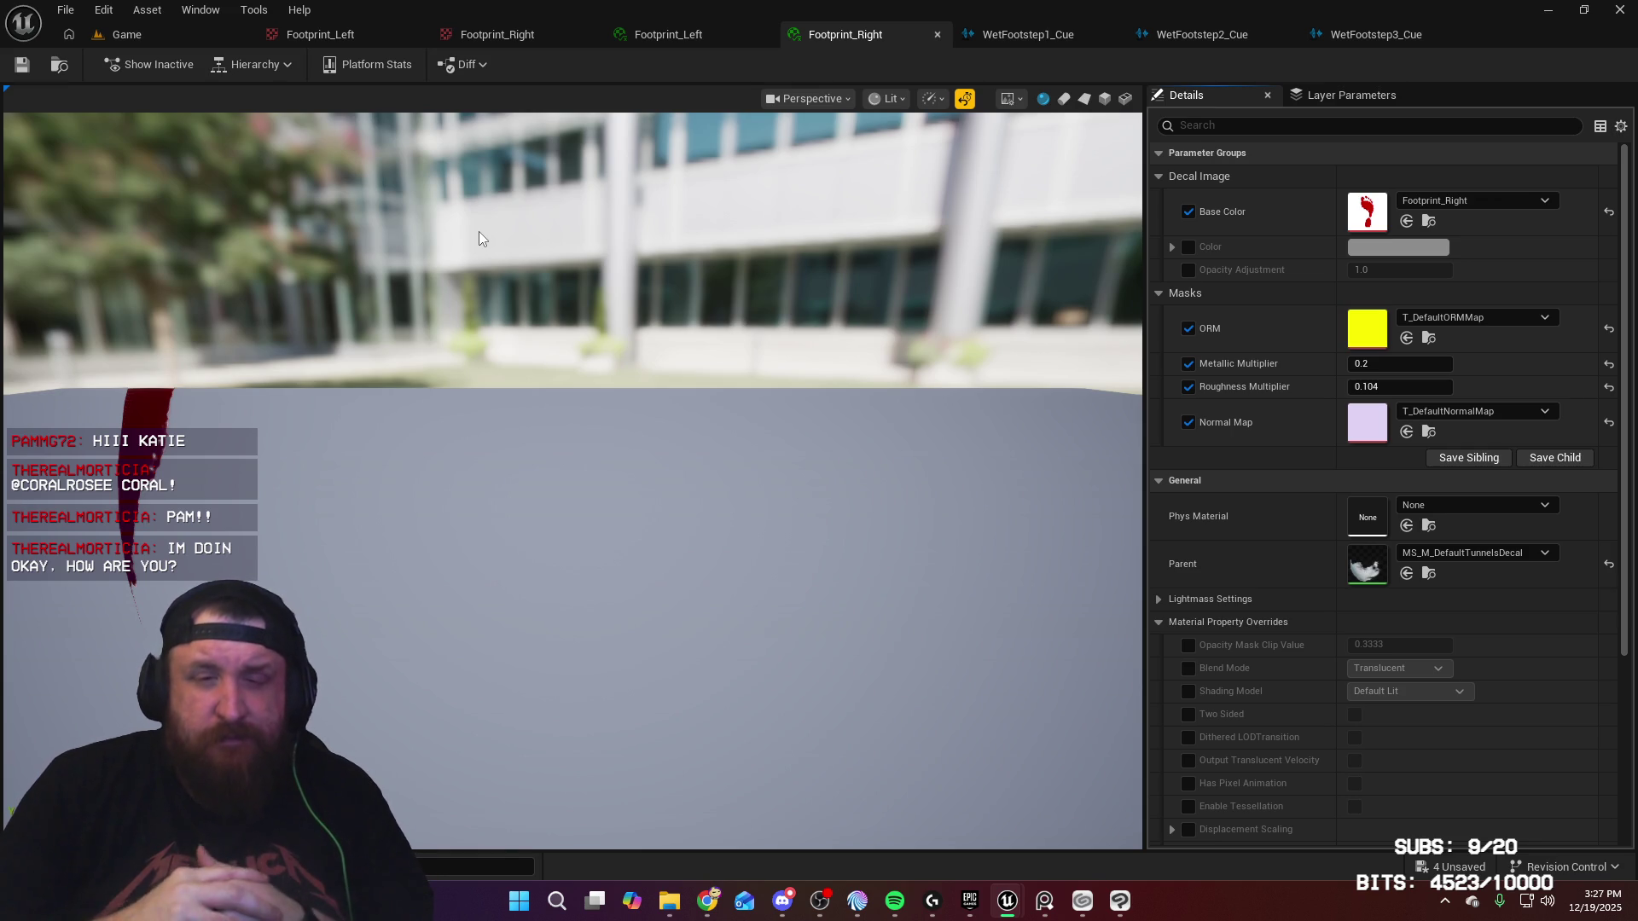
left_click_drag(551, 354, 649, 384)
mouse_move(523, 299)
left_mouse_down()
mouse_move(546, 324)
mouse_move(523, 299)
left_mouse_up()
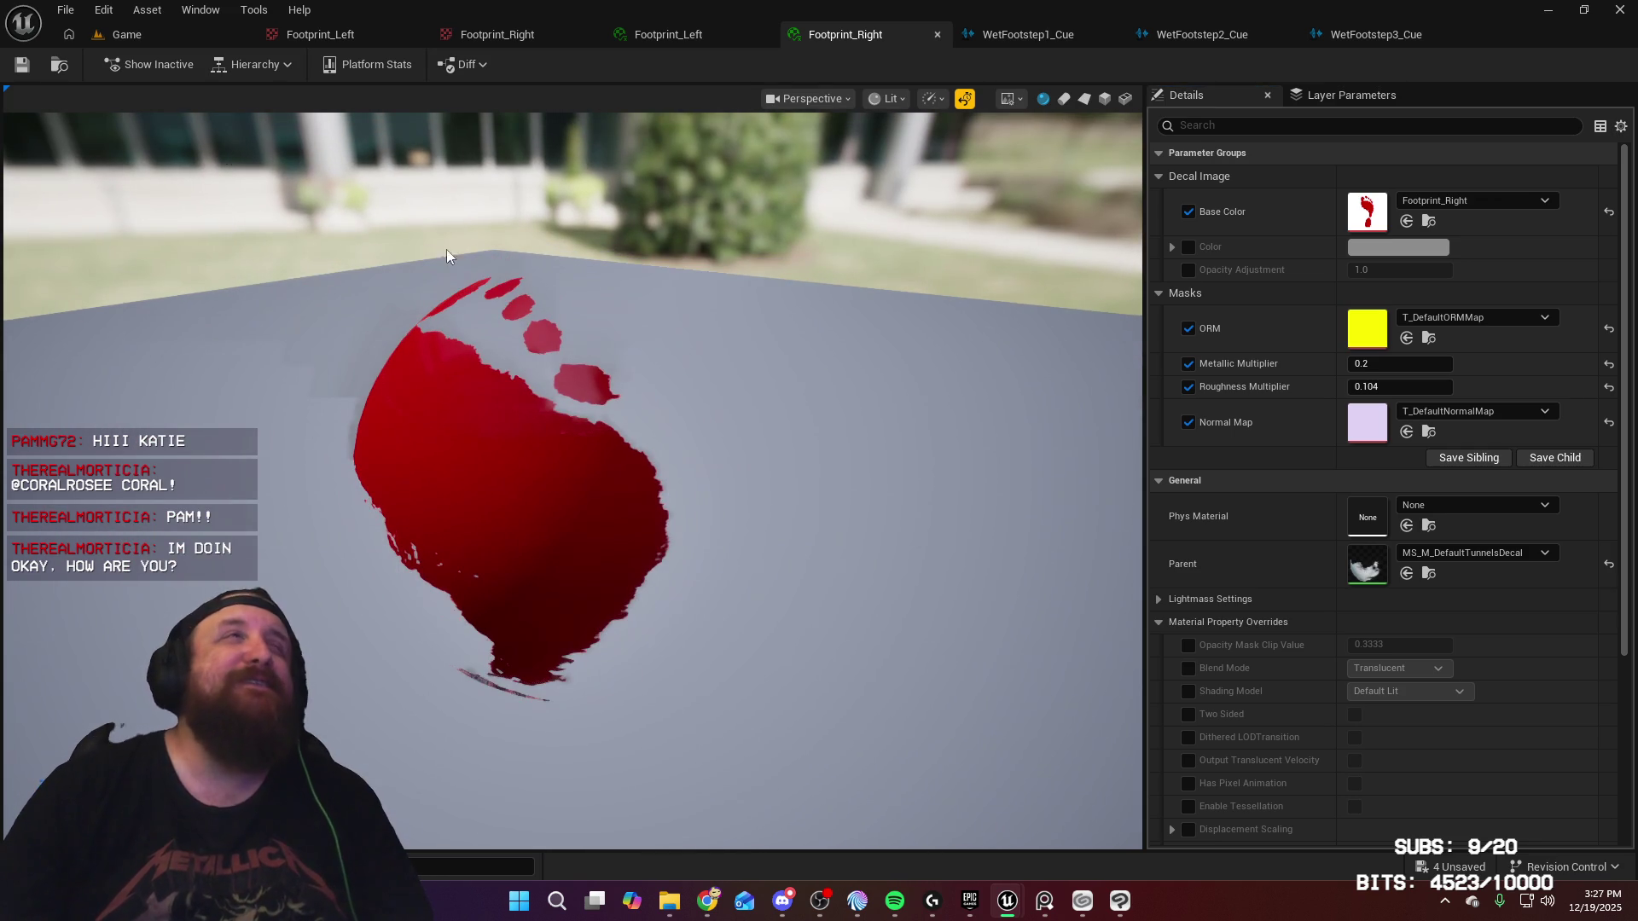
left_click(21, 65)
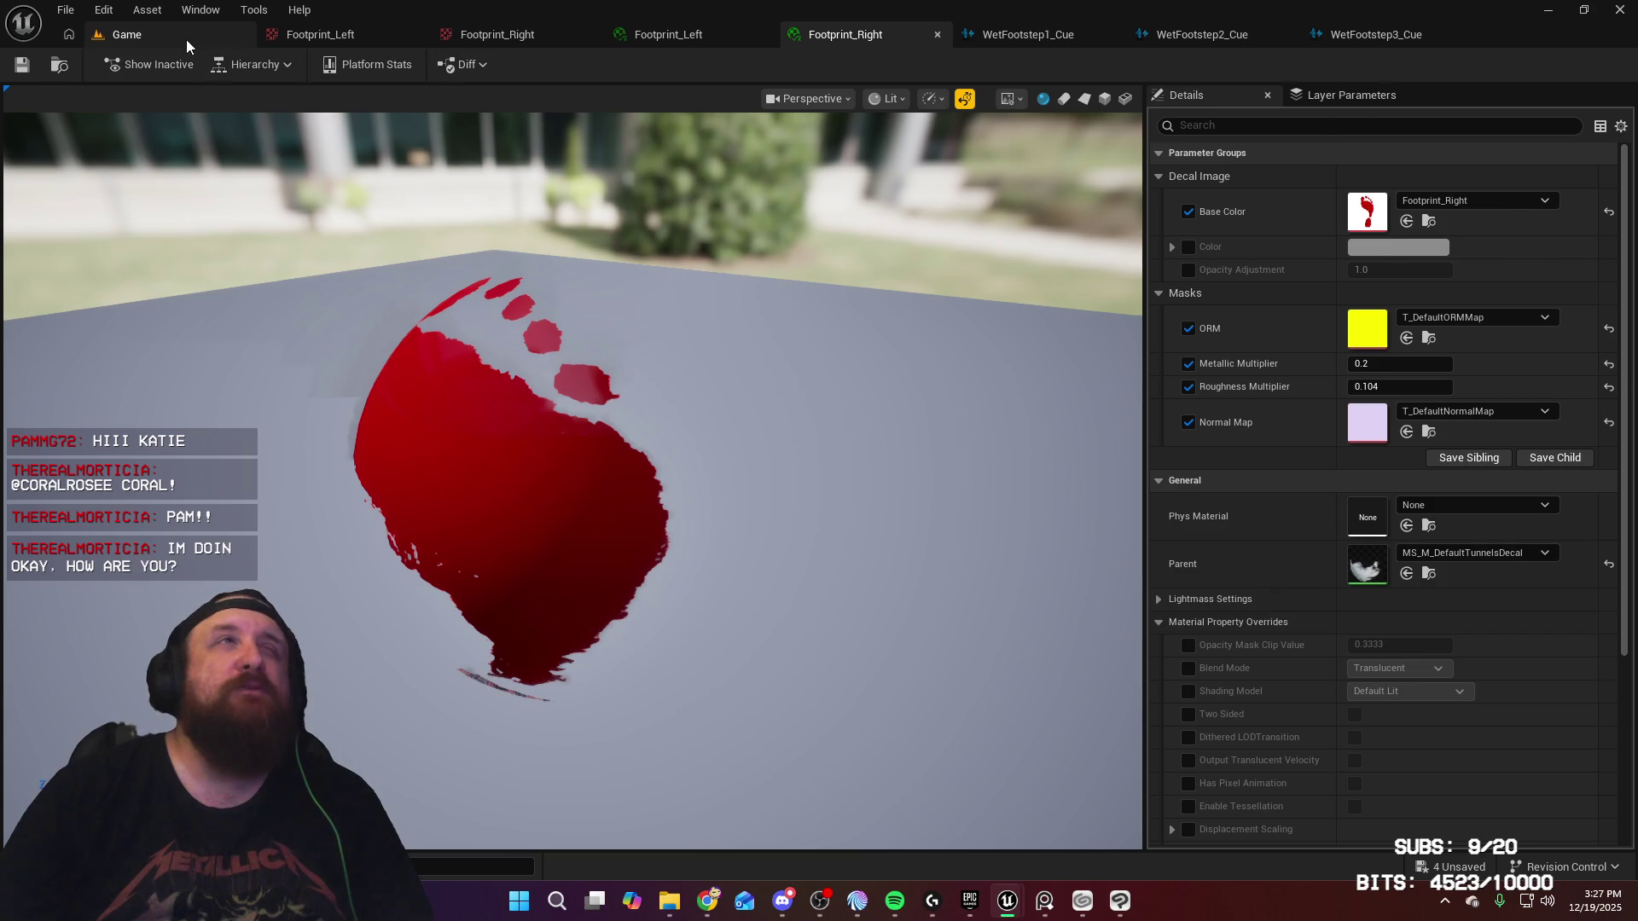
left_click(186, 43)
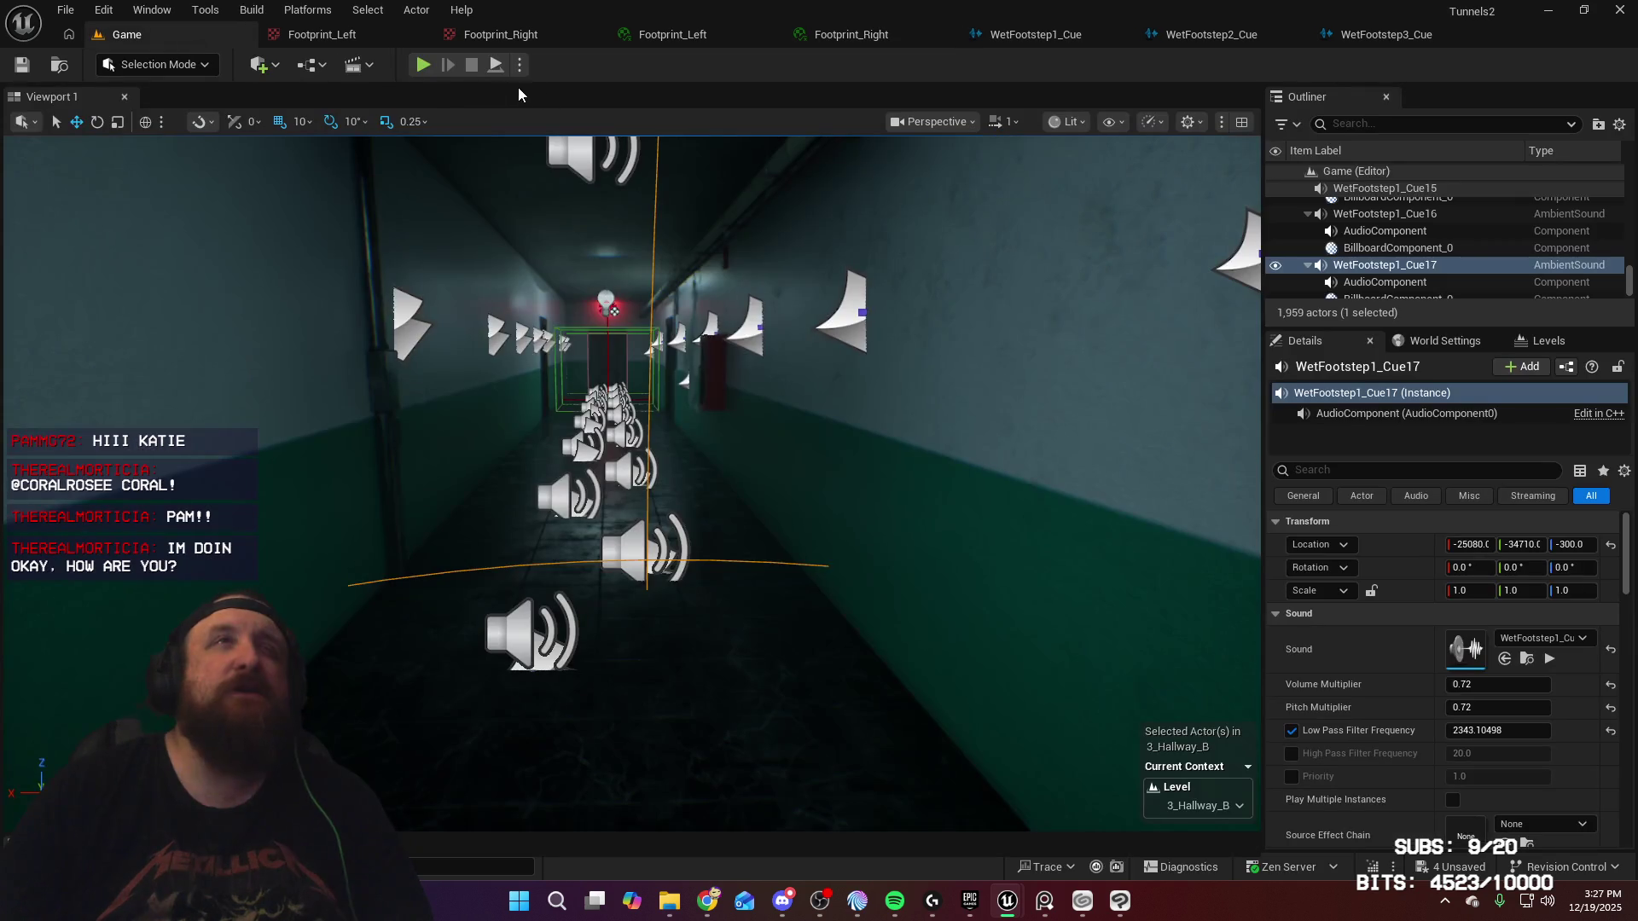
Step: Start Play-In-Editor and walk the bloody-footprint corridor to the EXIT sign
left_click(424, 65)
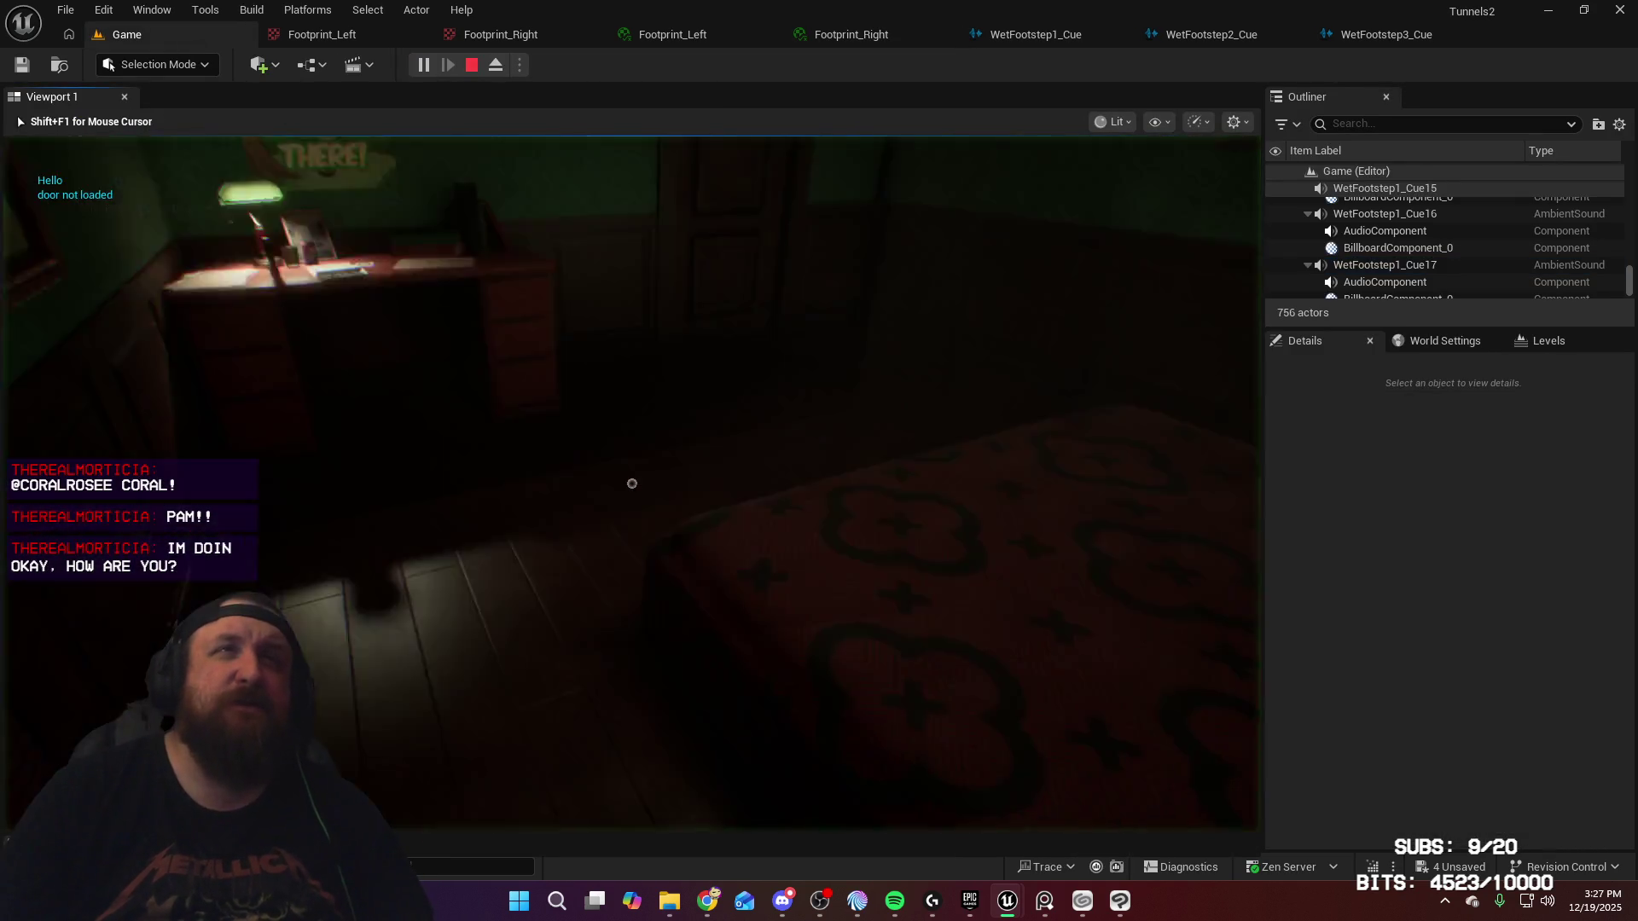
key("w")
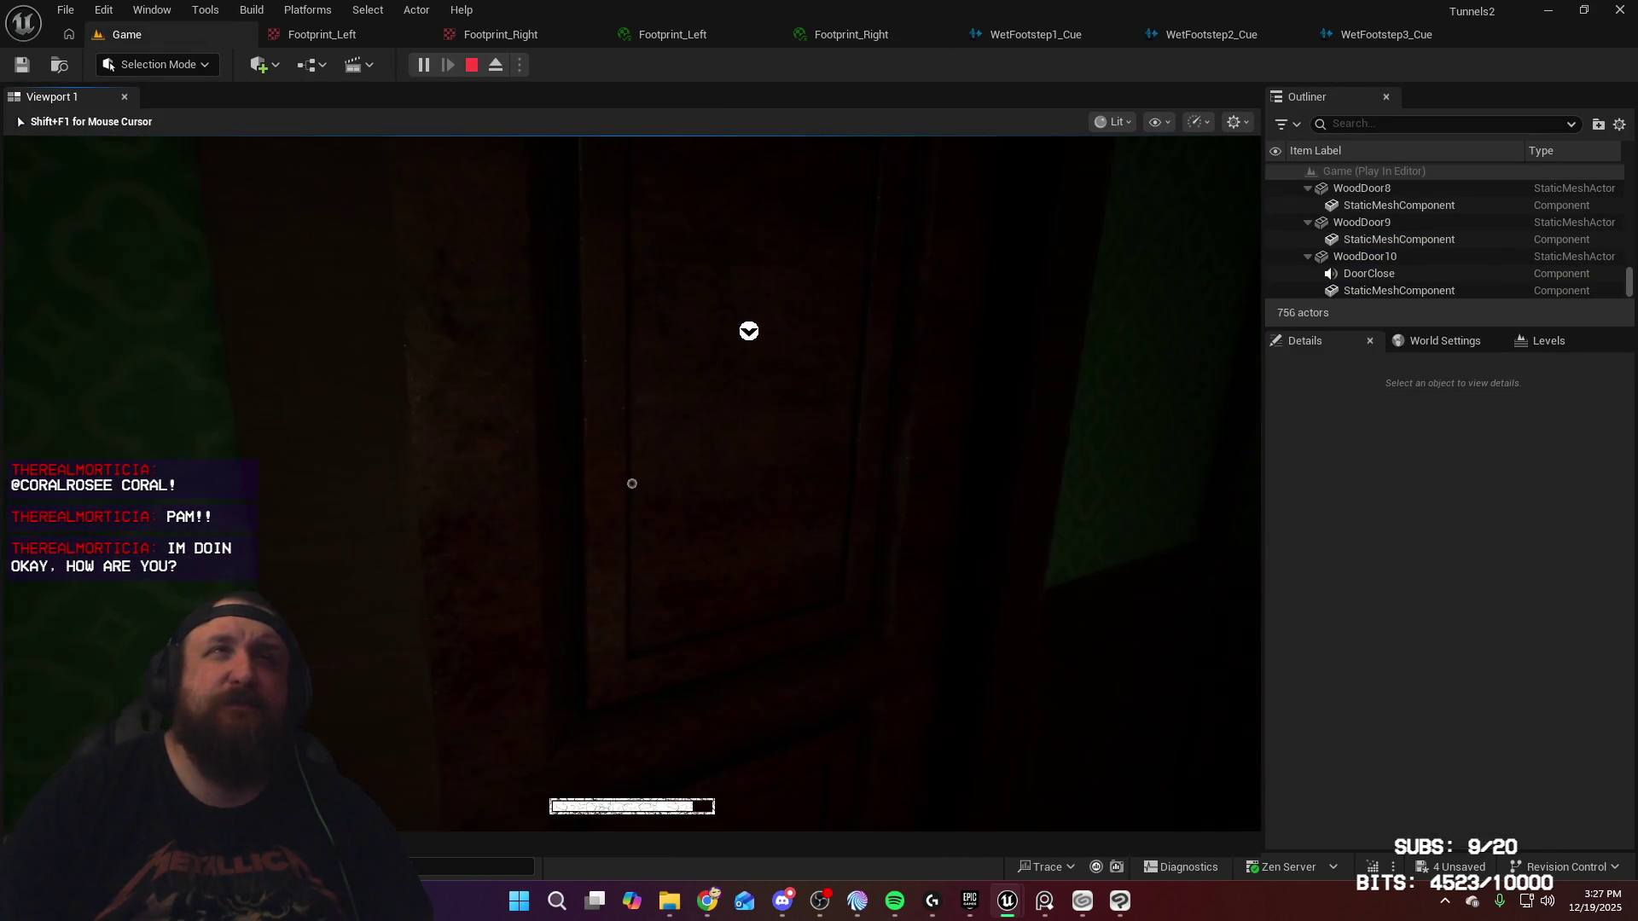
key("w")
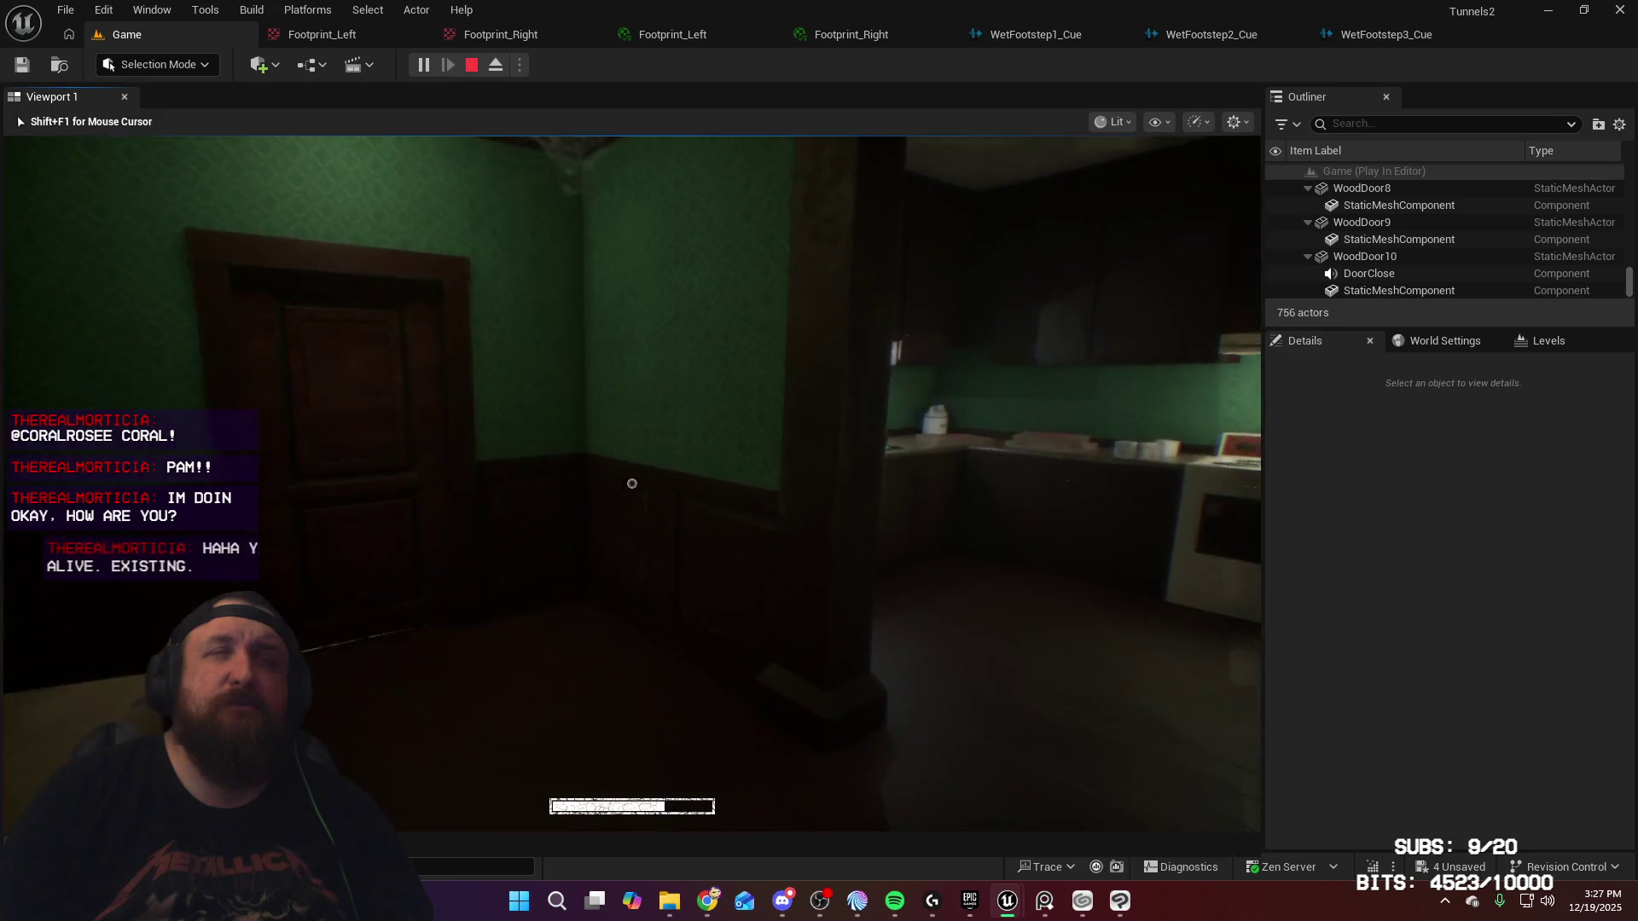
key("w")
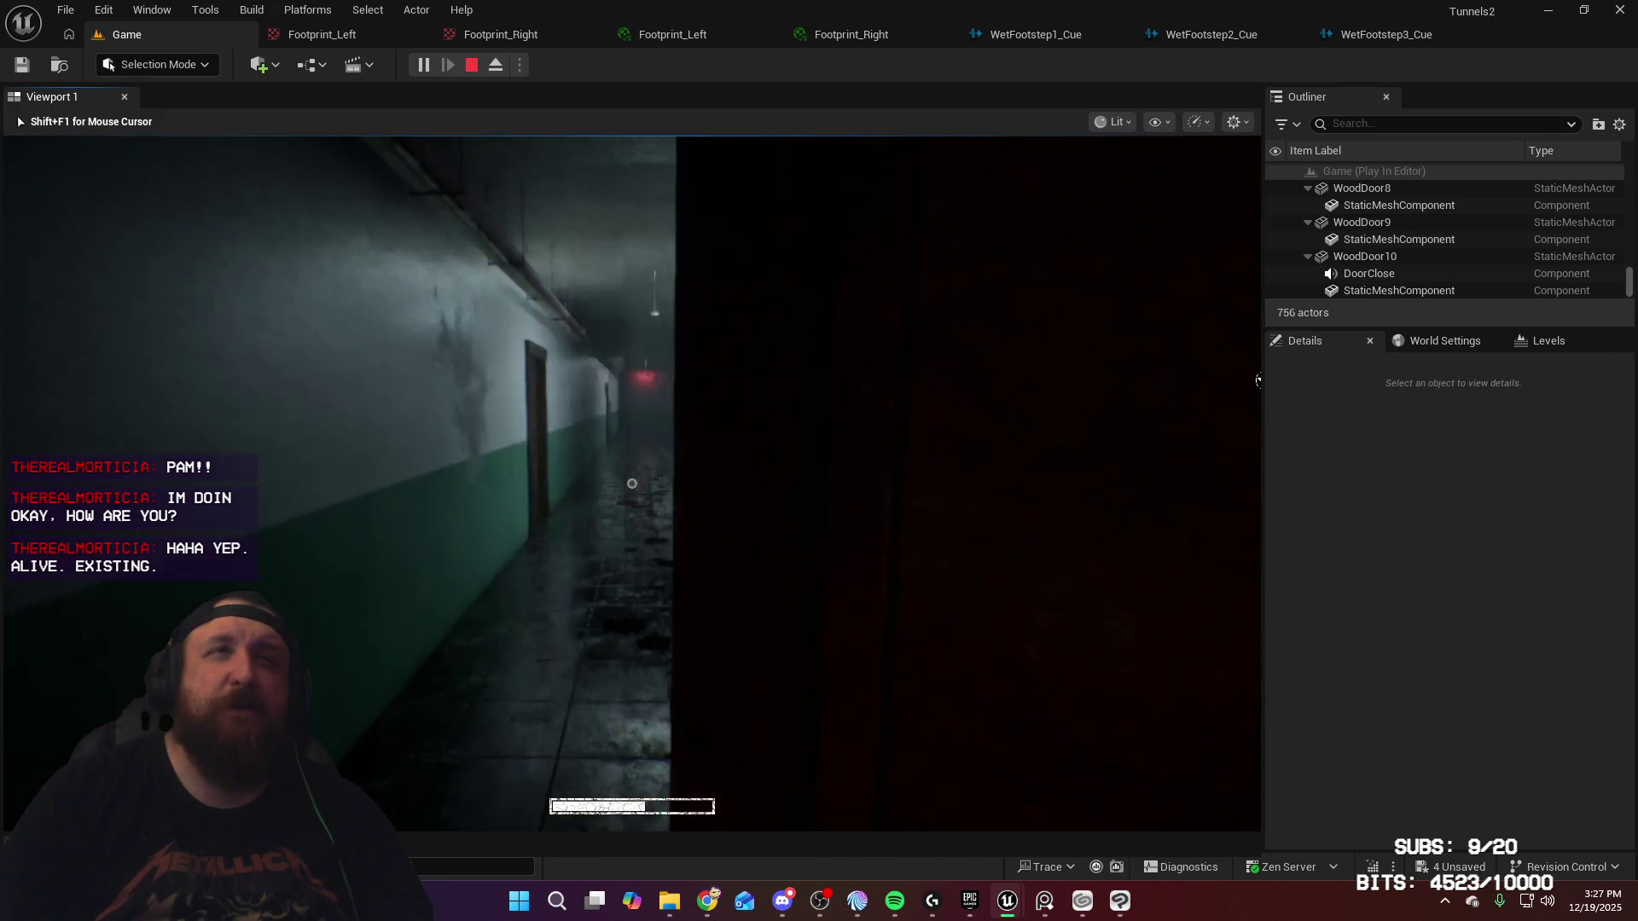
key("w")
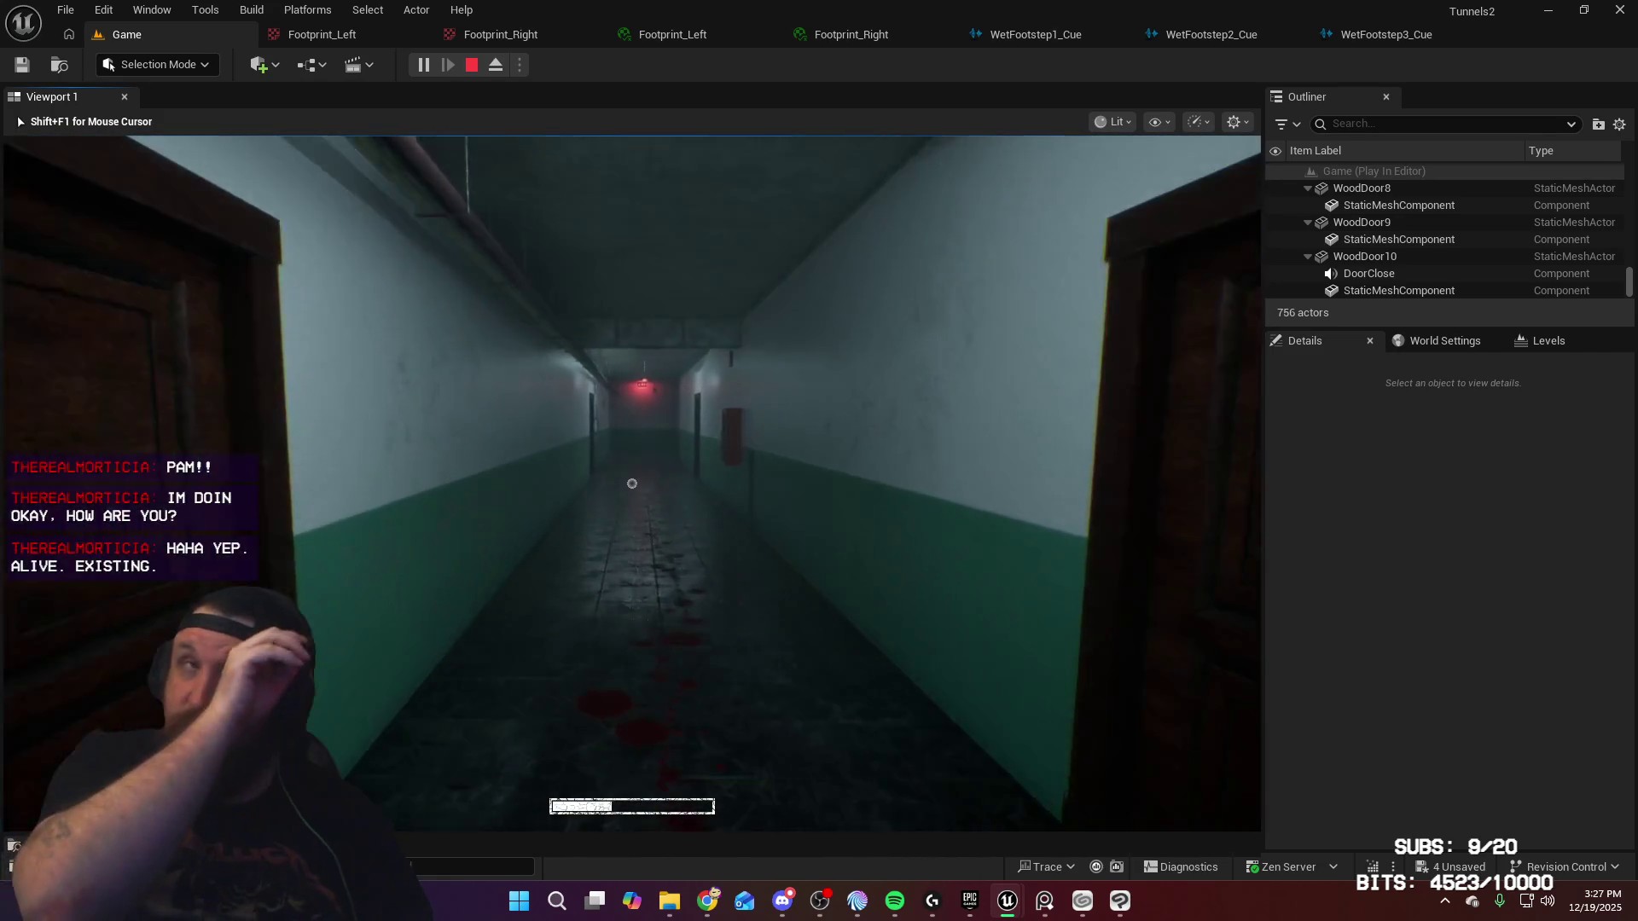
key("w")
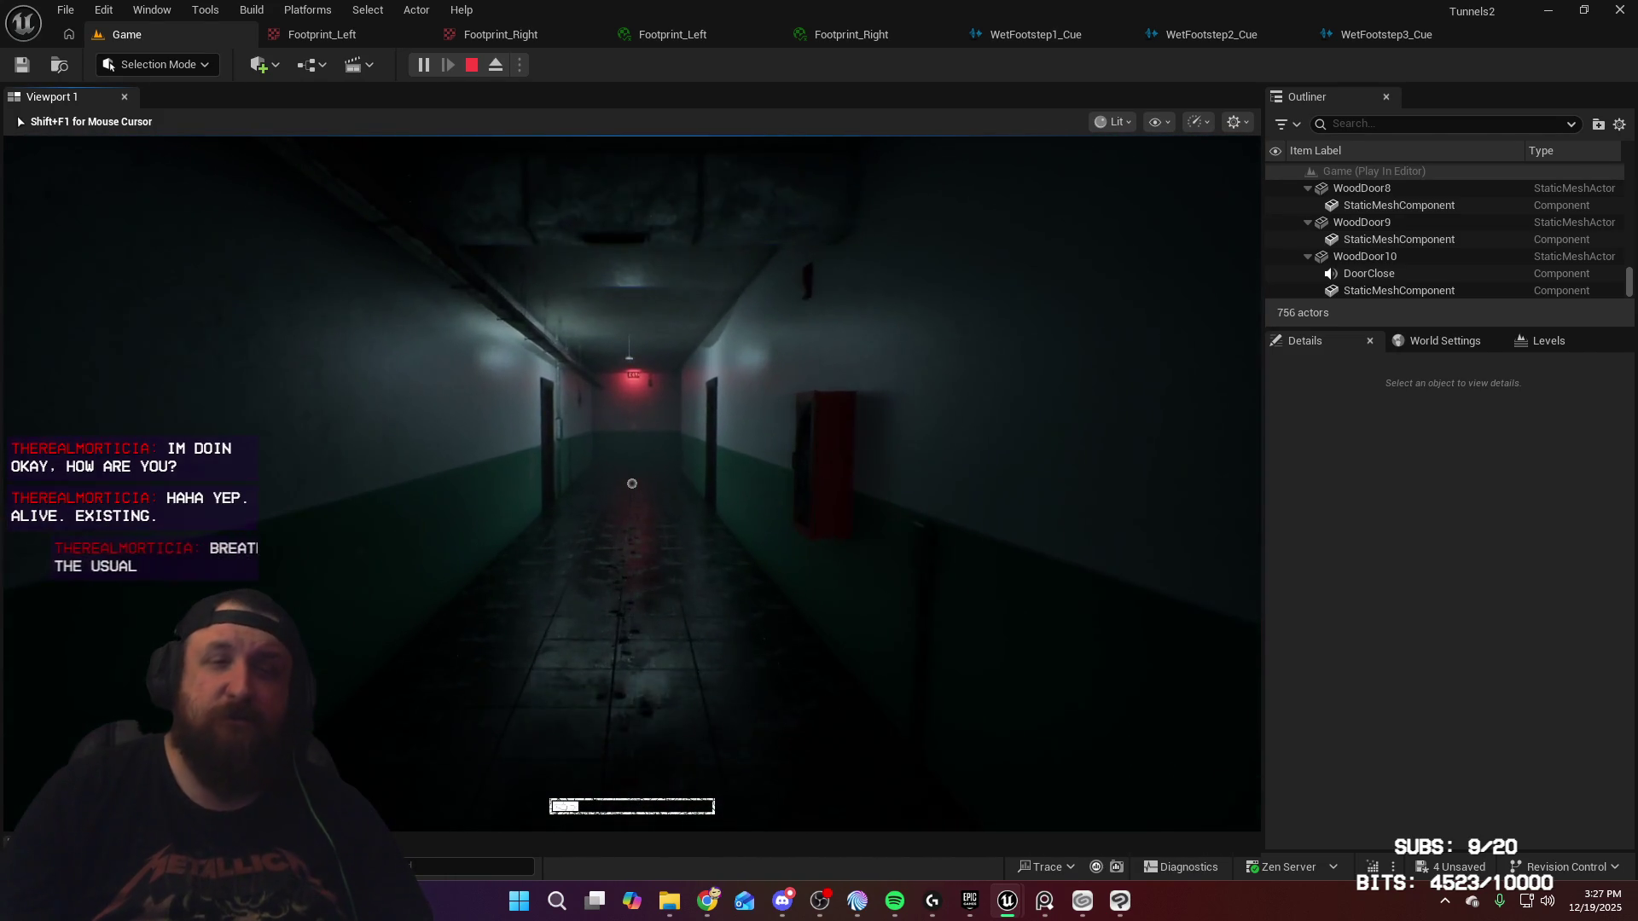
key("w")
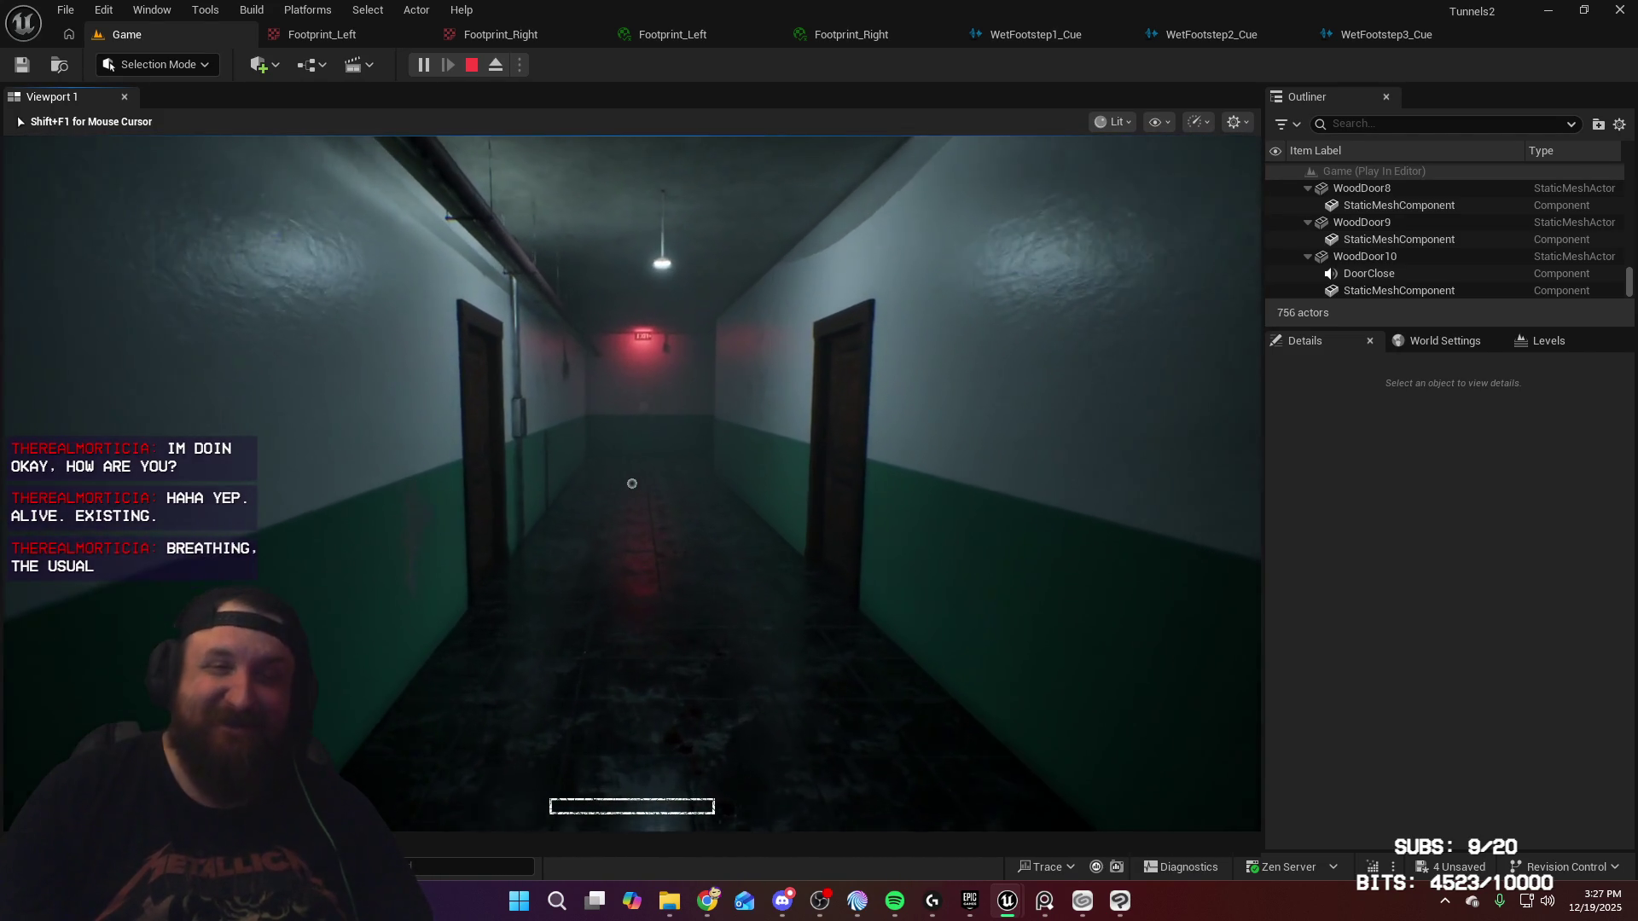
key("w")
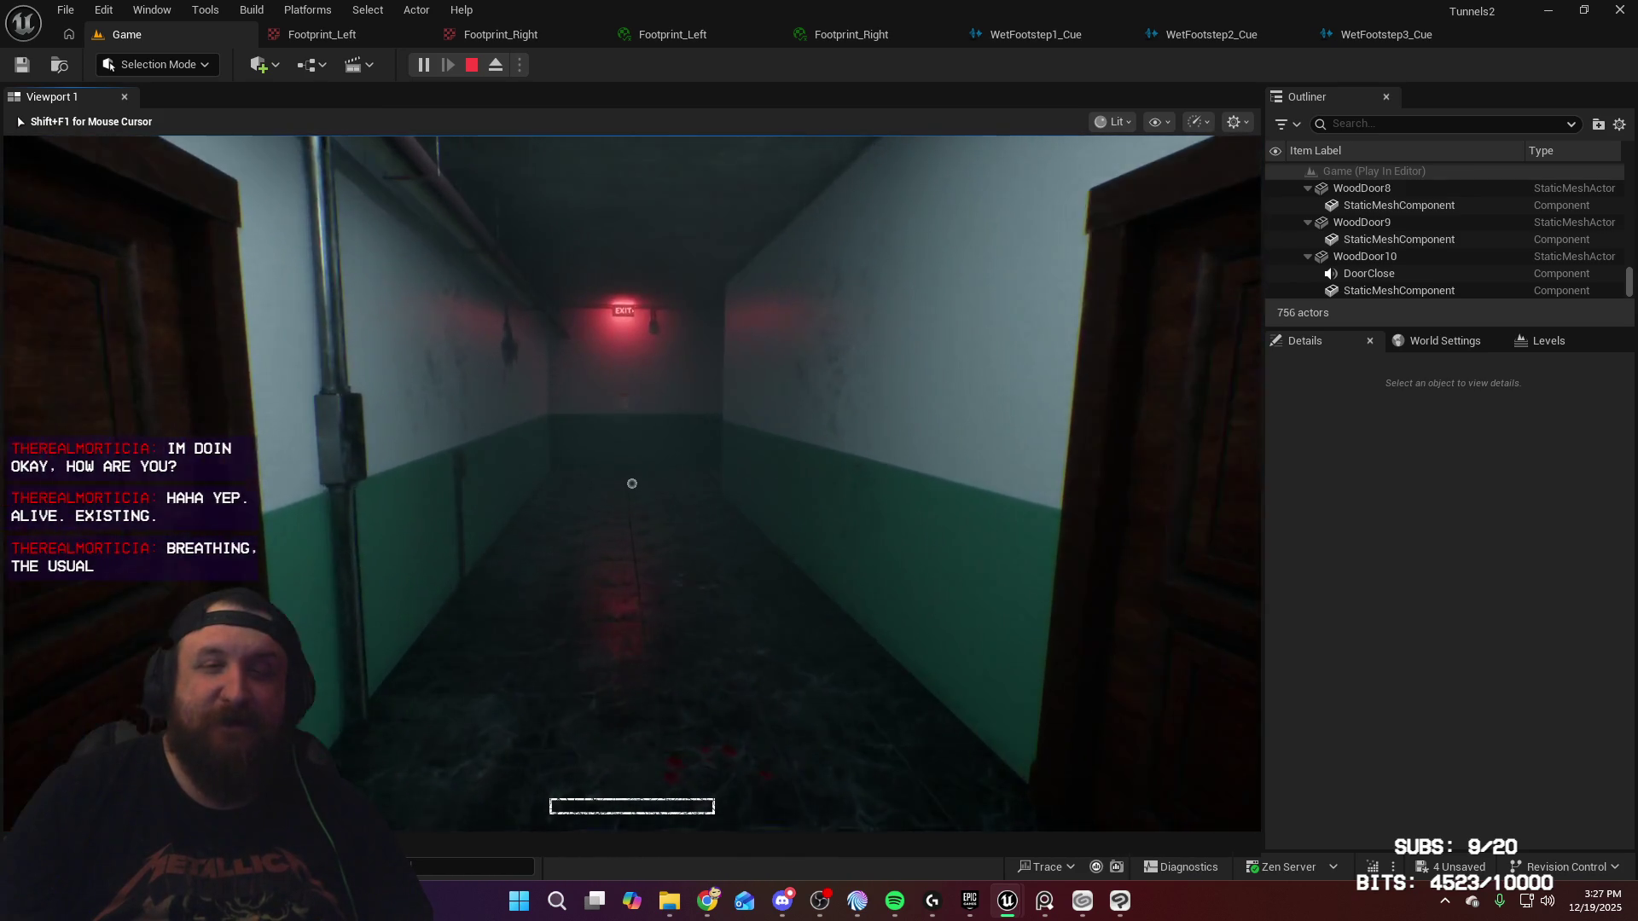
key("w")
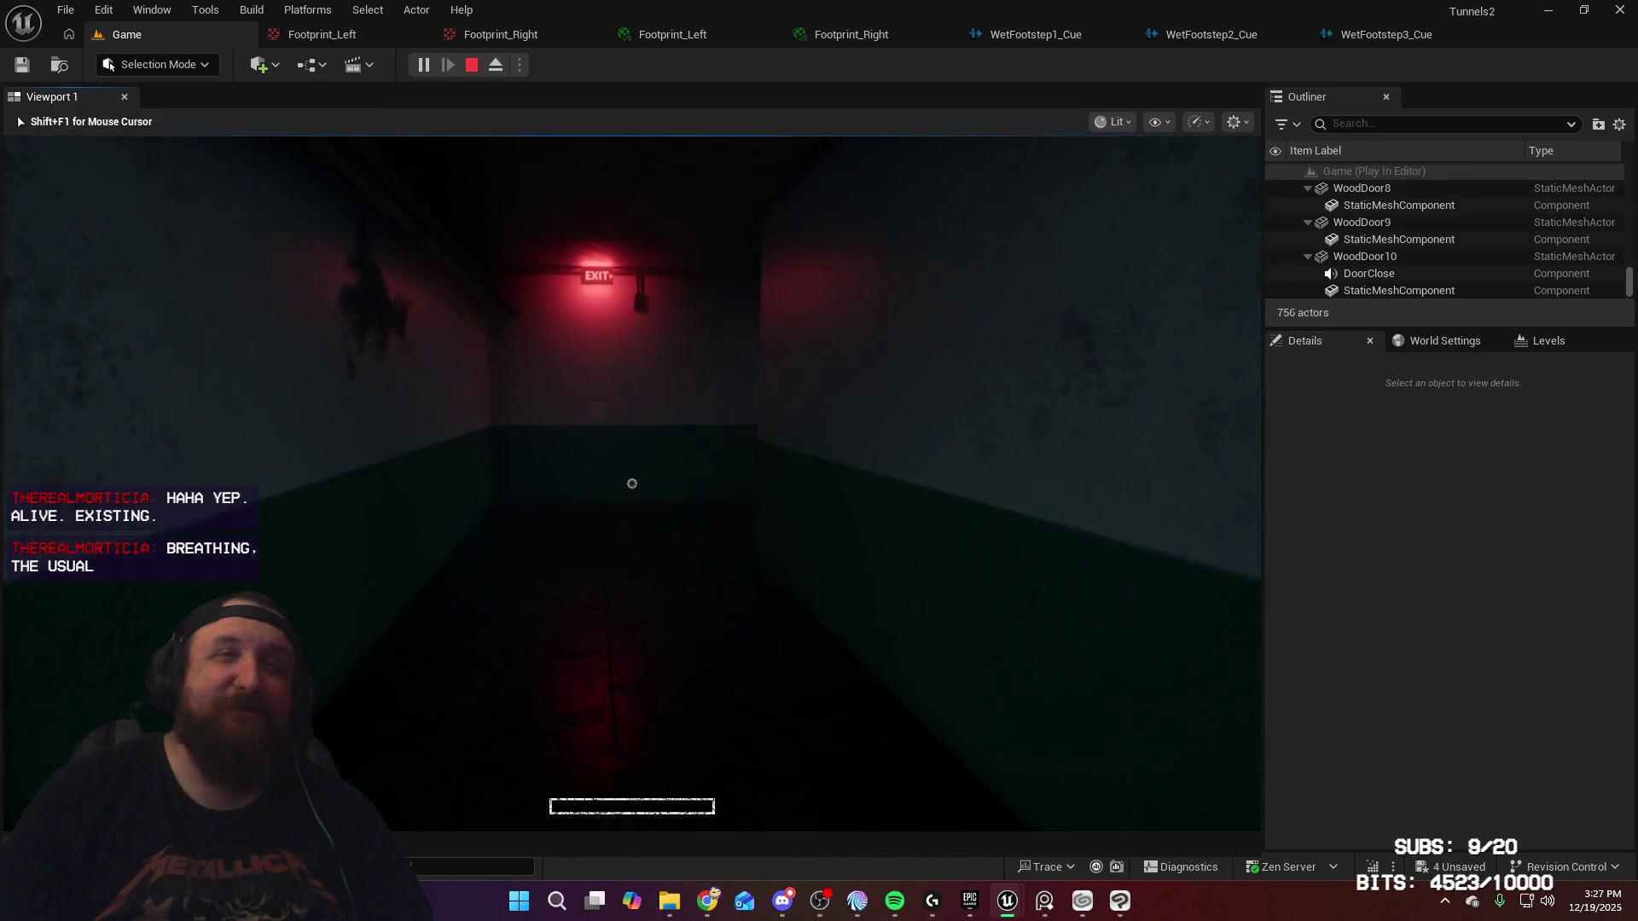
key("w")
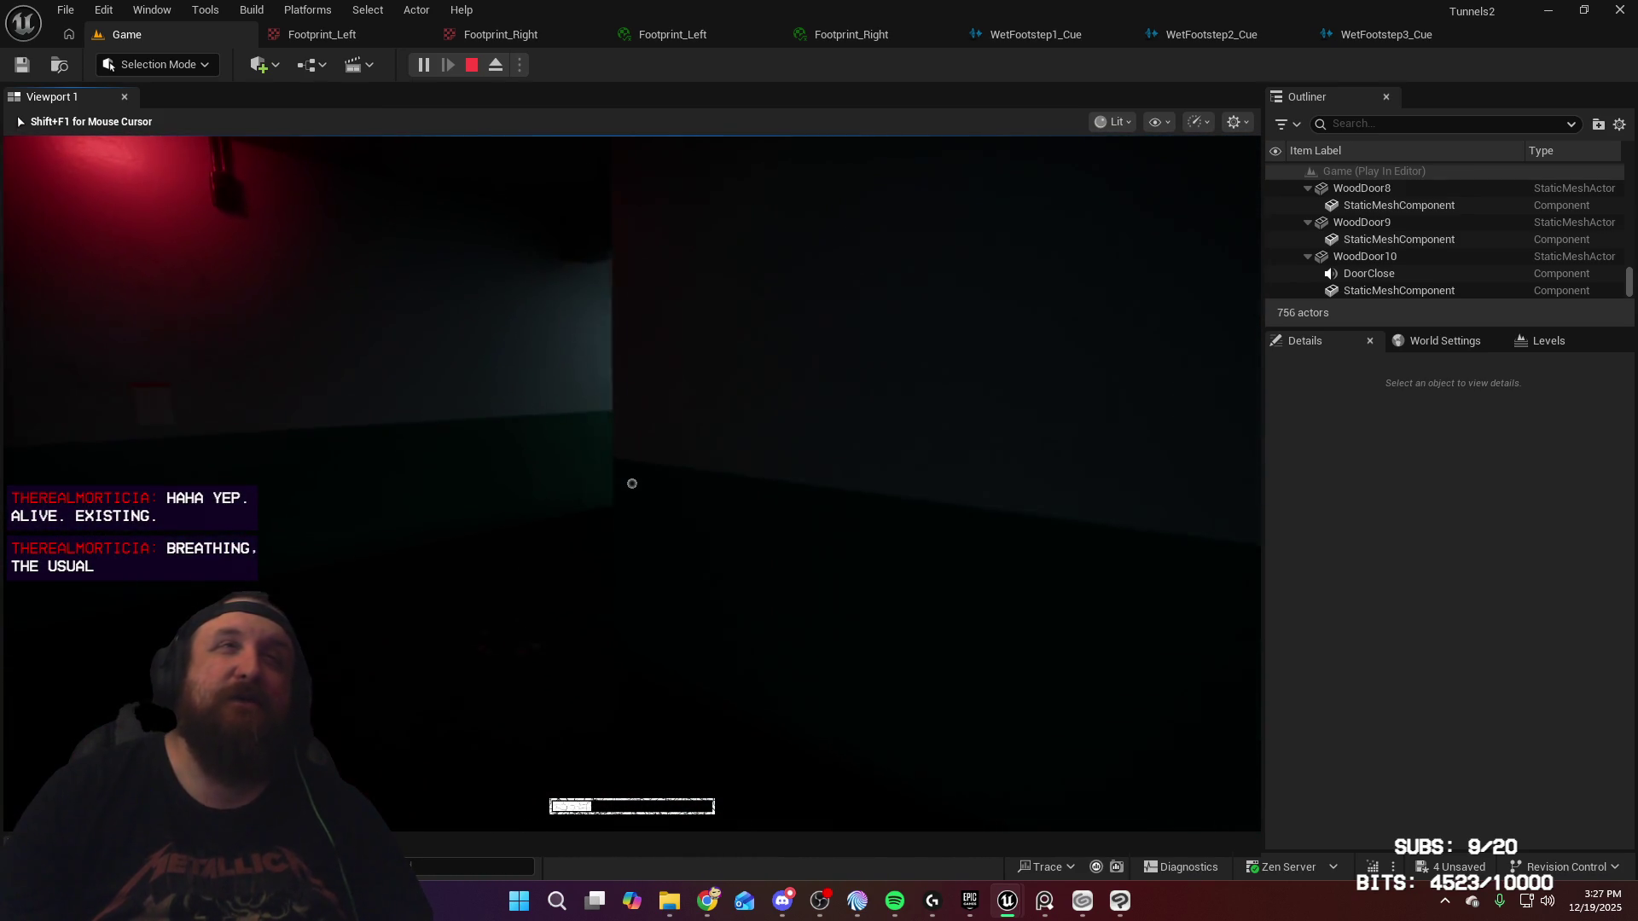
key("w")
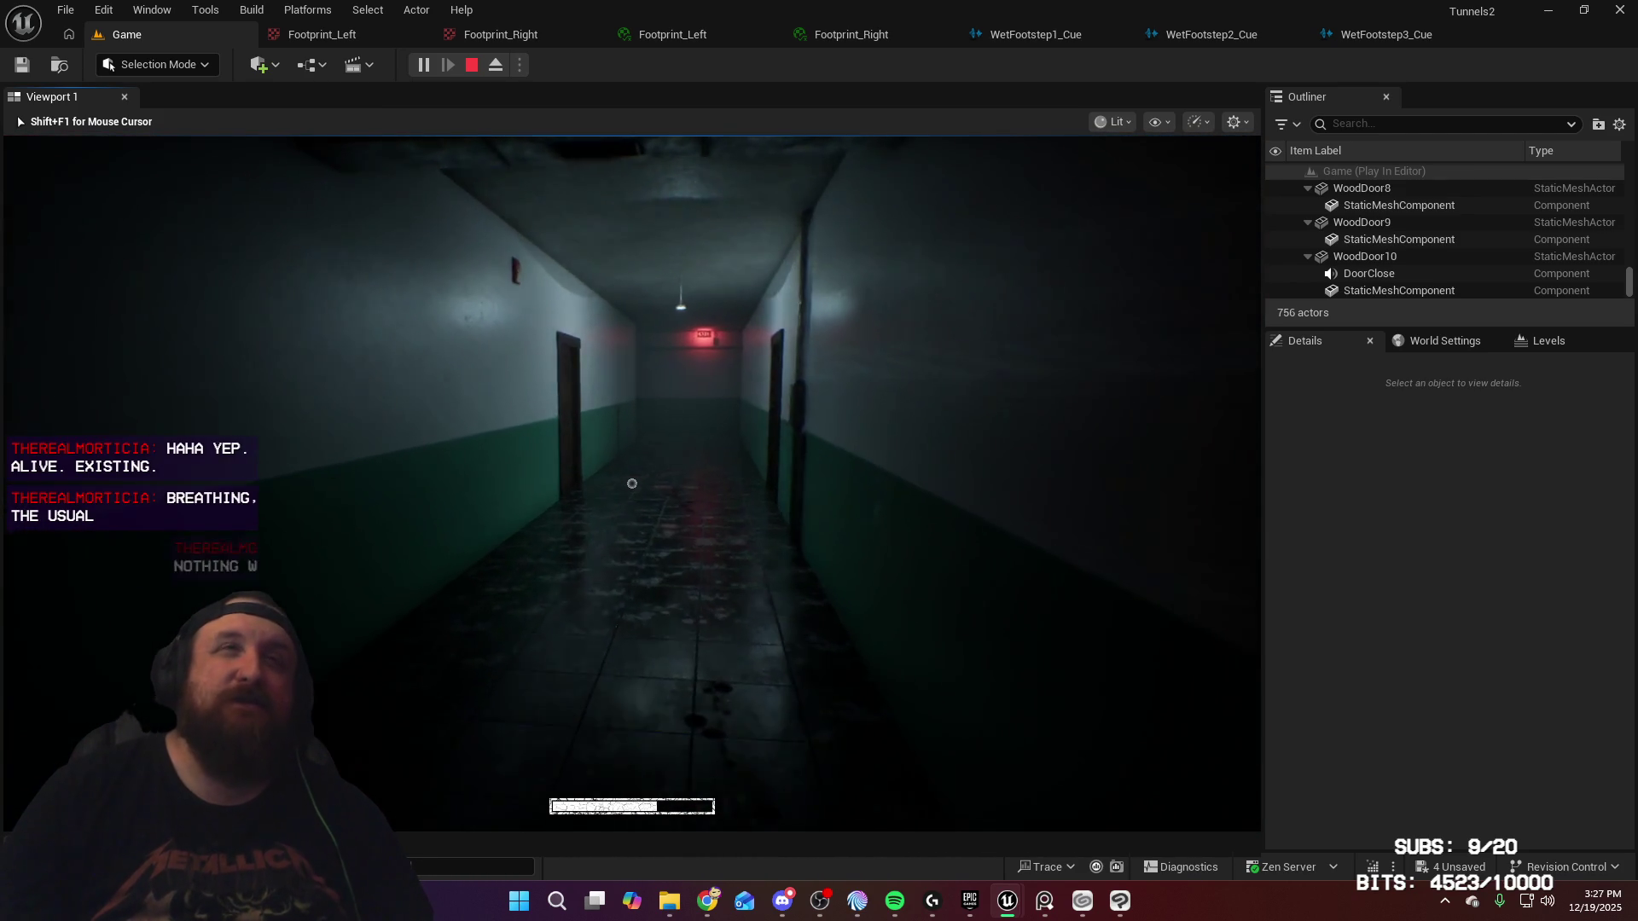
key("w")
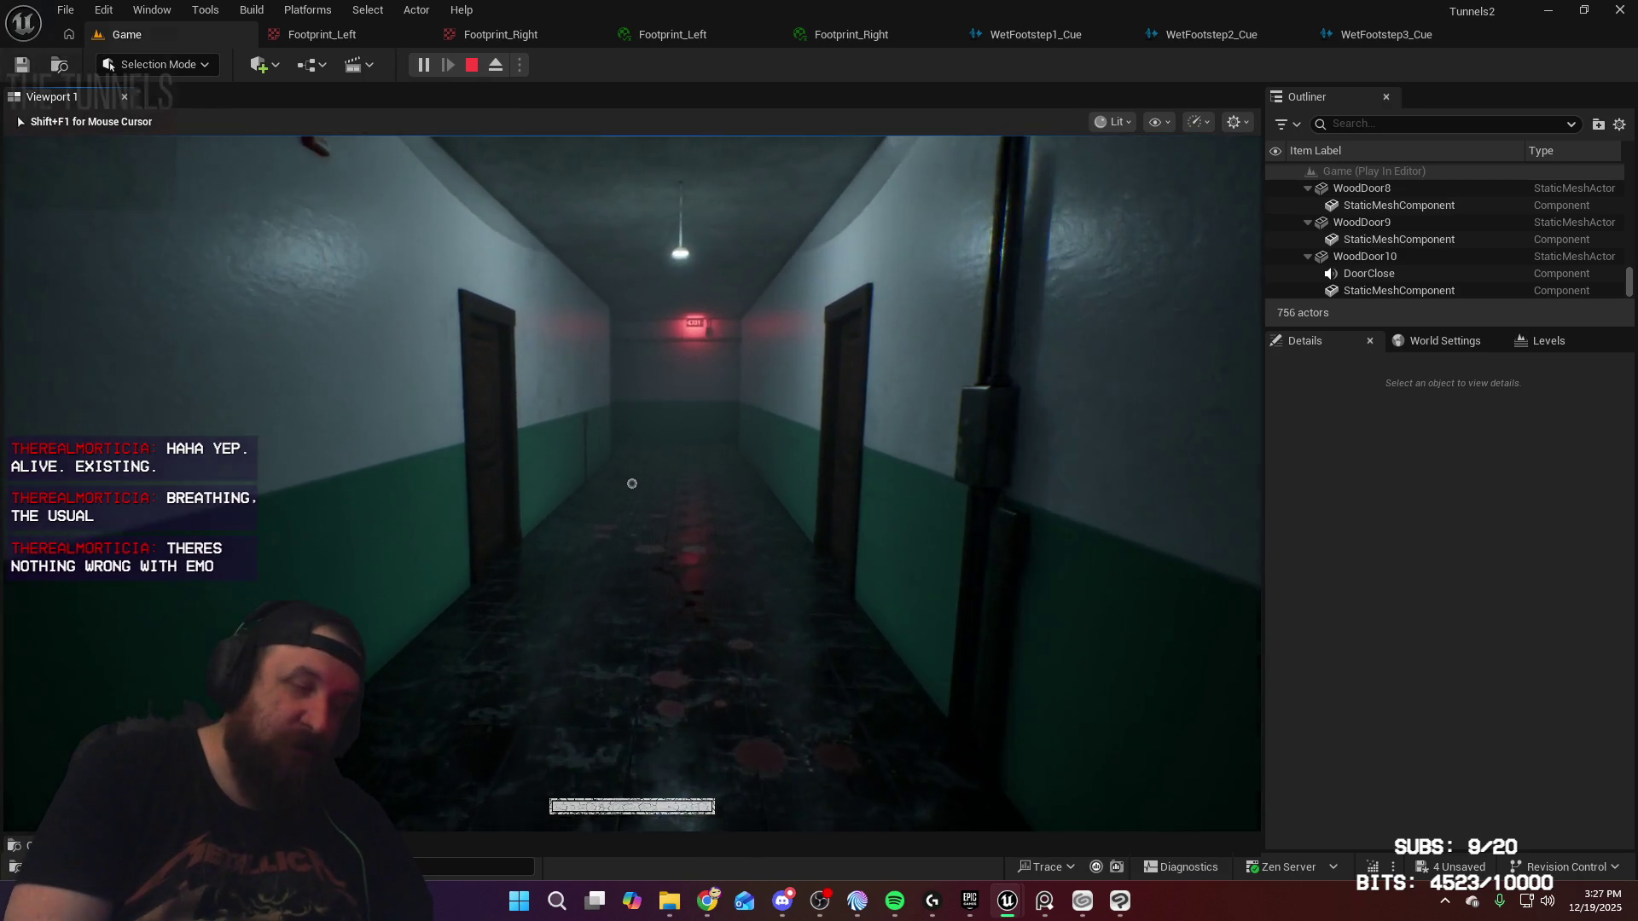
key("w")
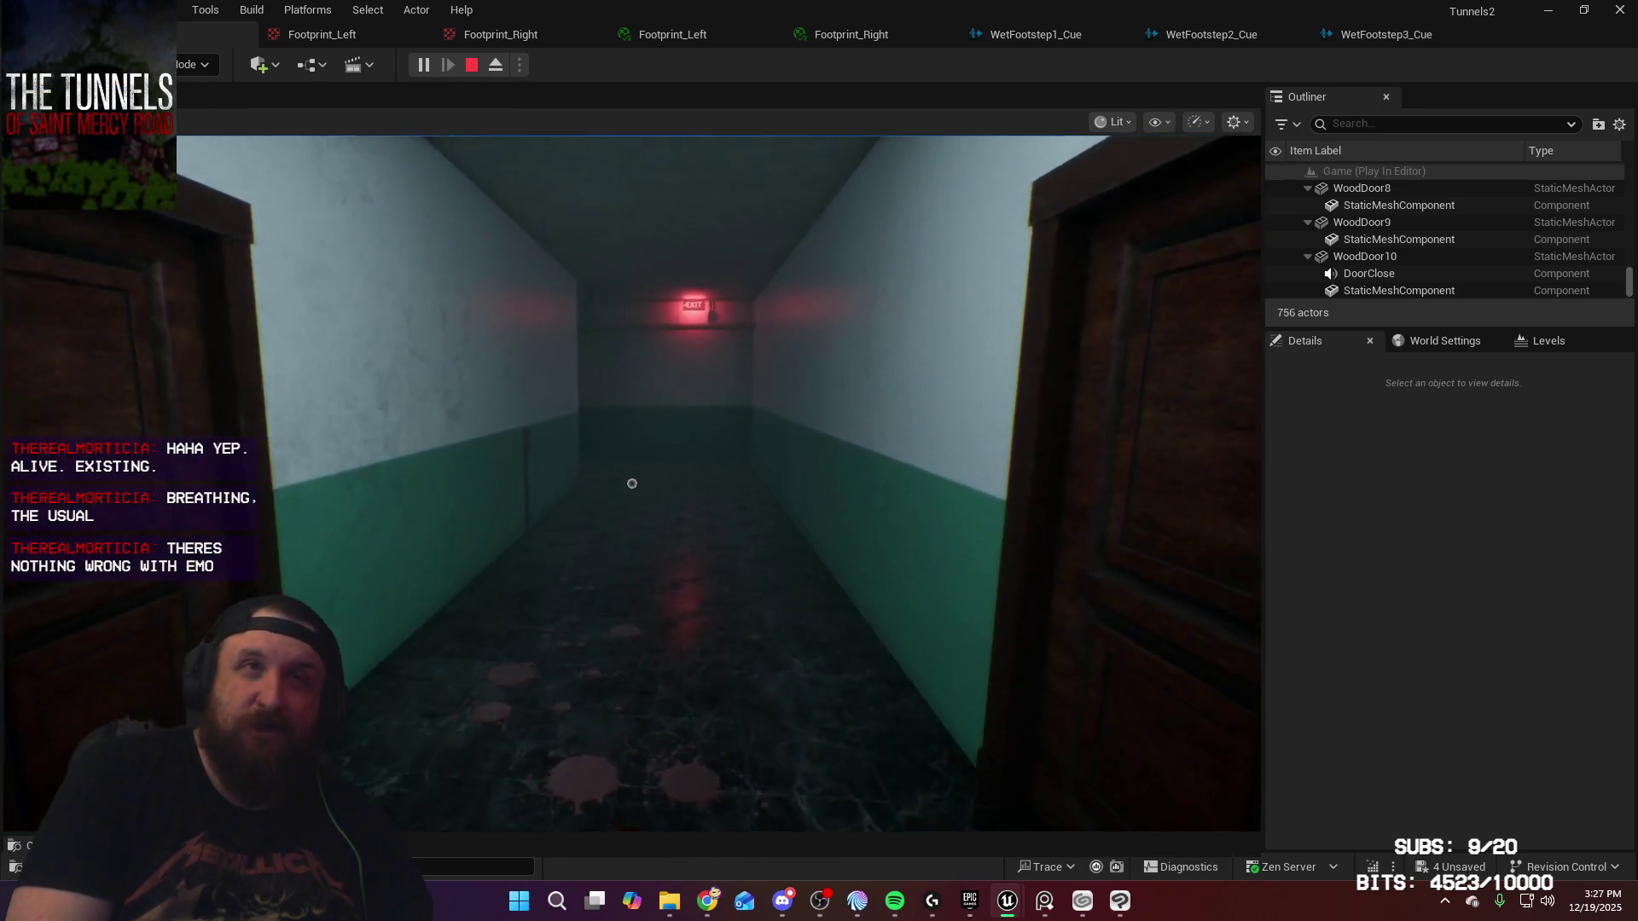
key("w")
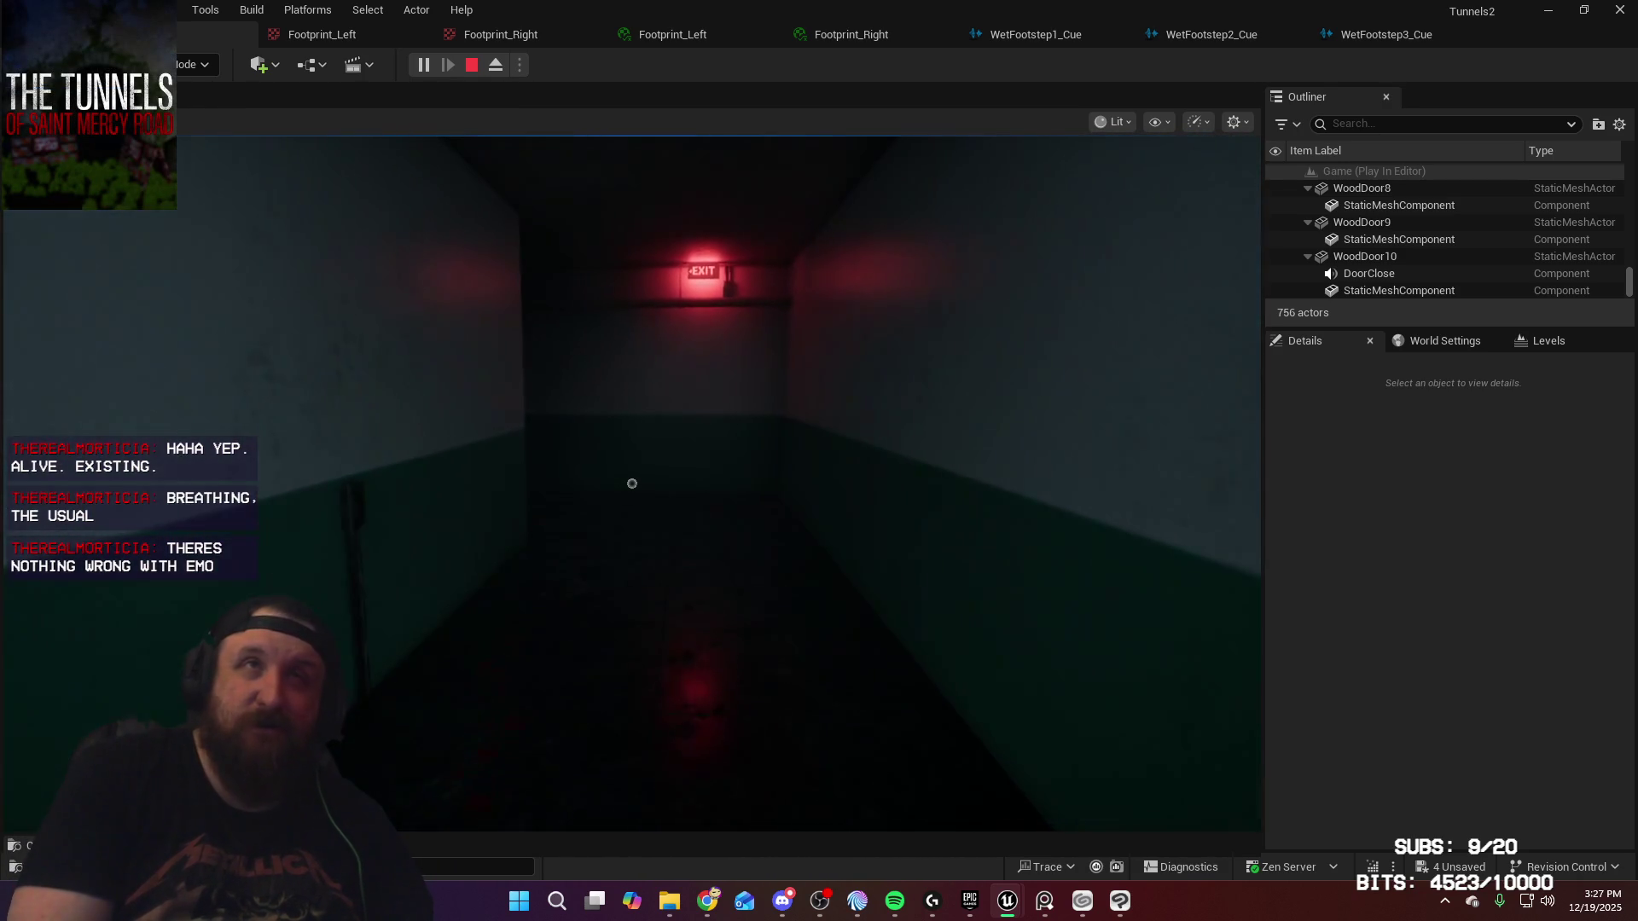
key("w")
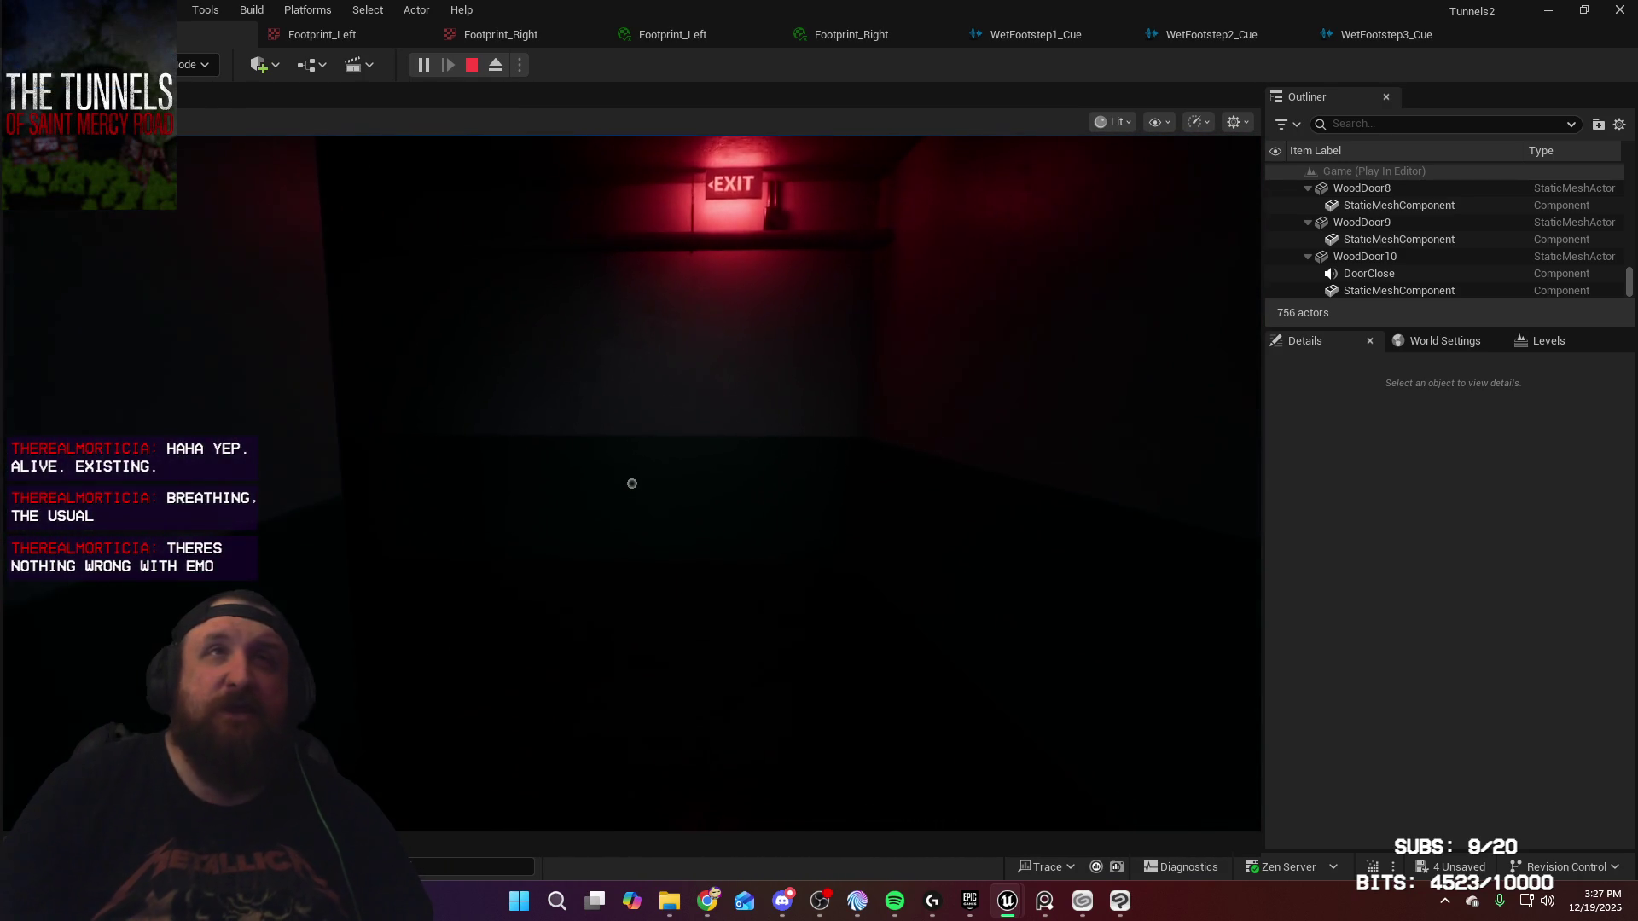
Step: Go through the EXIT door down to the stairwell landing, stop PIE, and open Footprint_Left
mouse_move(632, 483)
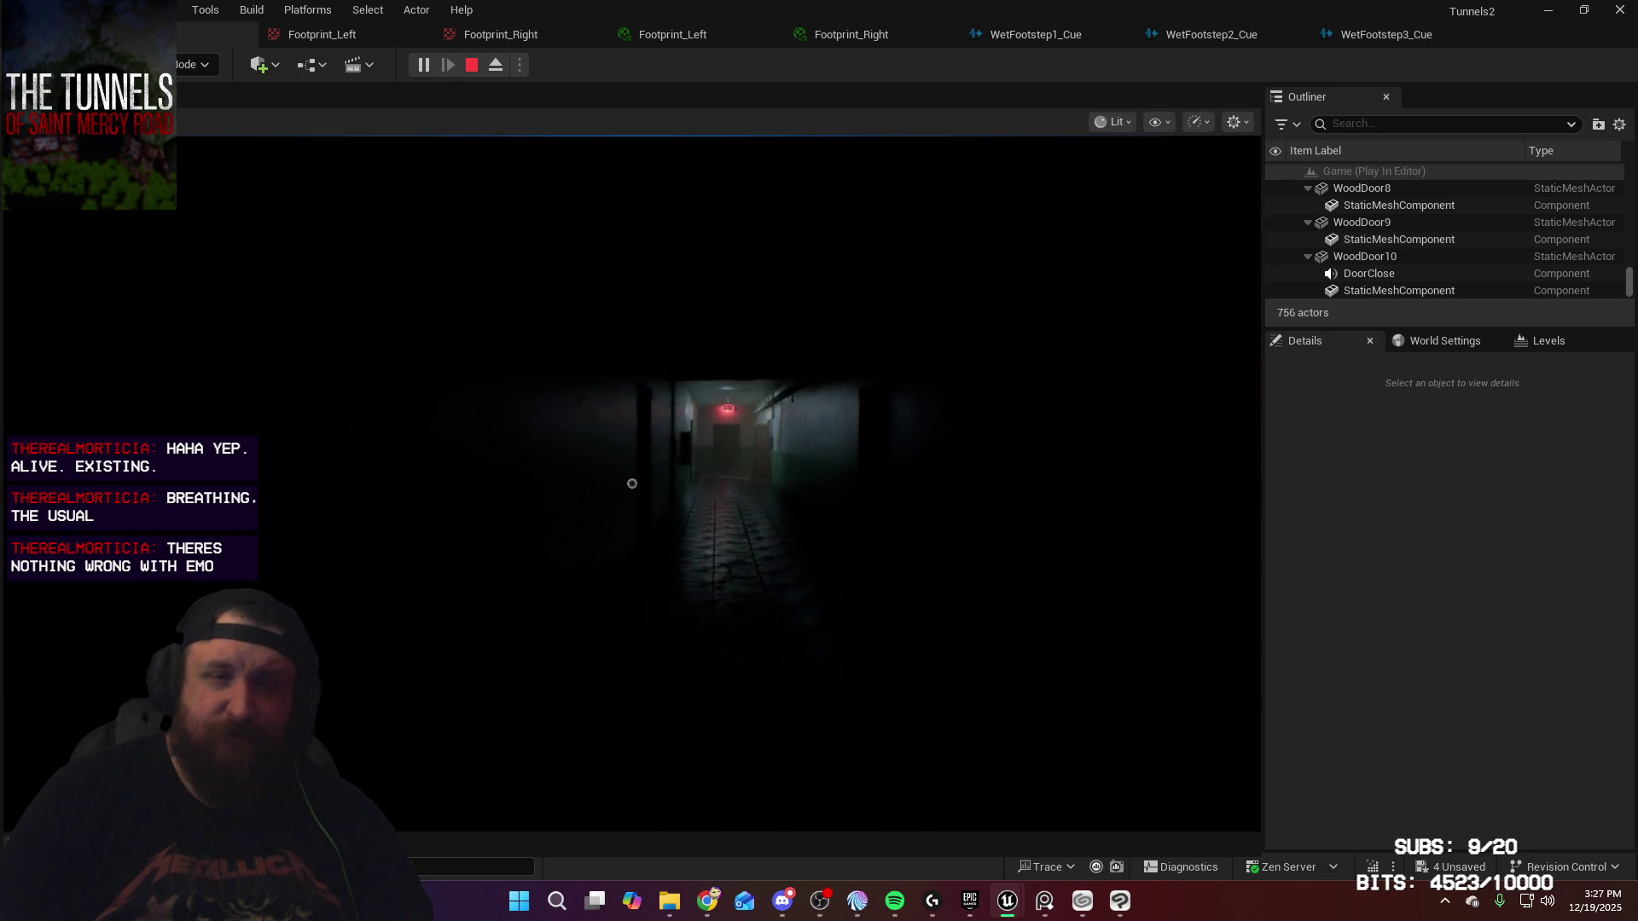
key("w")
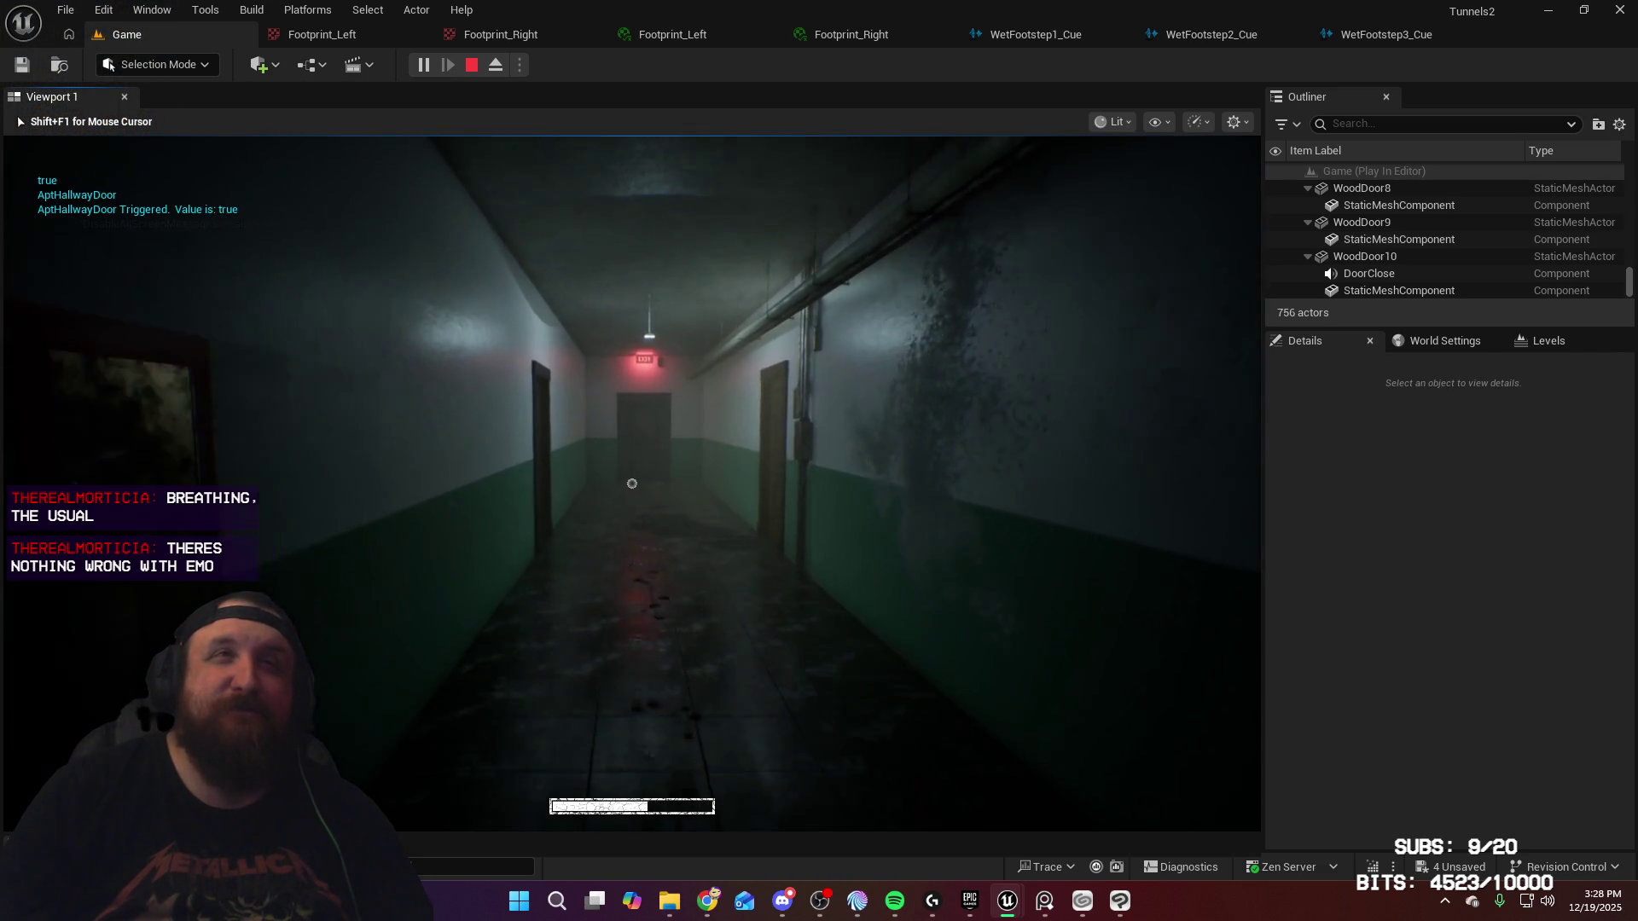
key("w")
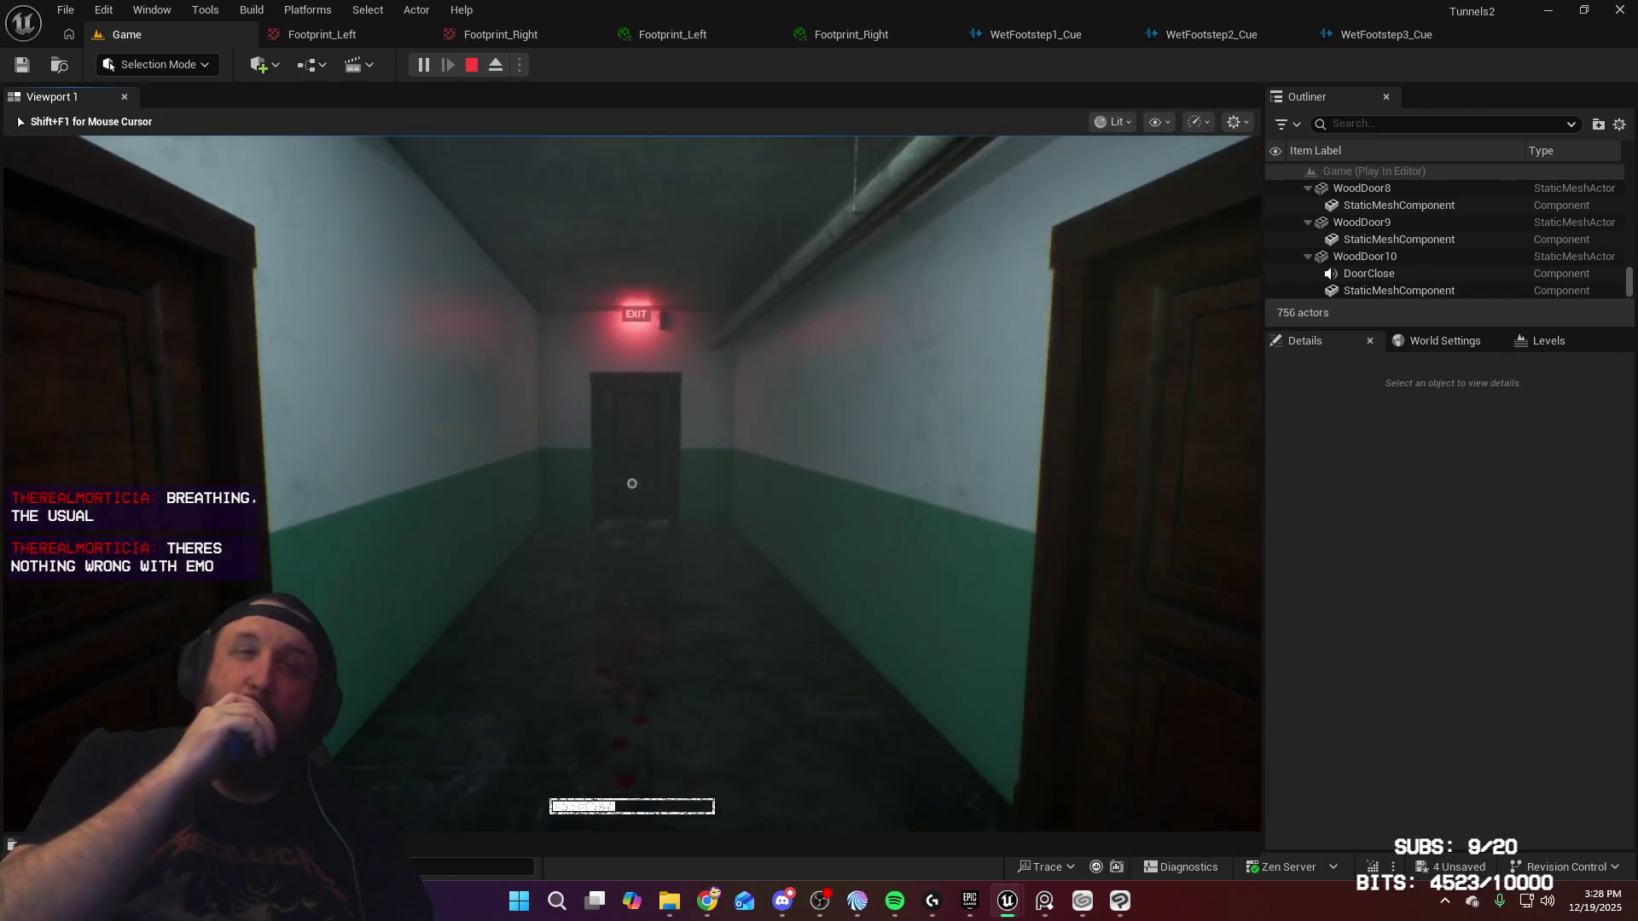
key("w")
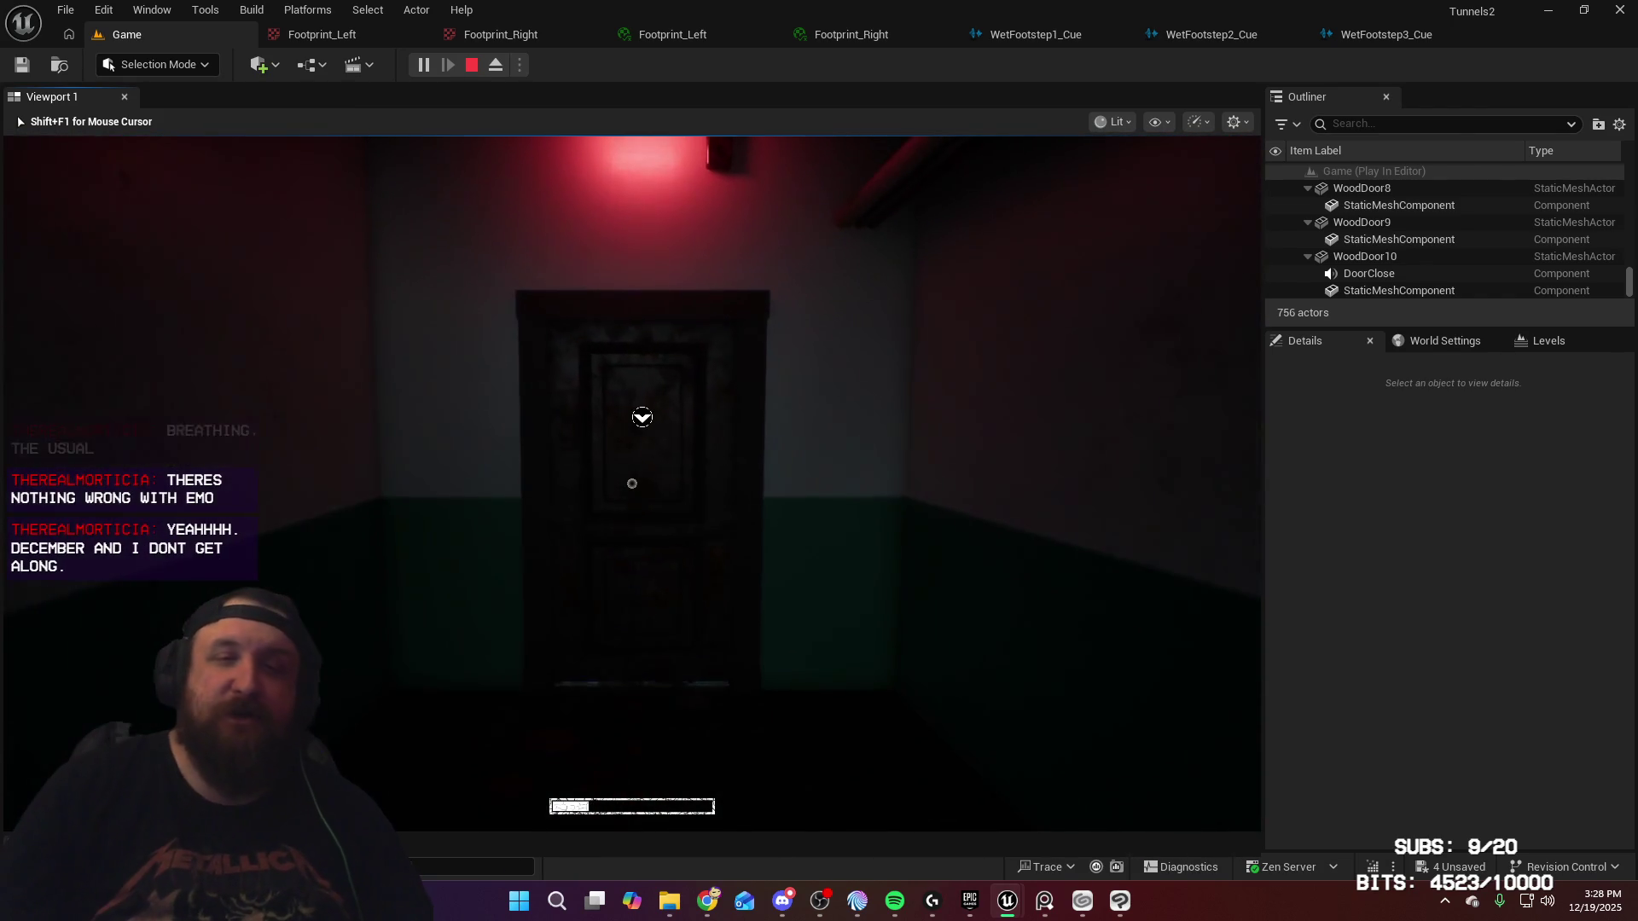
key("e")
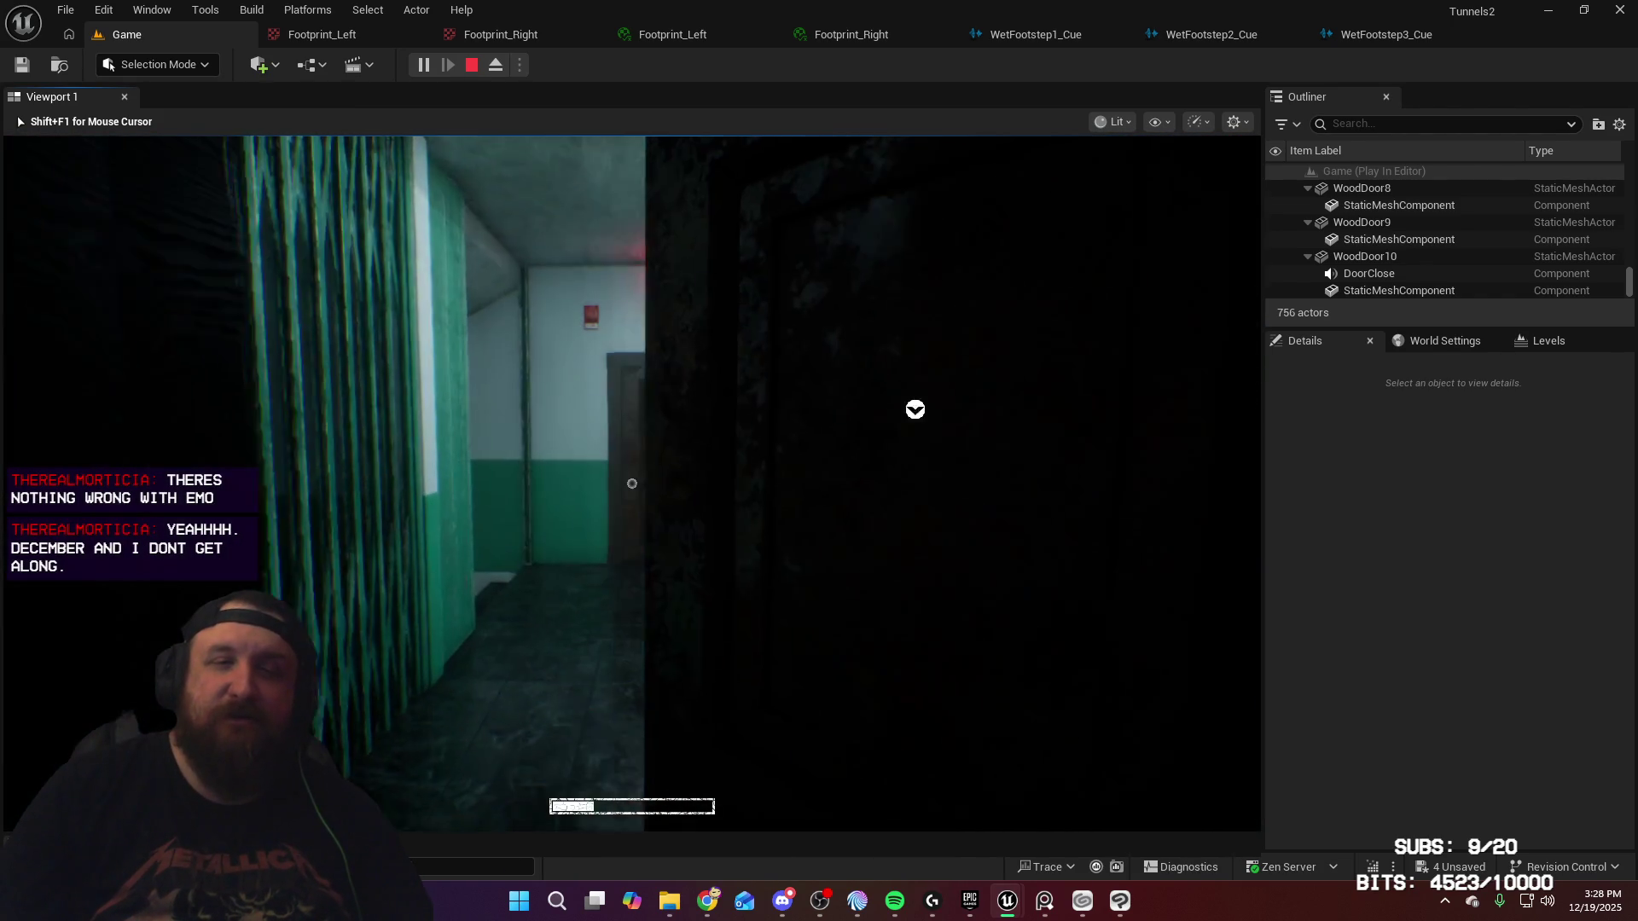
key("w")
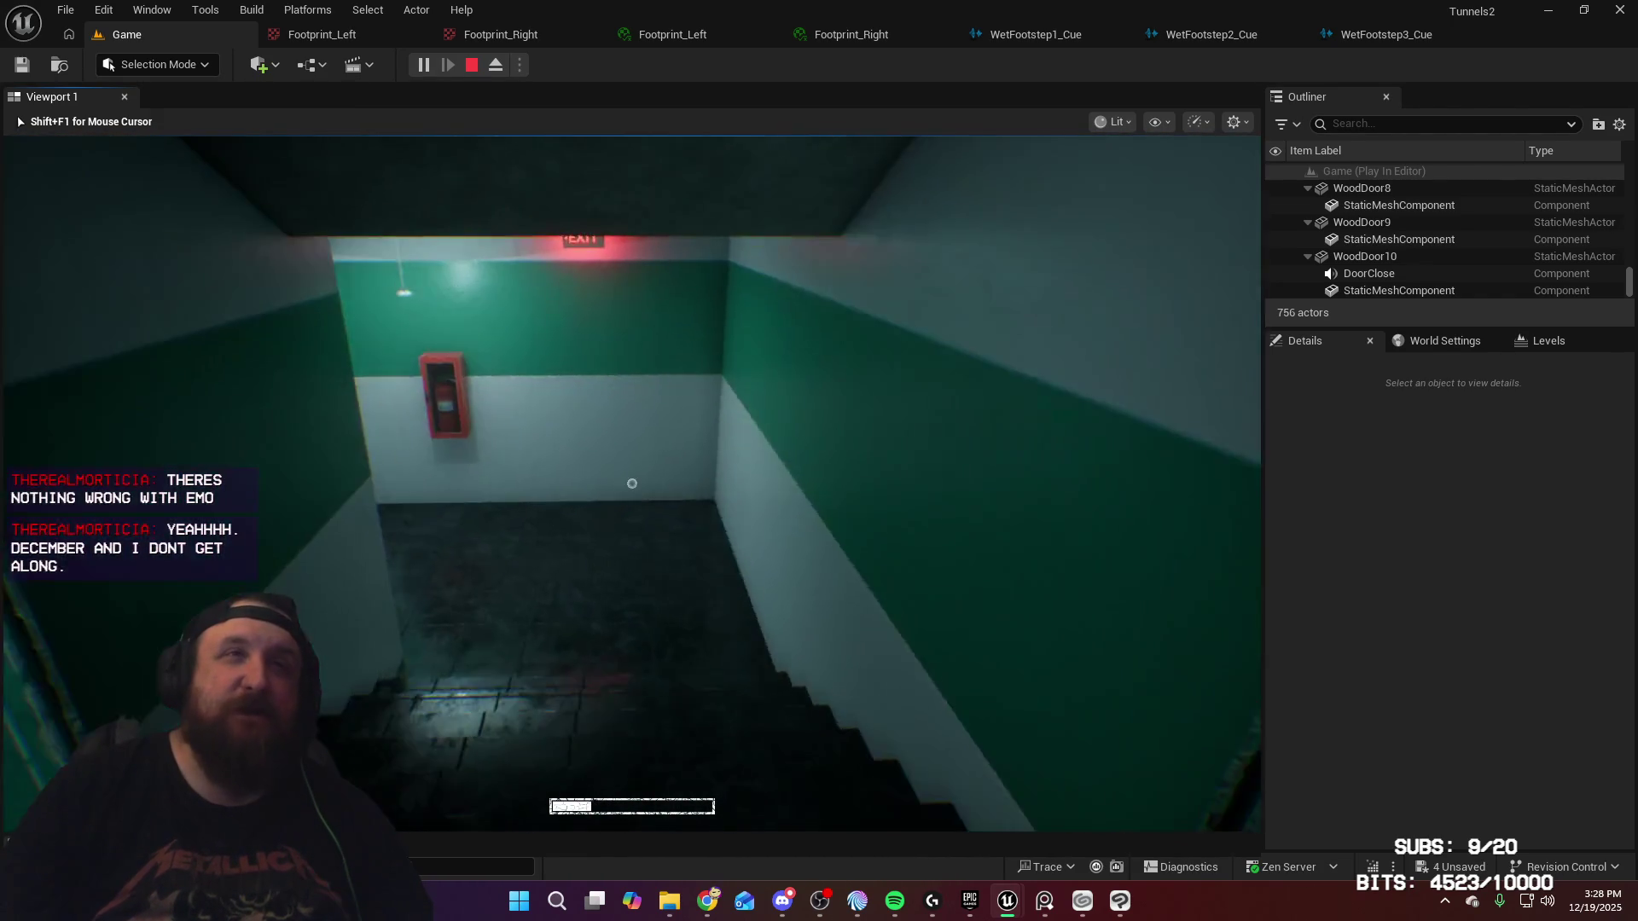
key("w")
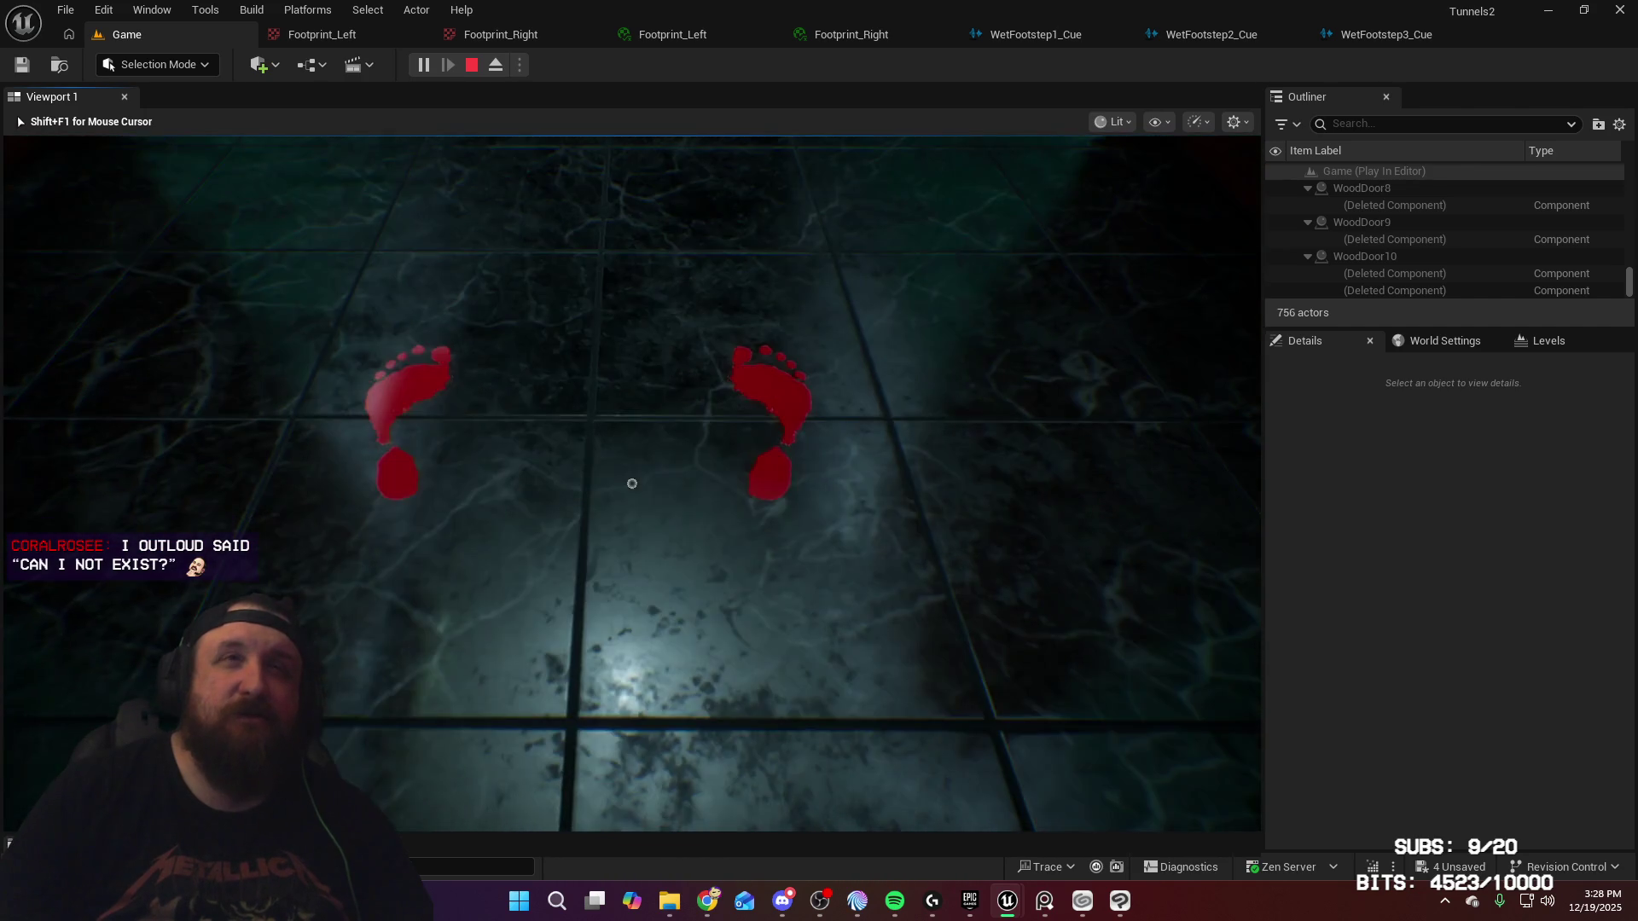
key("Escape")
left_click(673, 34)
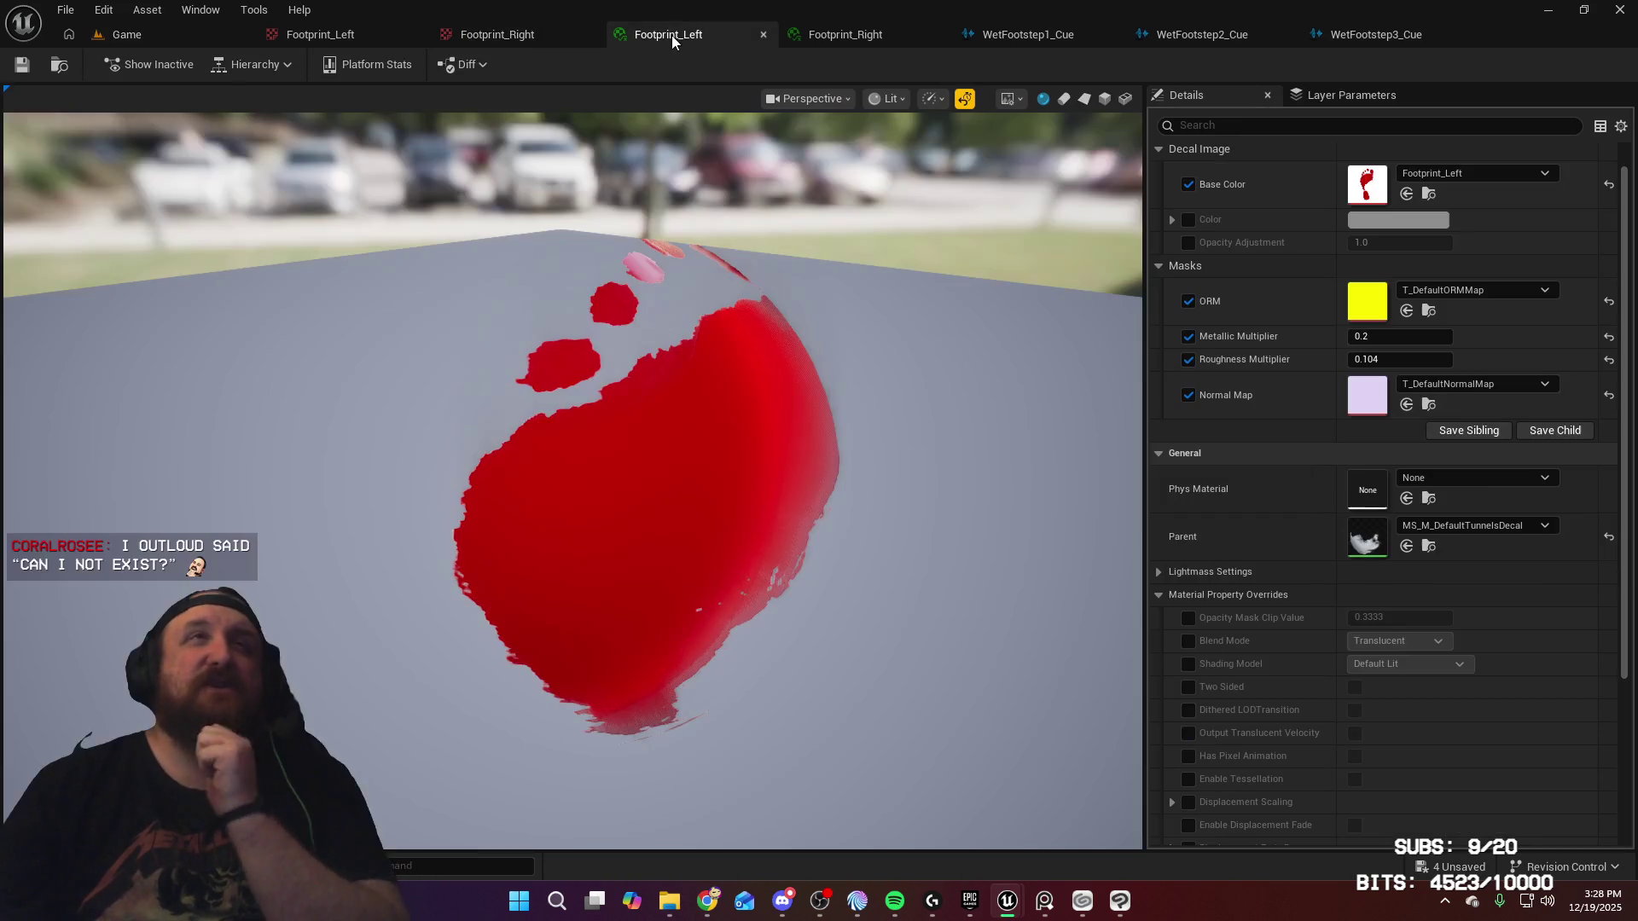
Step: Enable Footprint_Left's Color tint and set it to a darker grey (0.255)
left_click(1188, 219)
left_click(1399, 221)
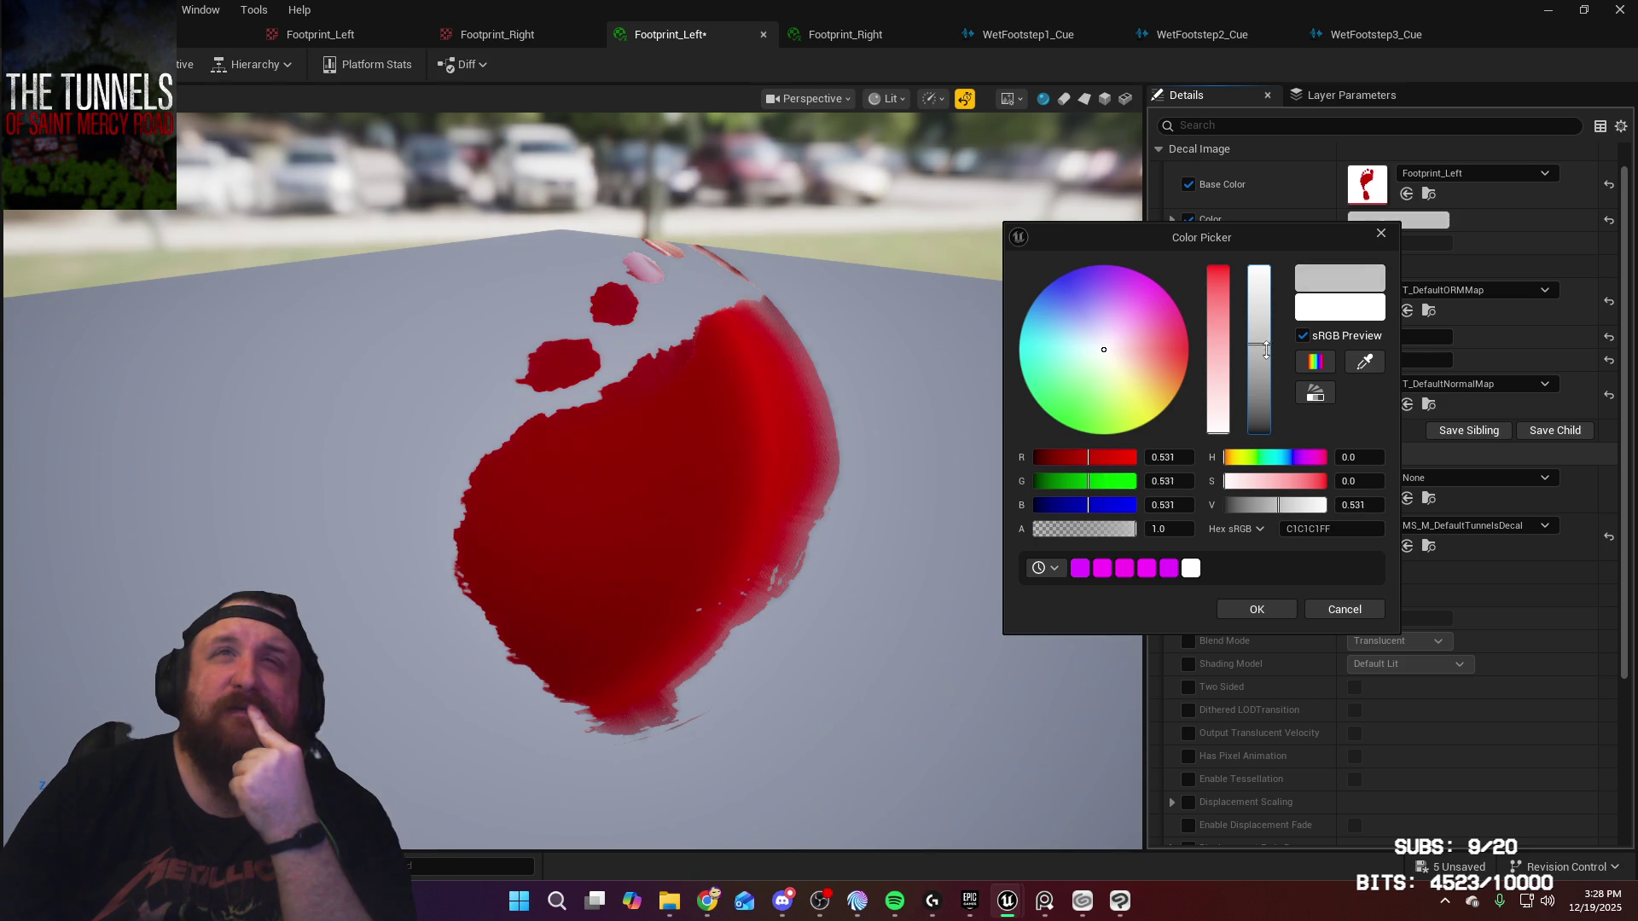
left_click_drag(682, 427, 546, 427)
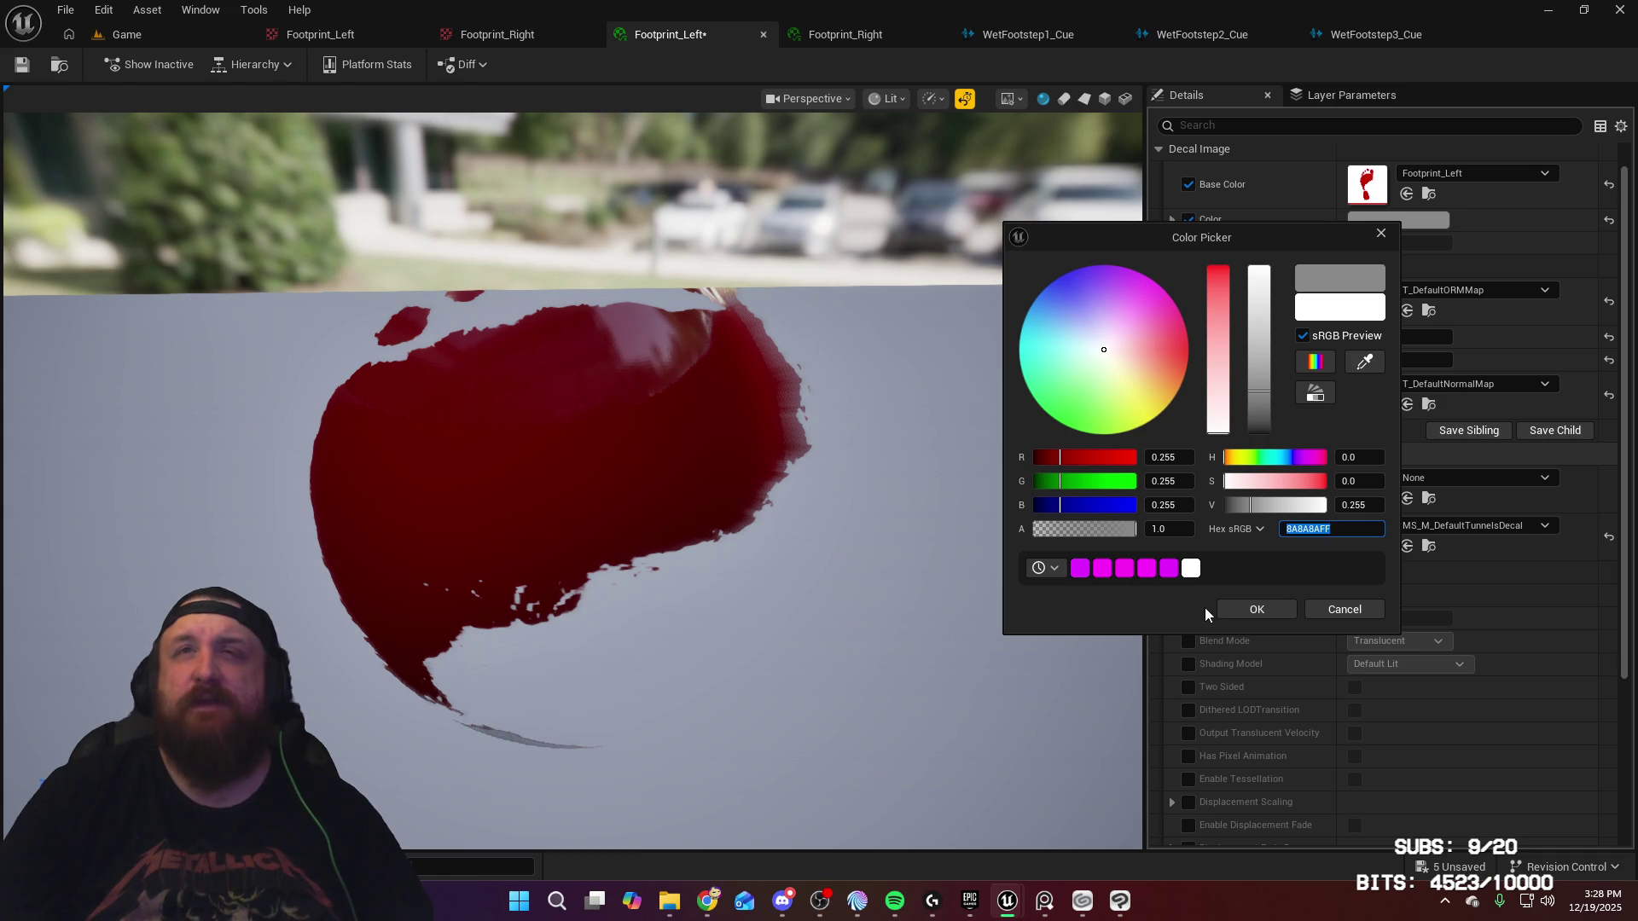
left_click(1237, 612)
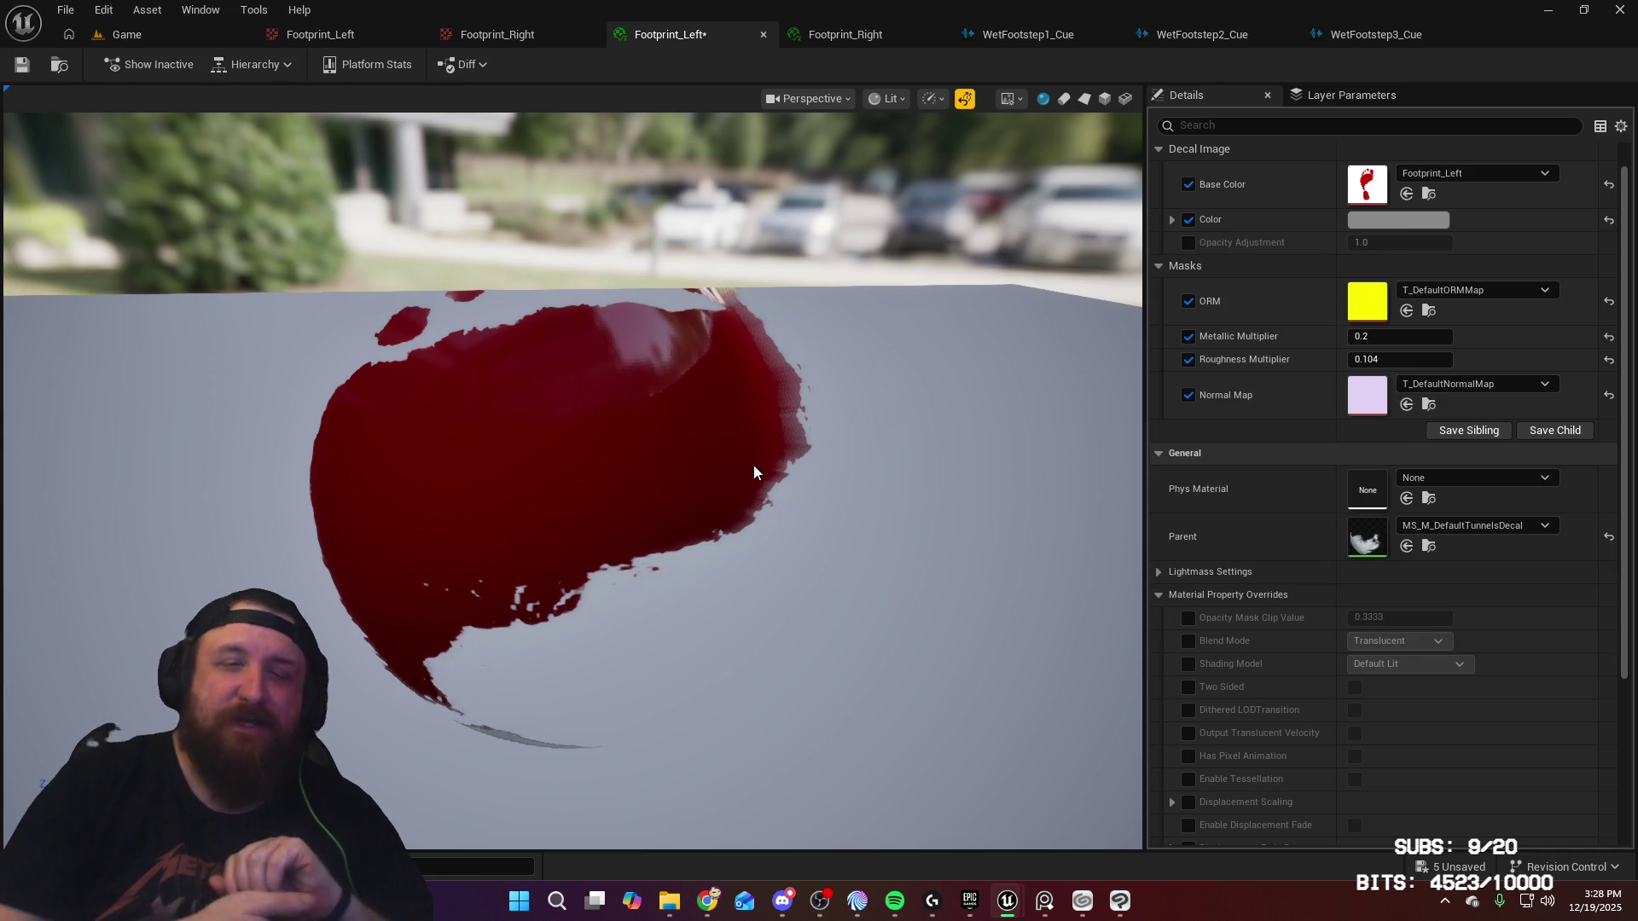
Step: Give Footprint_Right the same grey tint (8A8A8AFF), save it, and start Play-In-Editor from the Game level
left_click(866, 38)
left_click(1189, 247)
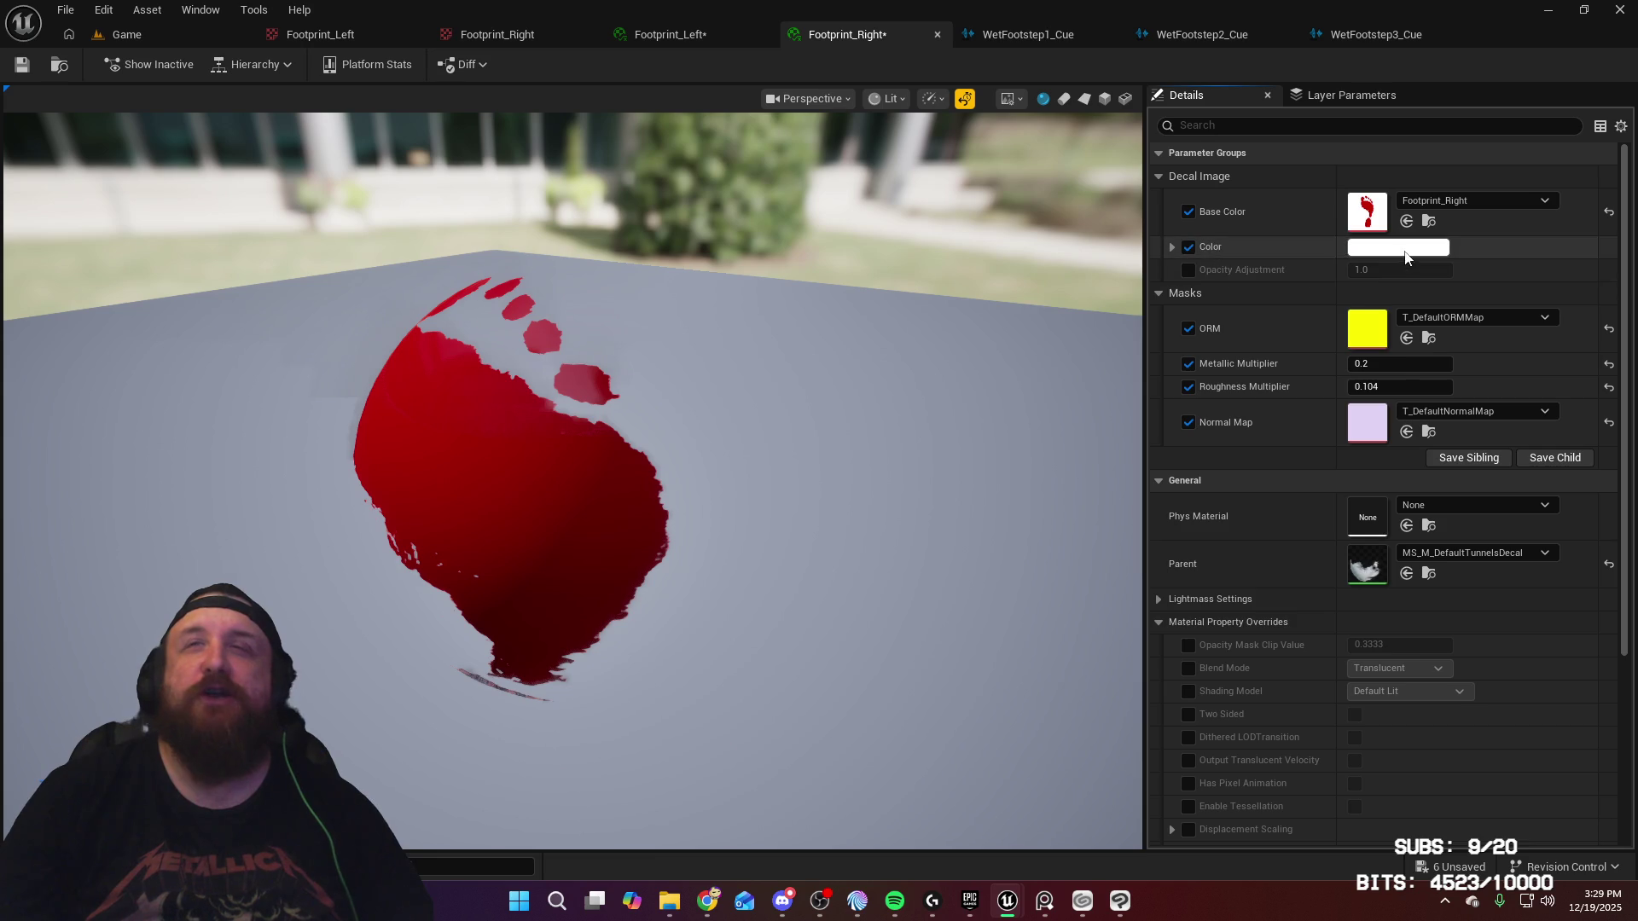
left_click(1397, 247)
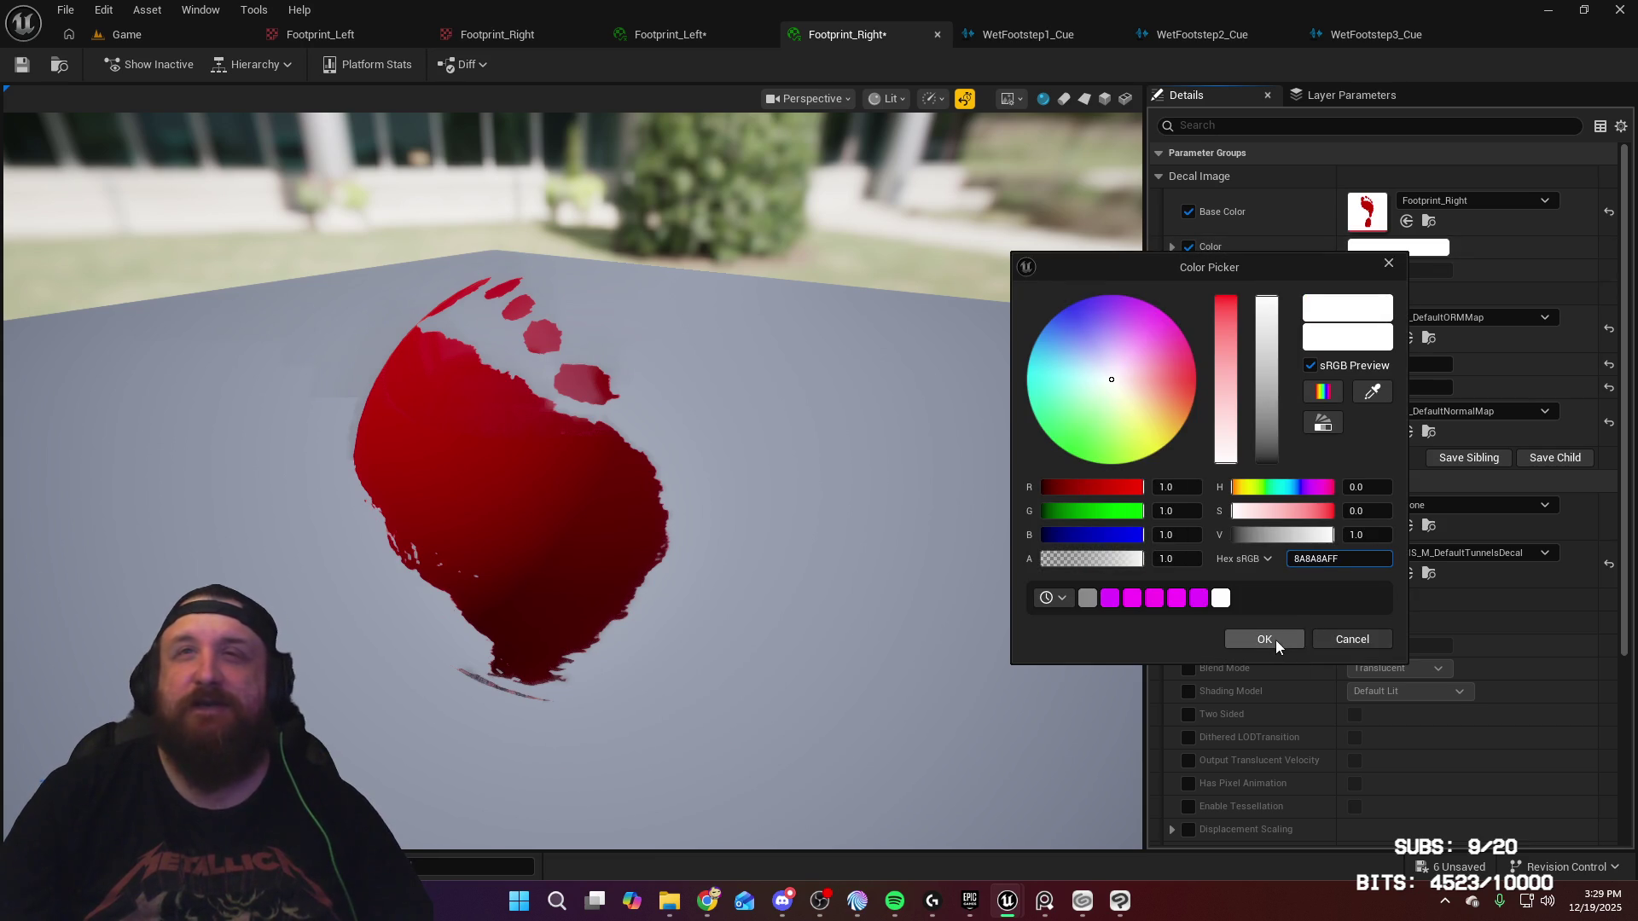
left_click(1277, 642)
left_click(22, 64)
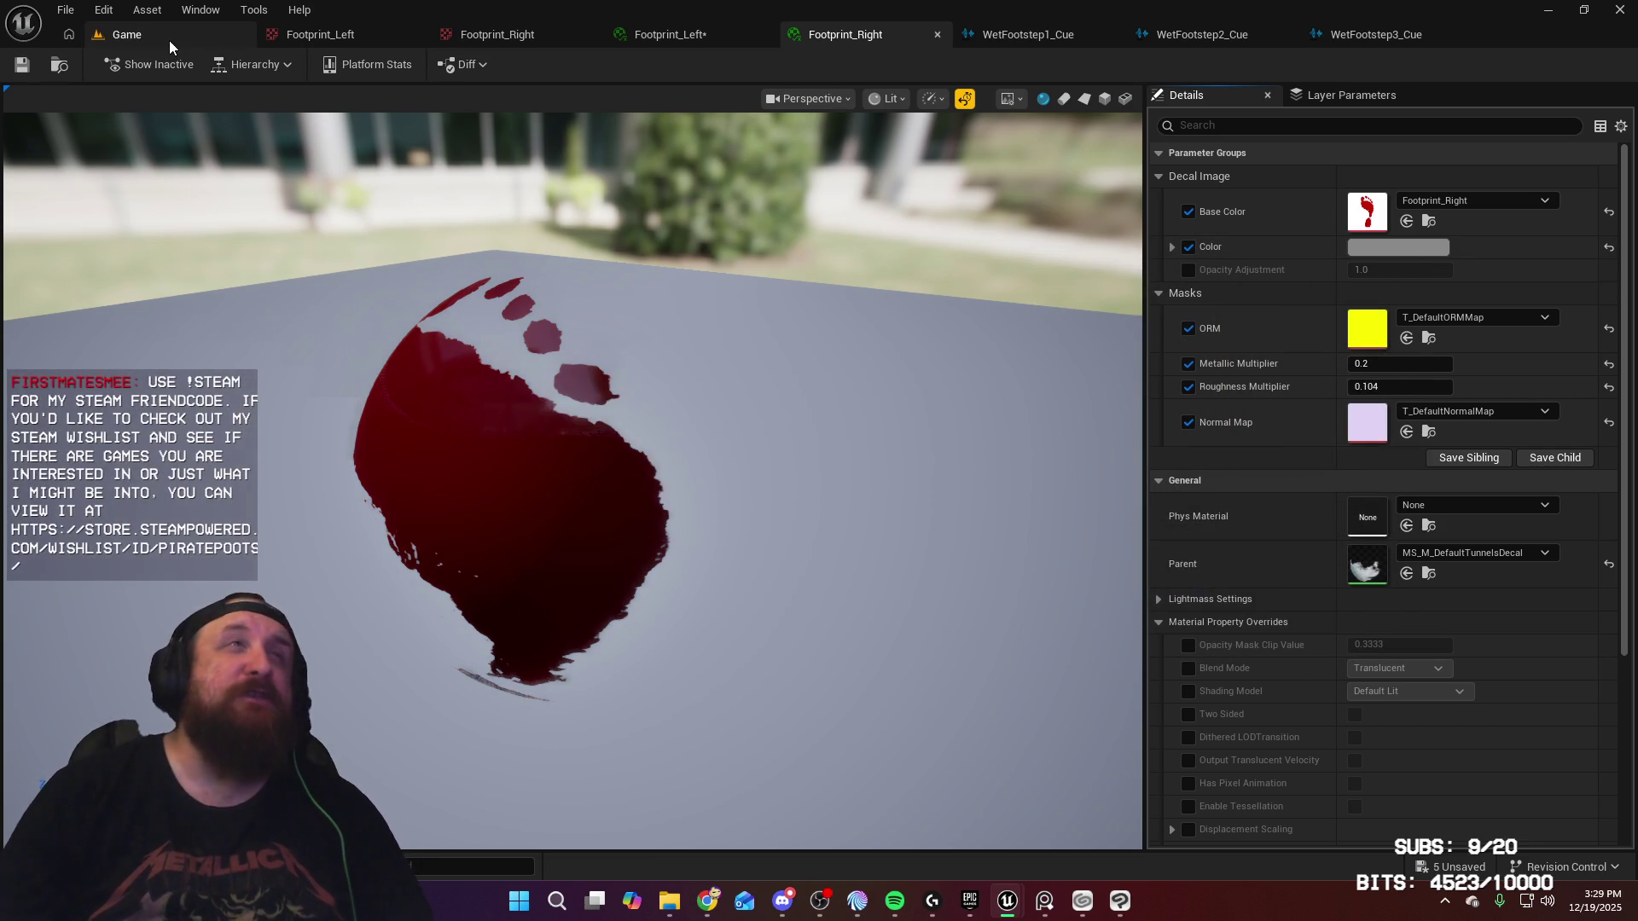
left_click(169, 39)
left_click(424, 65)
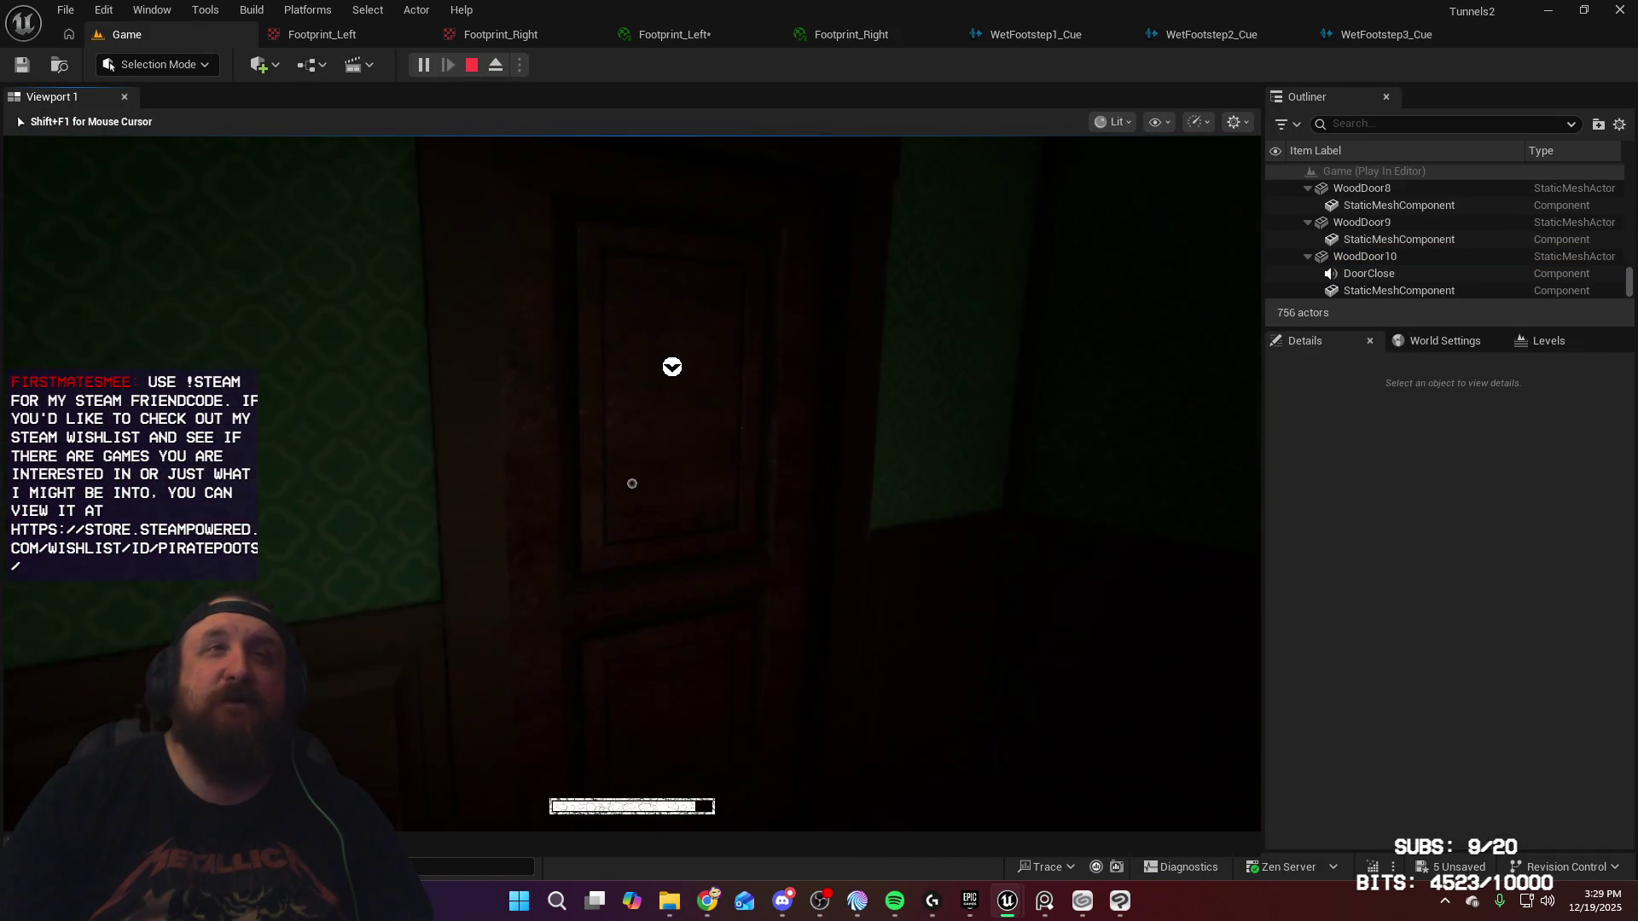
Step: Walk through the kitchen into the hallway toward the red exit light
key("e")
key("w")
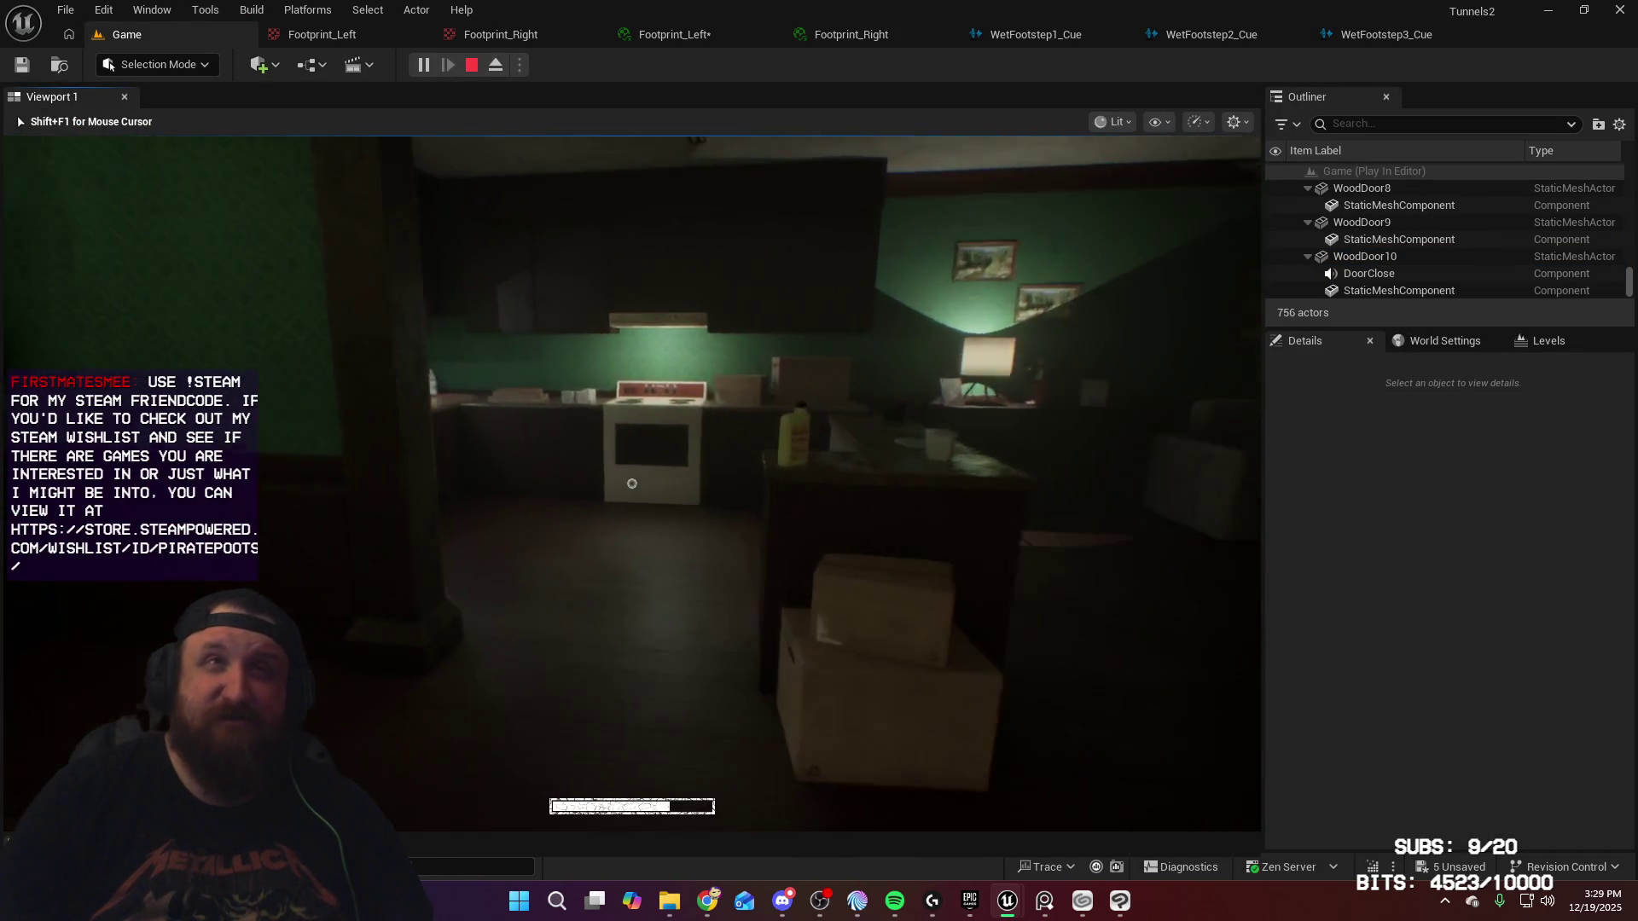
key("w")
key("e")
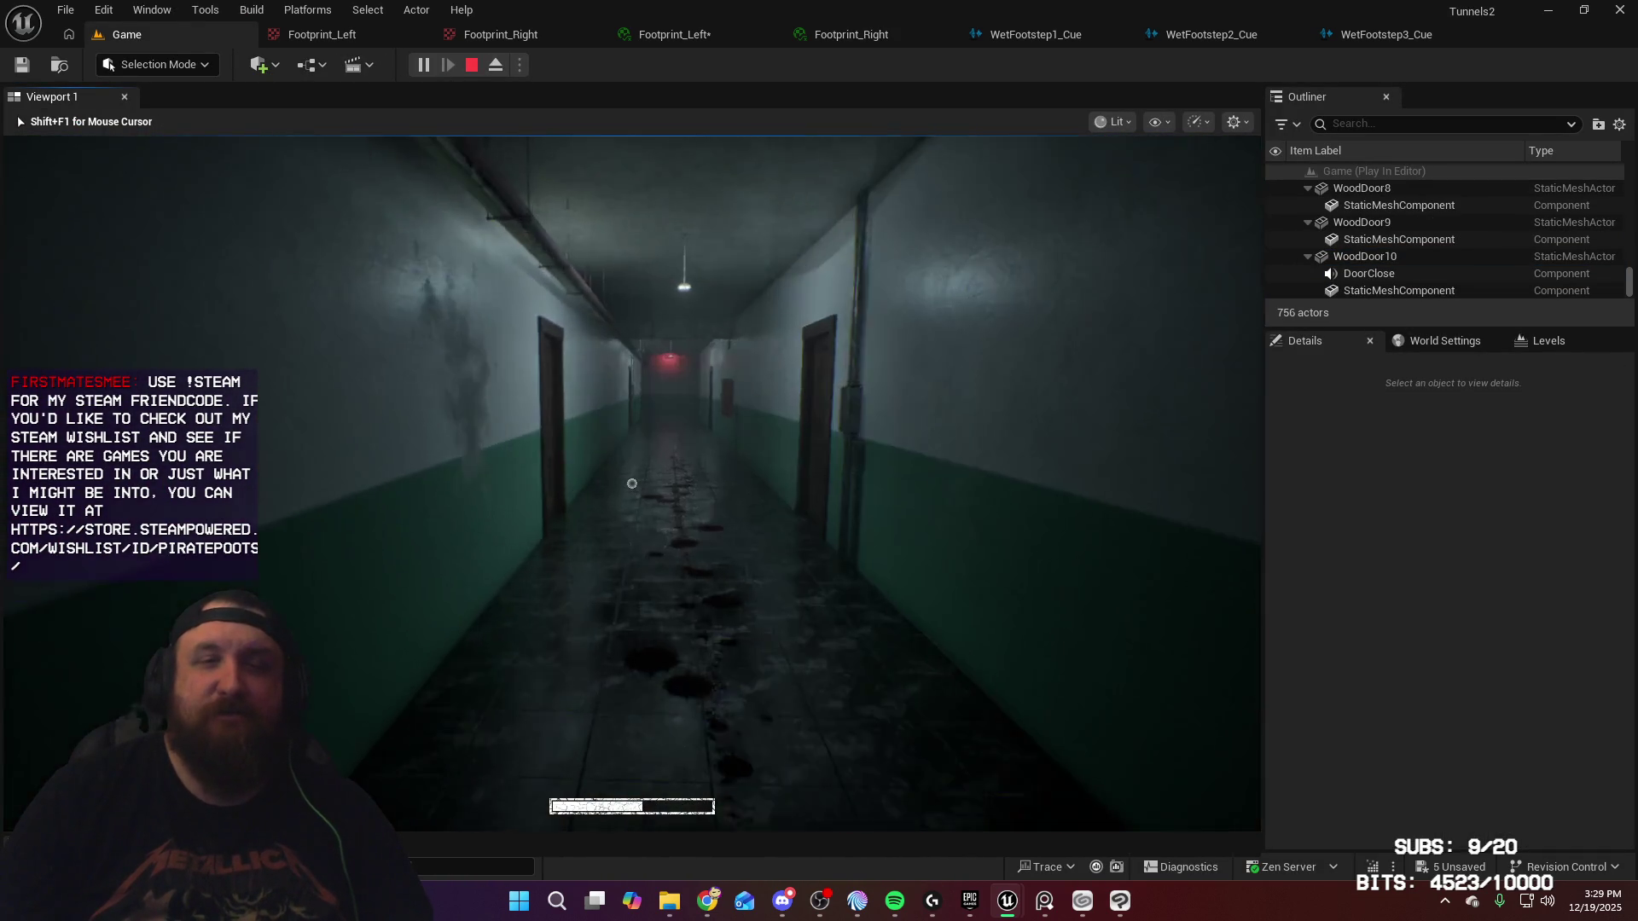
key("w")
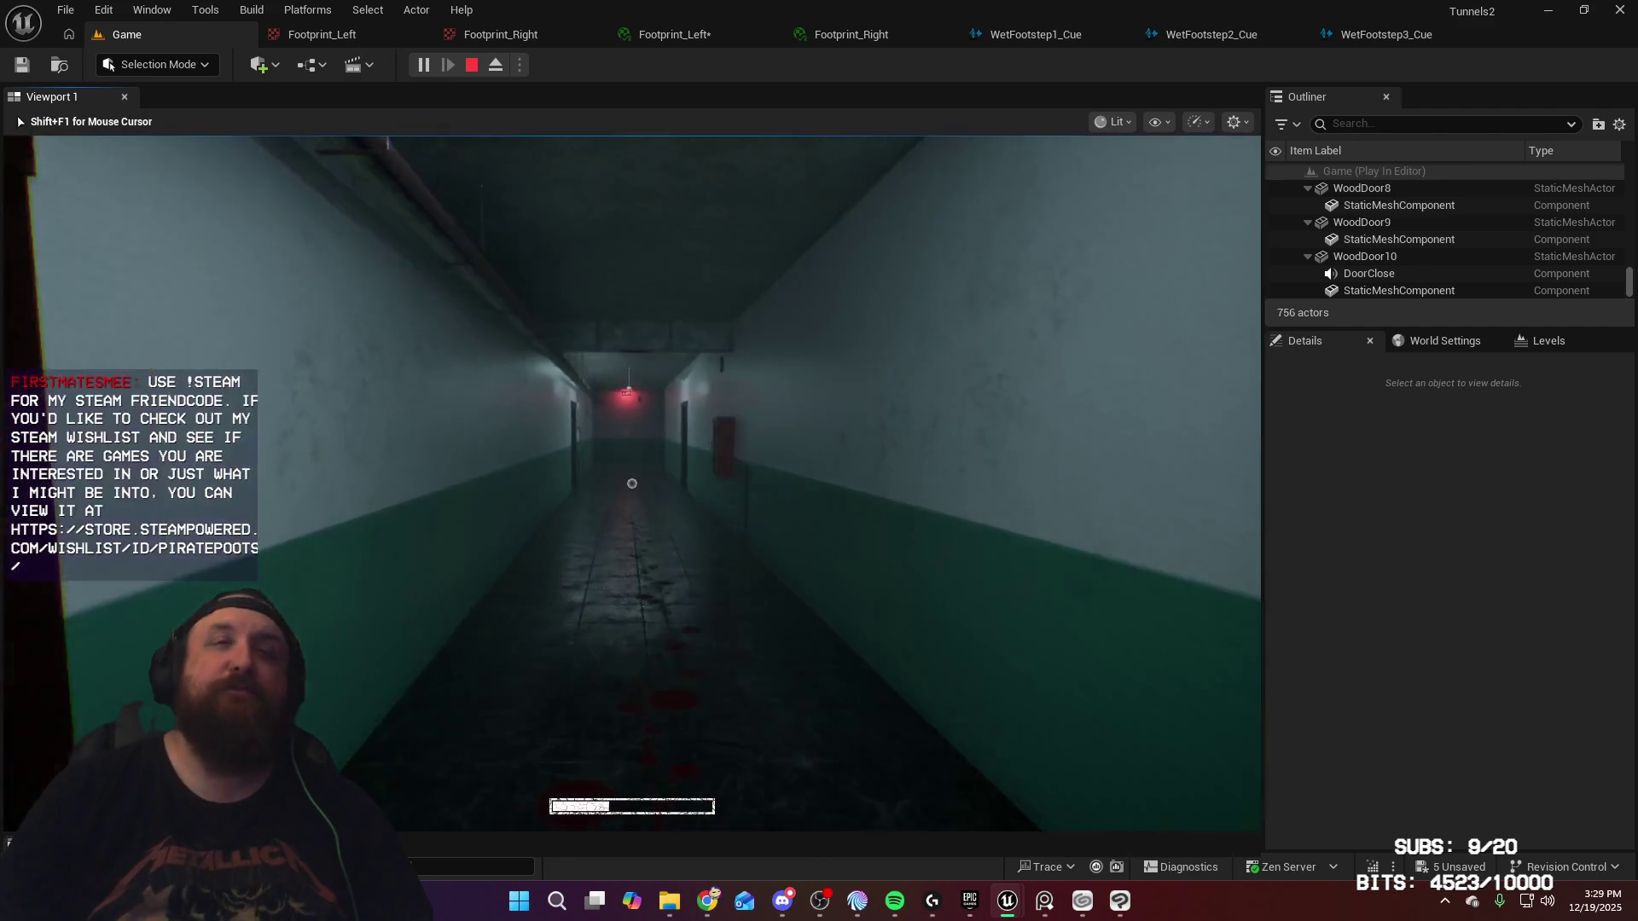
key("w")
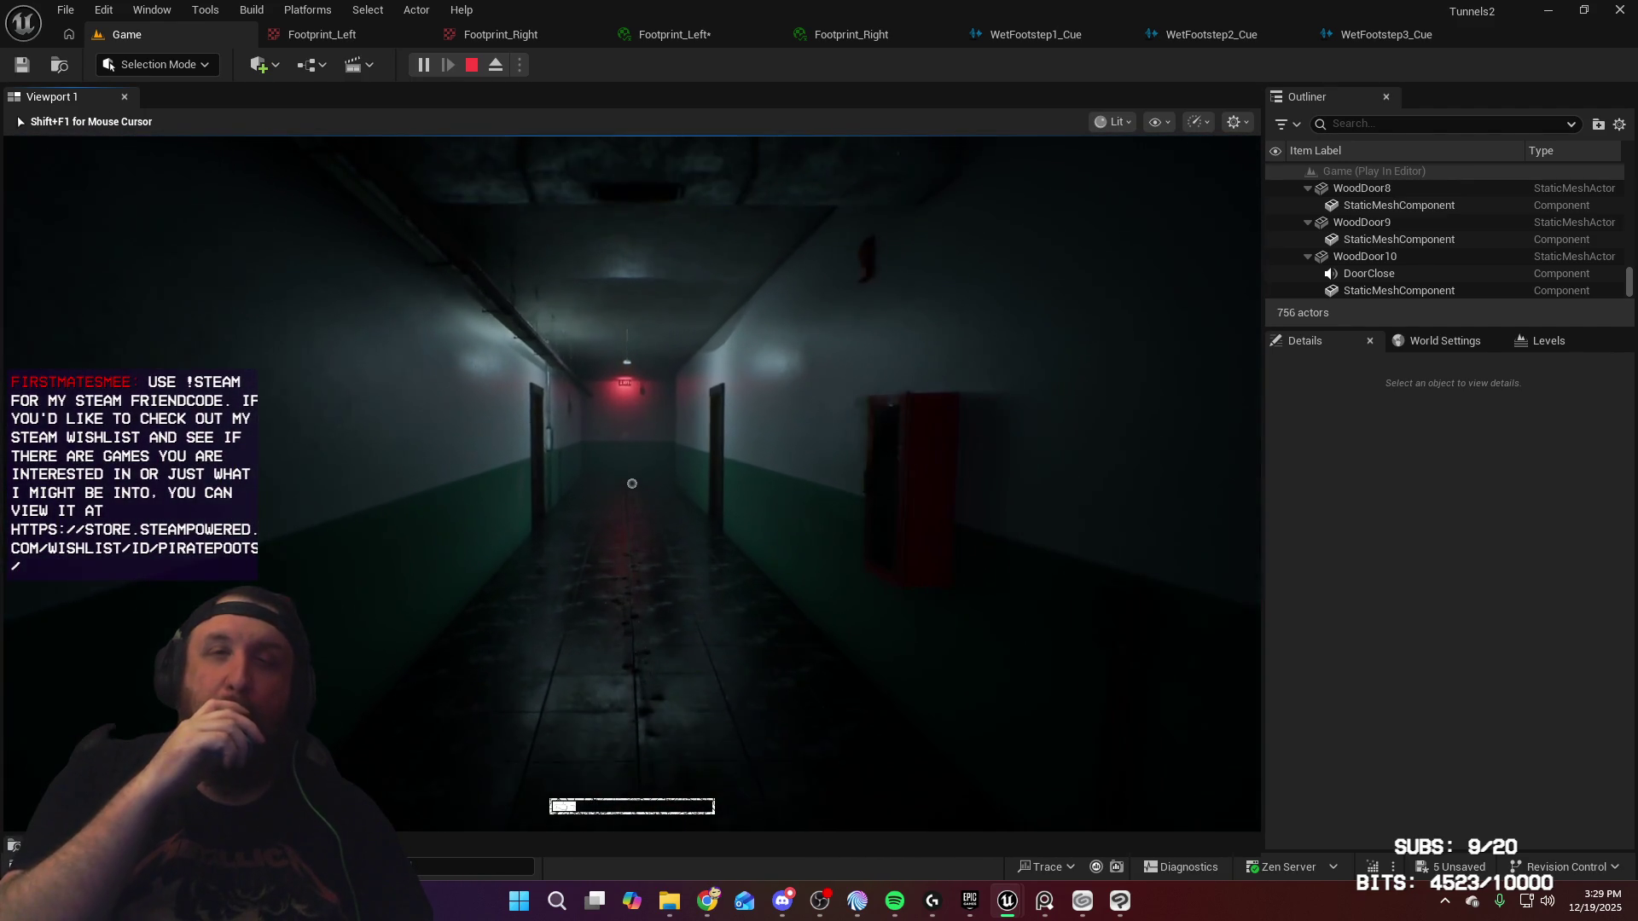
key("w")
key("w")
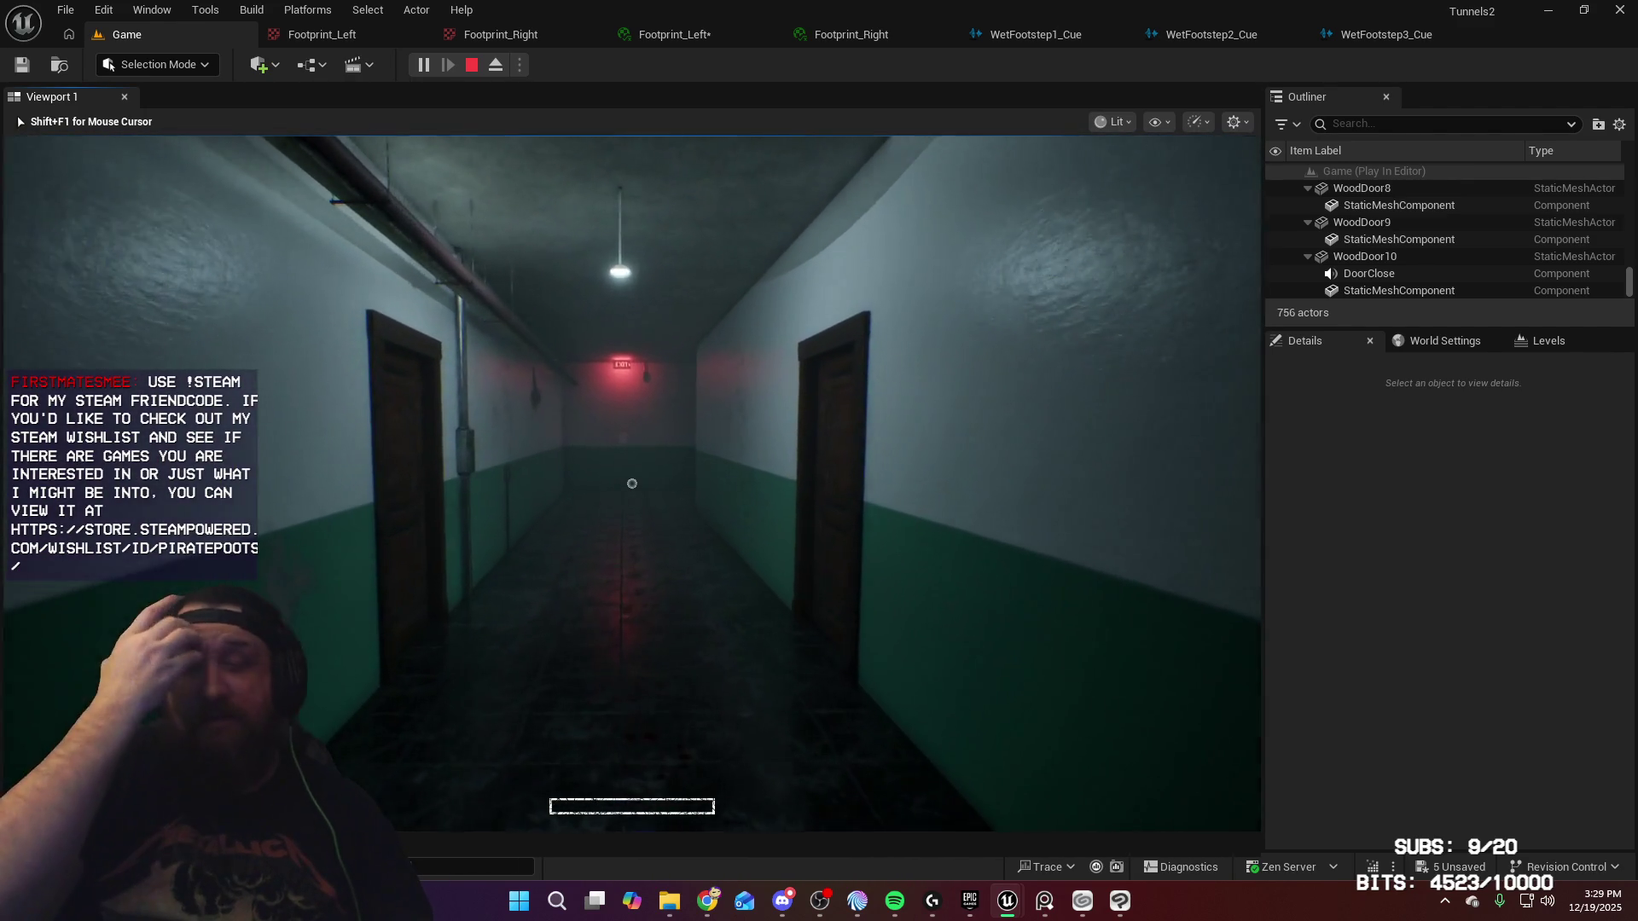
key("w")
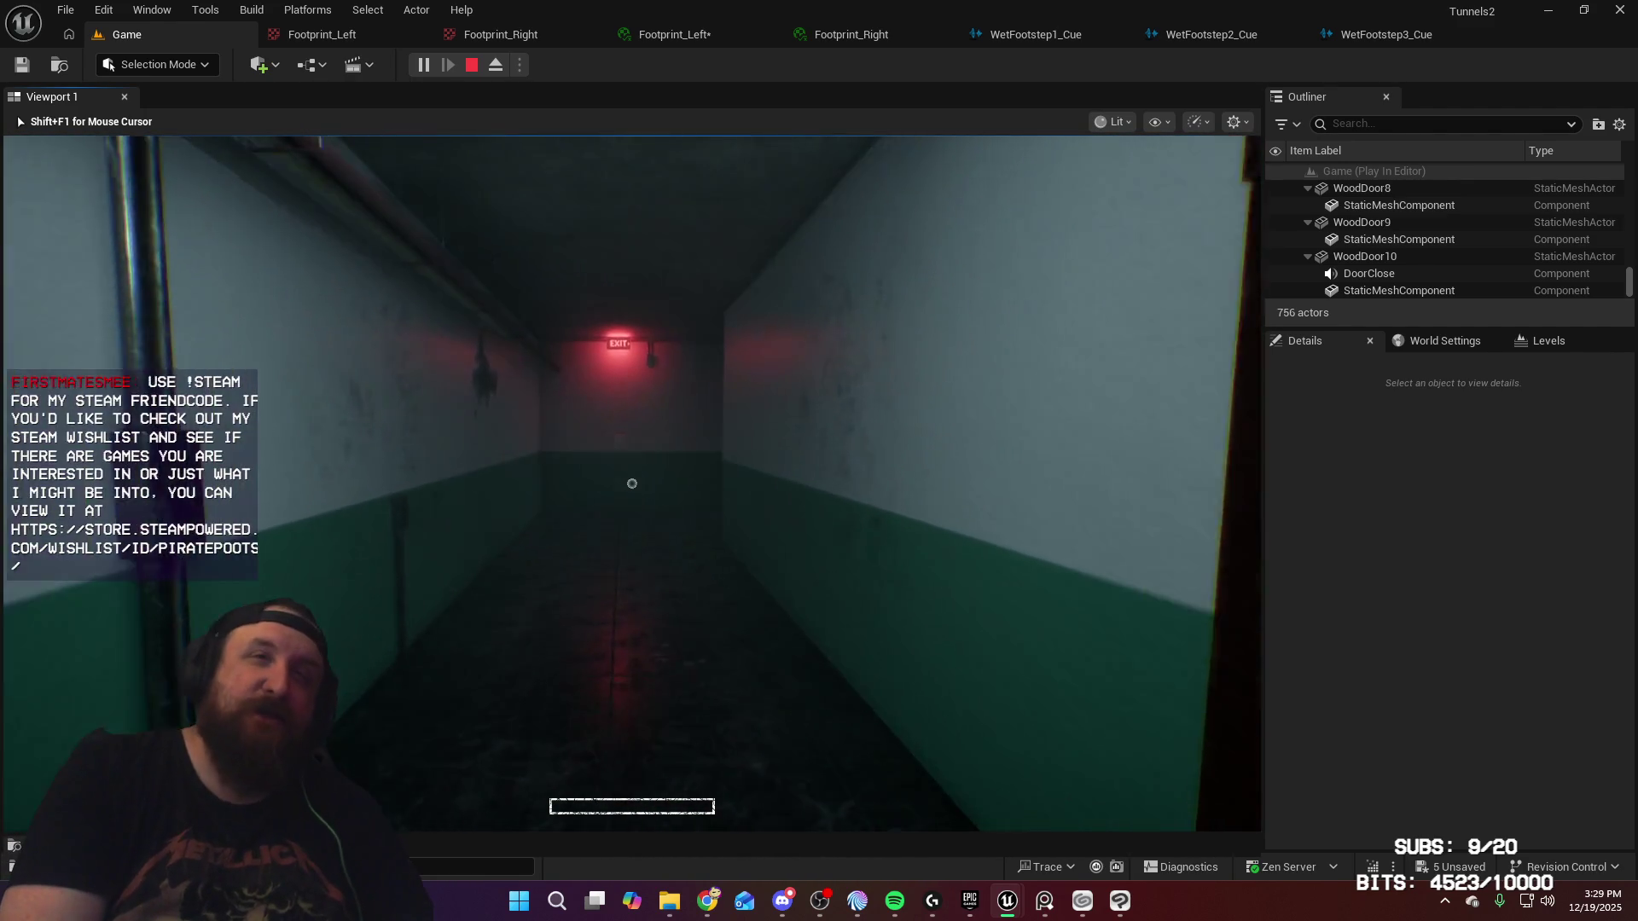
key("w")
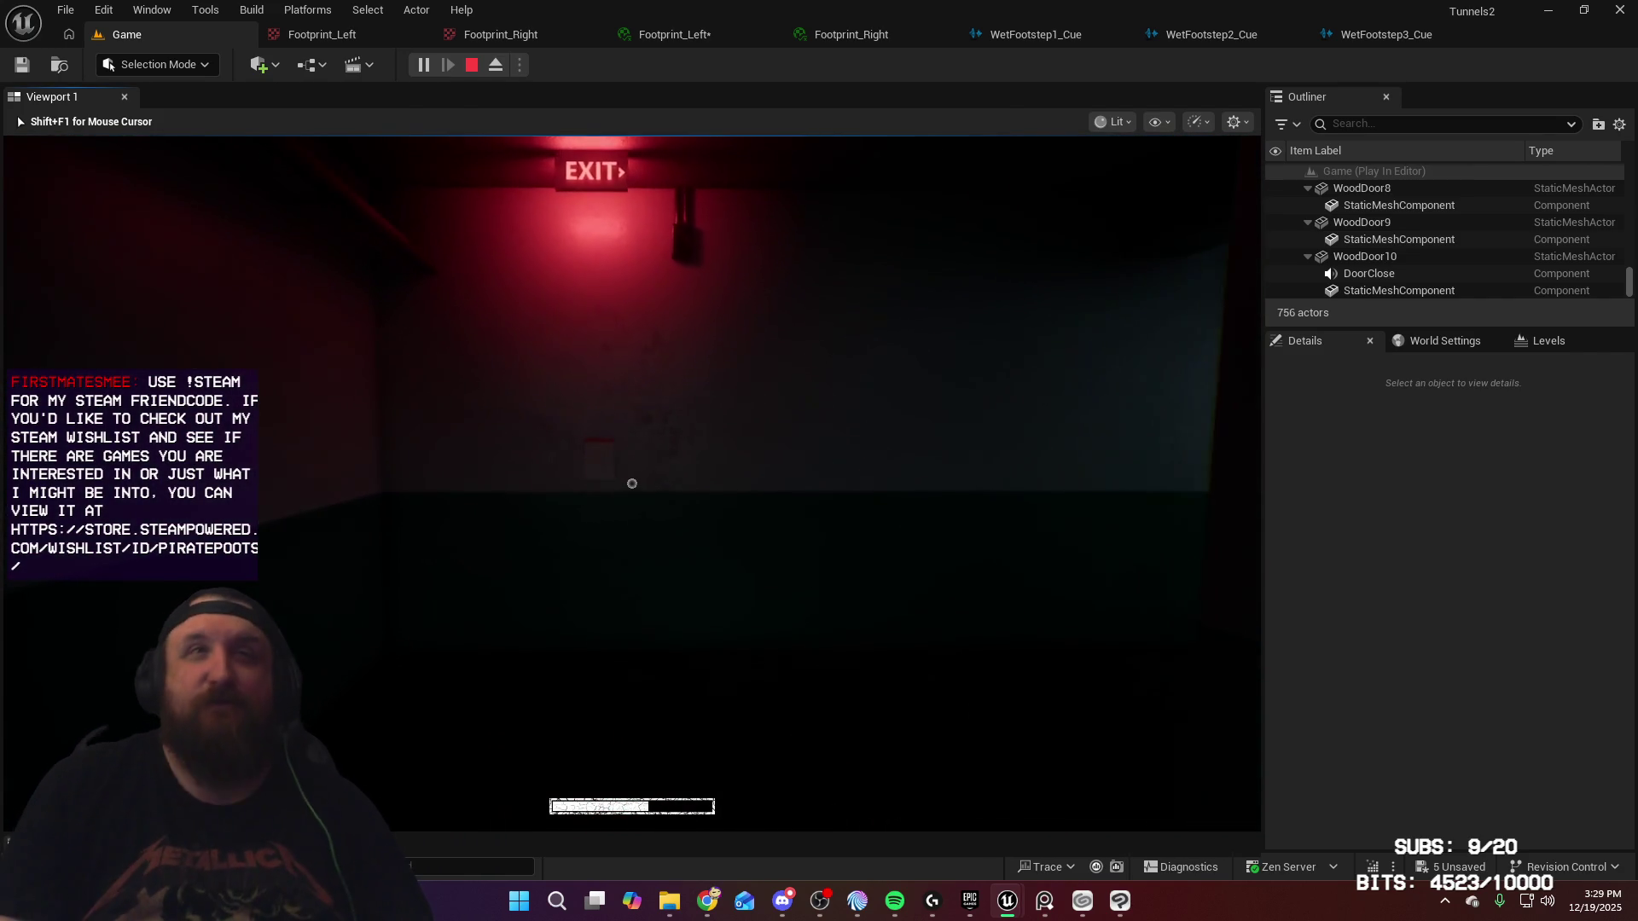
Step: Walk past the side doors to the EXIT door at the corridor's end
mouse_move(631, 484)
key("w")
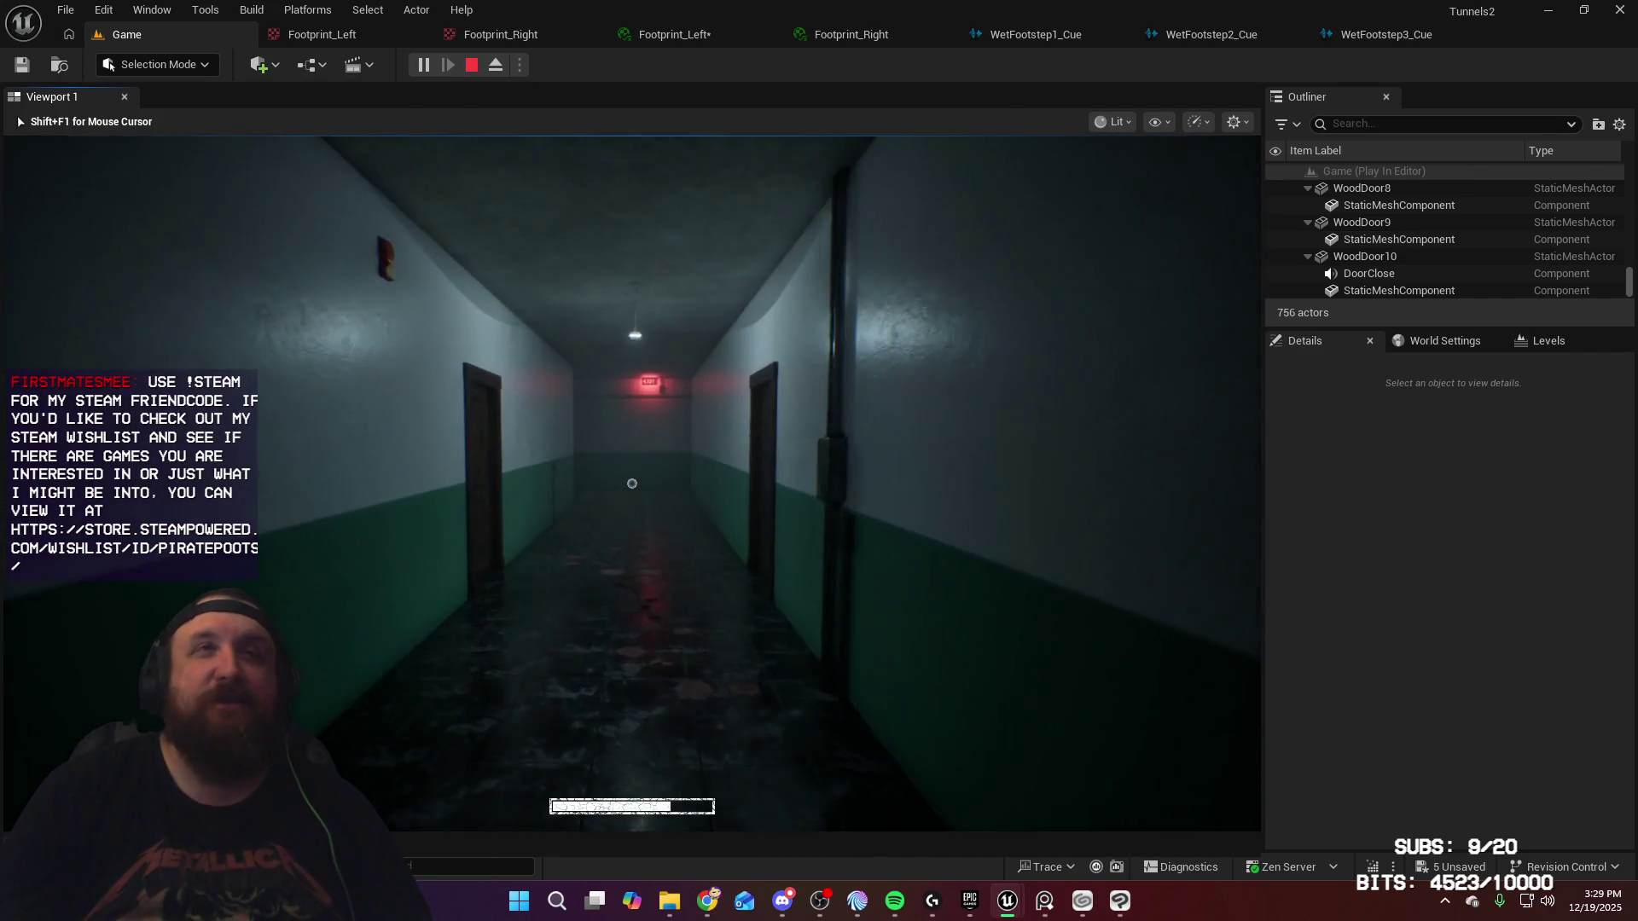
key("w")
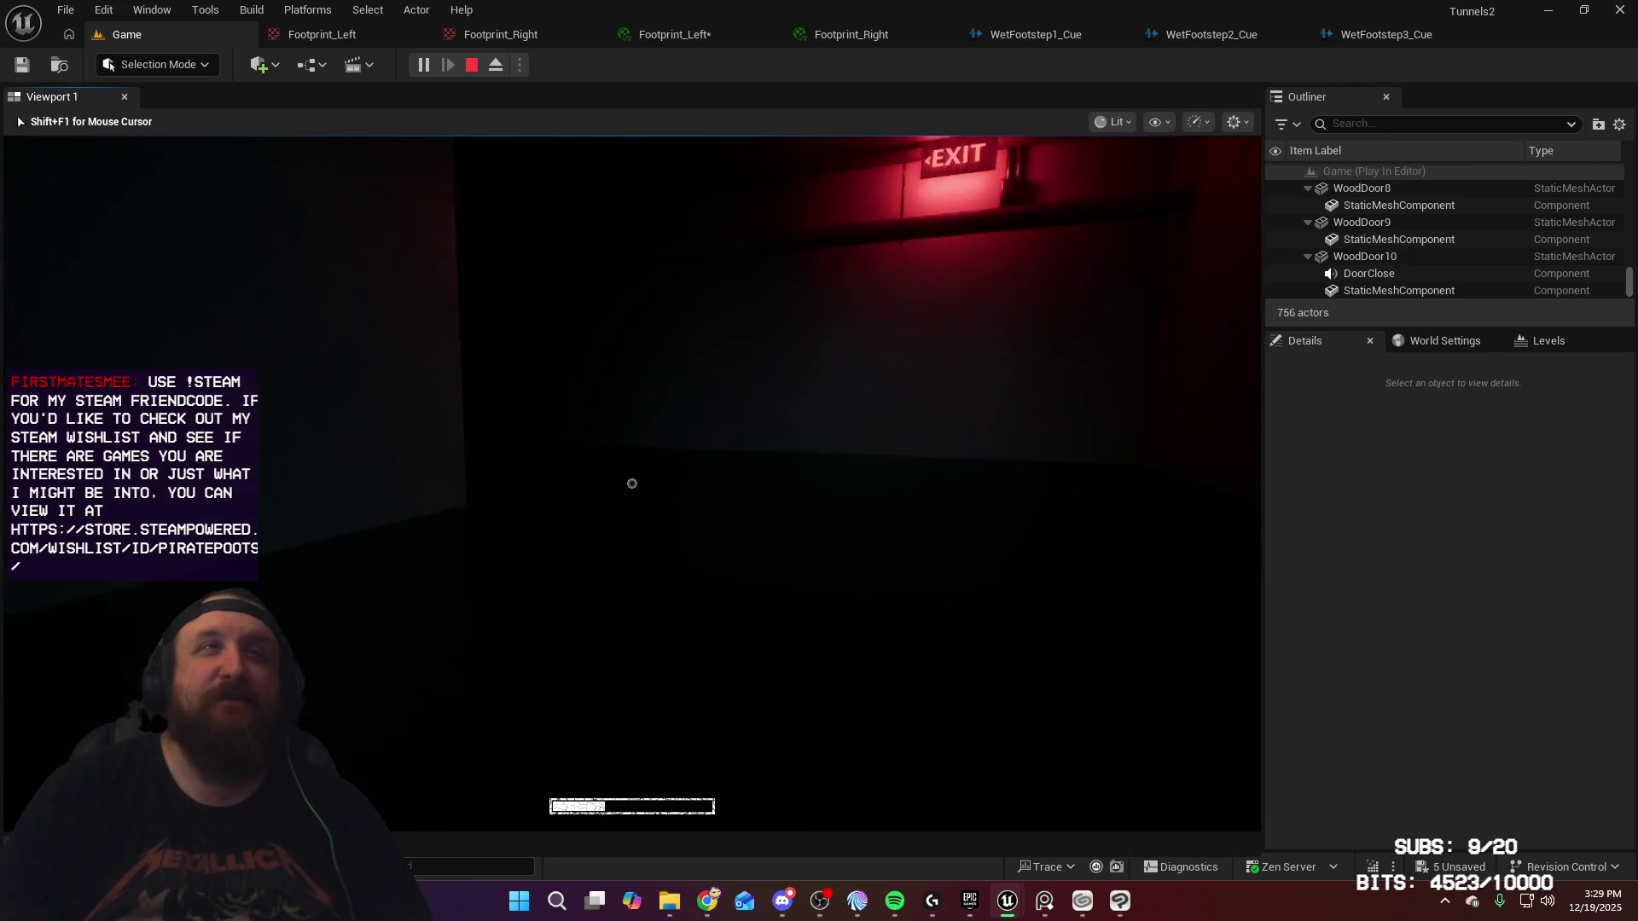
key("w")
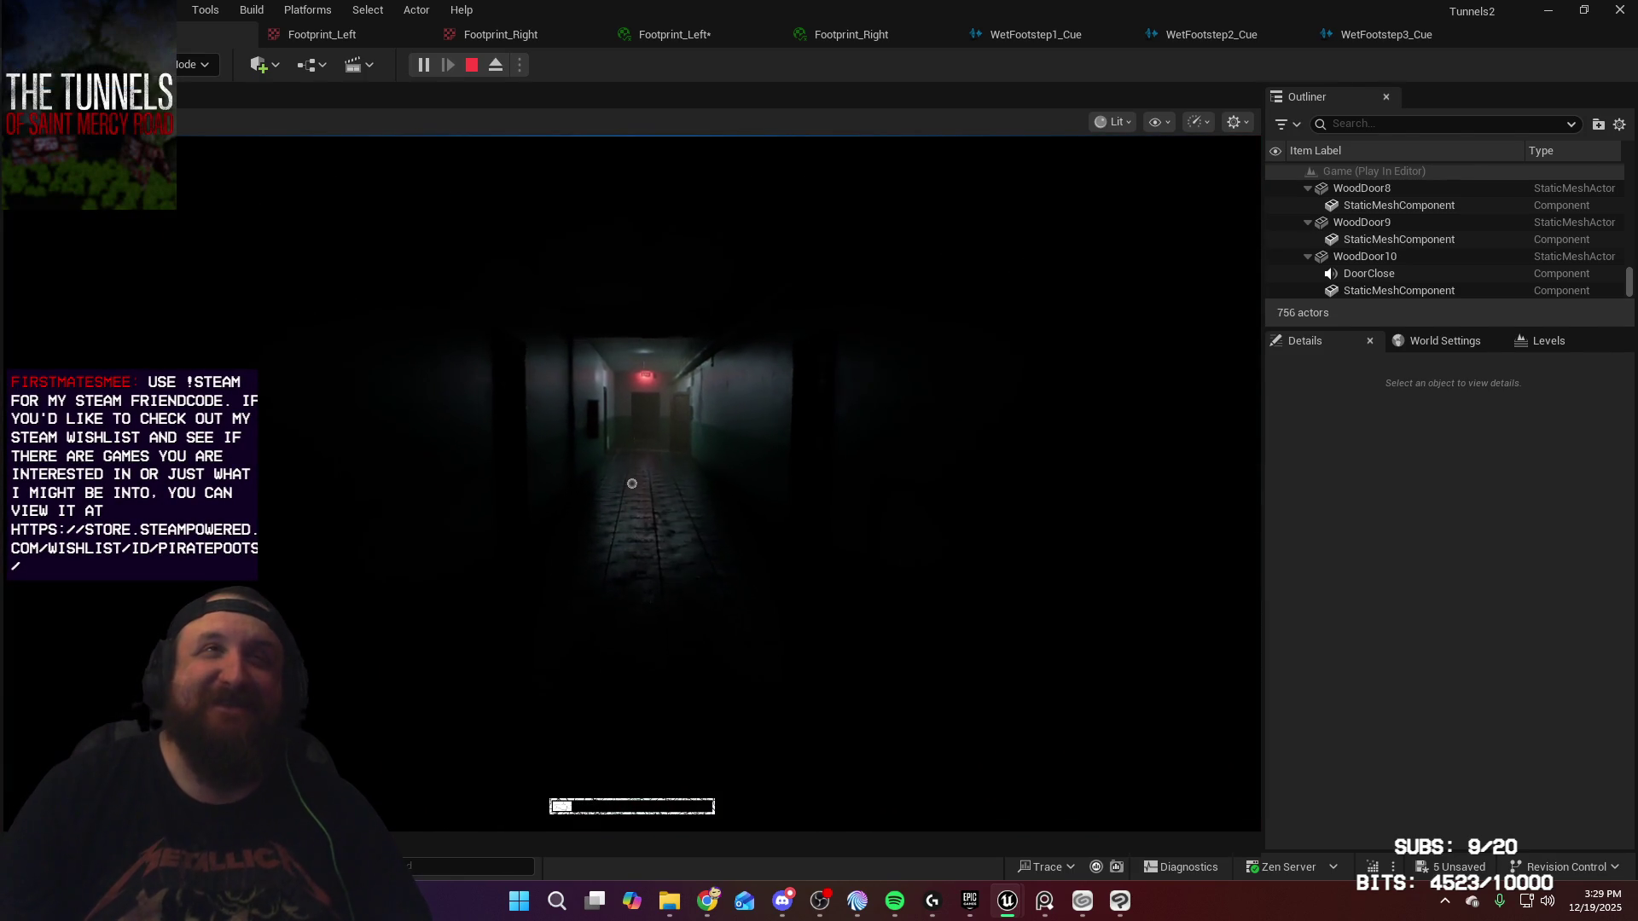
key("w")
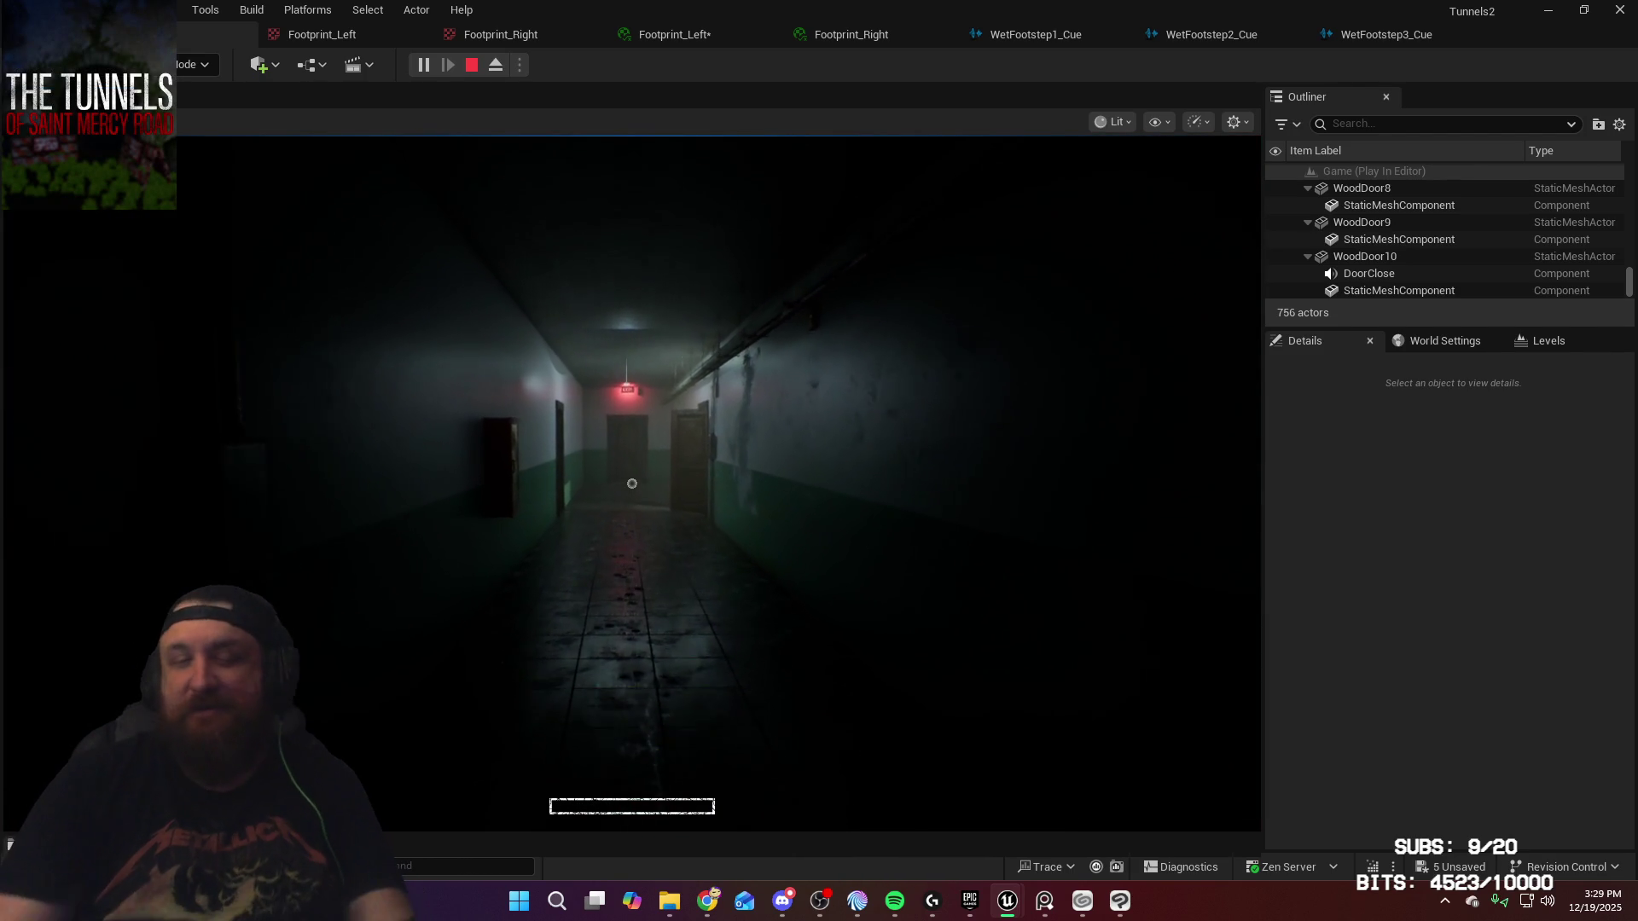
key("w")
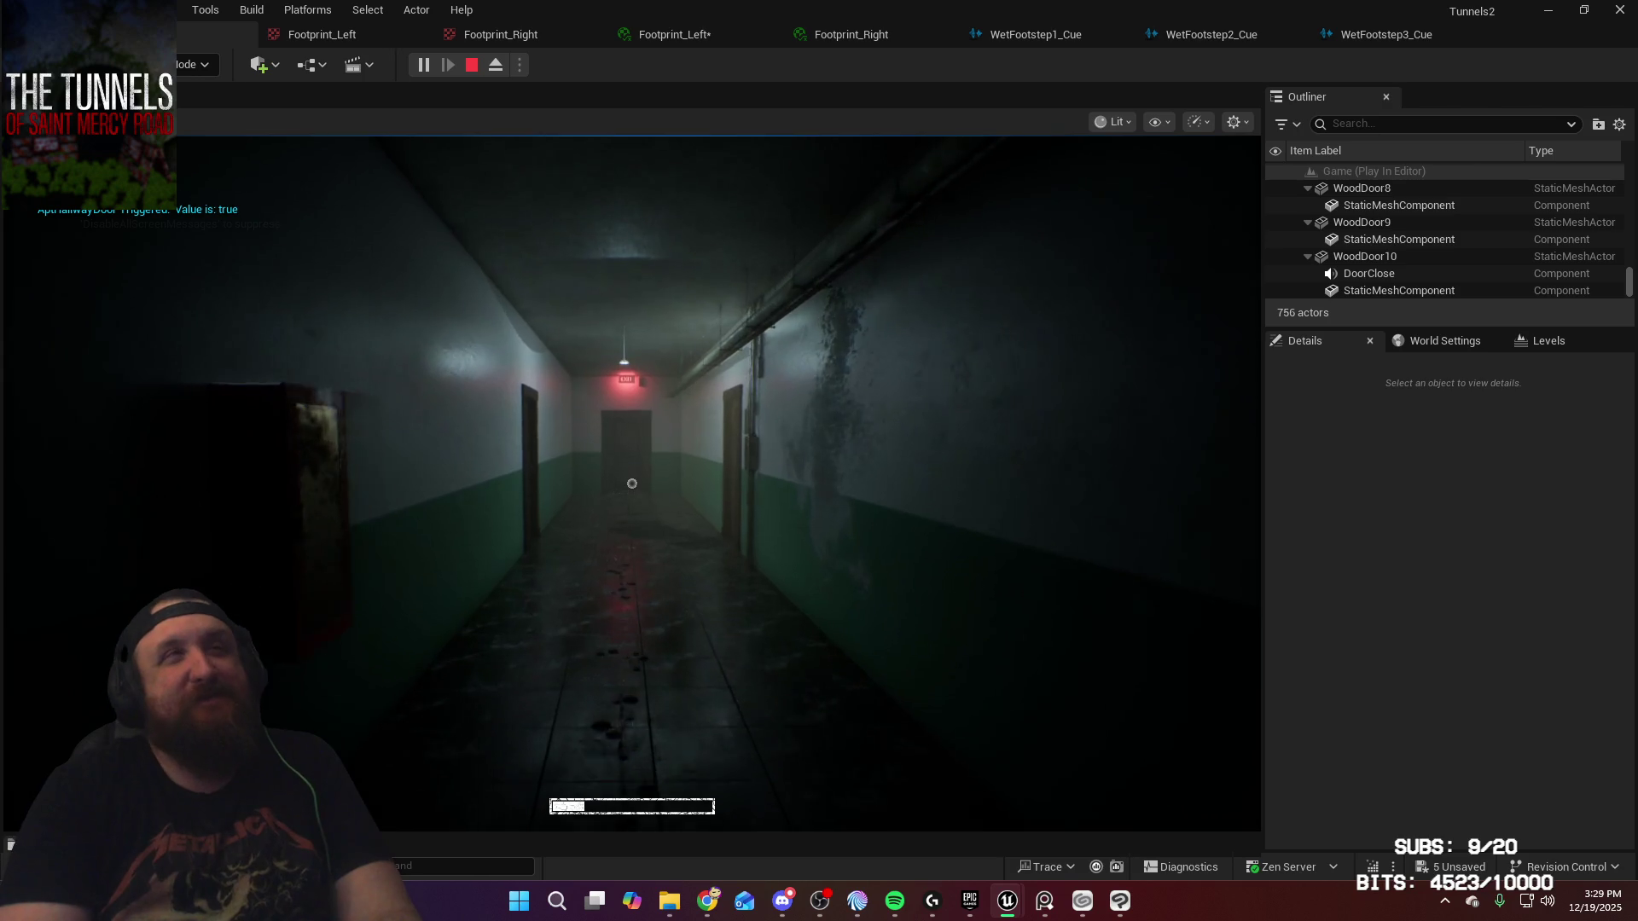
key("w")
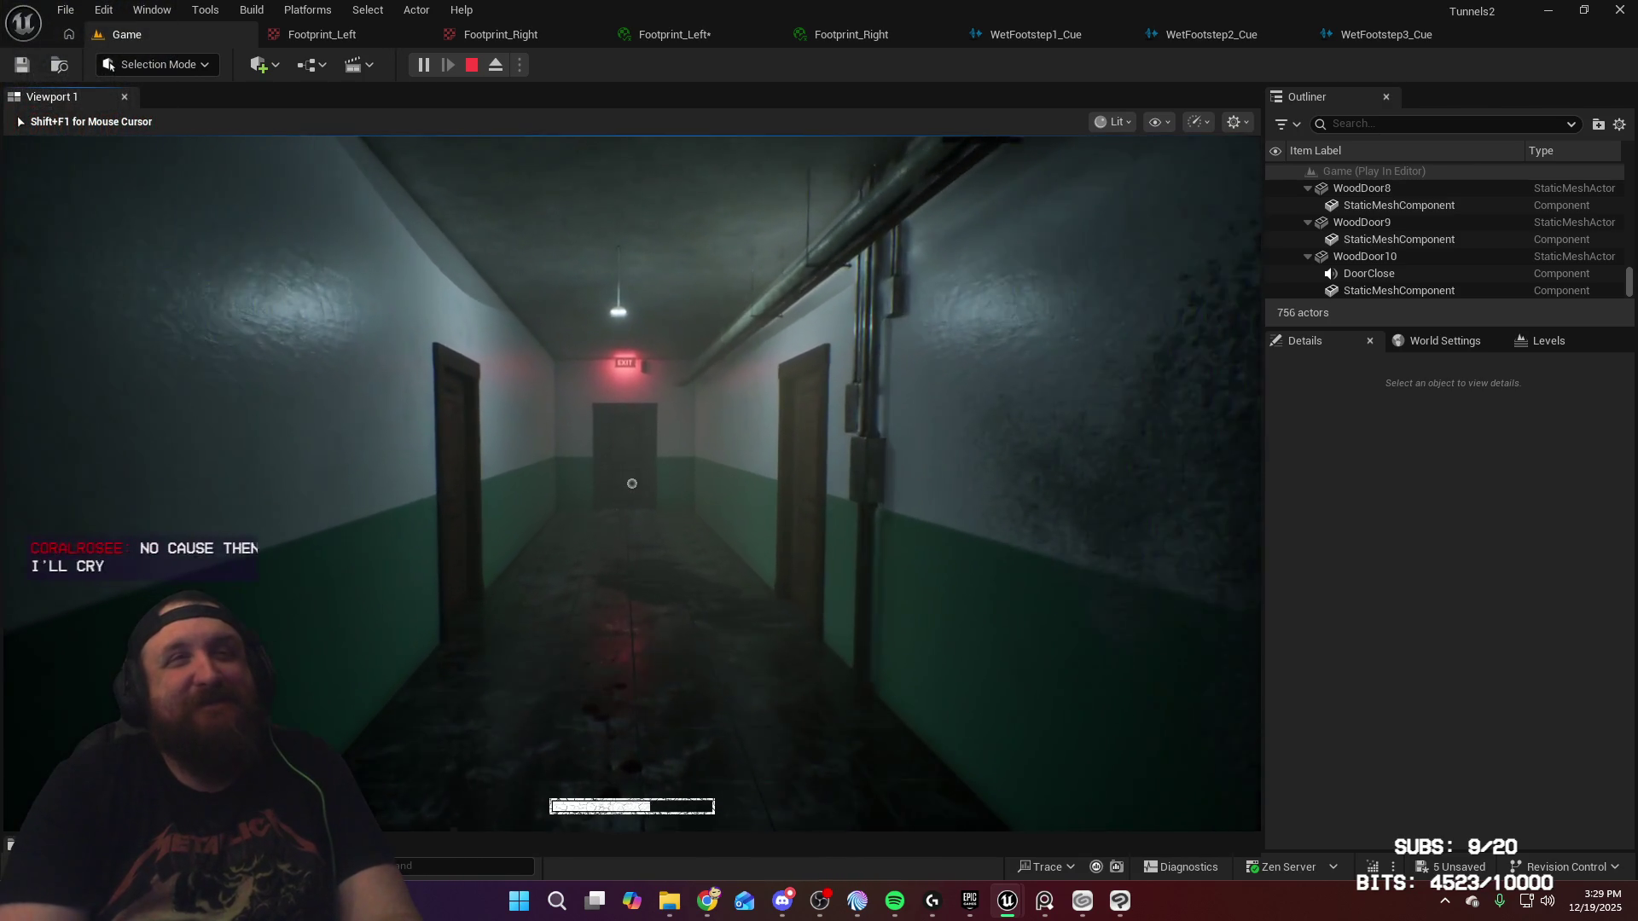
key("w")
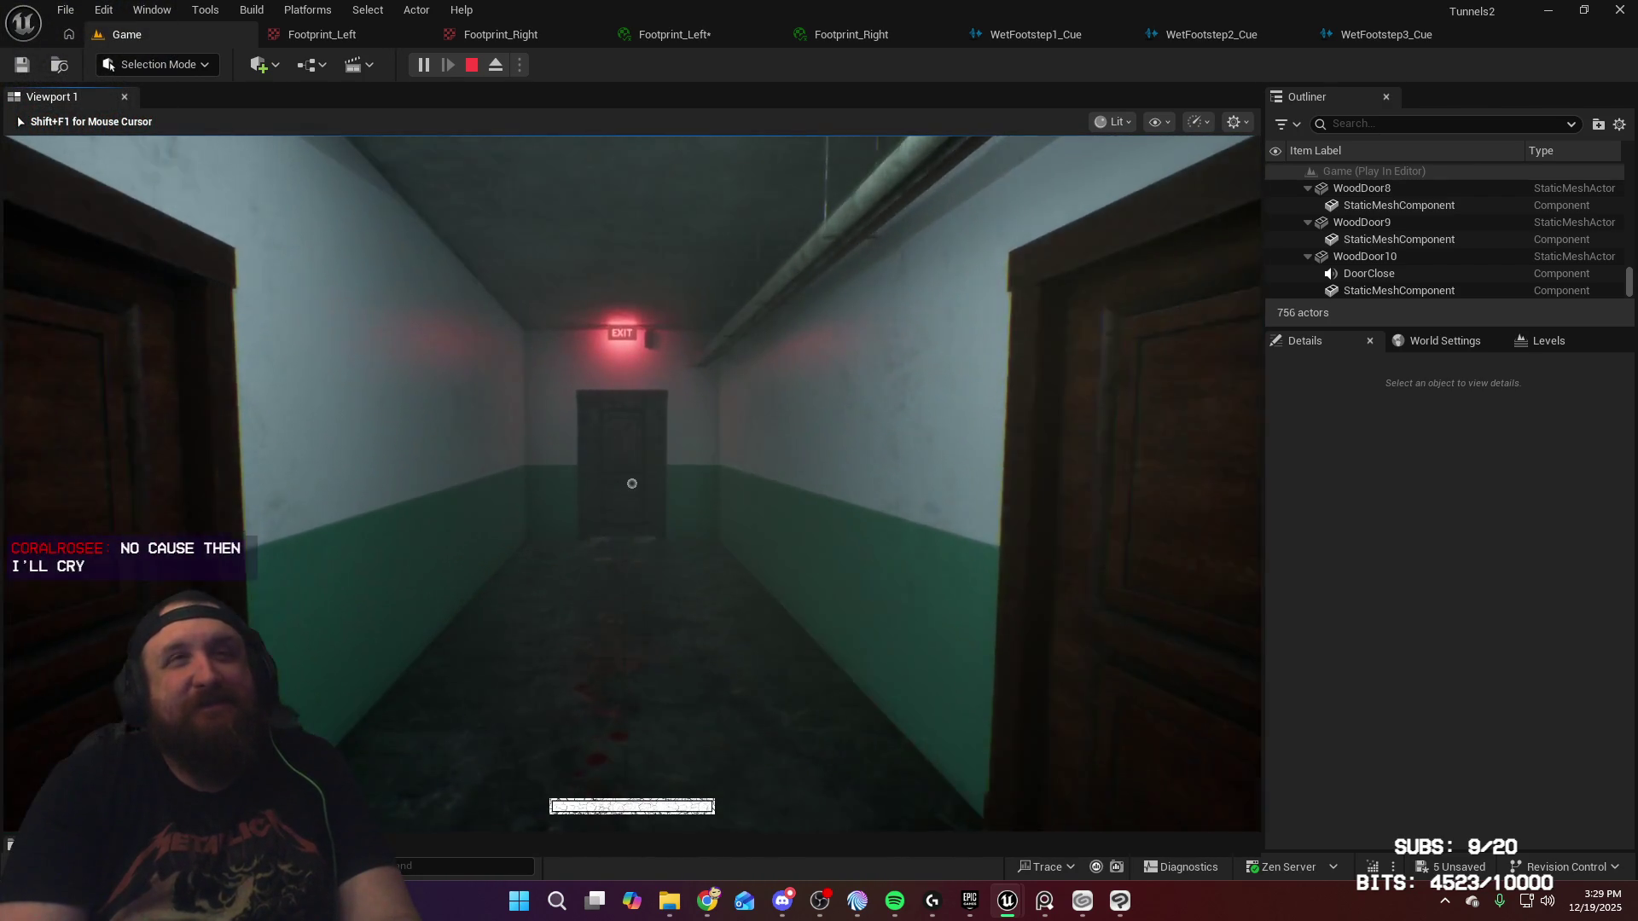
key("w")
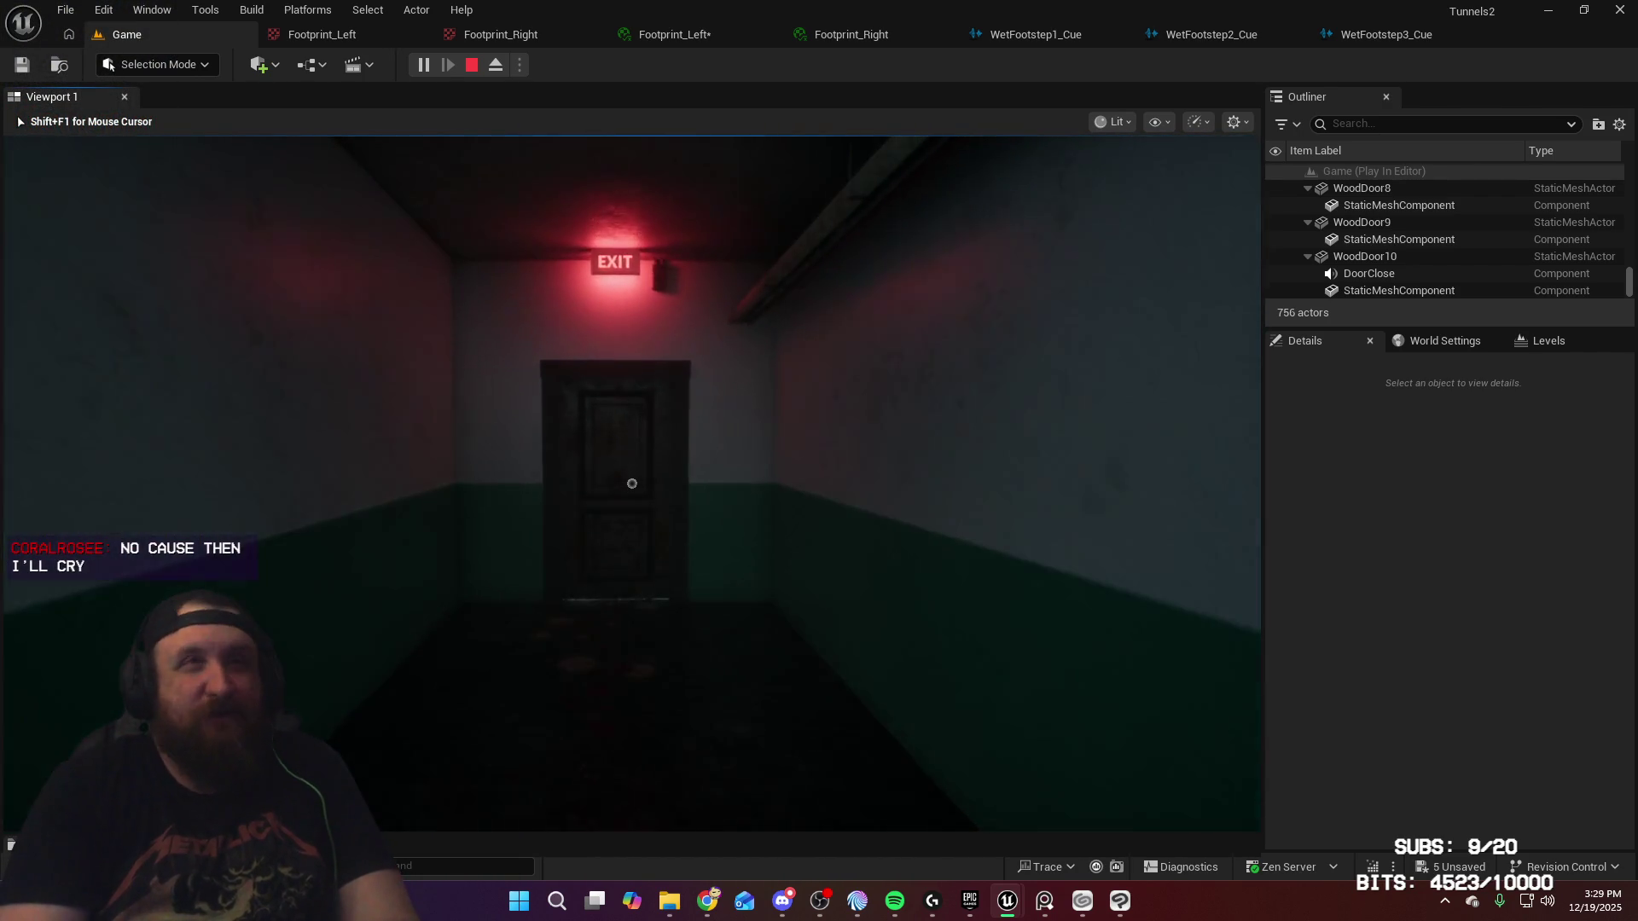
key("w")
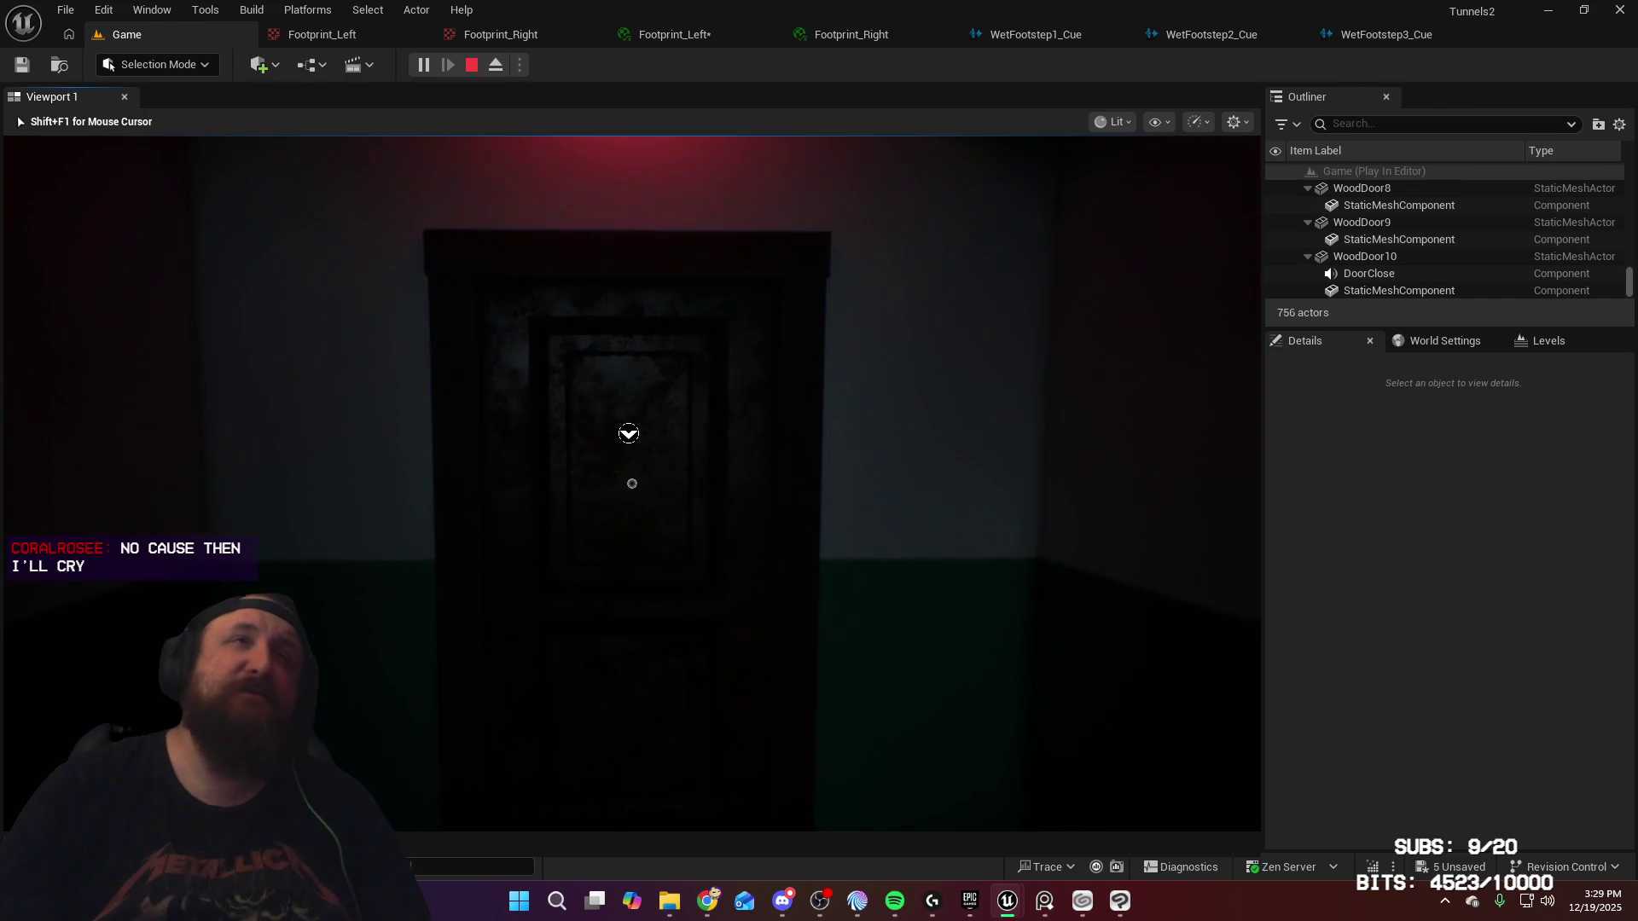
Step: Go through the EXIT door and stairwell into the hallway to inspect the fresh footprints
key("e")
key("w")
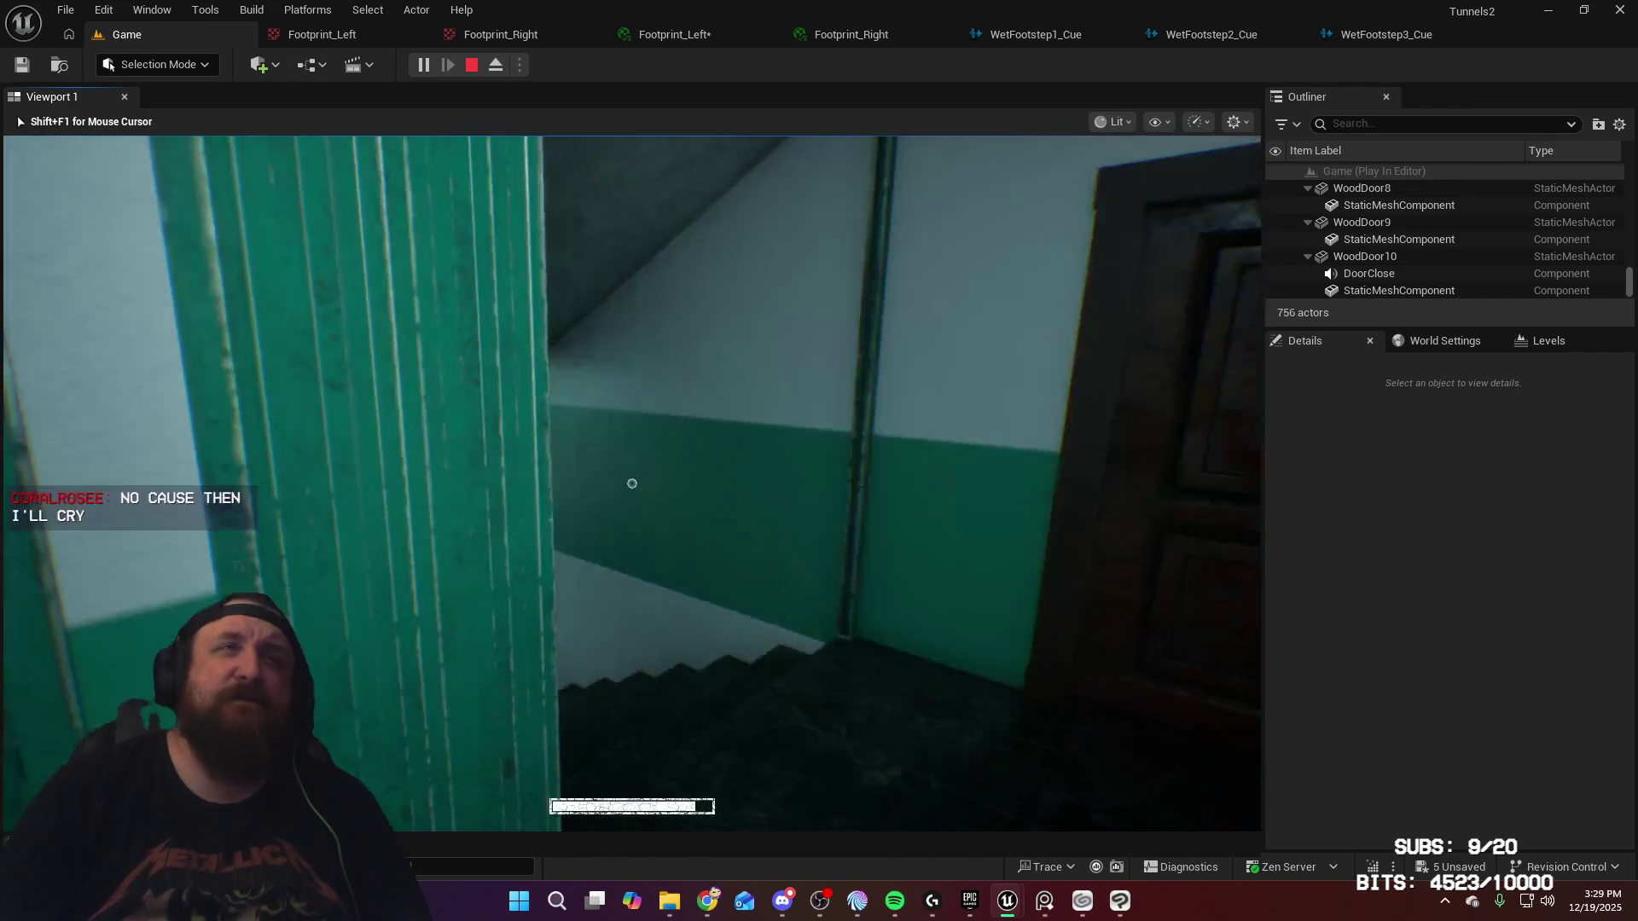
key("w")
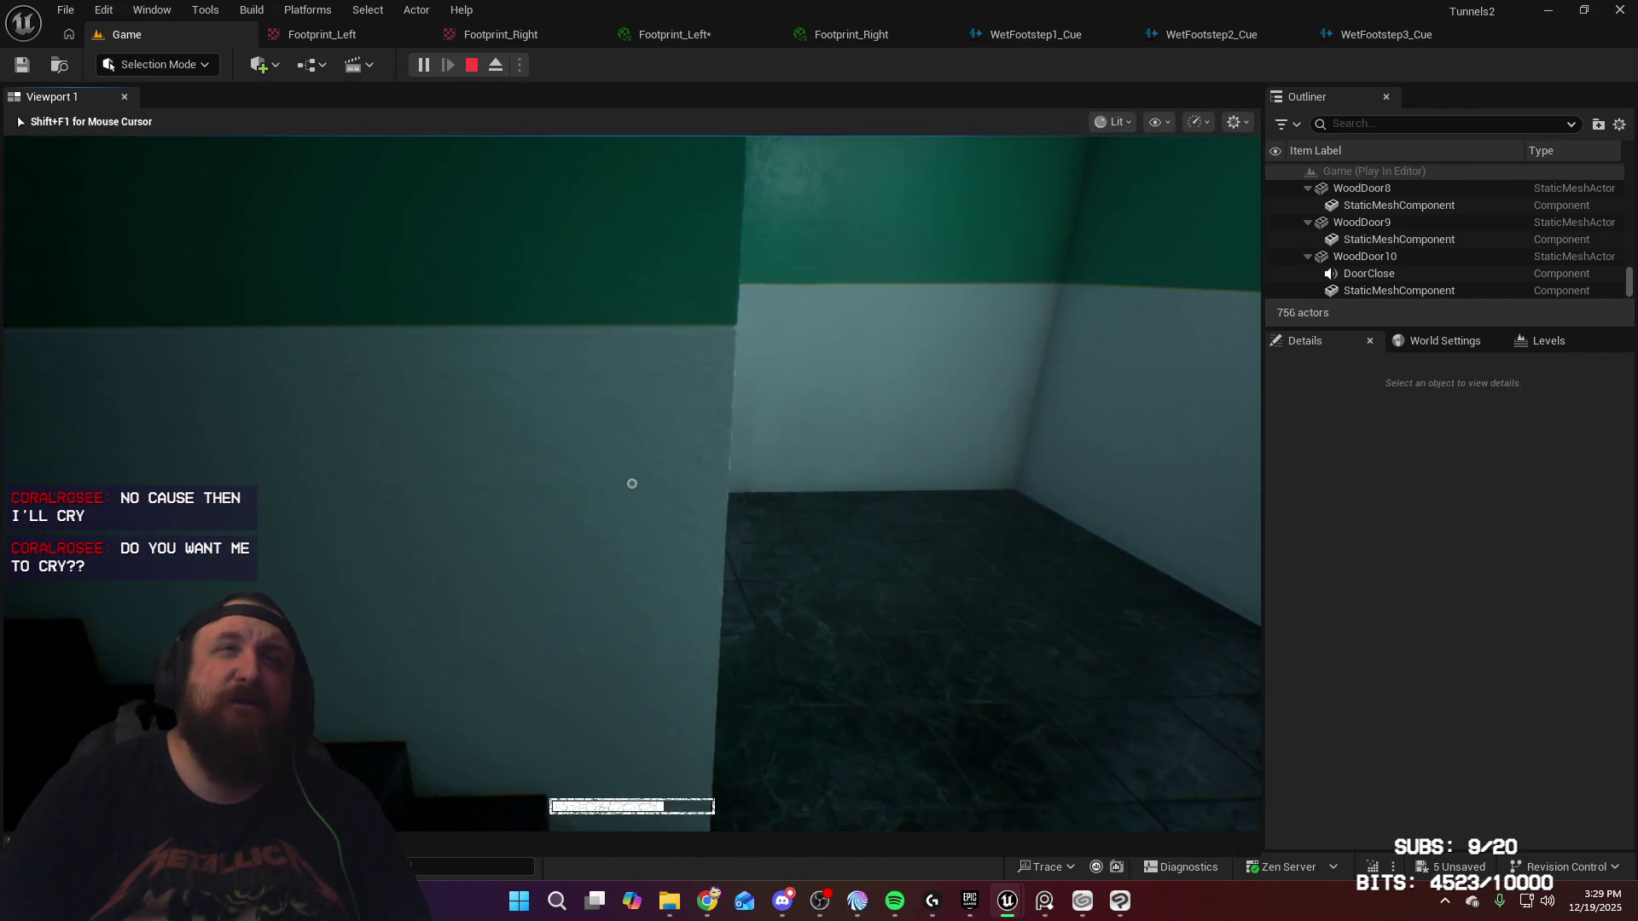
key("w")
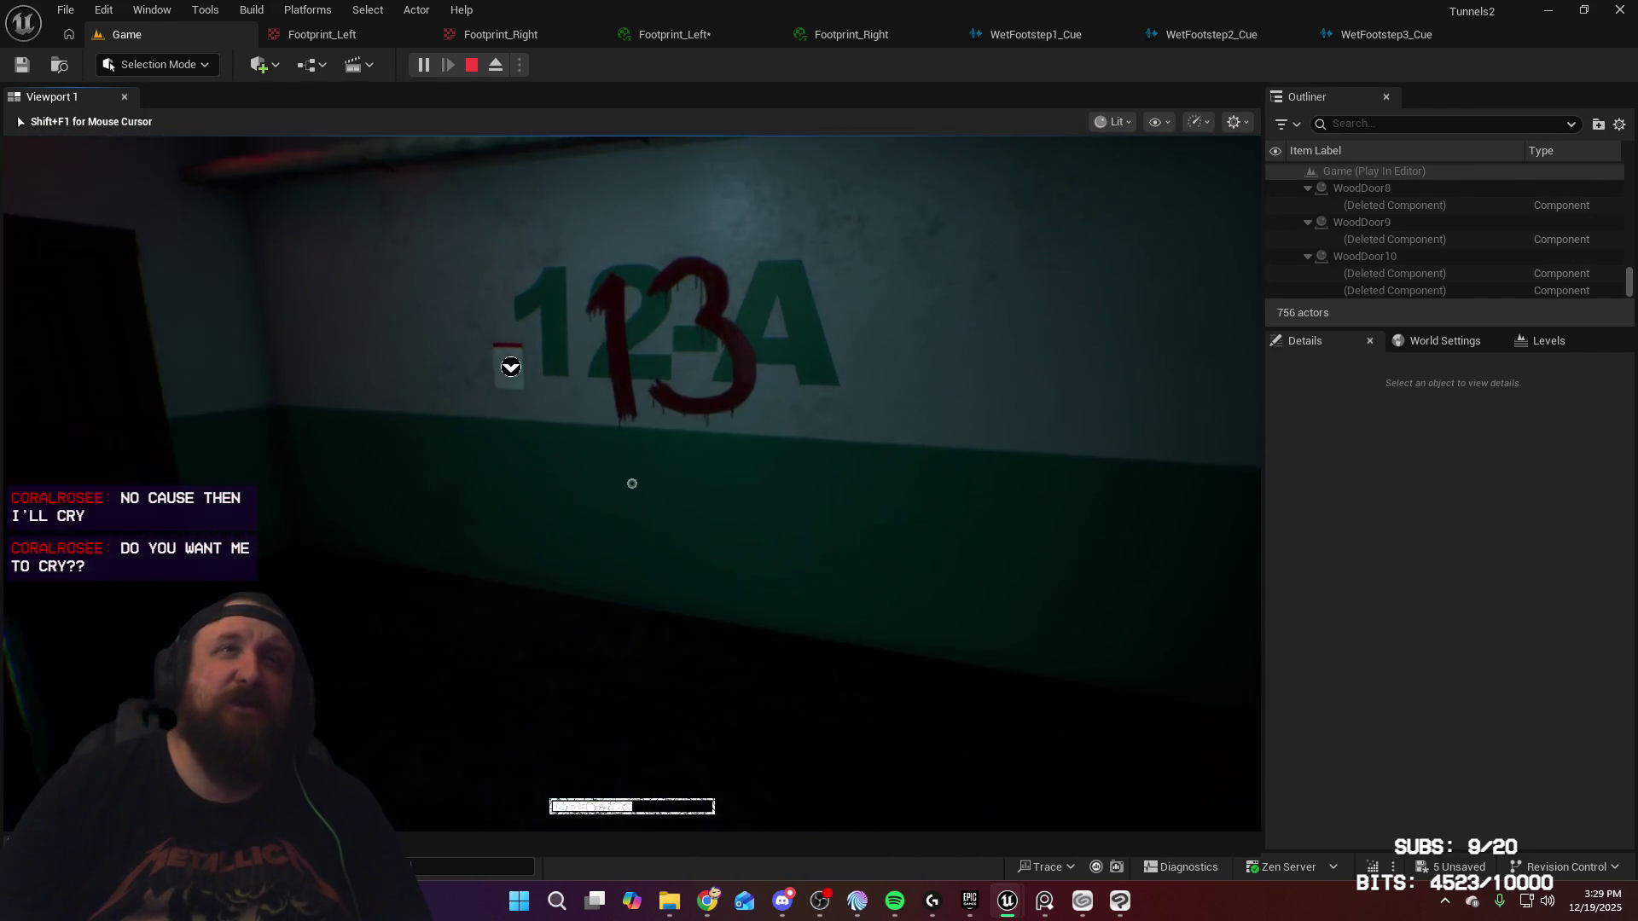
key("e")
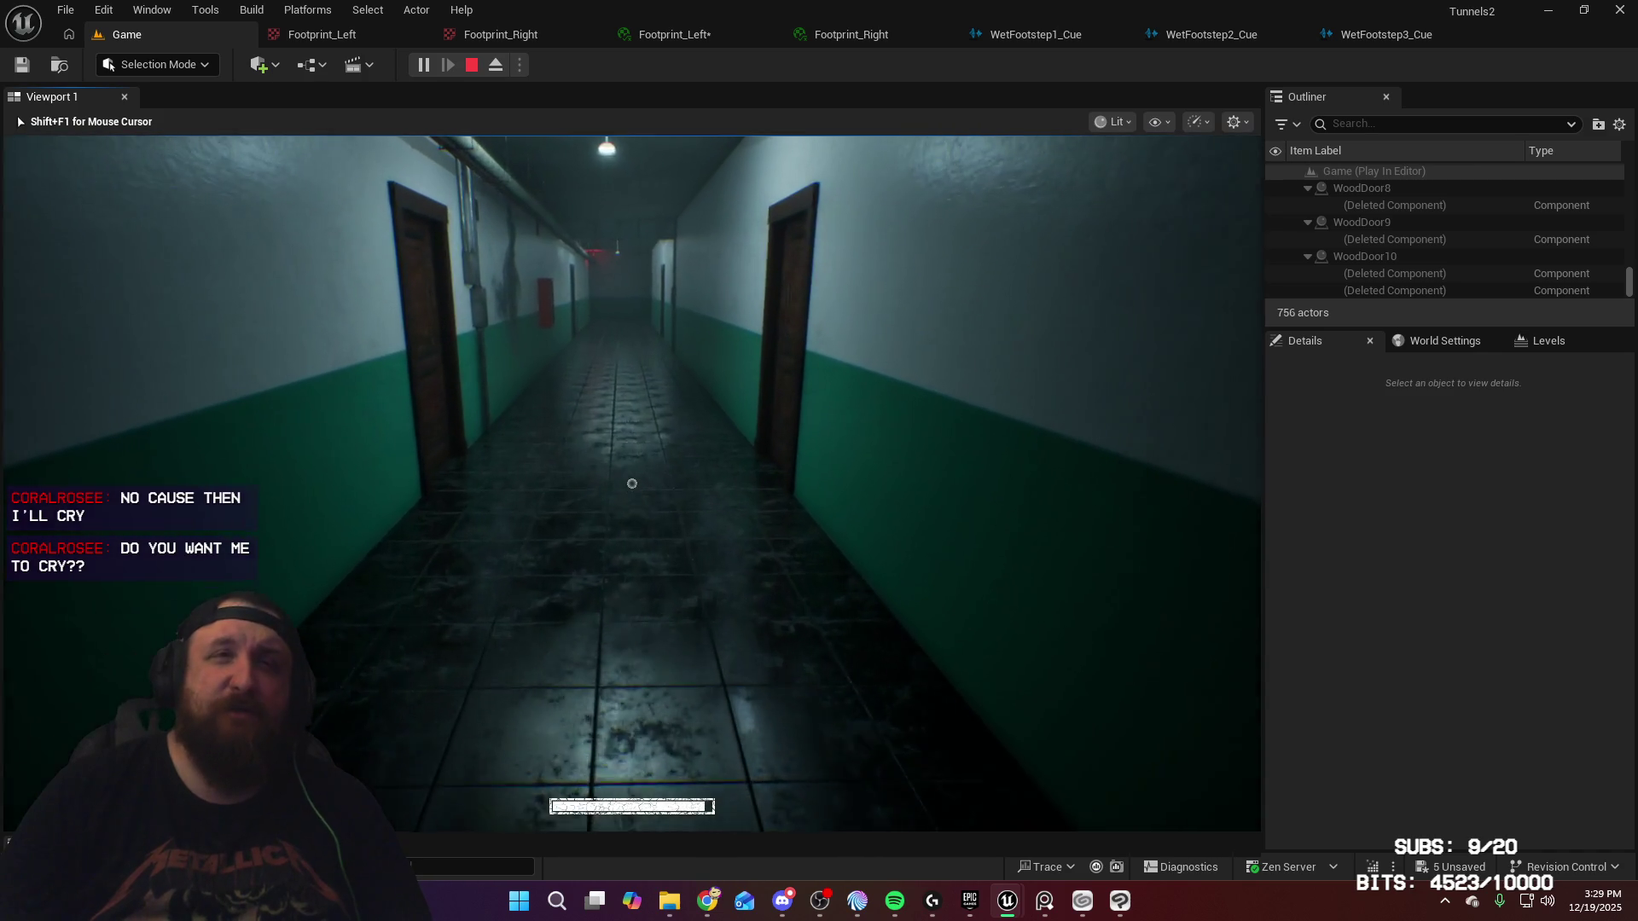
key("w")
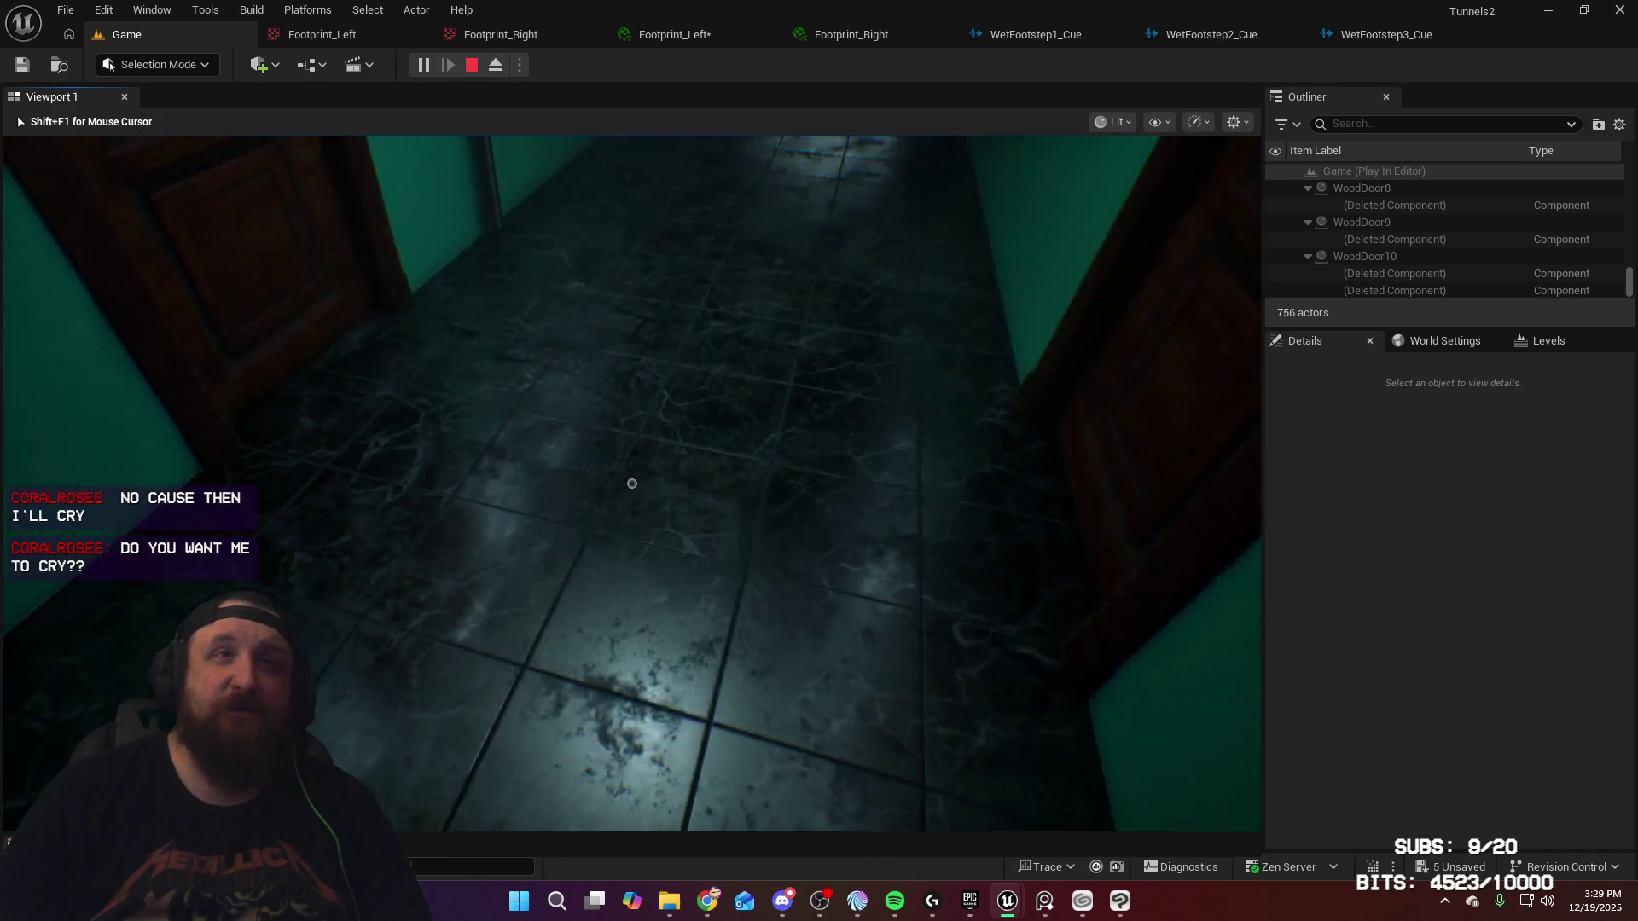
key("w")
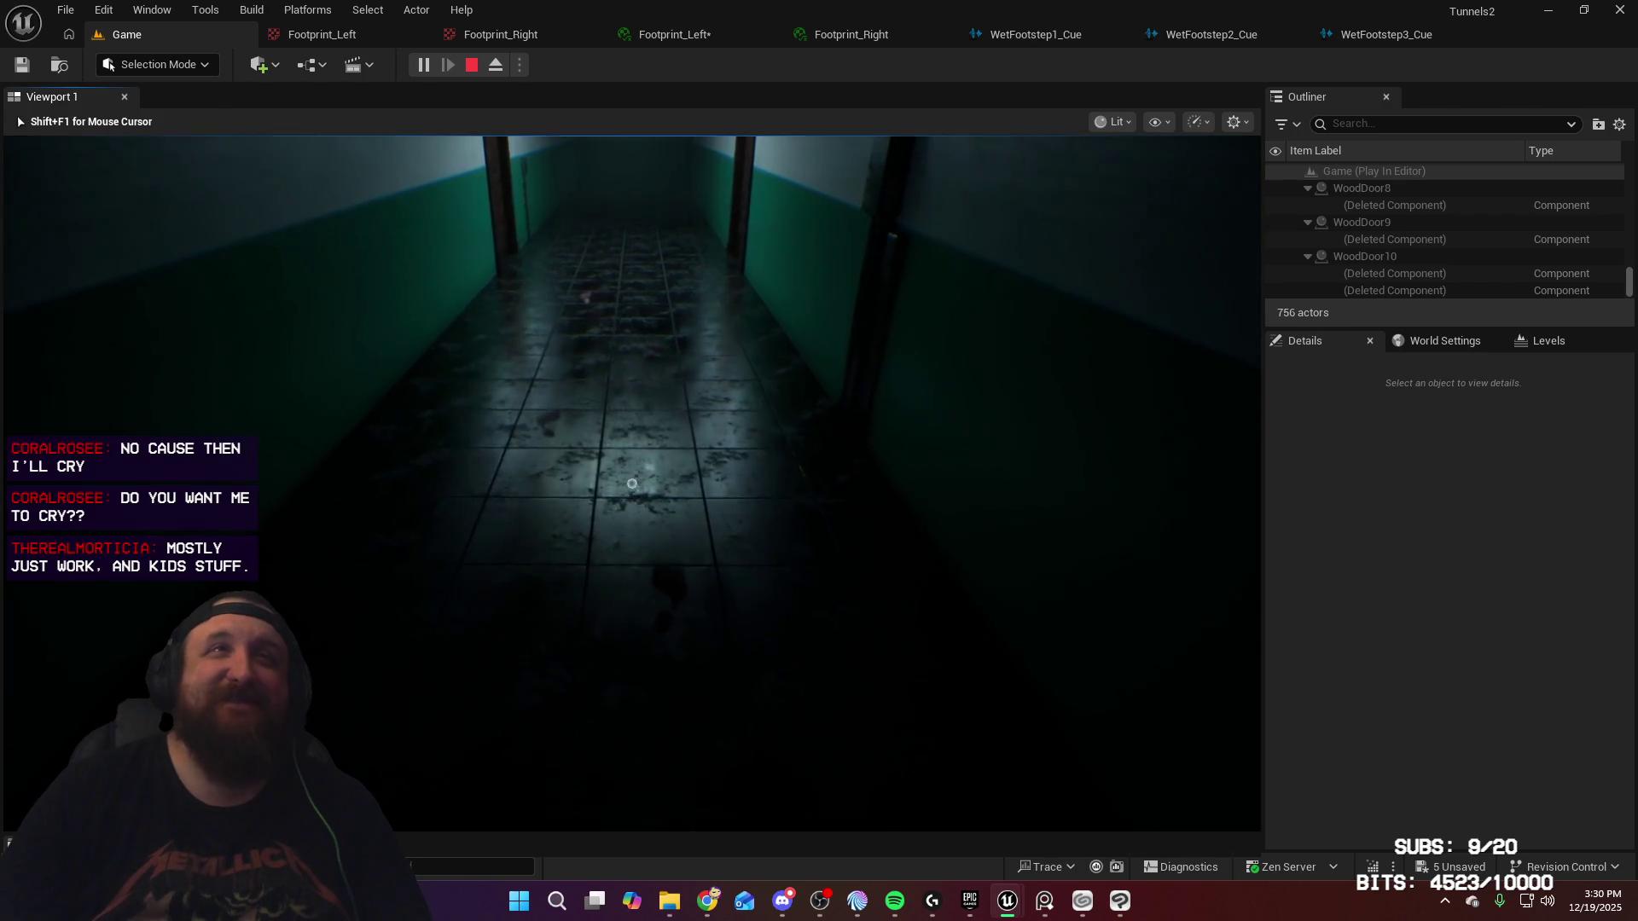
key("w")
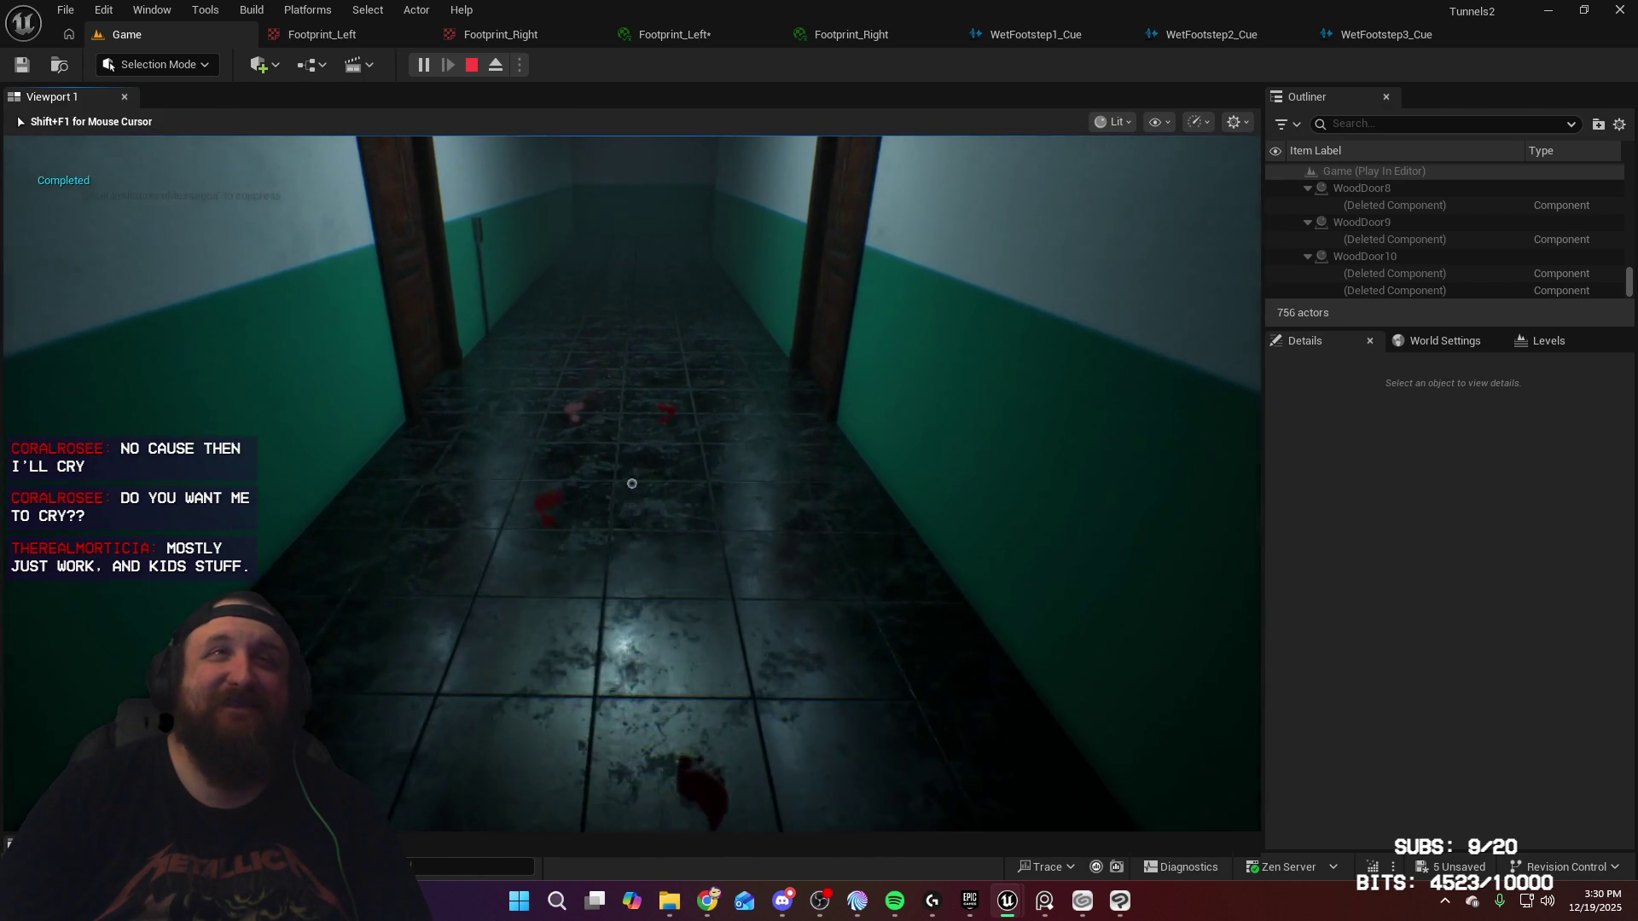
key("w")
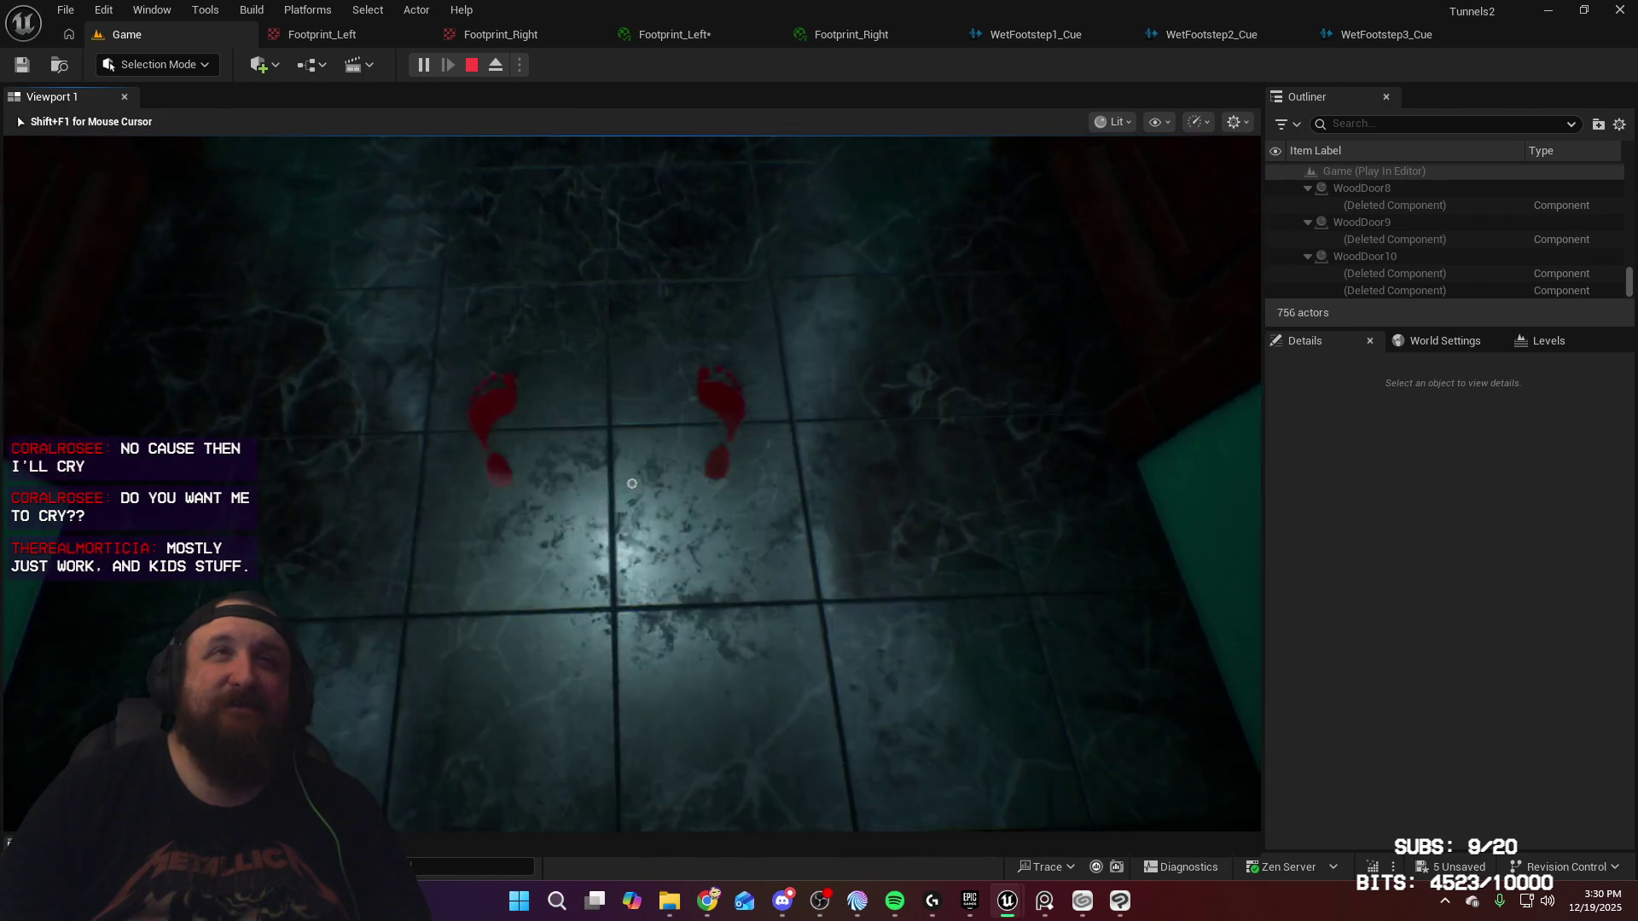
key("w")
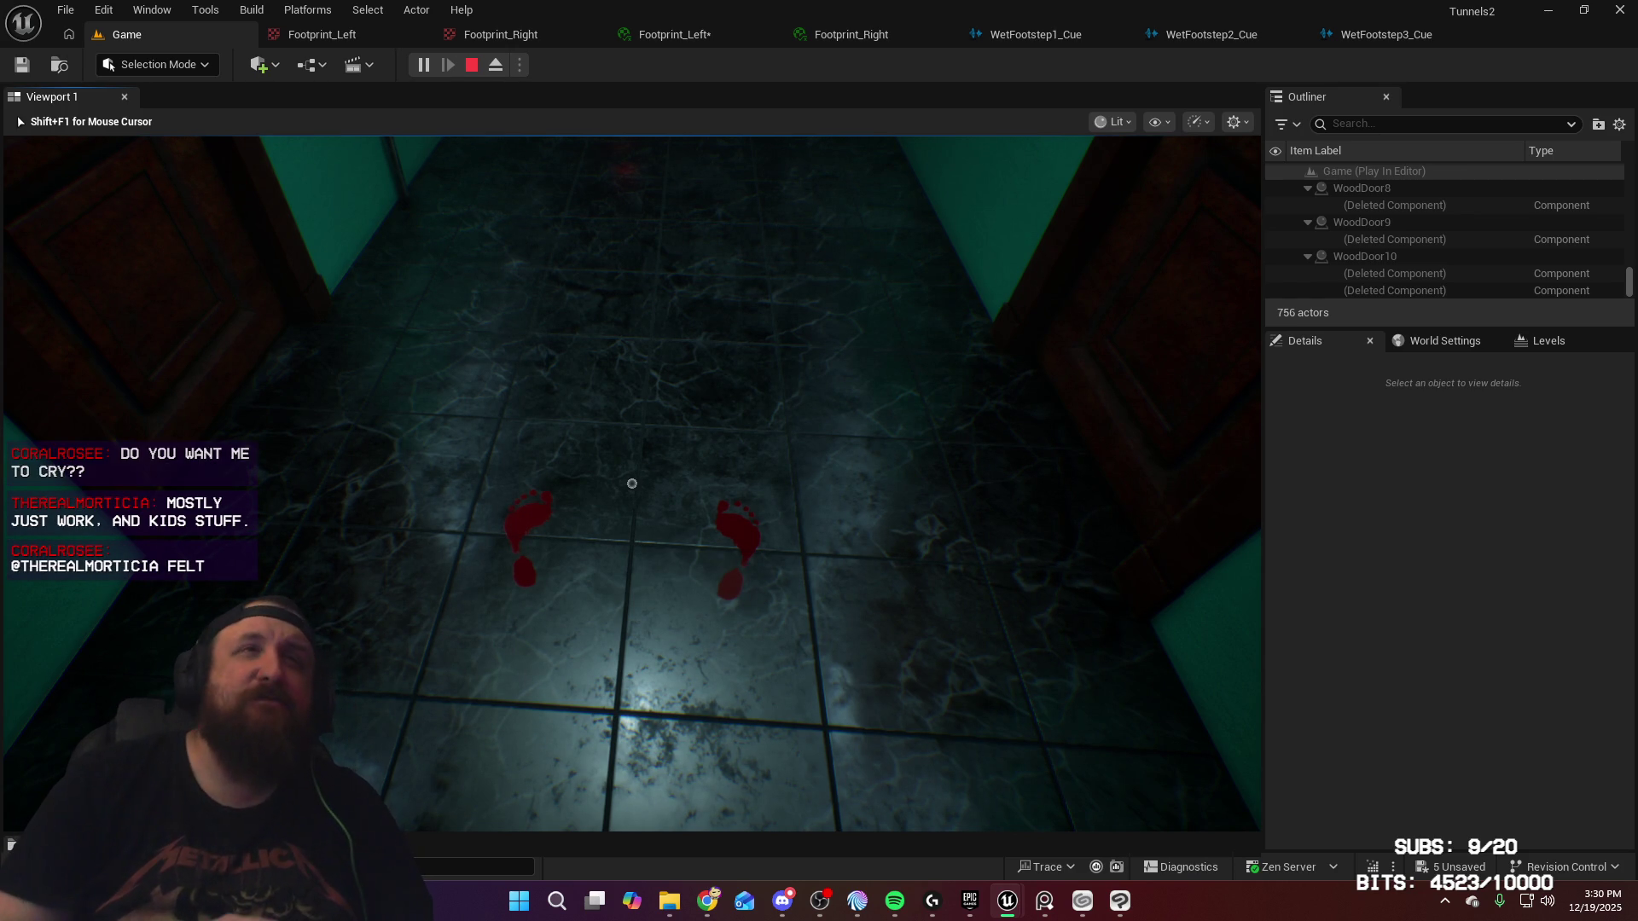
Step: Walk on to check the stamped footprint trail, then end the Play-In-Editor session
key("w")
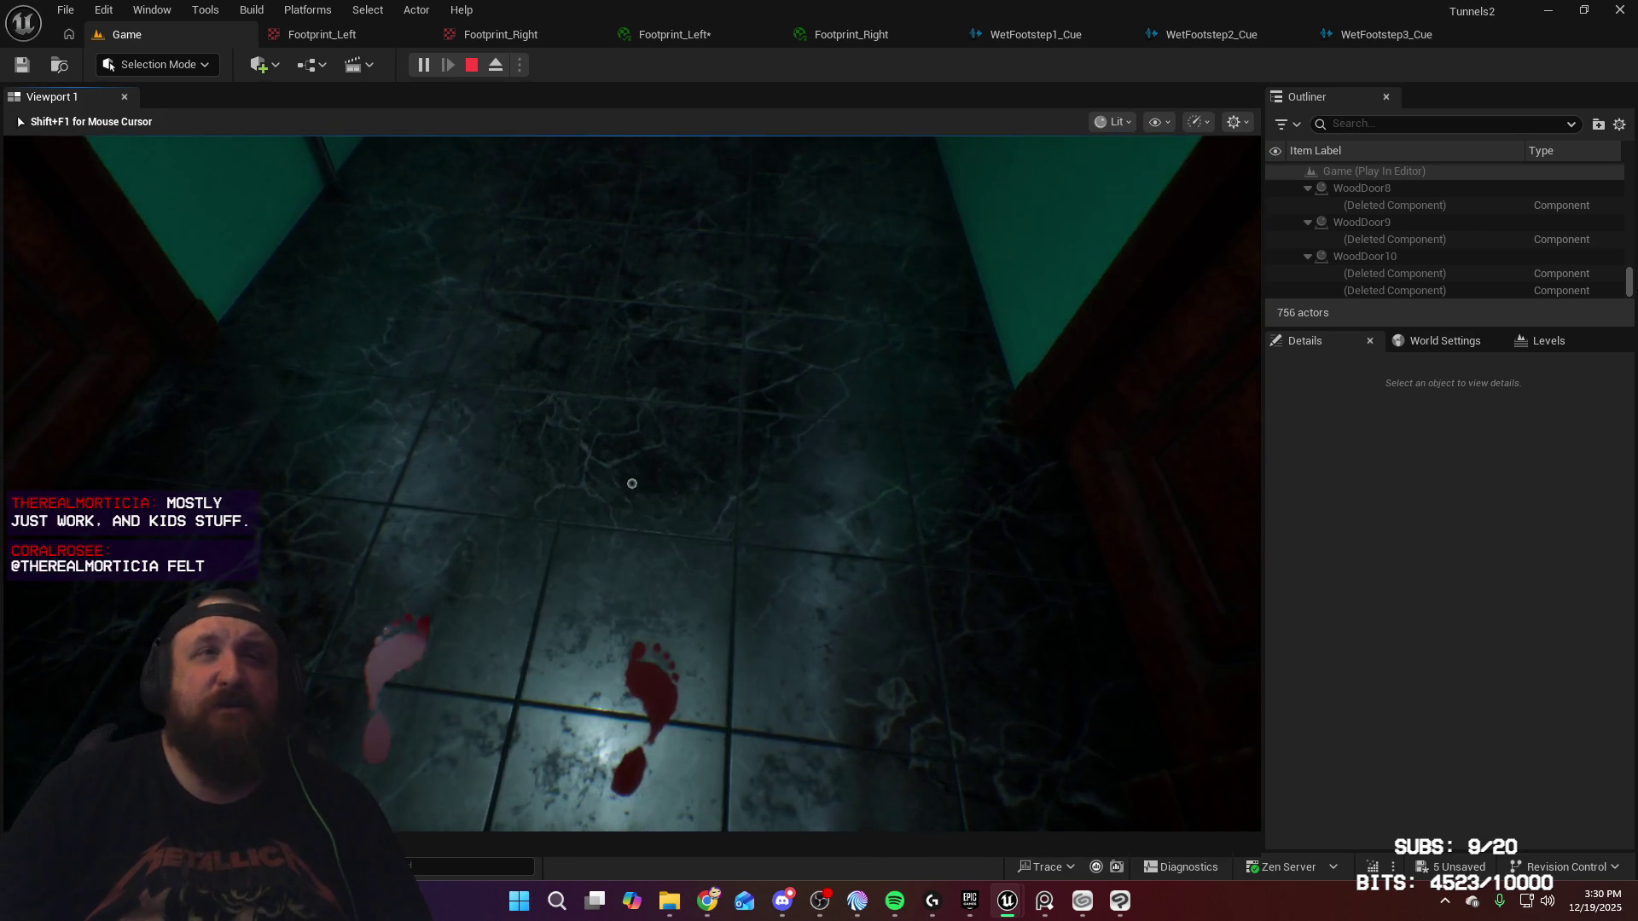
key("w")
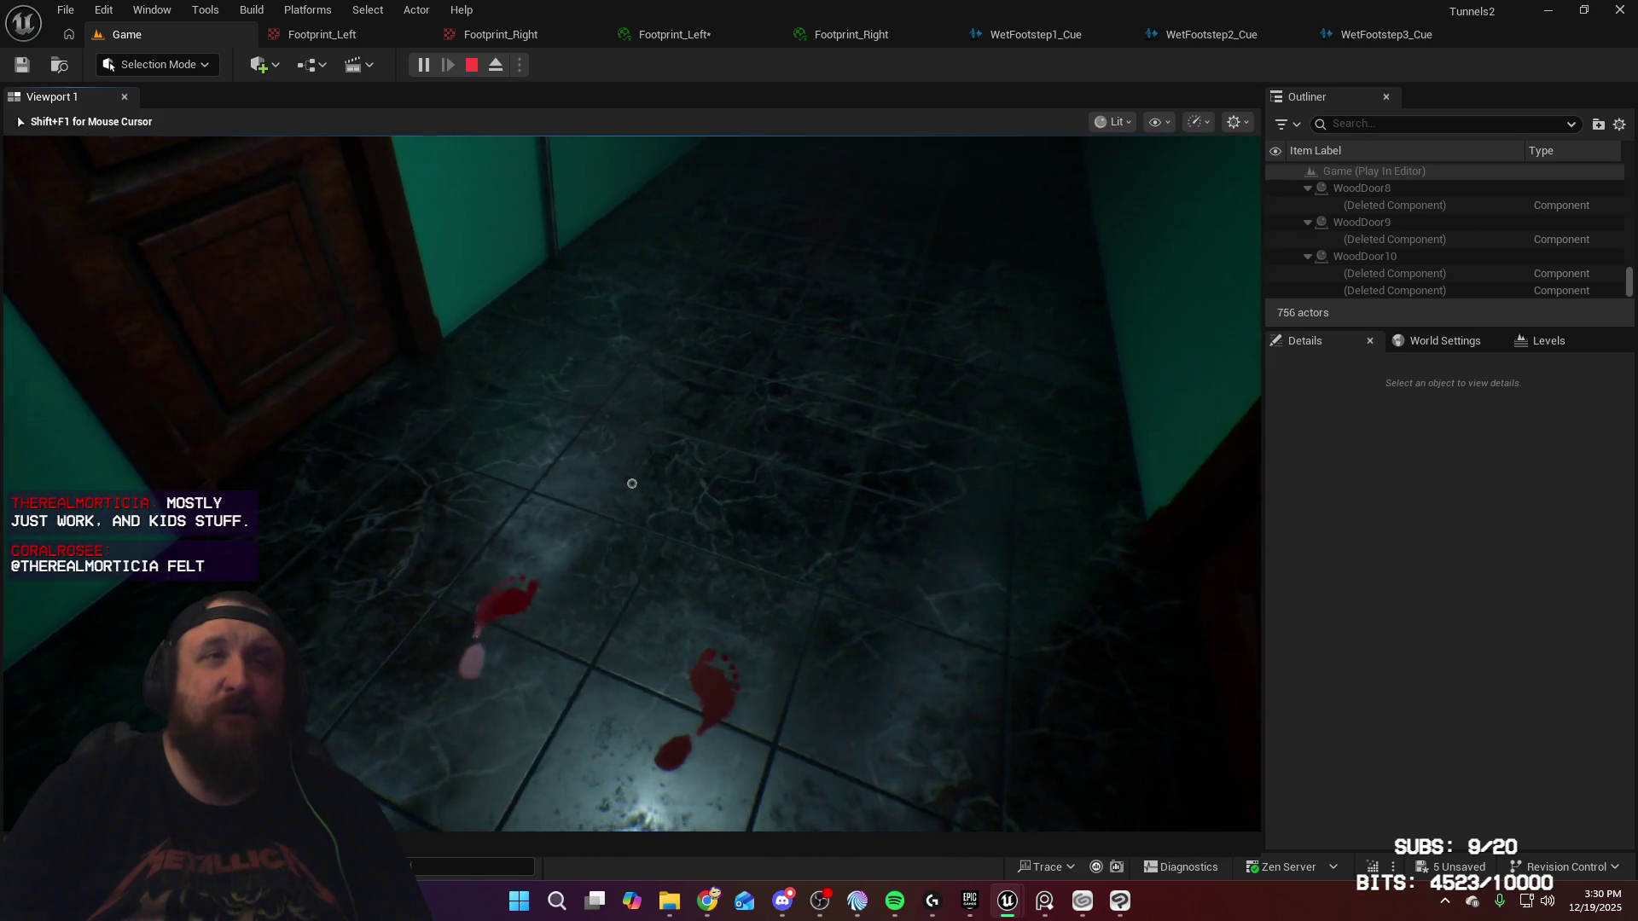
key("w")
key("grave")
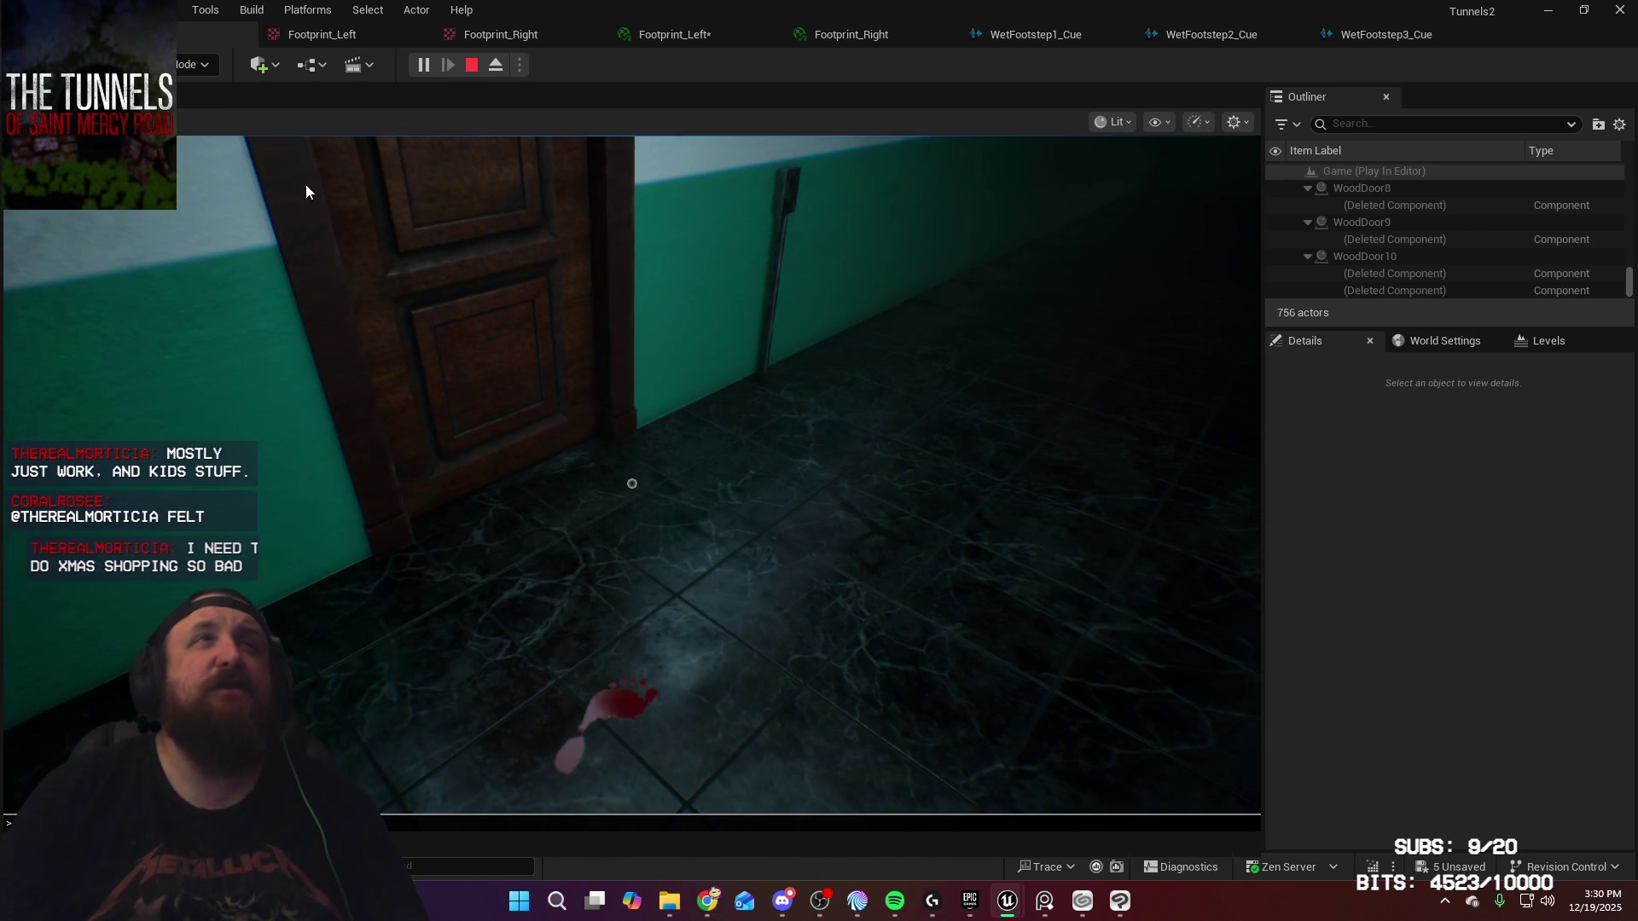
key("Escape")
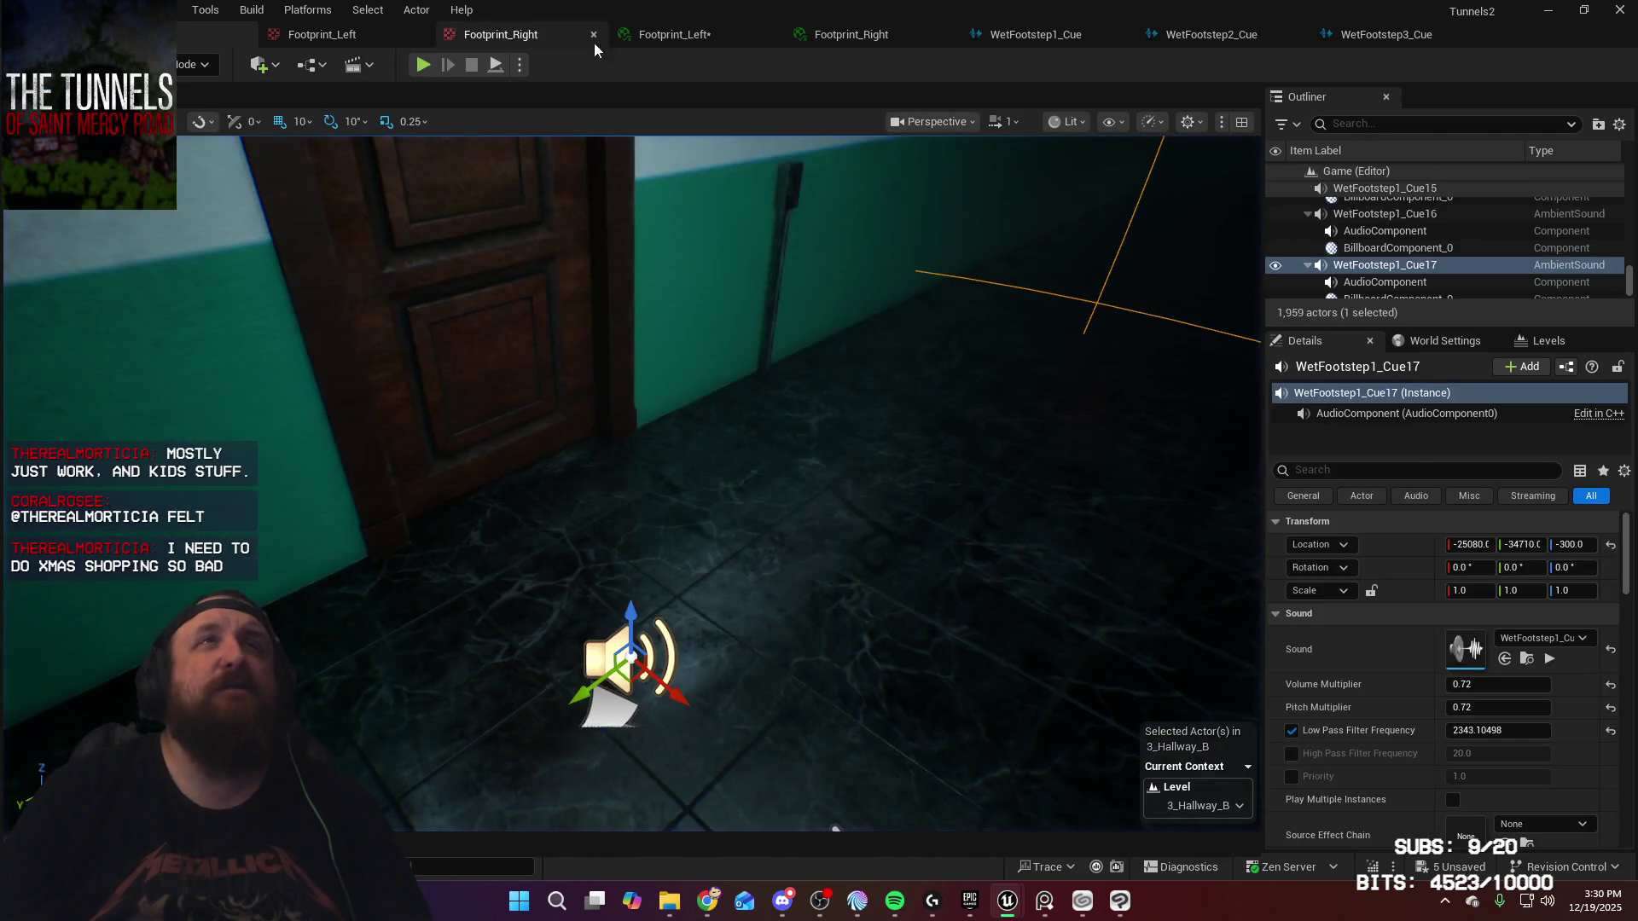
Step: Set Footprint_Left's Roughness Multiplier to 0.0 and save it
left_click(623, 36)
left_click_drag(1399, 359, 1373, 360)
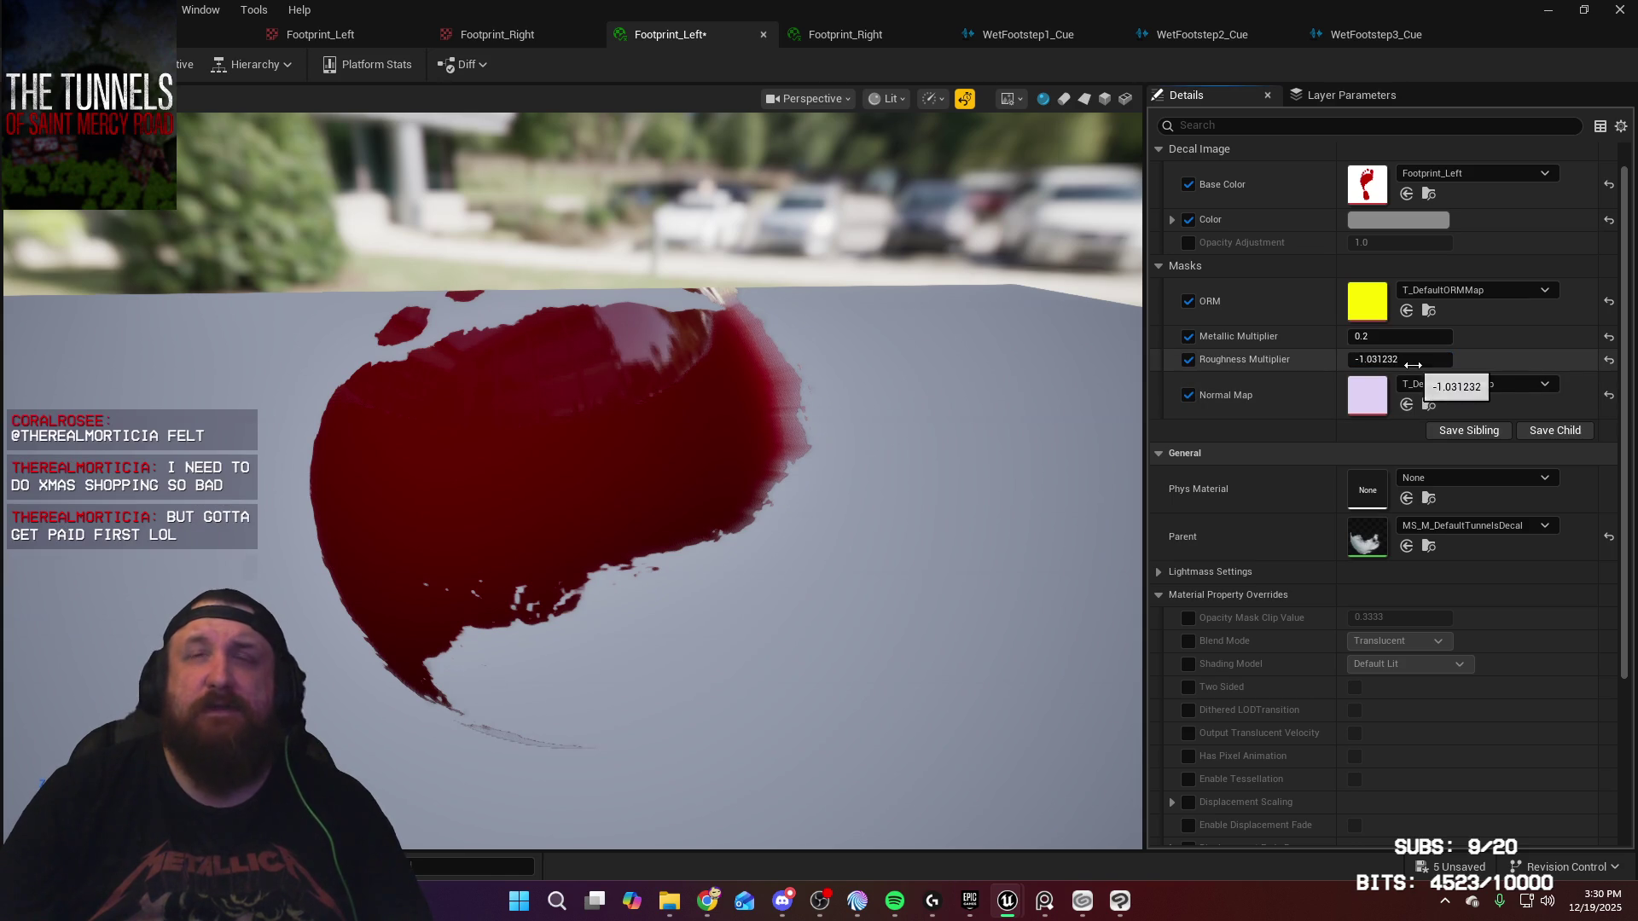
type("0")
key("Return")
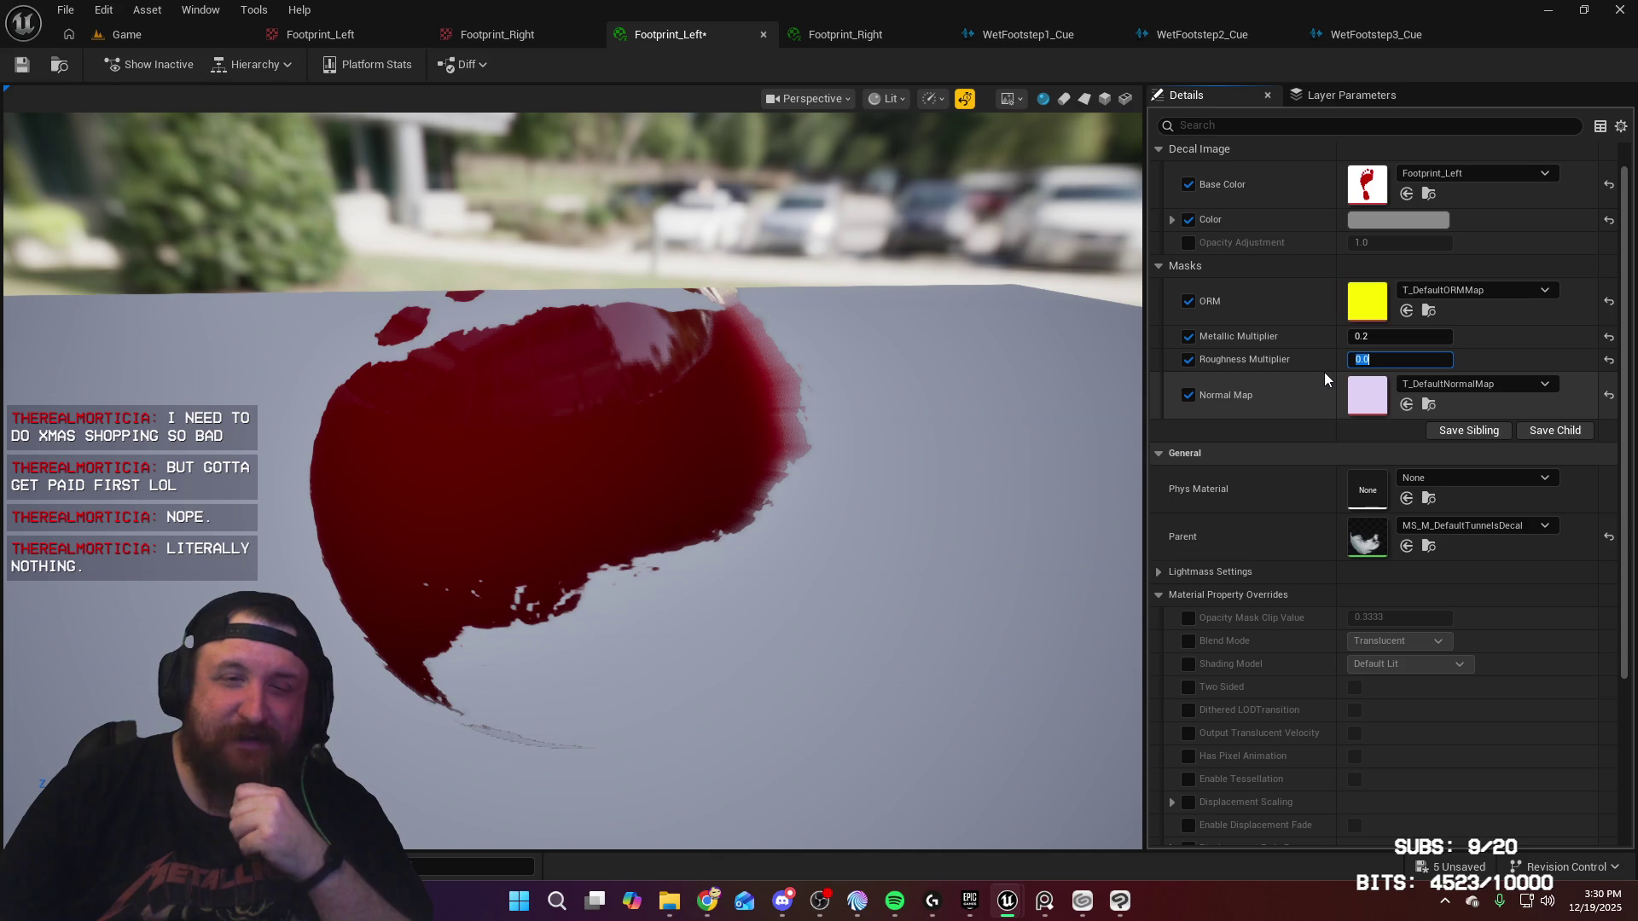
left_click(28, 68)
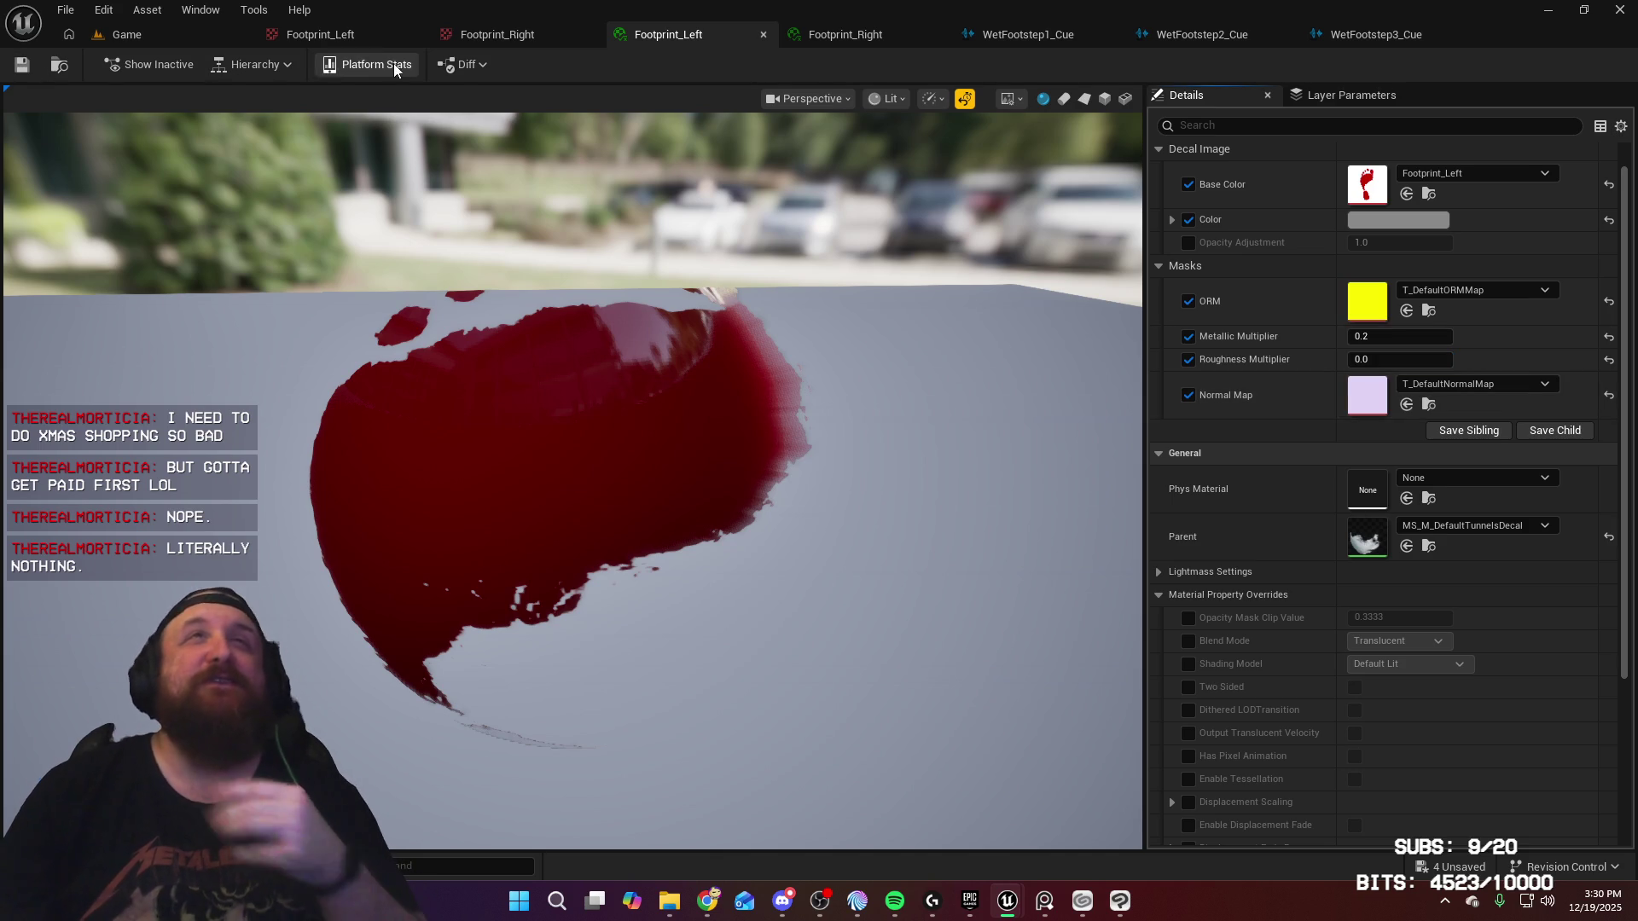
Step: Save Footprint_Right with Roughness Multiplier 0.0 and return to the Game level
left_click(815, 36)
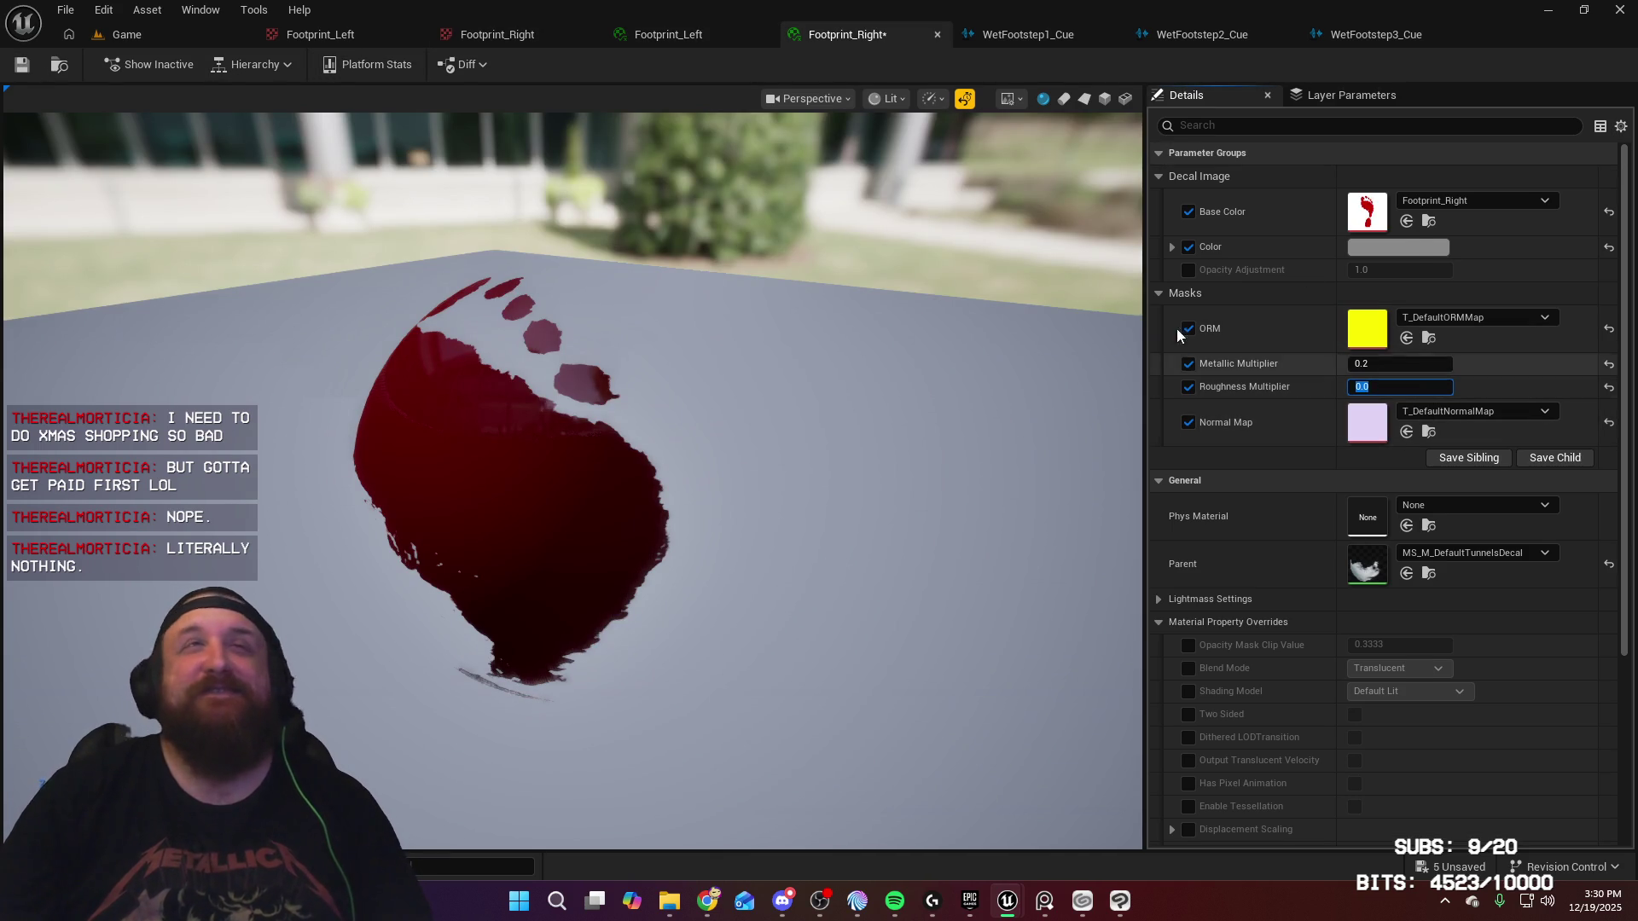
left_click_drag(597, 426, 734, 427)
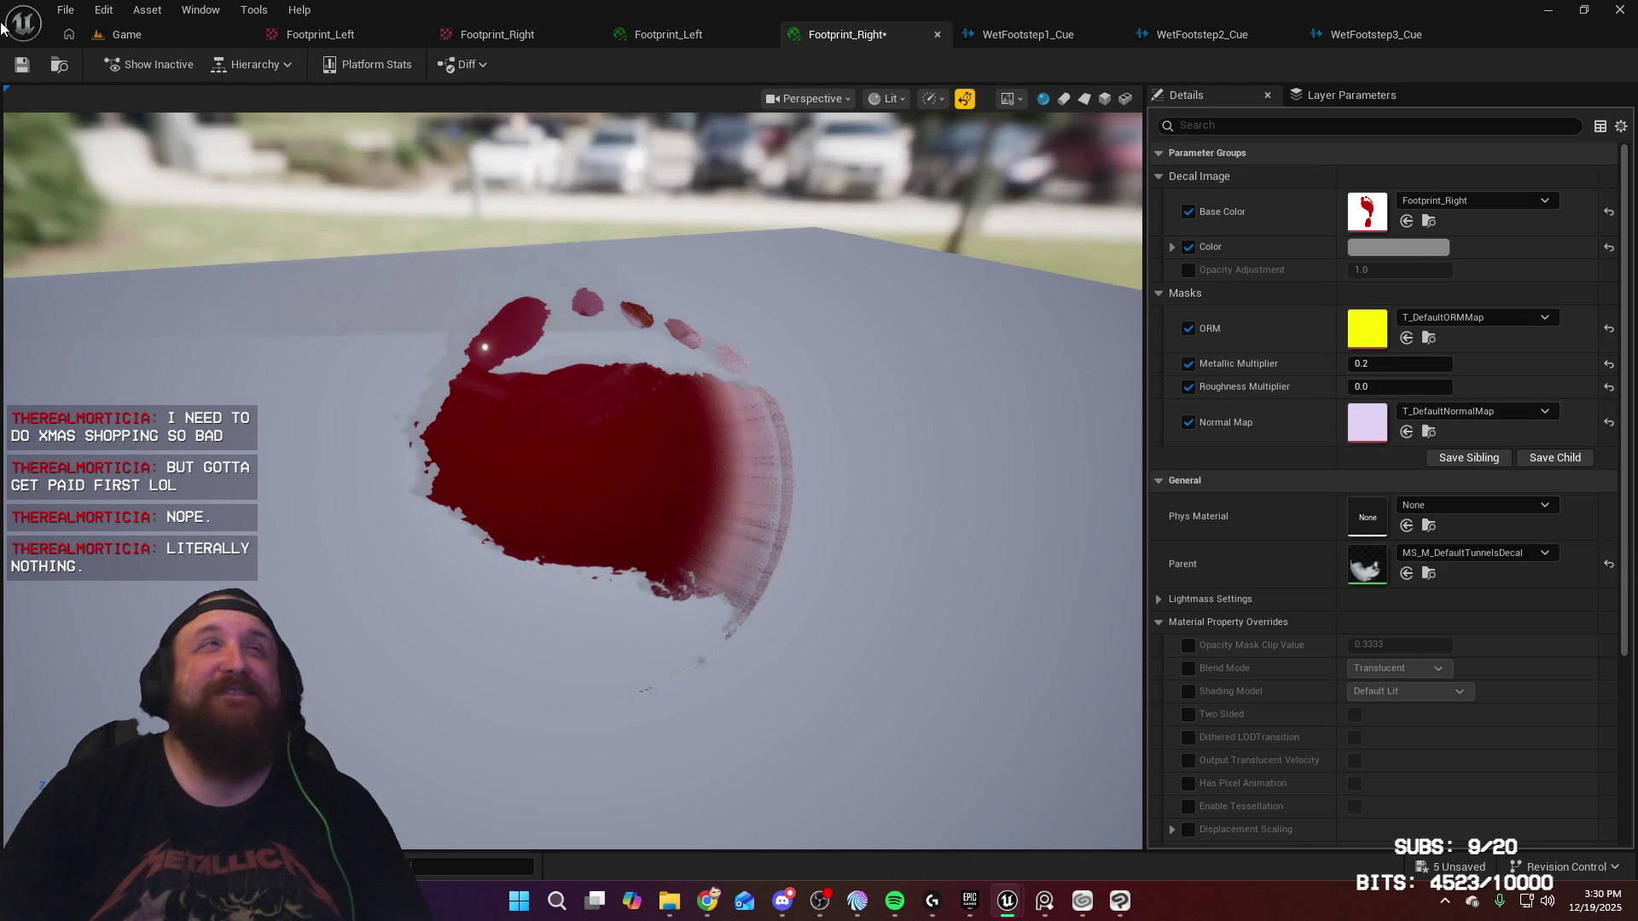
left_click(14, 68)
left_click(128, 36)
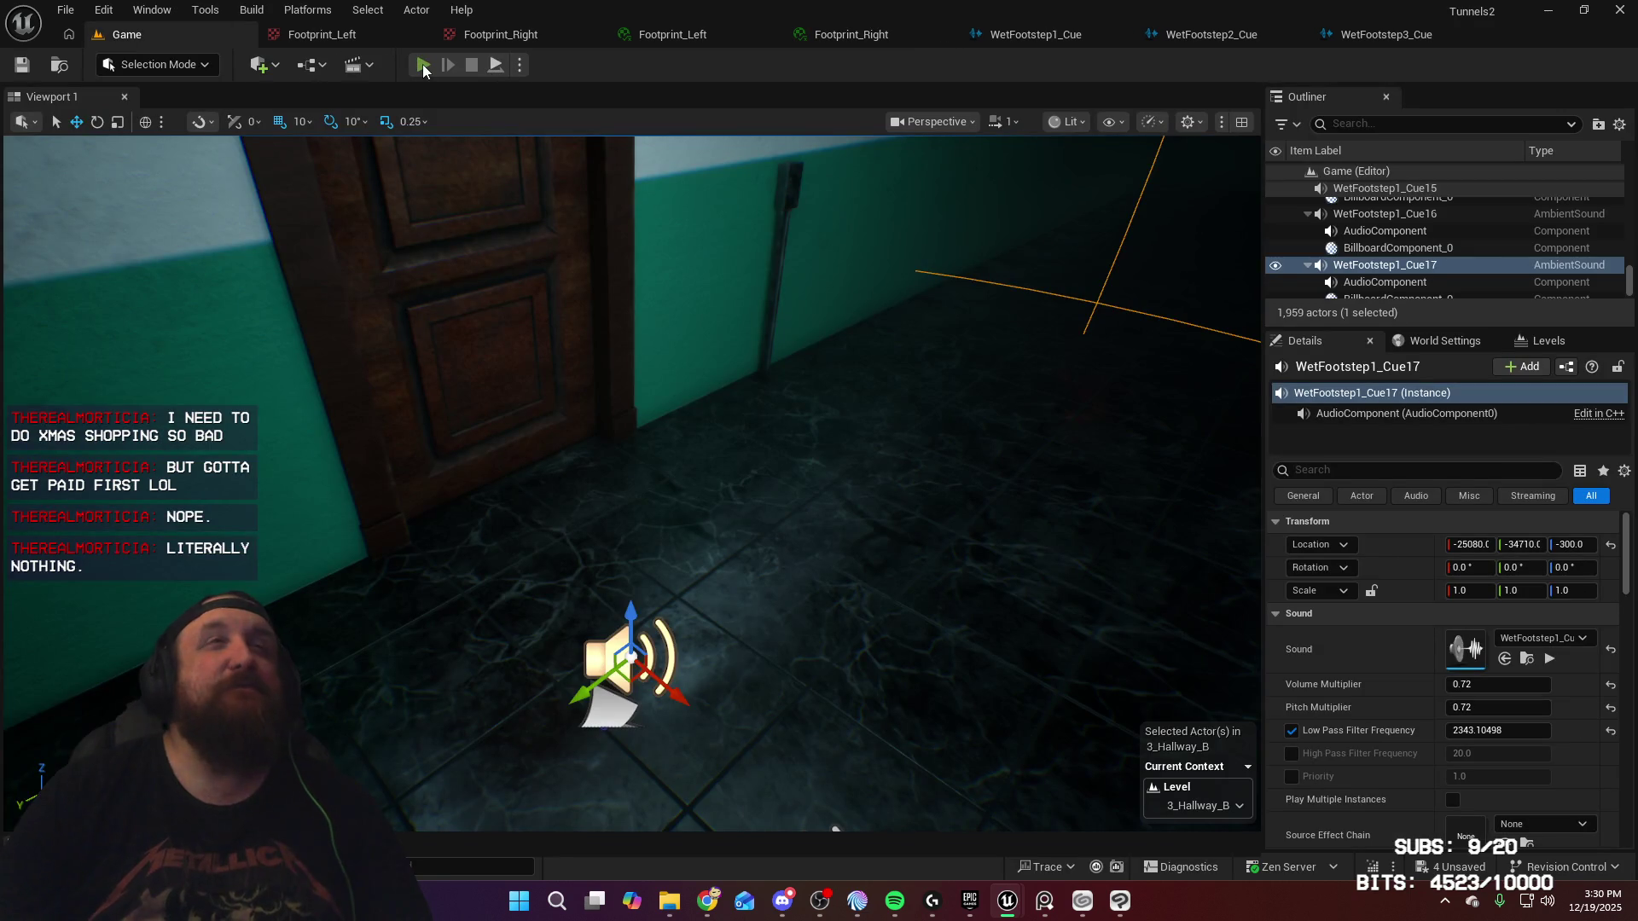
Step: Start a Play-In-Editor test, leave the room and walk to the hallway's far end
key("alt+p")
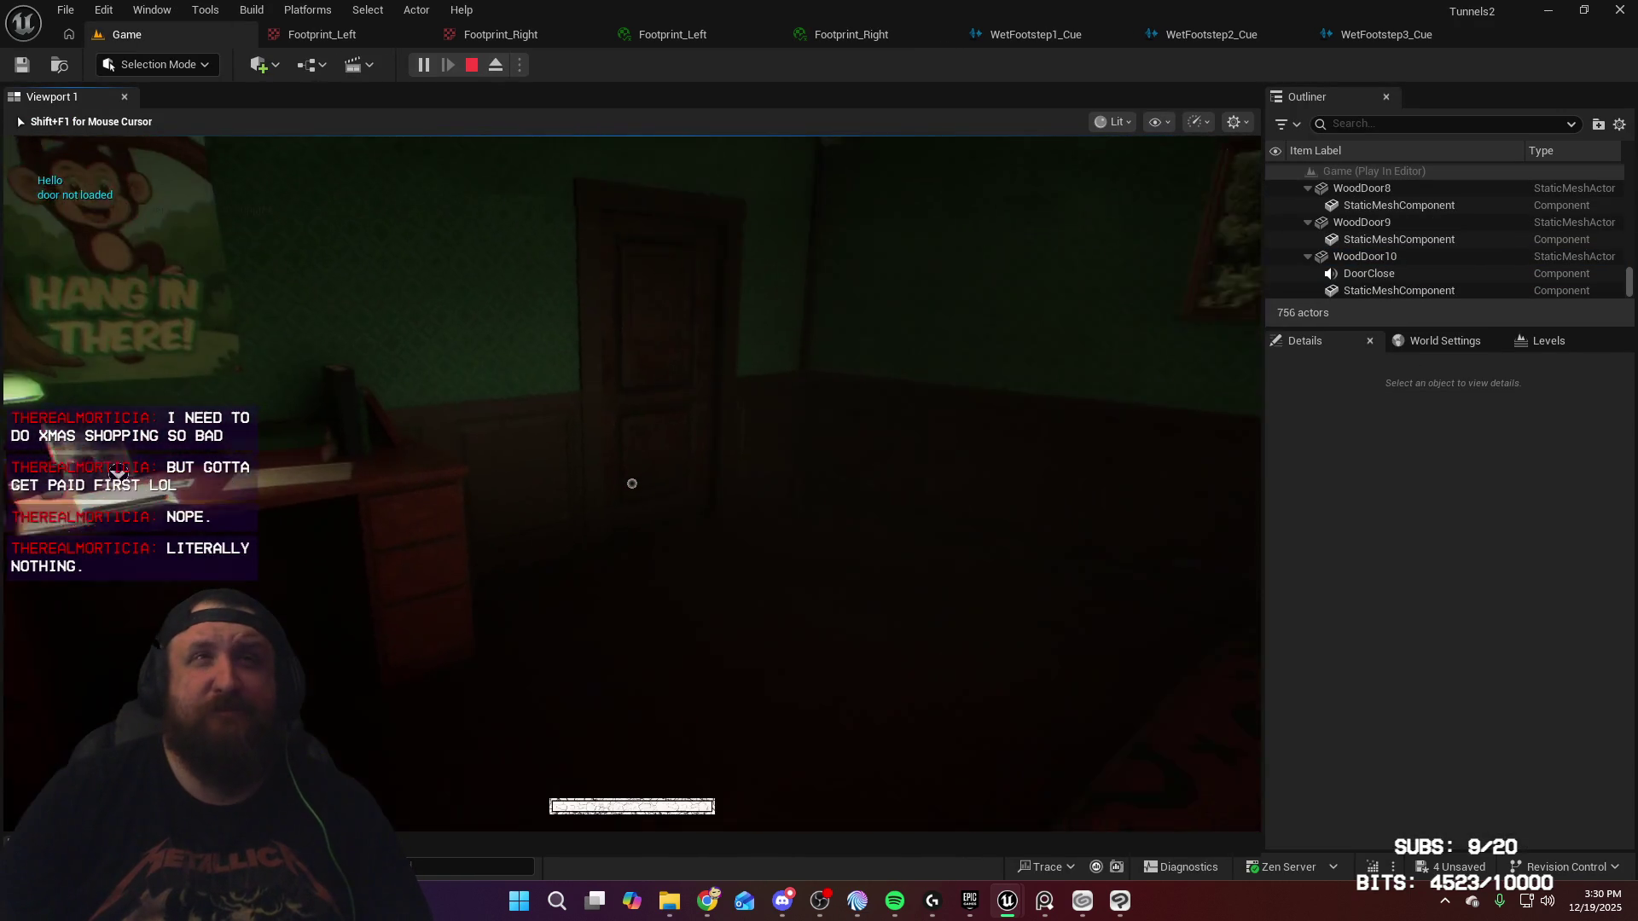
mouse_move(631, 483)
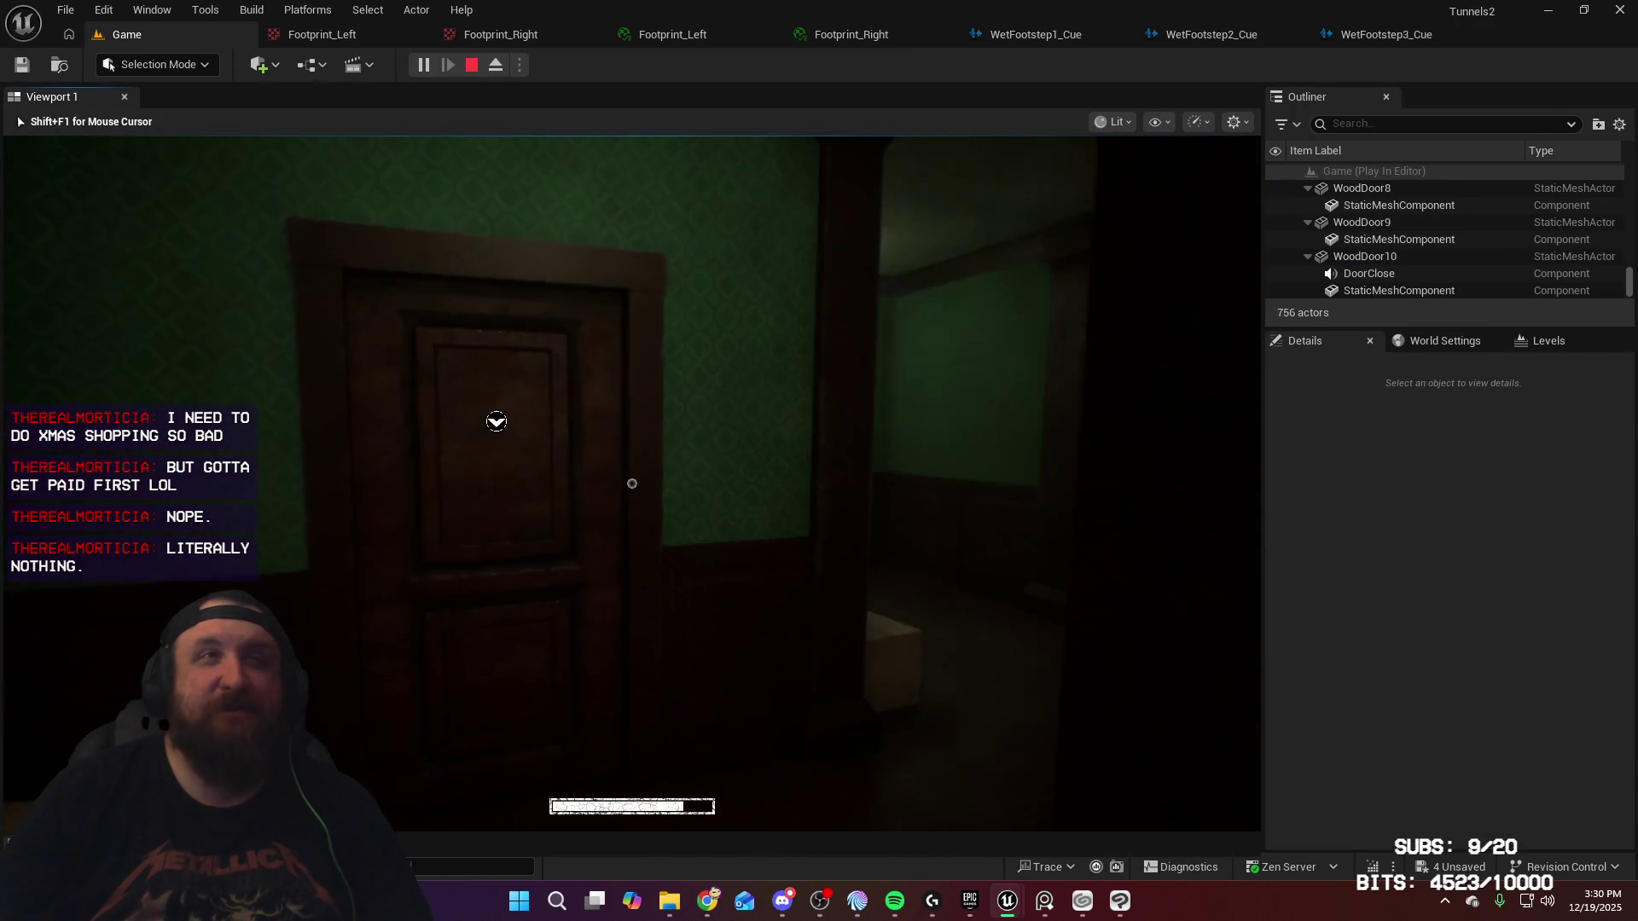
key("w")
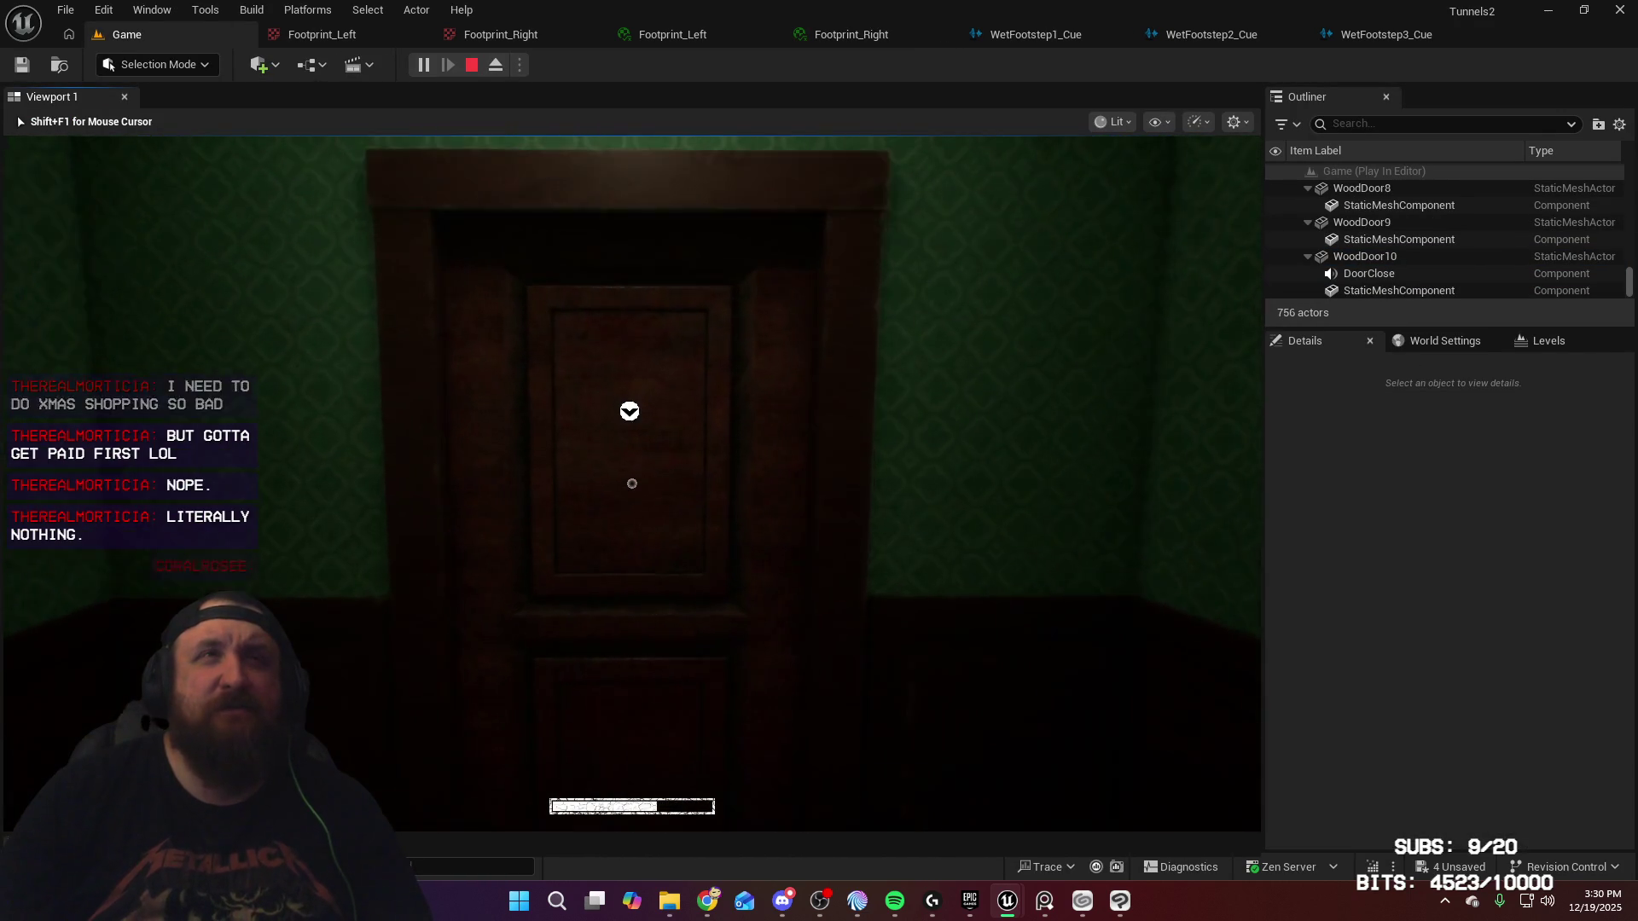
key("e")
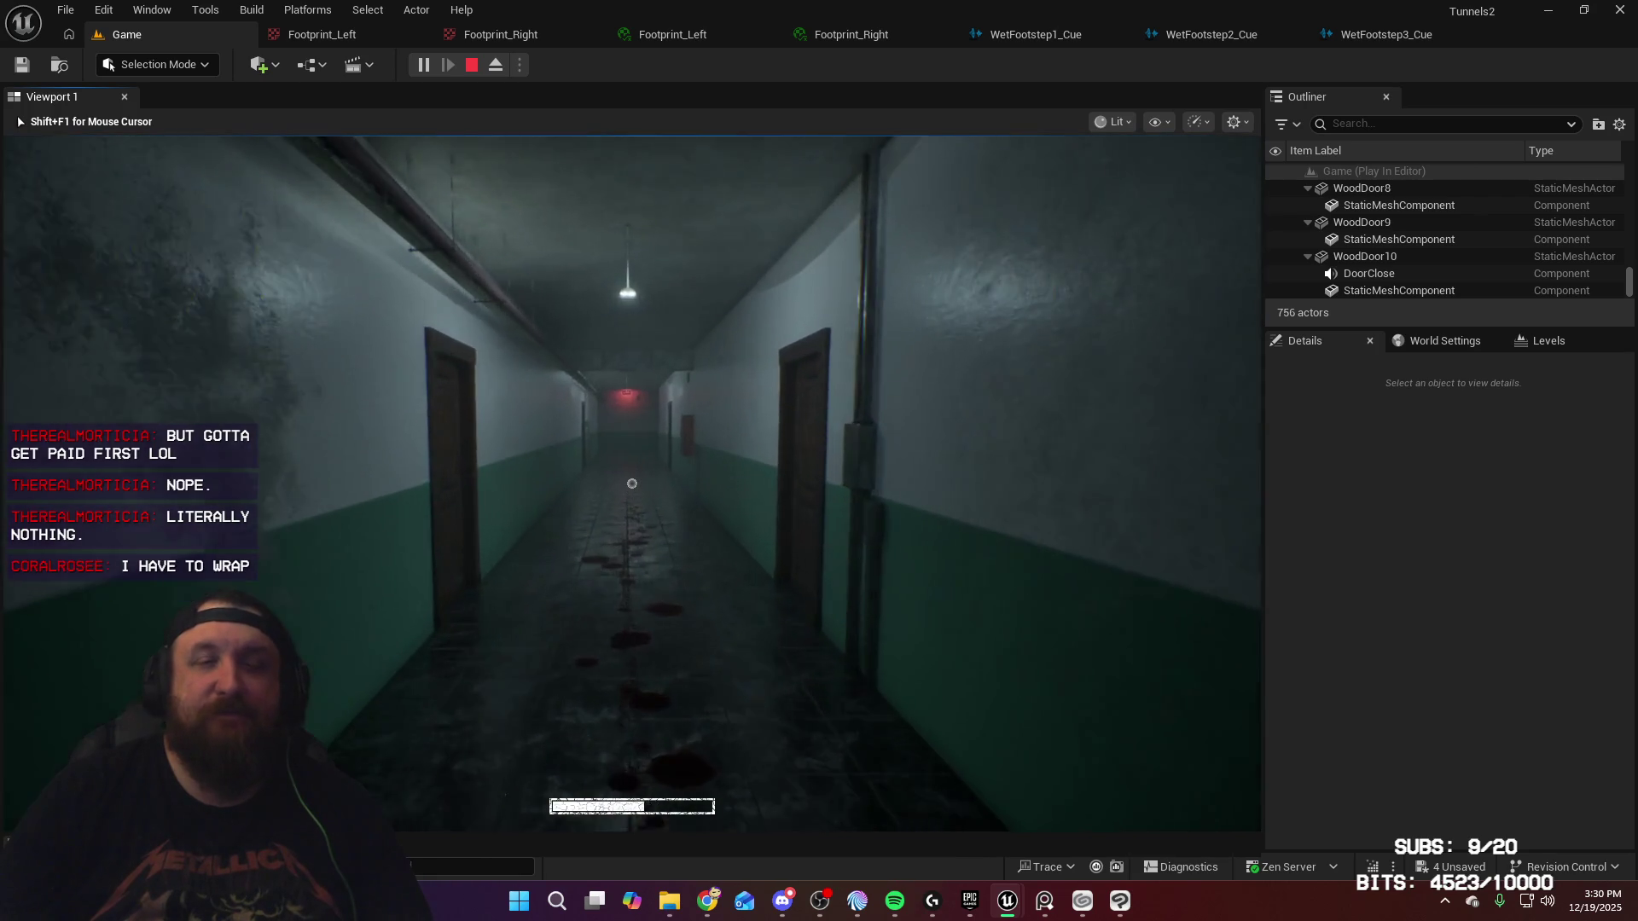
key("w")
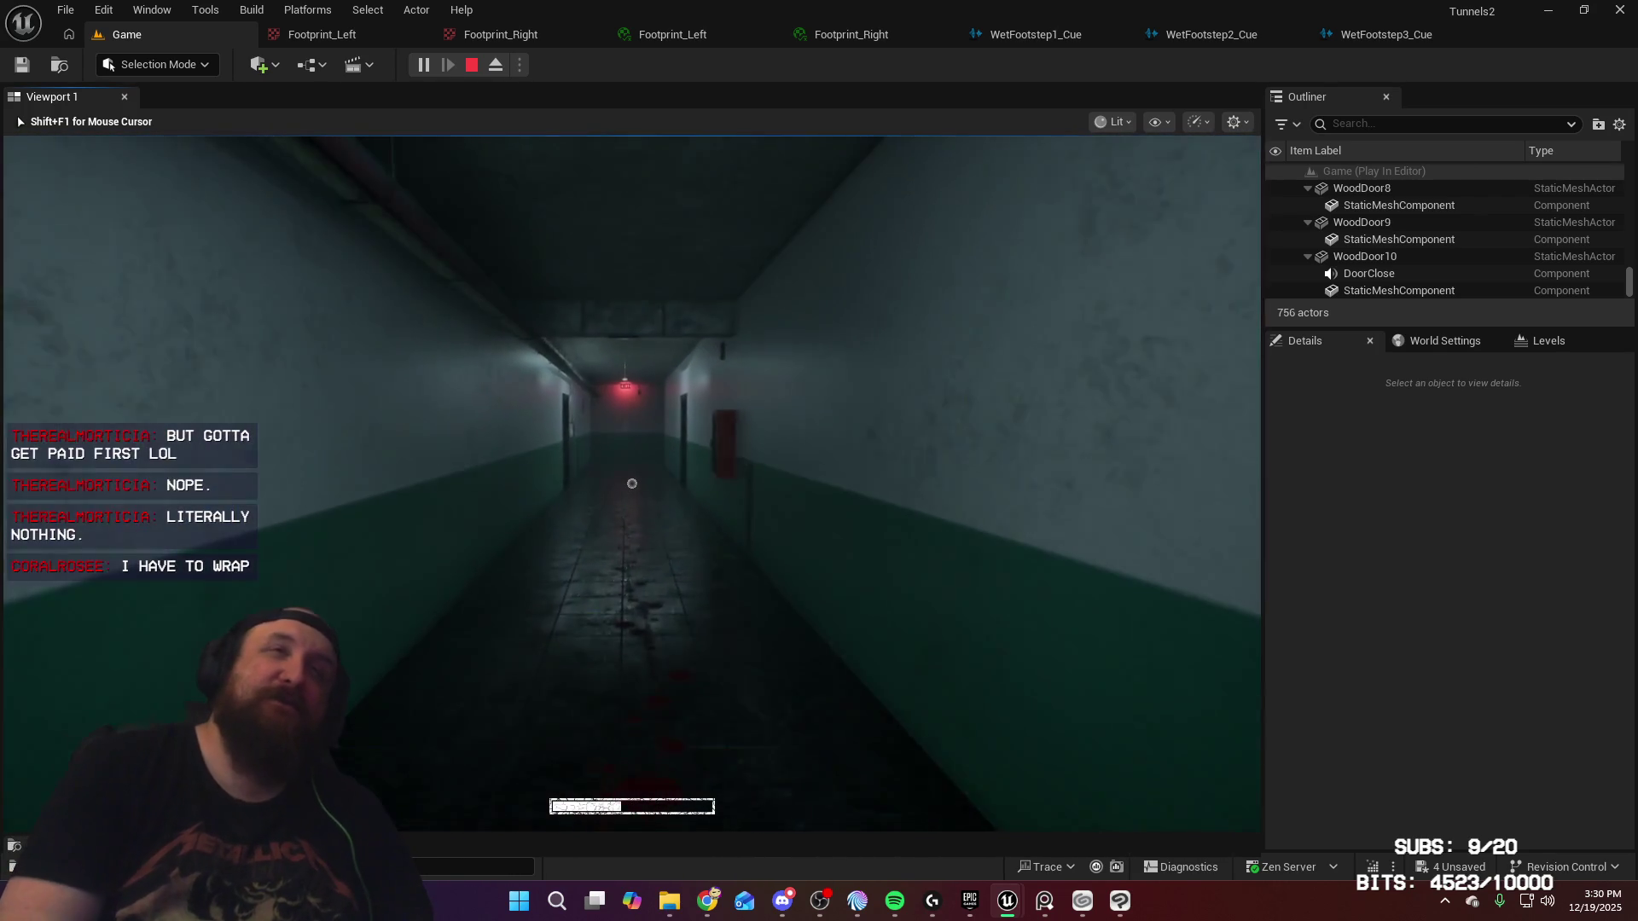
key("w")
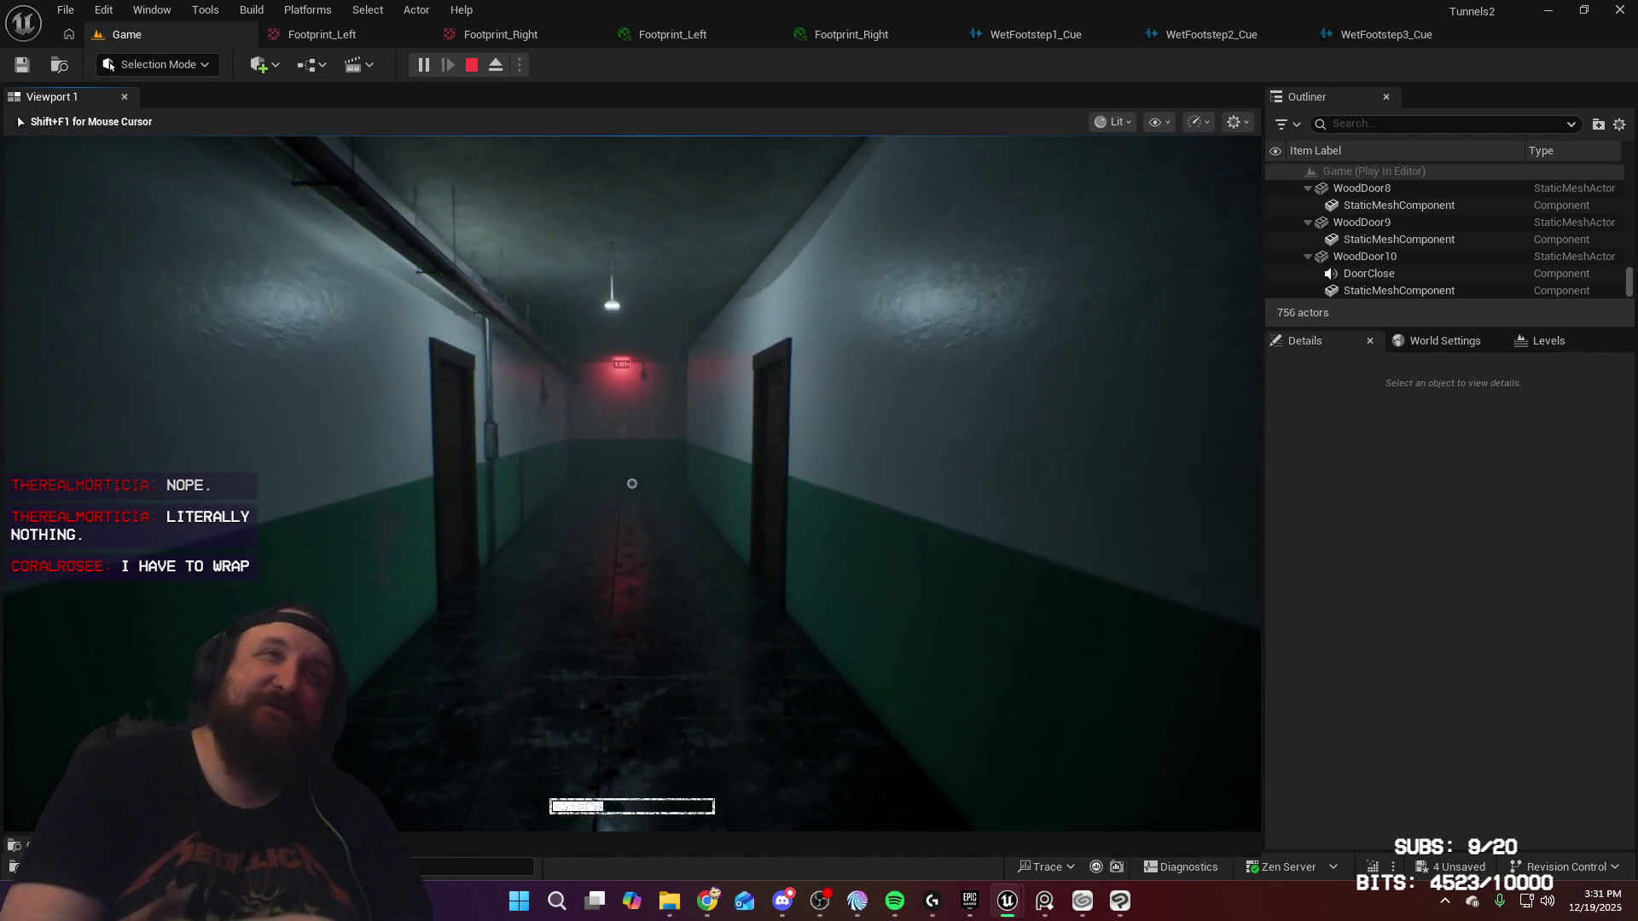
key("w")
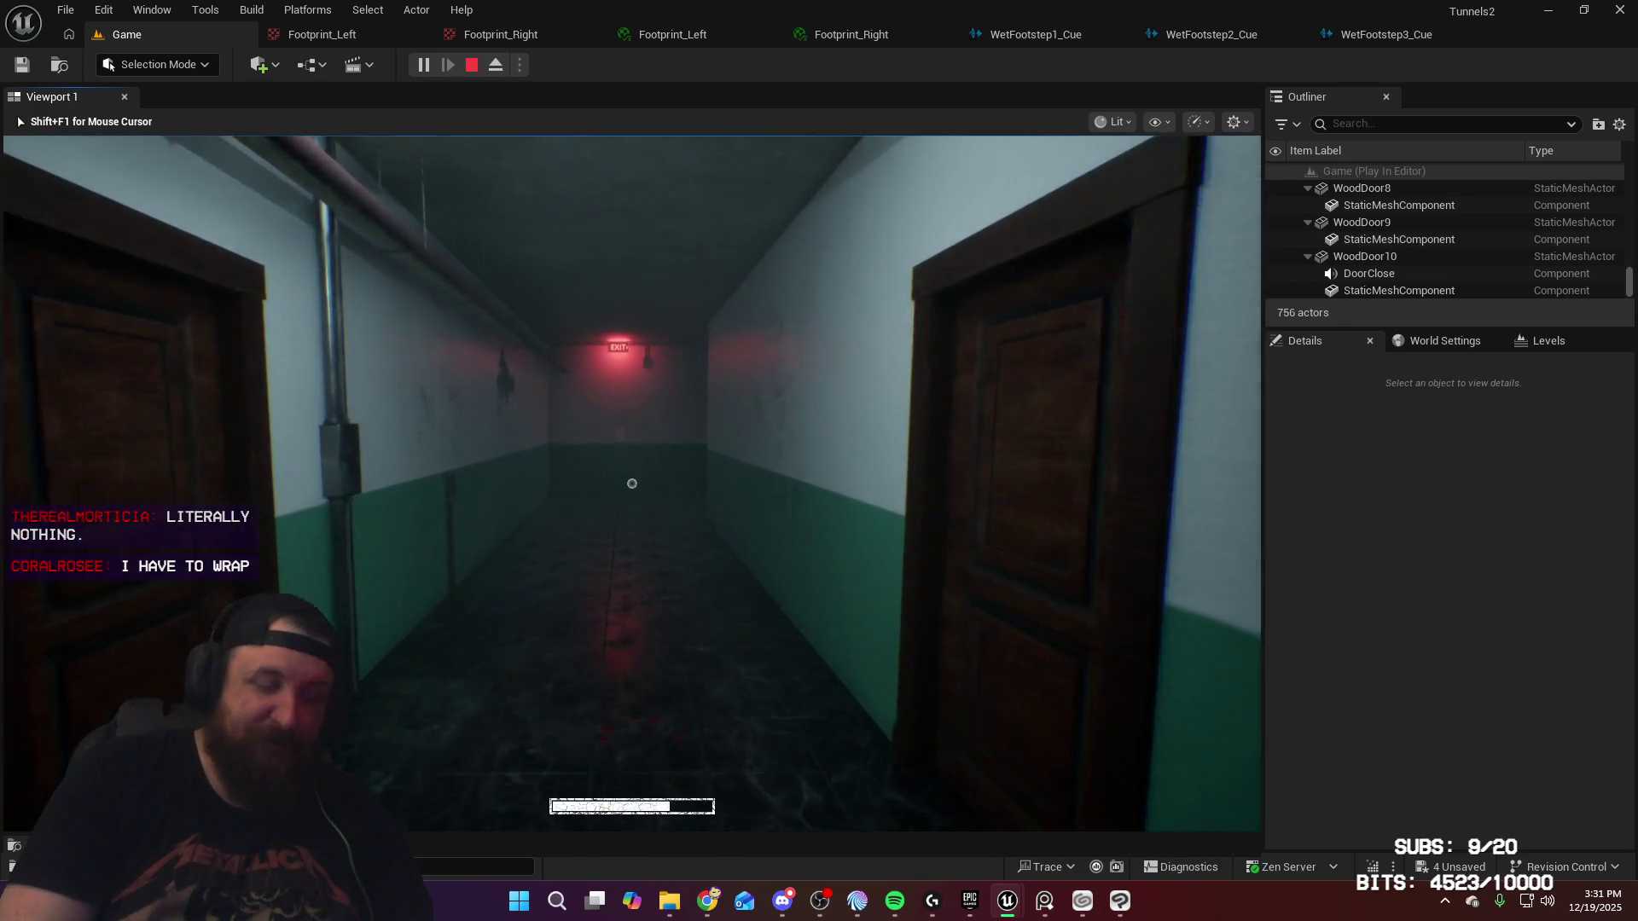
key("w")
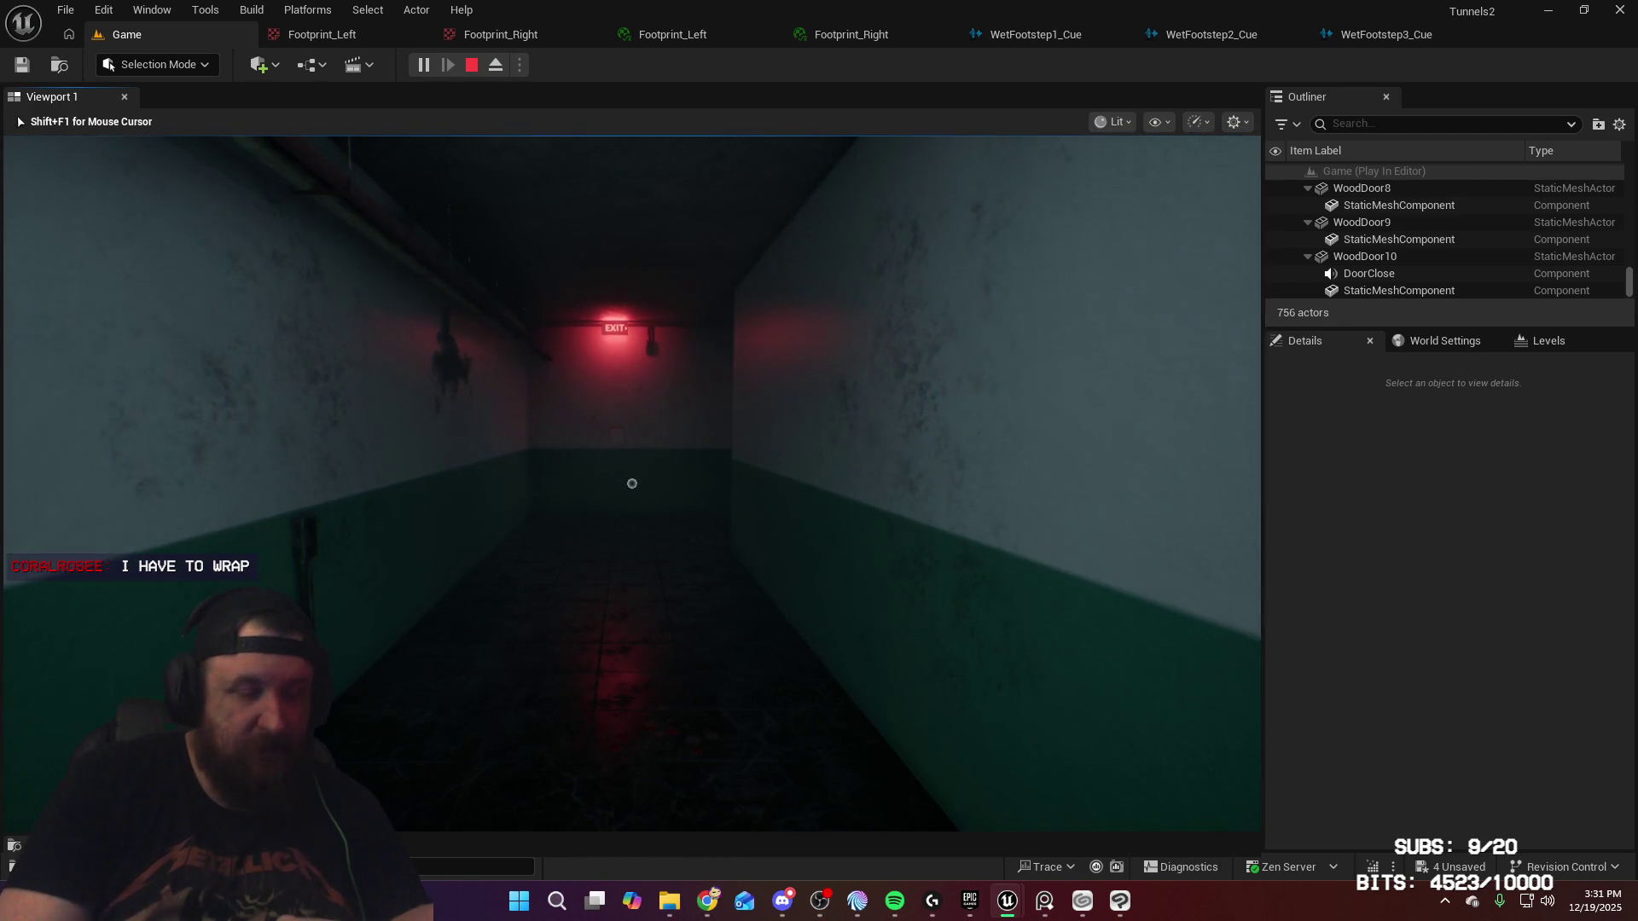
key("w")
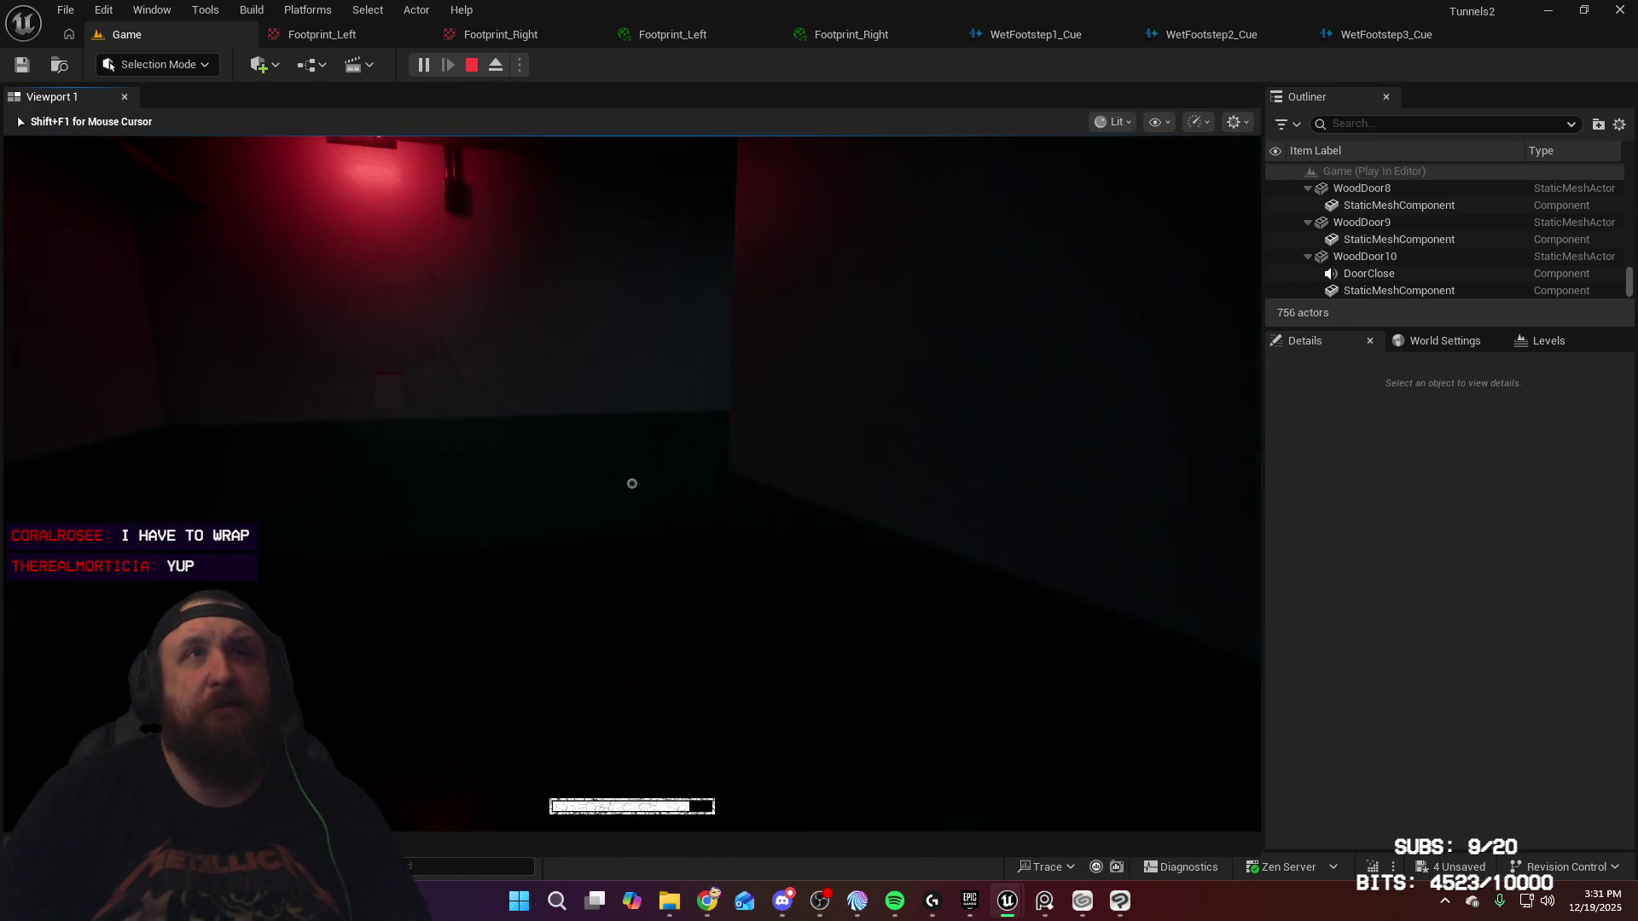
Step: Turn around and walk back down the corridor up to the red EXIT door
key("w")
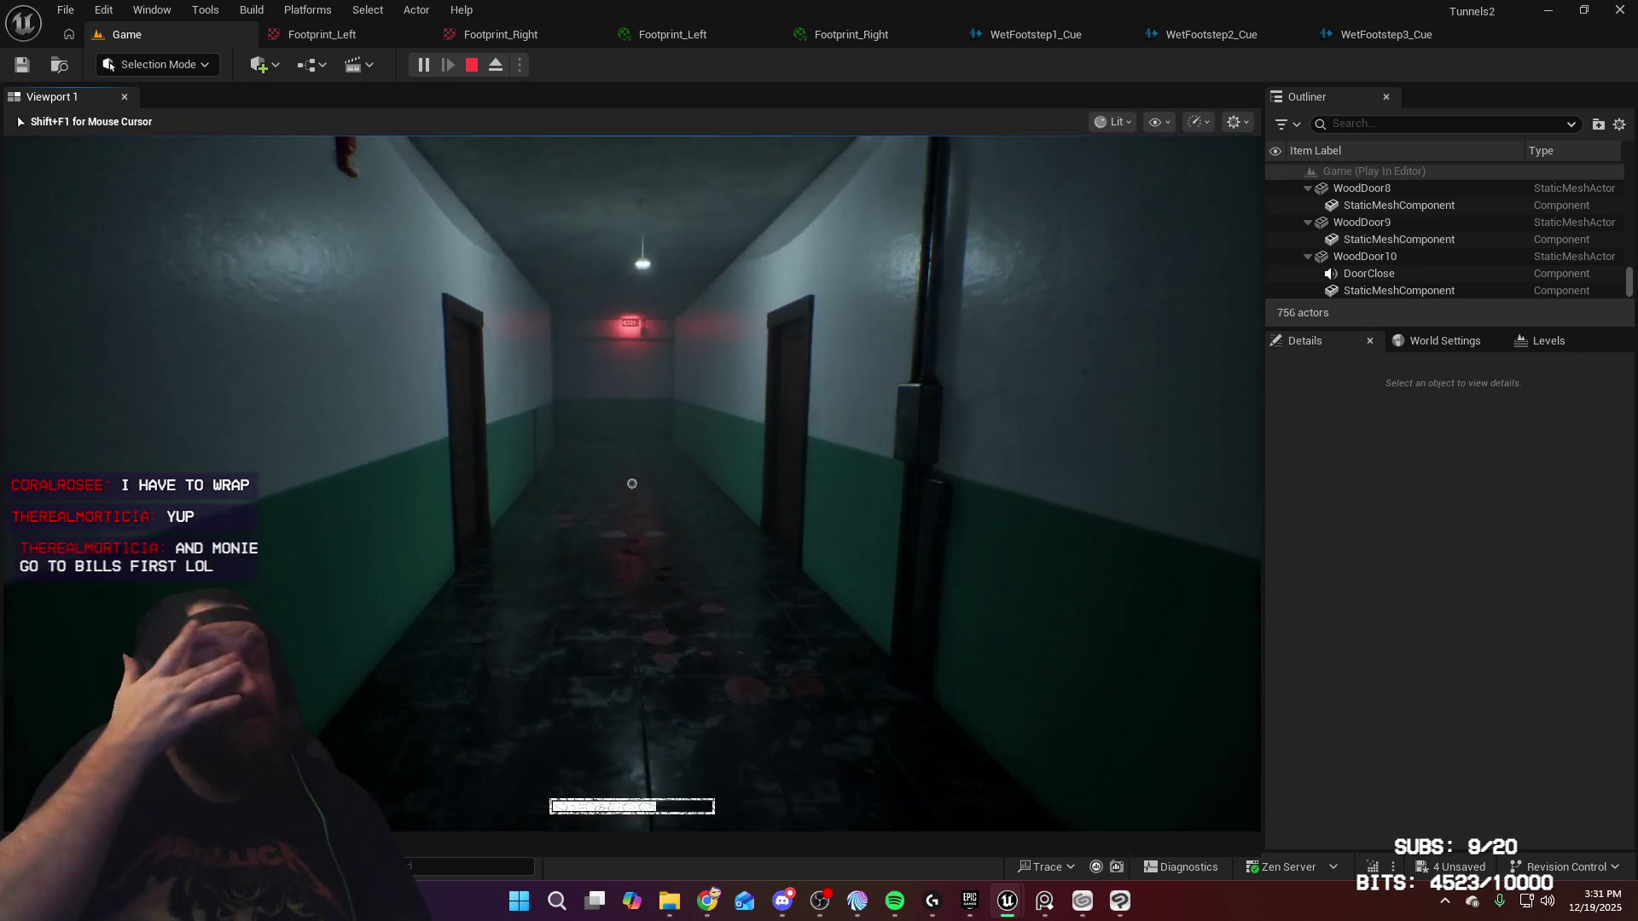
key("w")
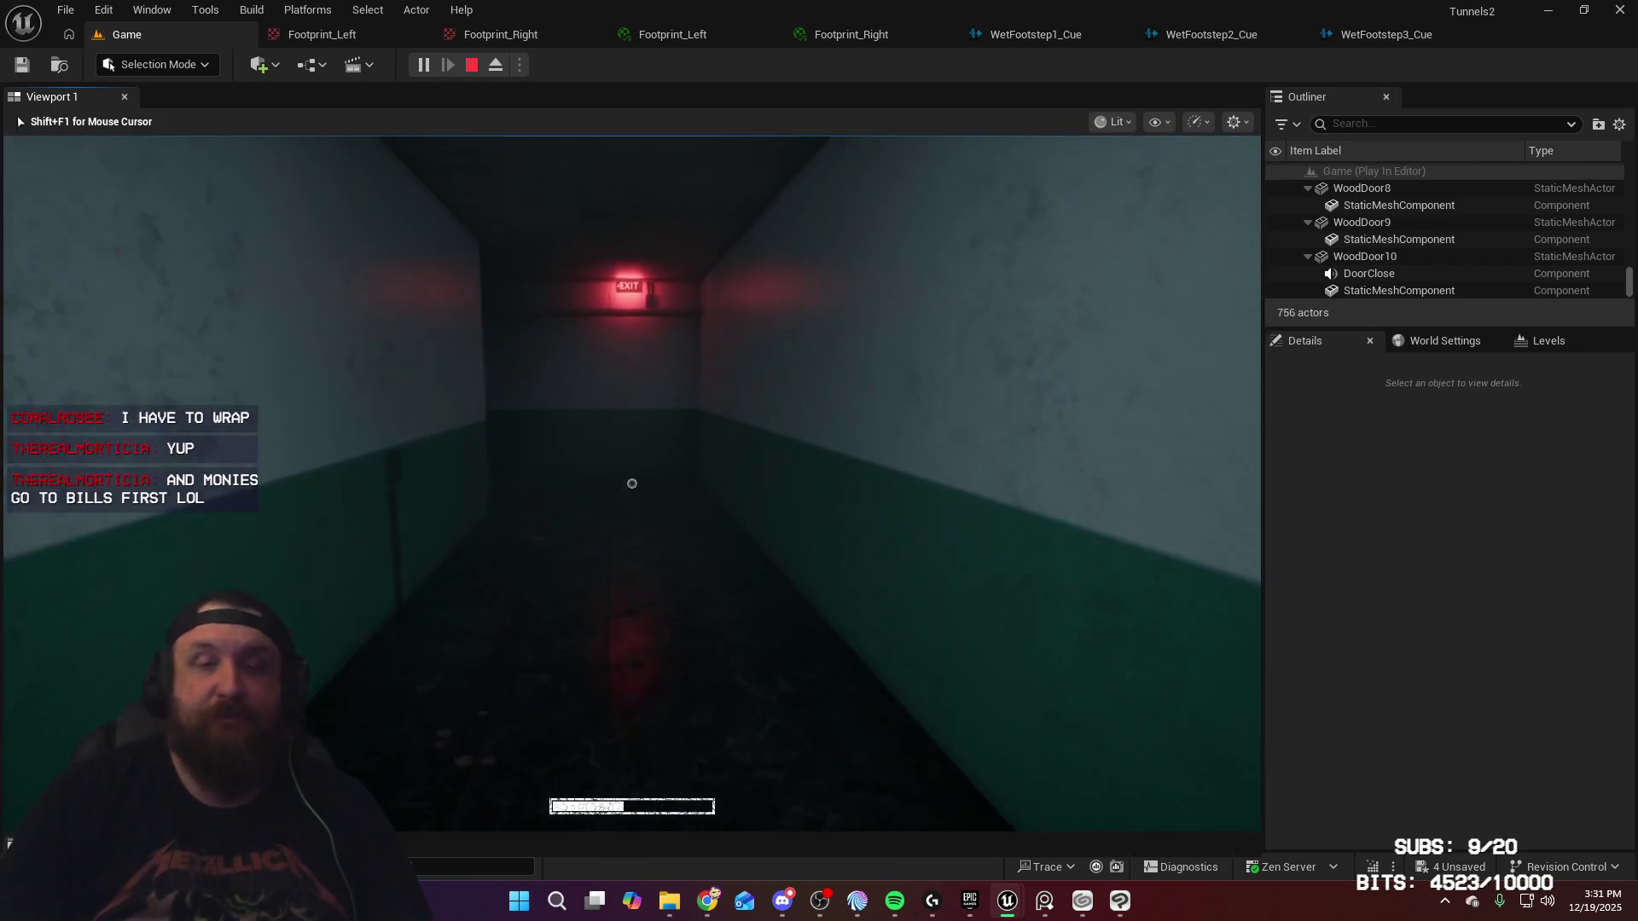
key("w")
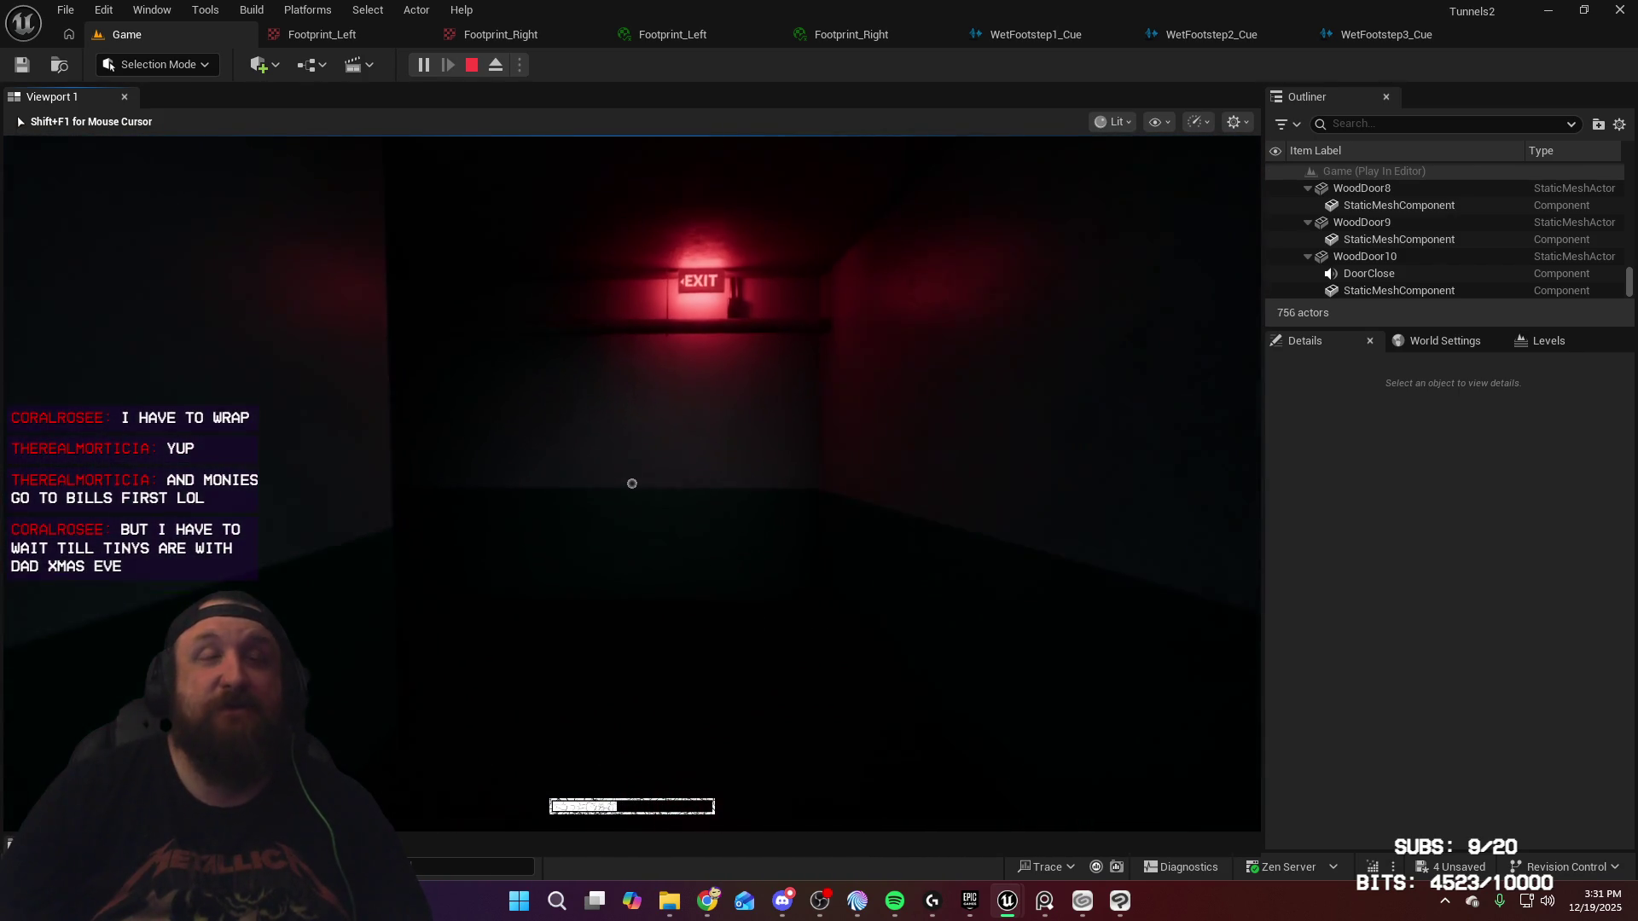
key("w")
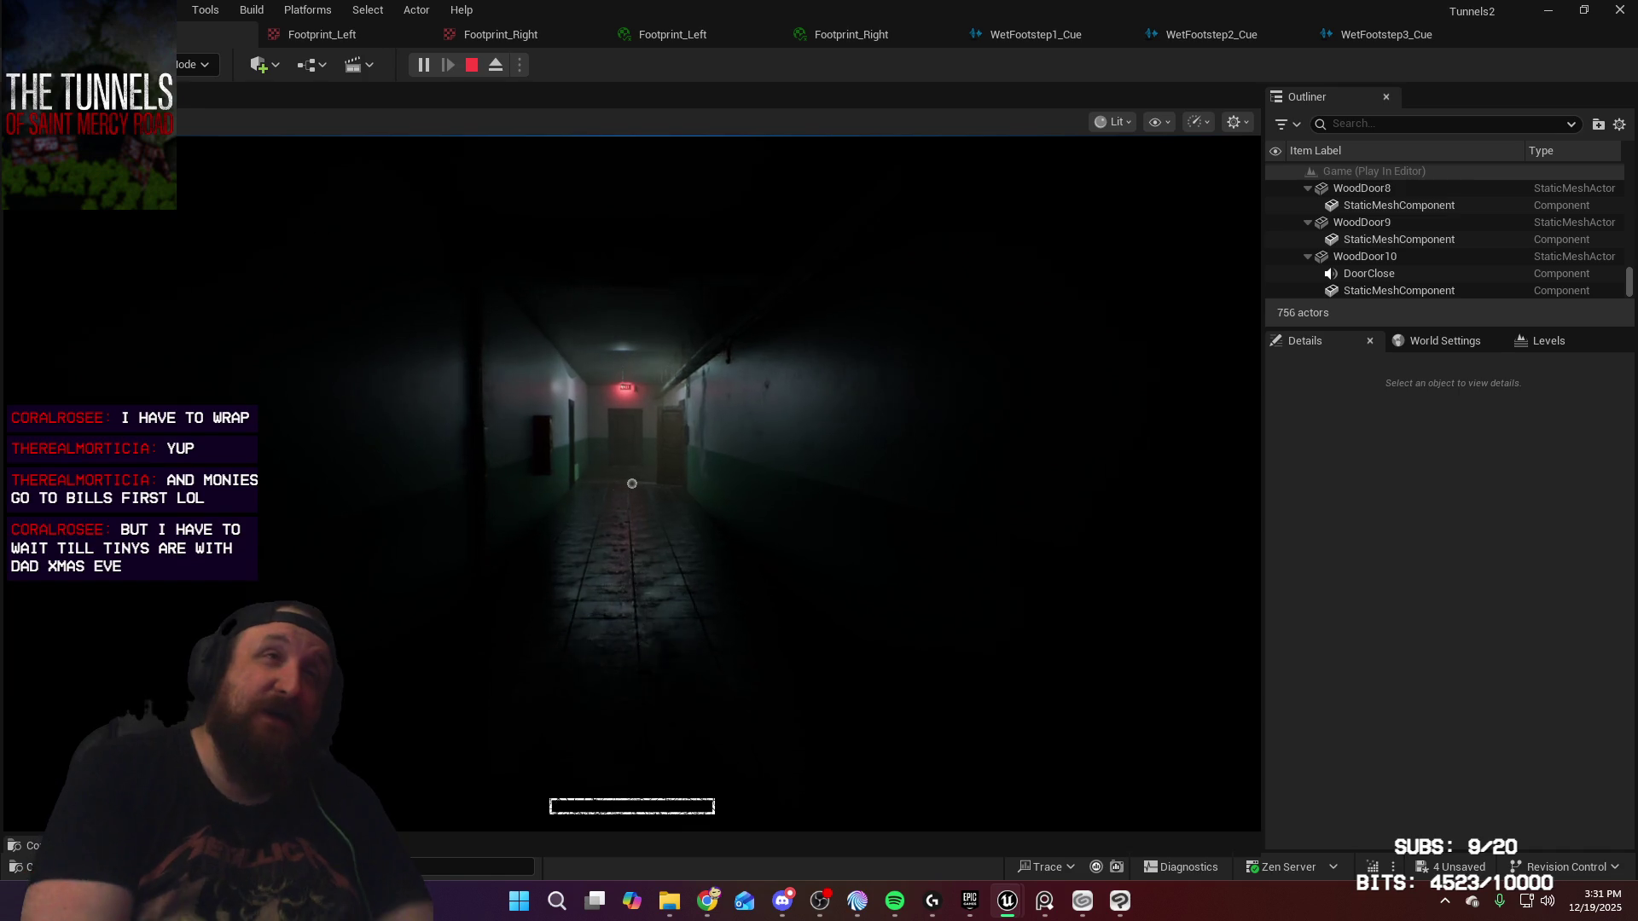
key("w")
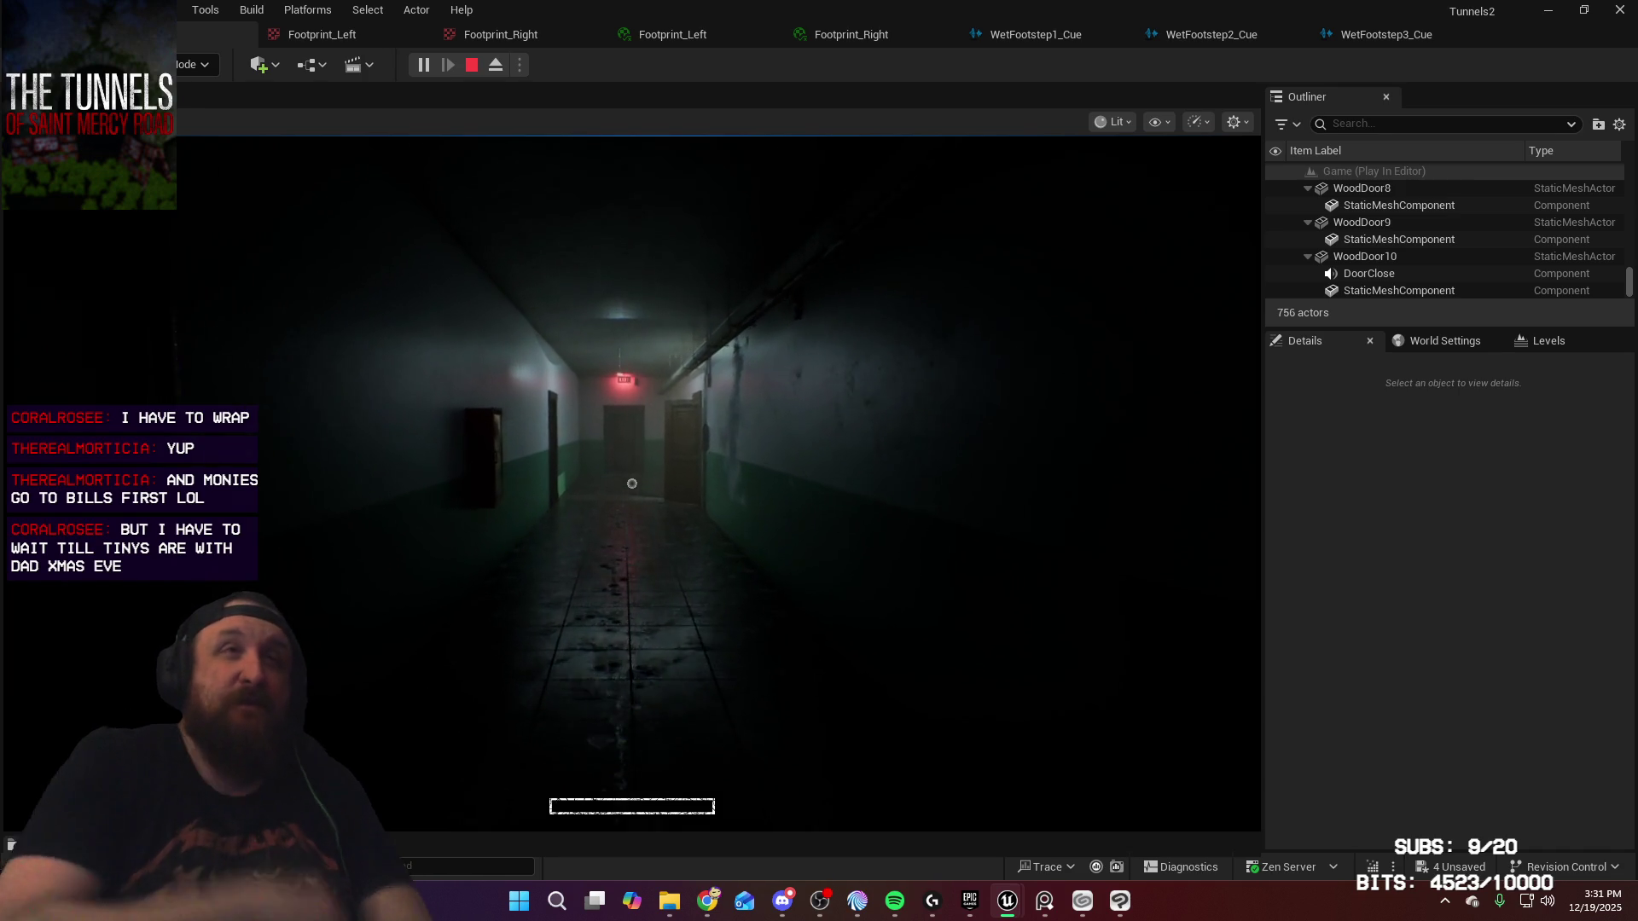
key("w")
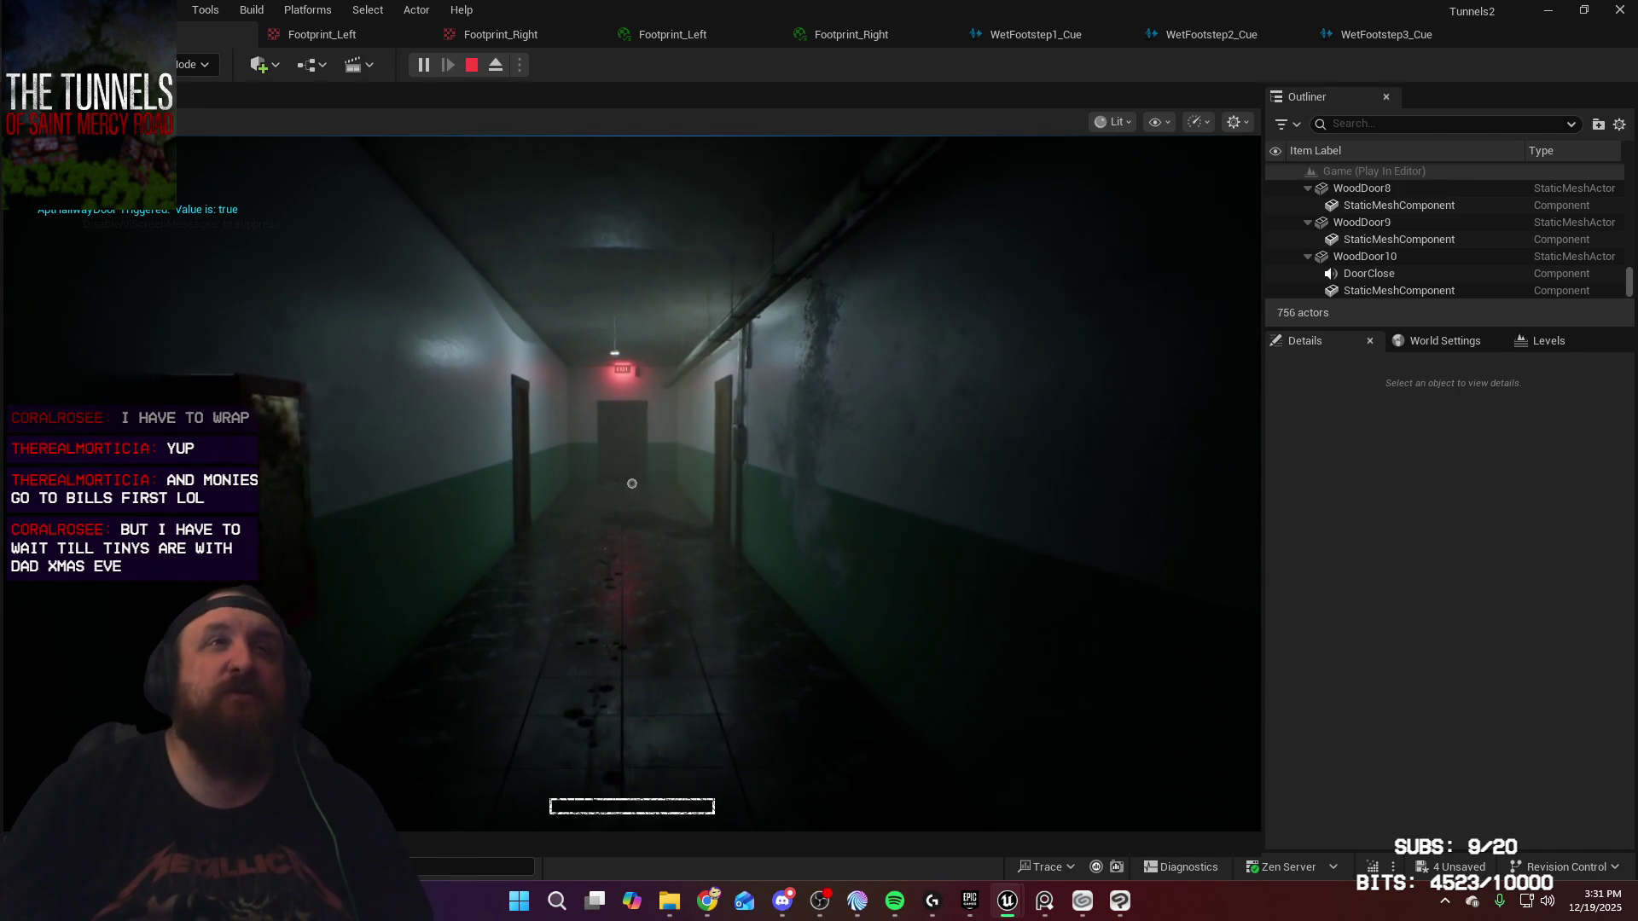
key("w")
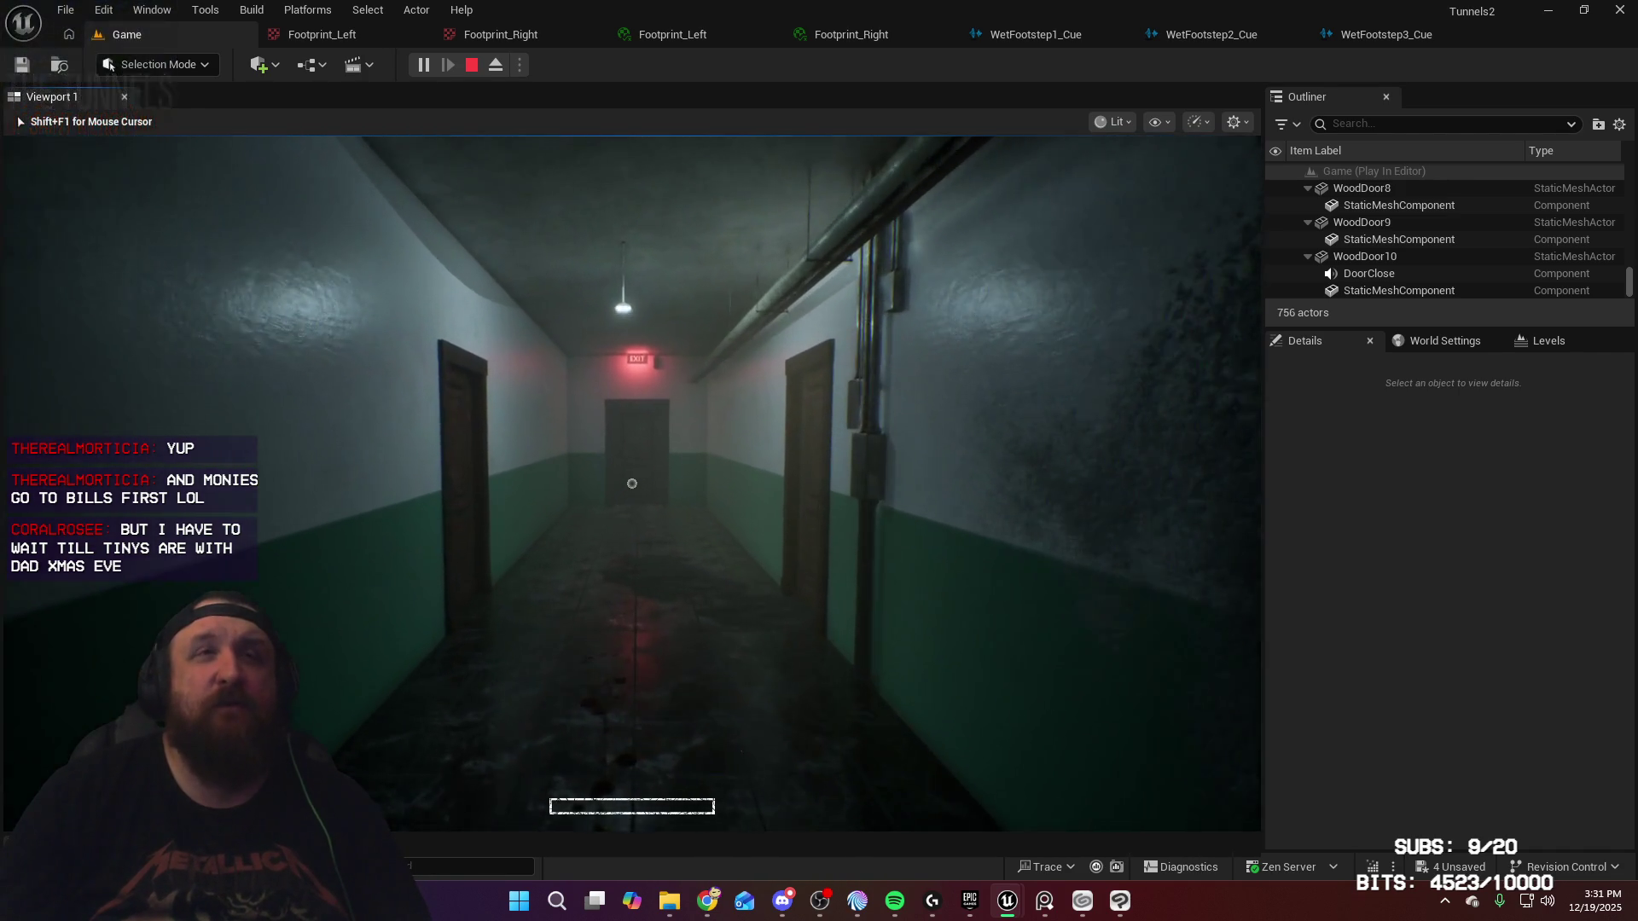
key("w")
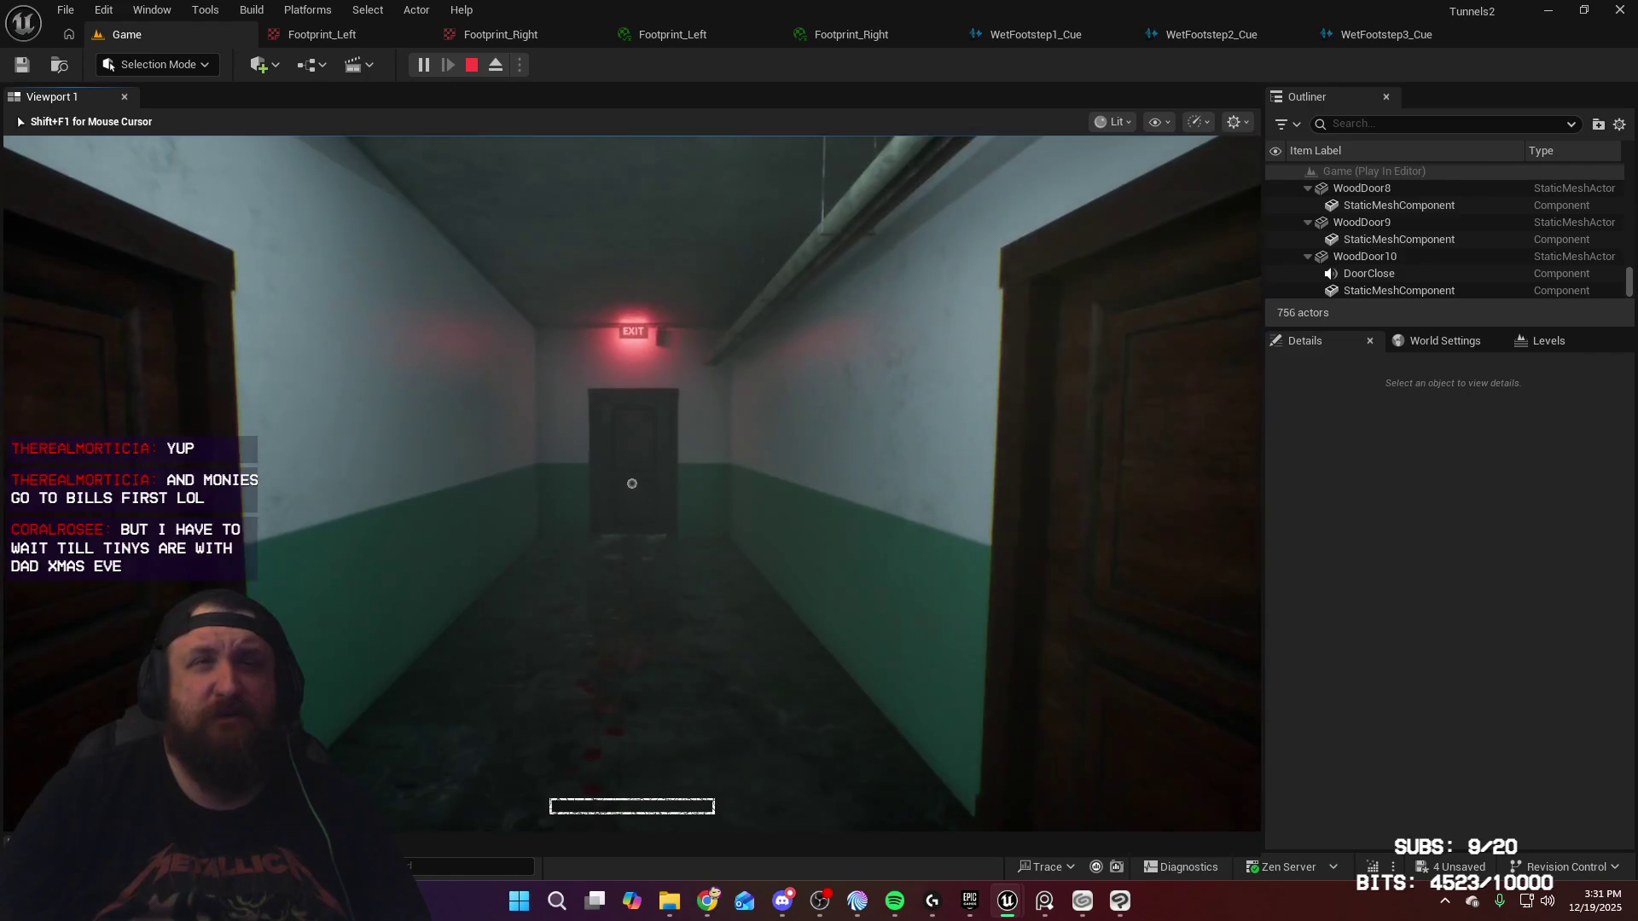
key("w")
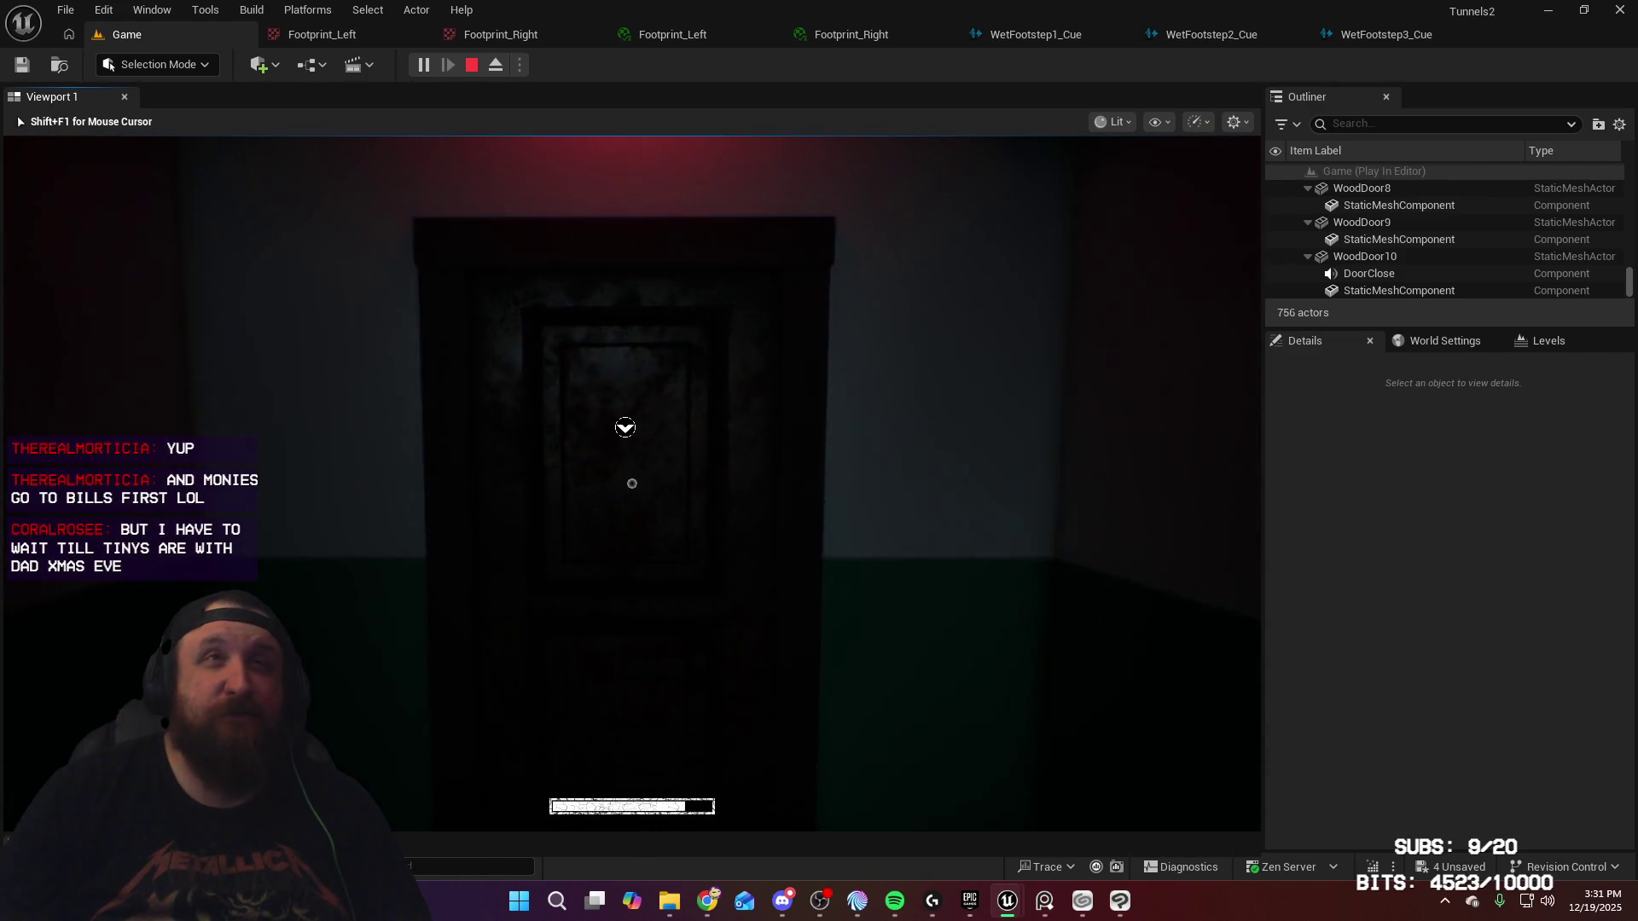
Step: Go through the EXIT door and descend the stairwell to the doorway by the 123A wall
key("e")
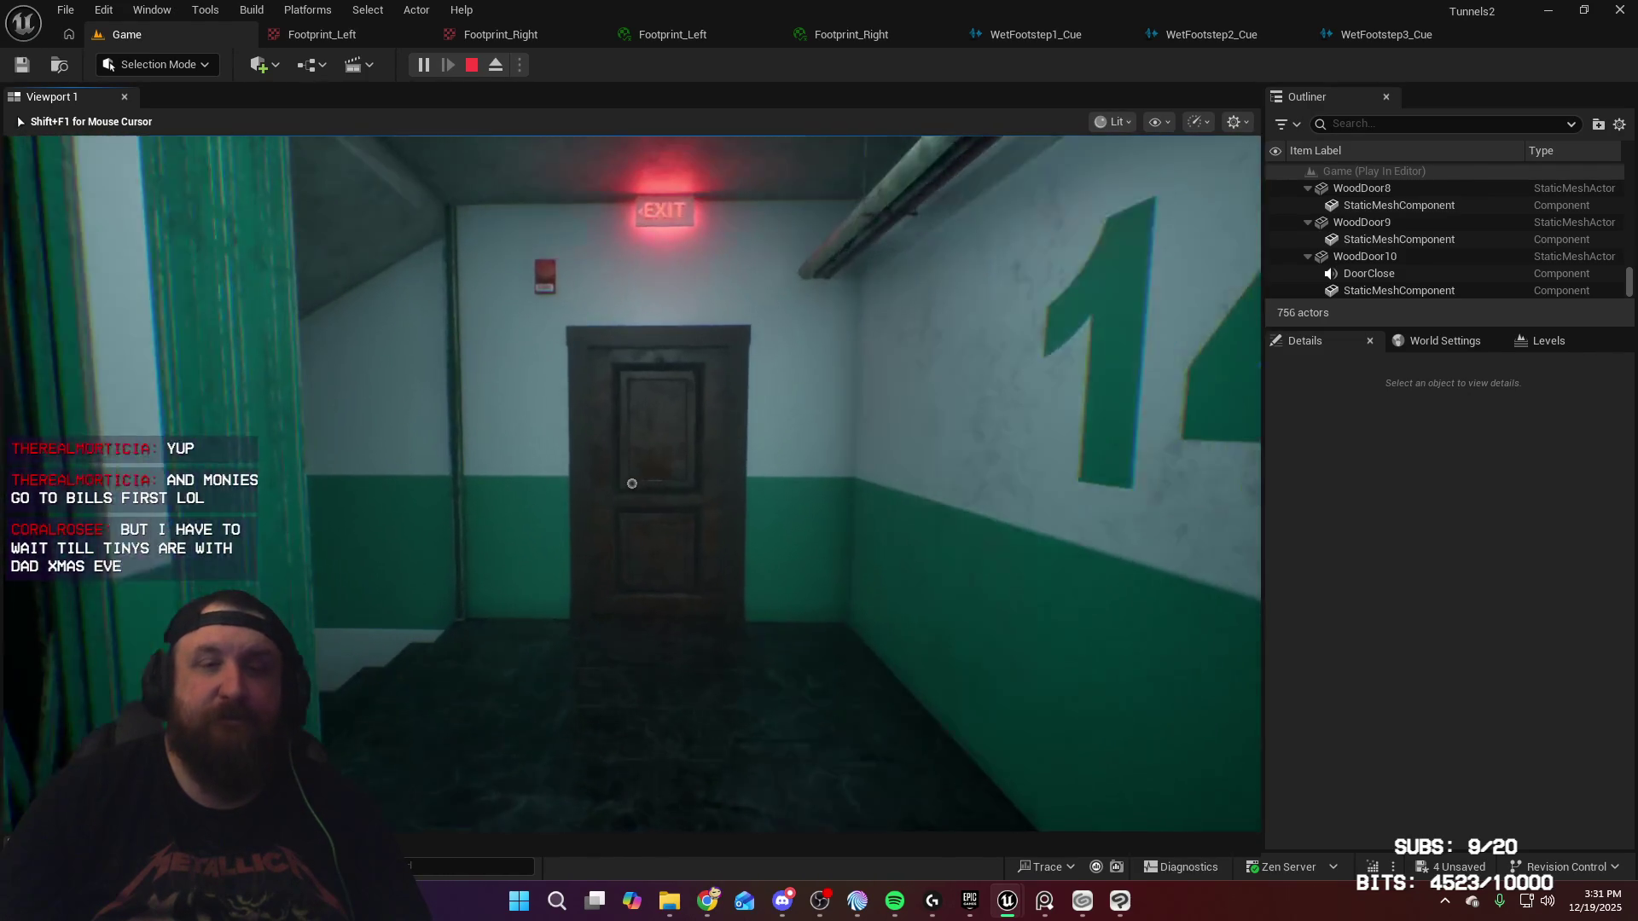
key("w")
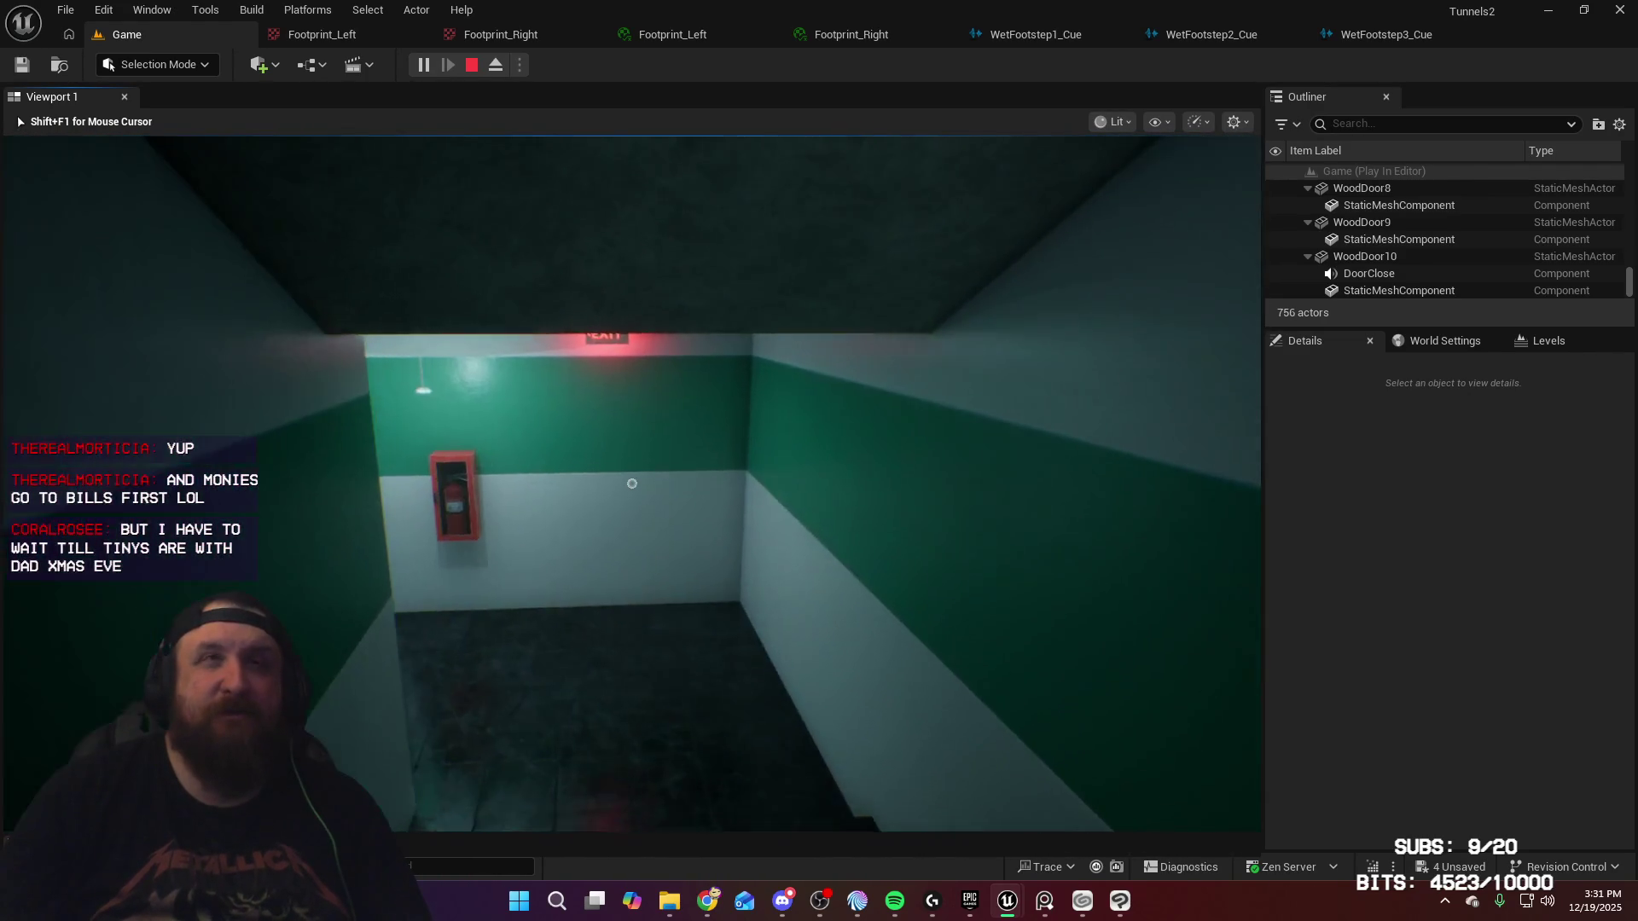
key("w")
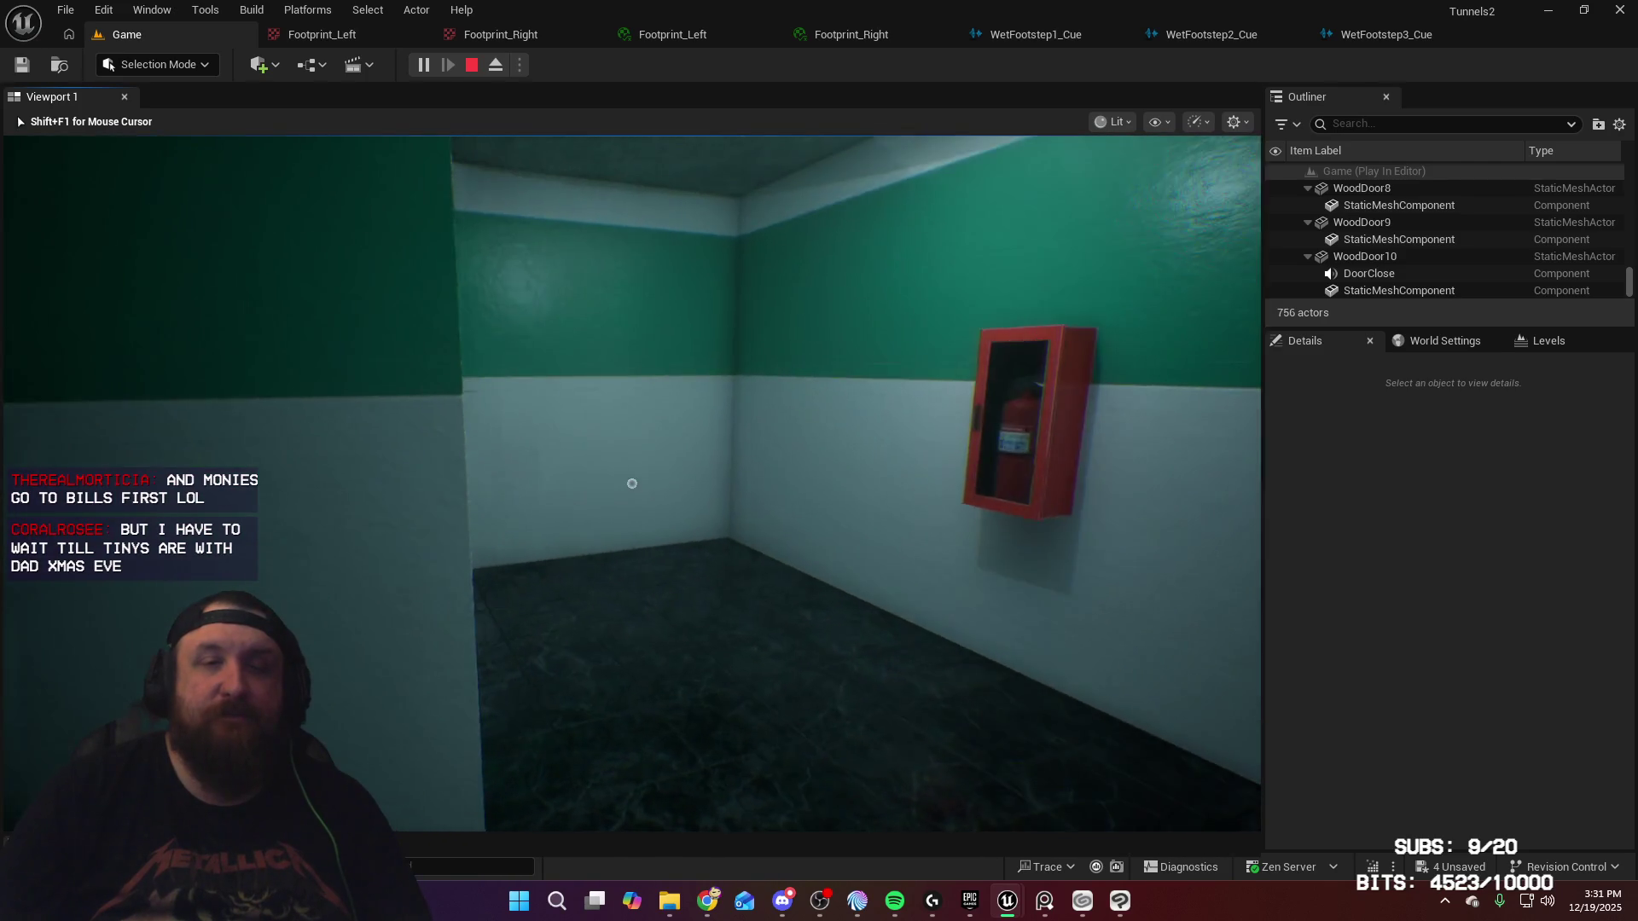
key("w")
key("w")
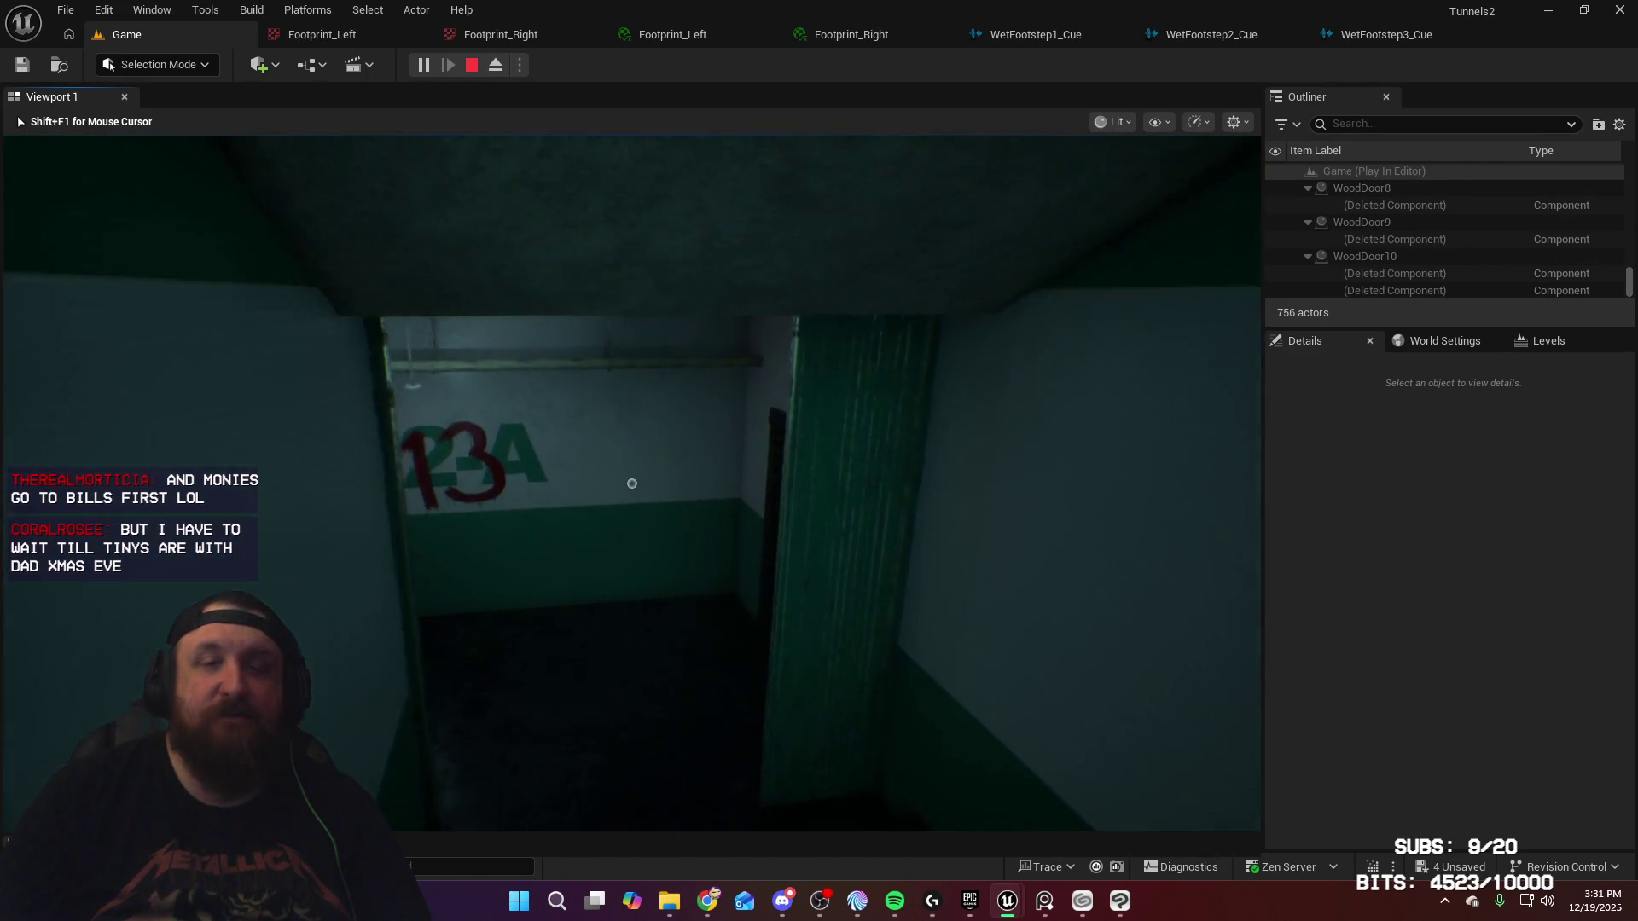
key("w")
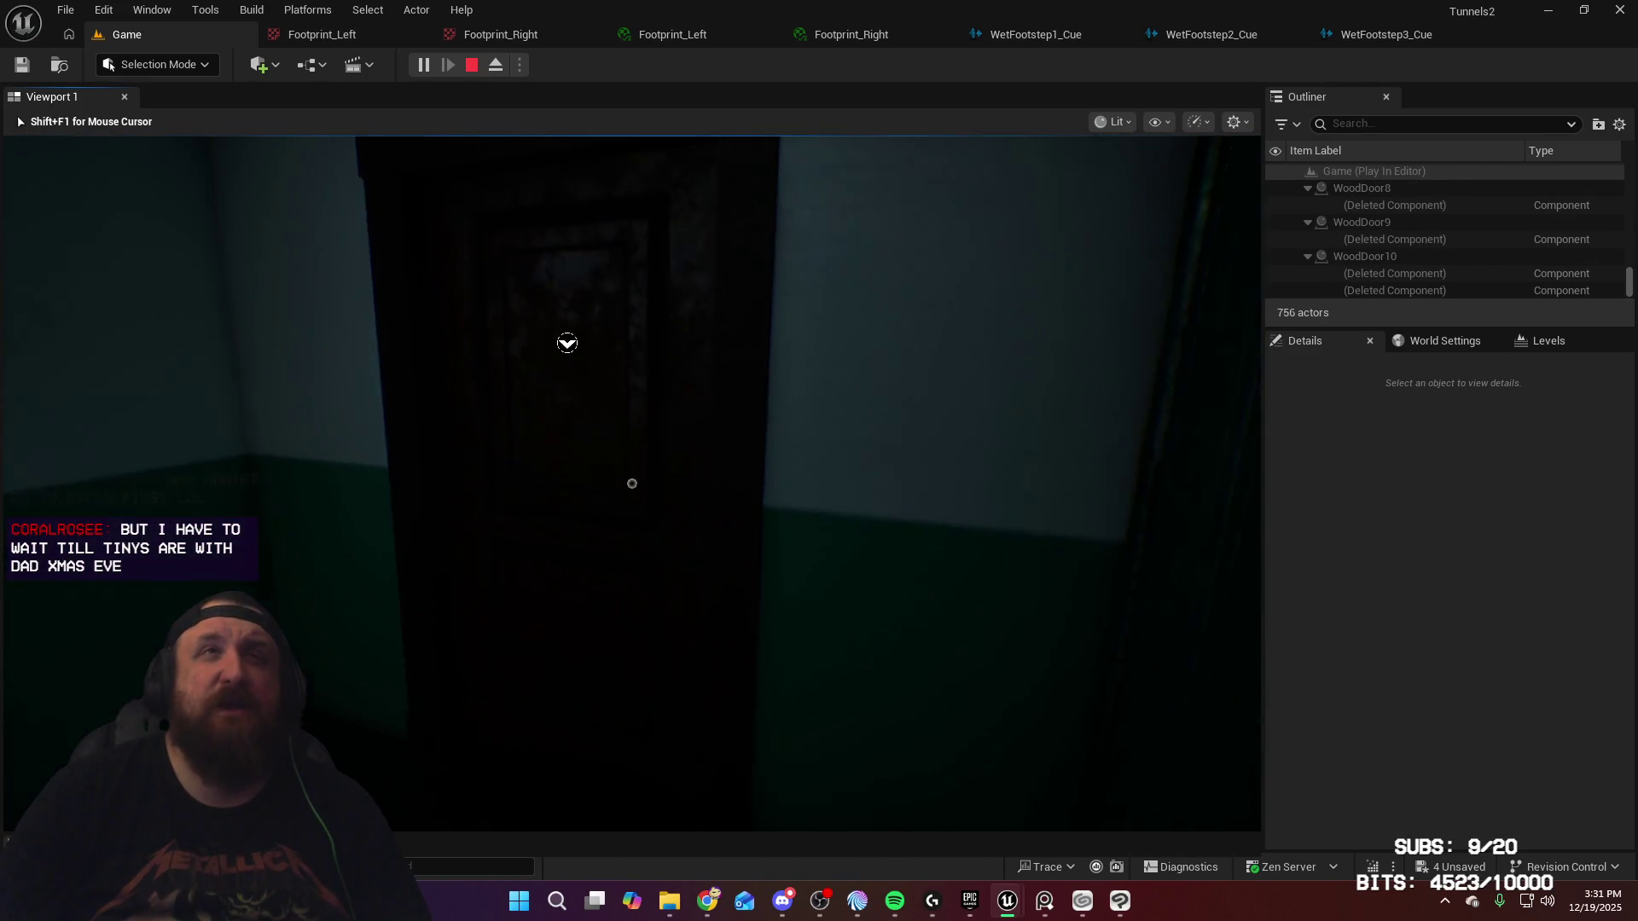
Step: Open the dark door, enter the lit corridor and look down at the red footprints
key("e")
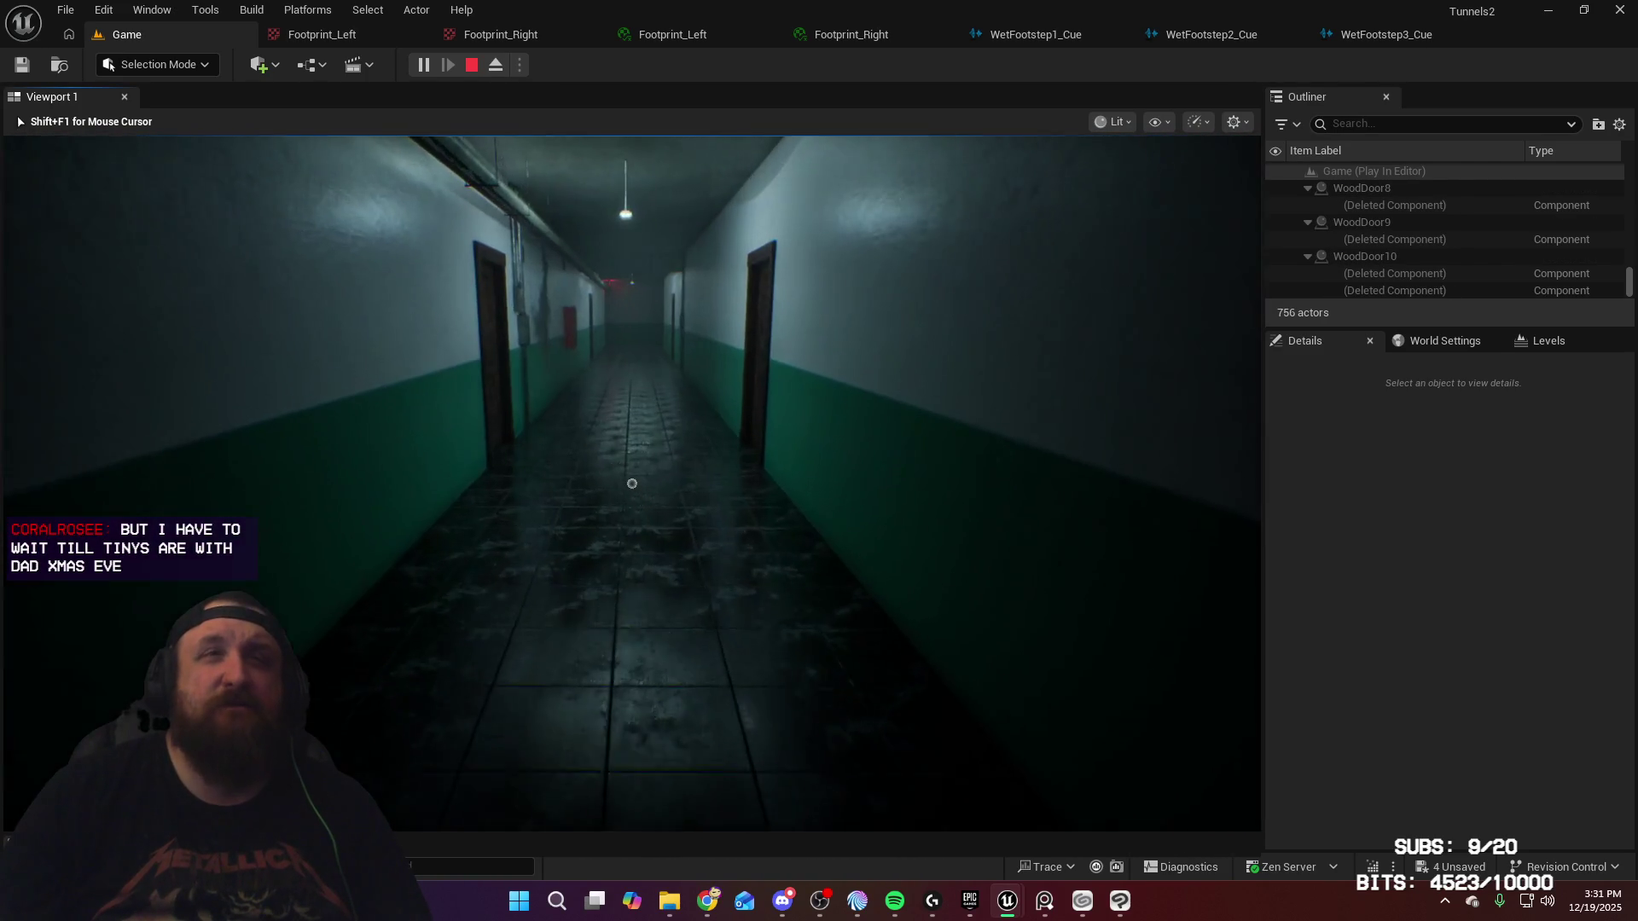
key("w")
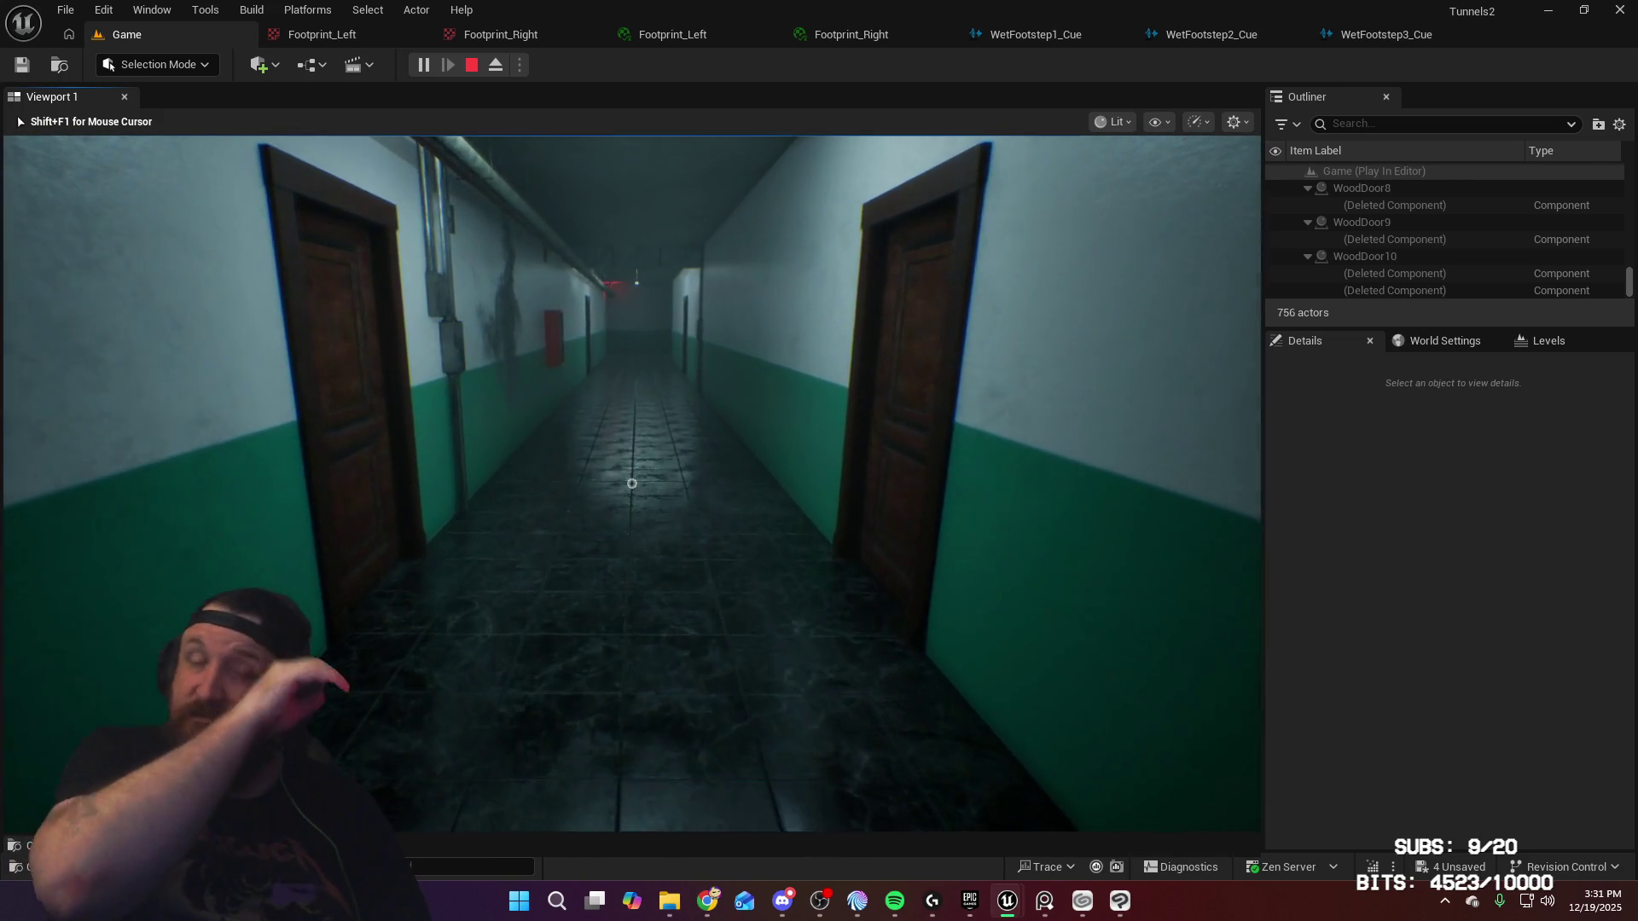
key("w")
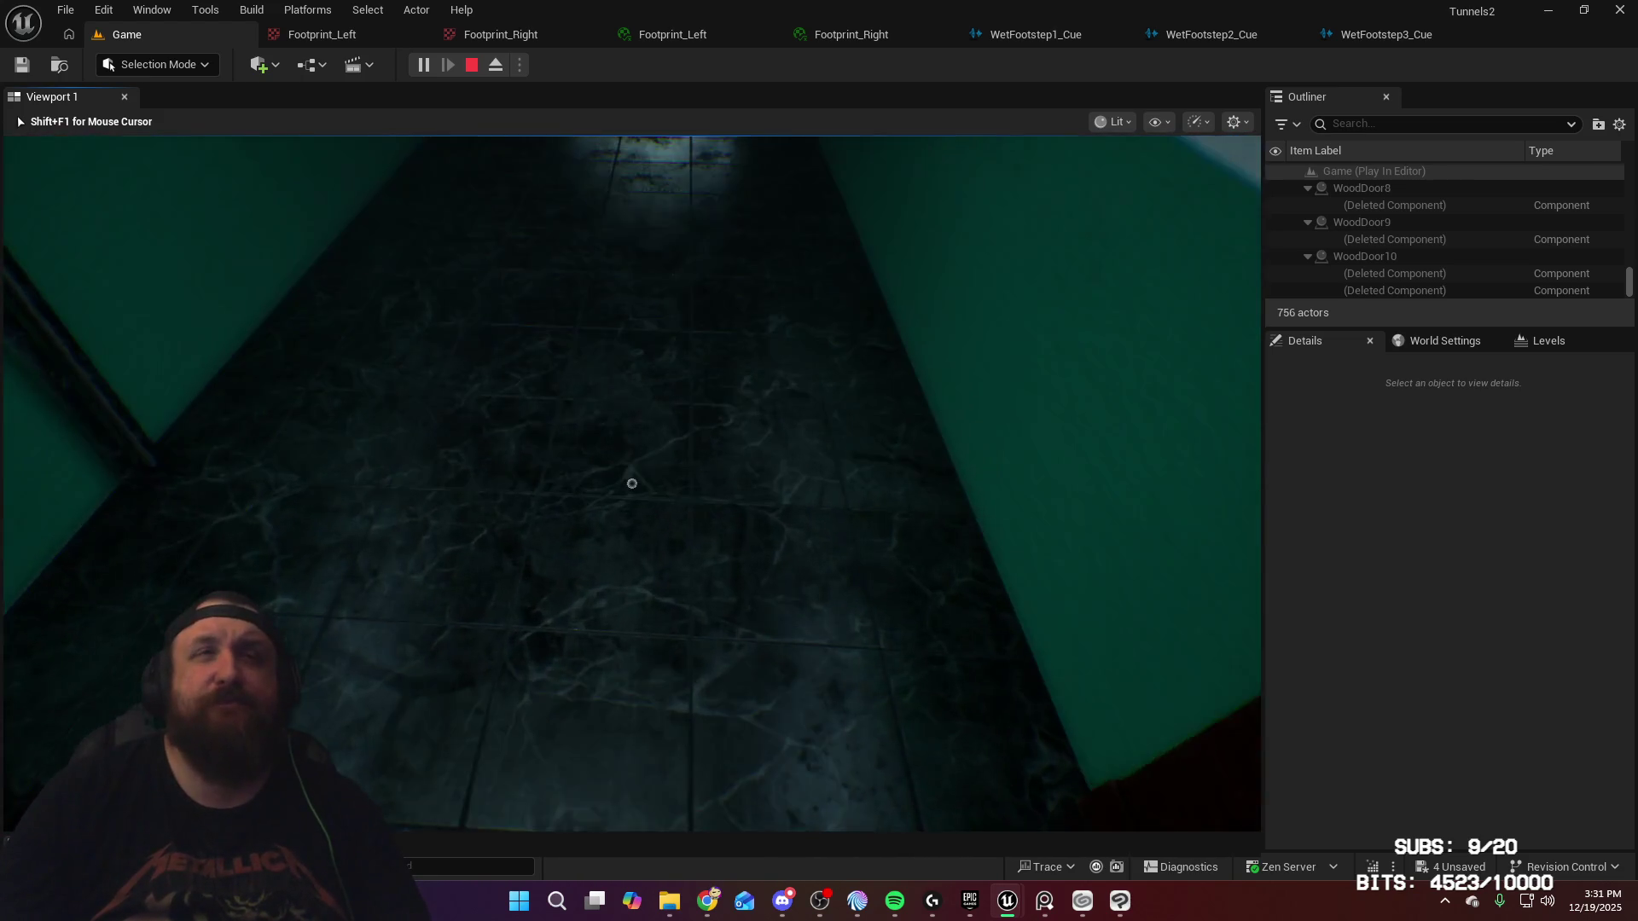
key("w")
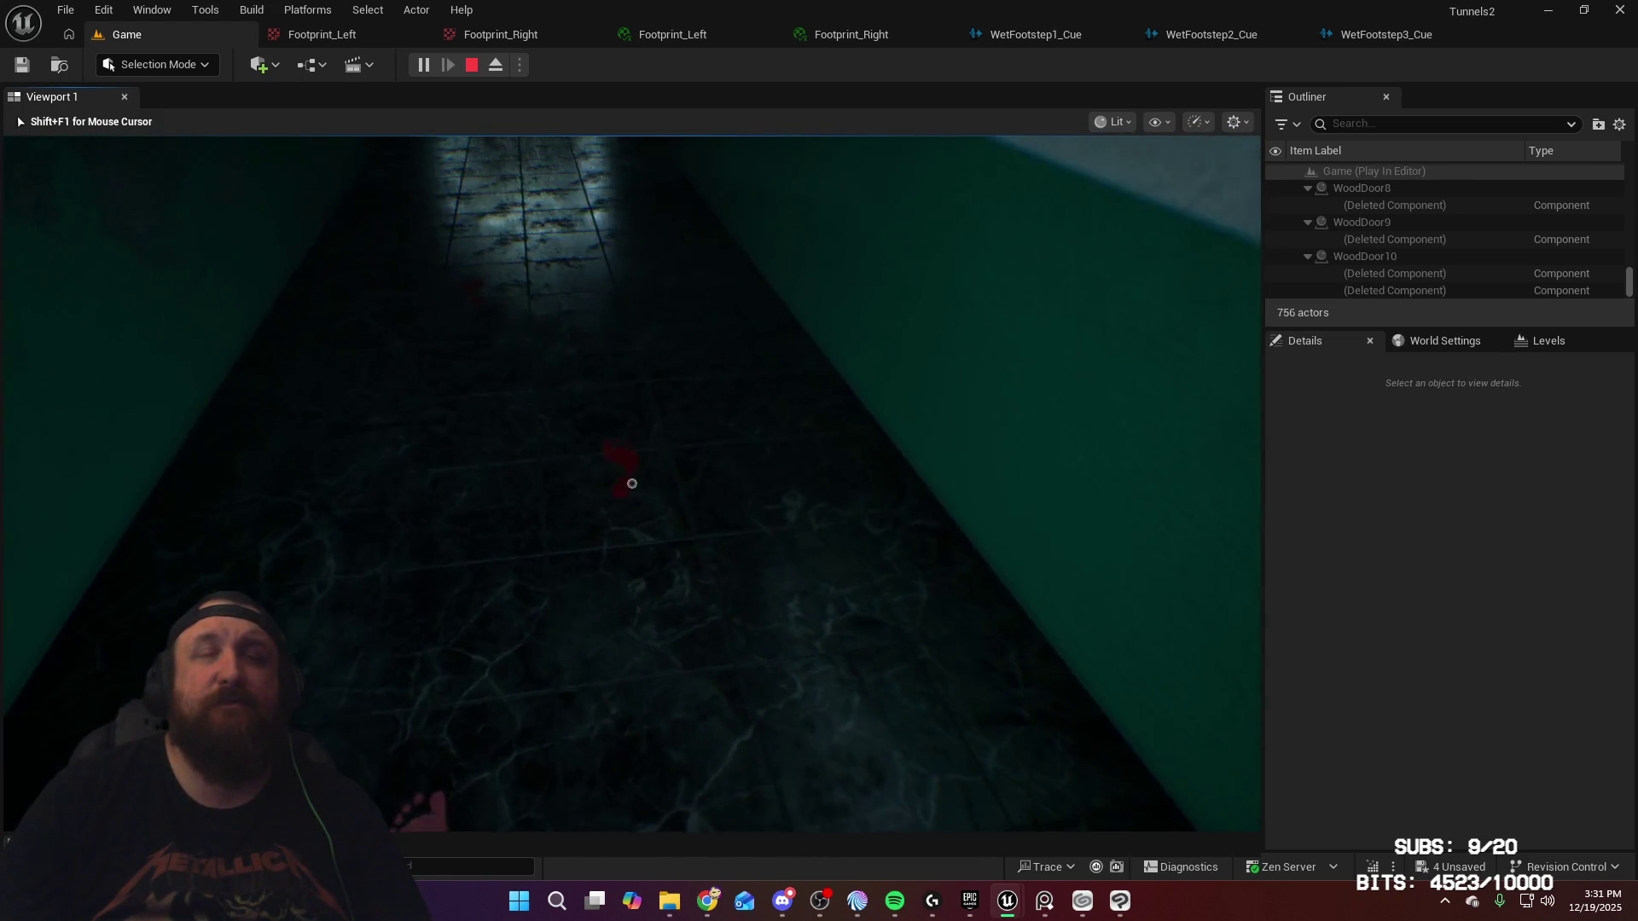
key("w")
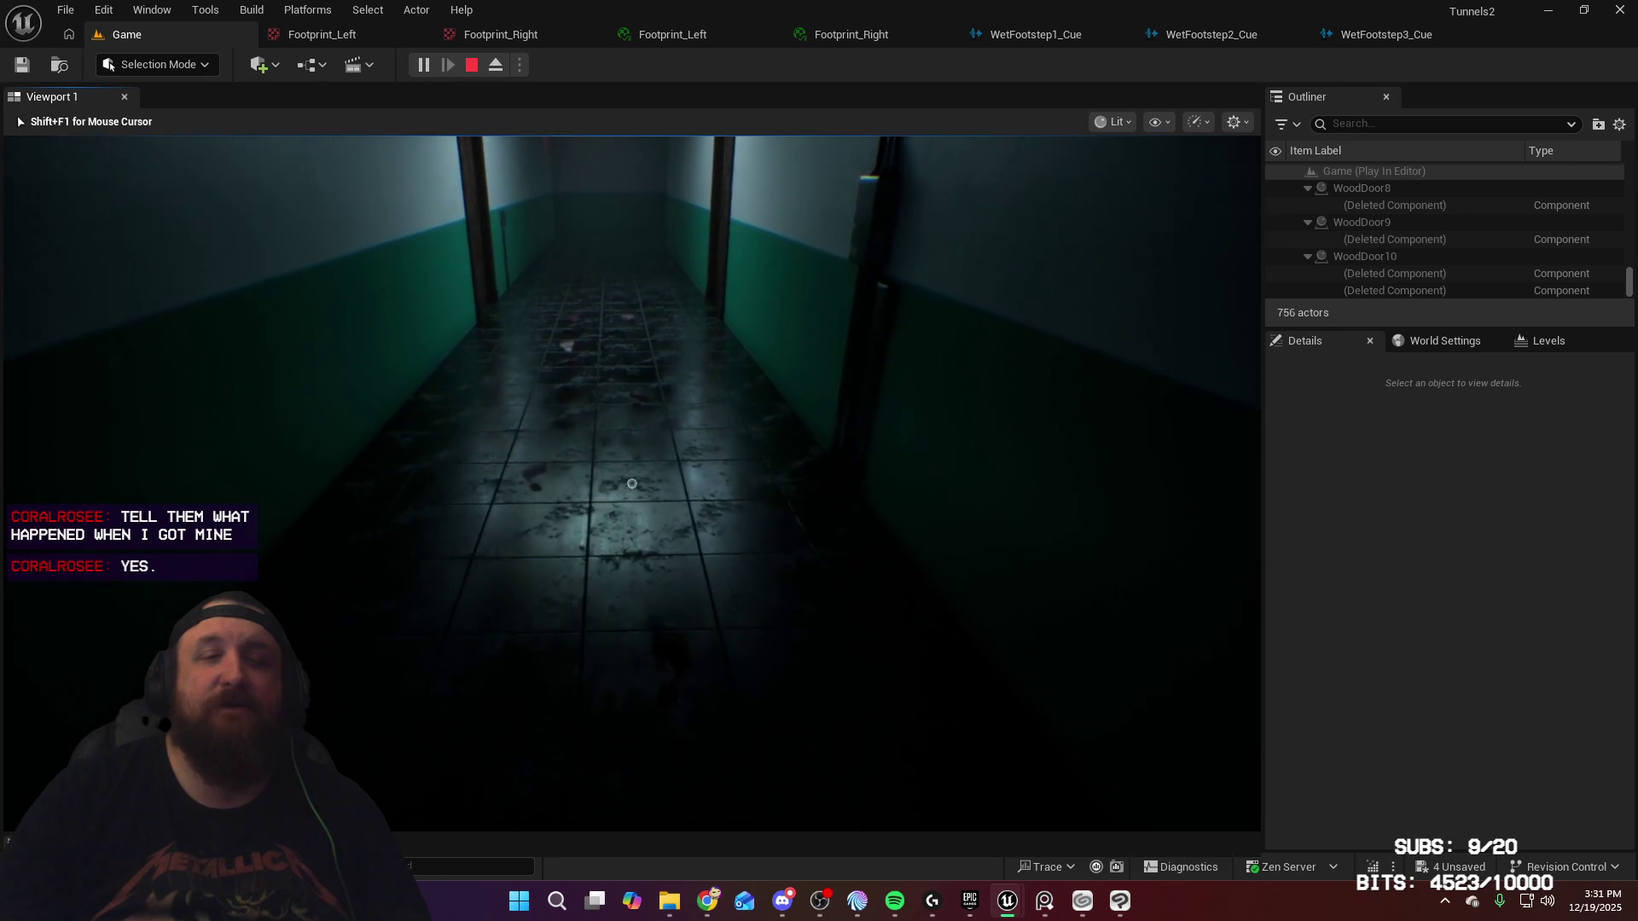
key("w")
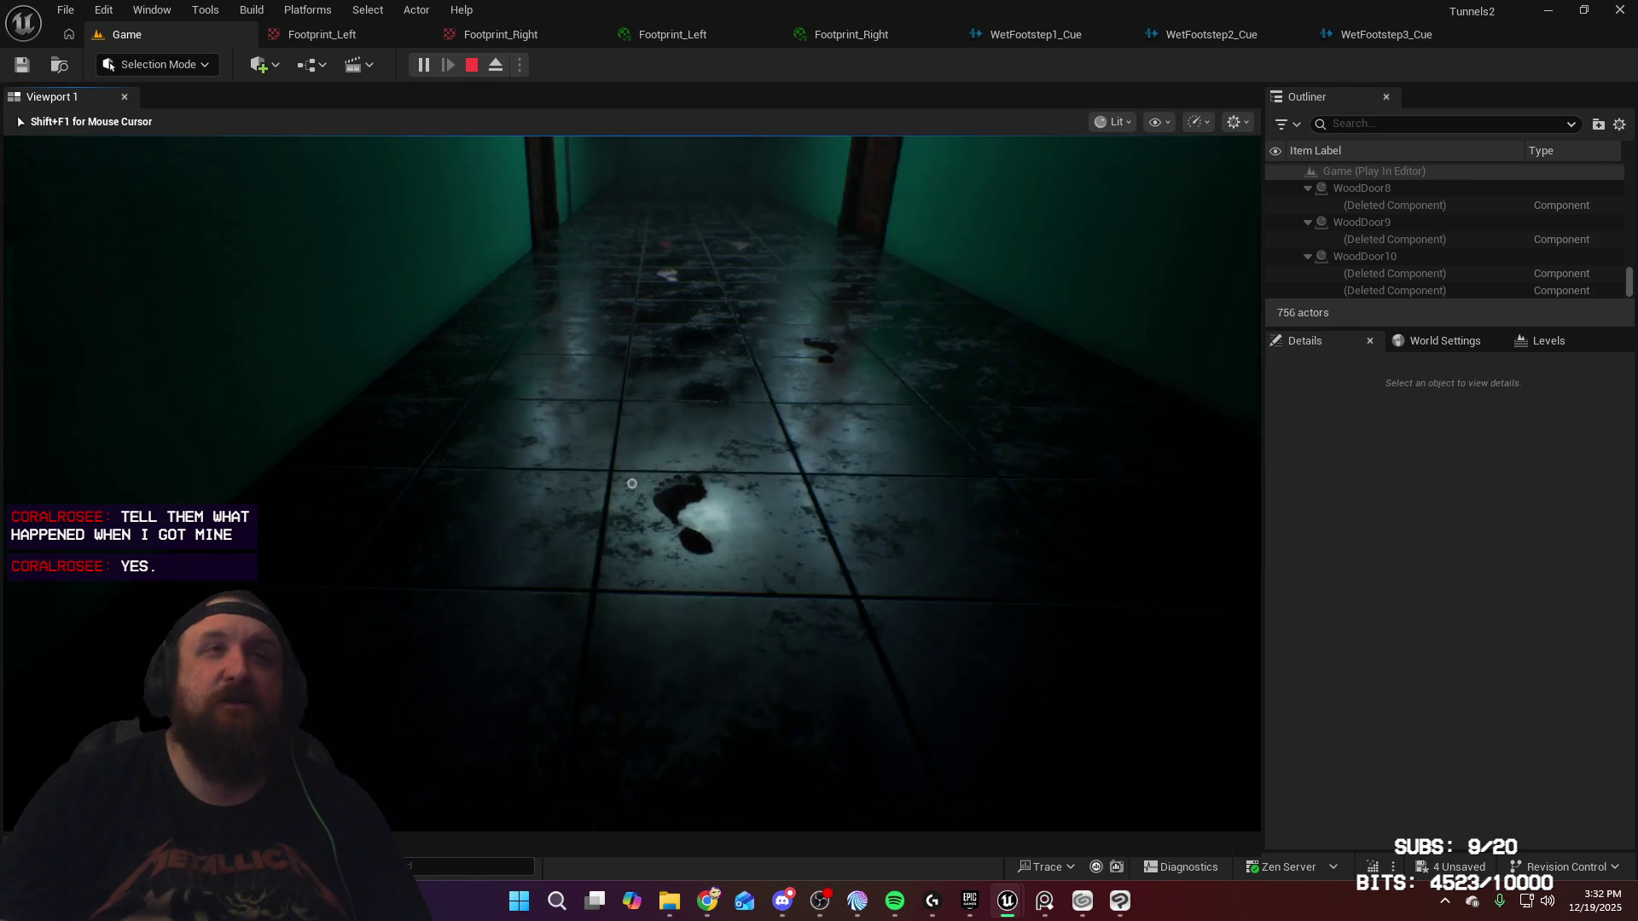
Step: Walk on down the corridor laying fresh footprints and inspecting them on the floor
key("w")
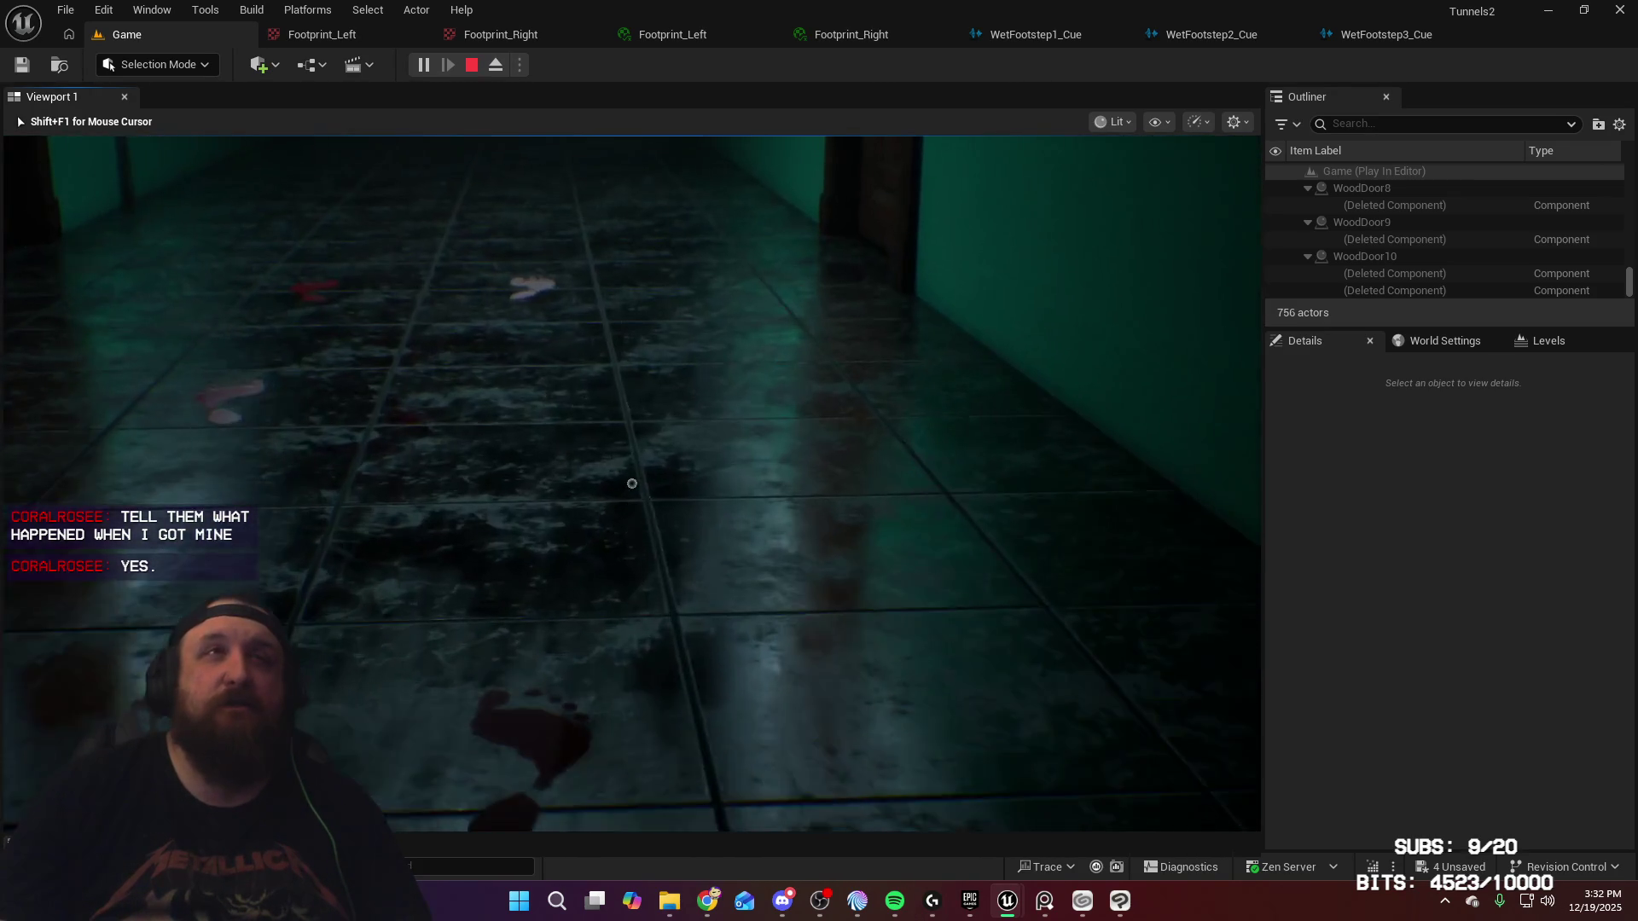
key("w")
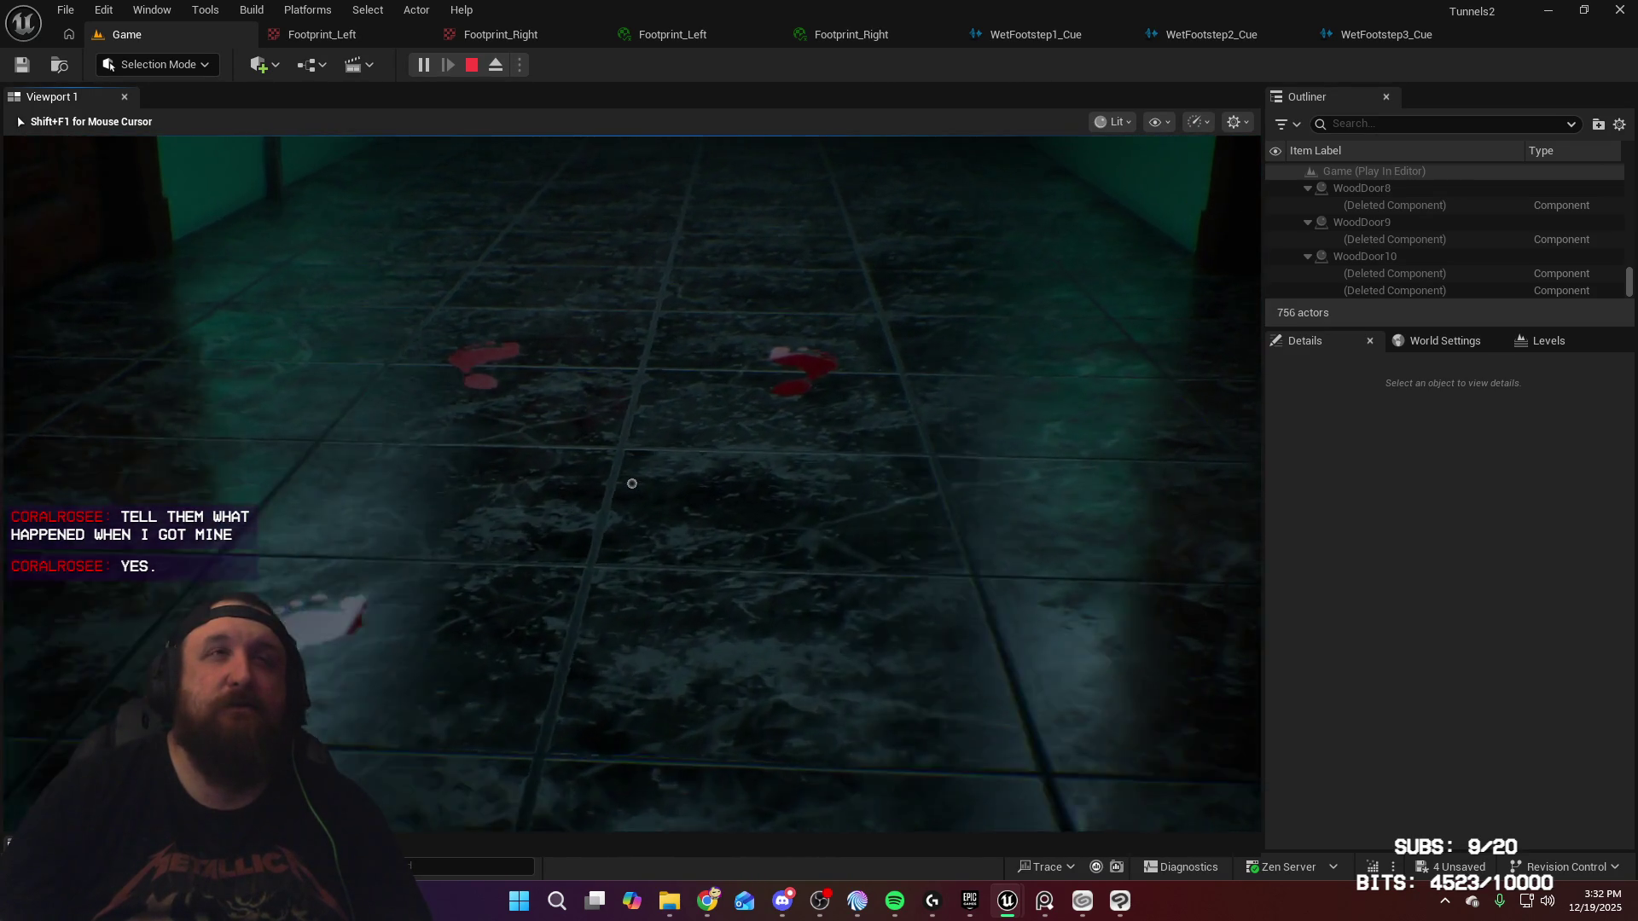
key("w")
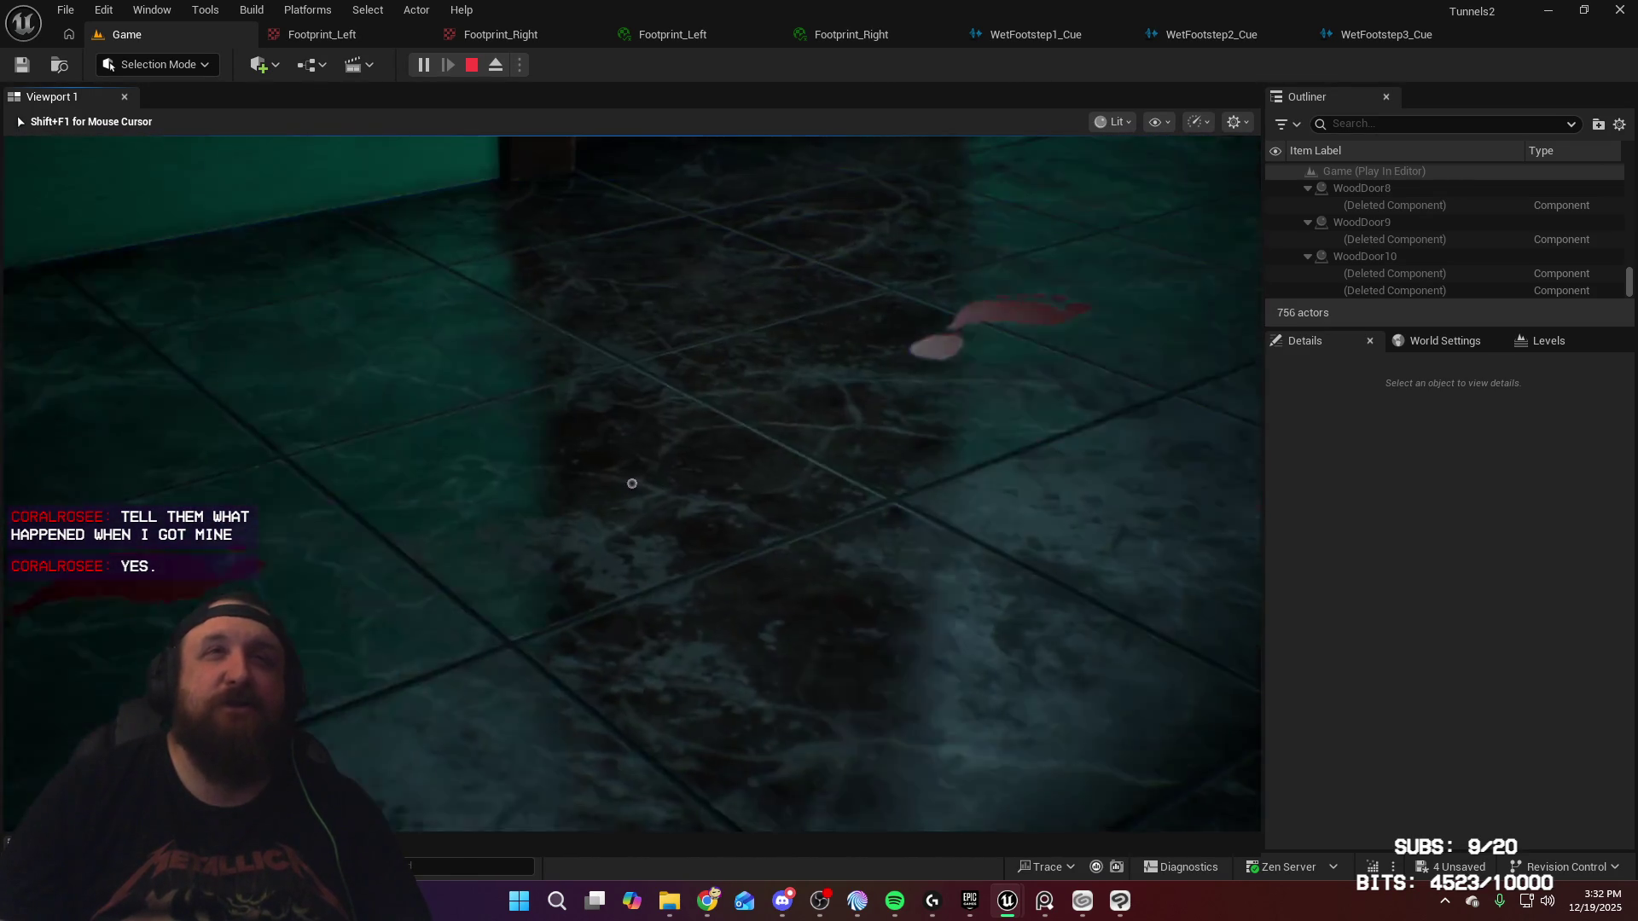
key("w")
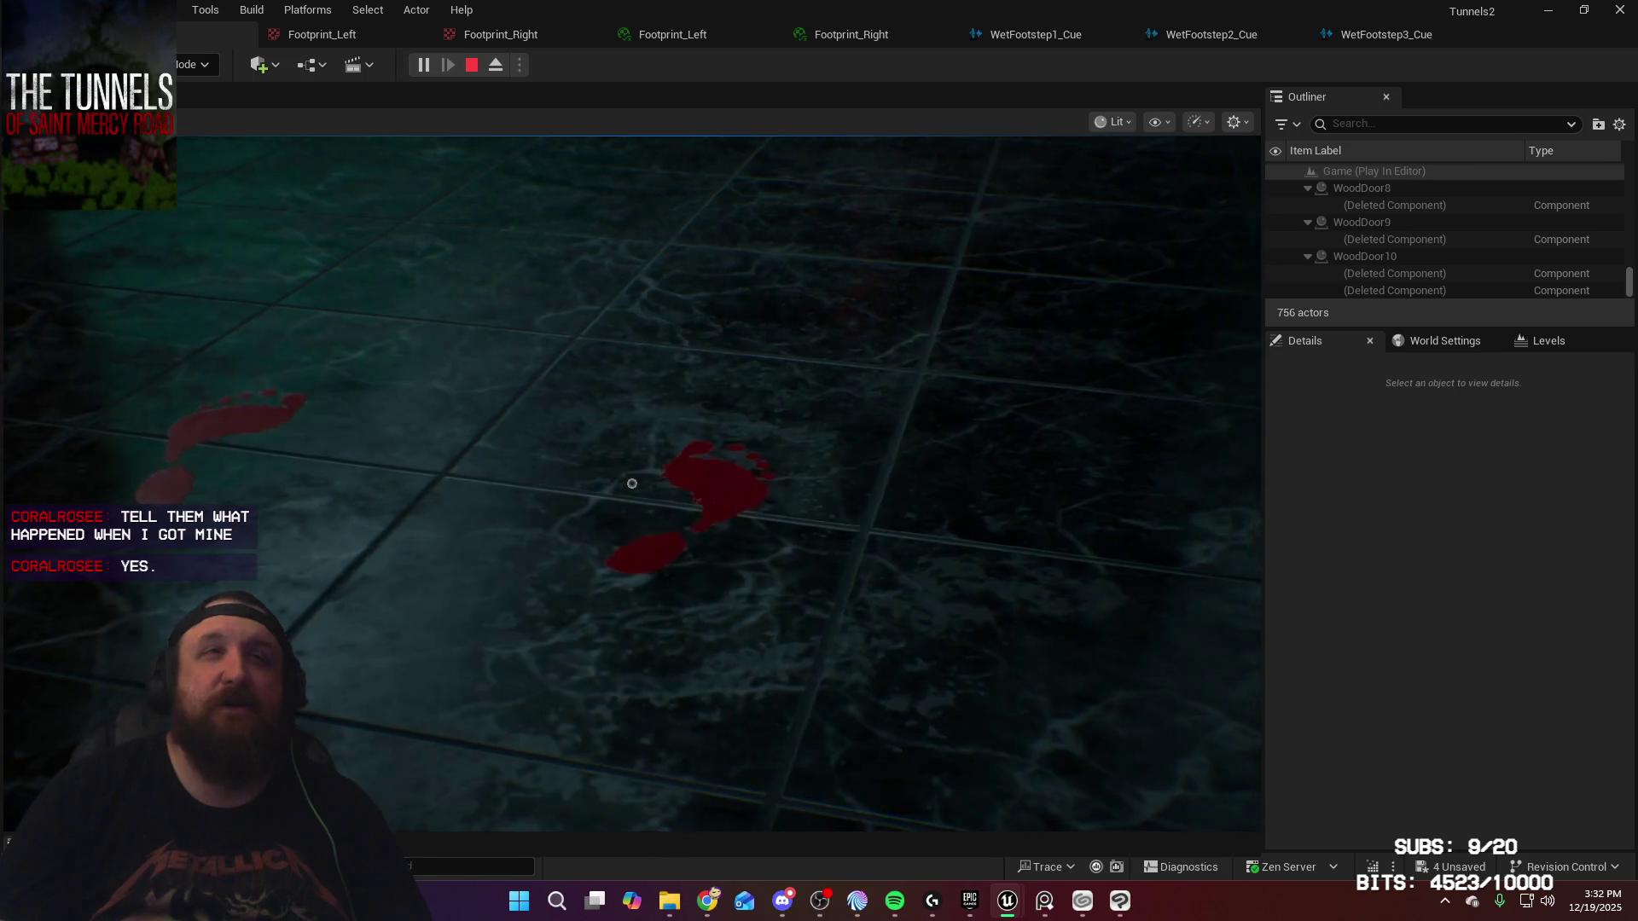
key("w")
key("w")
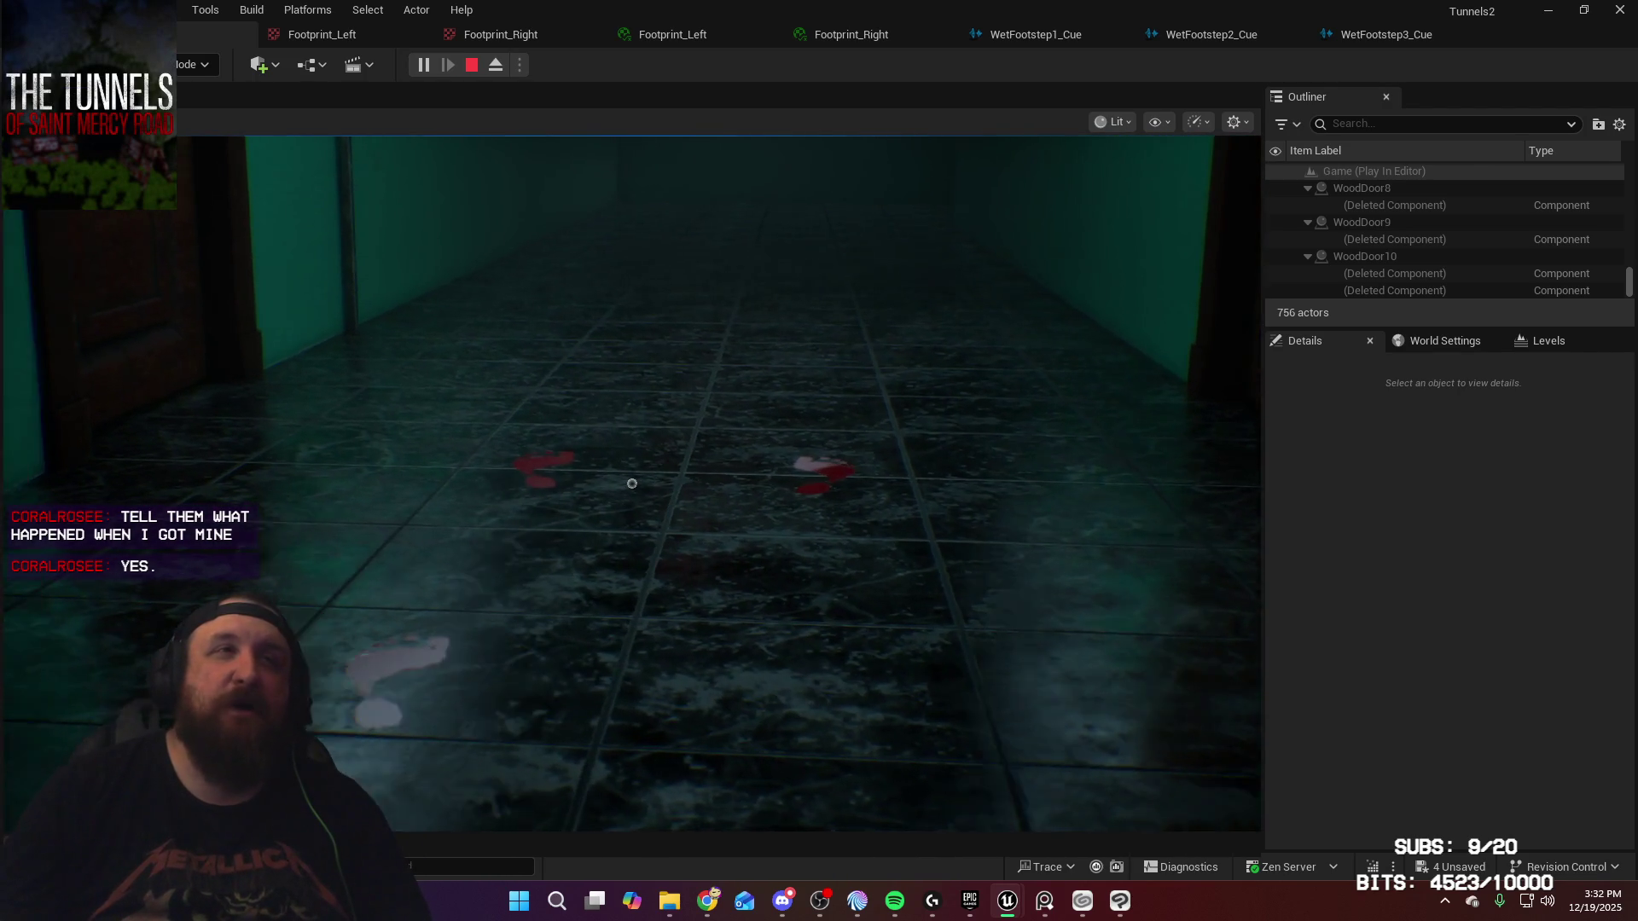
key("w")
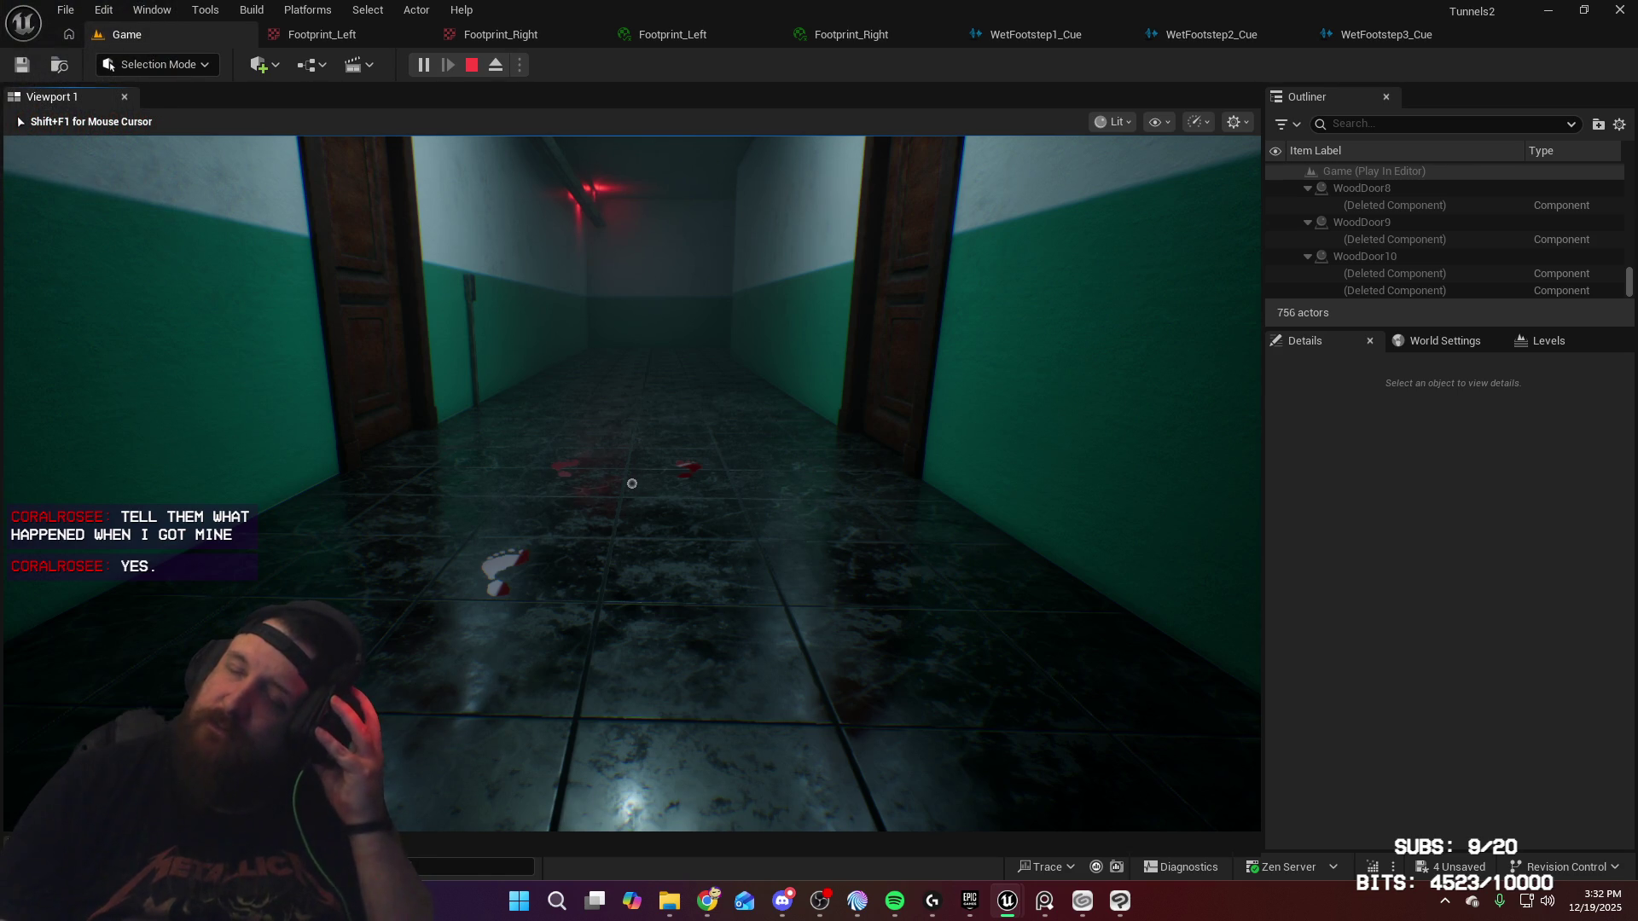
key("w")
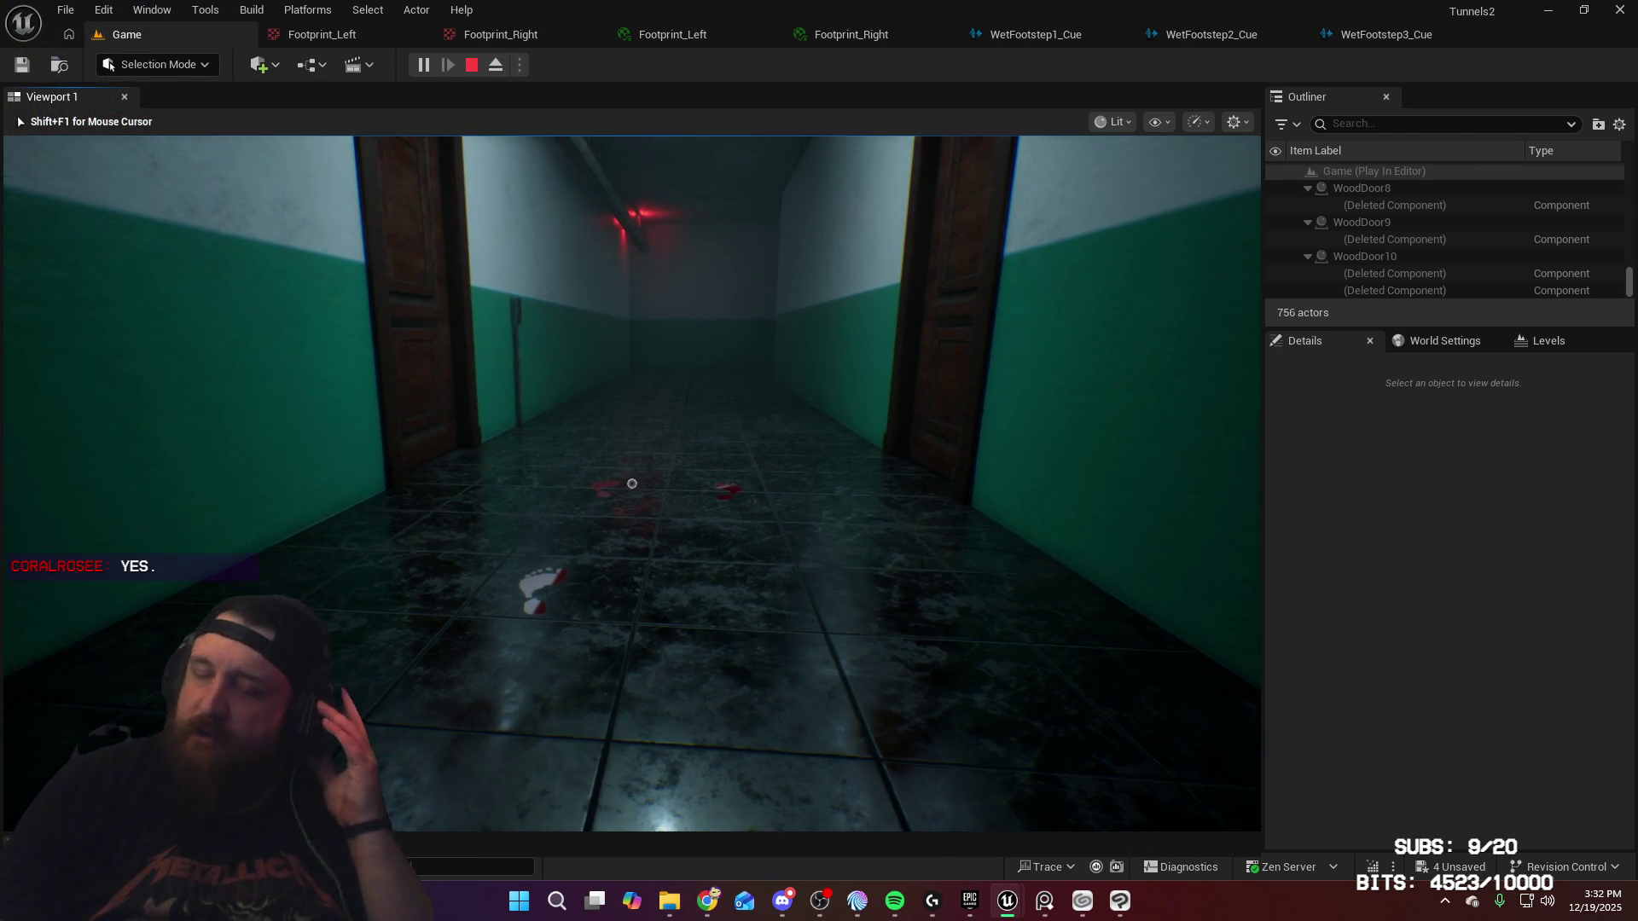
key("w")
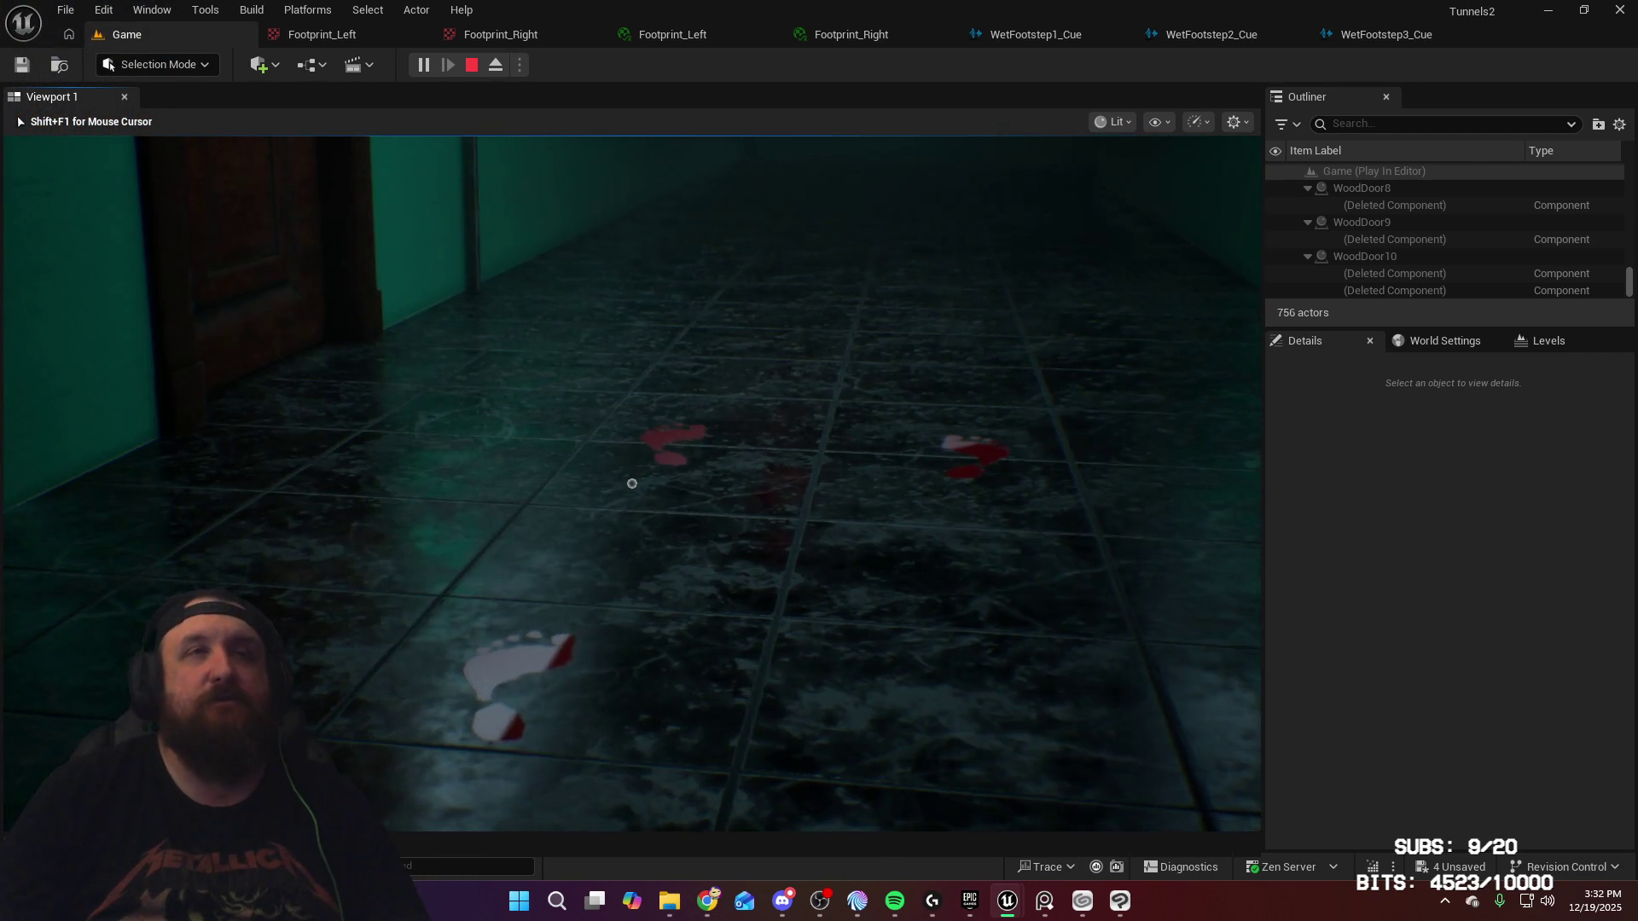
Step: Step back to view the footprints from farther off, walk on, then stop the play session
key("s")
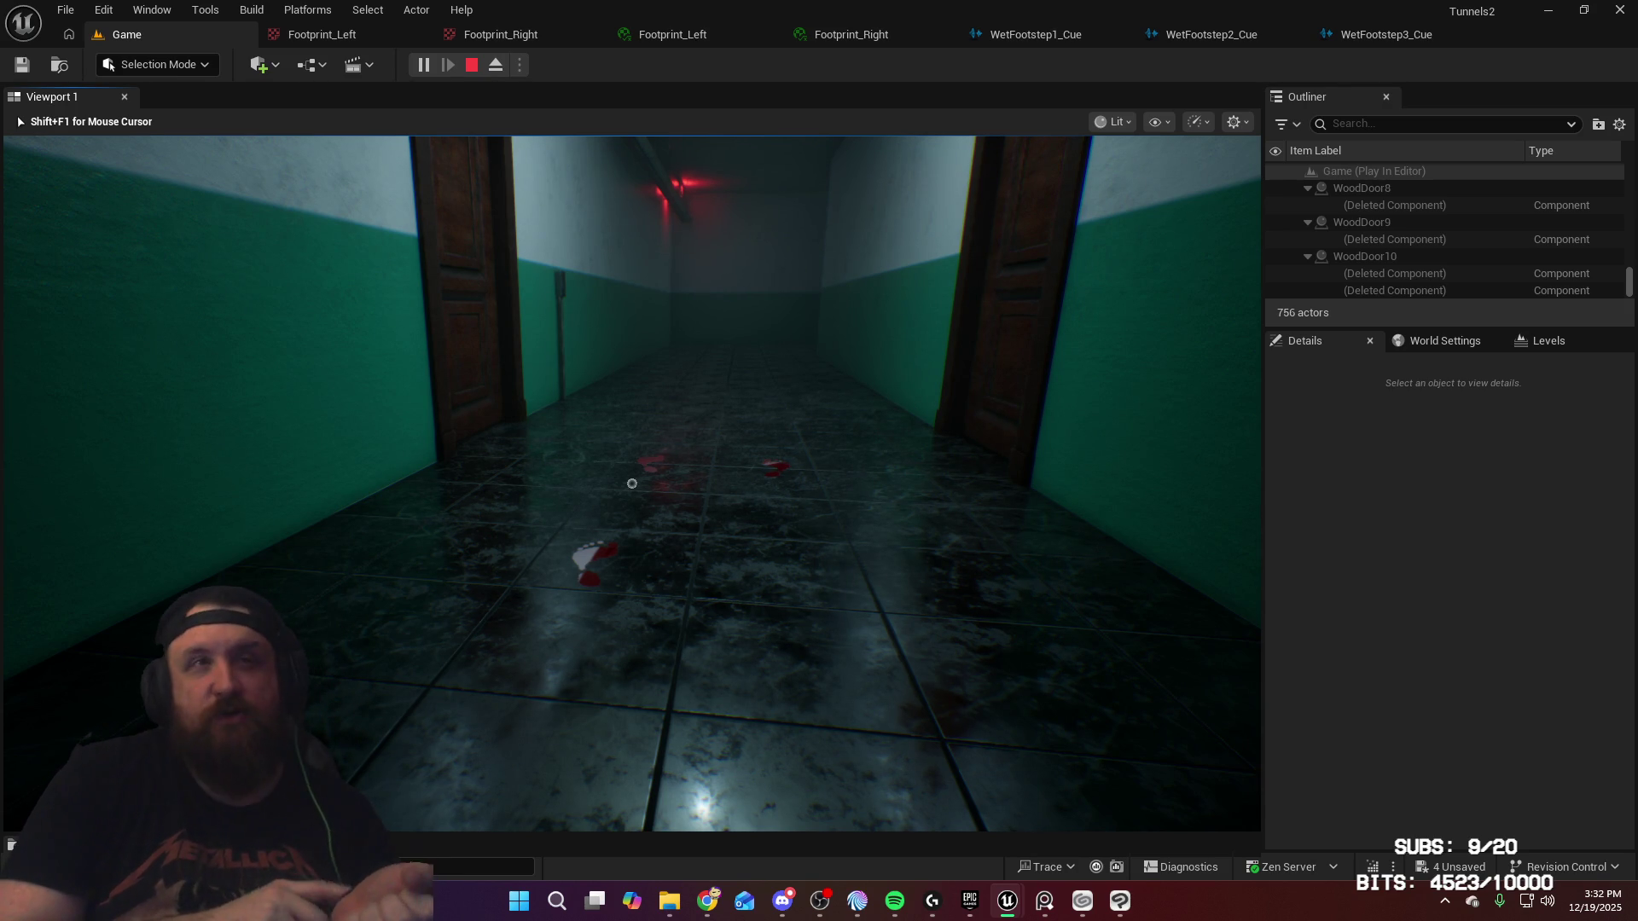
key("w")
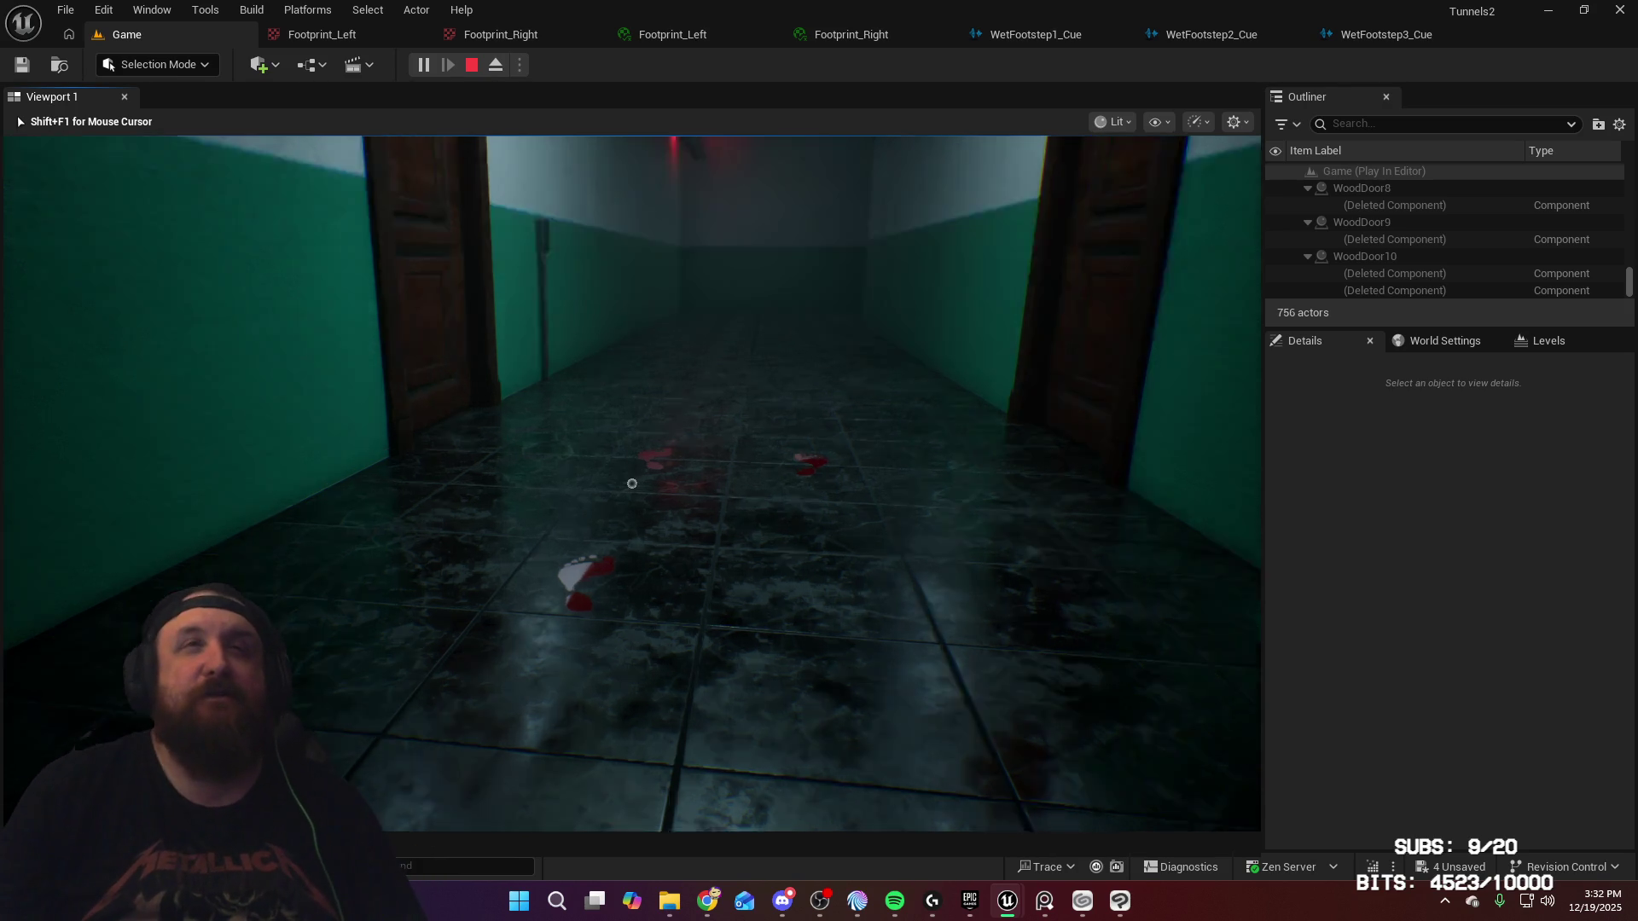
key("w")
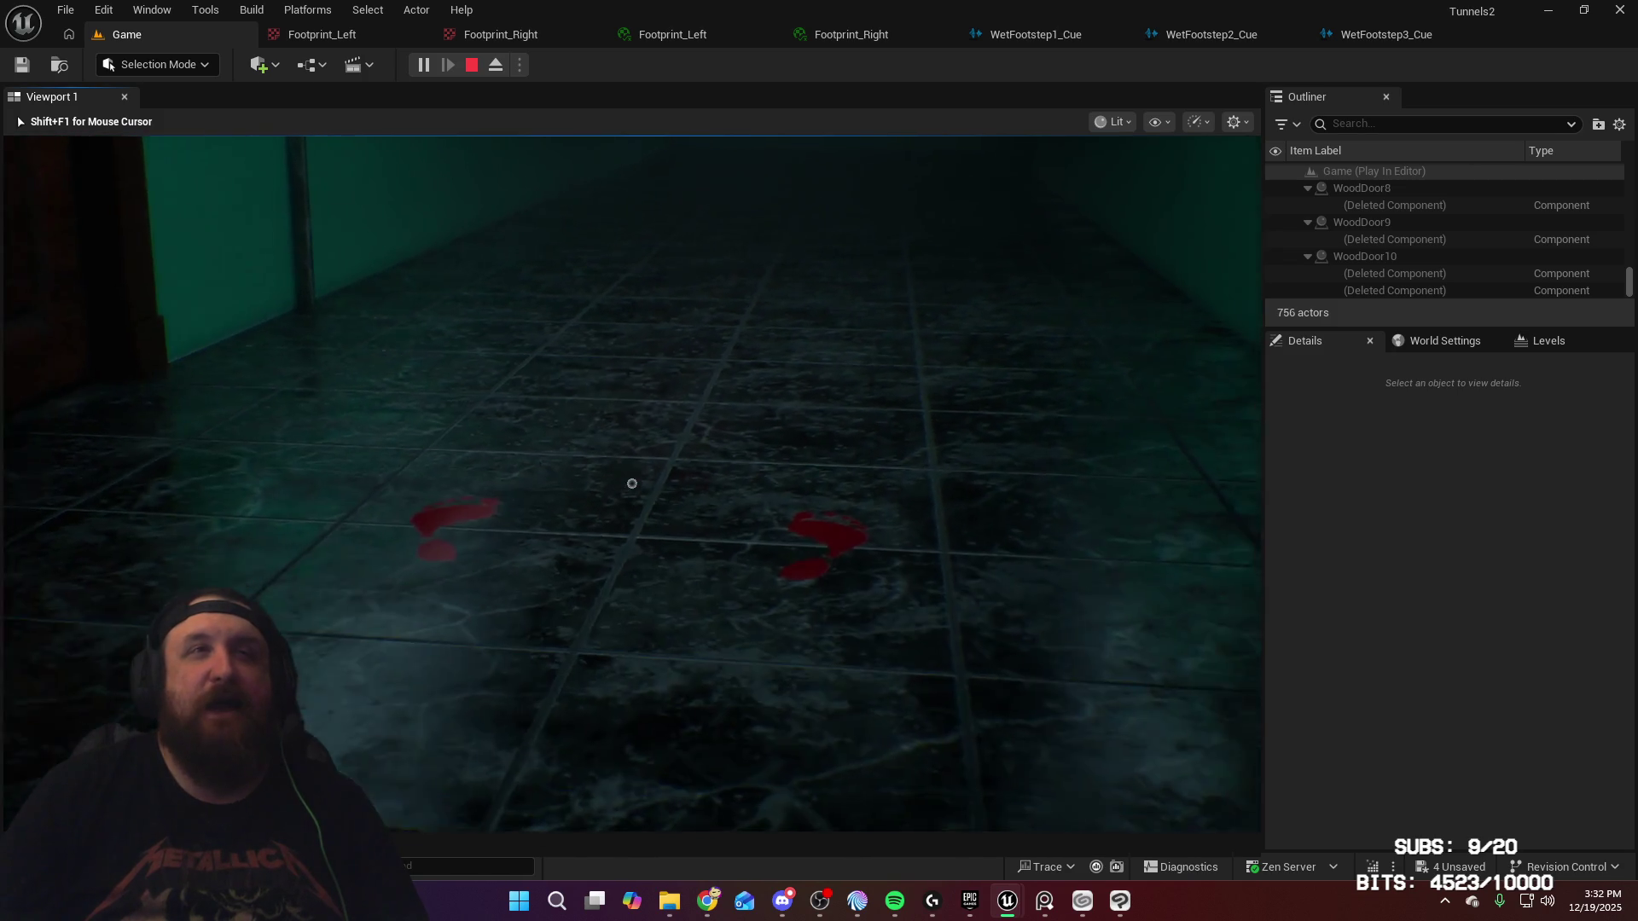
key("w")
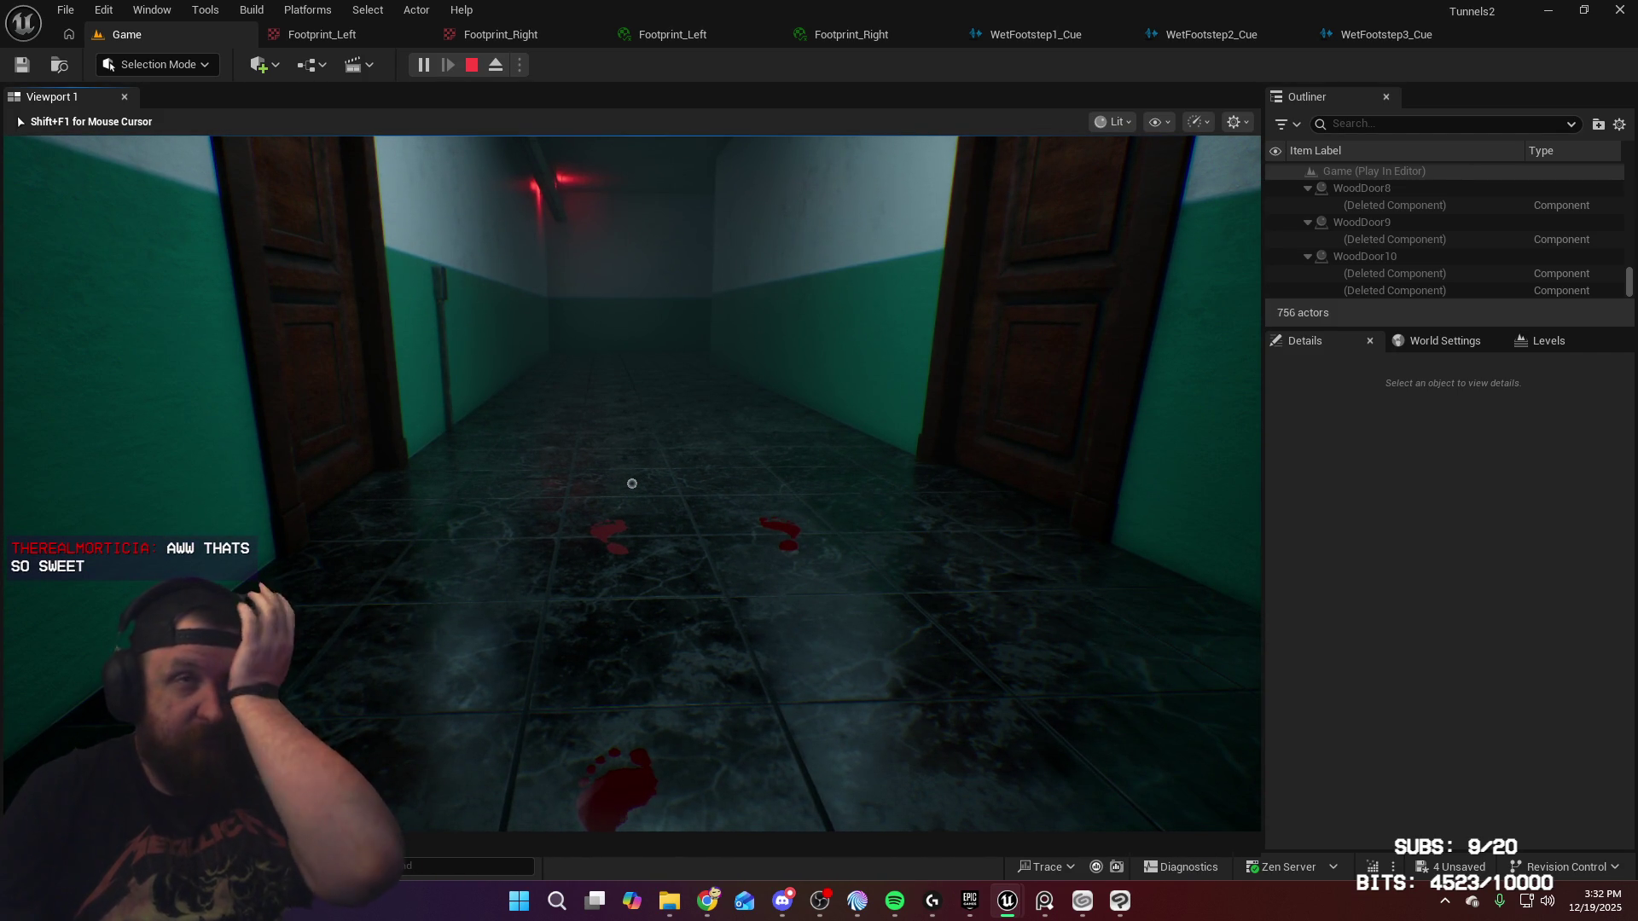
key("Escape")
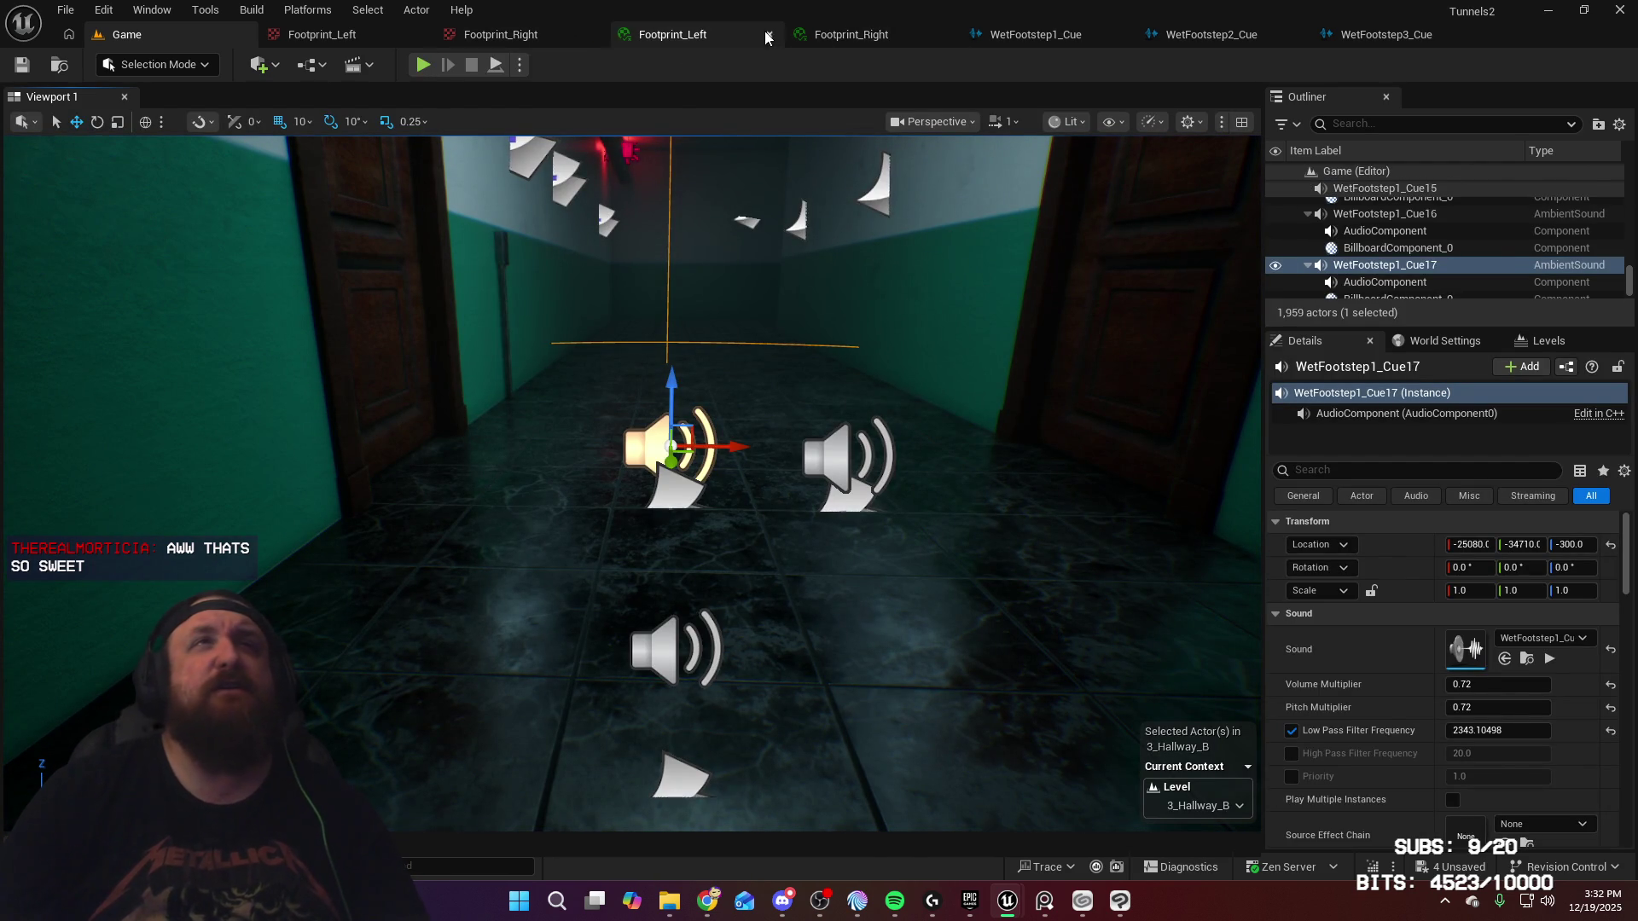
Step: Set Footprint_Left's Metallic Multiplier to 0.75 and save the material instance
left_click(845, 36)
left_click(688, 38)
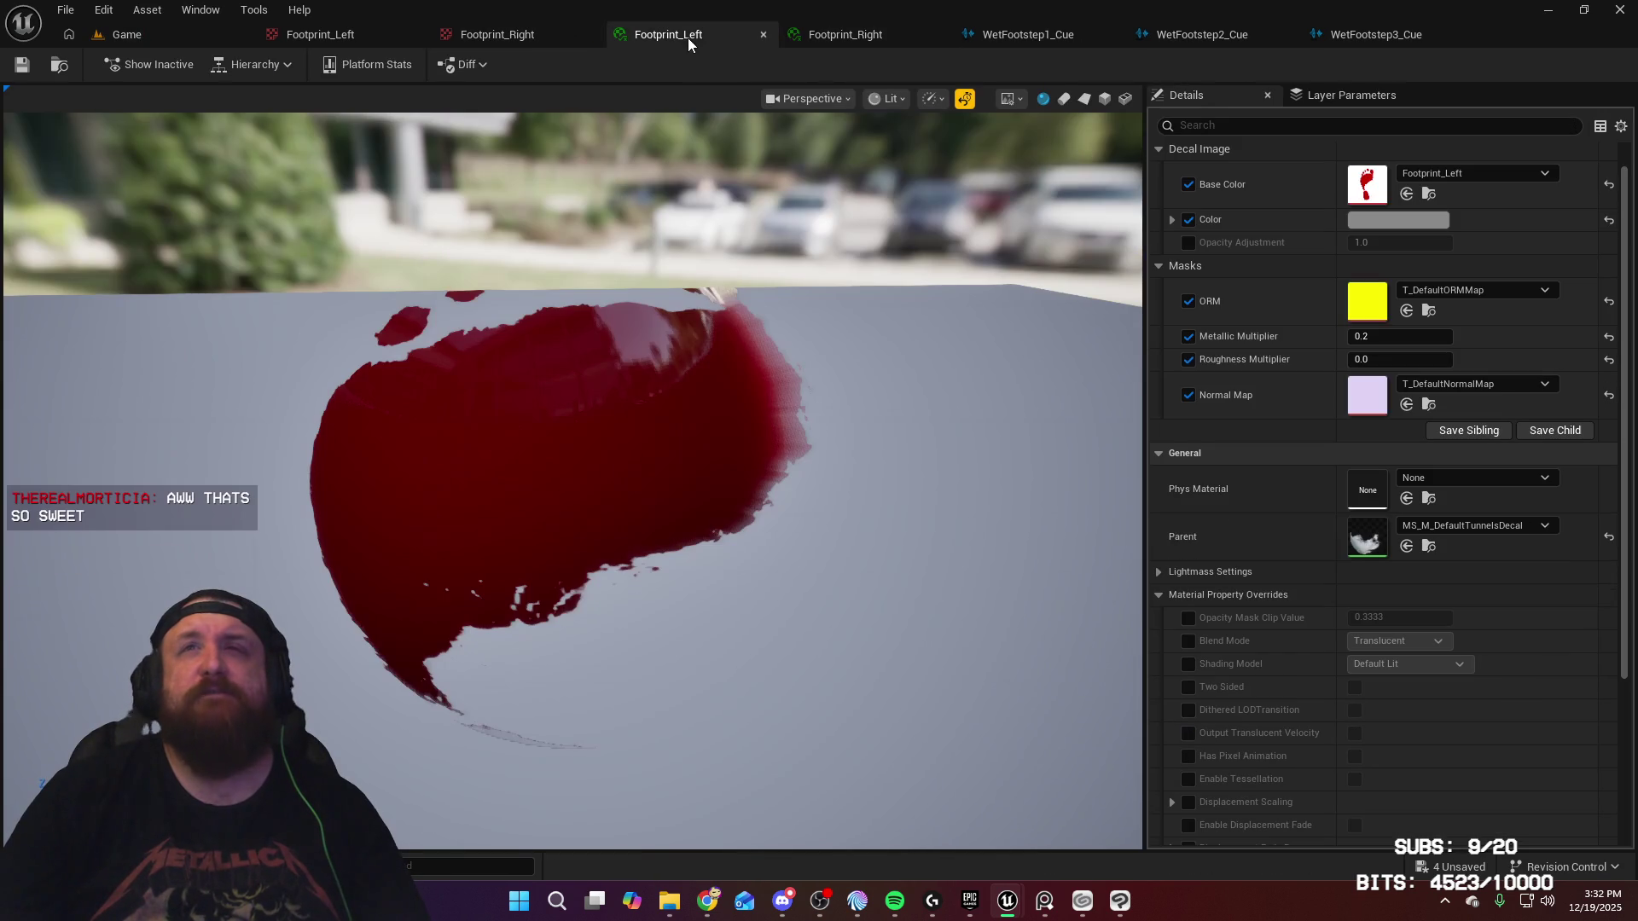
left_click(854, 41)
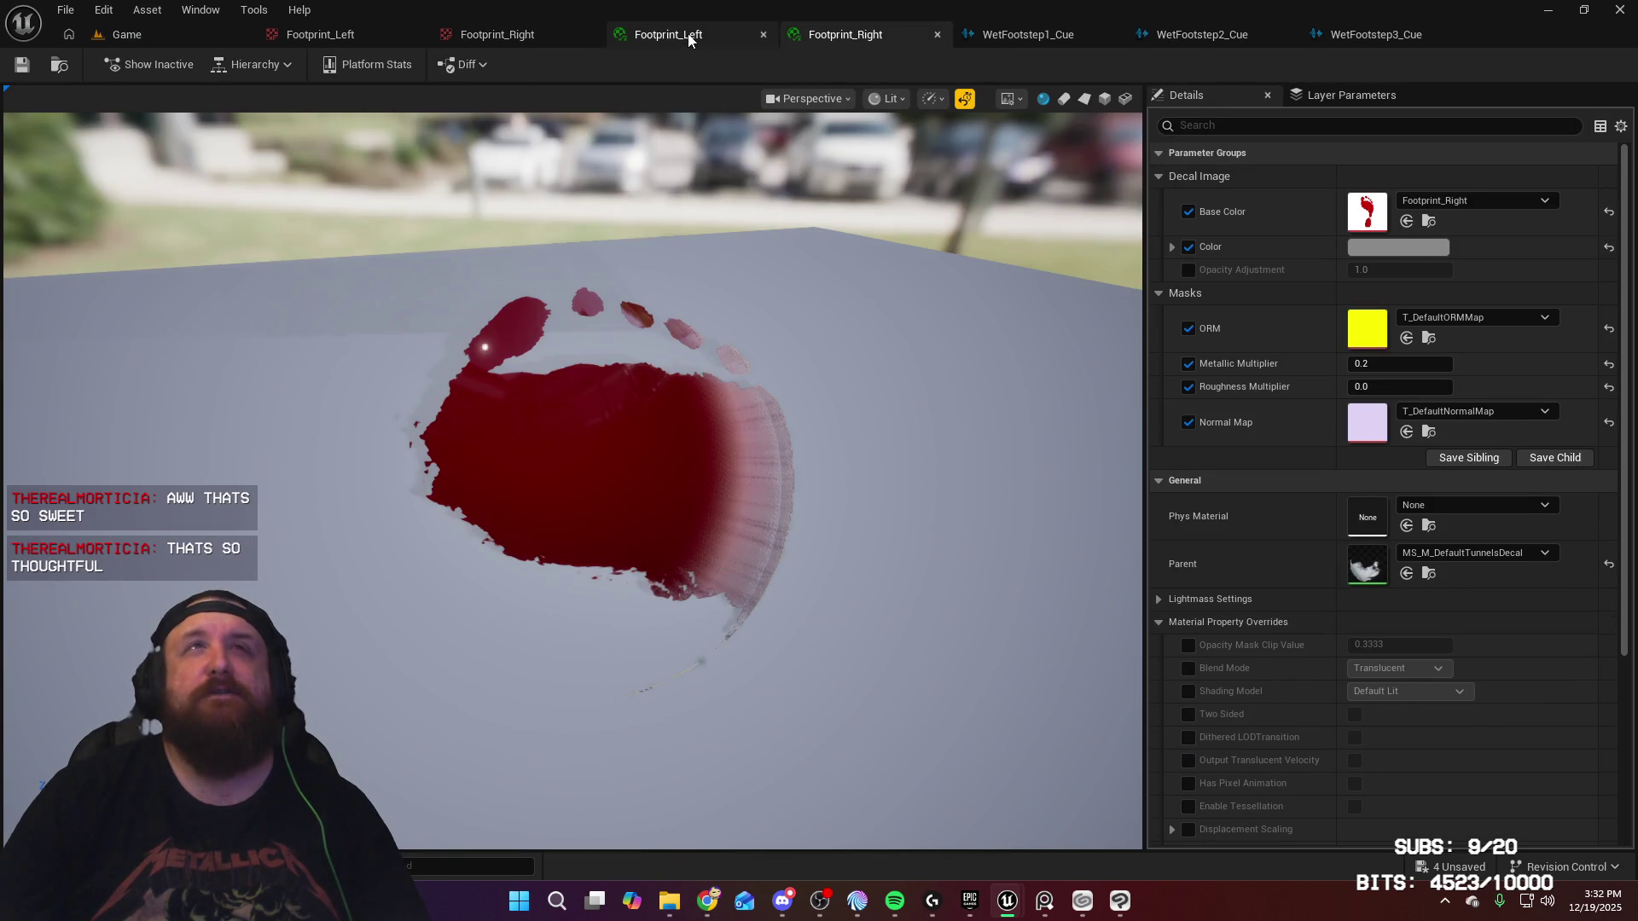
left_click(688, 37)
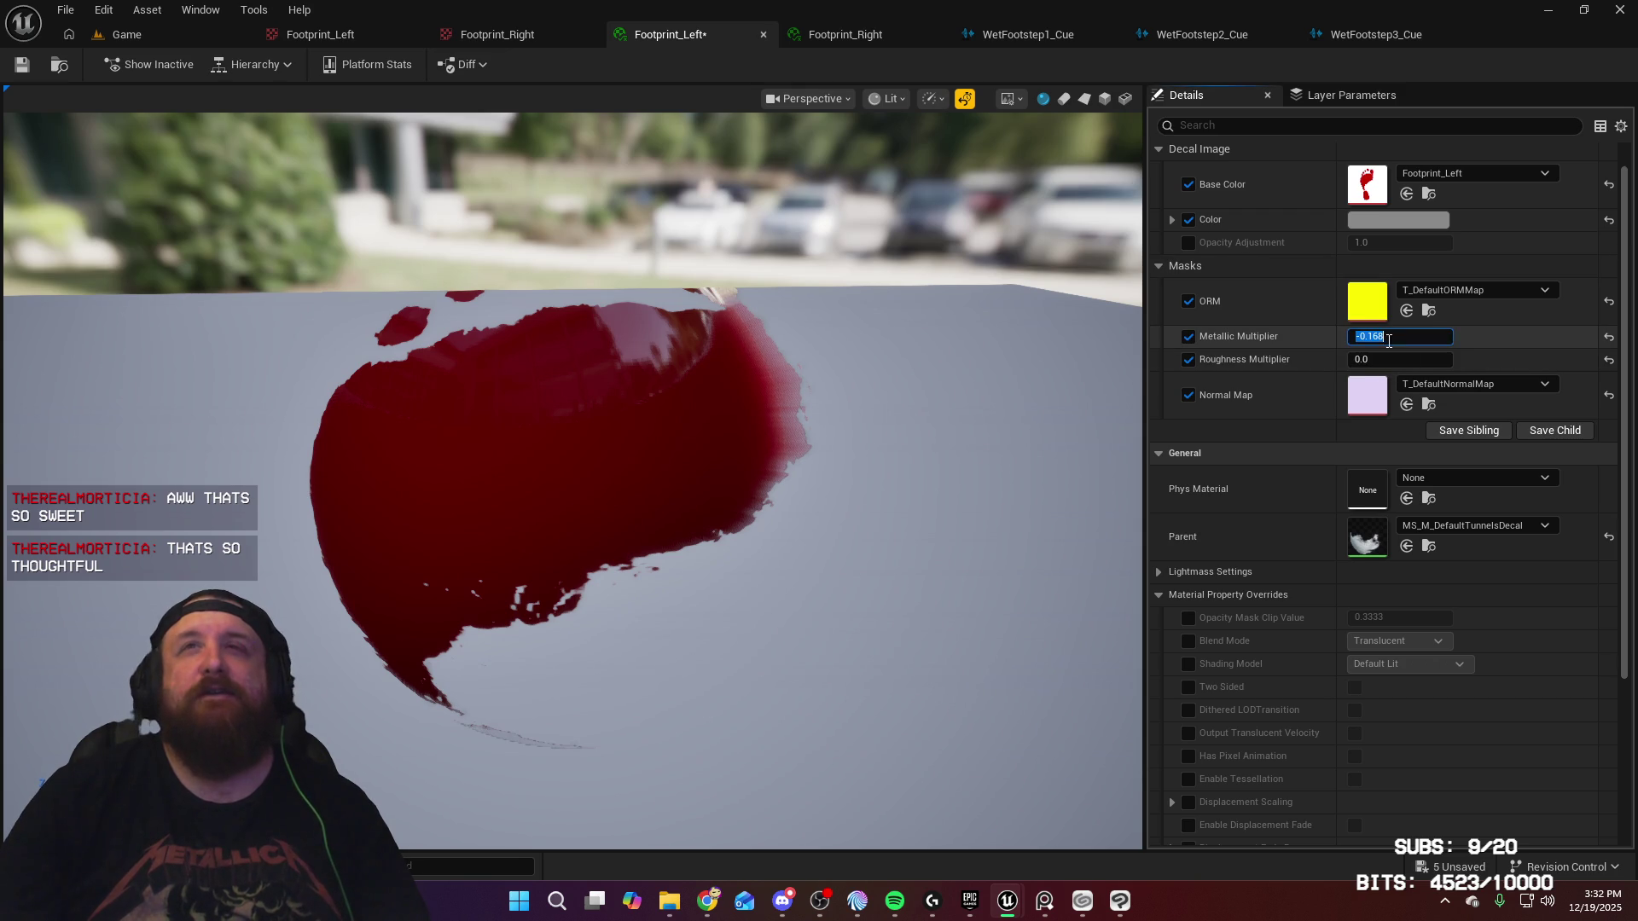
type("1")
key("Return")
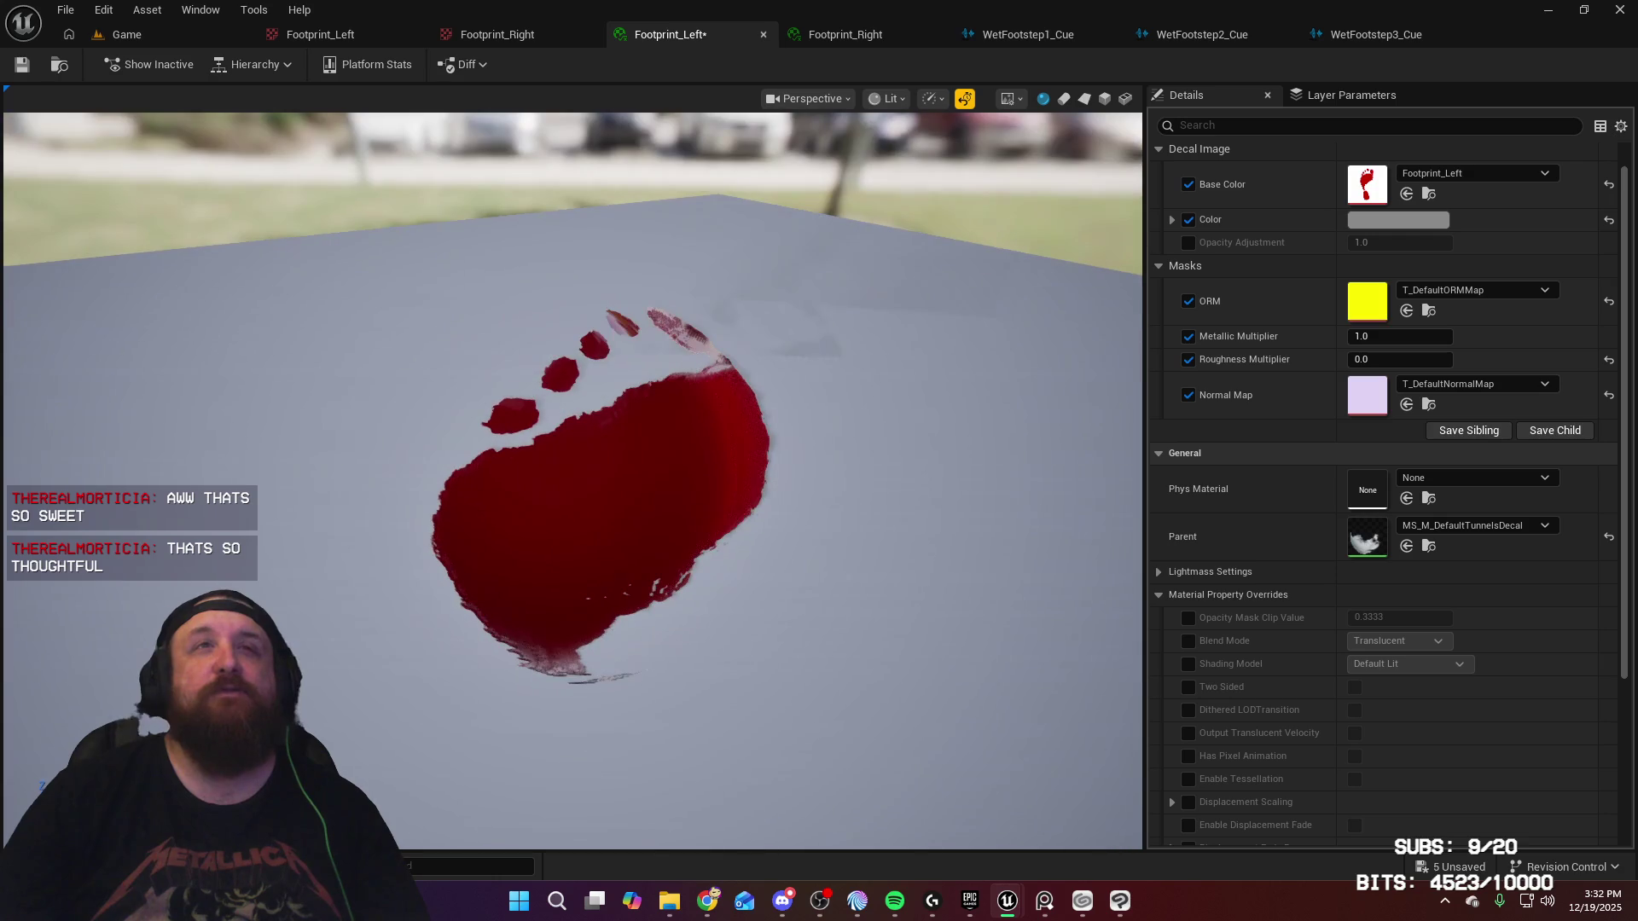
left_click(1379, 336)
key("BackSpace")
type("0.75")
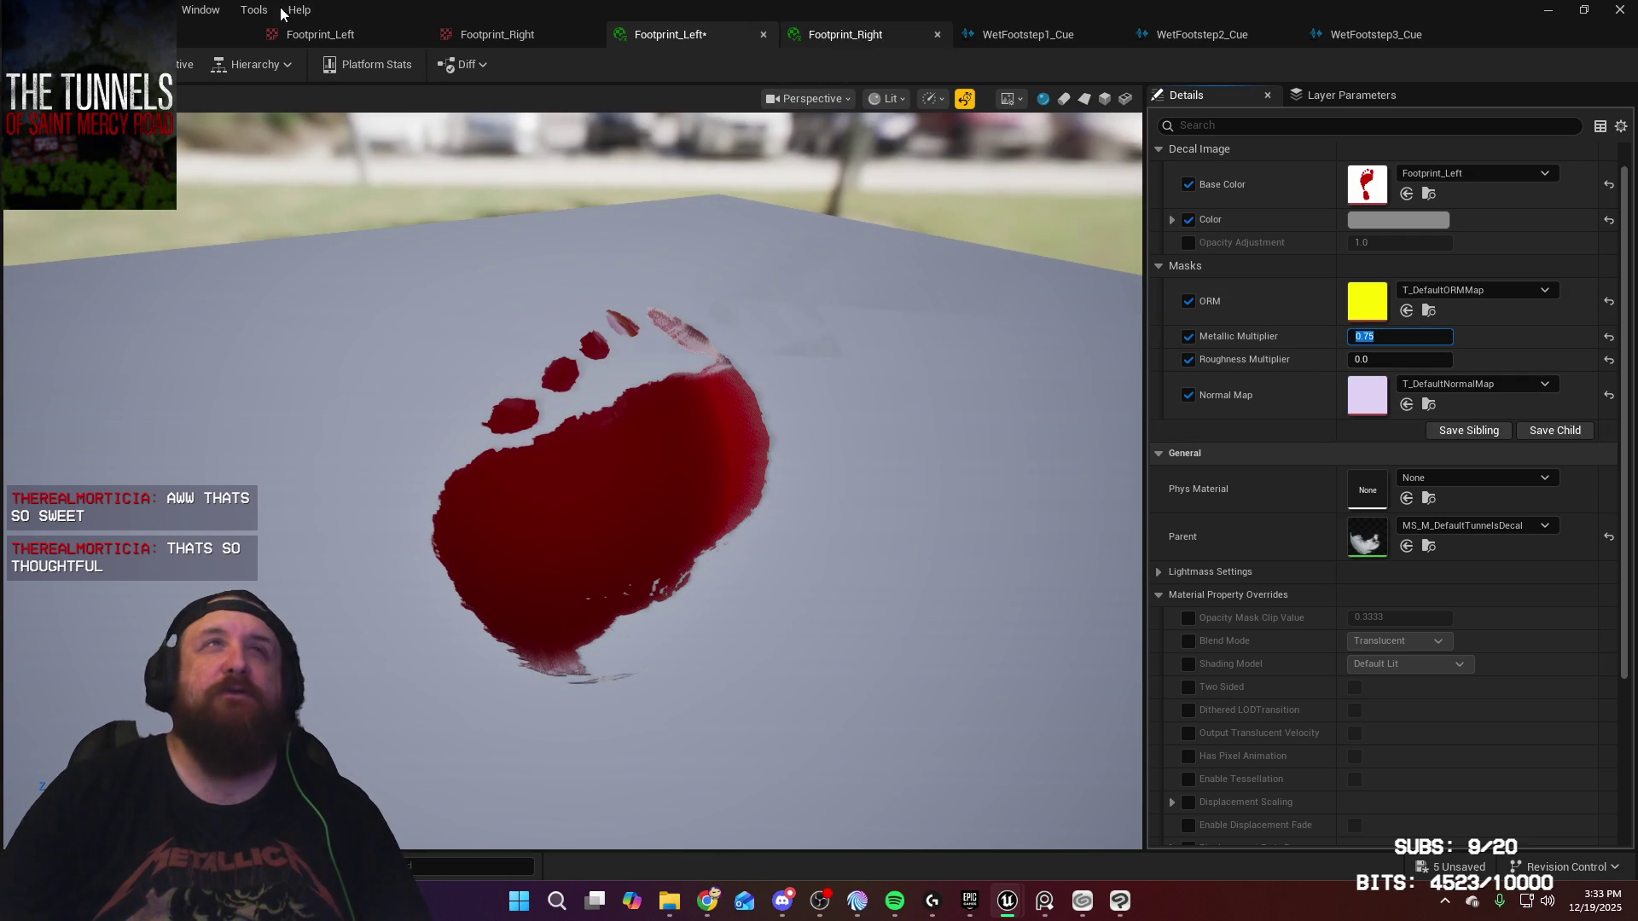
key("ctrl+s")
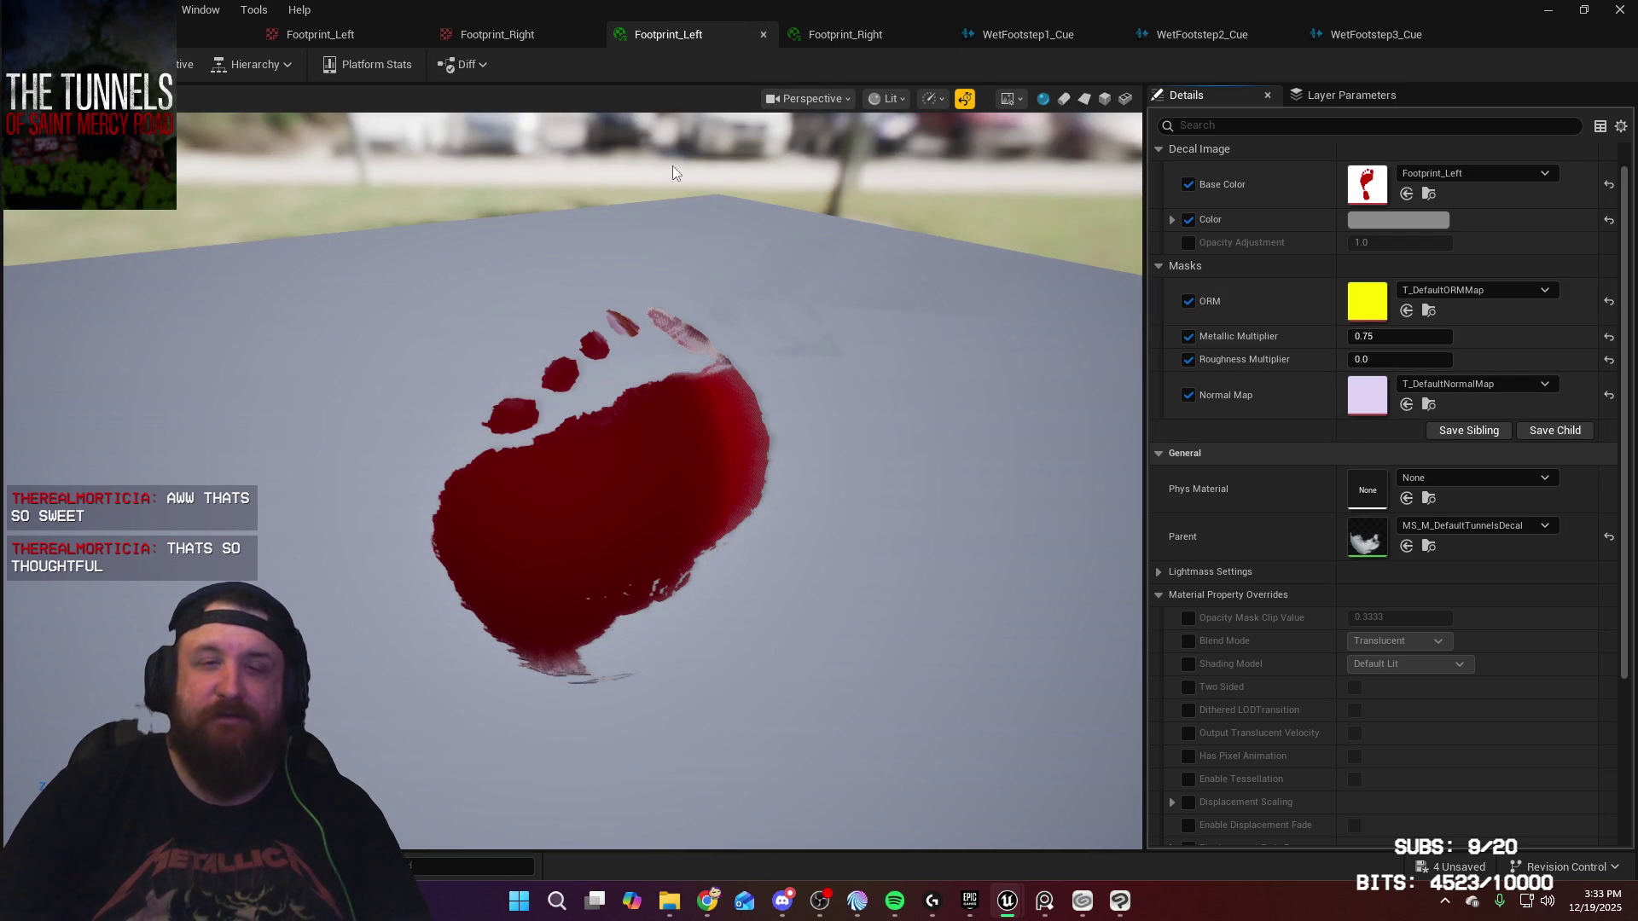
Step: Set Footprint_Right's Metallic Multiplier to 0.75 and return to the Game level
left_click(880, 34)
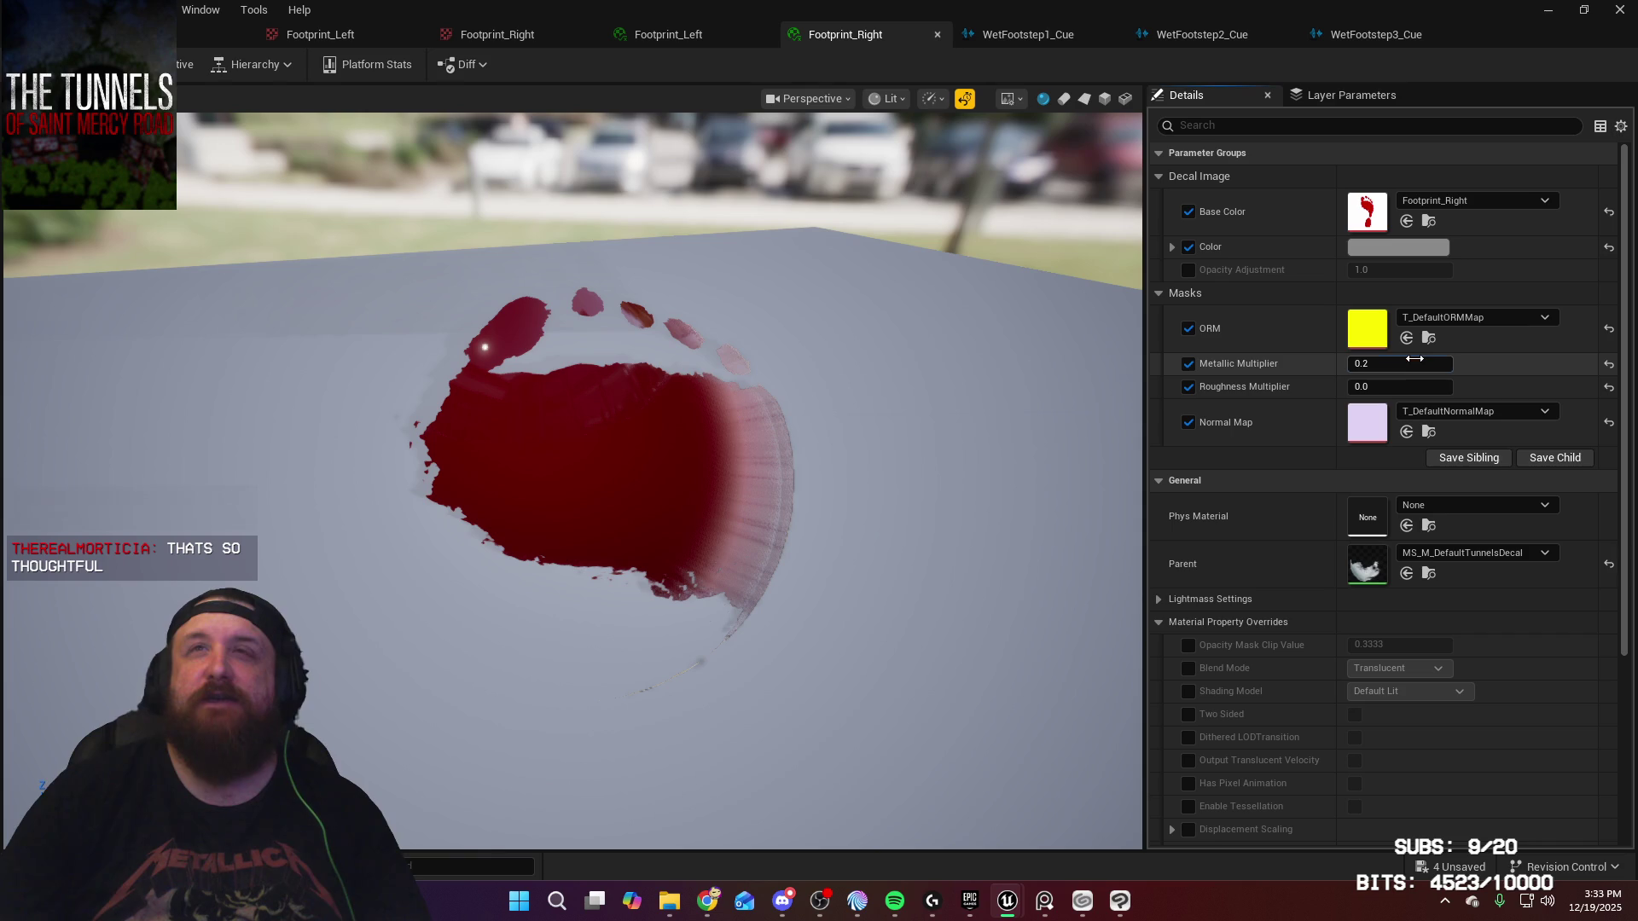
type("0.75")
key("Return")
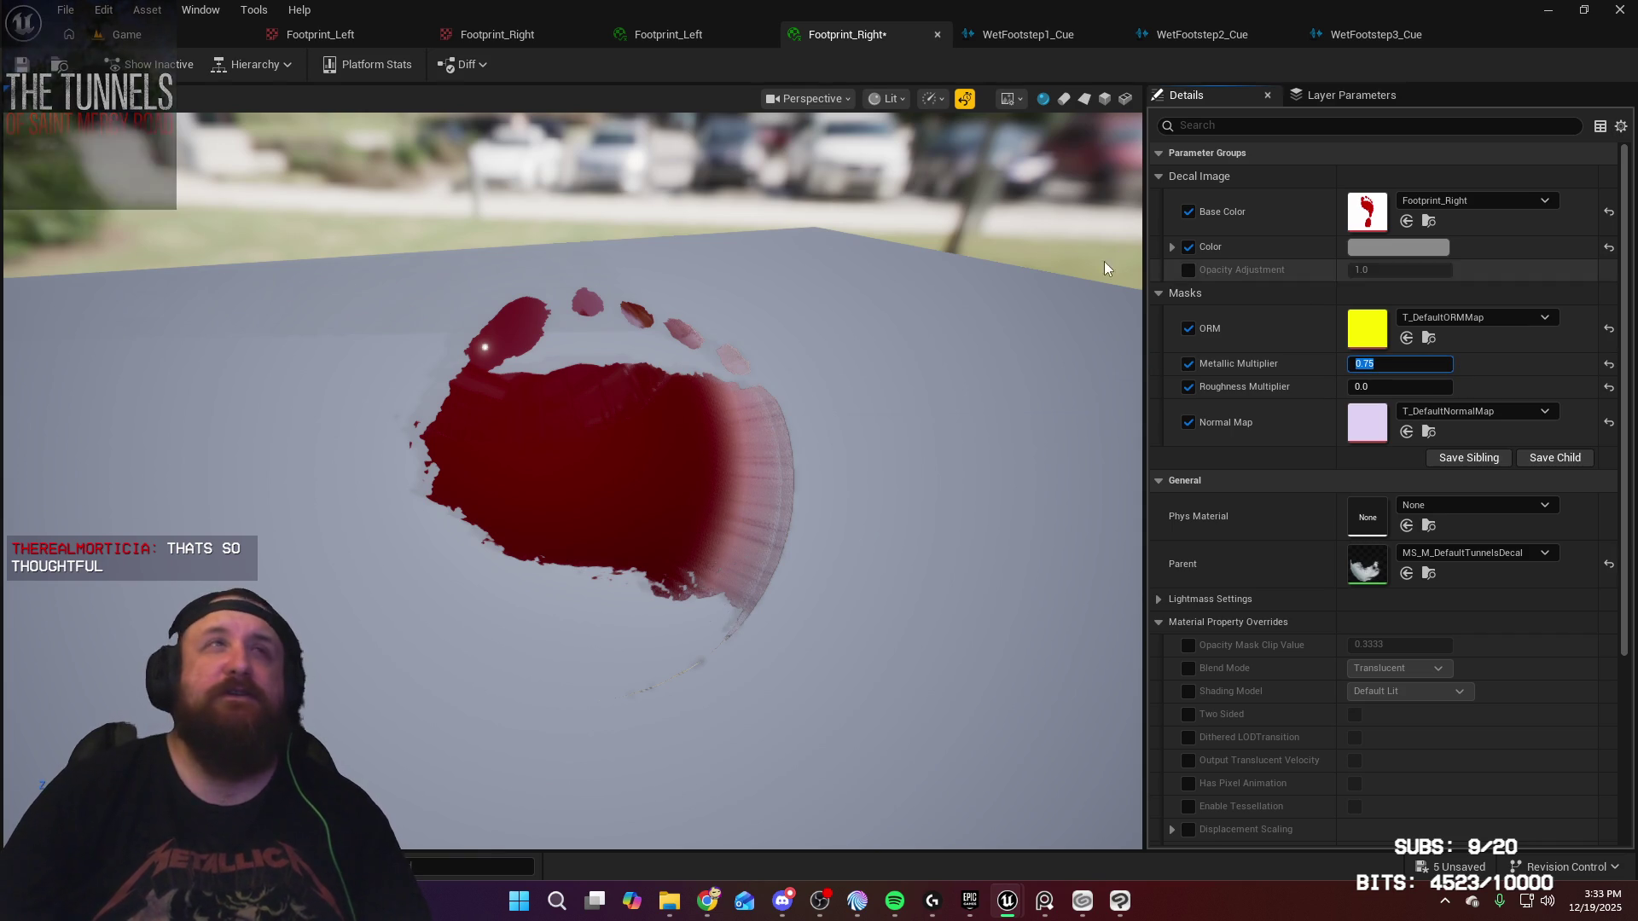
left_click(150, 39)
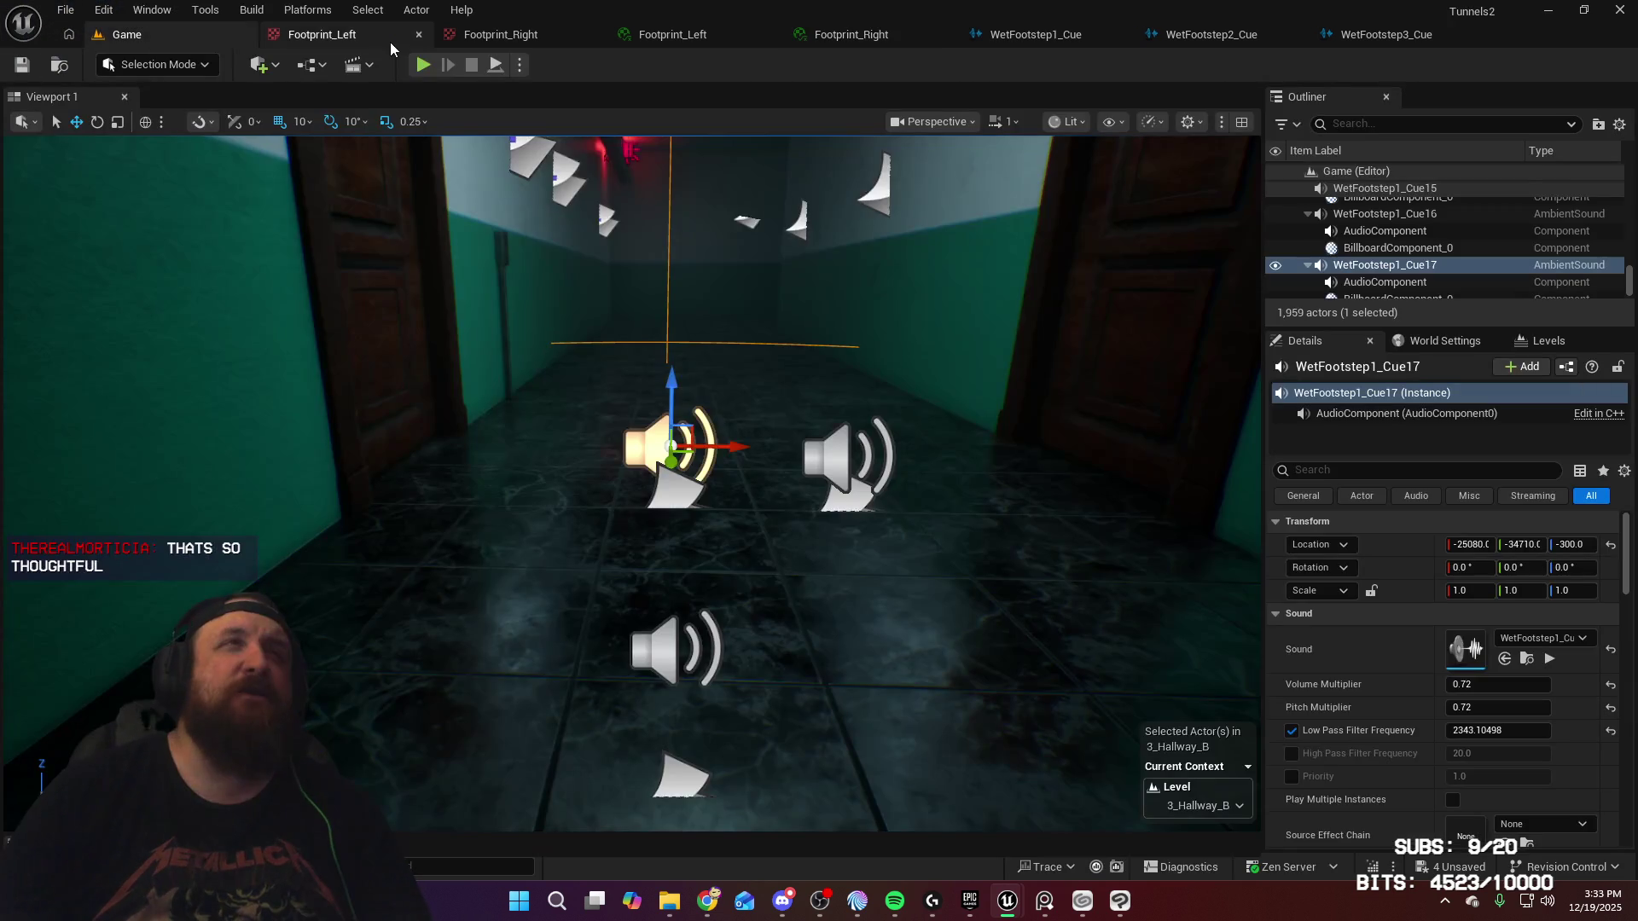
Step: Start Play-In-Editor, go through both doors into the hallway and walk past the footprints
left_click(422, 65)
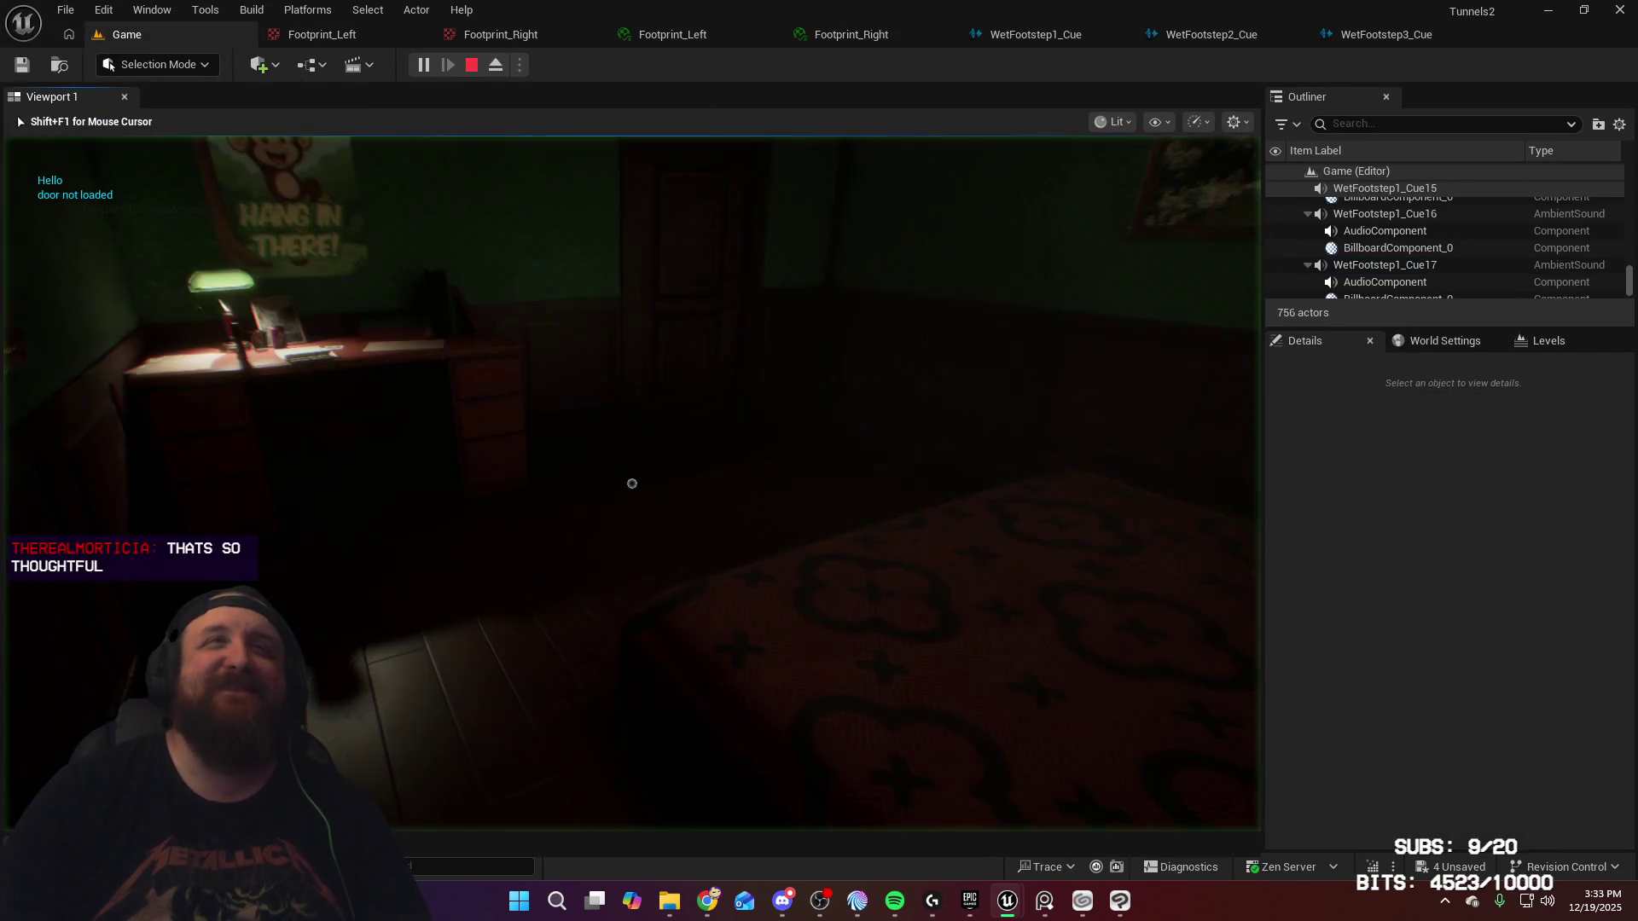
key("w")
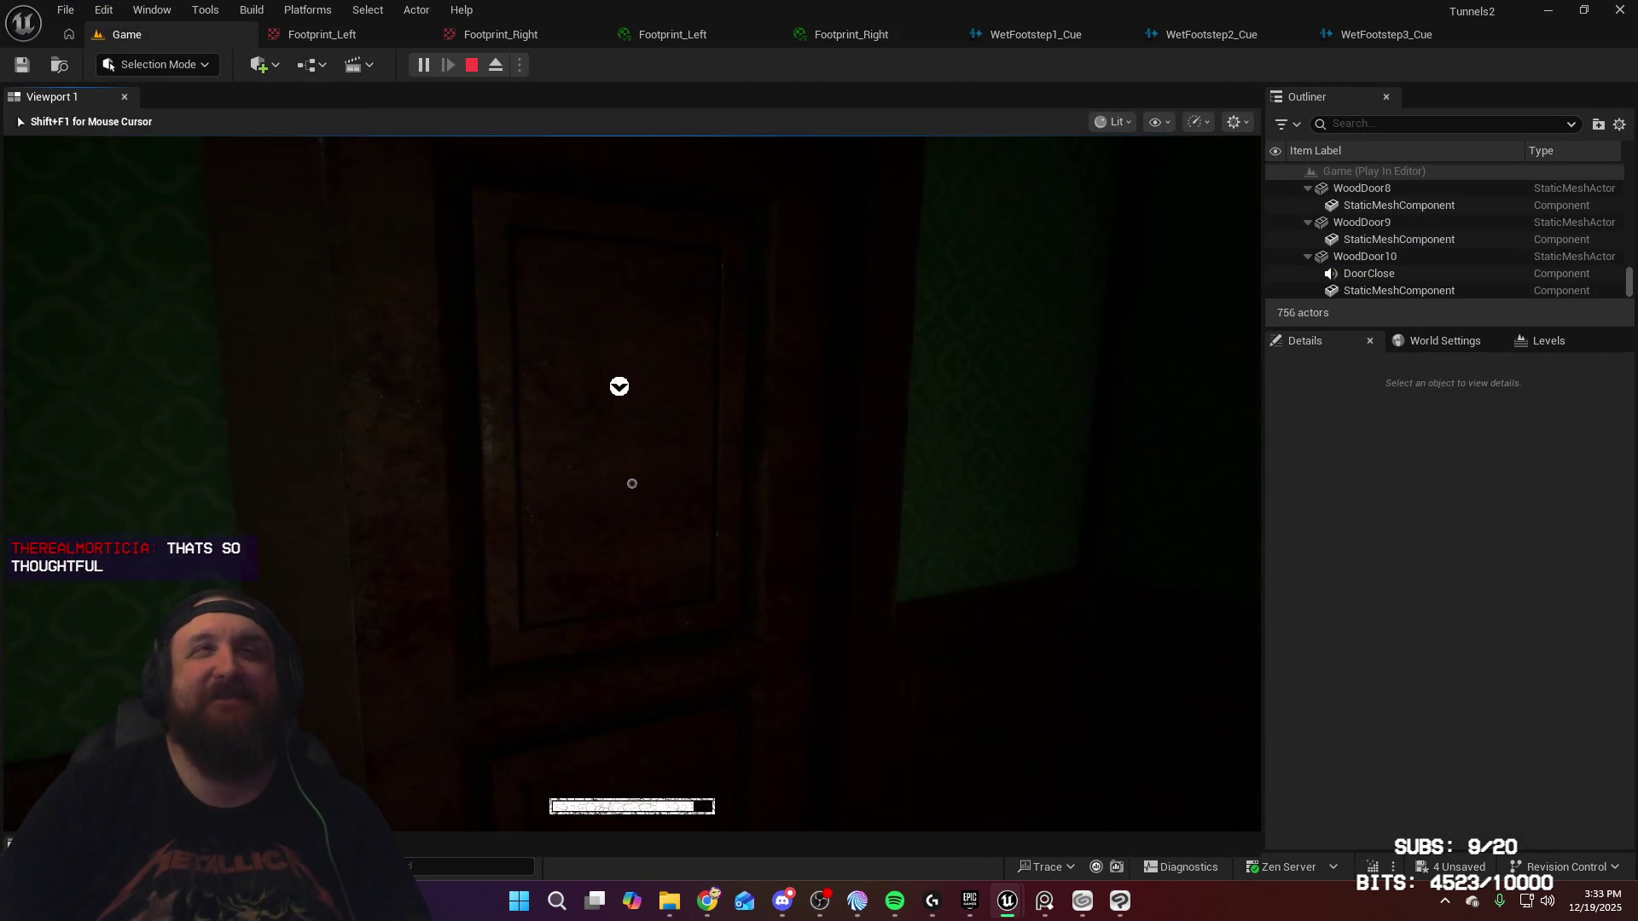
key("e")
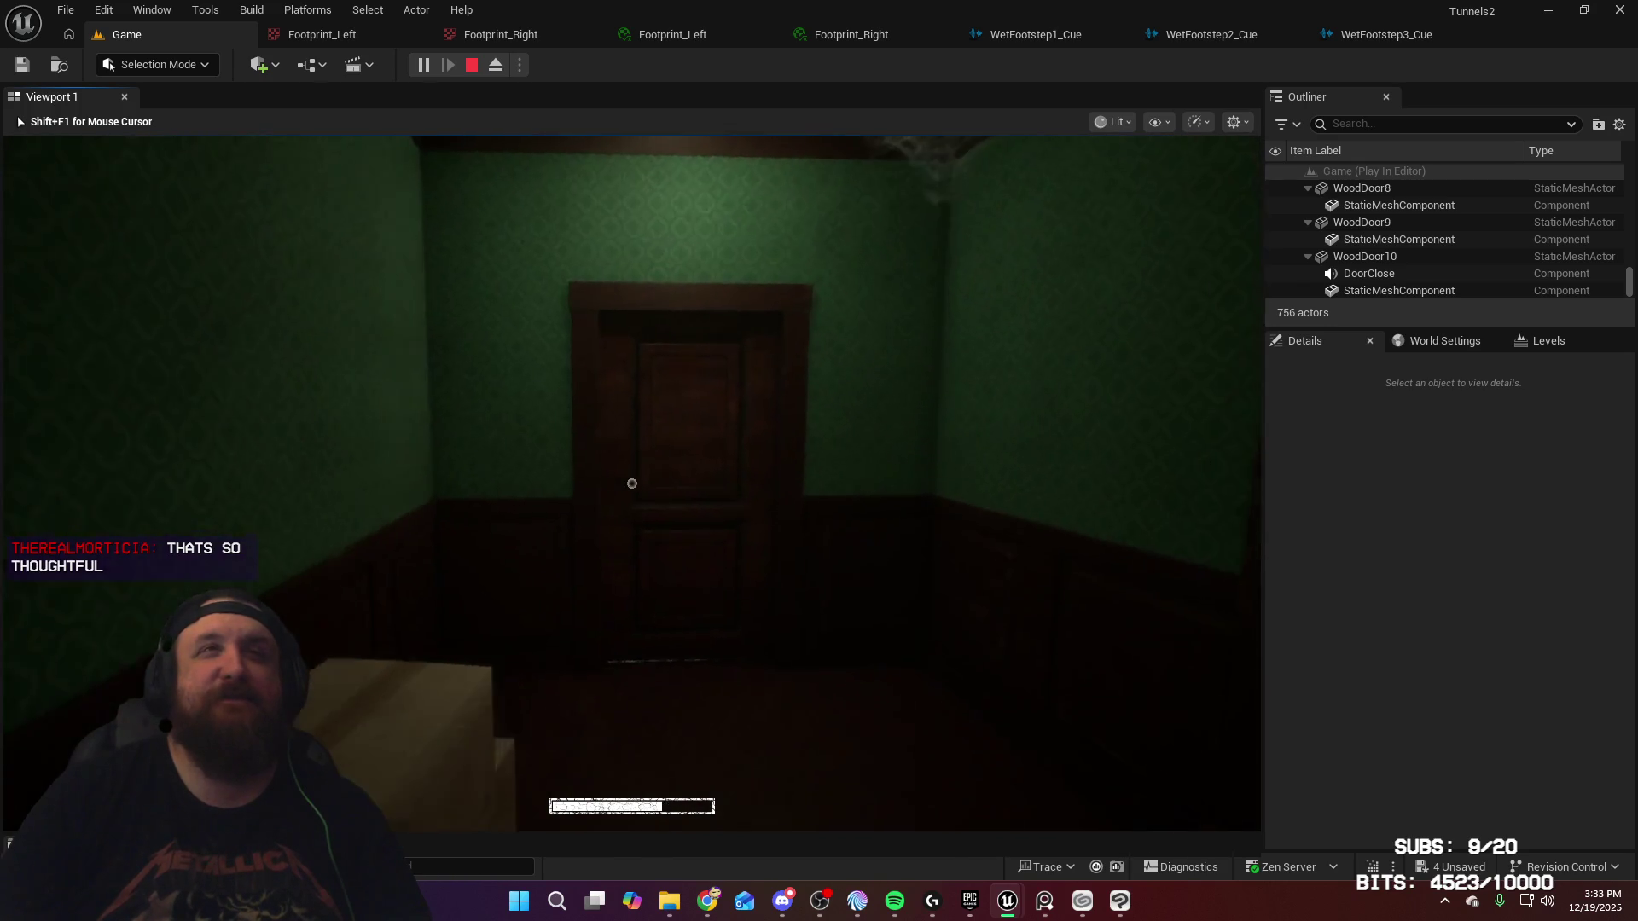
key("w")
key("e")
key("w")
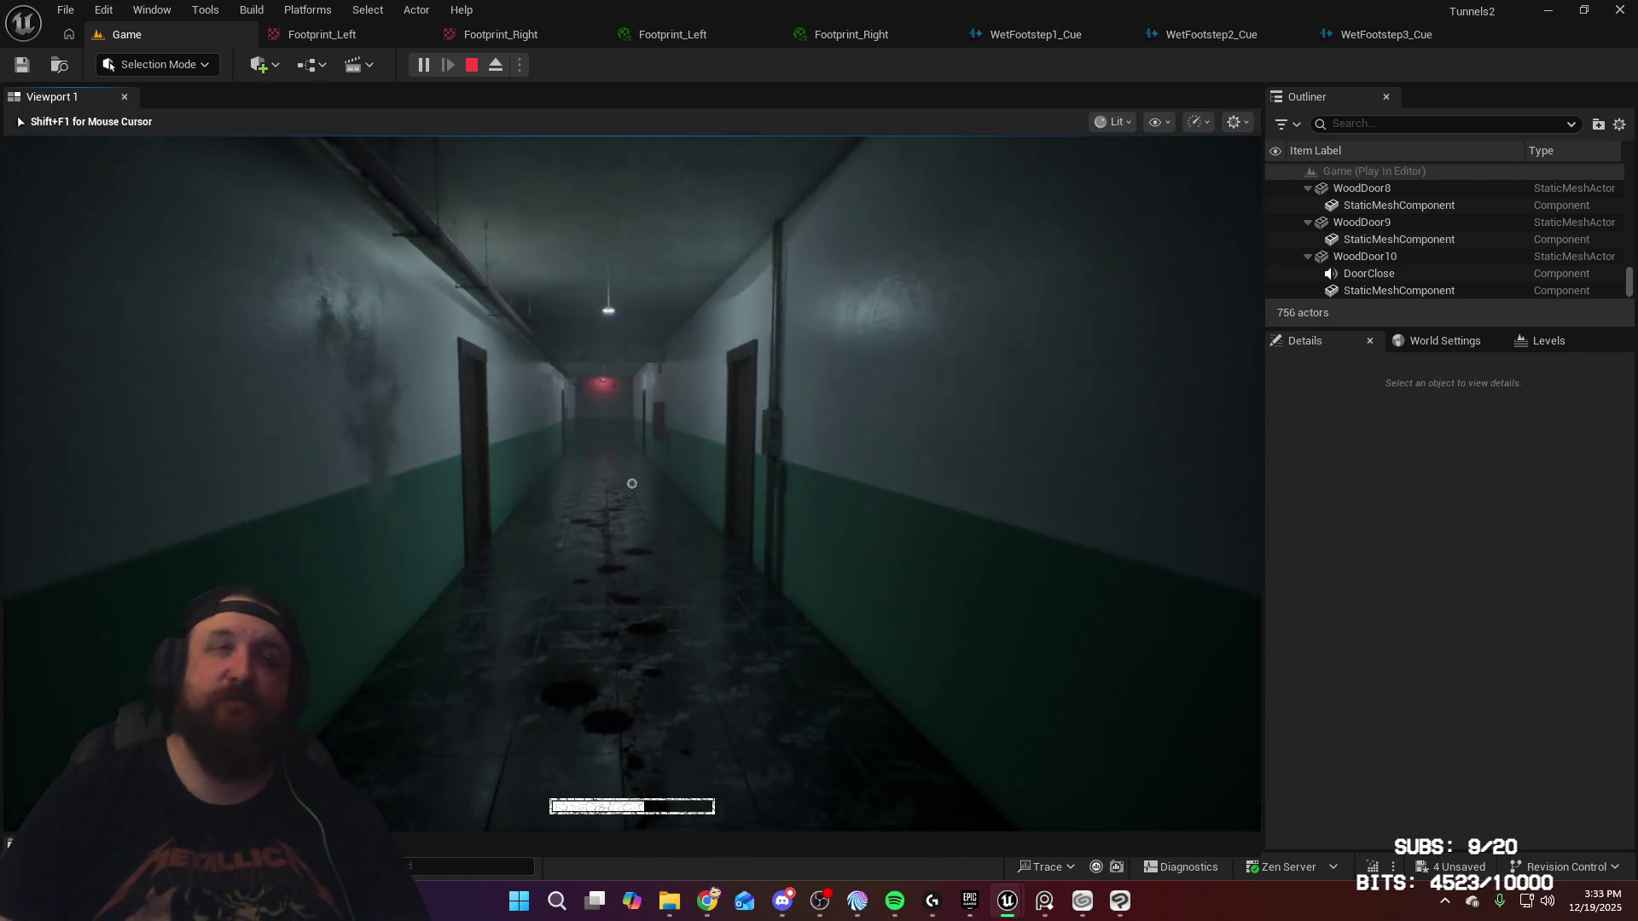
key("w")
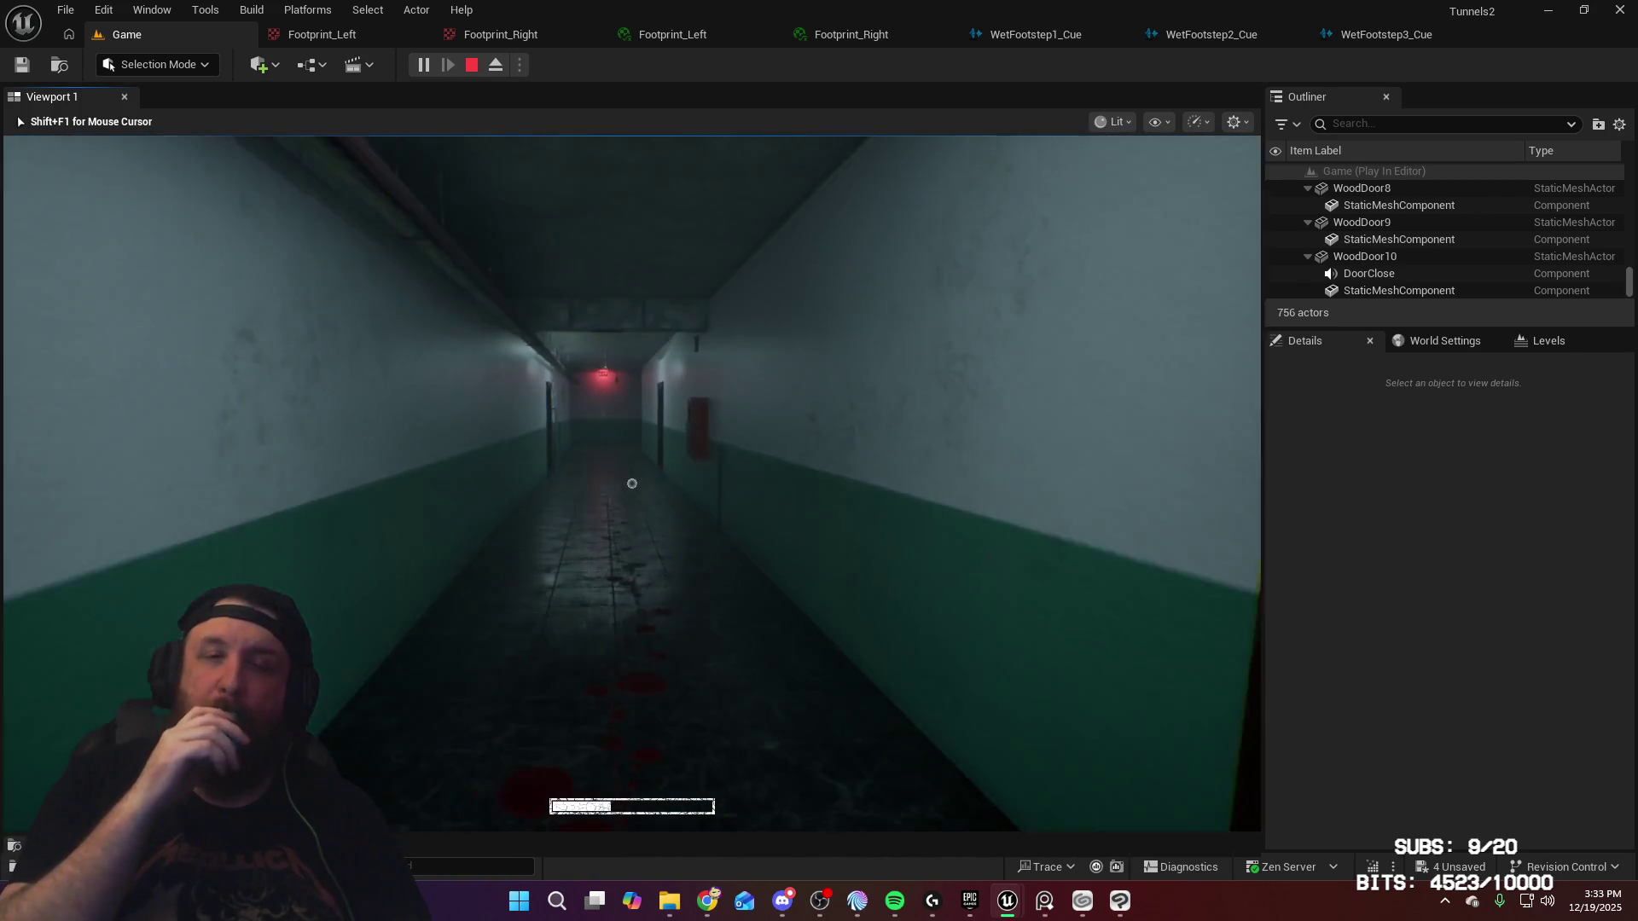
key("w")
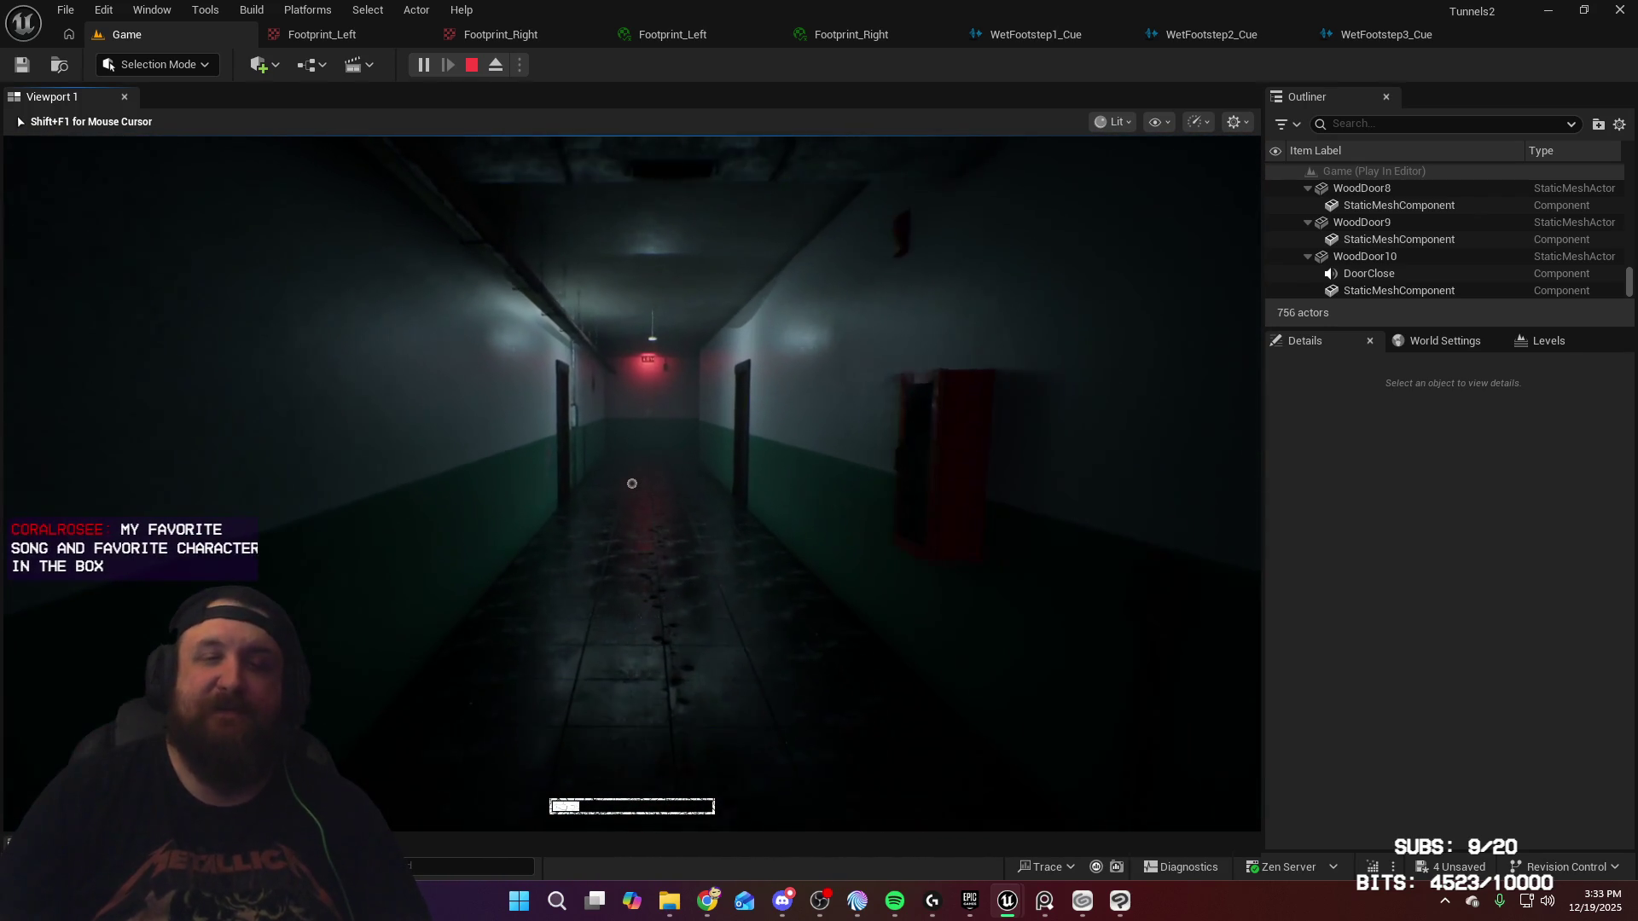
key("w")
key("w")
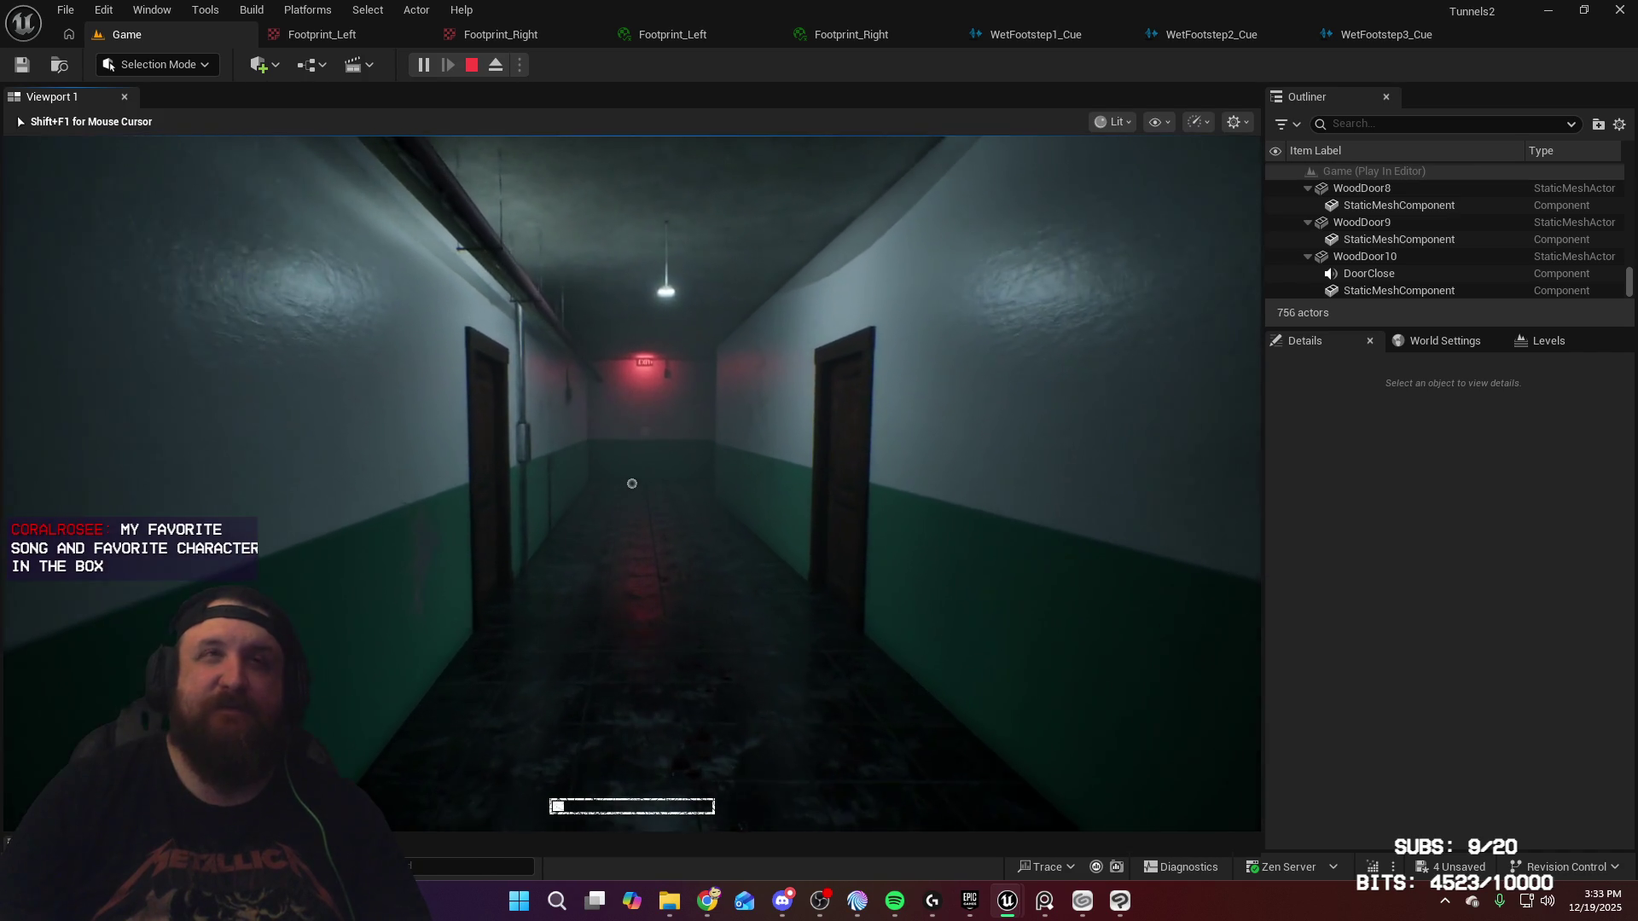
key("w")
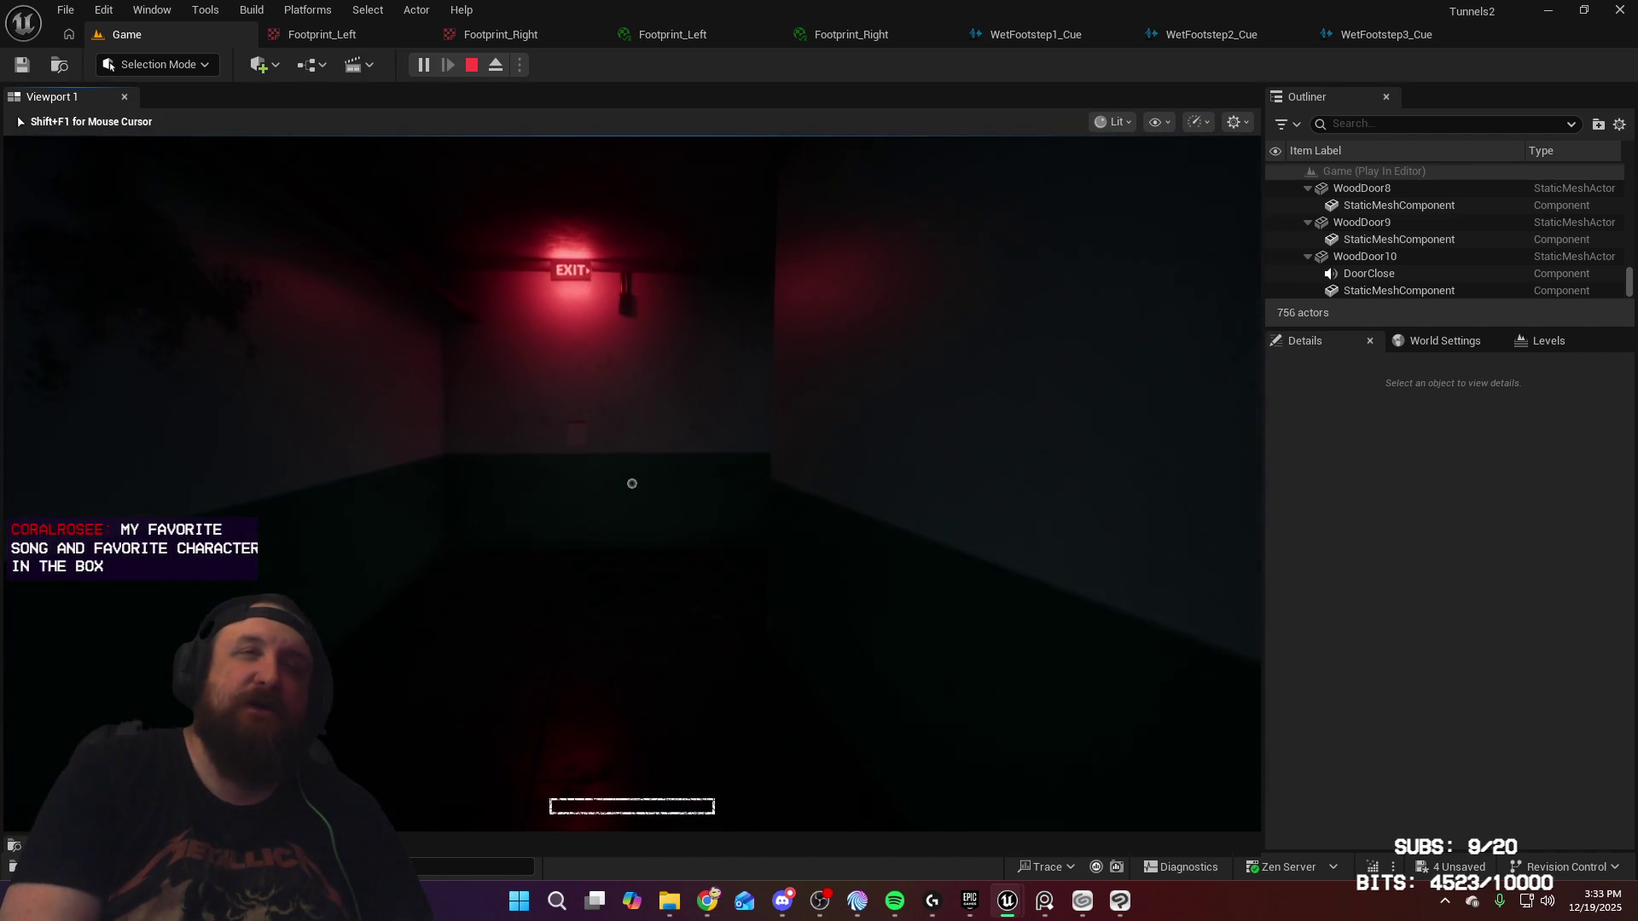
Step: Walk back down the hallway toward the EXIT sign and through the EXIT door
mouse_move(633, 483)
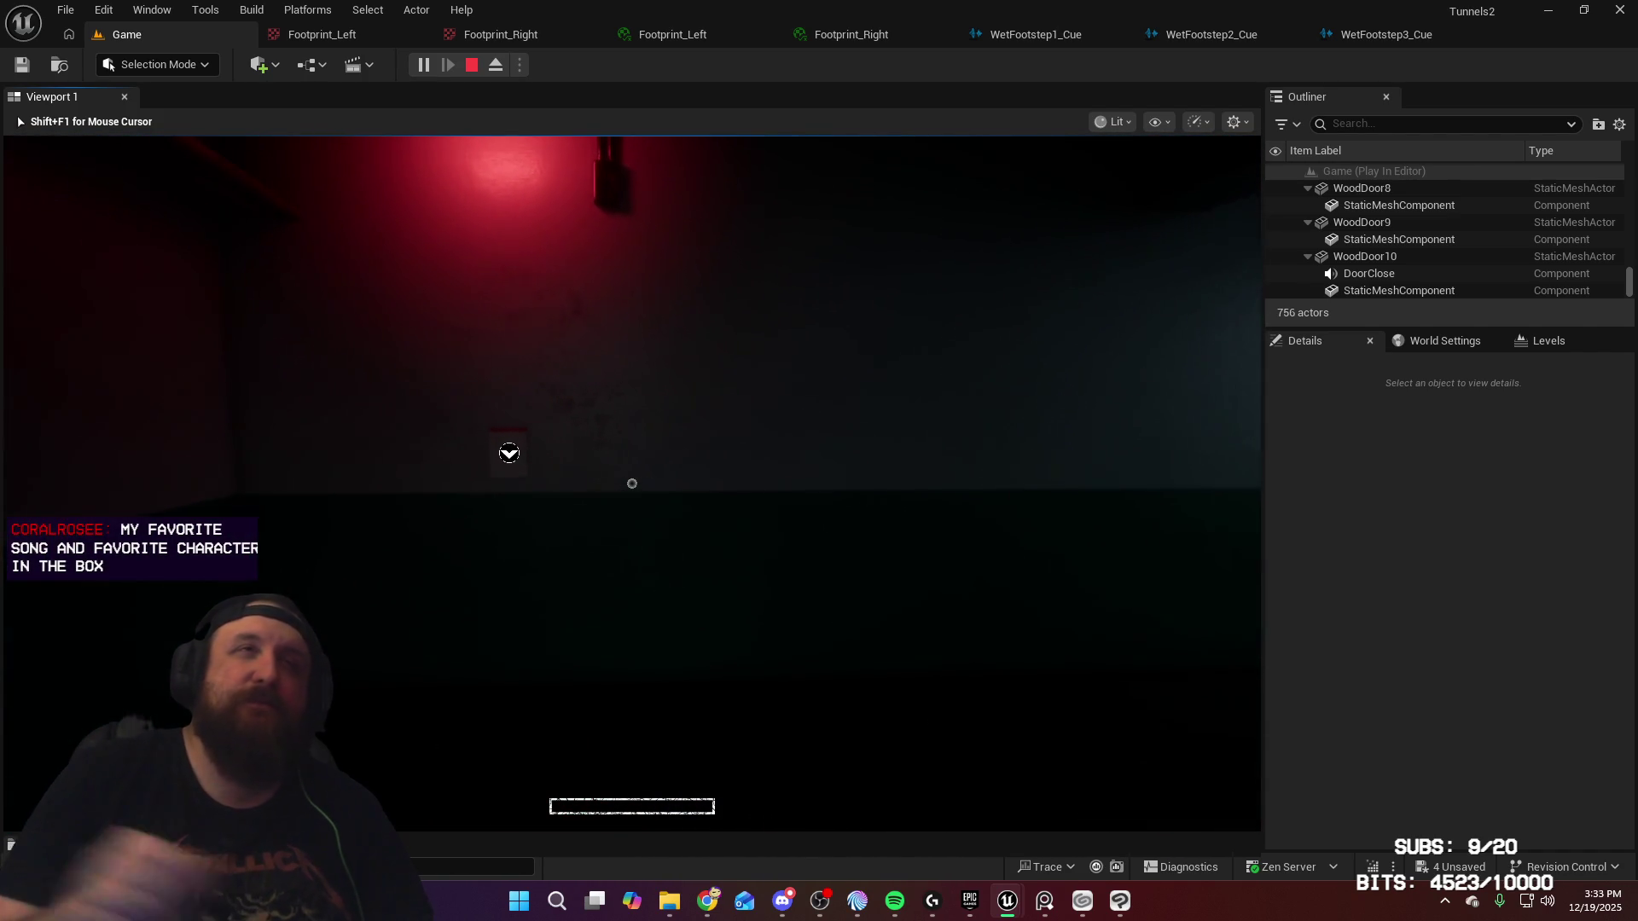
key("w")
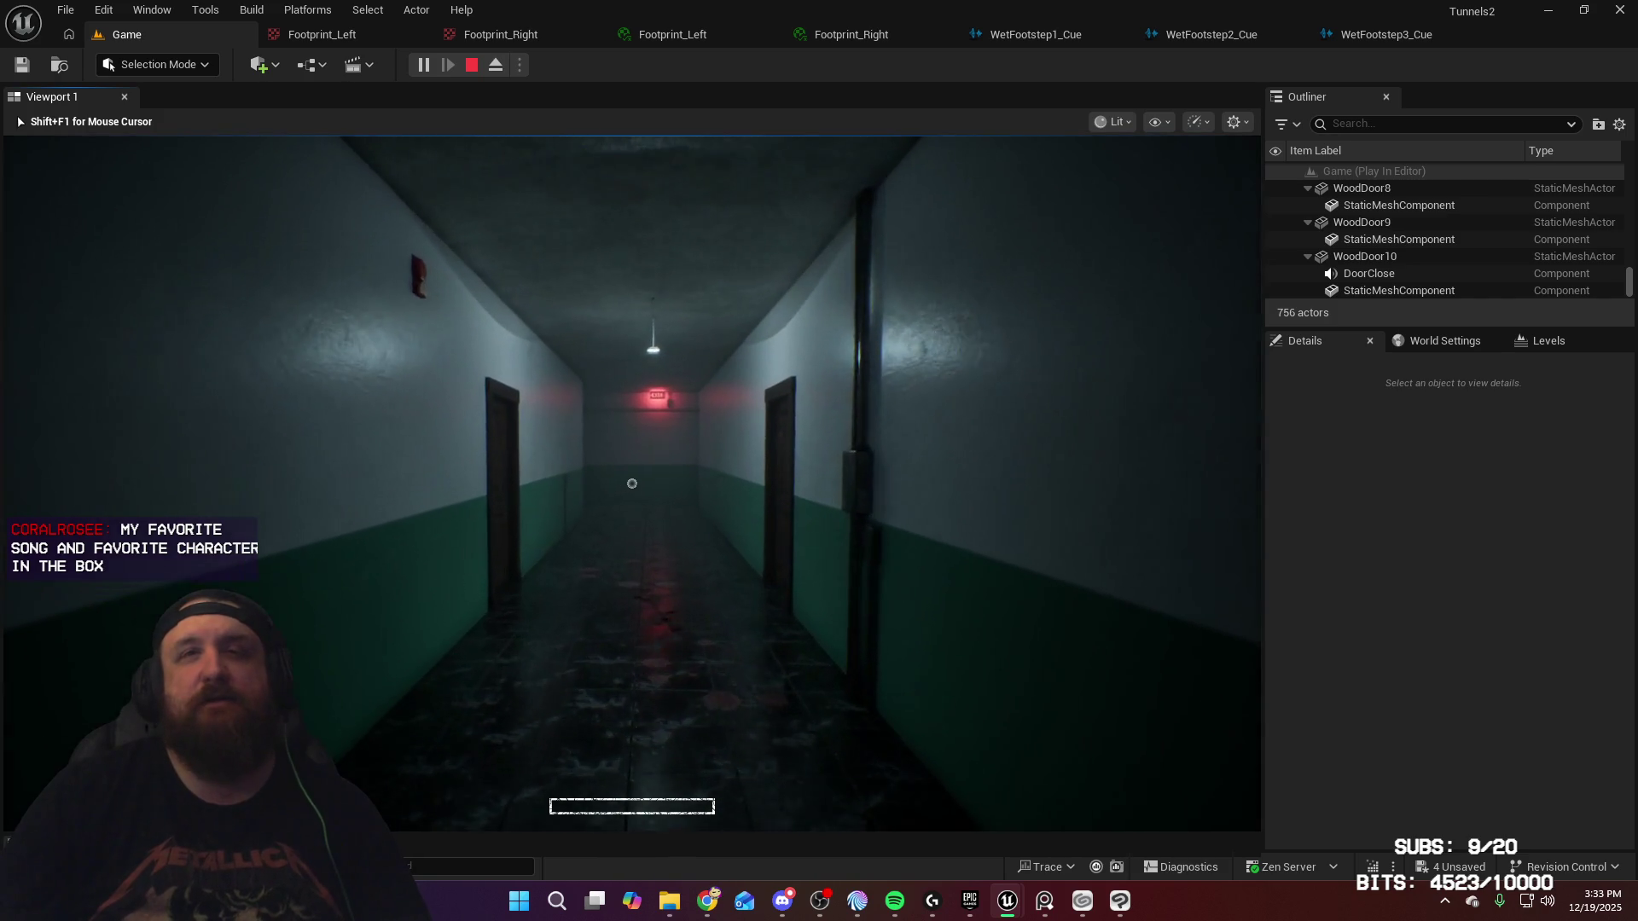
key("w")
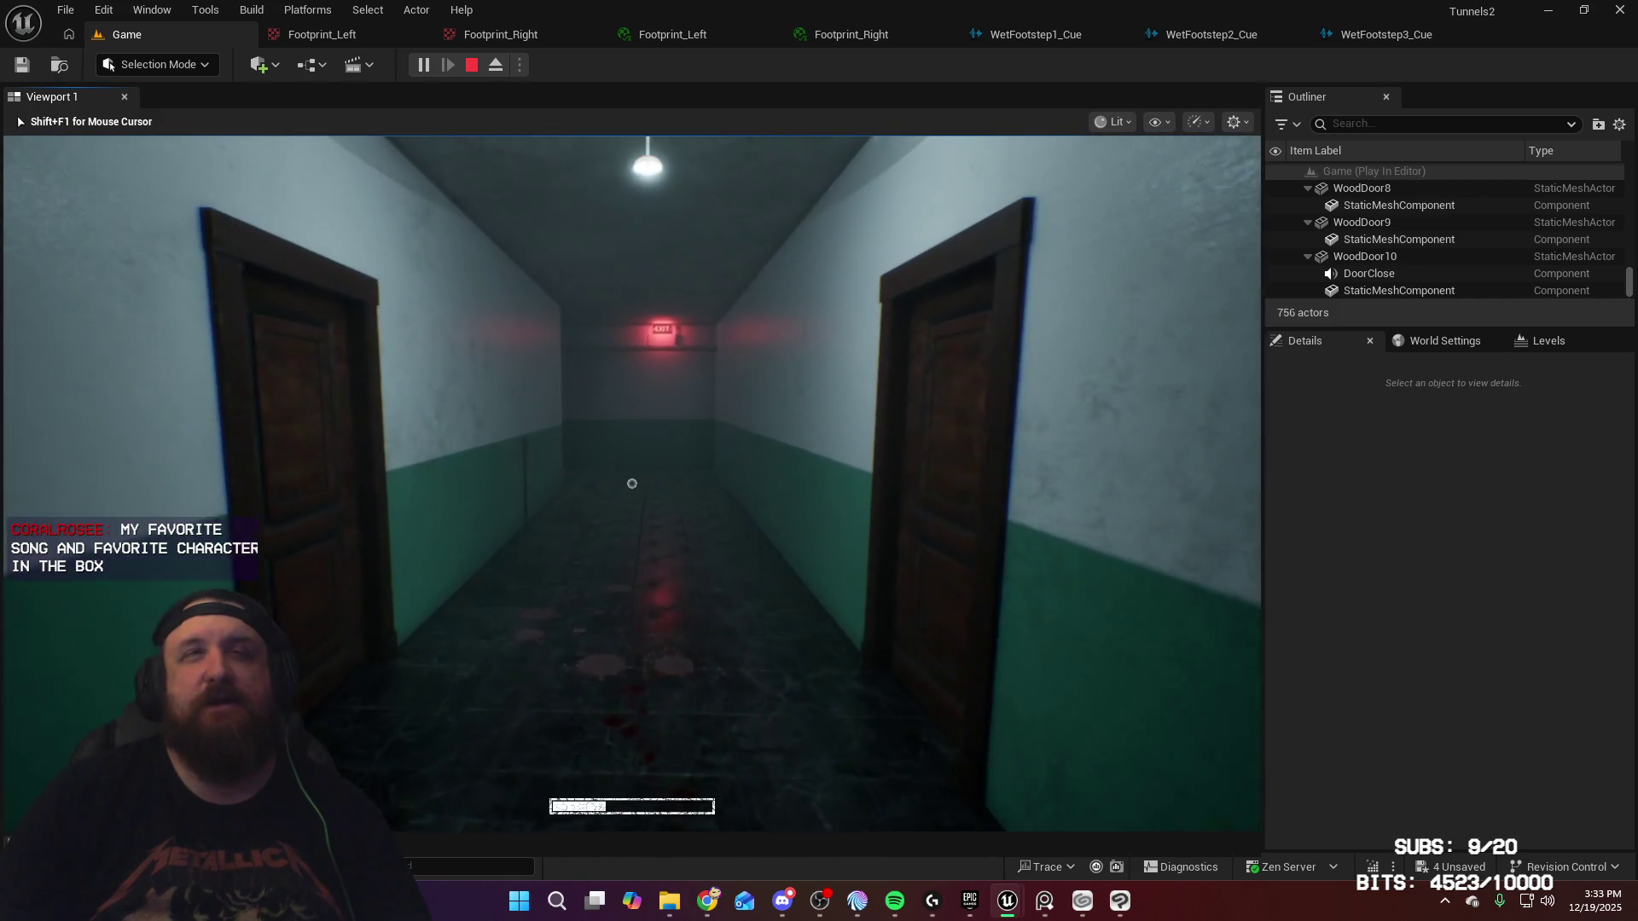
key("w")
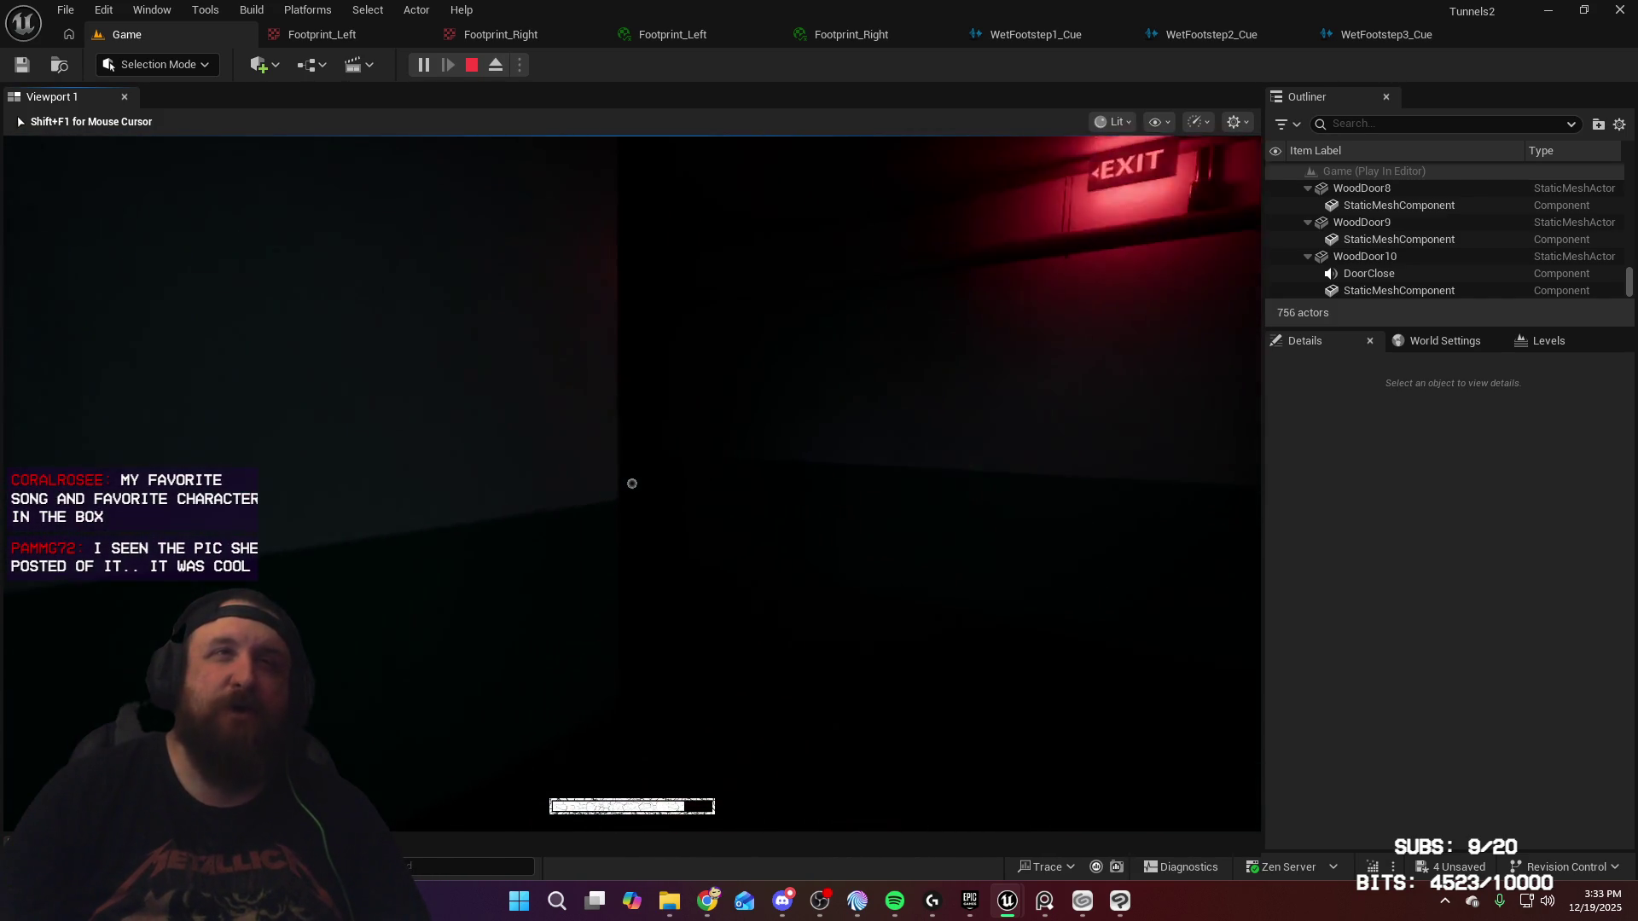
key("w")
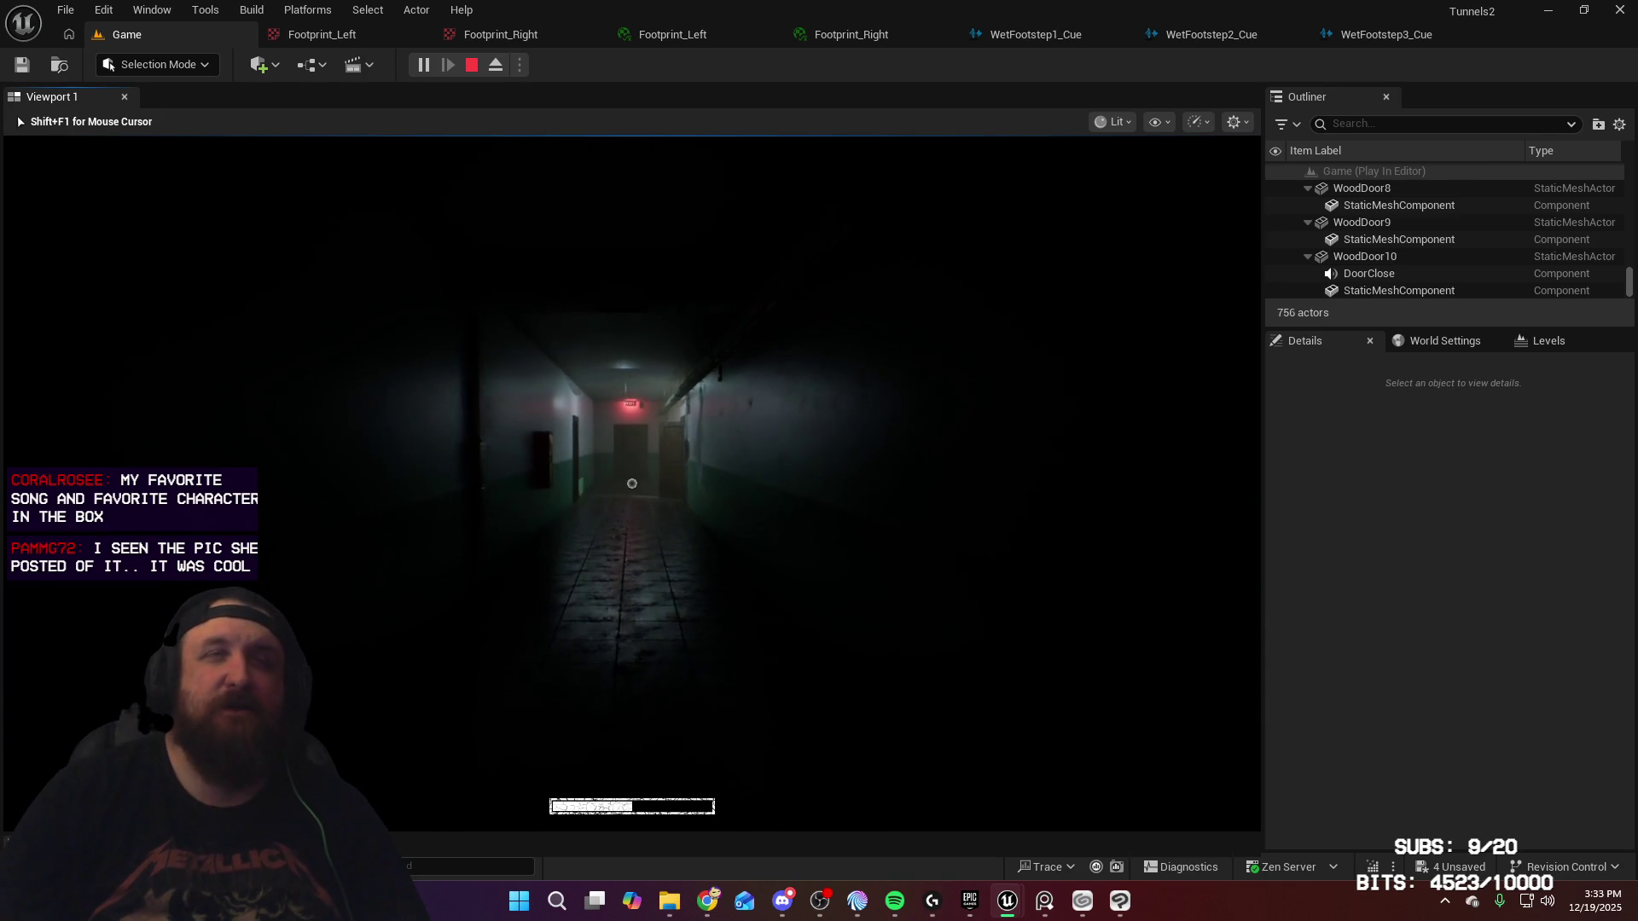
key("w")
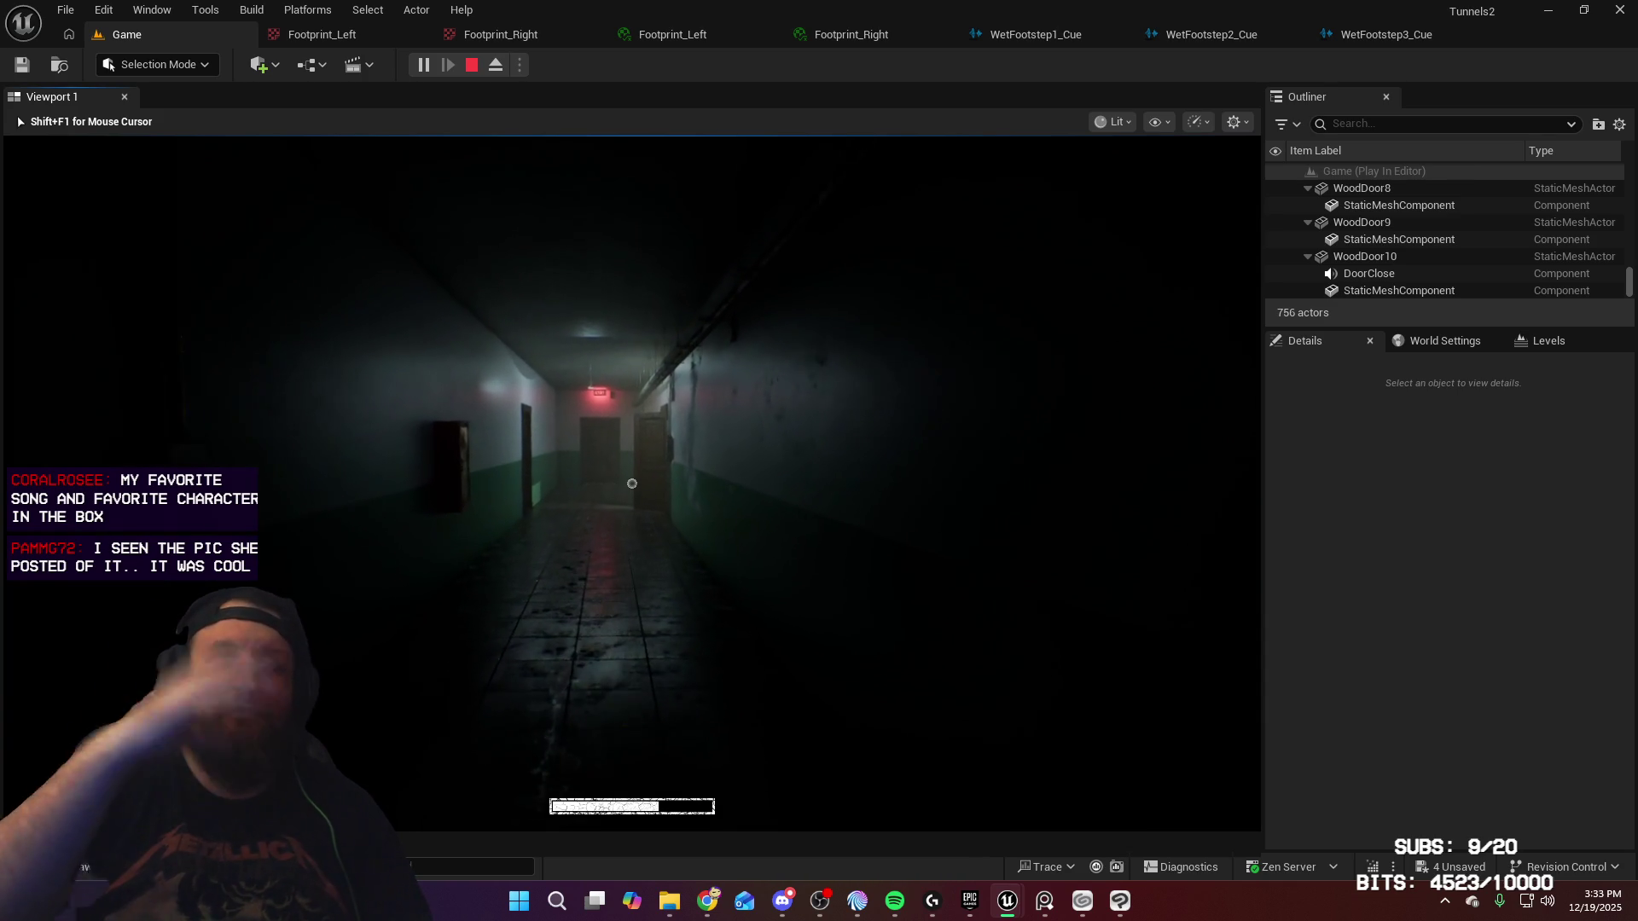
key("w")
key("w")
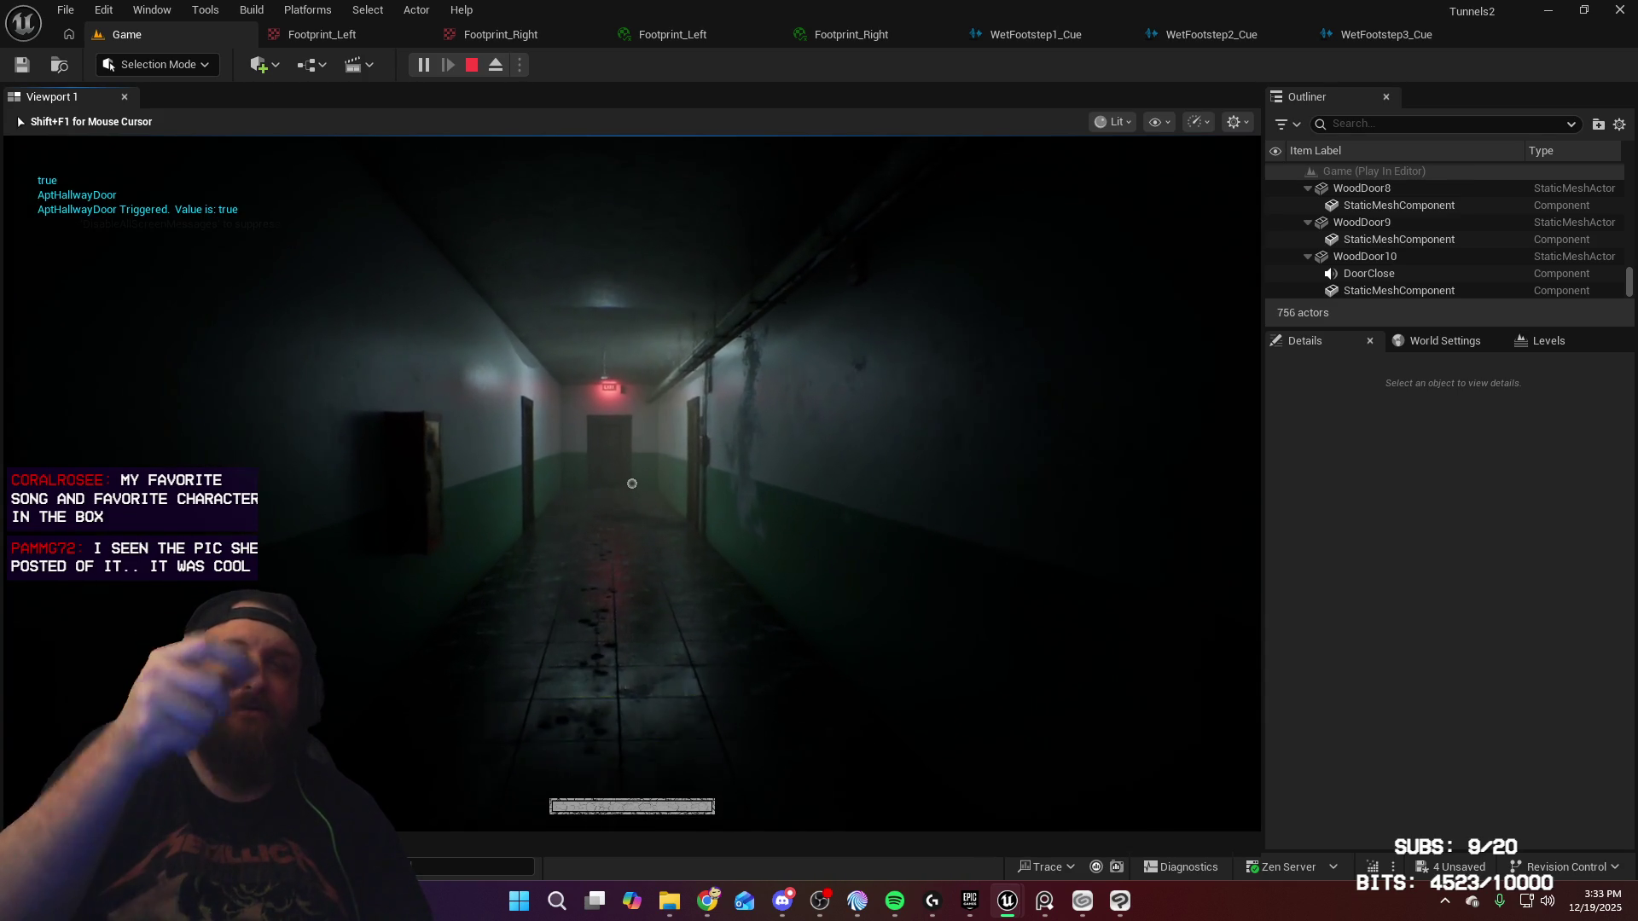
key("w")
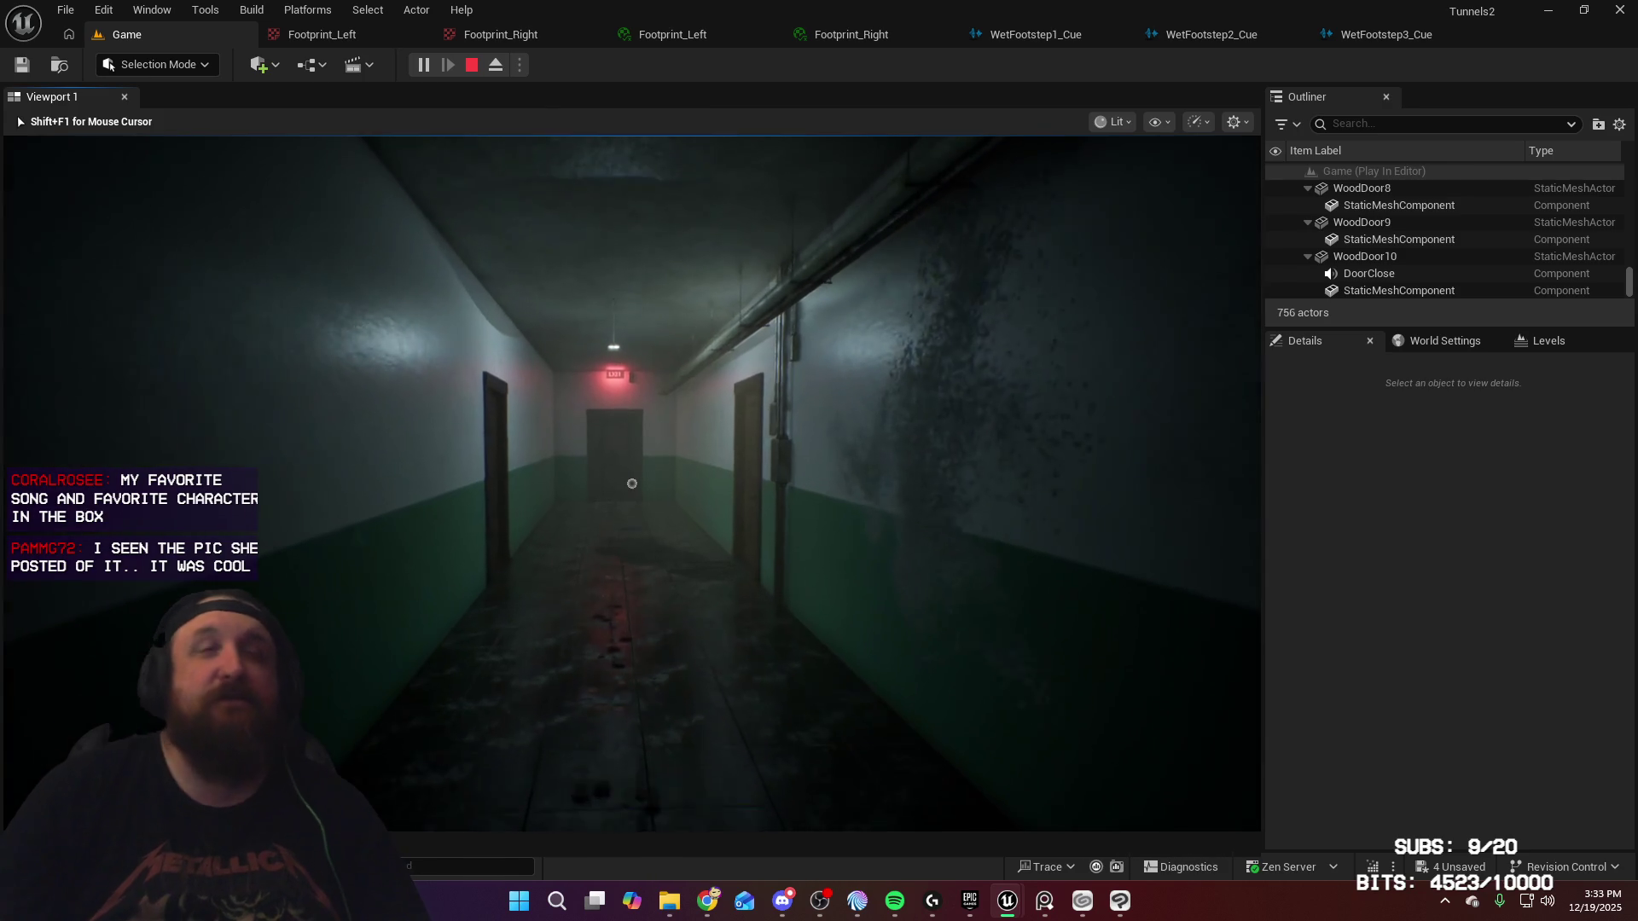
key("w")
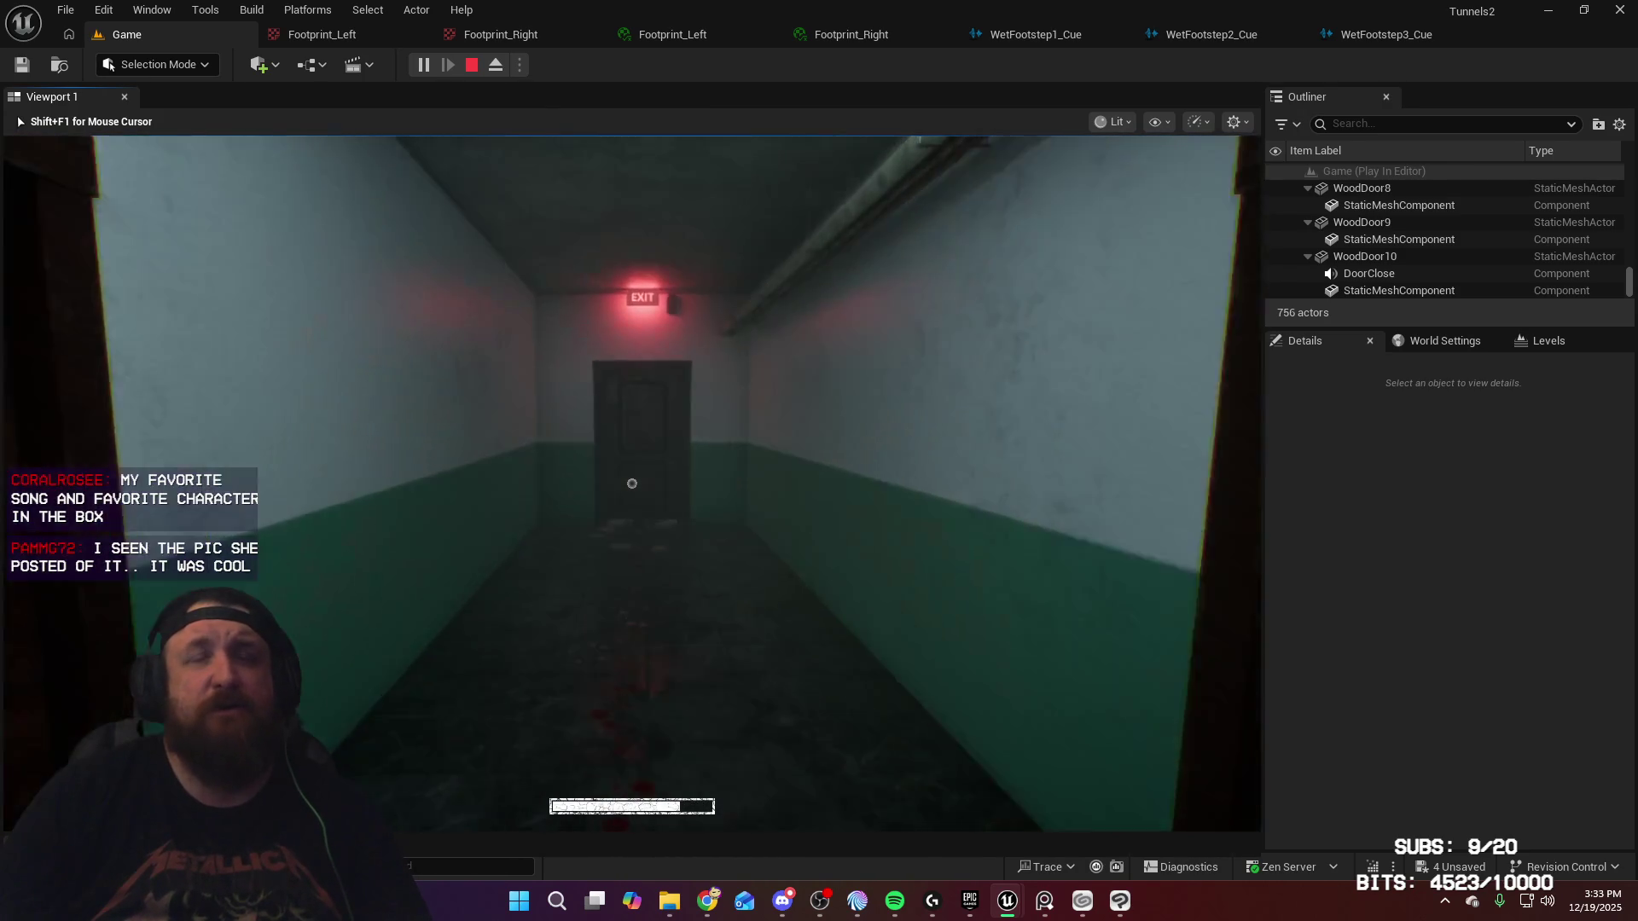
key("w")
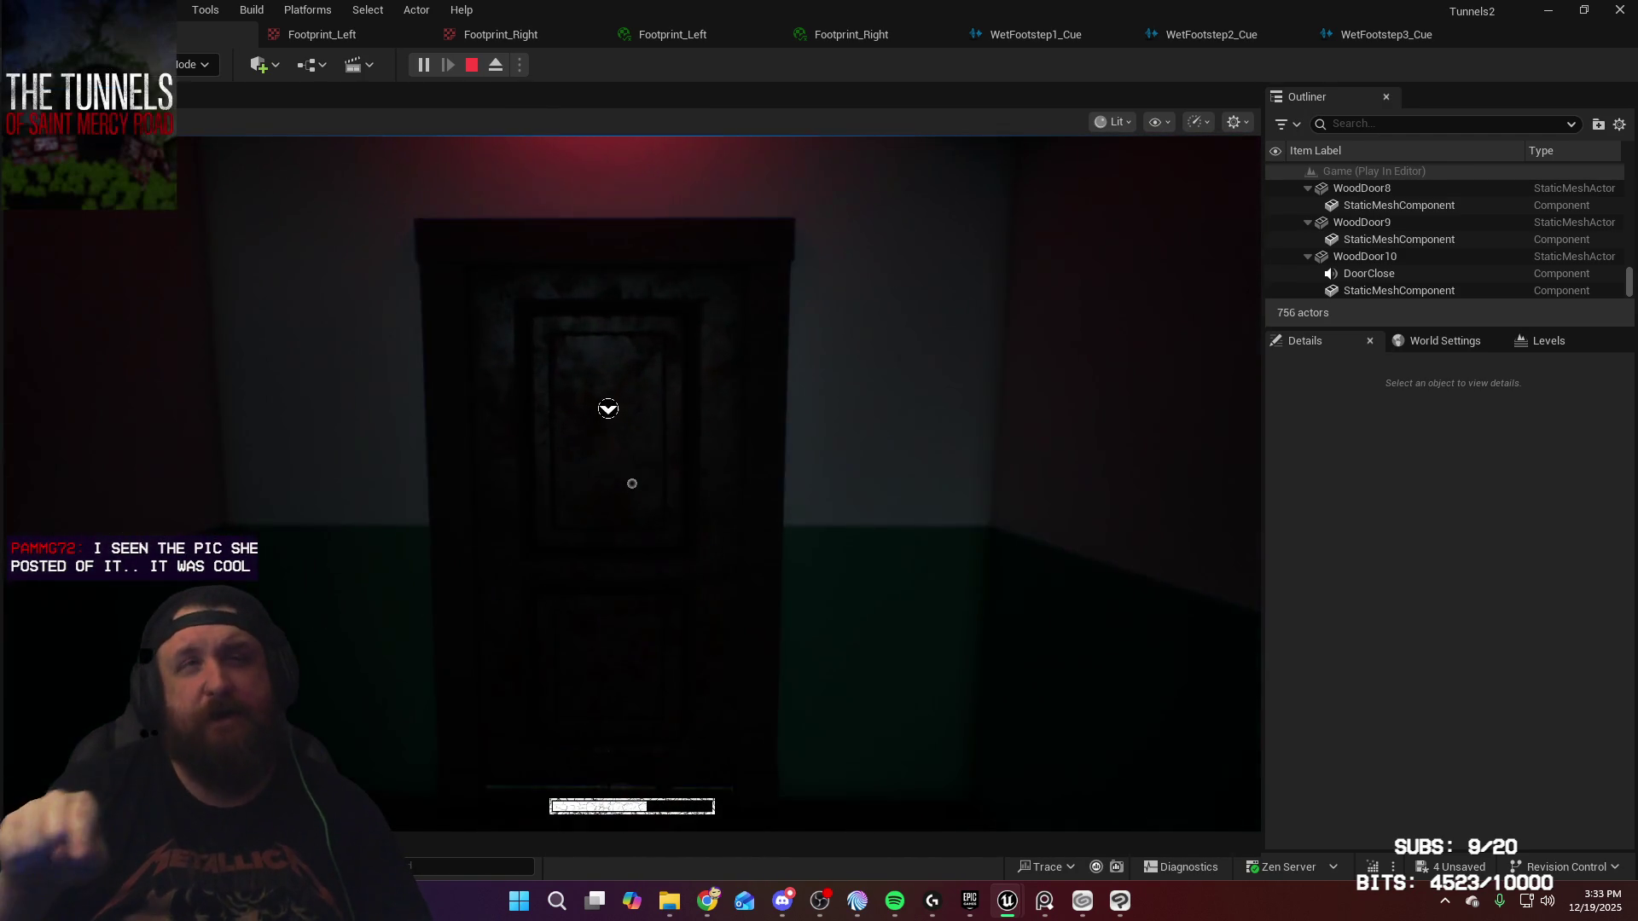
Step: Descend the stairwell into room 12-3A, open the dark door and step into the corridor
key("w")
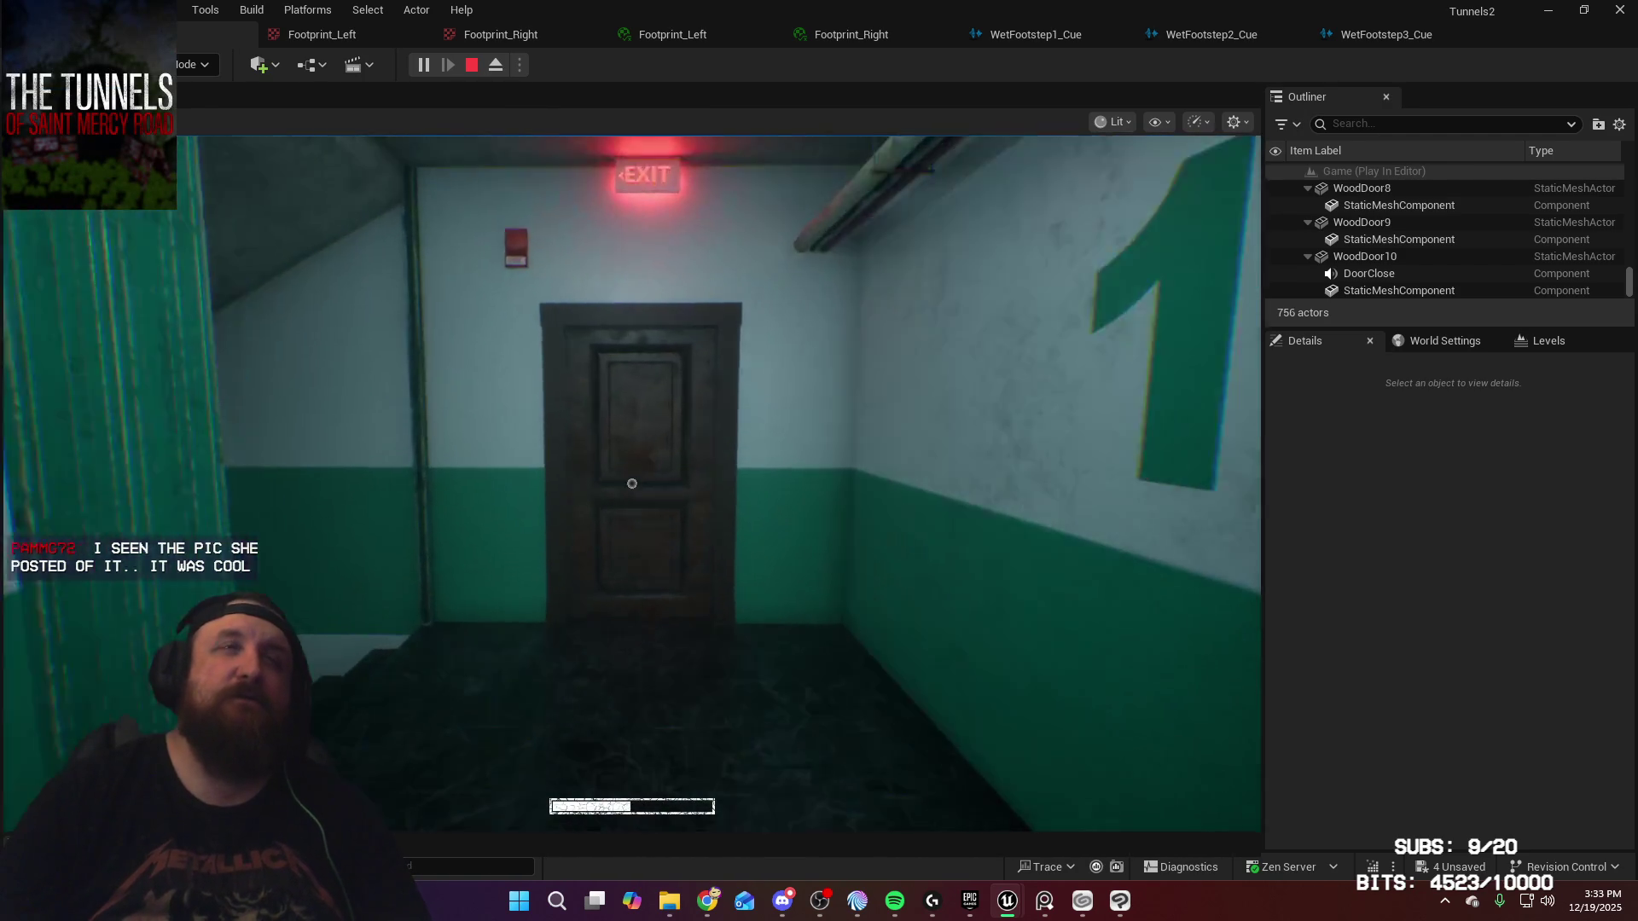
key("w")
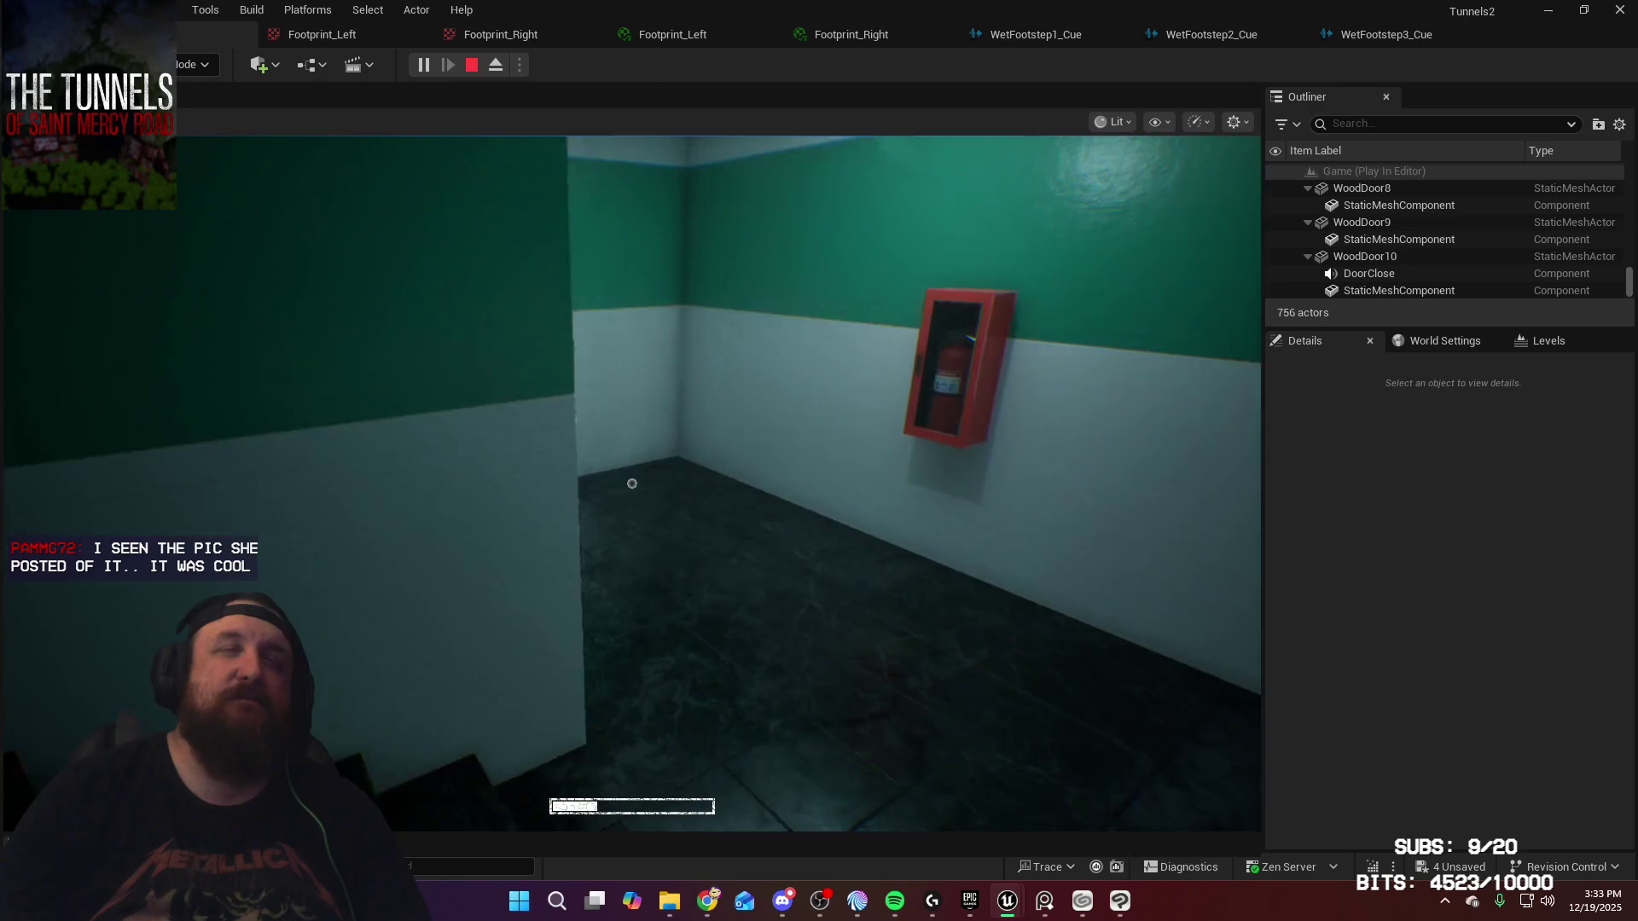
key("w")
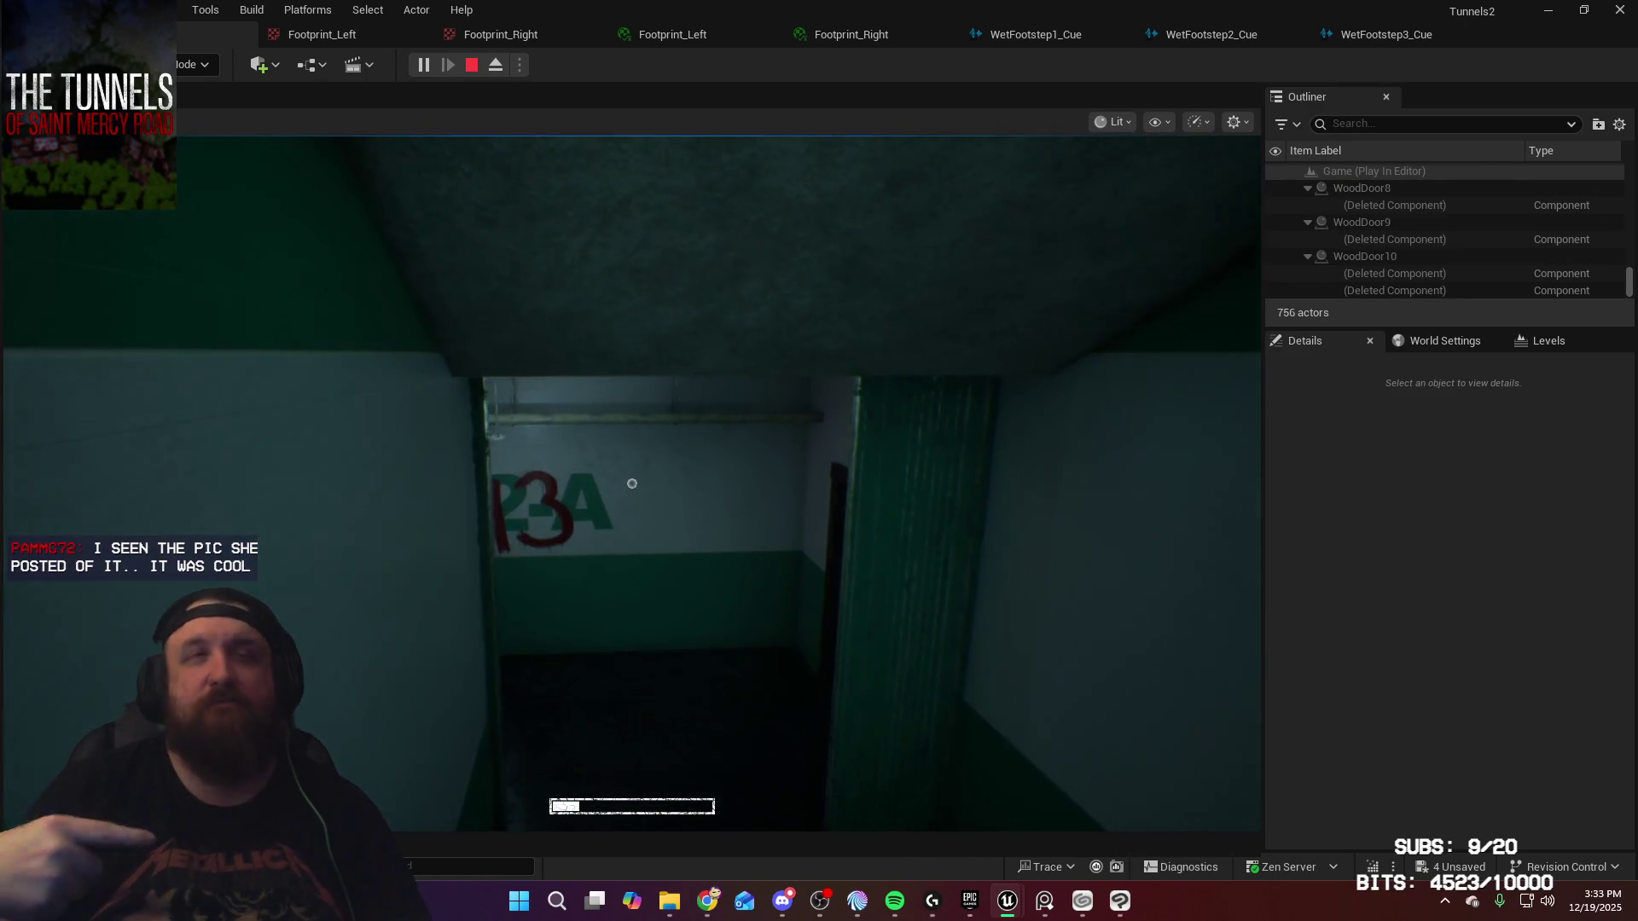
key("w")
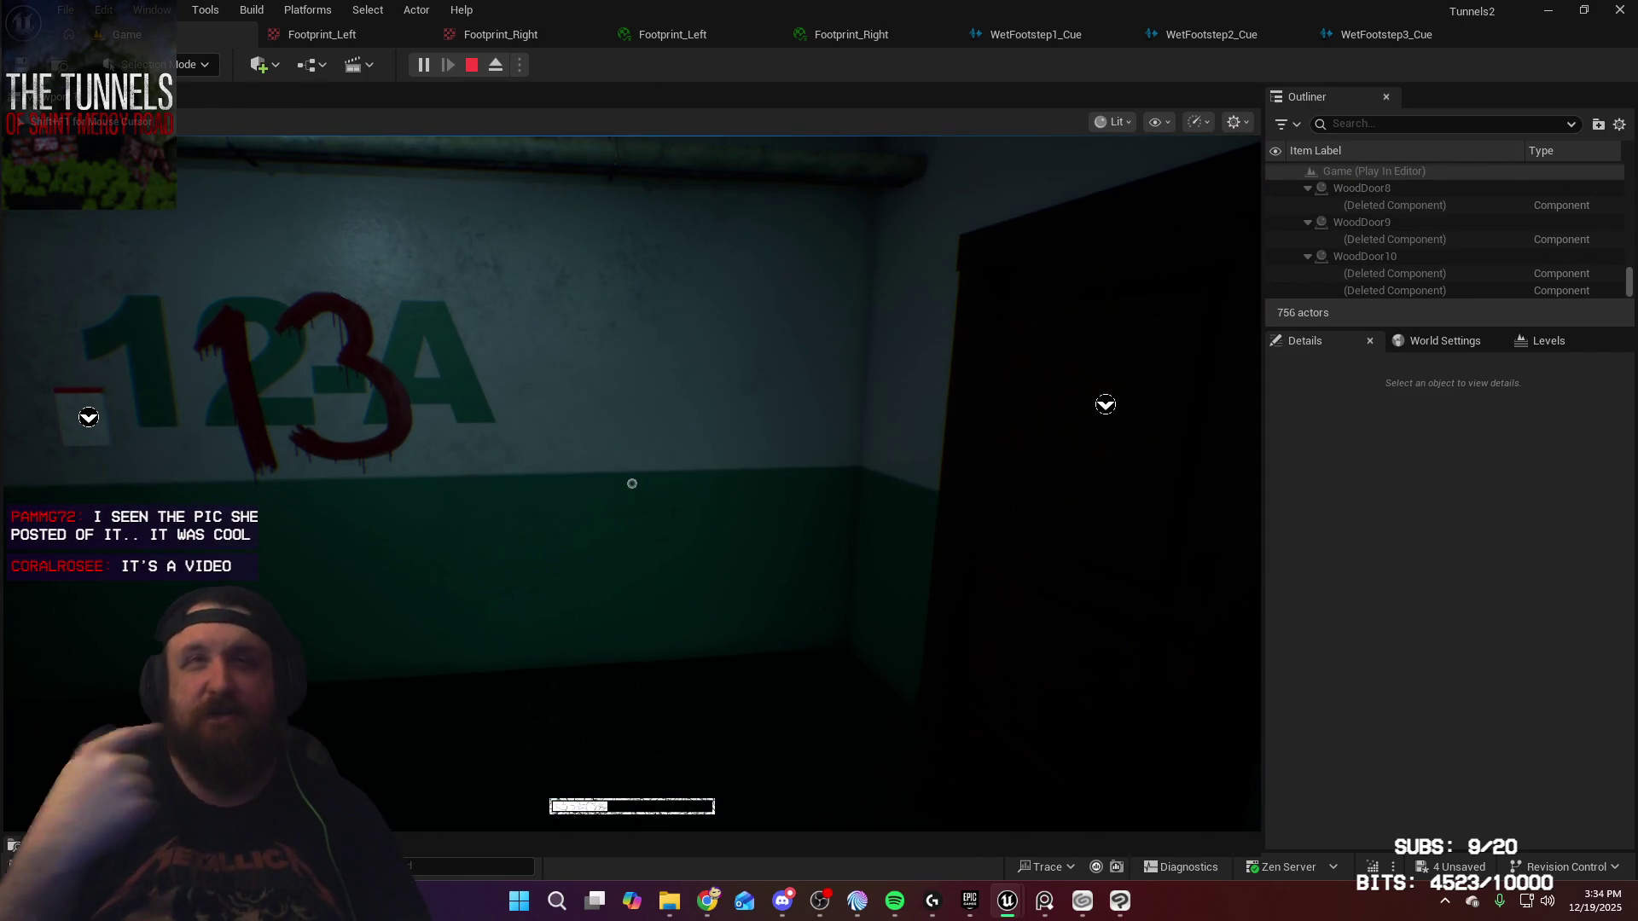
key("e")
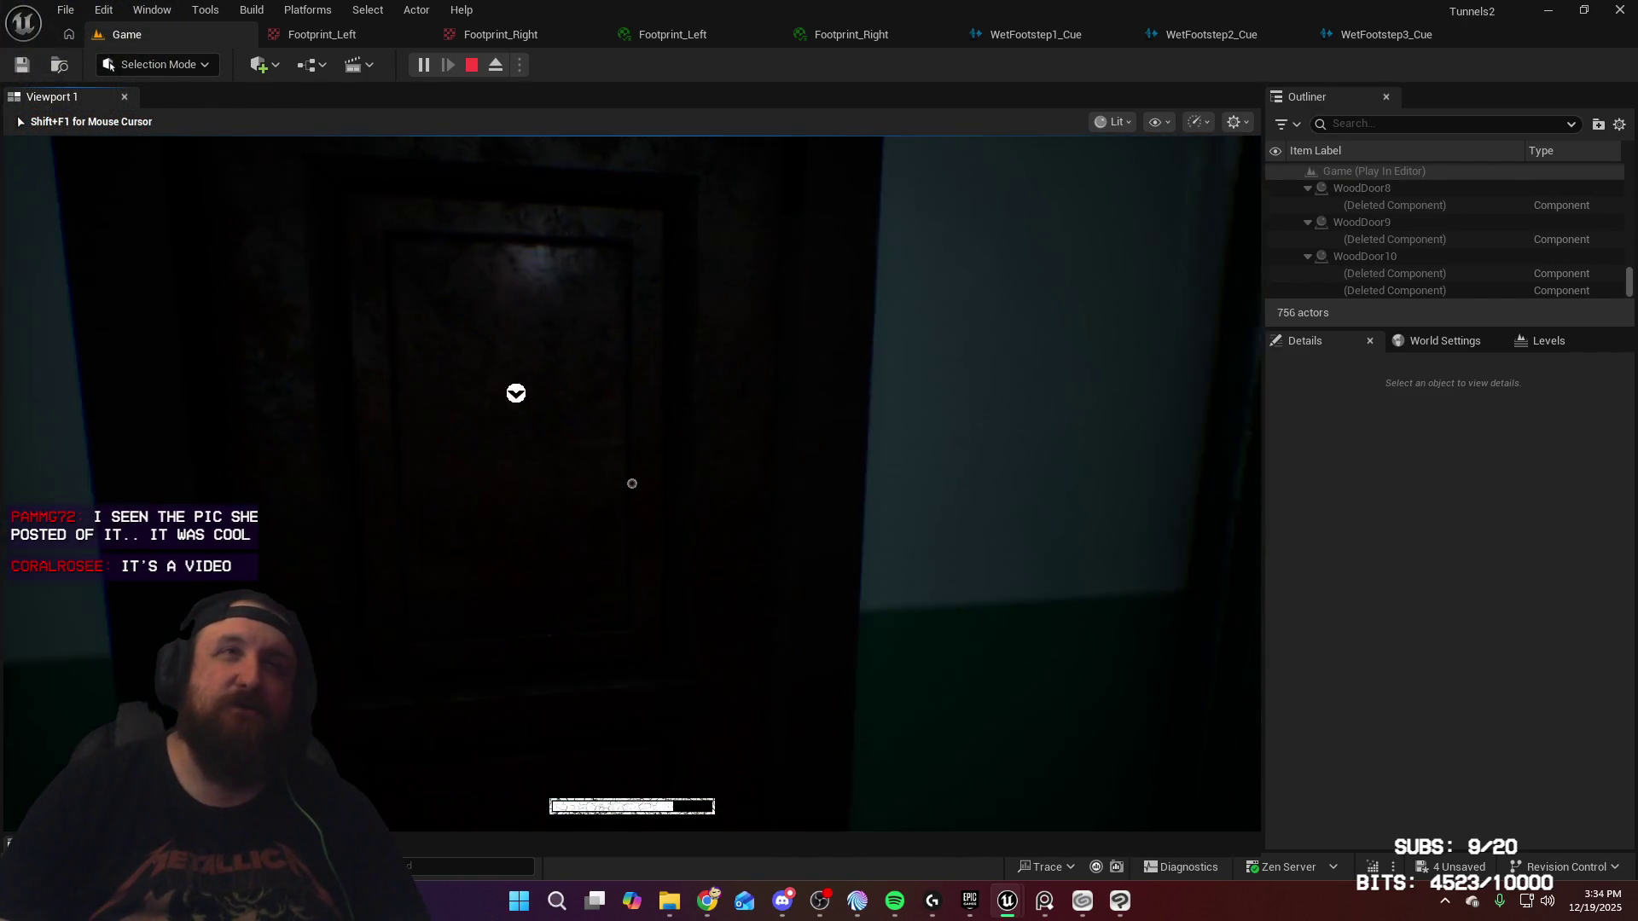
key("w")
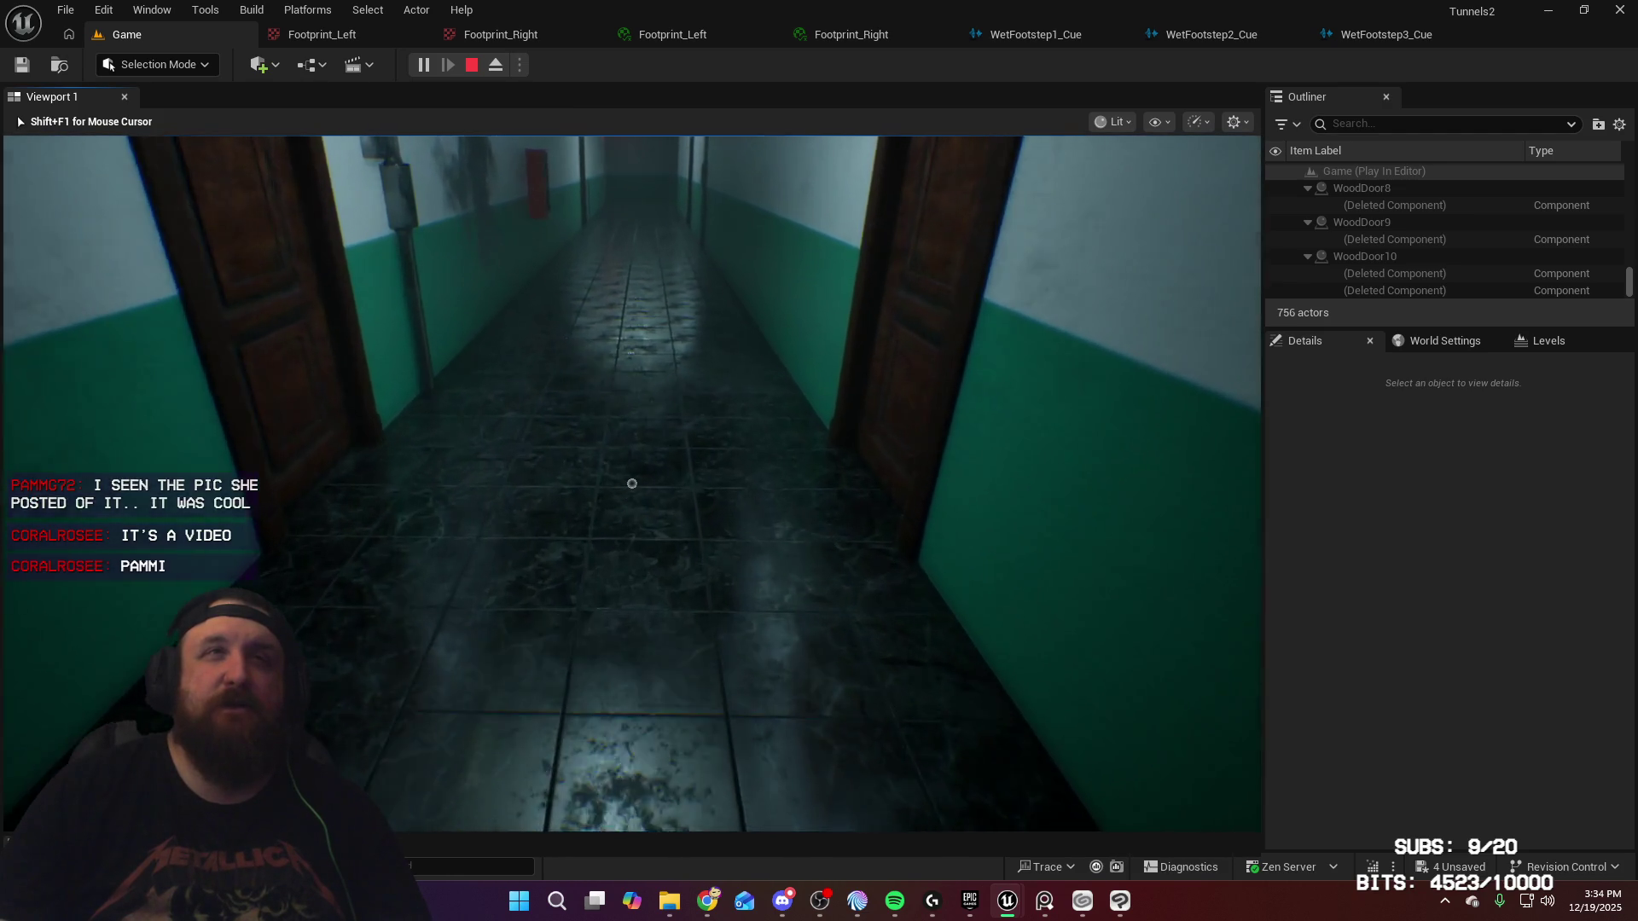
Step: Walk the corridor checking the new metallic red footprints, then stop the play session with Esc
key("w")
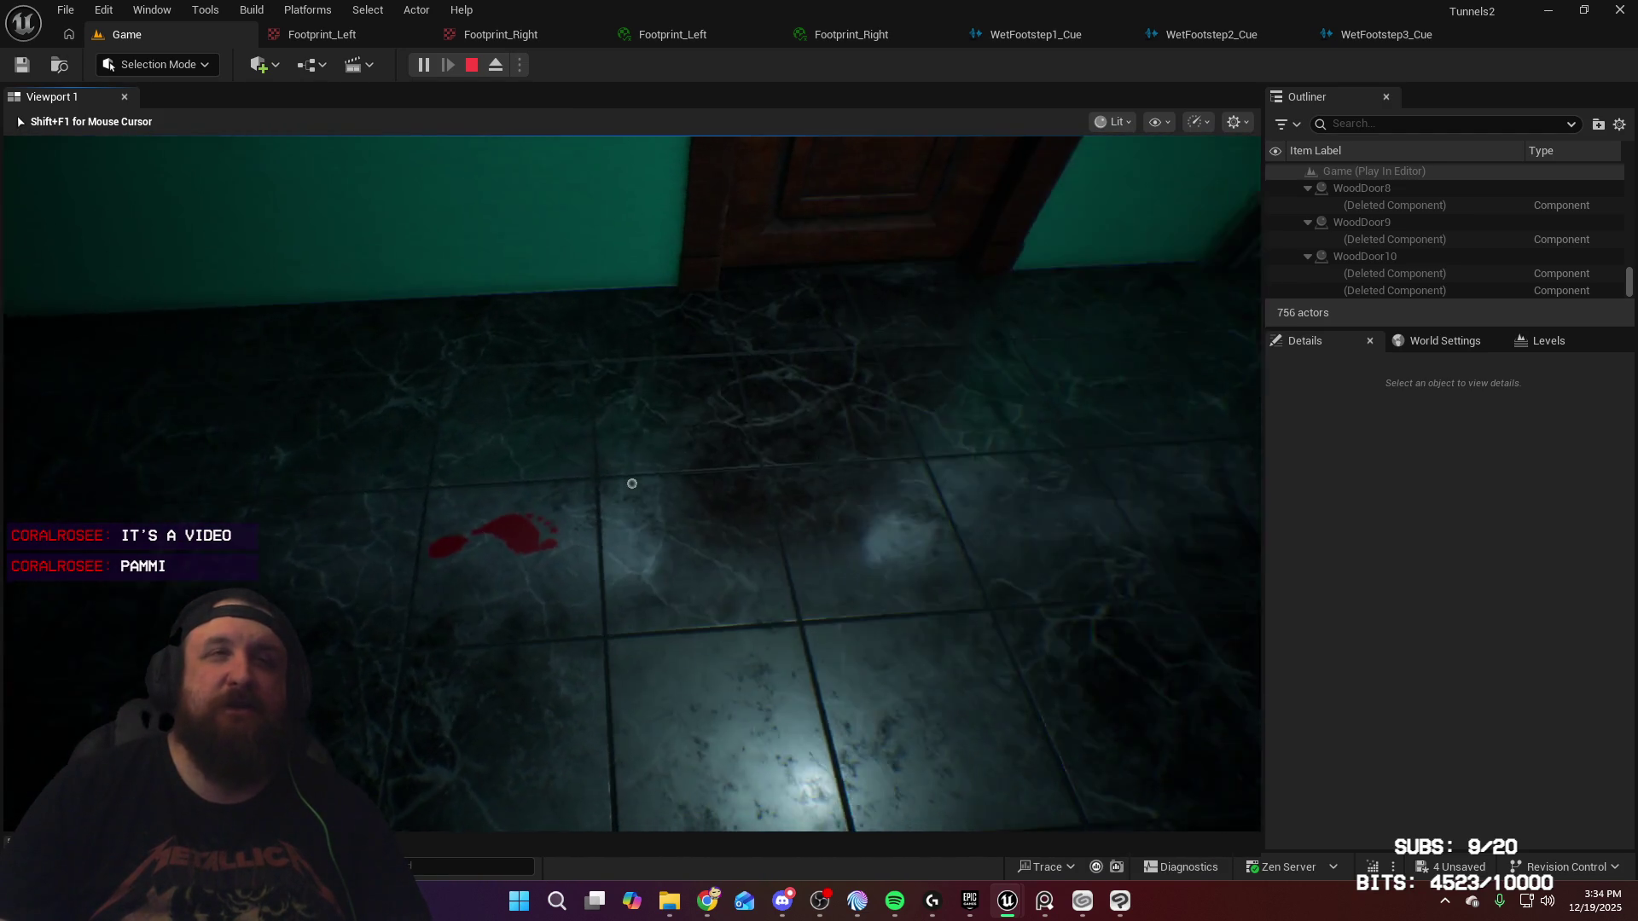
key("w")
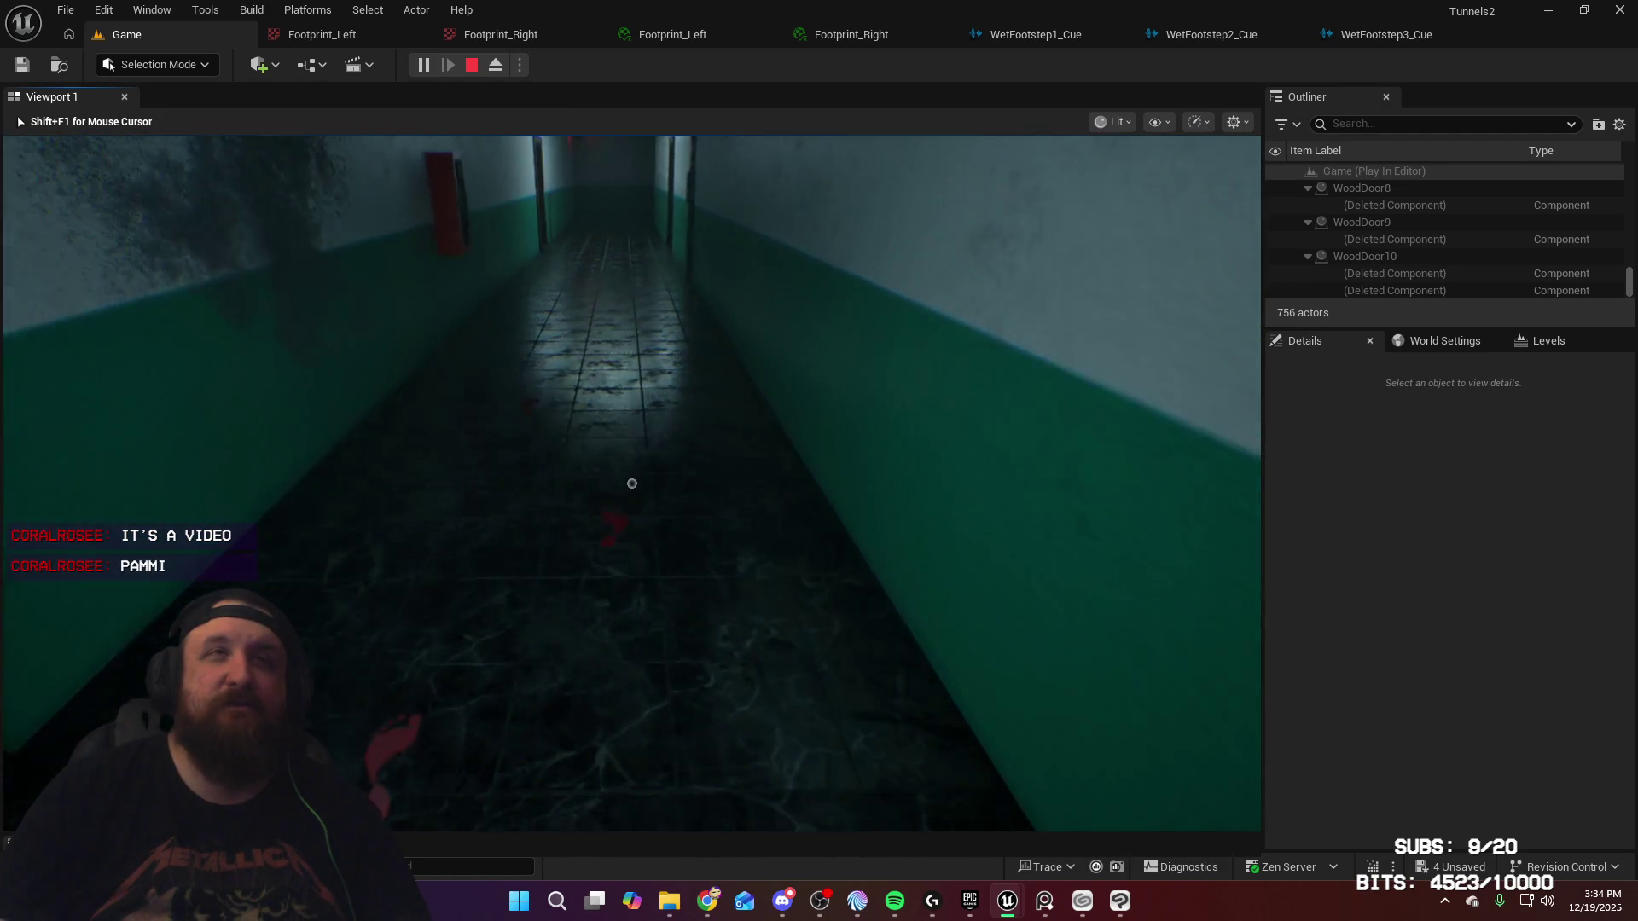
key("w")
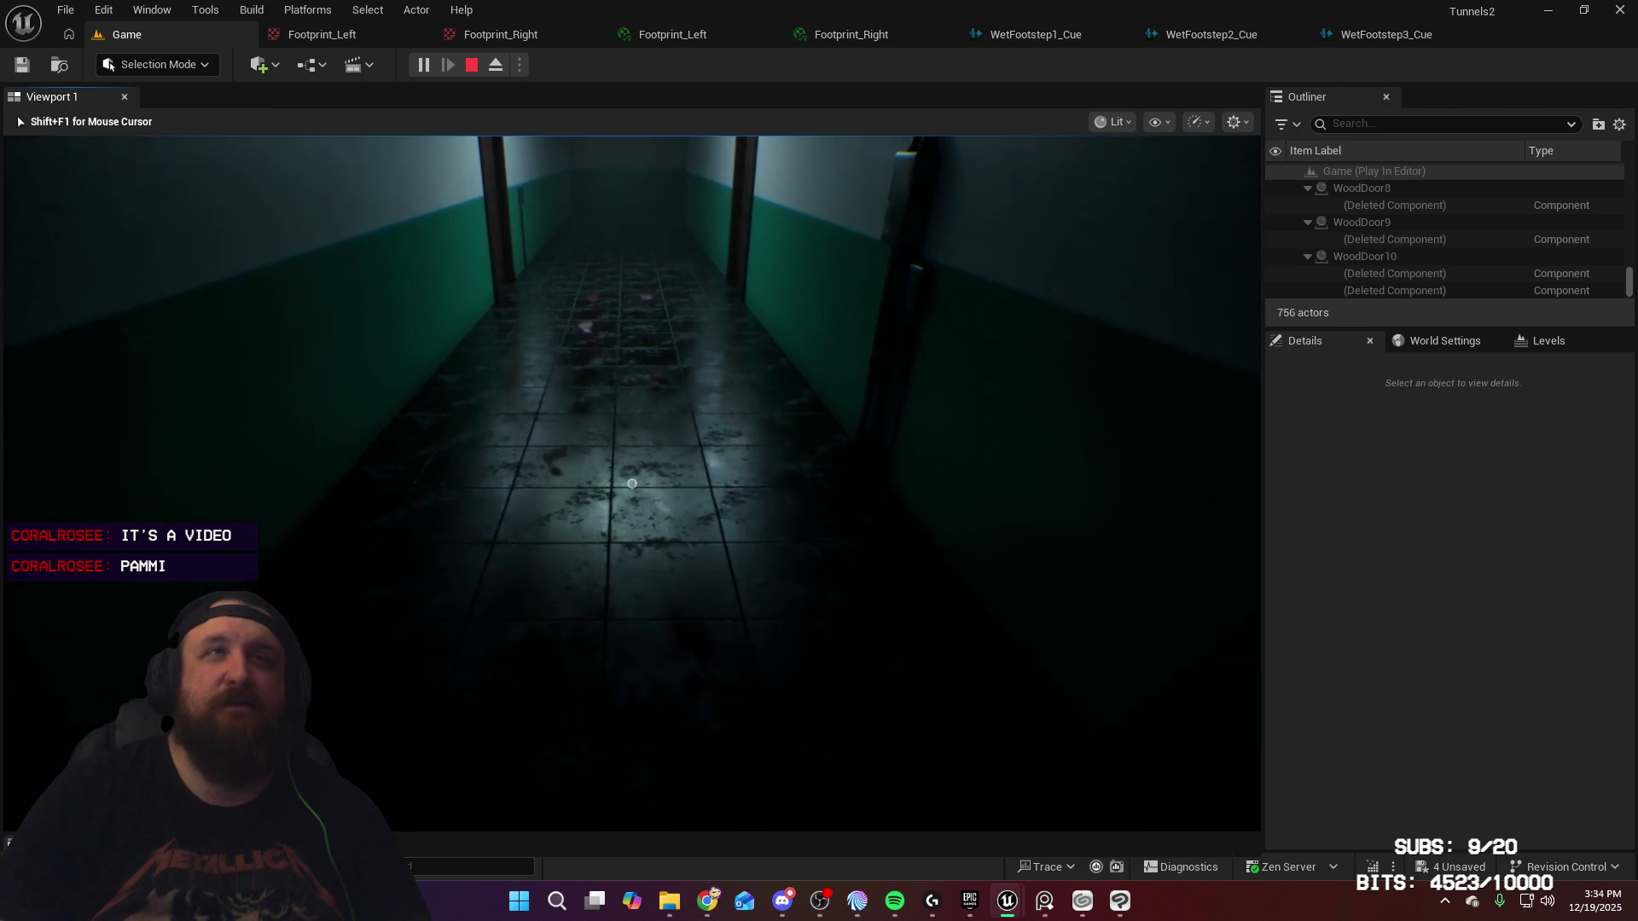
key("w")
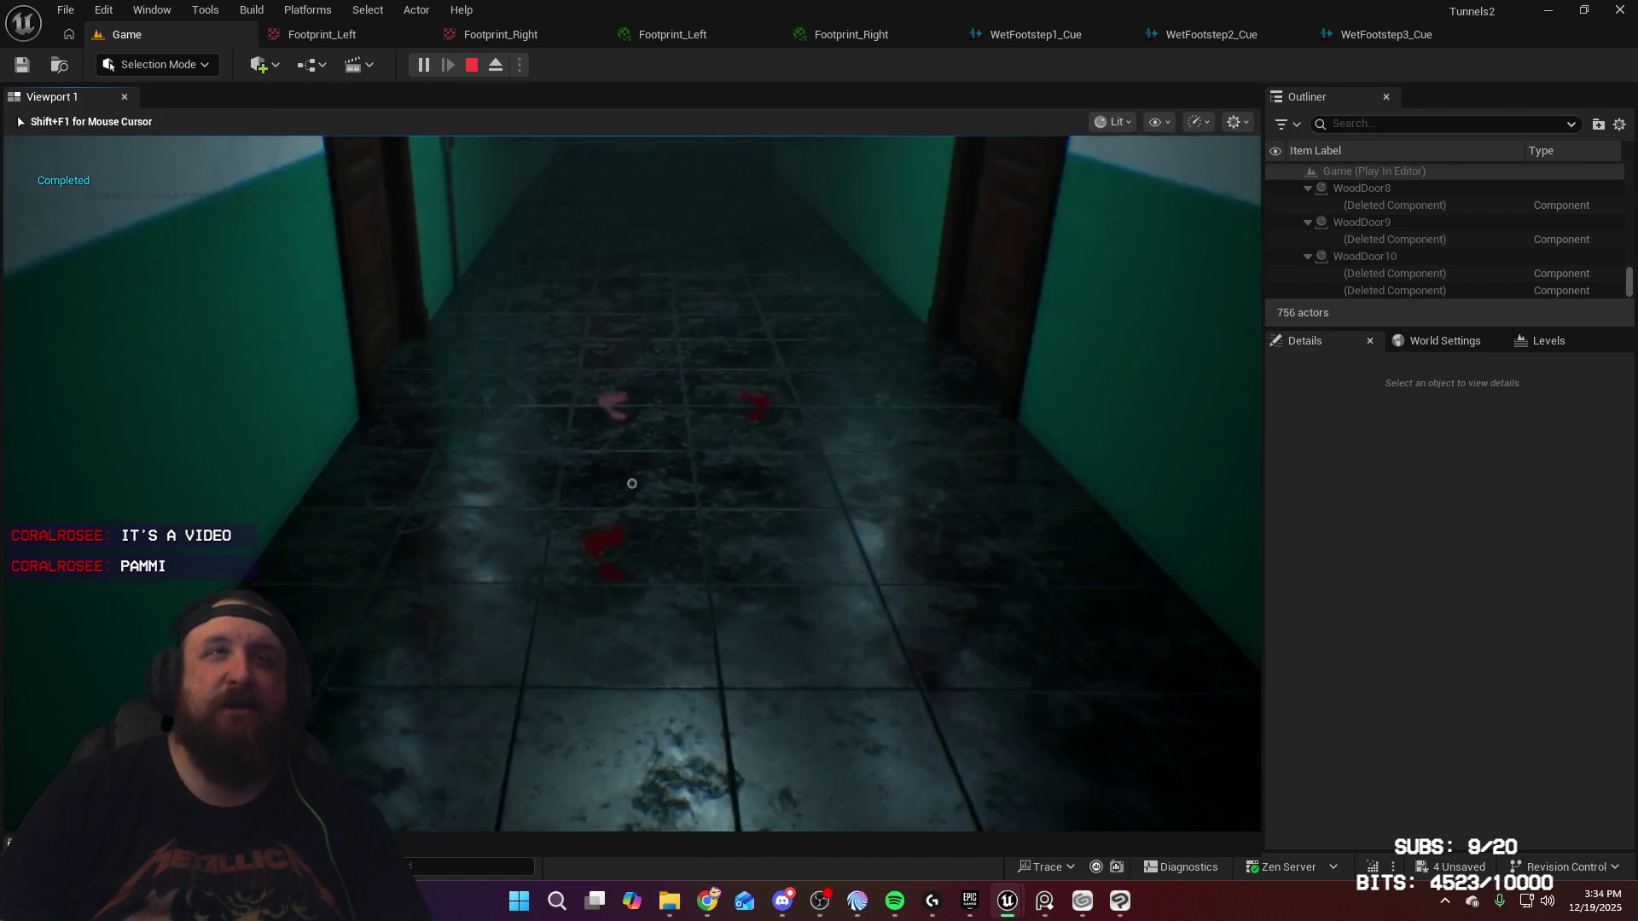
key("w")
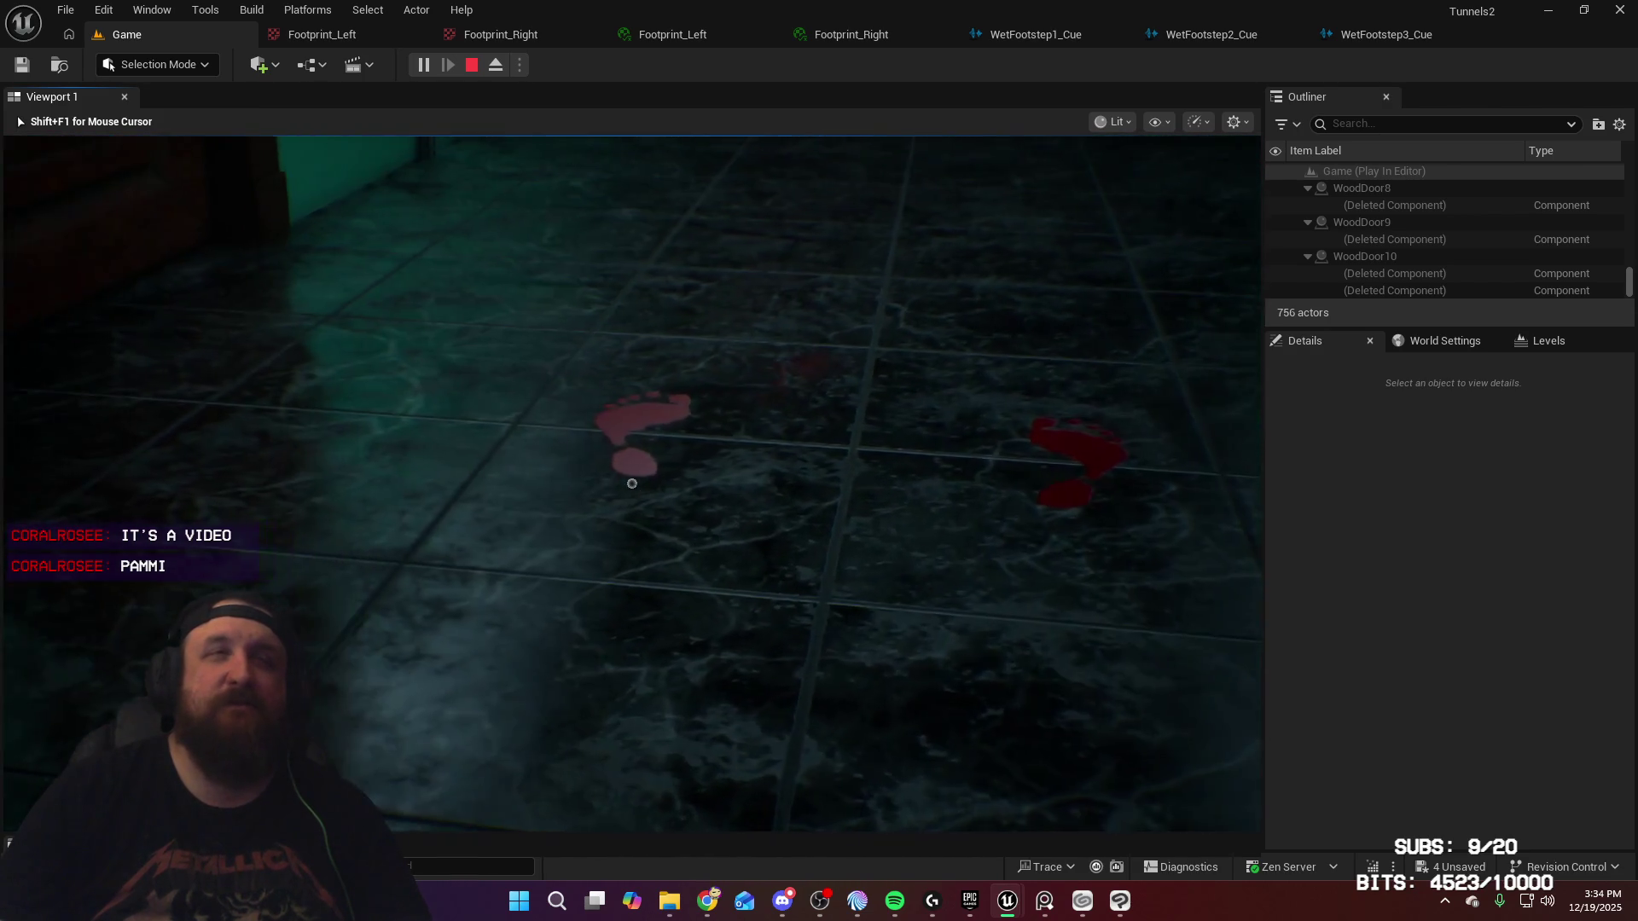
key("w")
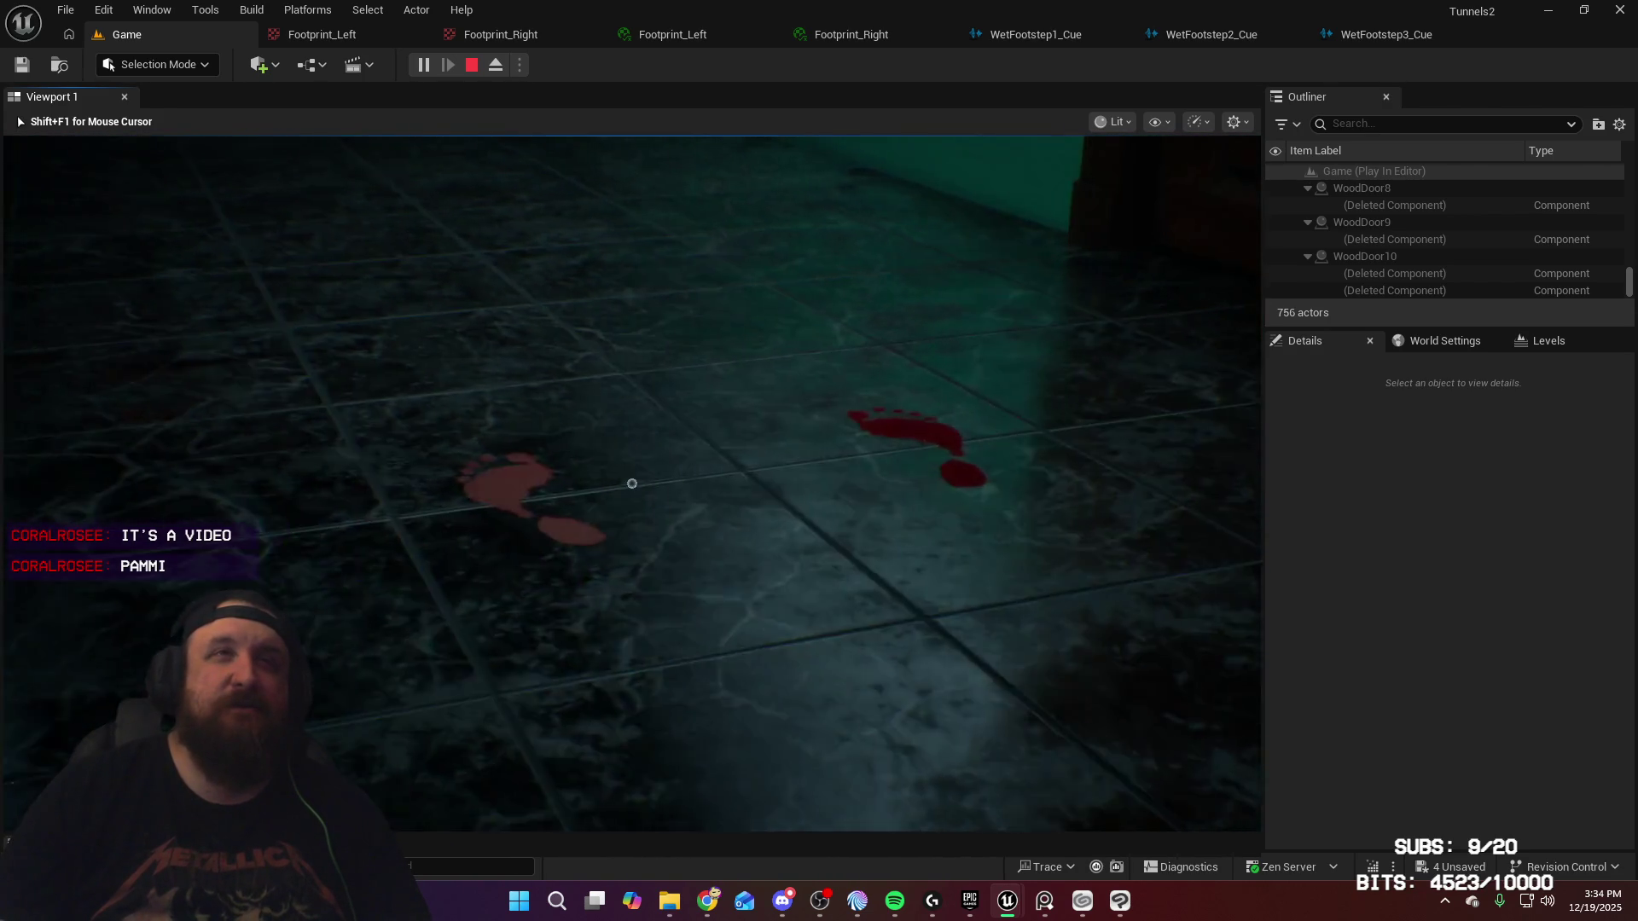
key("w")
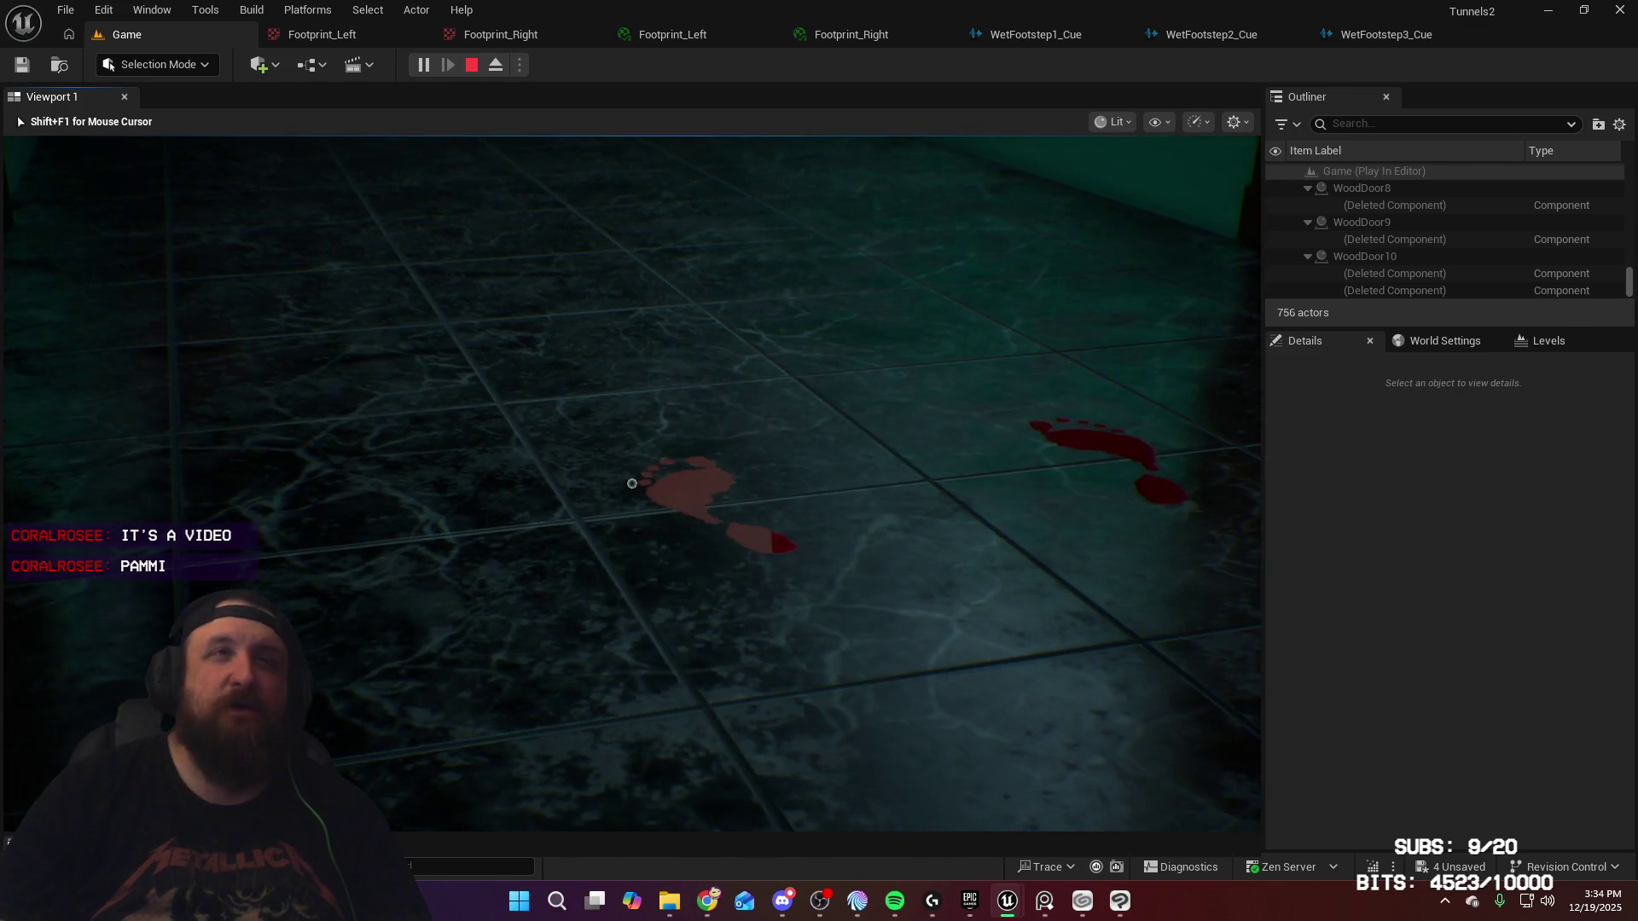
key("w")
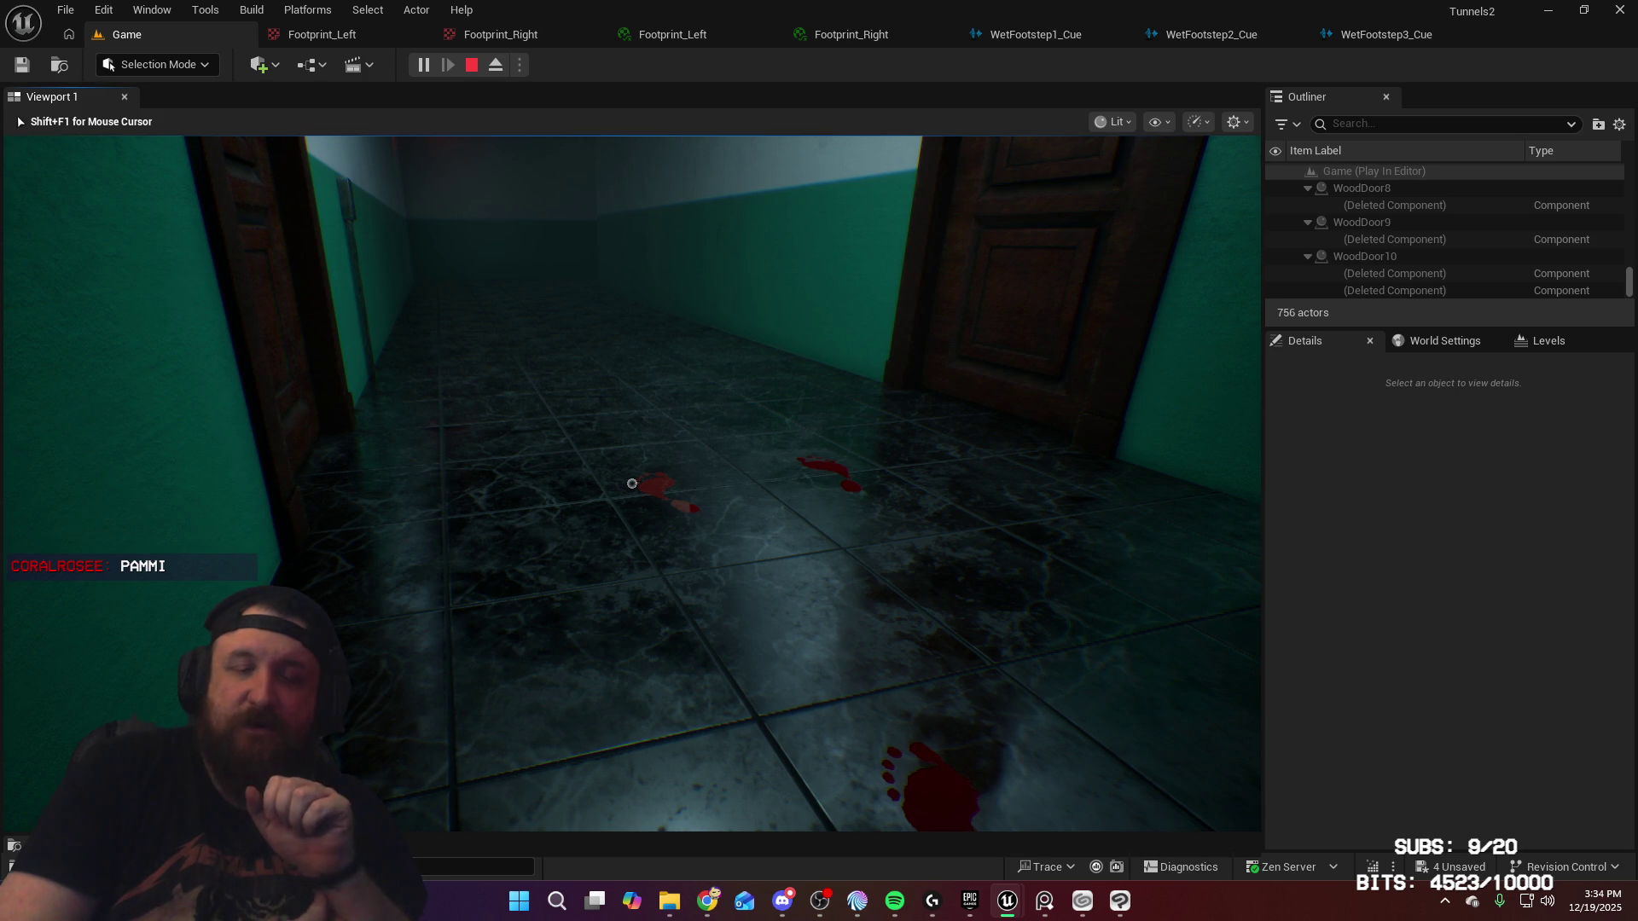
key("w")
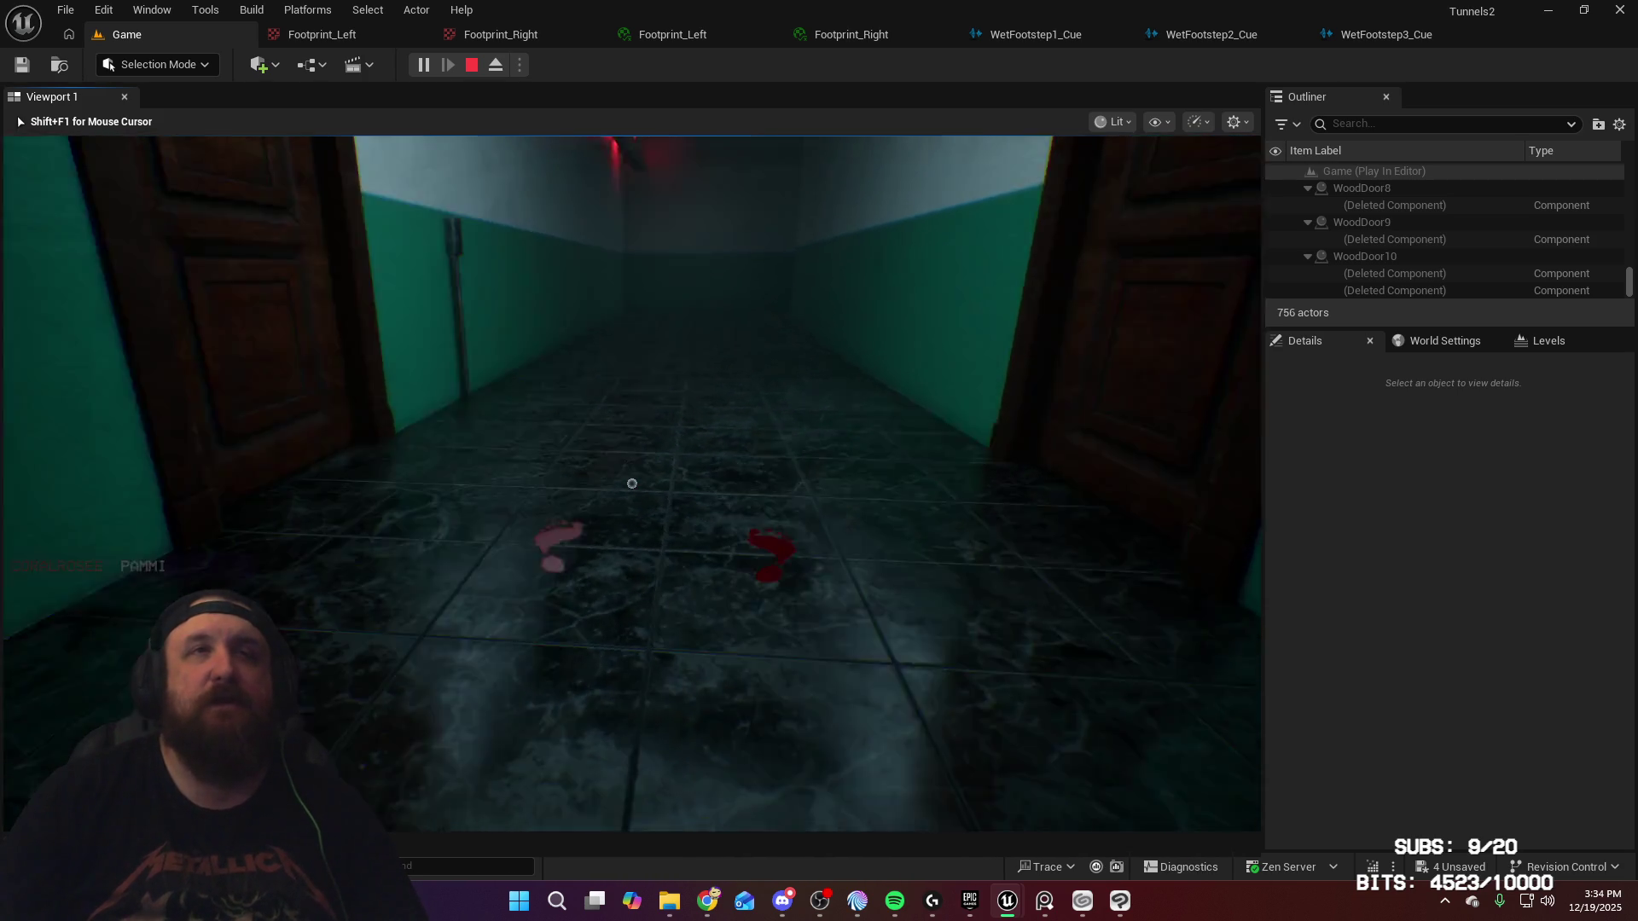
key("w")
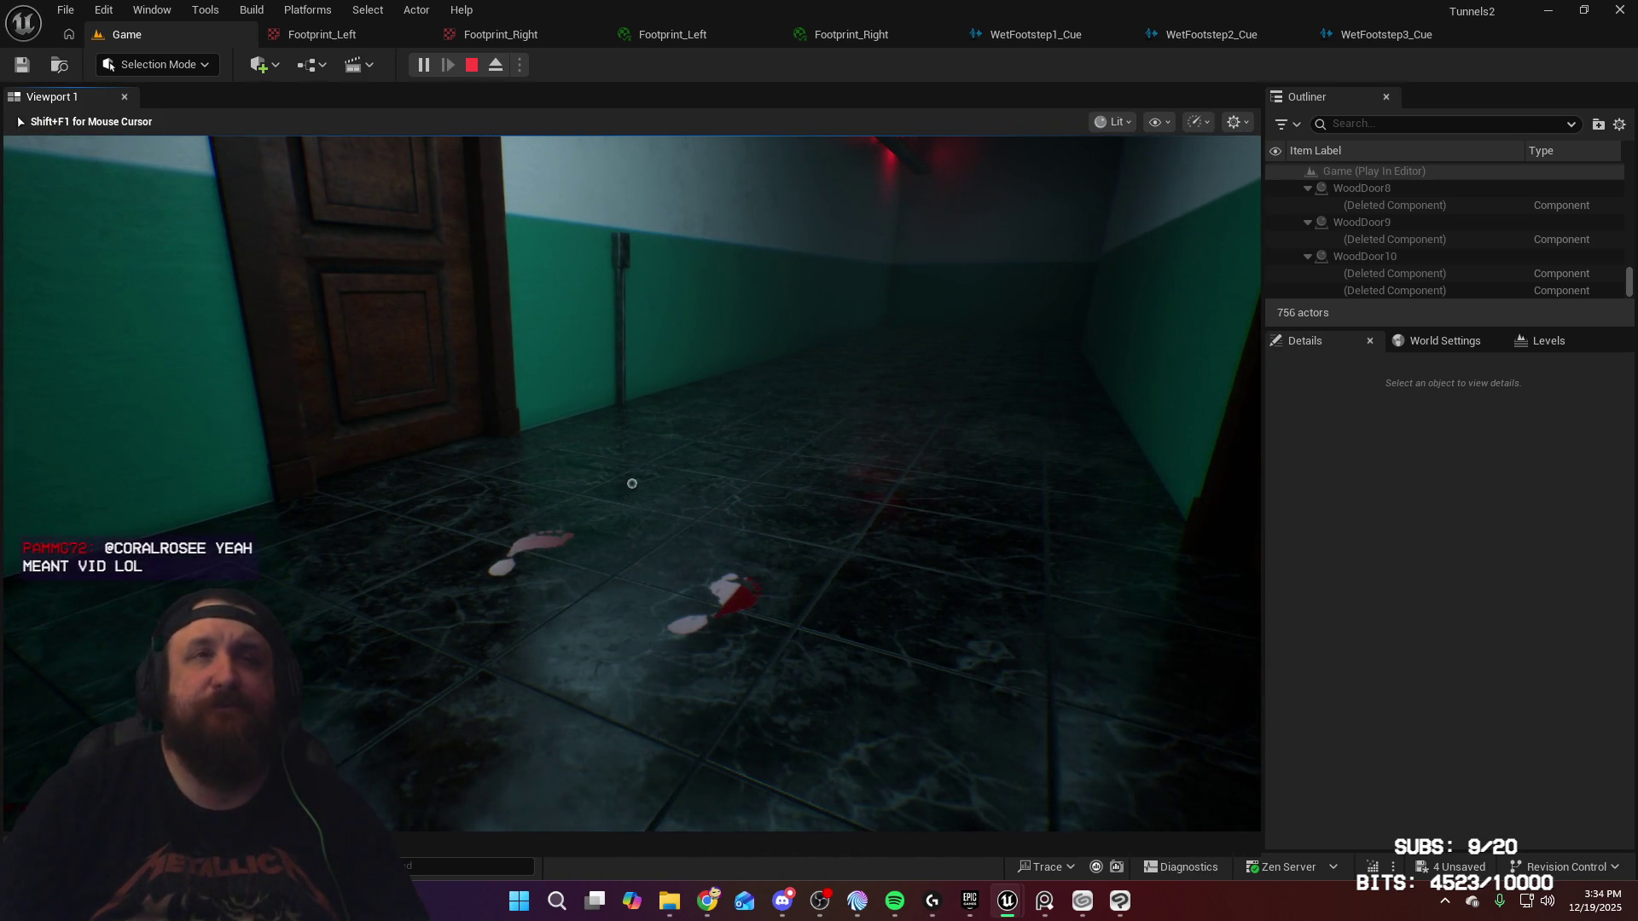
key("w")
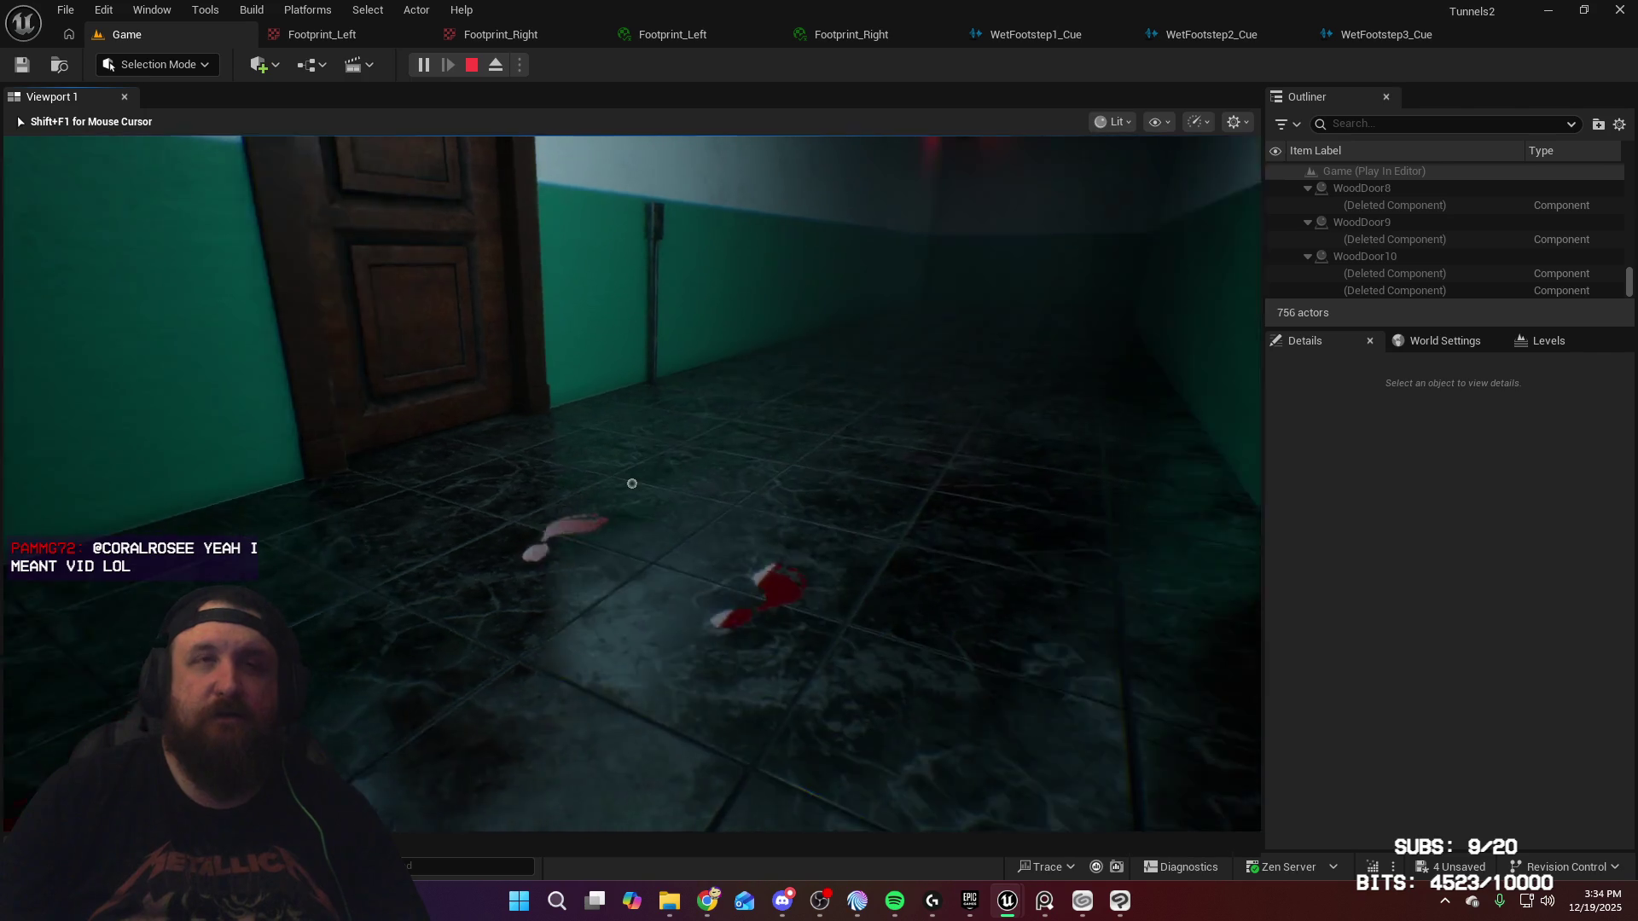
key("Escape")
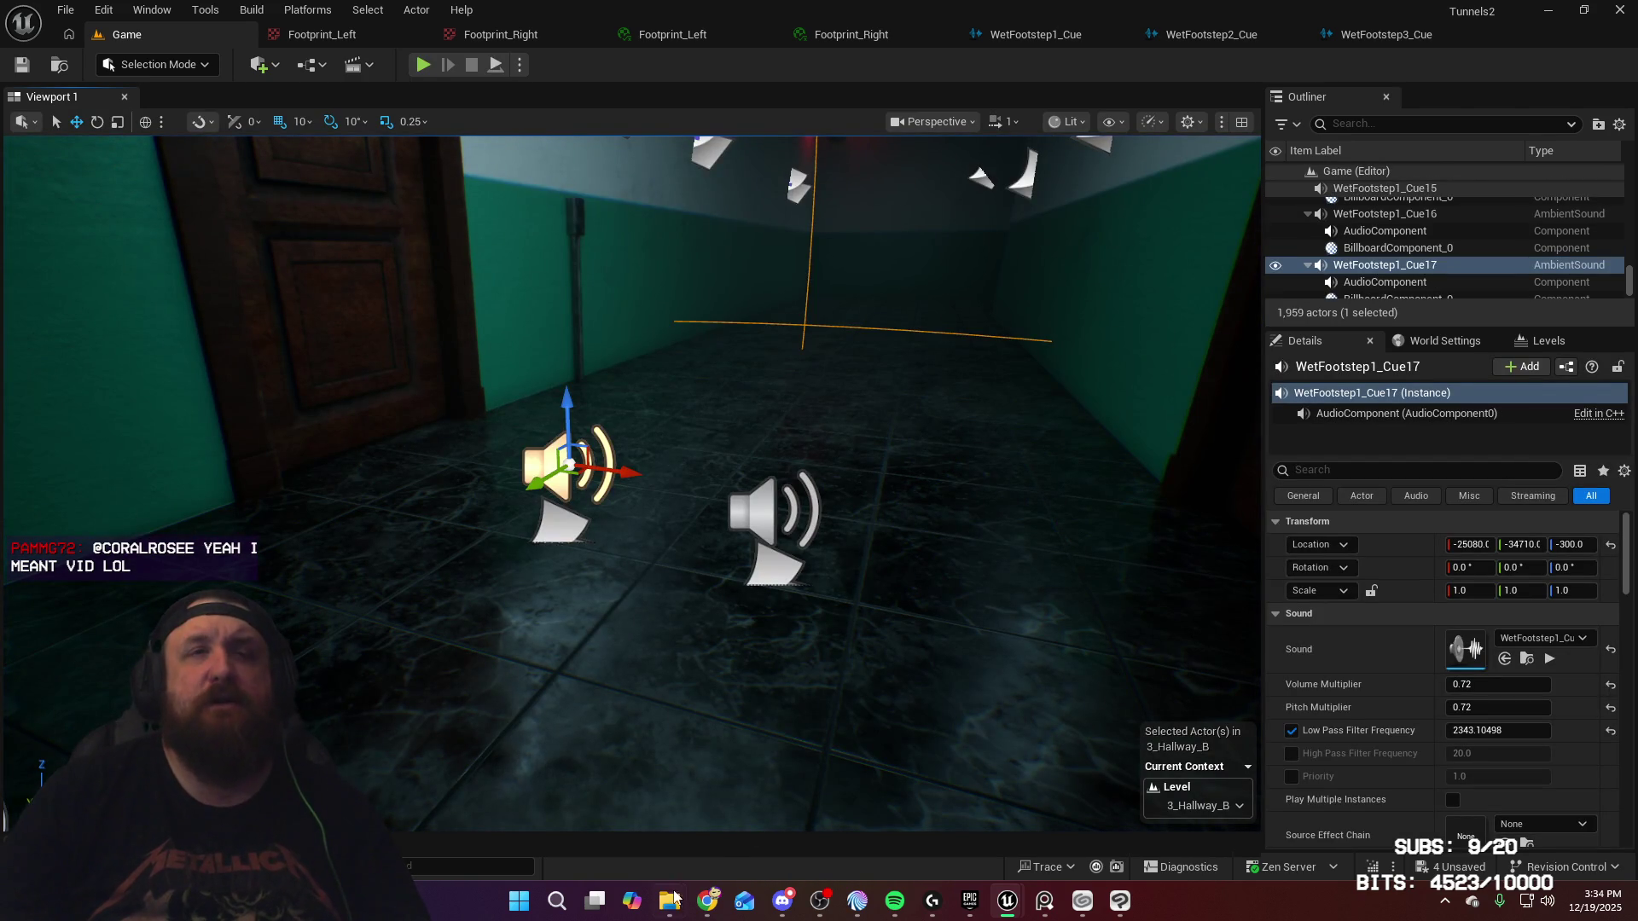
Step: Launch the music box game from File Explorer and rotate the box with A/D toward its crank
mouse_move(672, 902)
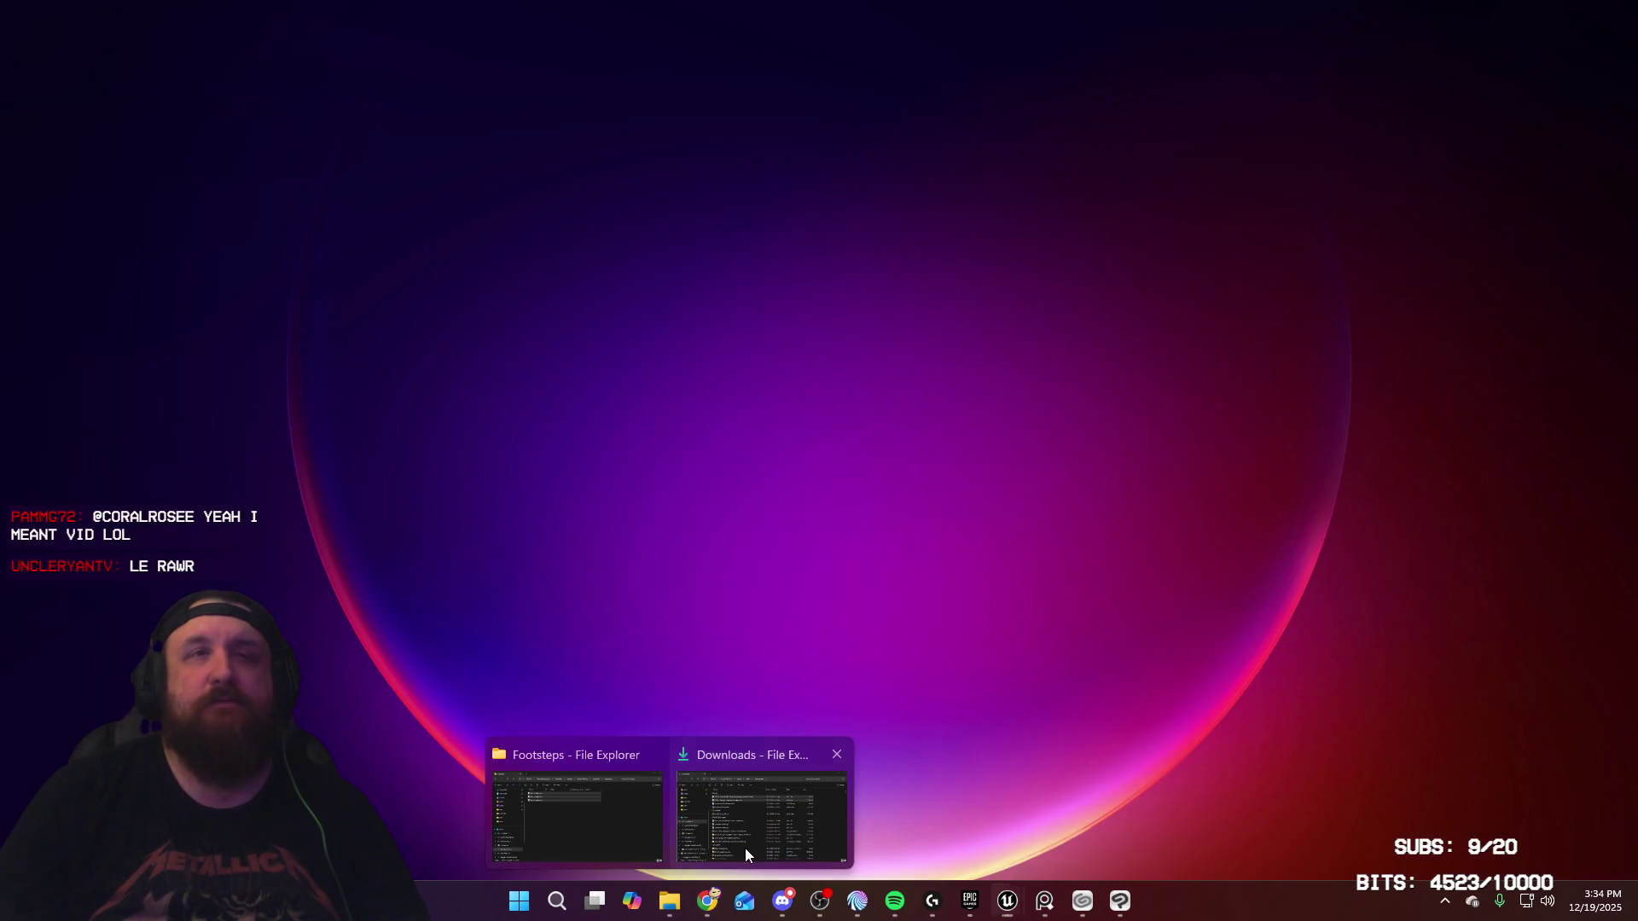
left_click(745, 848)
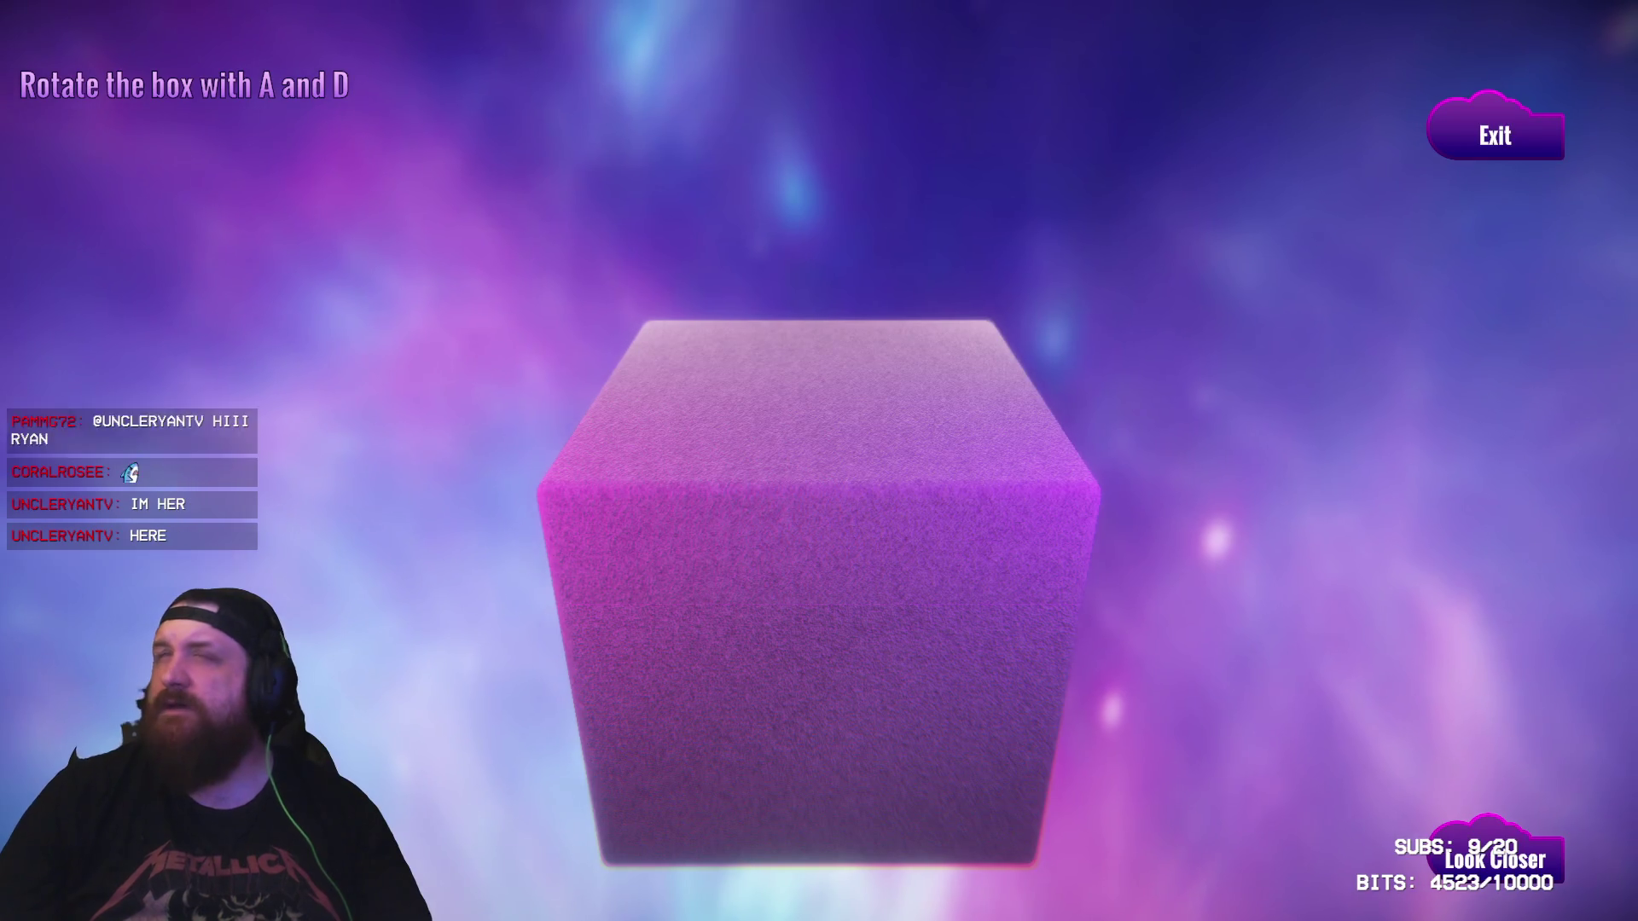
key("a")
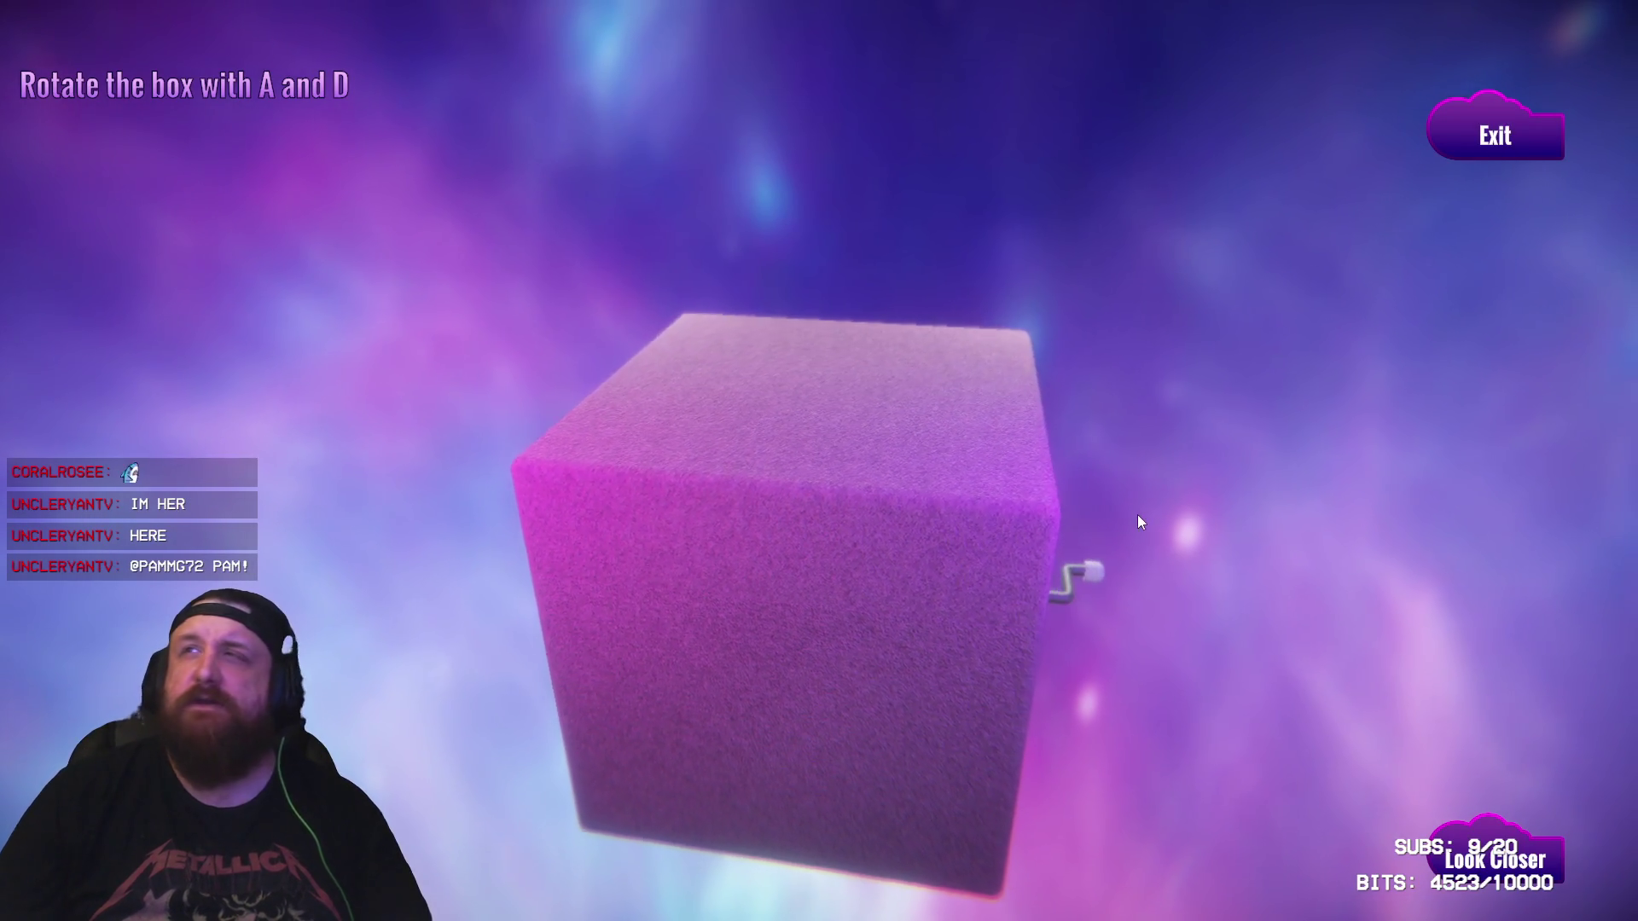
key("a")
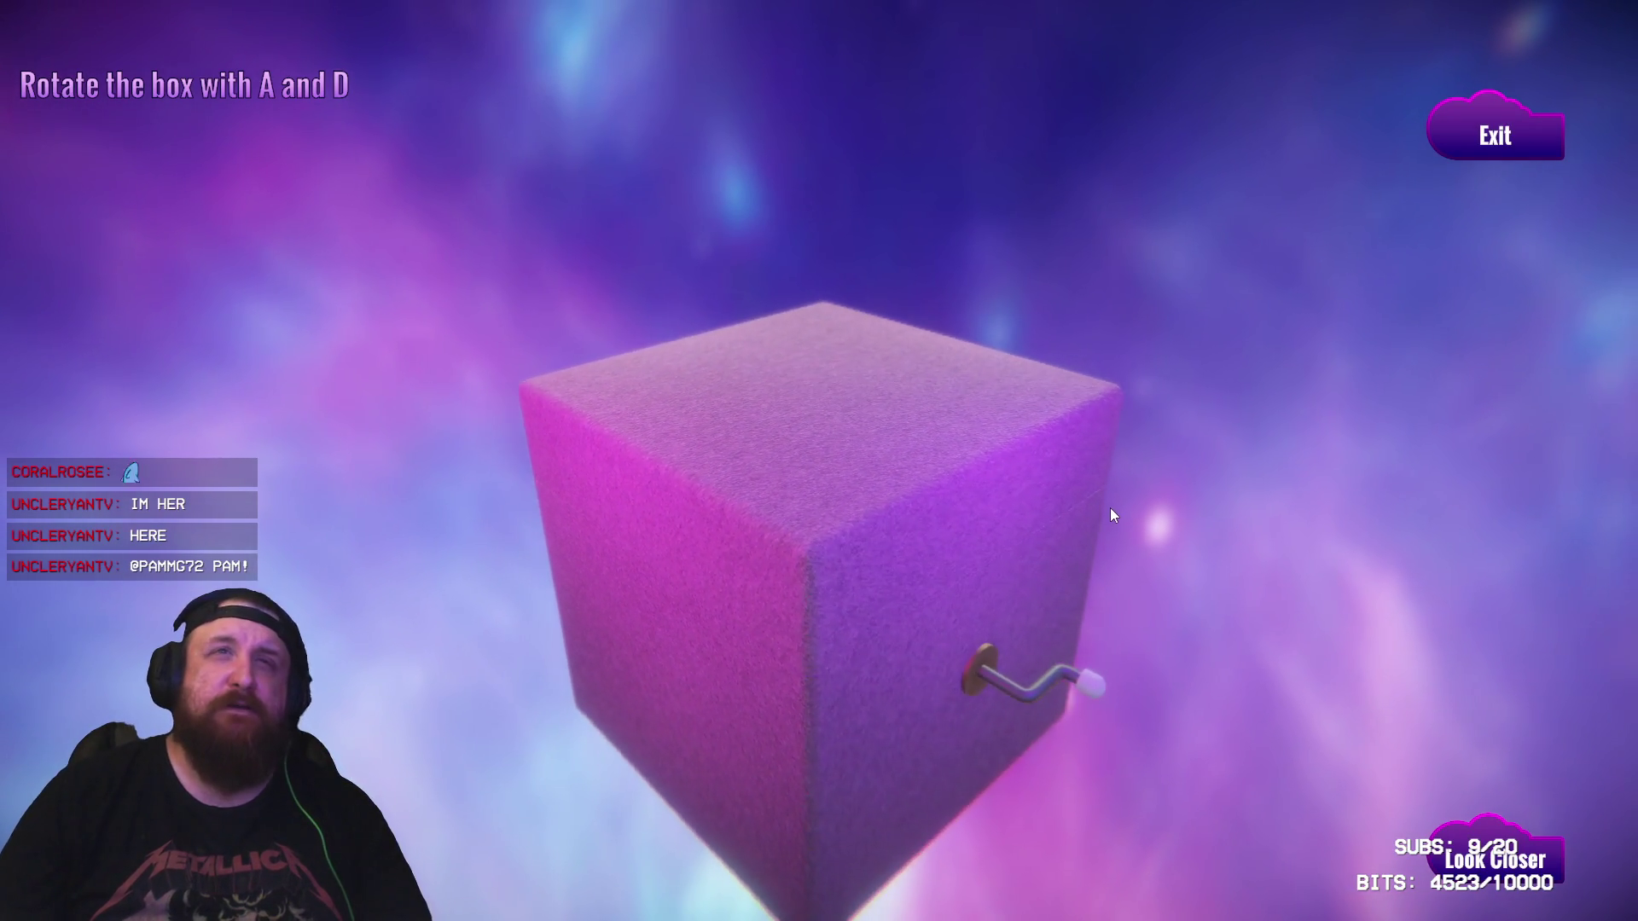
key("d")
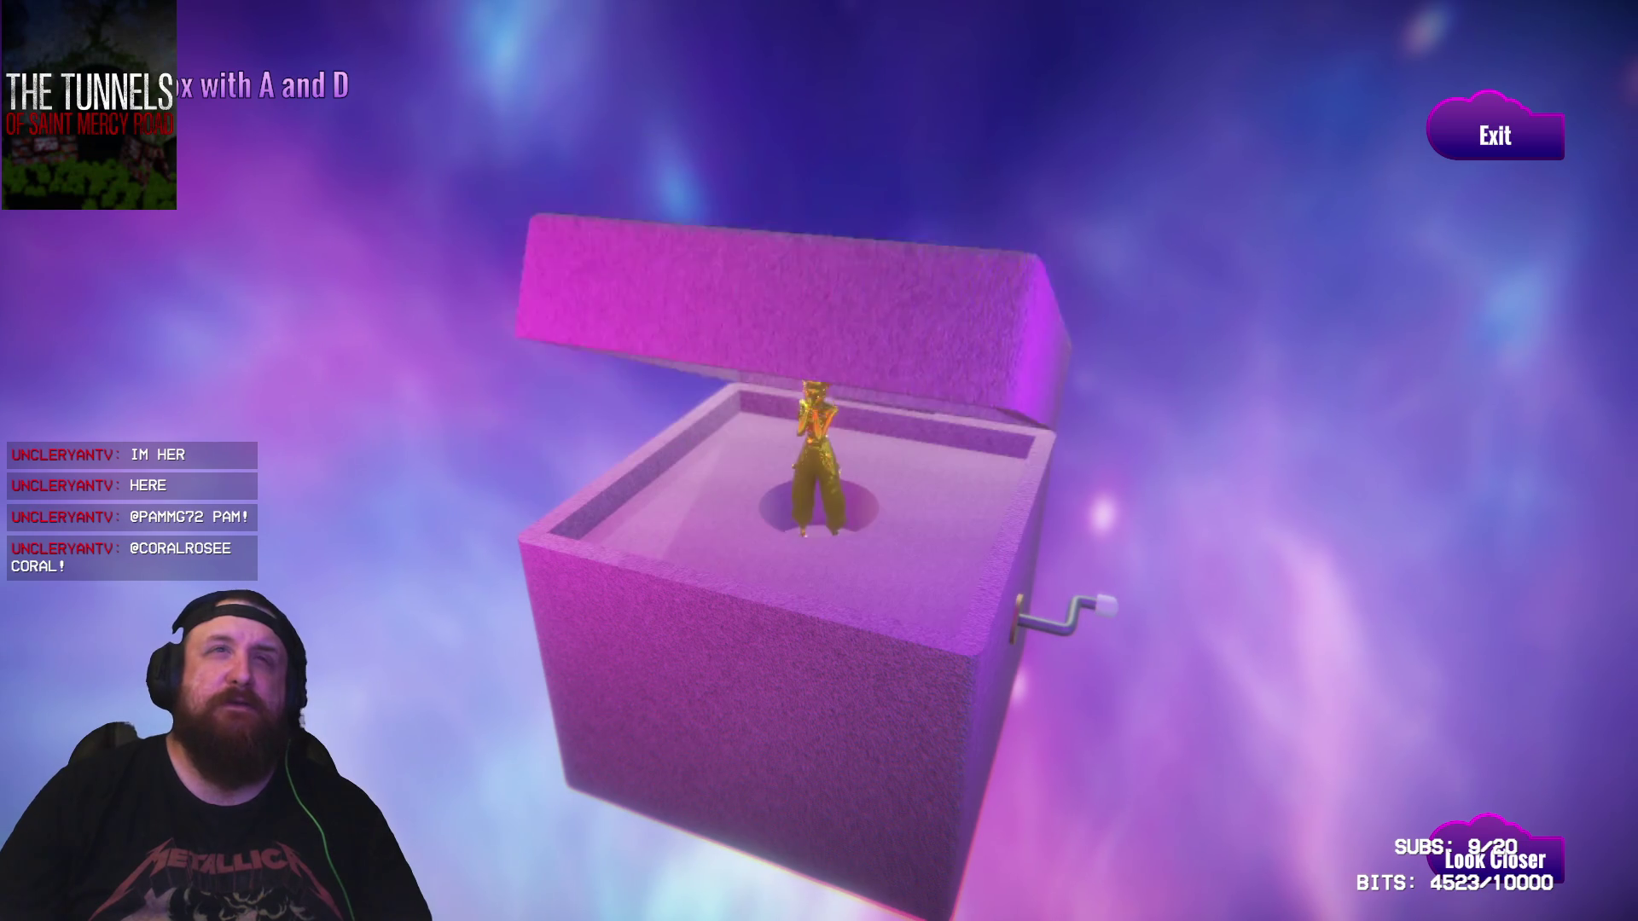
Step: Open the lid, wind the music box, and zoom in while rotating to read the engraving
left_click(922, 458)
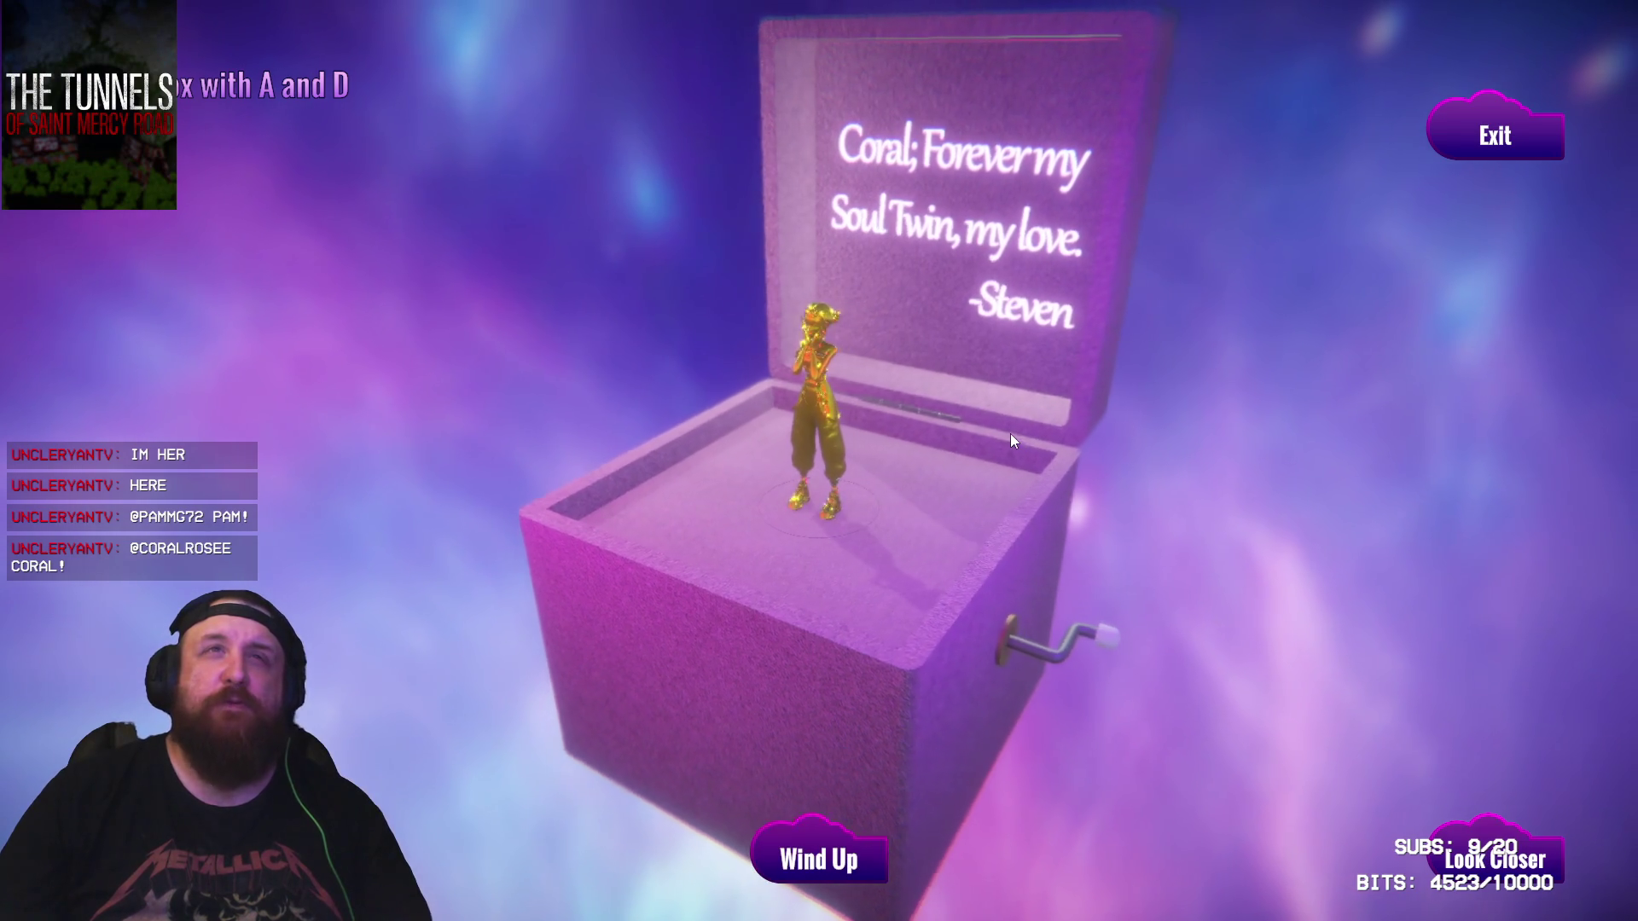
left_click(843, 832)
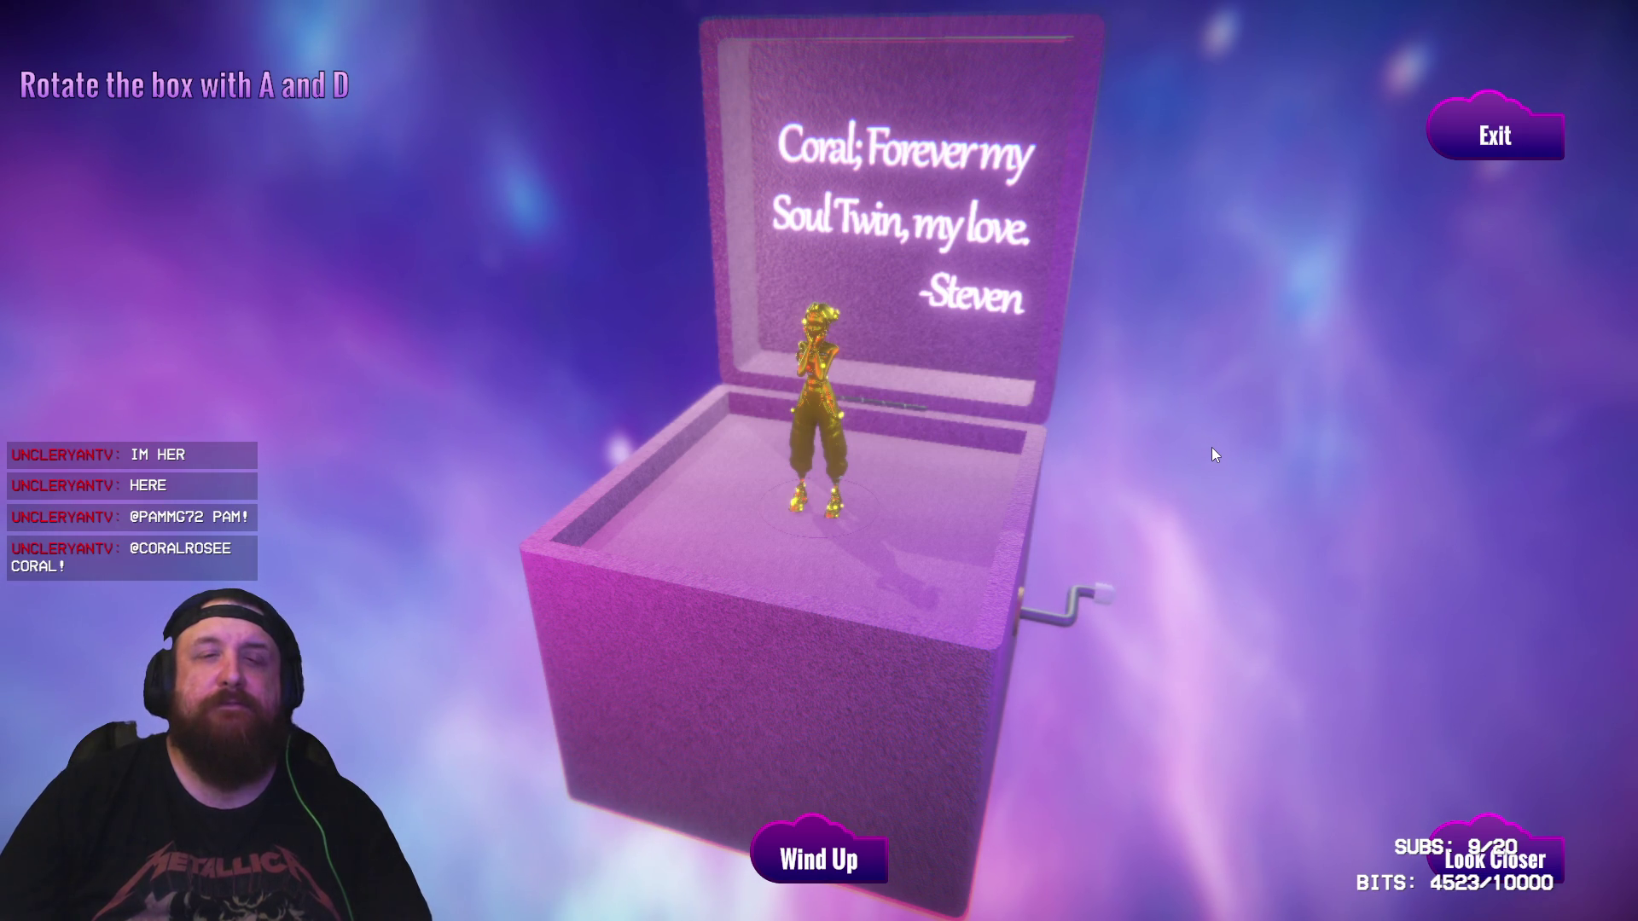
left_click(1491, 861)
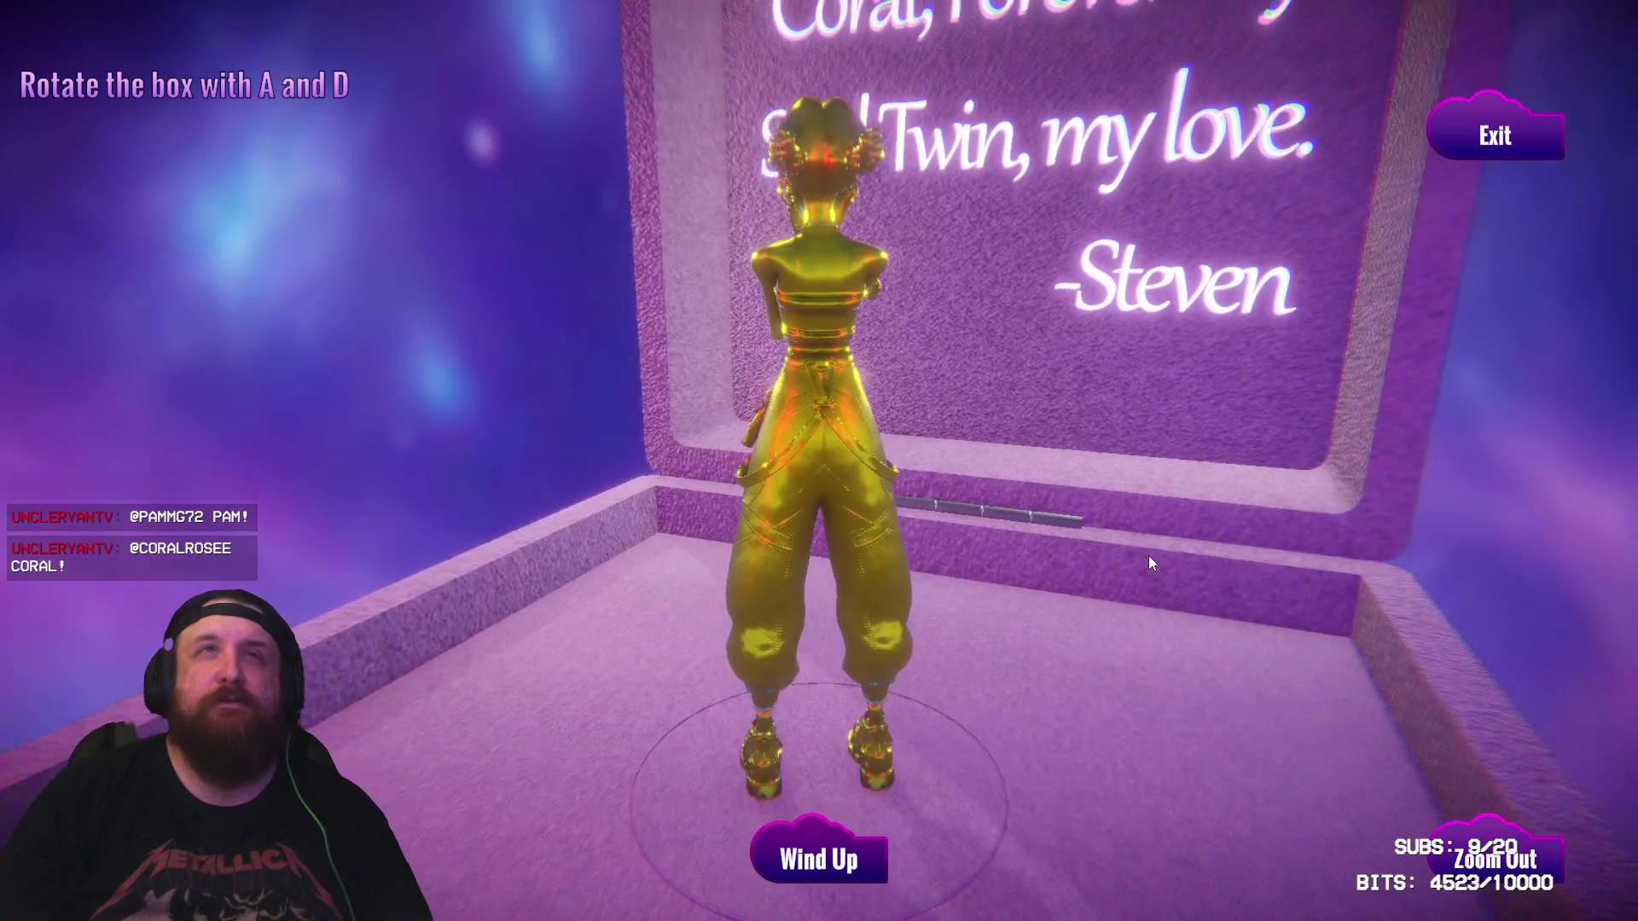
key("d")
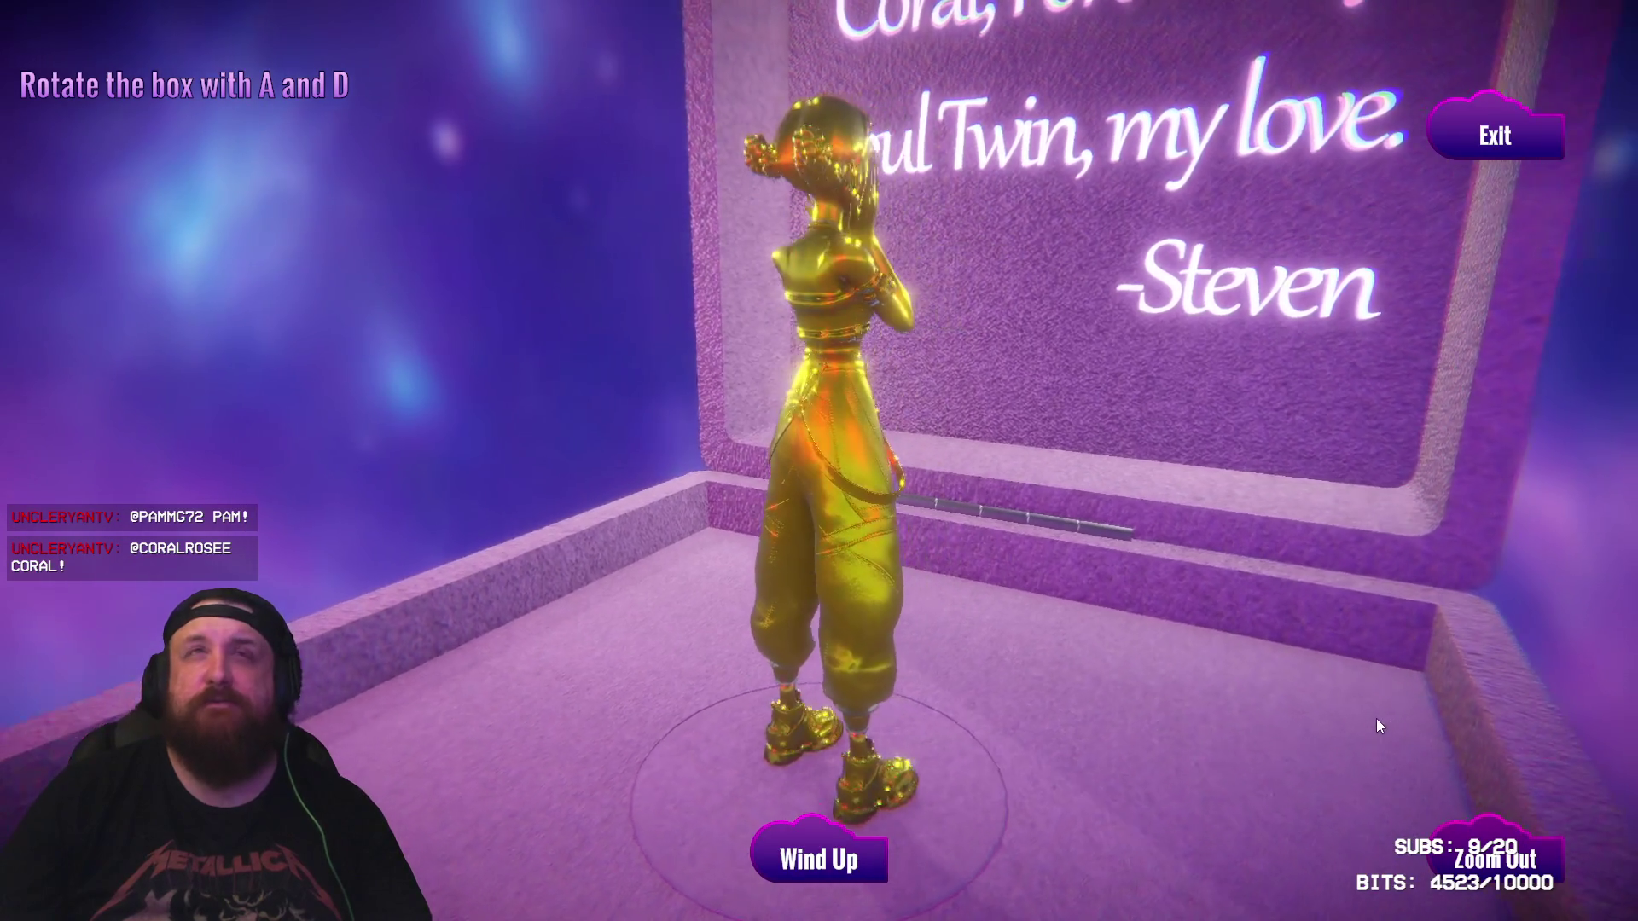
key("d")
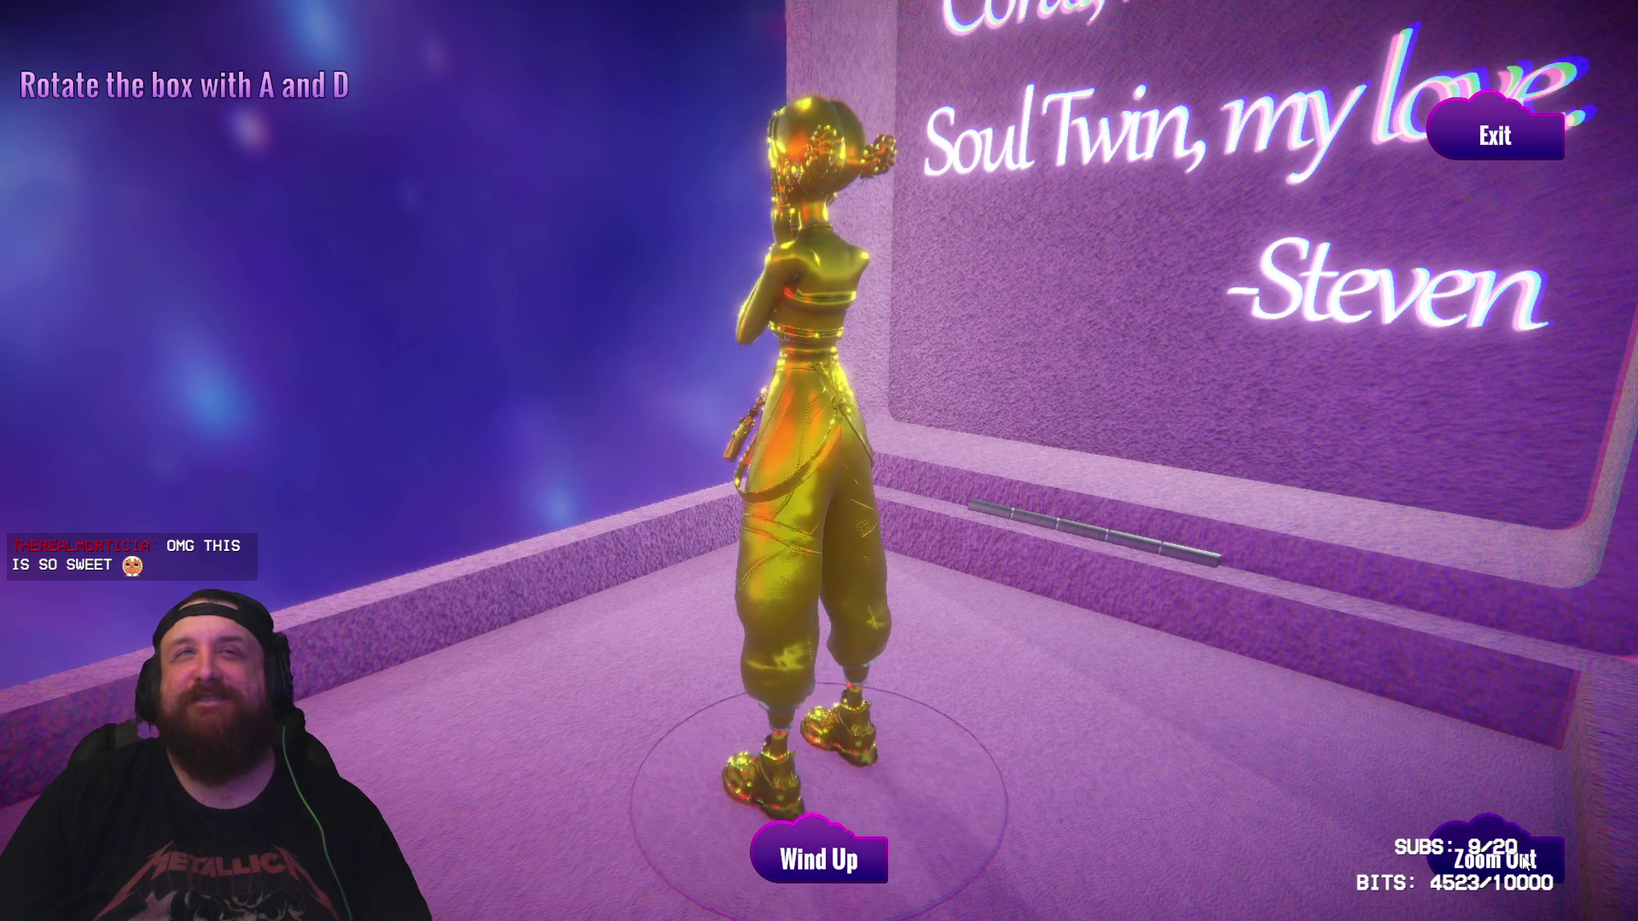
Step: Zoom back out, turn the box slightly back, and exit the music box scene
left_click(1525, 864)
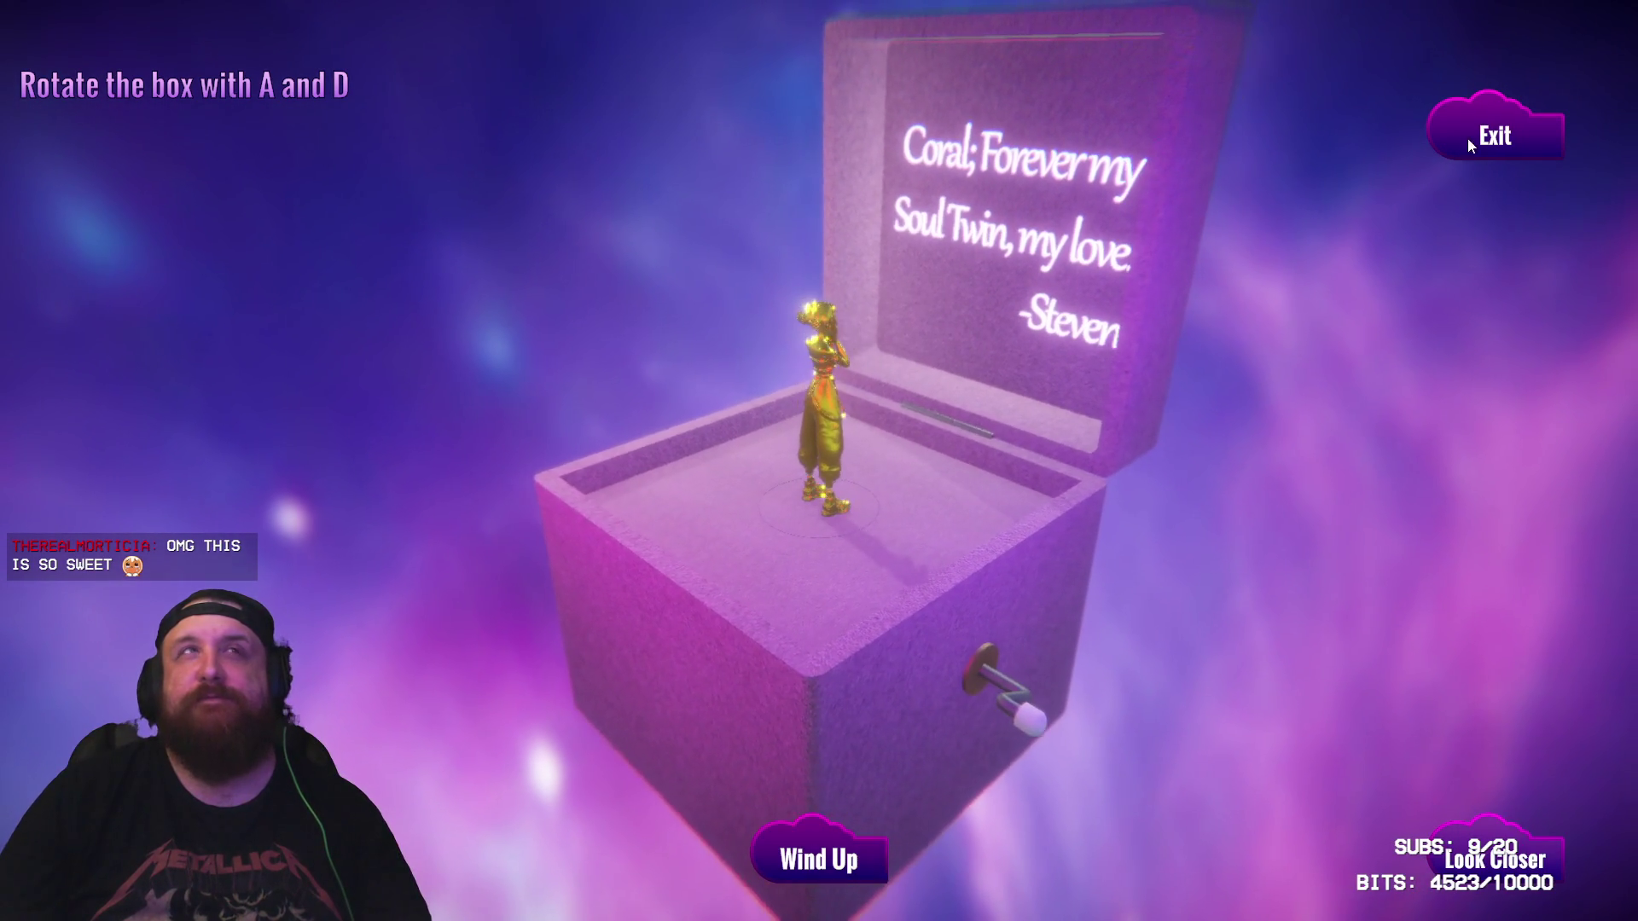
key("d")
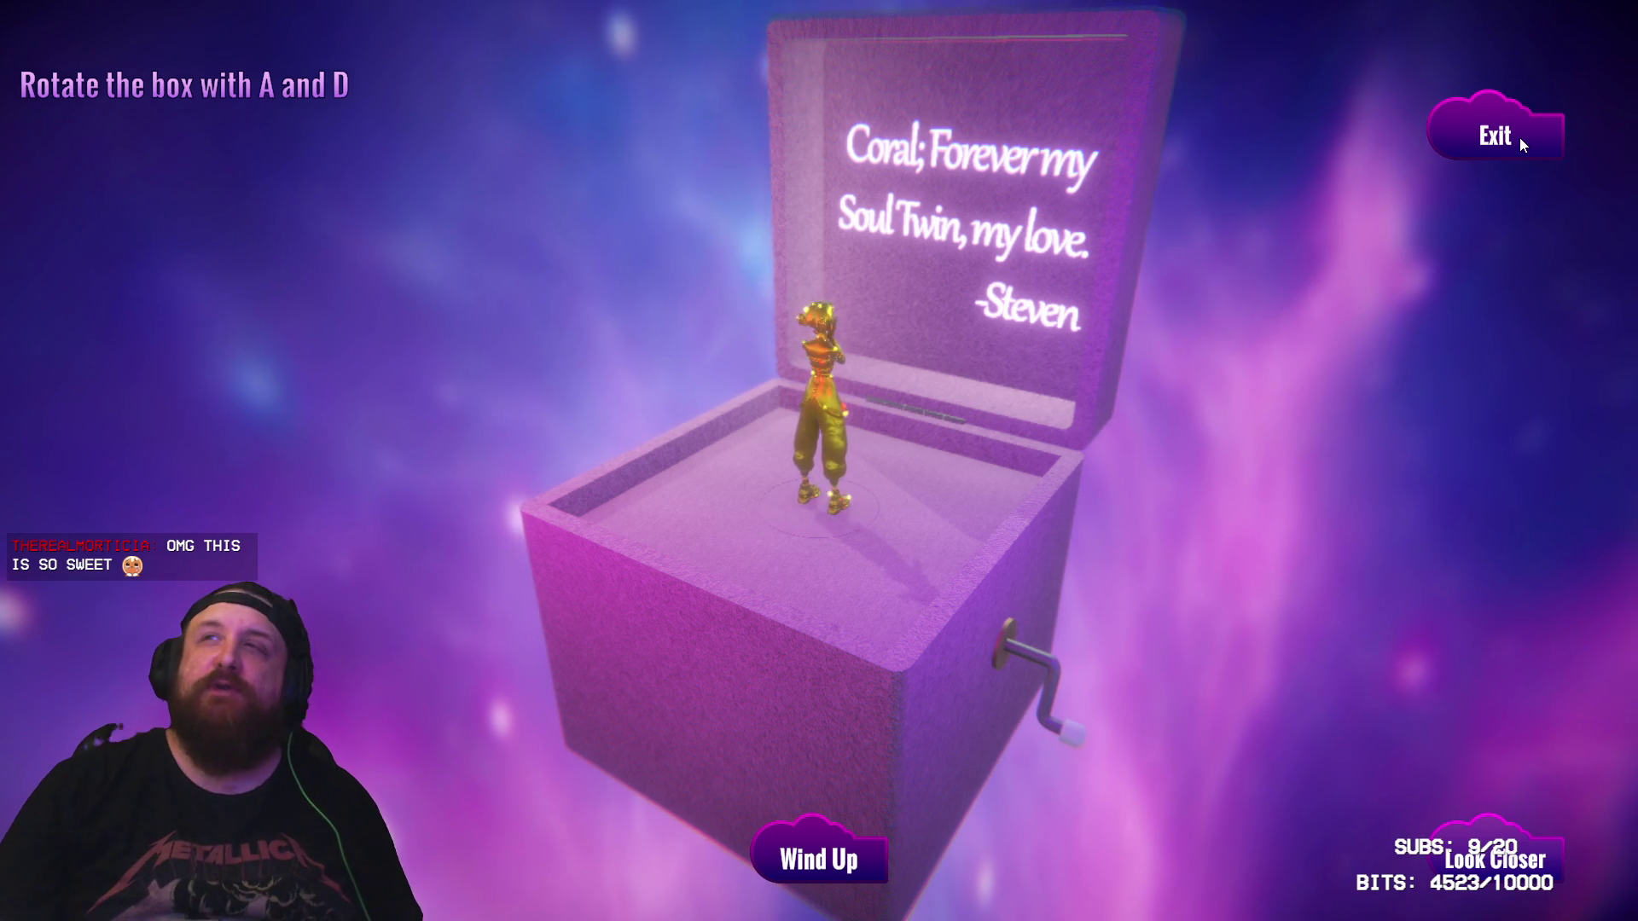
left_click(1519, 136)
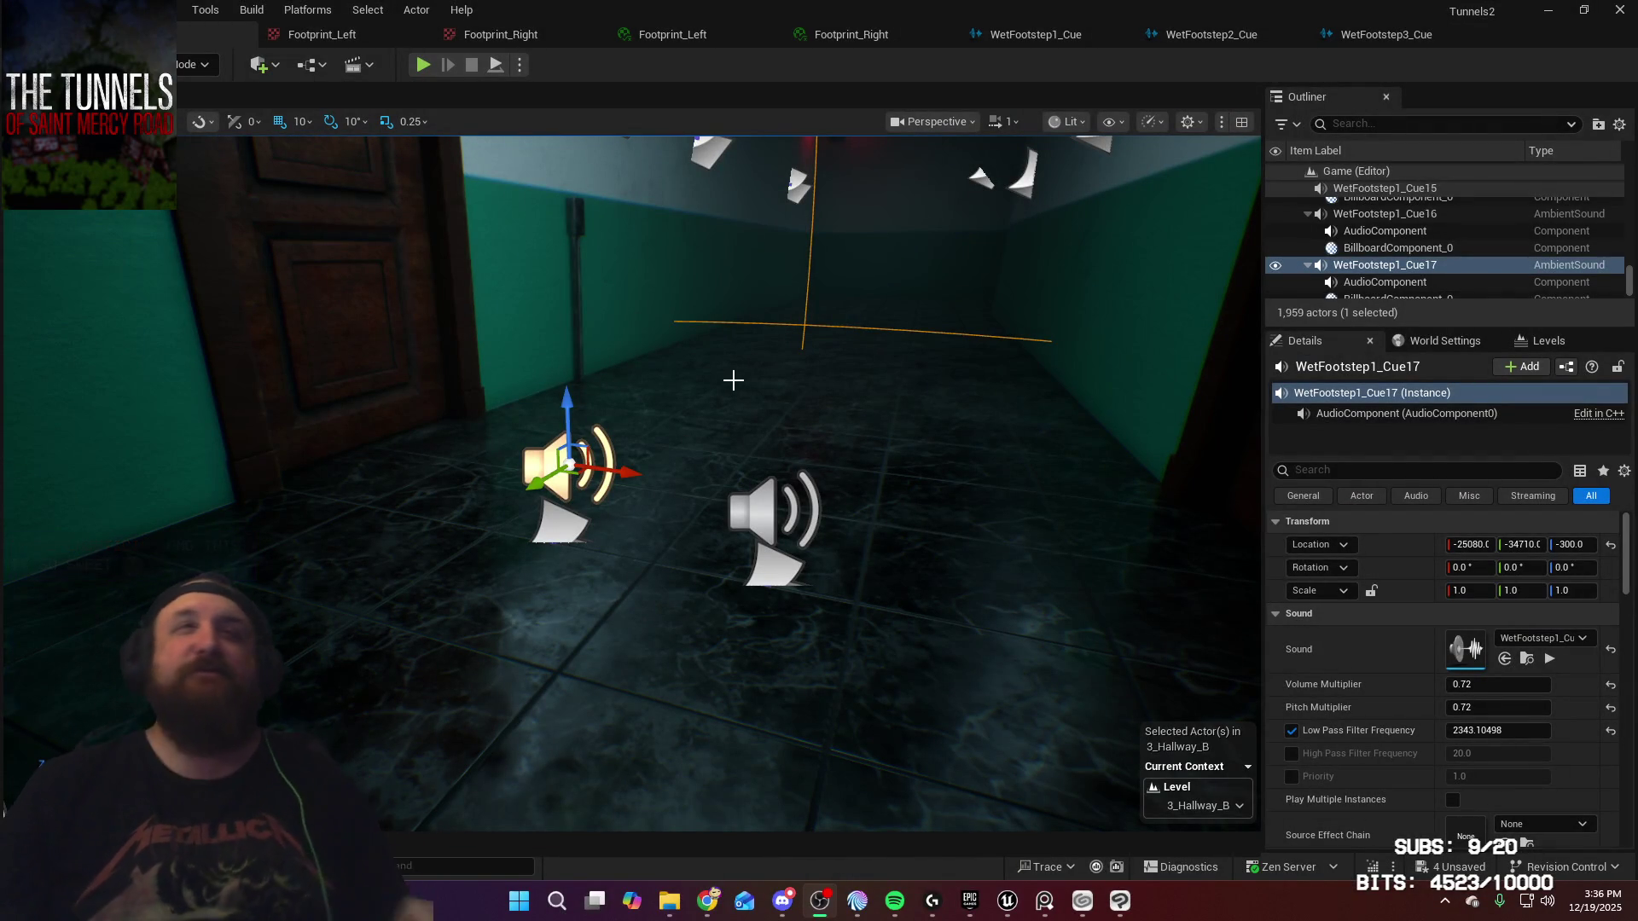
left_click_drag(871, 383, 871, 359)
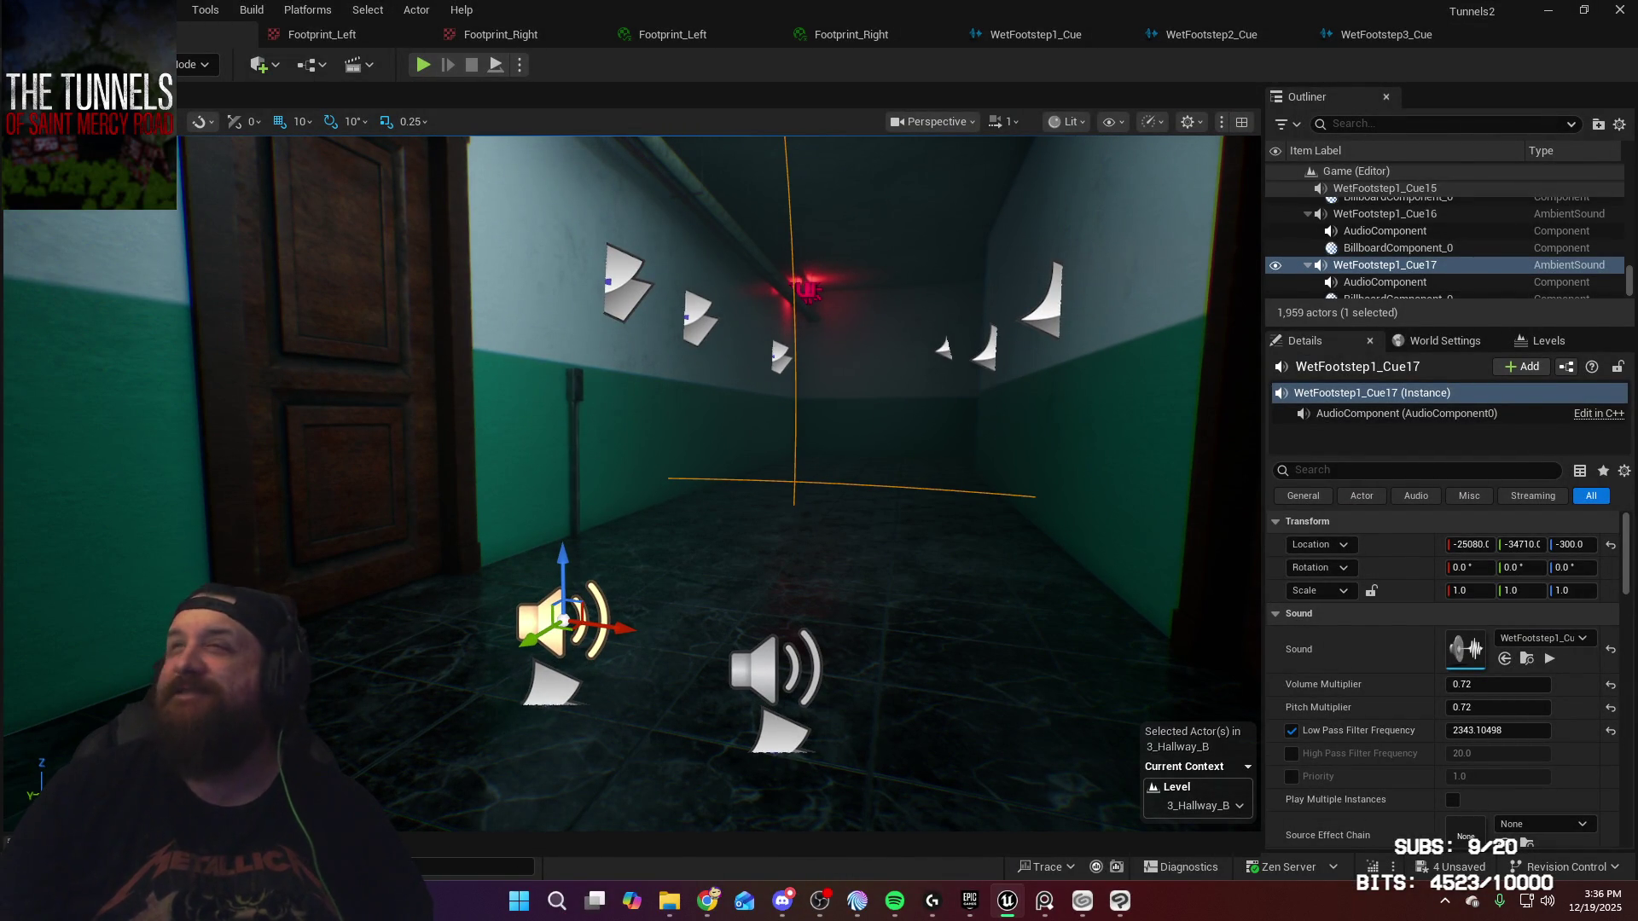
mouse_move(872, 358)
left_mouse_down()
mouse_move(861, 239)
mouse_move(888, 237)
mouse_move(845, 239)
mouse_move(862, 254)
left_mouse_up()
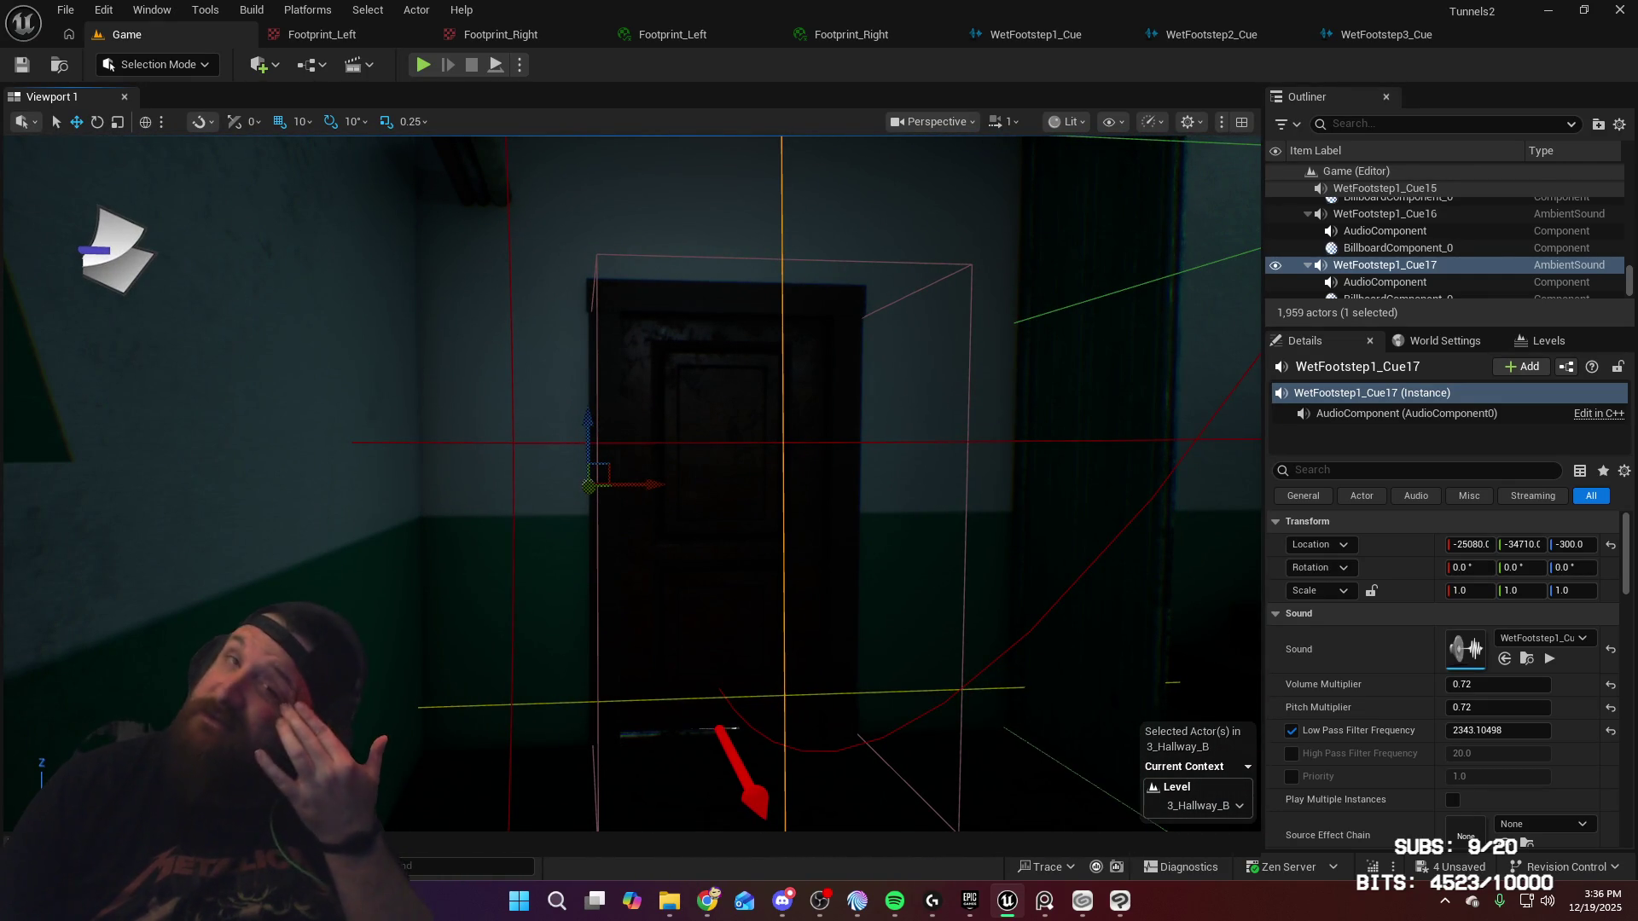
left_click_drag(862, 254, 776, 380)
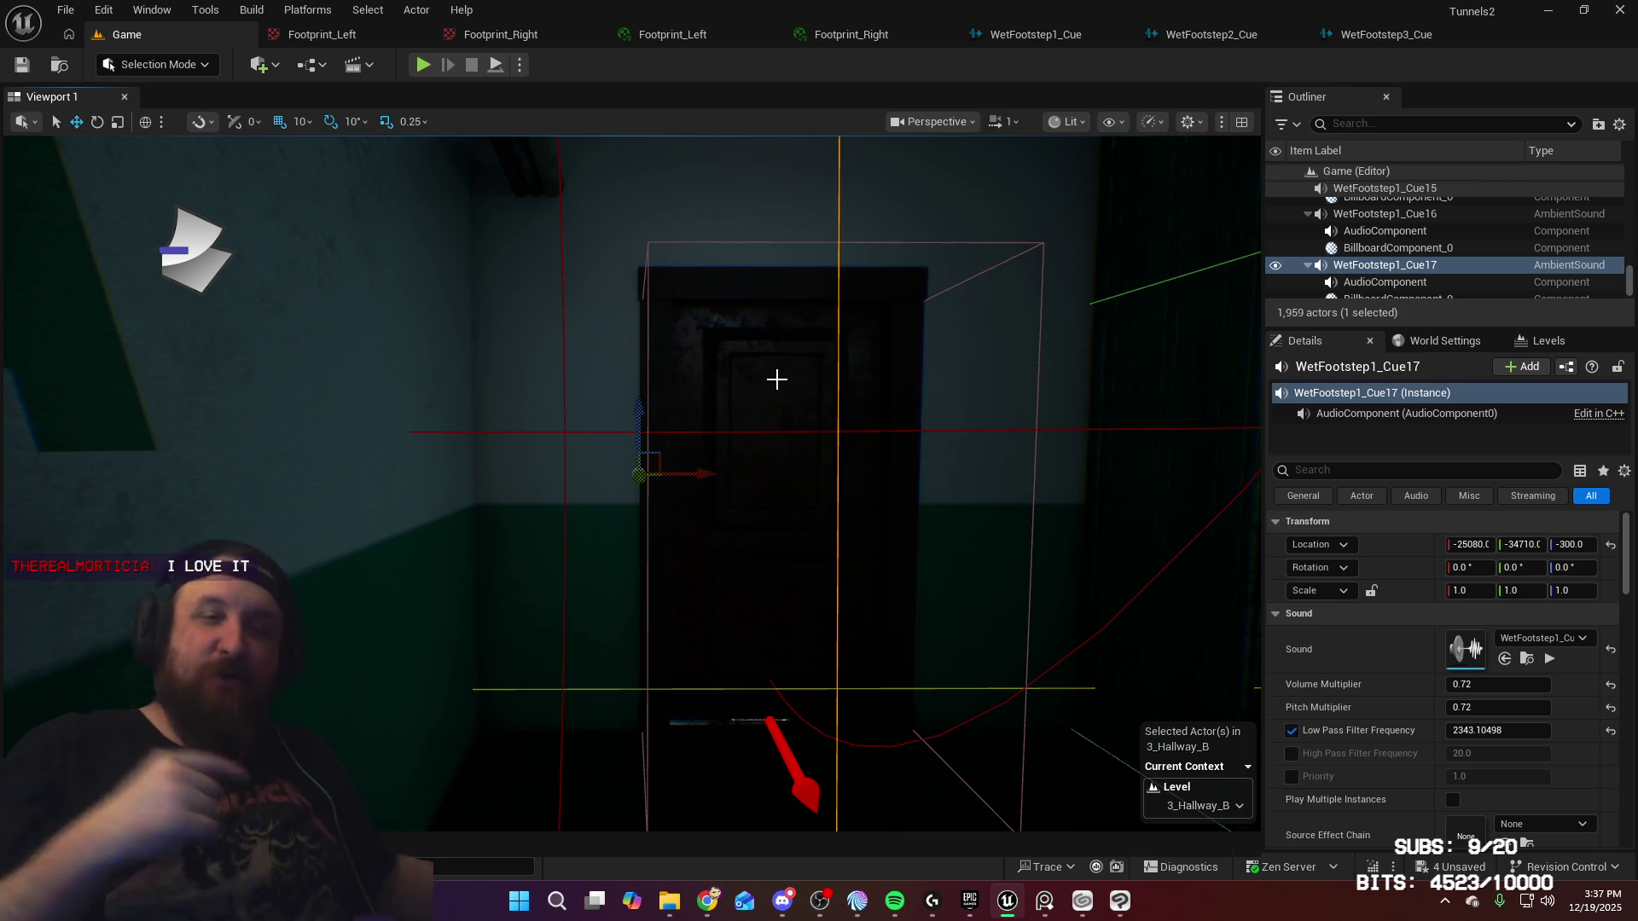
scroll(793, 355, "up", 5)
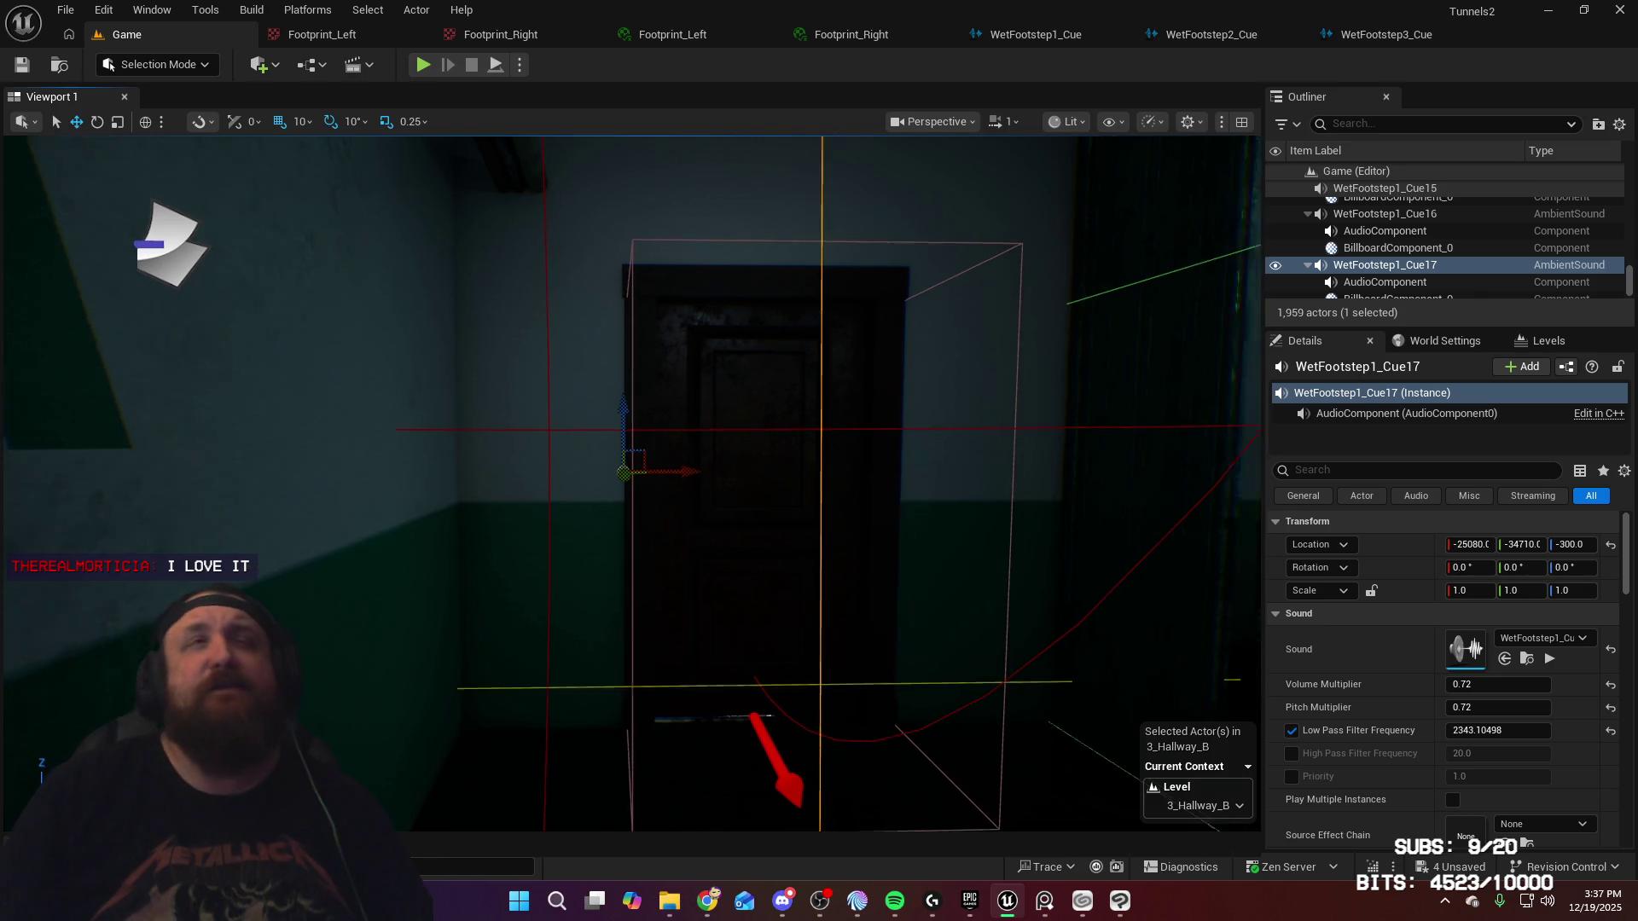
scroll(638, 467, "down", 6)
scroll(637, 468, "up", 3)
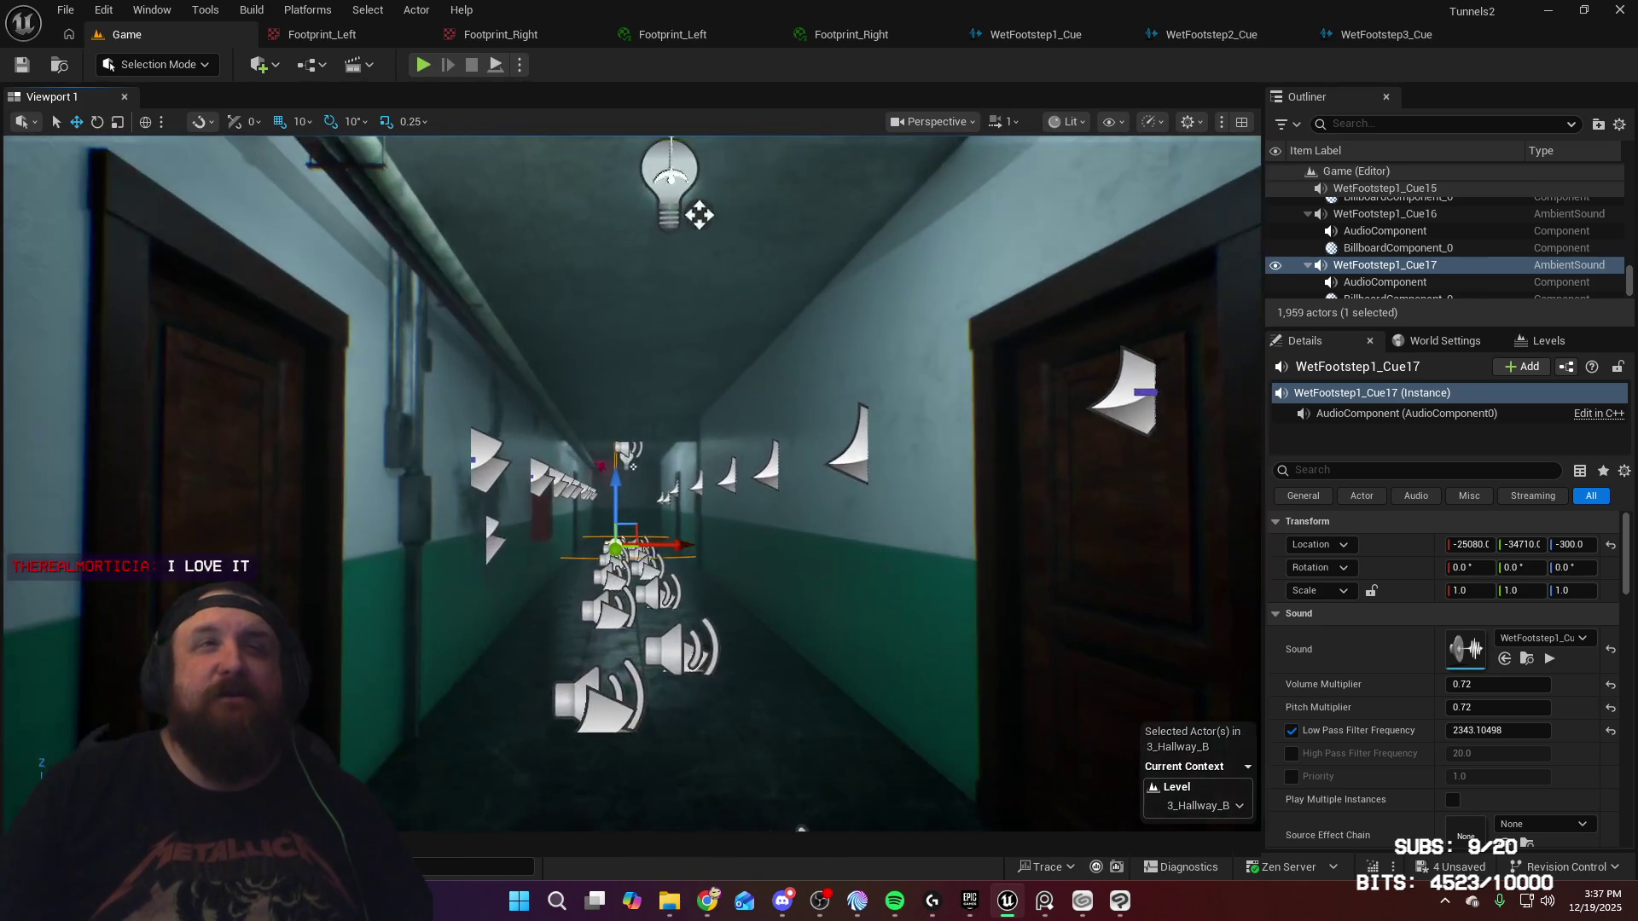
scroll(637, 467, "down", 3)
scroll(636, 467, "up", 8)
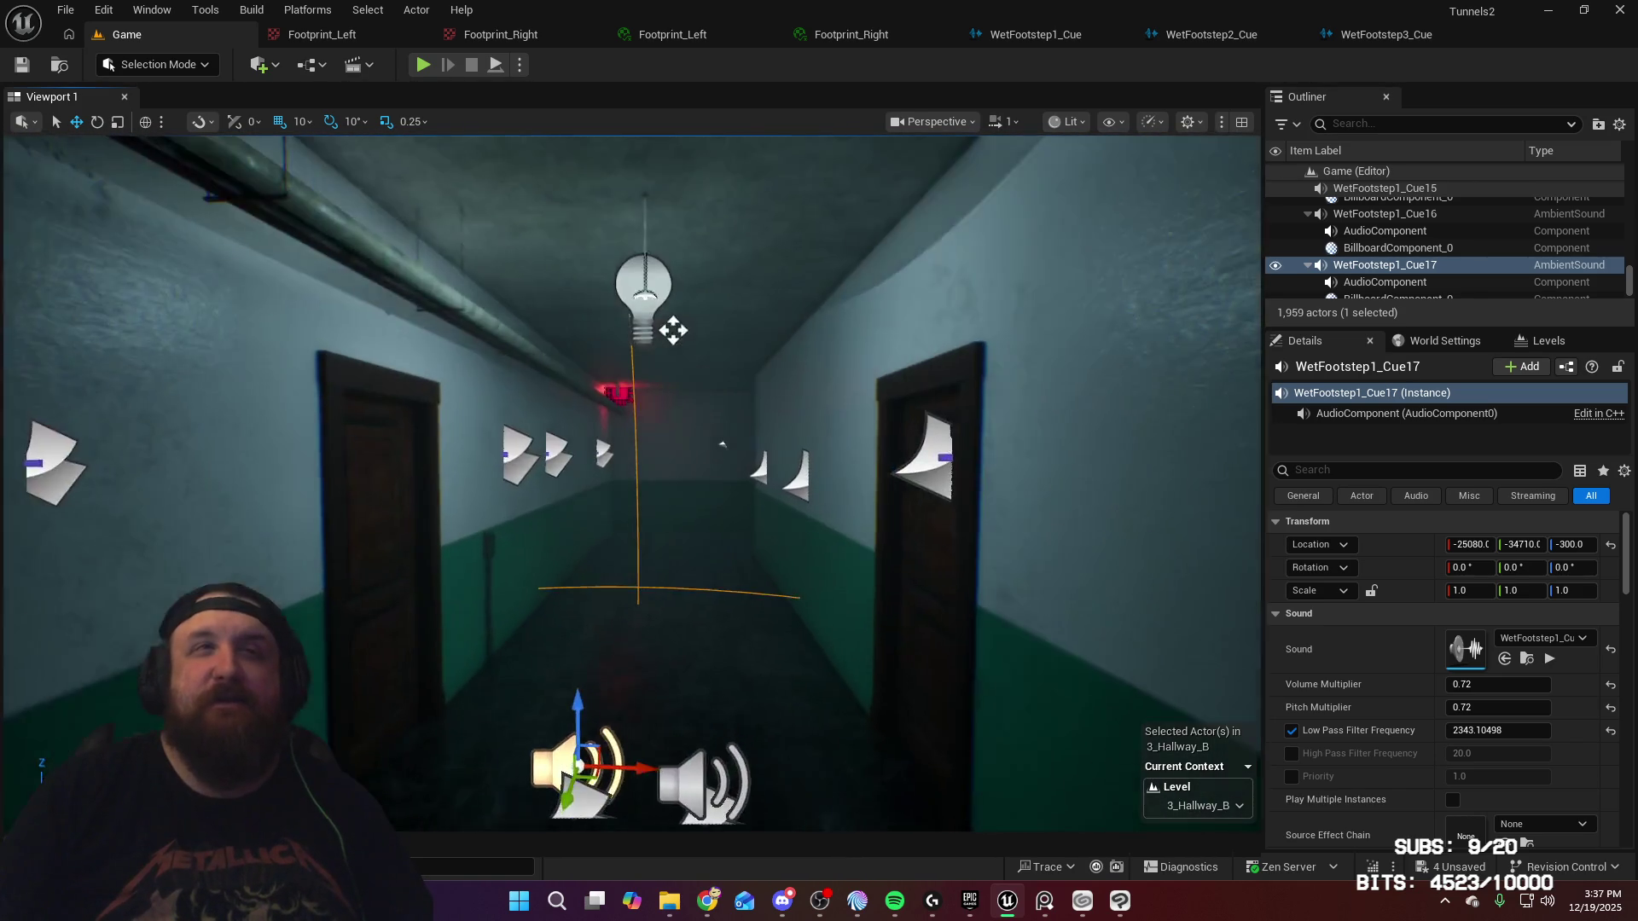
scroll(636, 447, "down", 6)
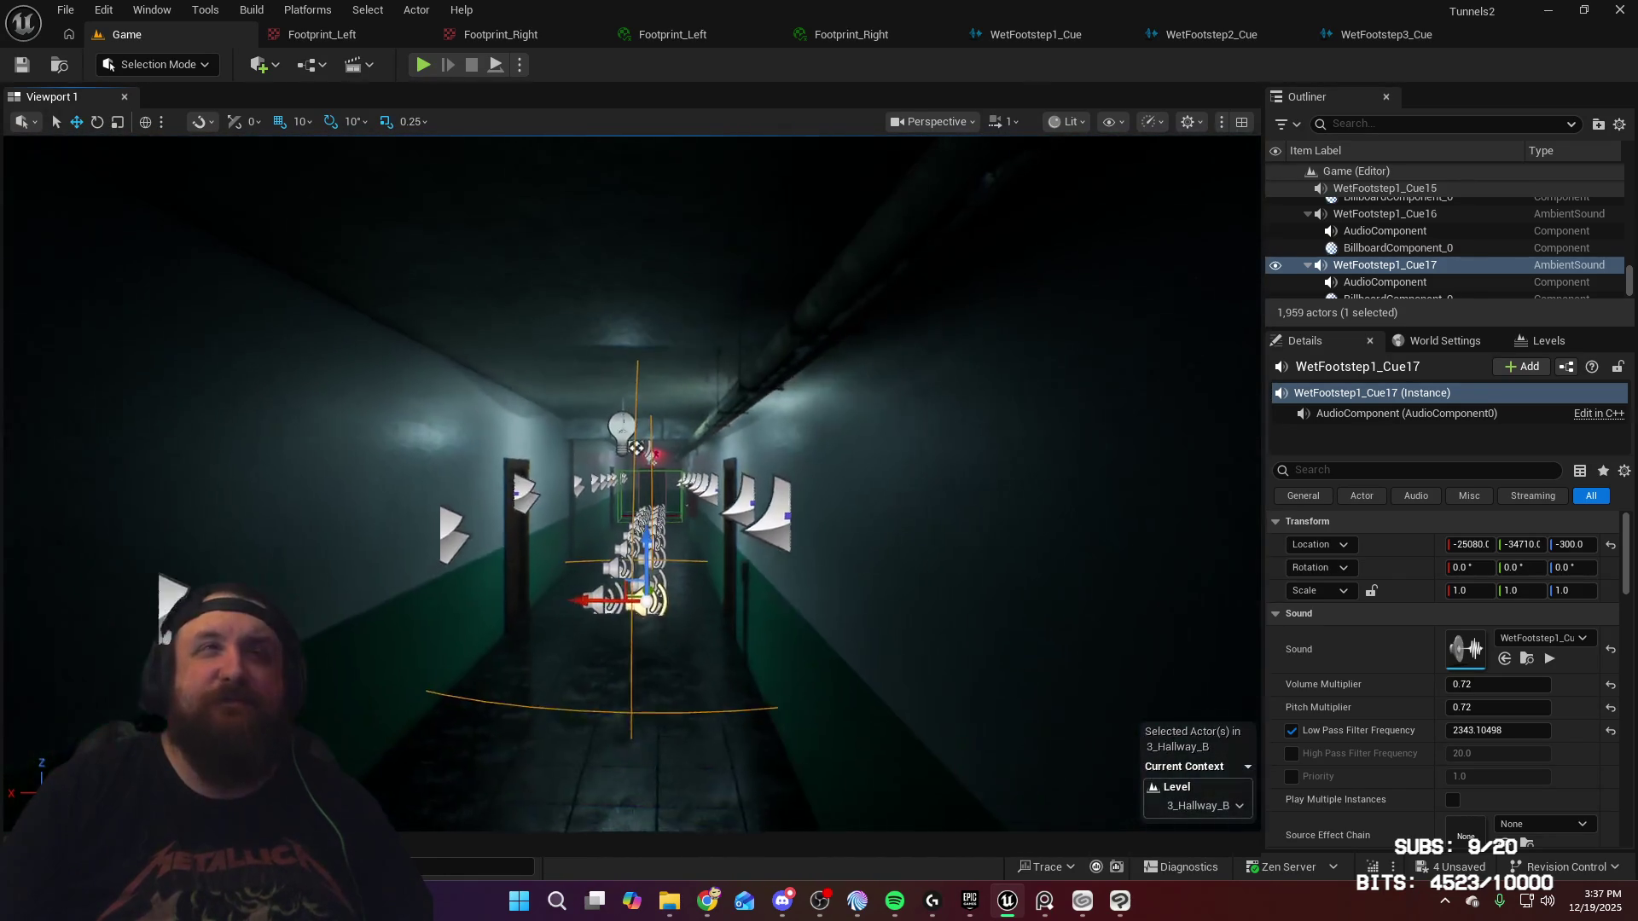
mouse_move(637, 447)
left_mouse_down()
mouse_move(174, 467)
mouse_move(801, 357)
left_mouse_up()
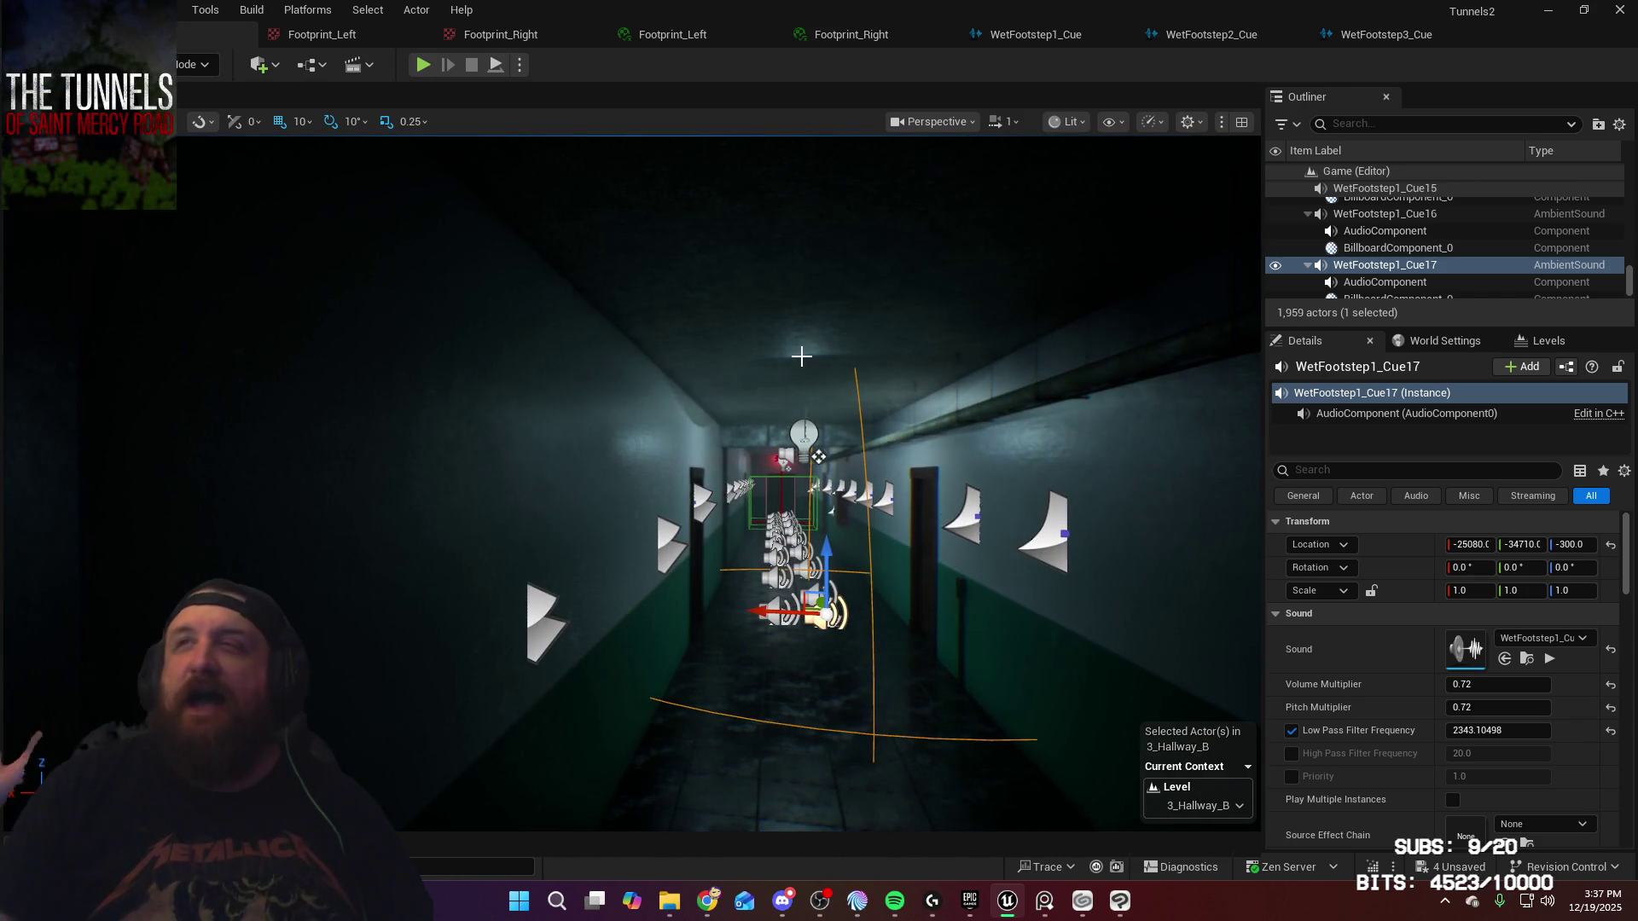
mouse_move(975, 355)
left_mouse_down()
mouse_move(853, 366)
mouse_move(905, 324)
mouse_move(976, 355)
left_mouse_up()
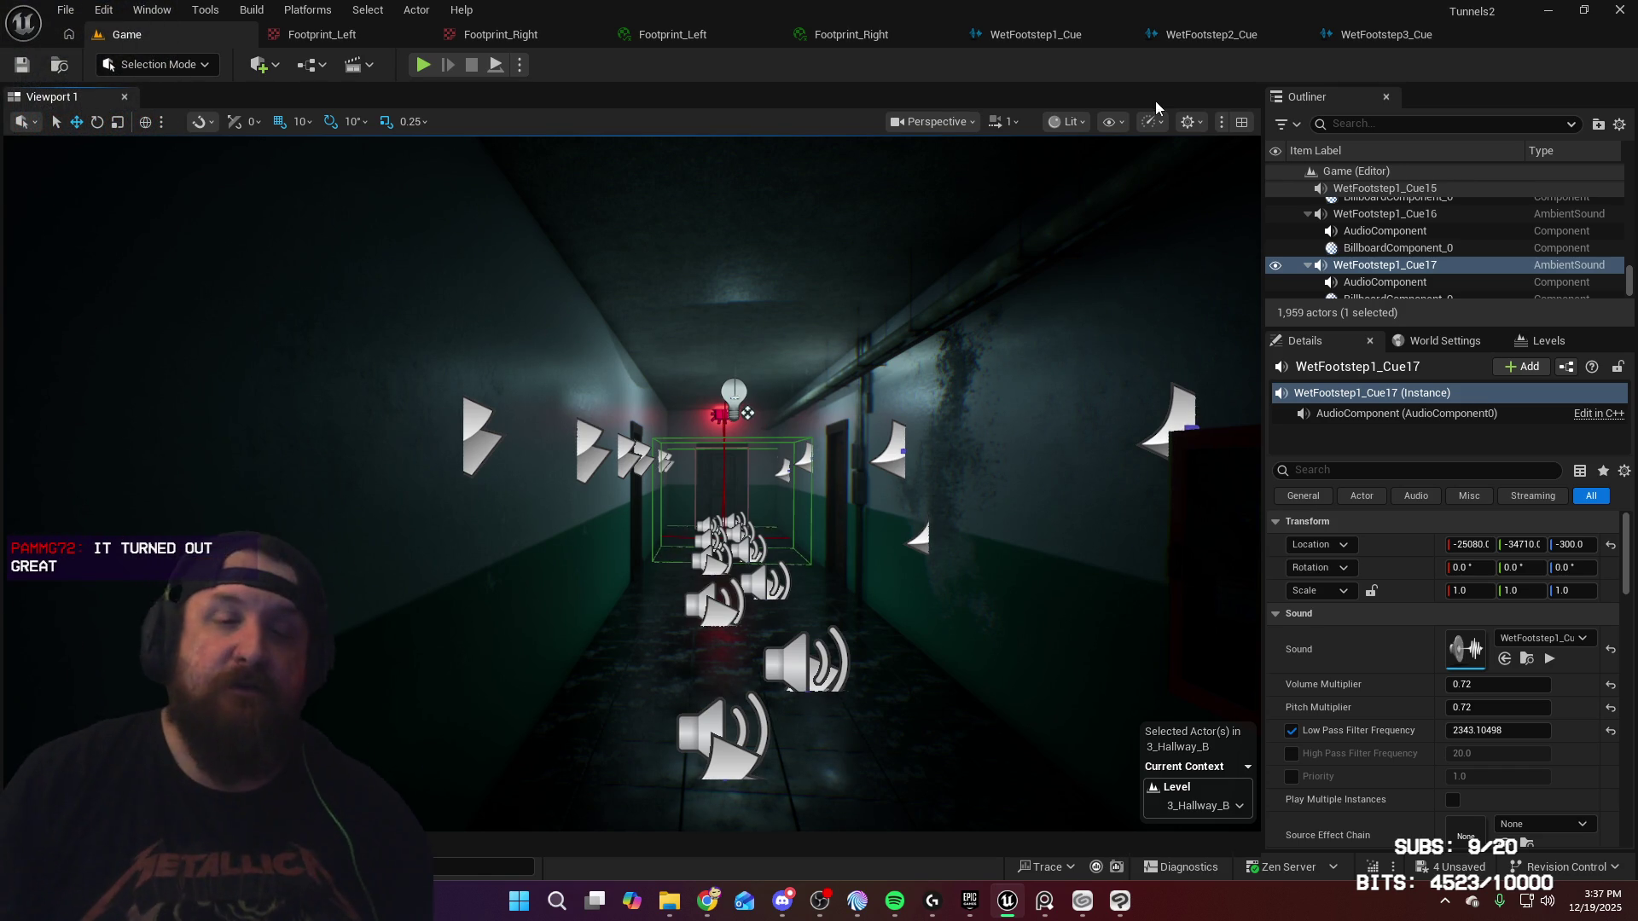
key("w")
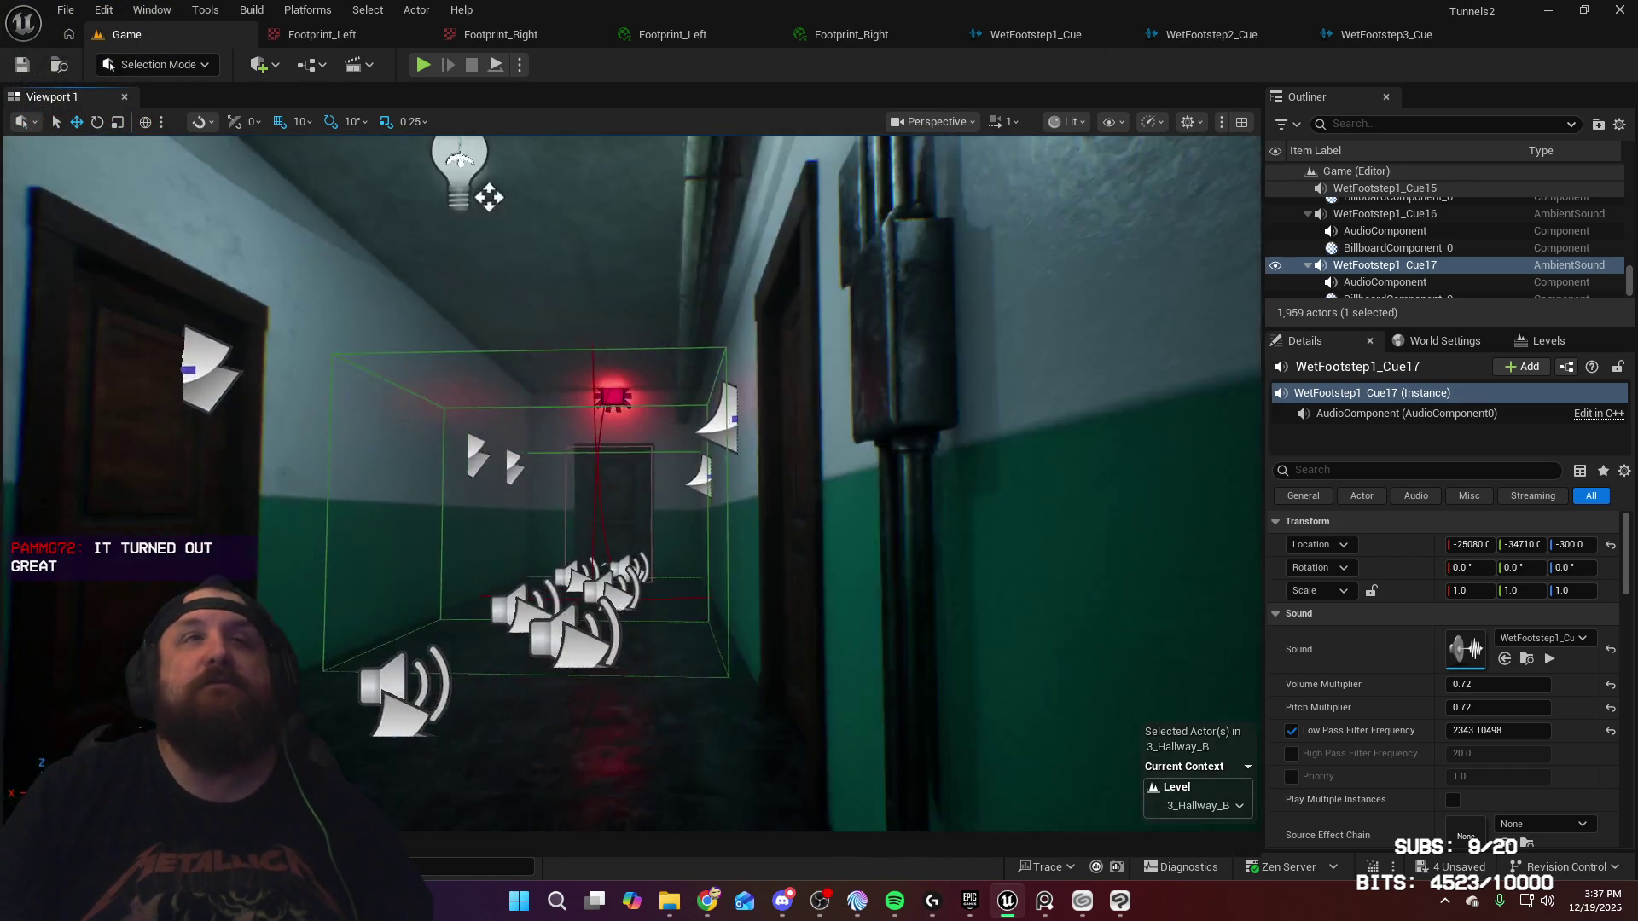
key("w")
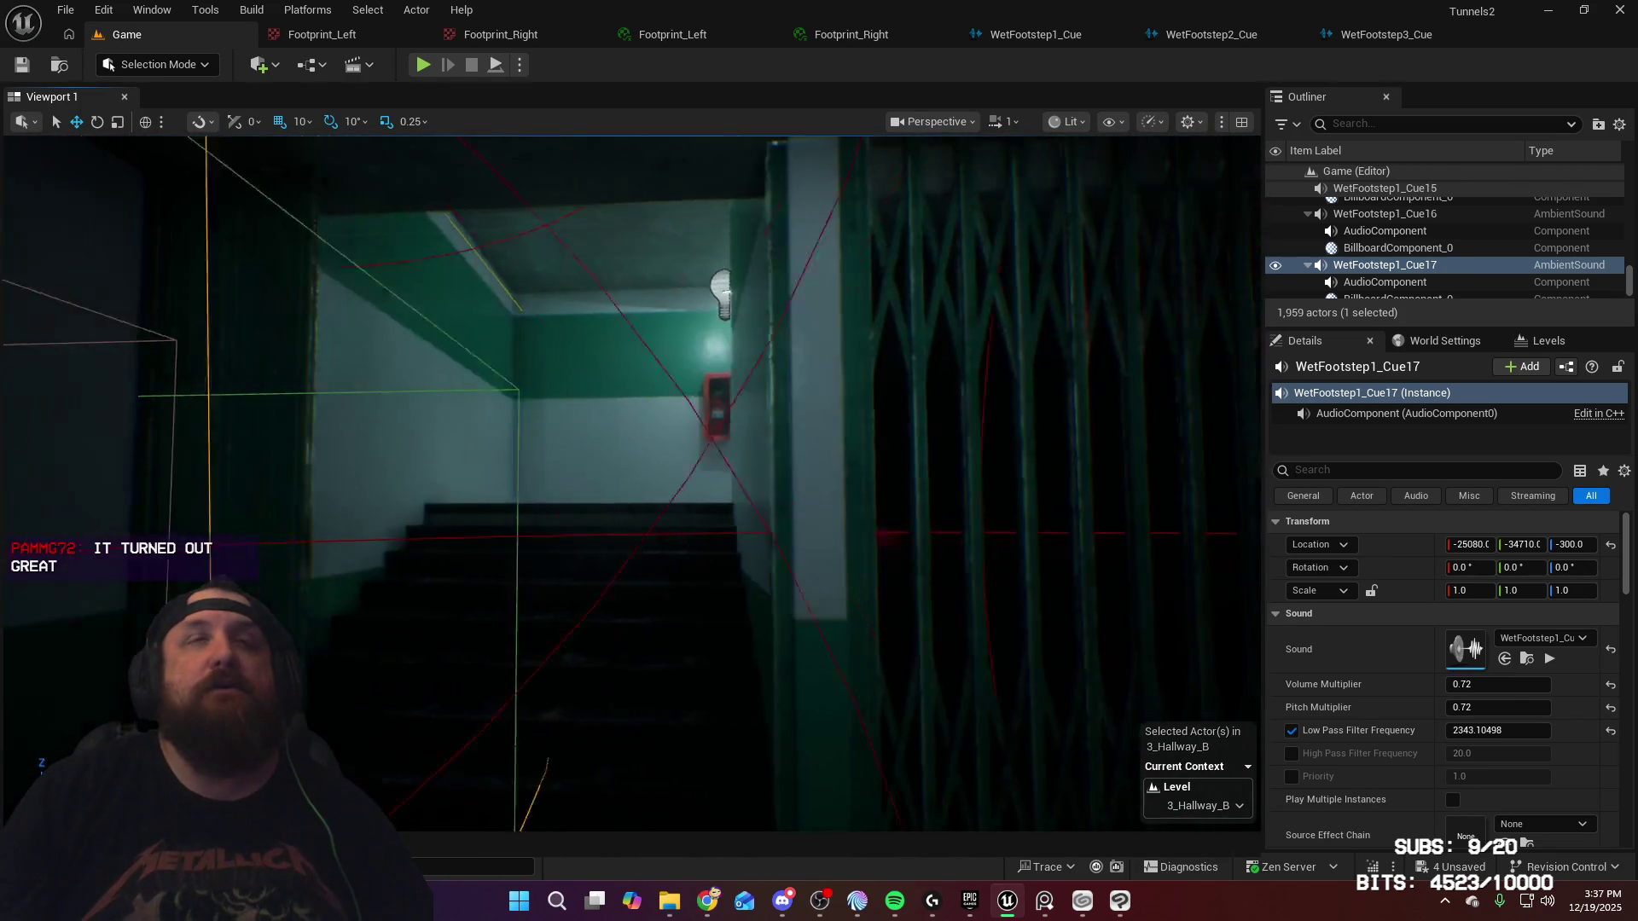
key("f")
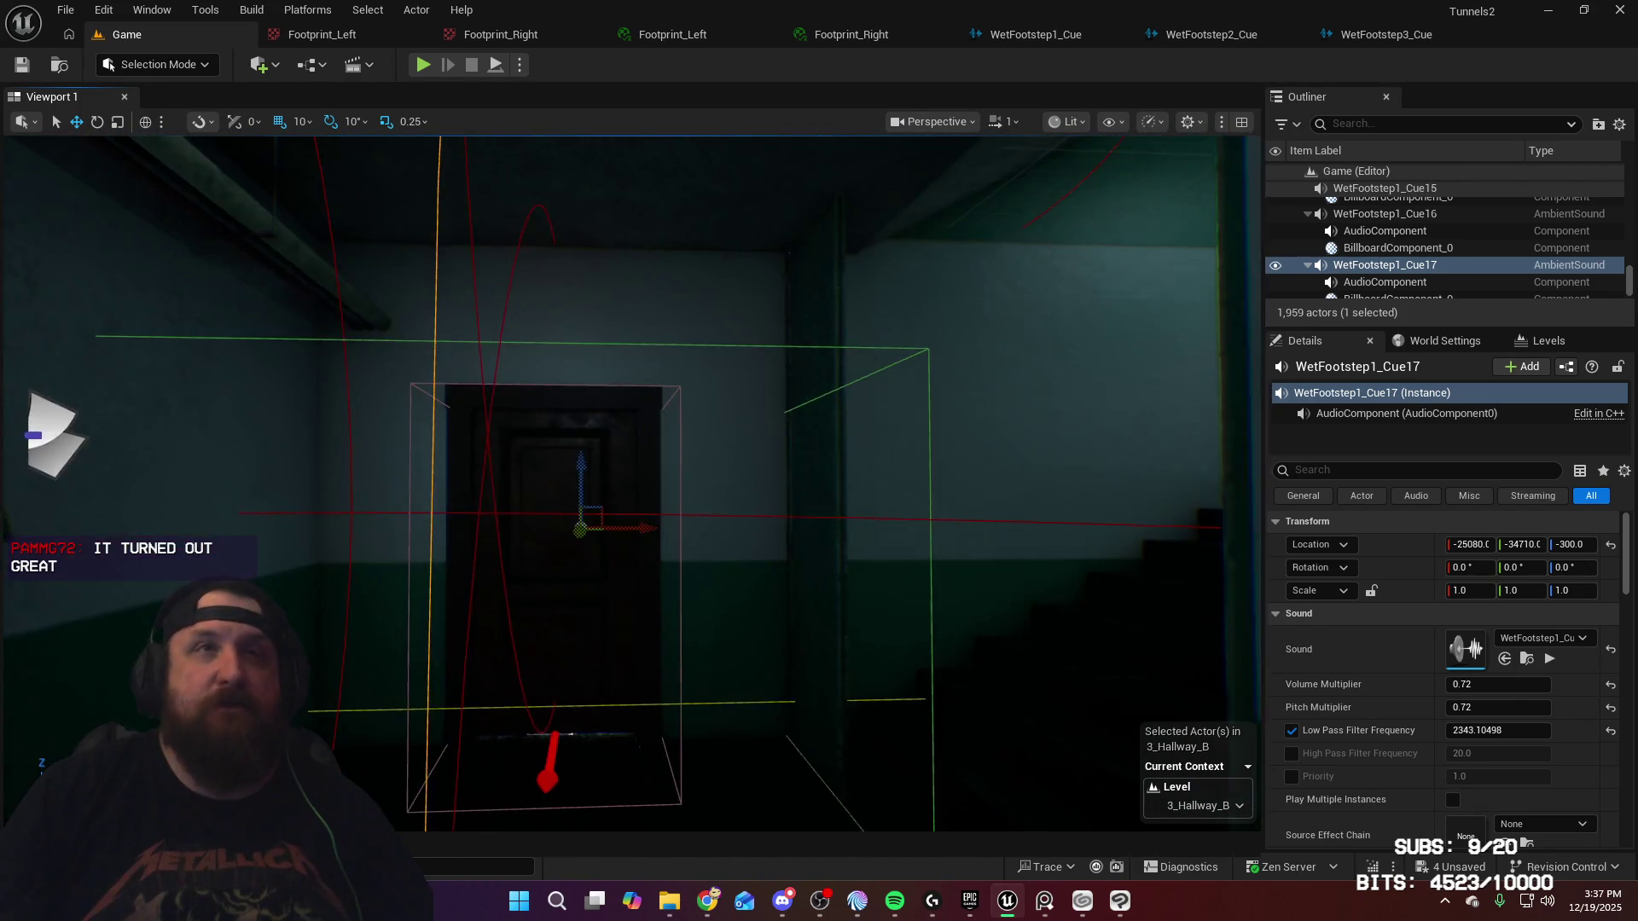
key("s")
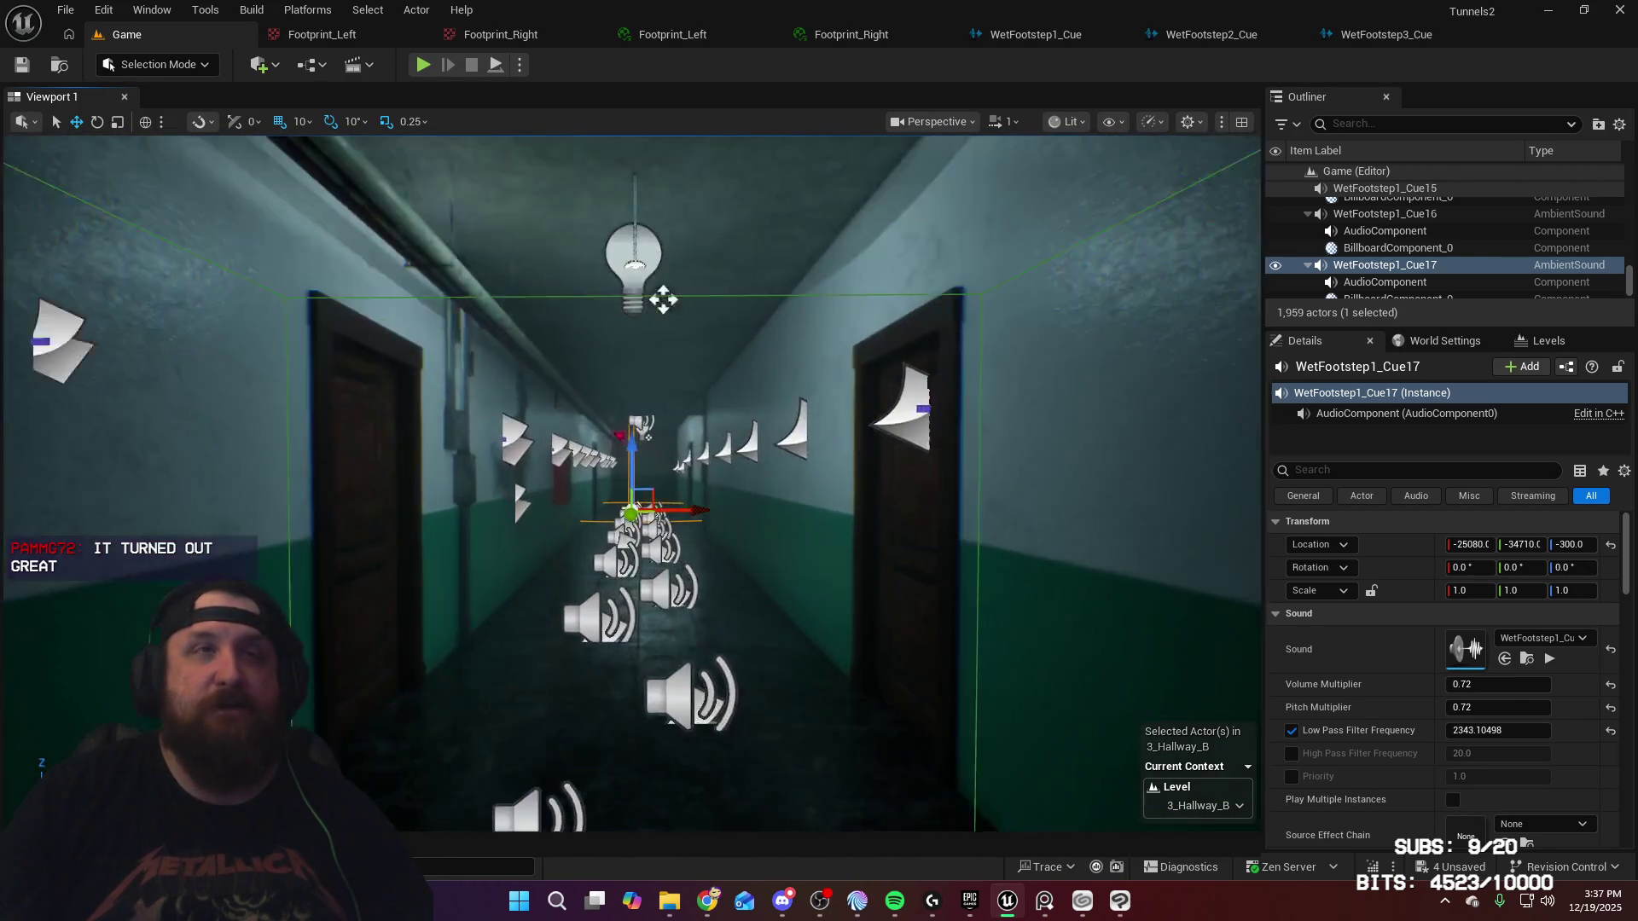
key("s")
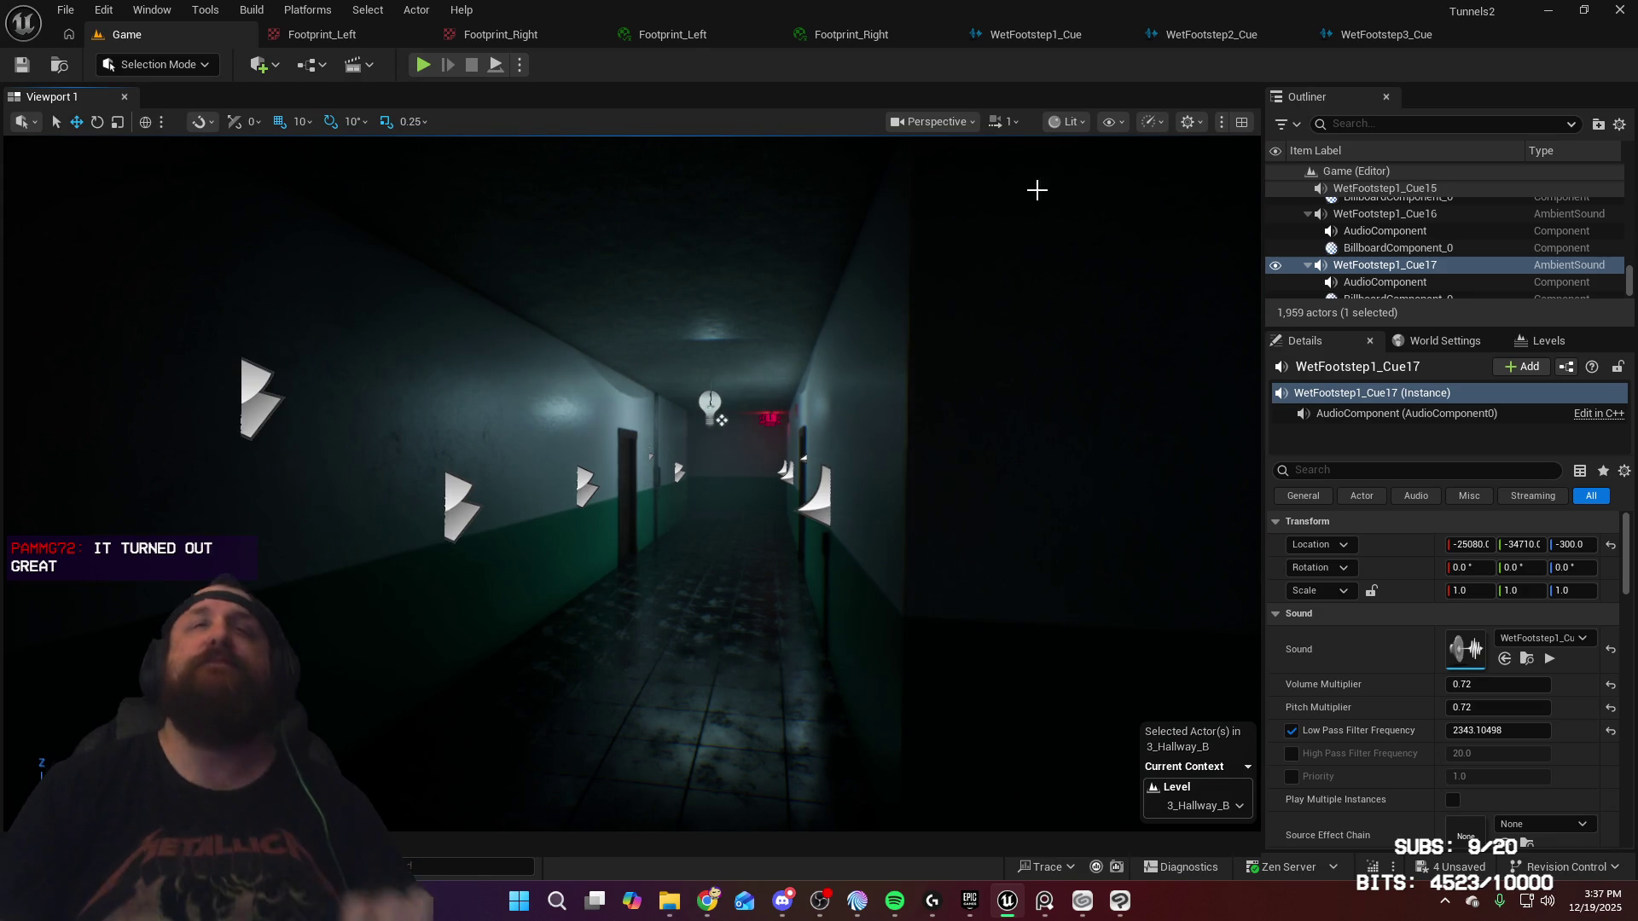
Step: Close the three WetFootstep cue tabs and all four Footprint material tabs, then focus on WetFootstep1_Cue17
left_click(1120, 35)
left_click(1150, 34)
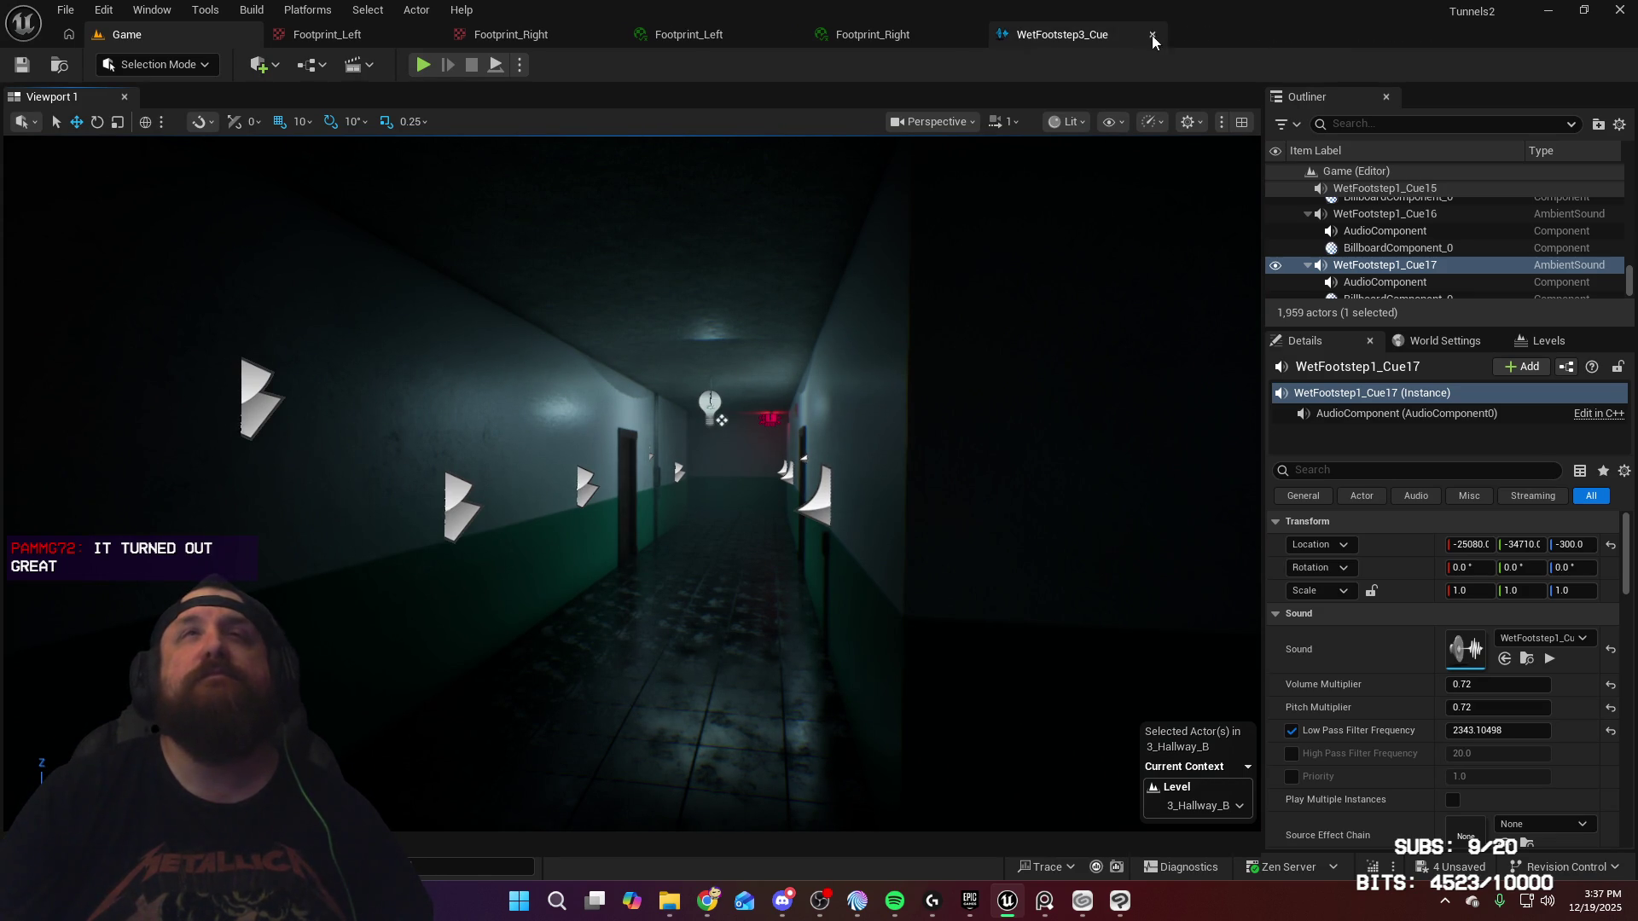
left_click(1151, 34)
left_click(971, 34)
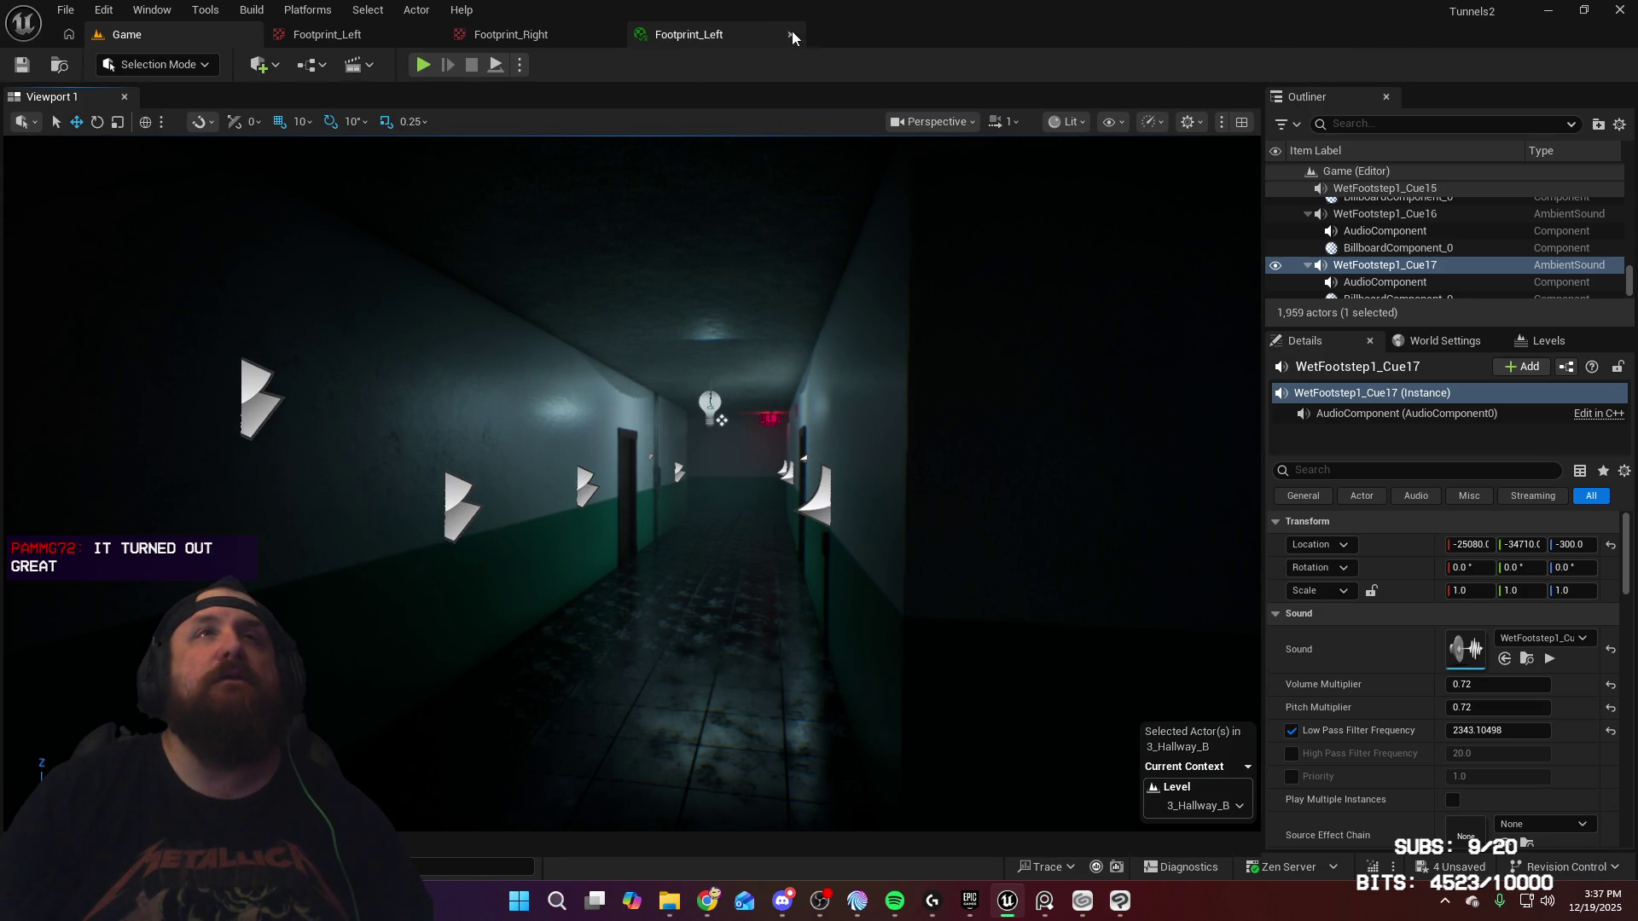
left_click(790, 34)
left_click(611, 35)
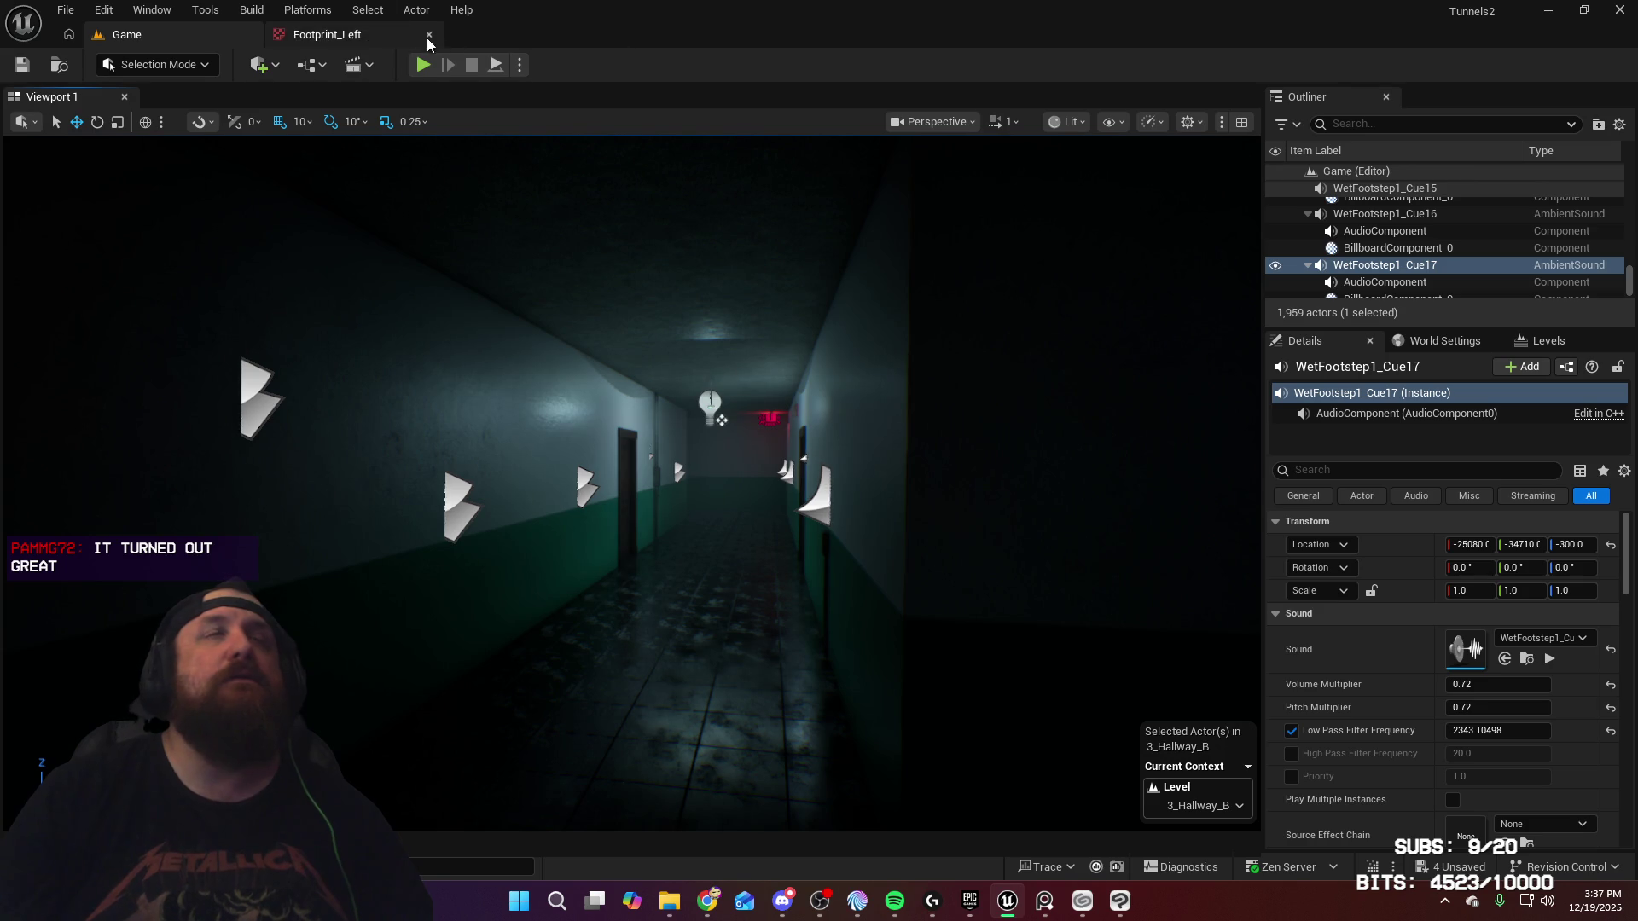
left_click(429, 35)
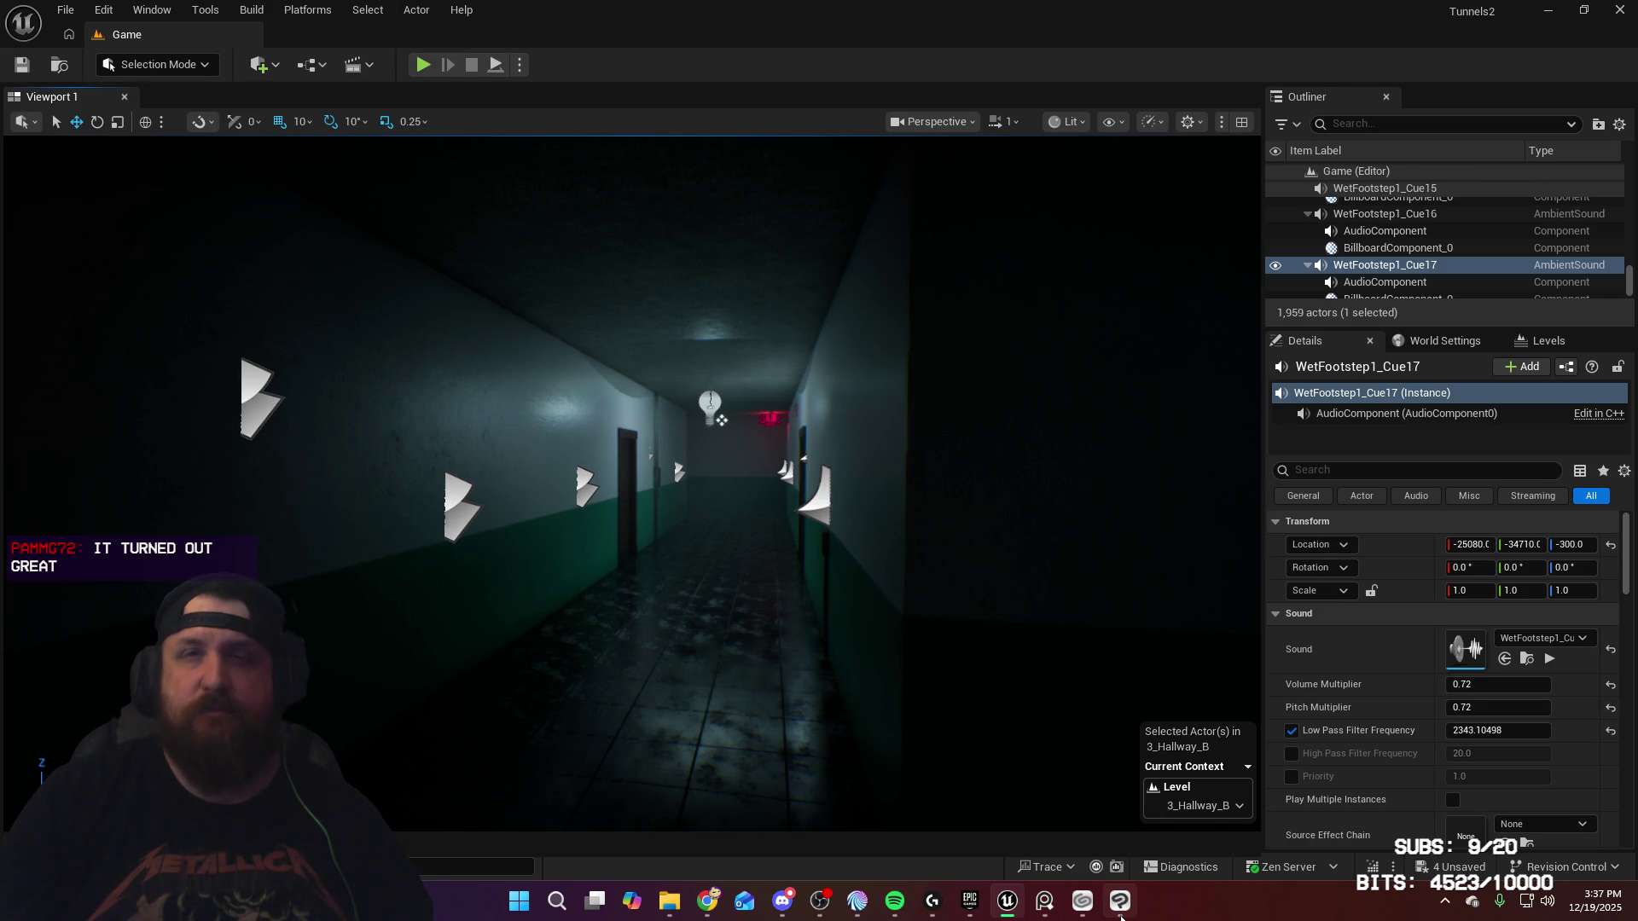
mouse_move(1122, 918)
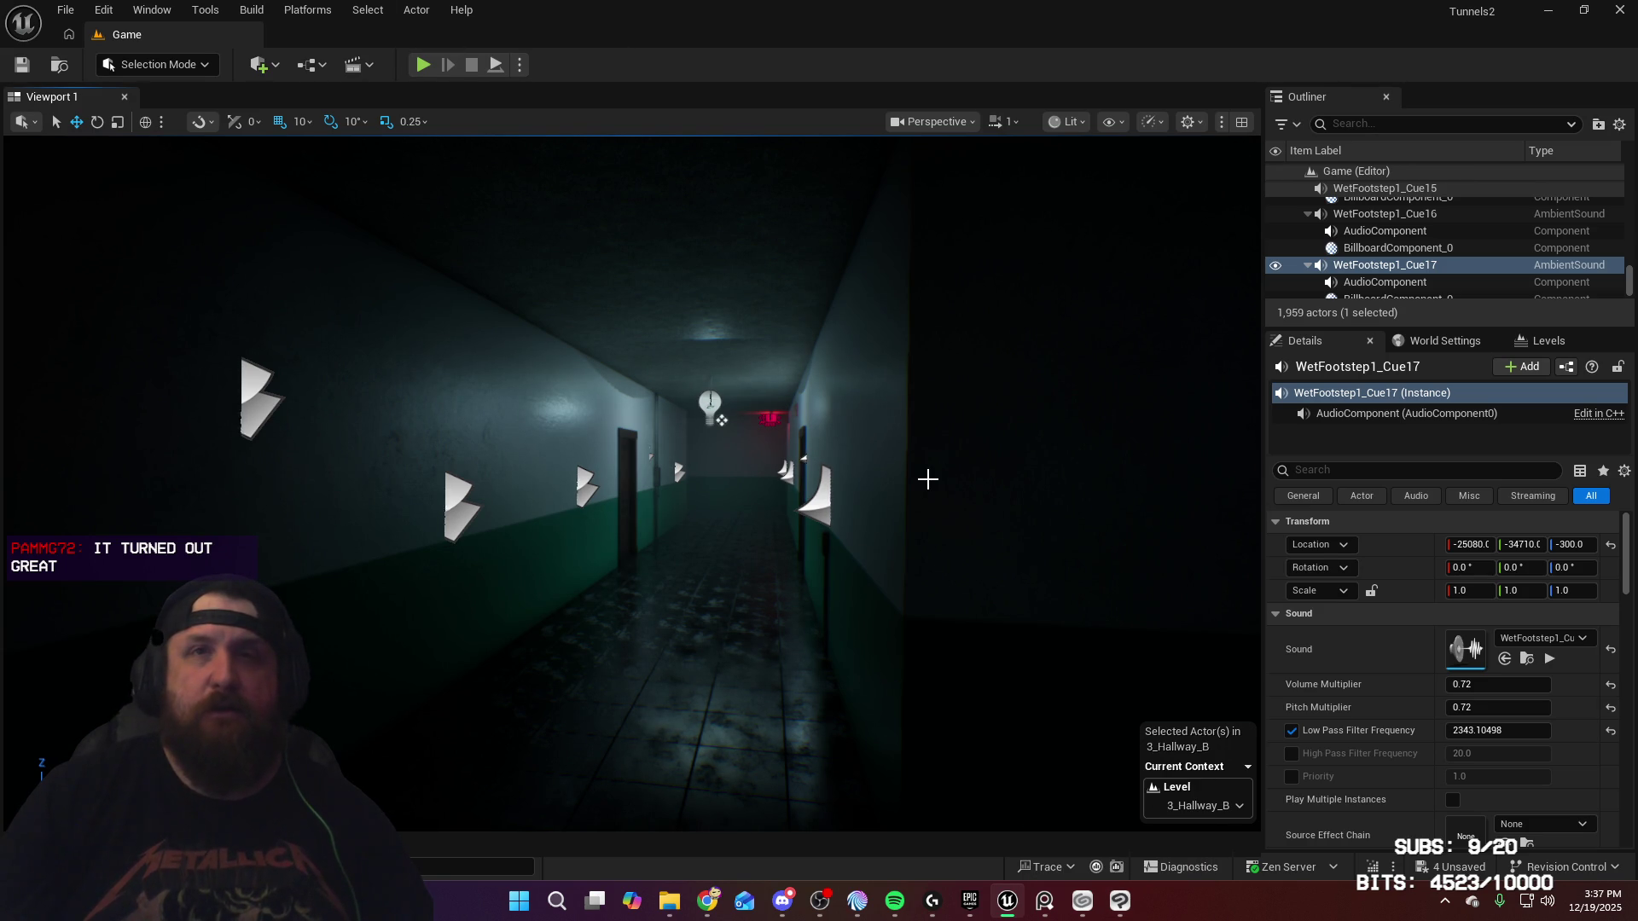
key("f")
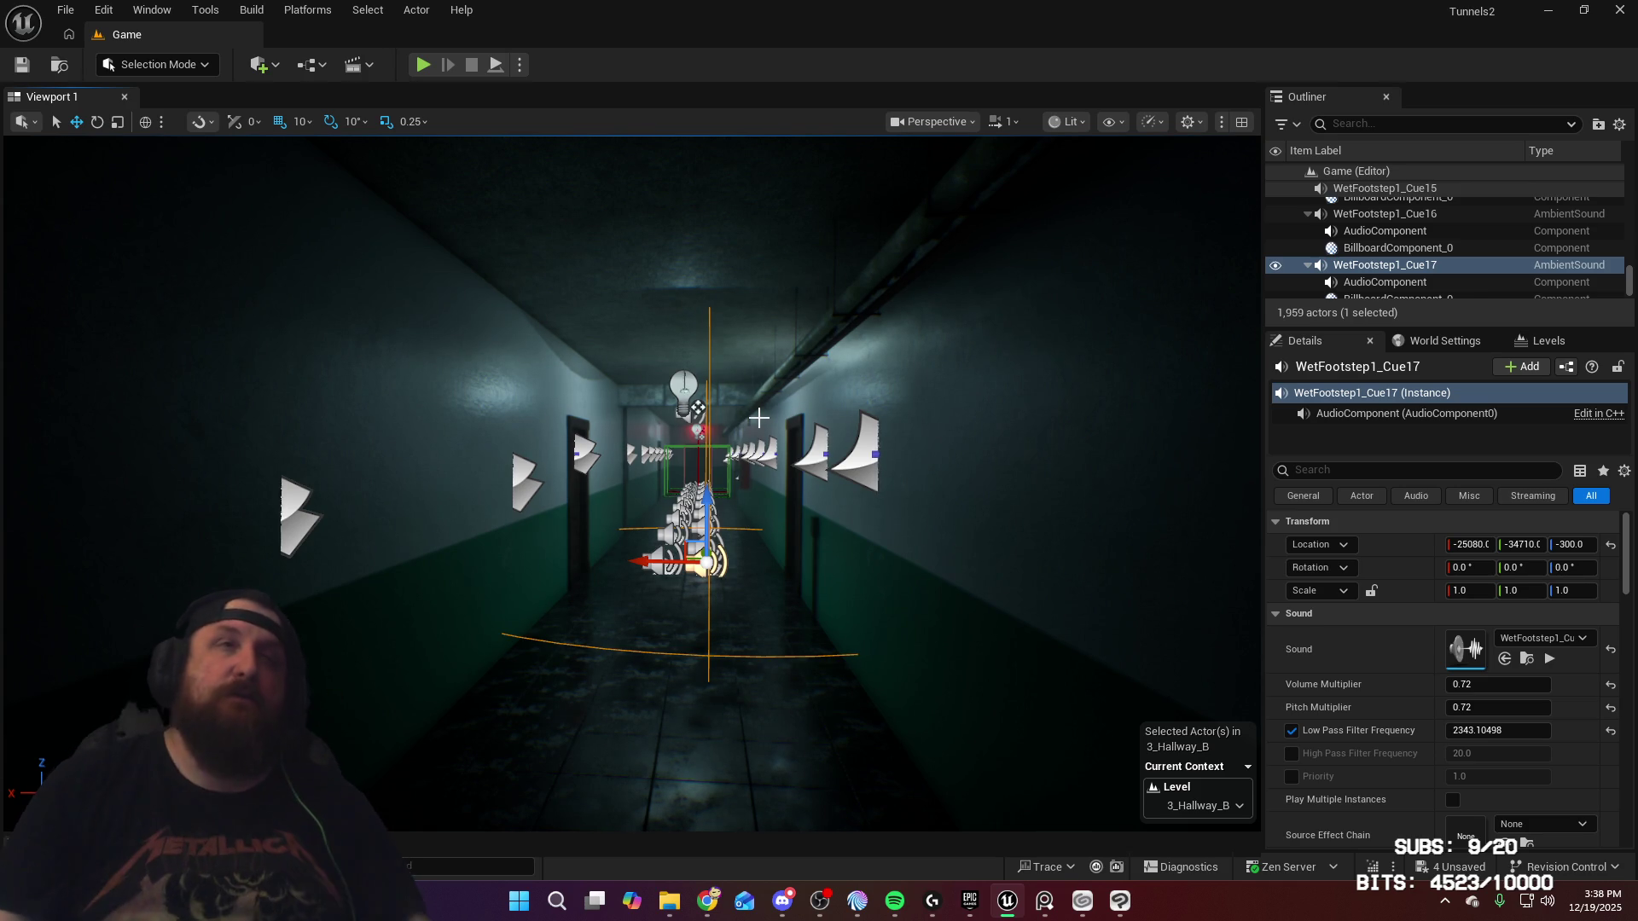
mouse_move(1053, 442)
left_mouse_down()
mouse_move(965, 375)
mouse_move(1023, 341)
mouse_move(939, 221)
left_mouse_up()
key("w")
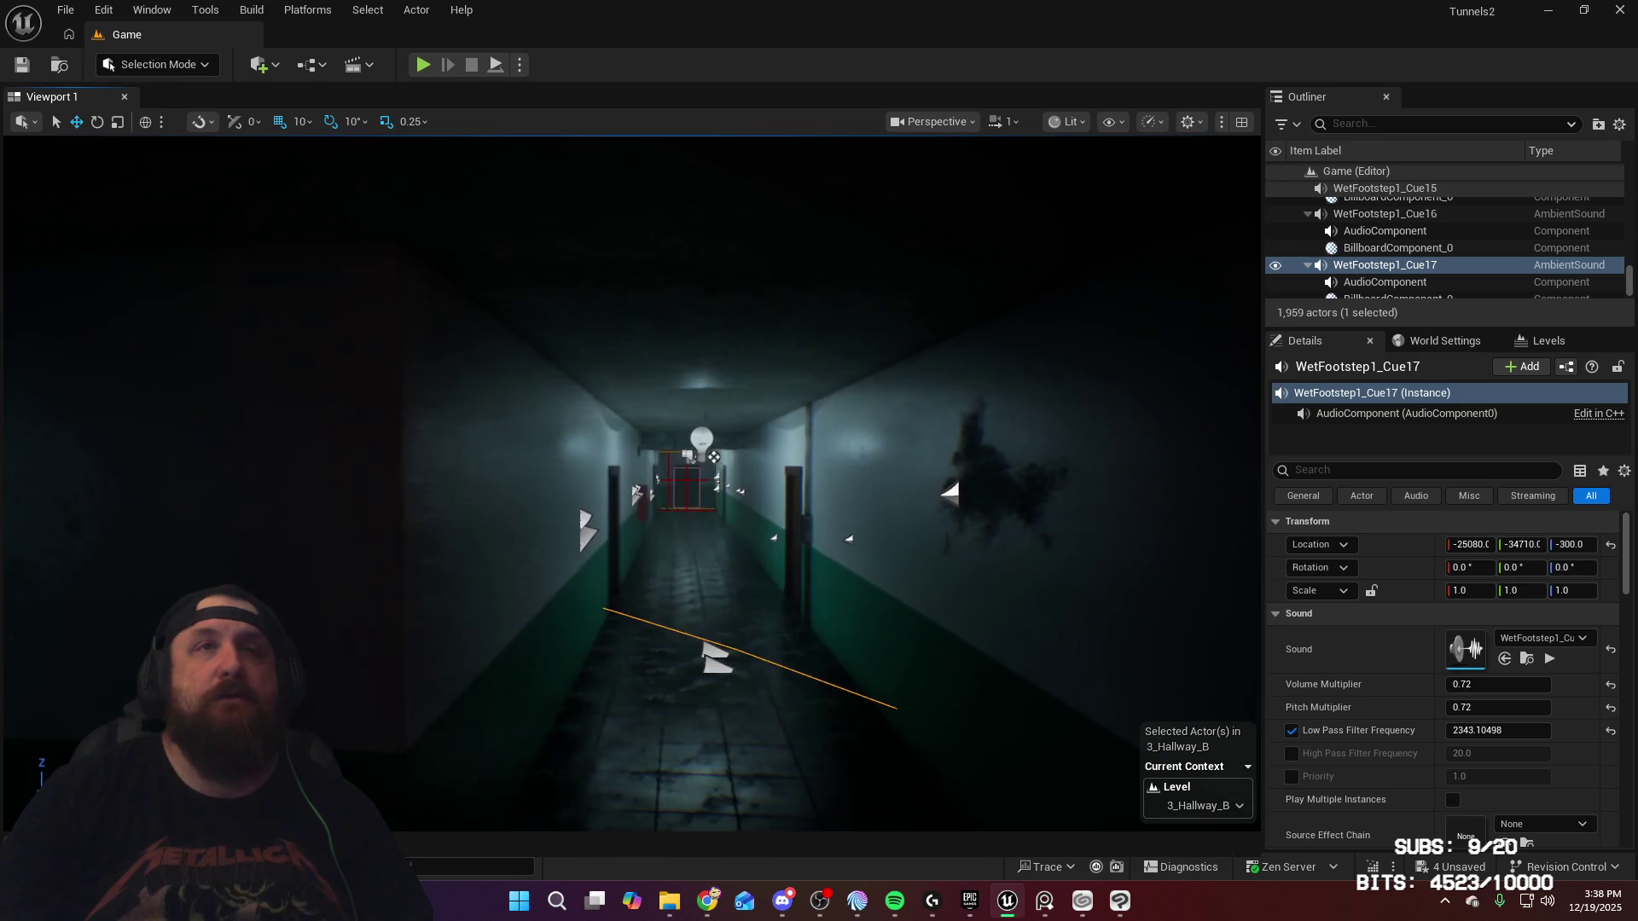
key("w")
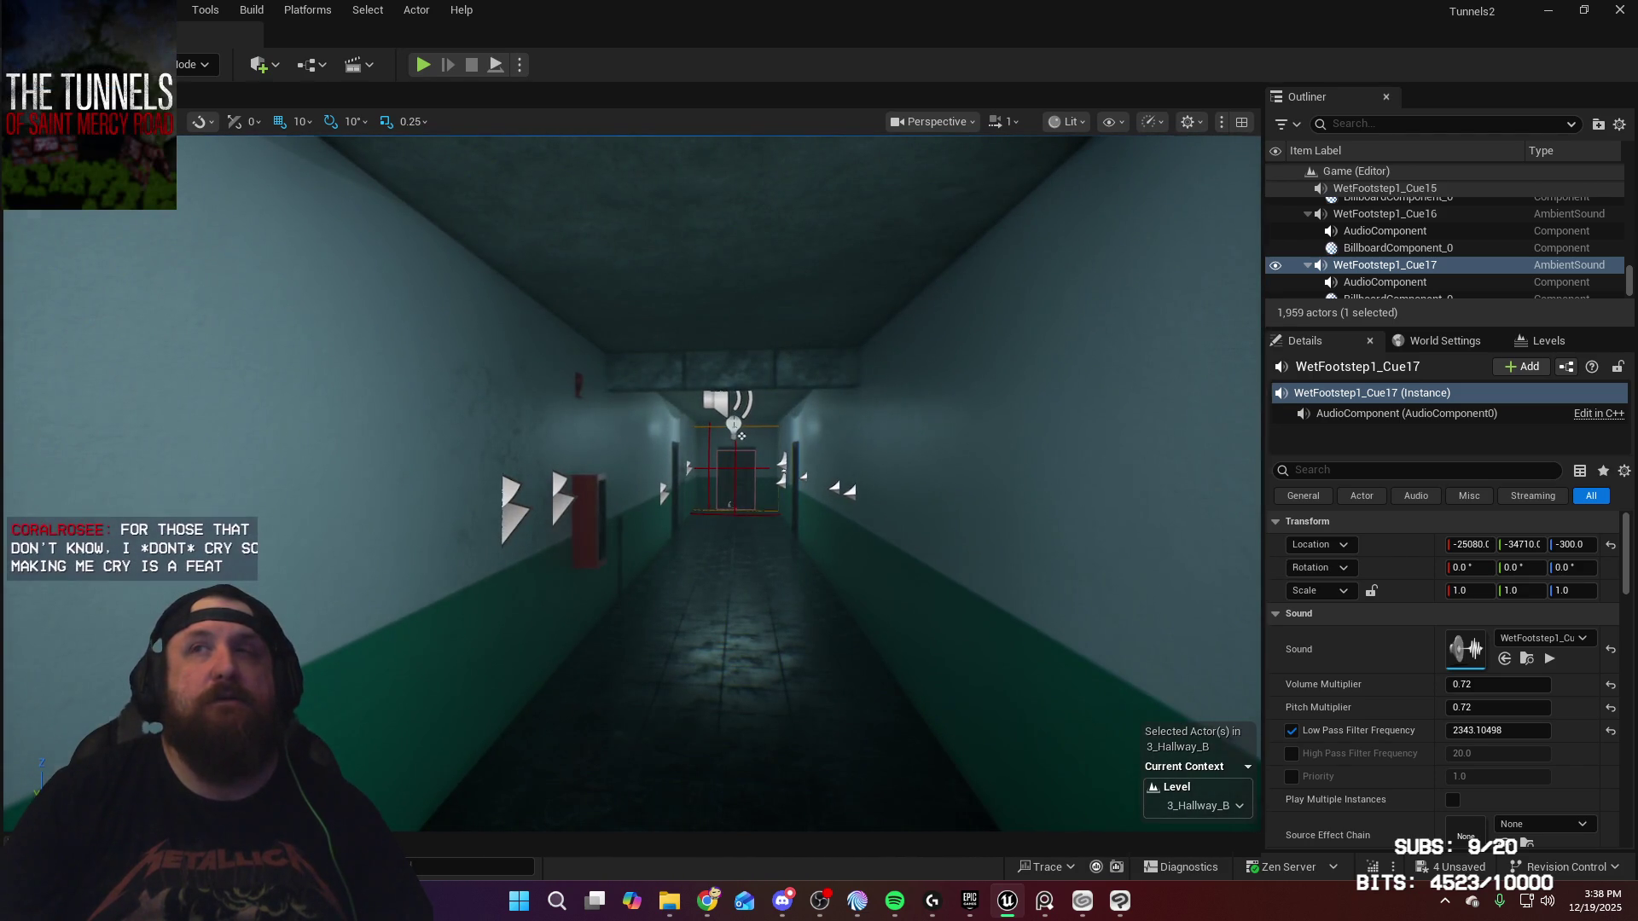
key("w")
key("Left")
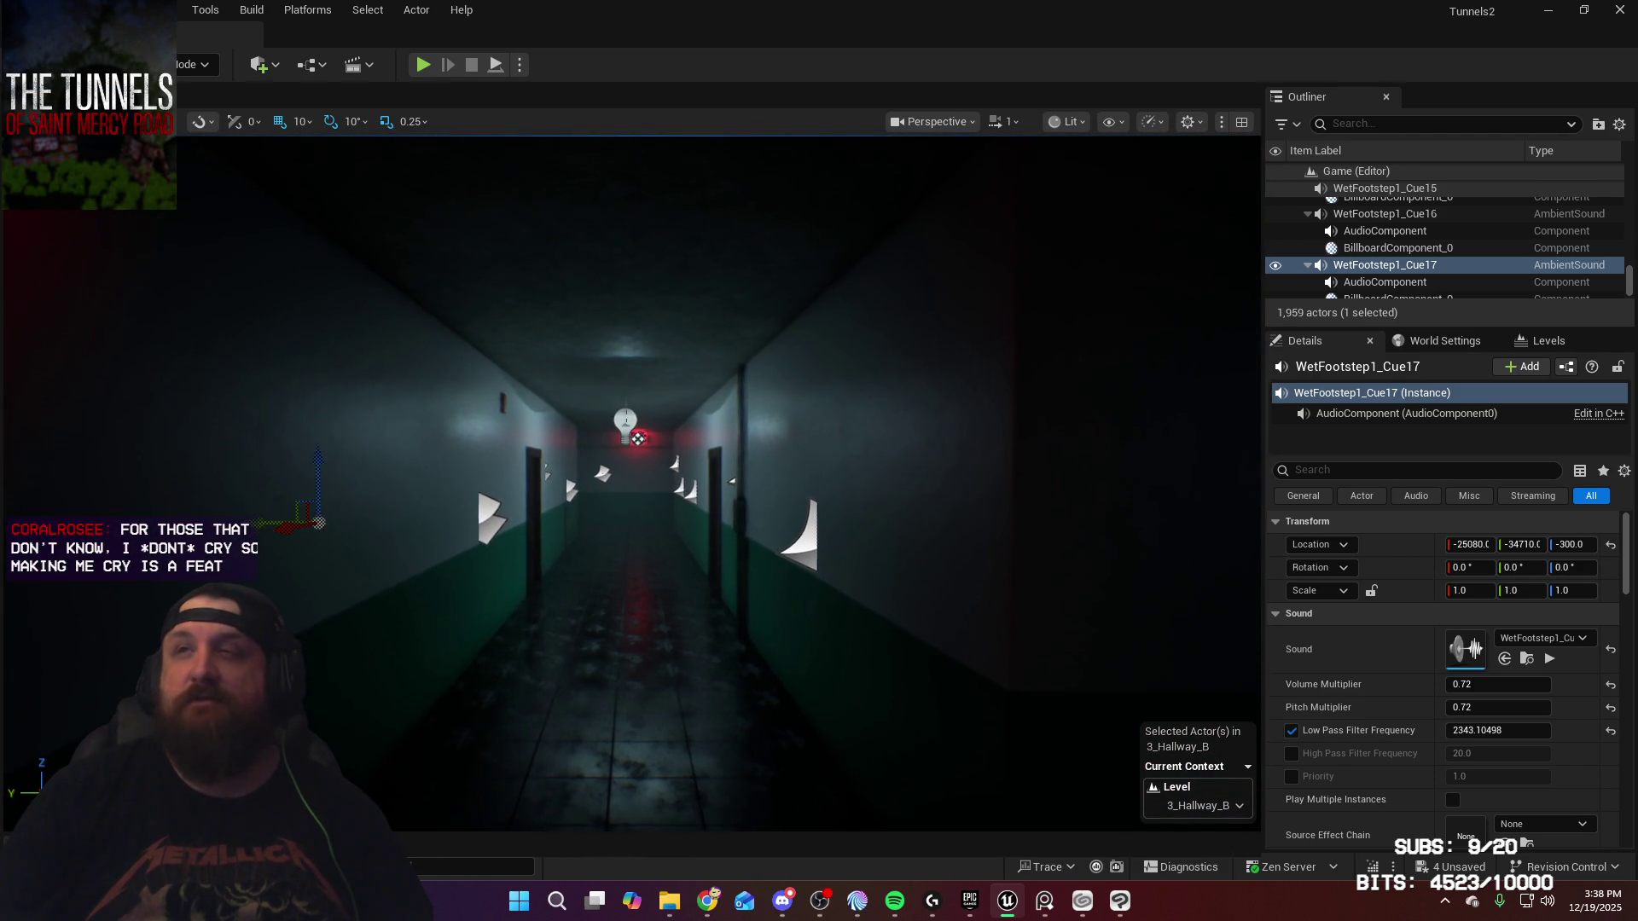
key("f")
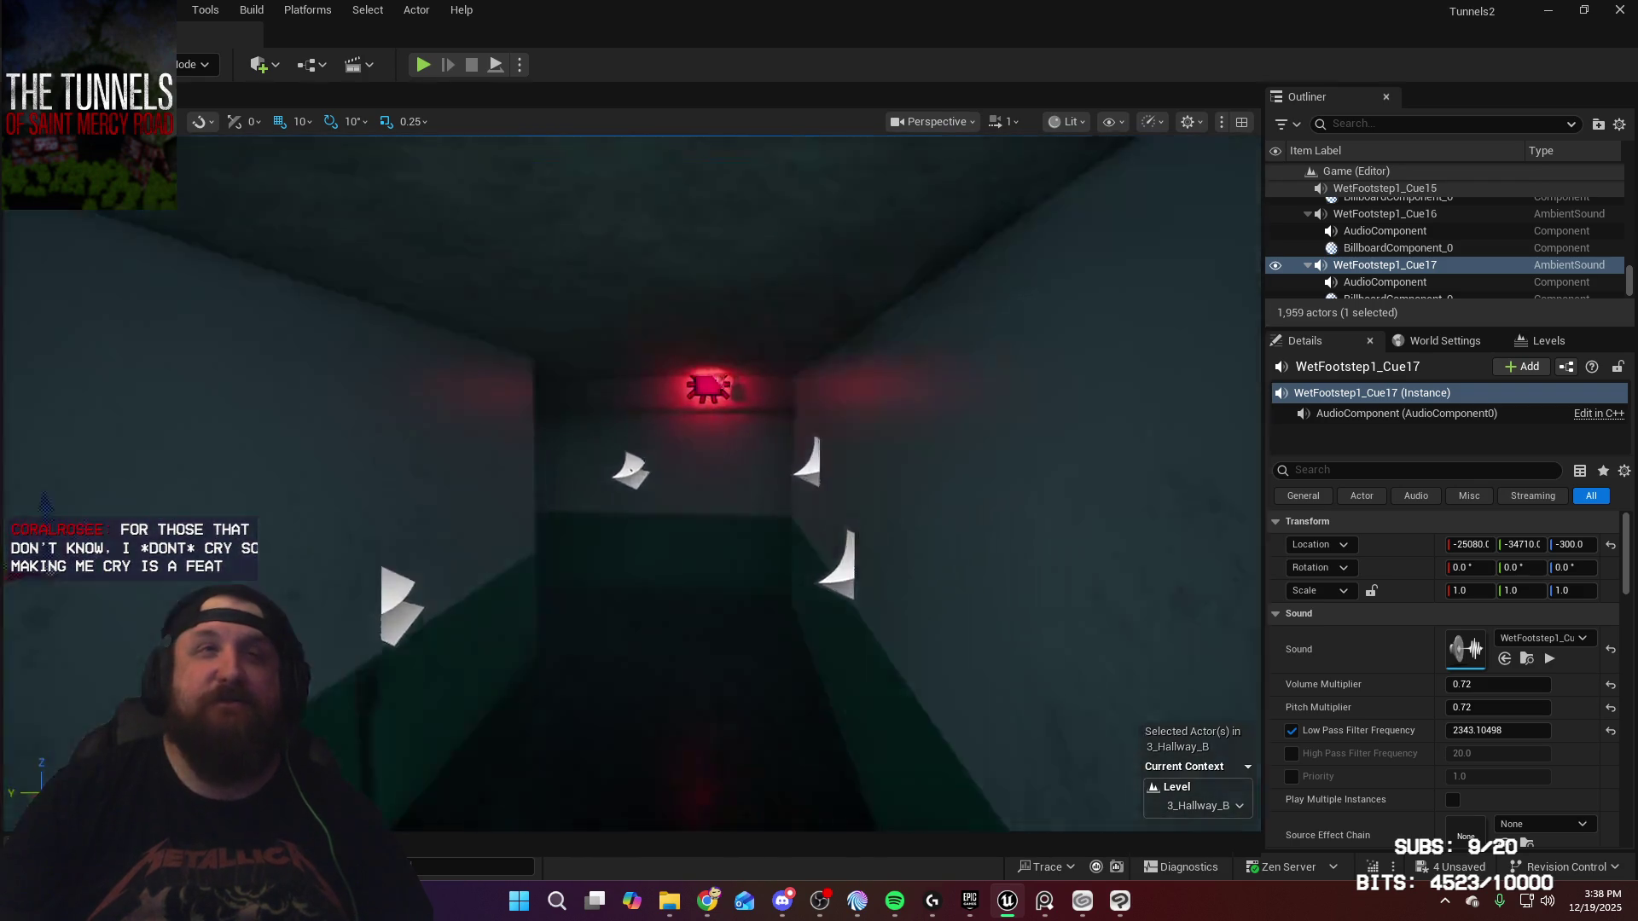
key("w")
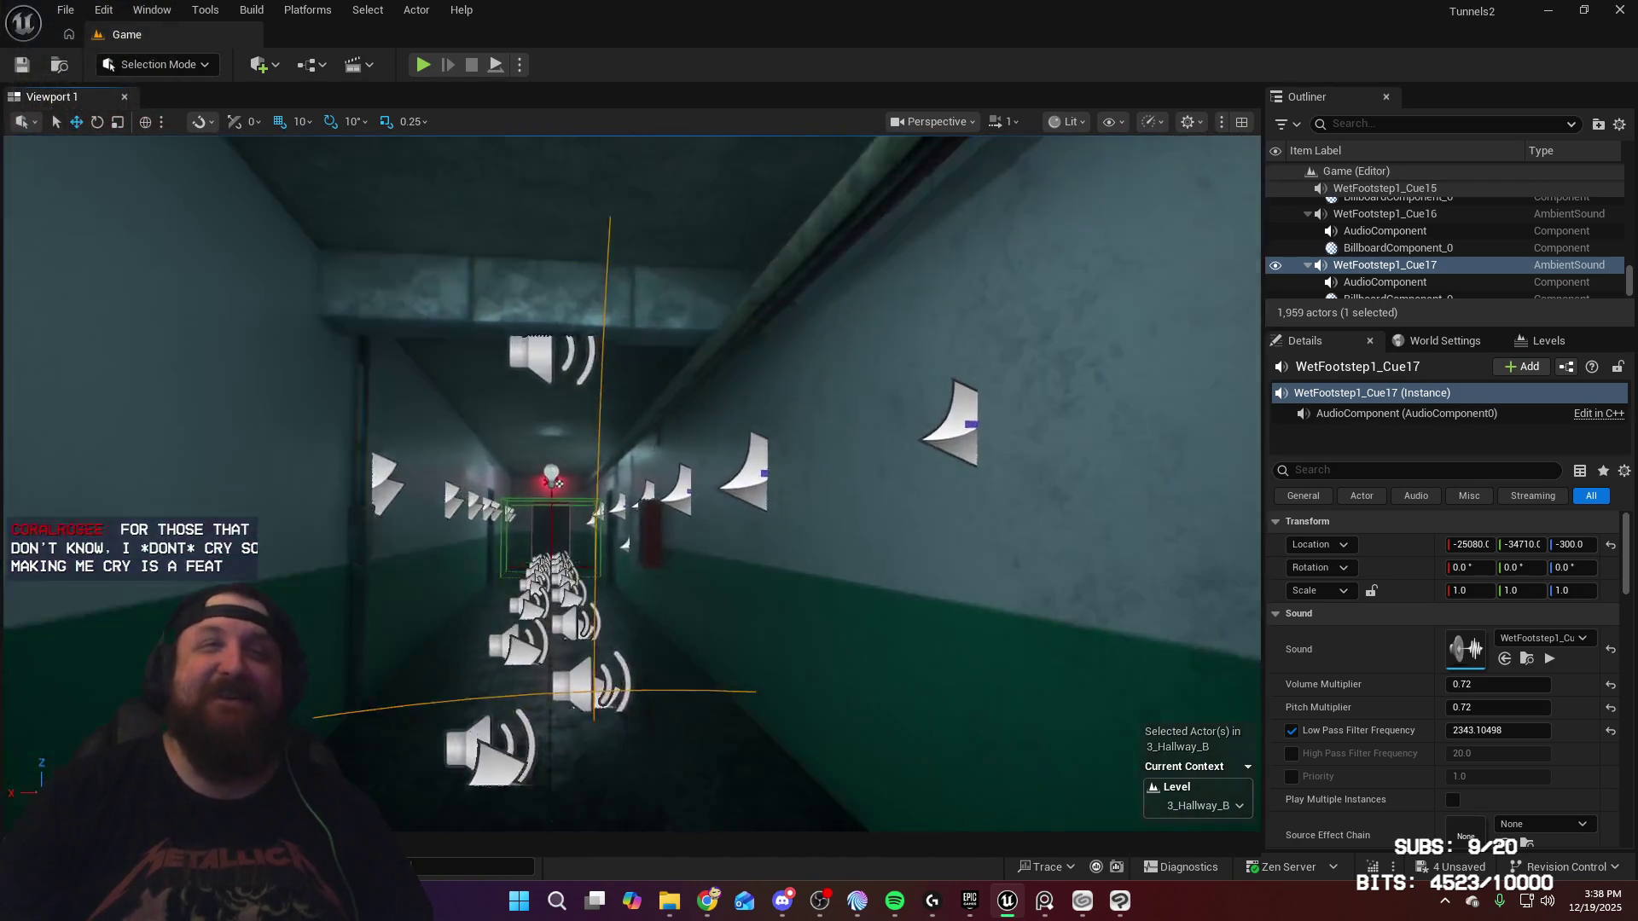
key("w")
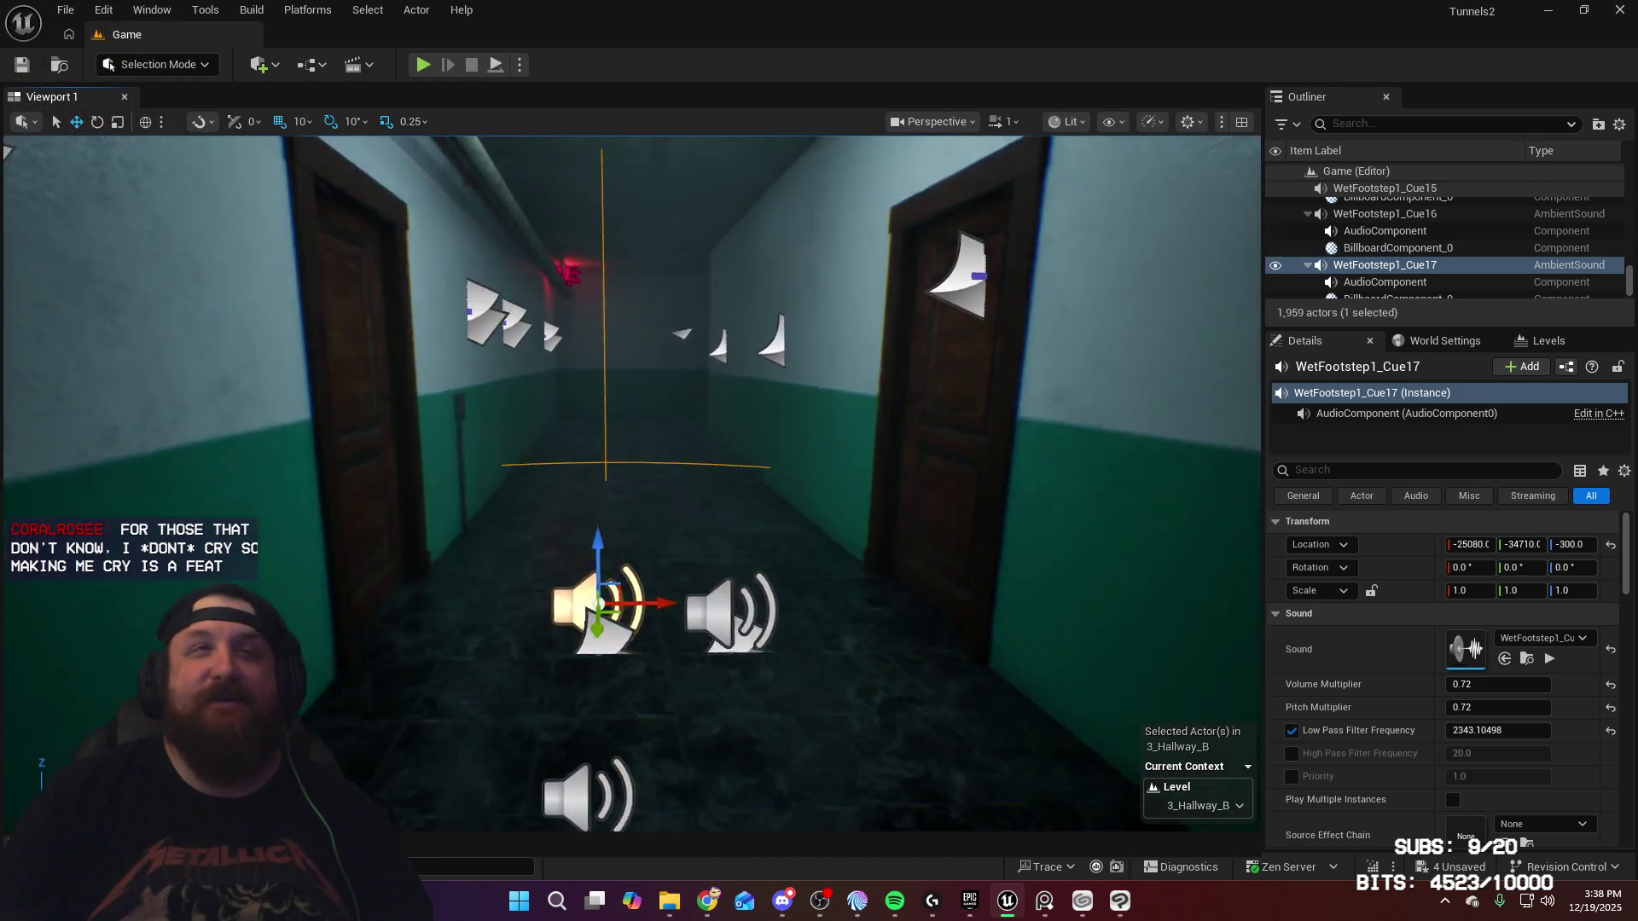
key("w")
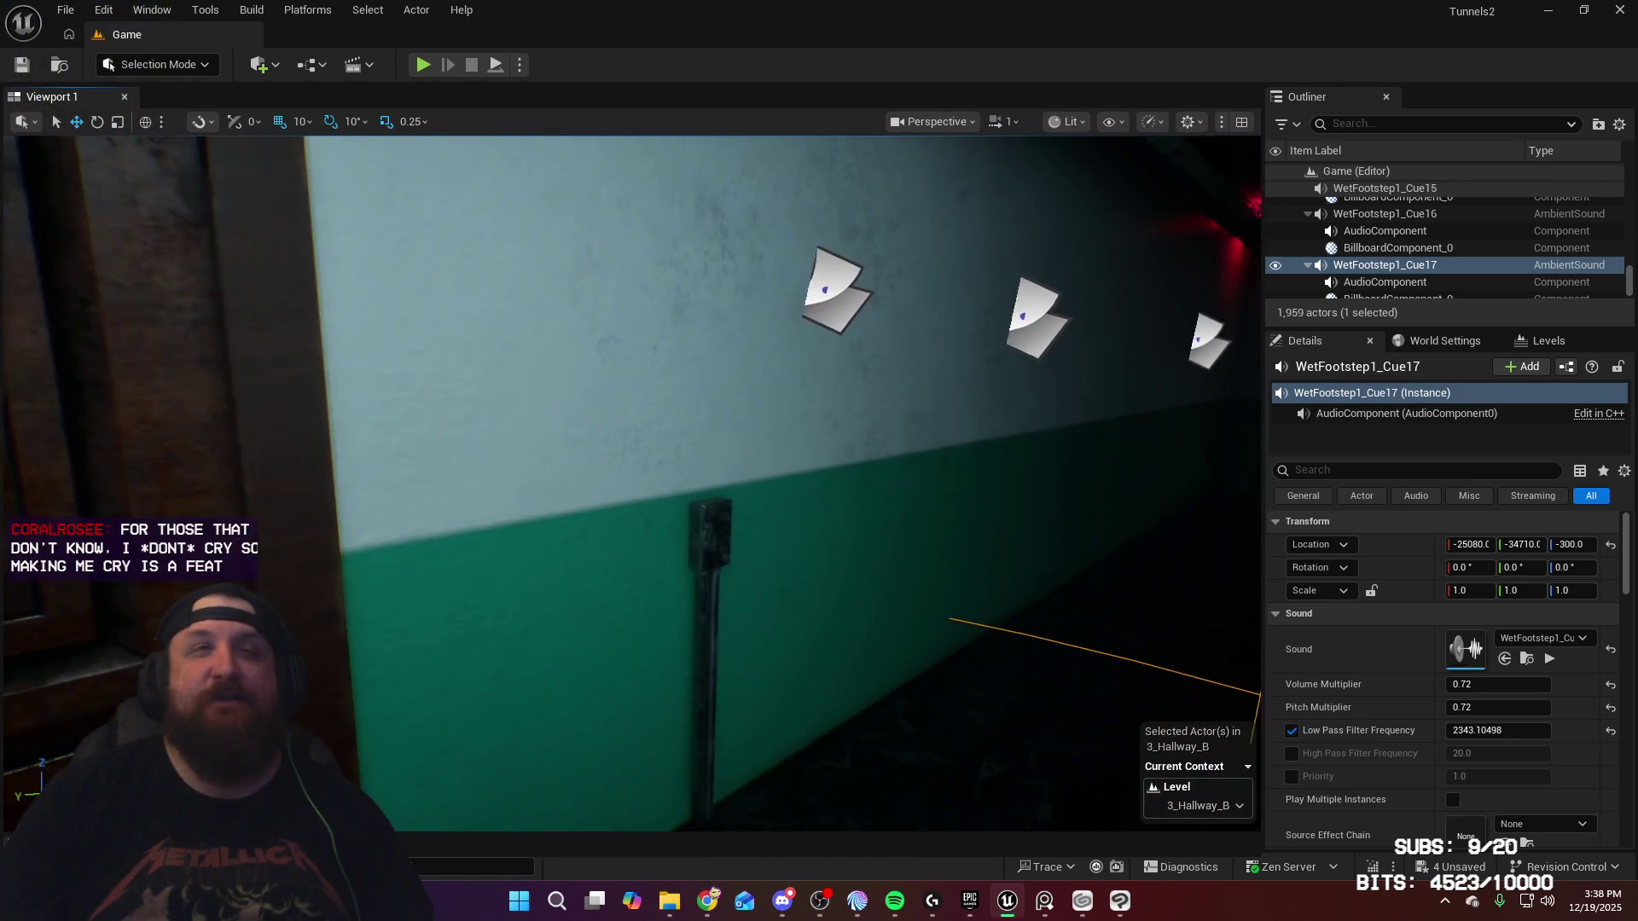
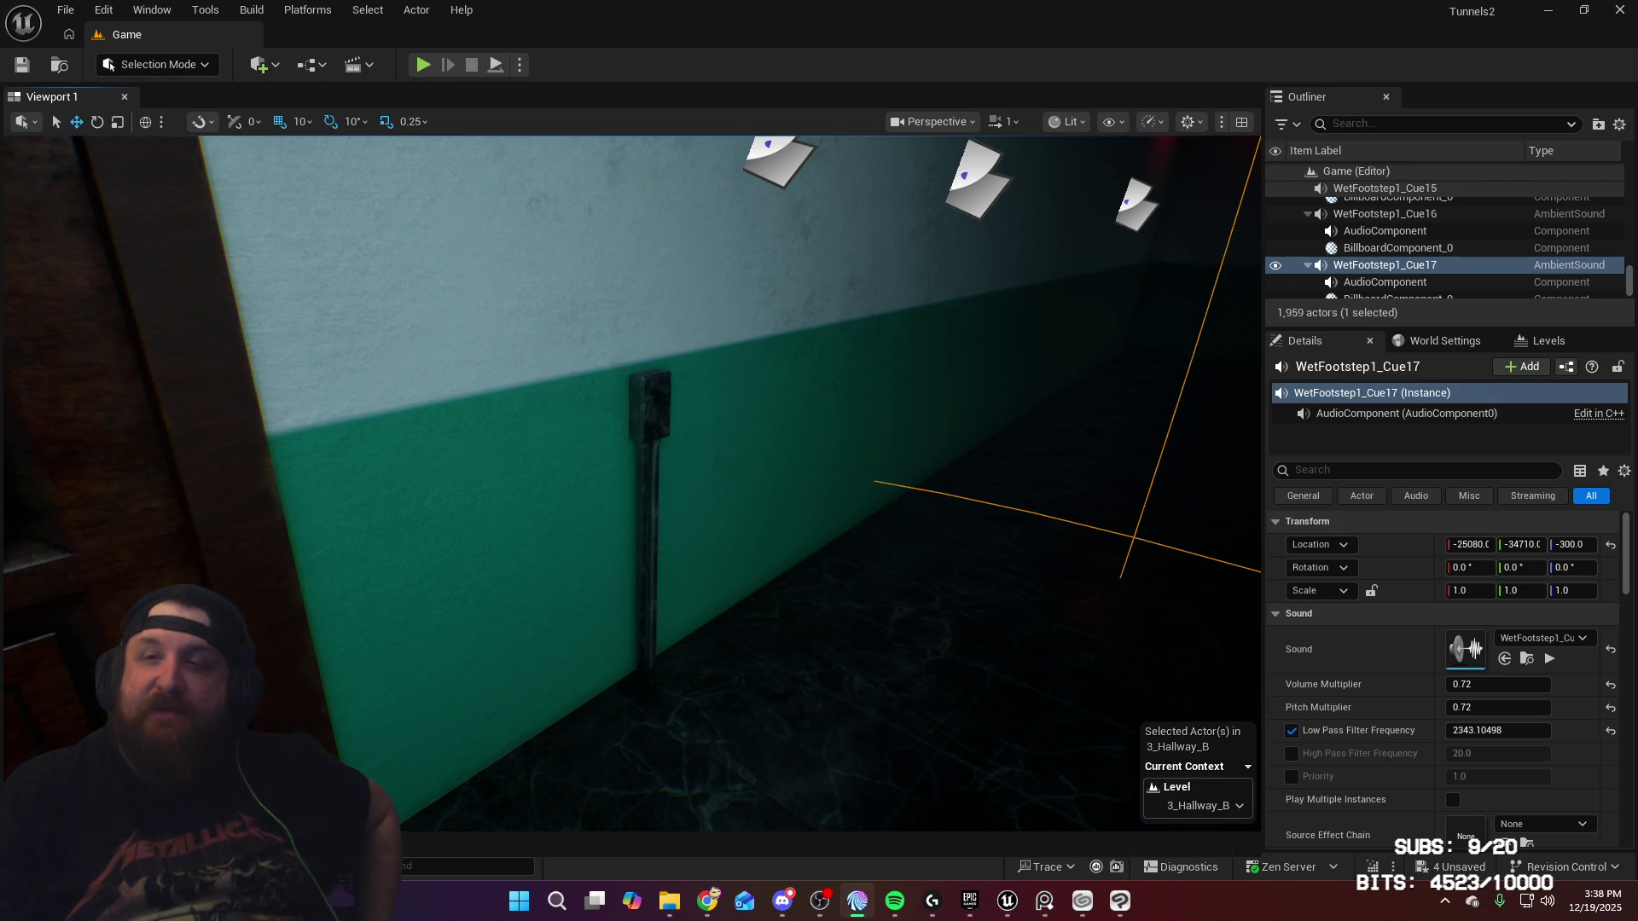
Step: Look up at the 3_Hallway_B ceiling and select the existing bulb's point light
left_click_drag(922, 461, 921, 461)
left_click_drag(839, 382, 838, 382)
left_click_drag(1006, 461, 1007, 462)
left_click_drag(1012, 578, 1013, 578)
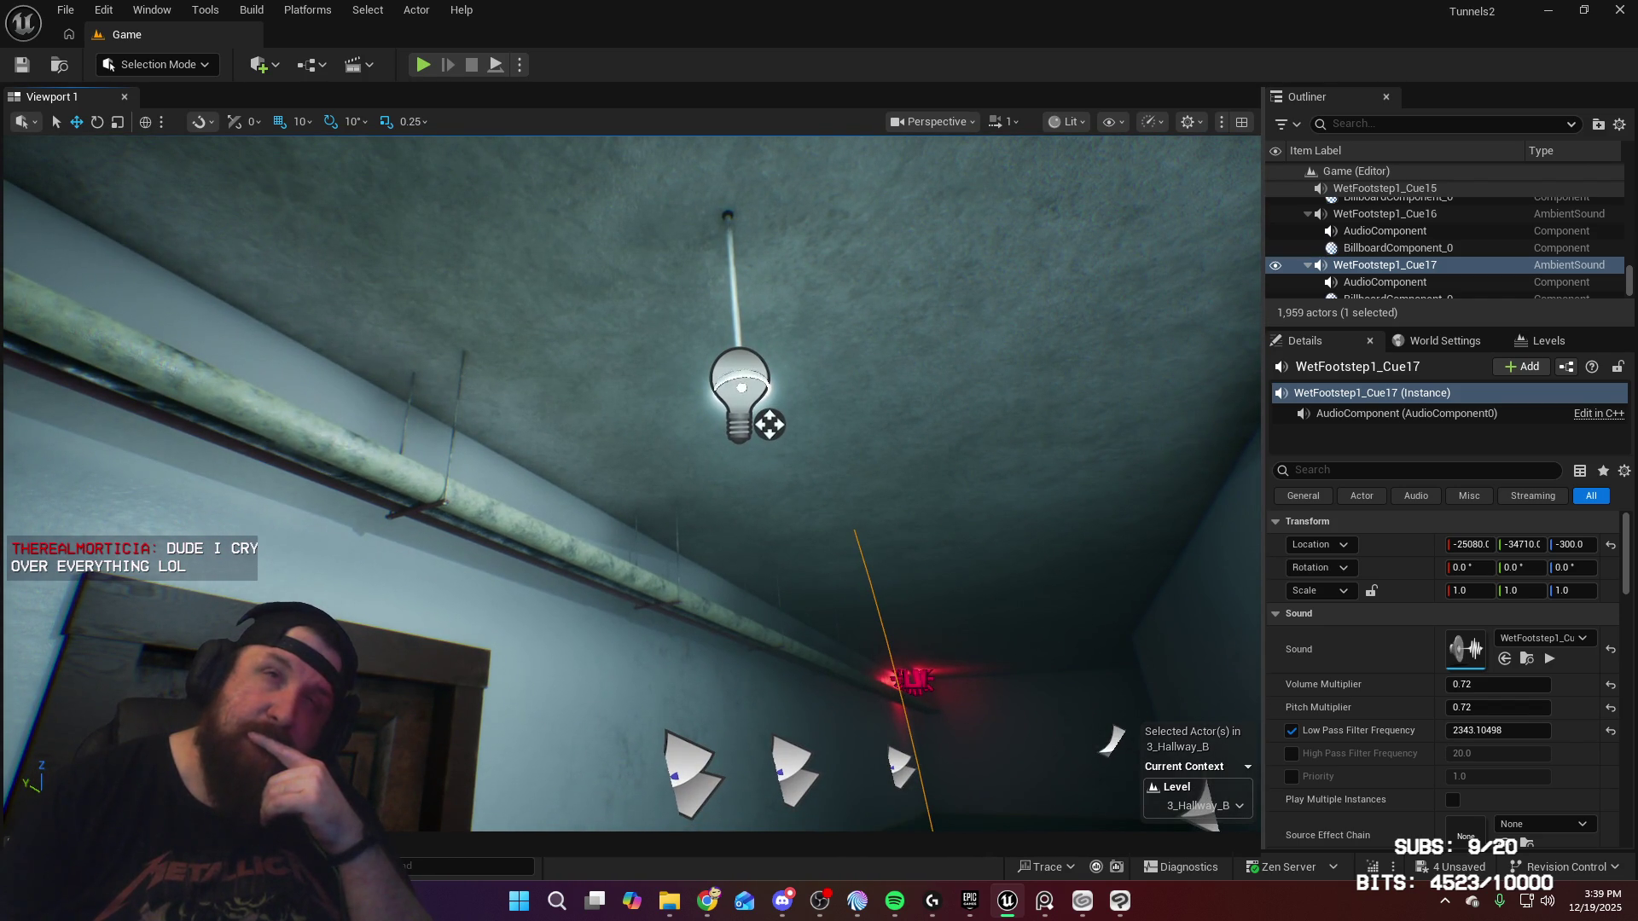
left_click(738, 346)
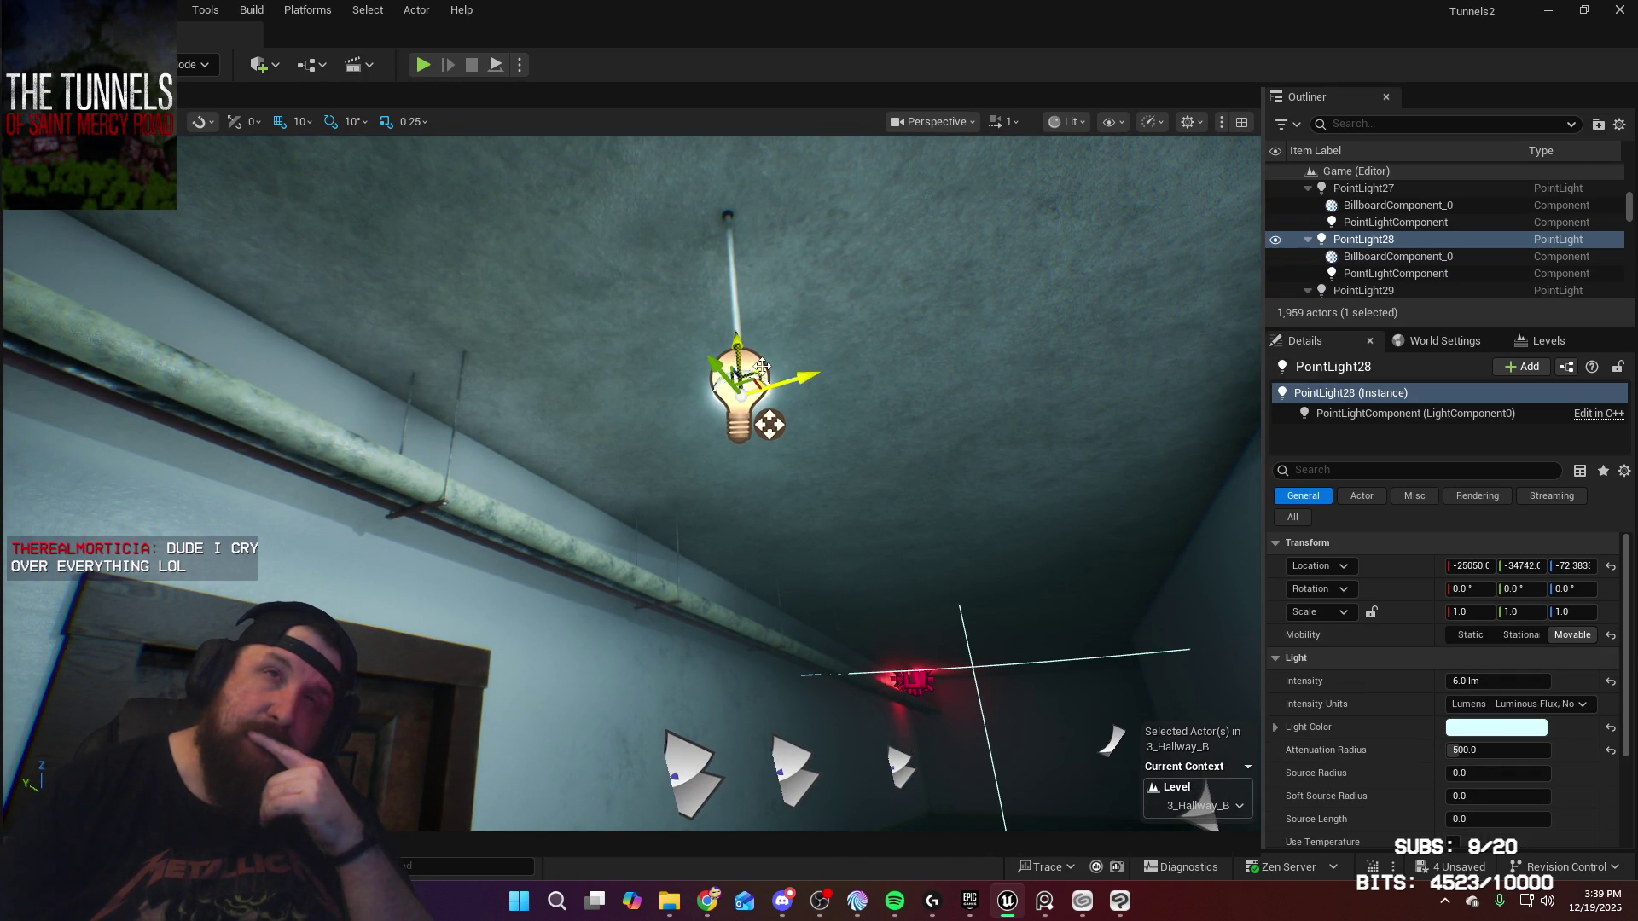
Step: Drag BP_AptCorridorLight from the Blueprints folder onto the hallway ceiling beside the bulb
key("ctrl+space")
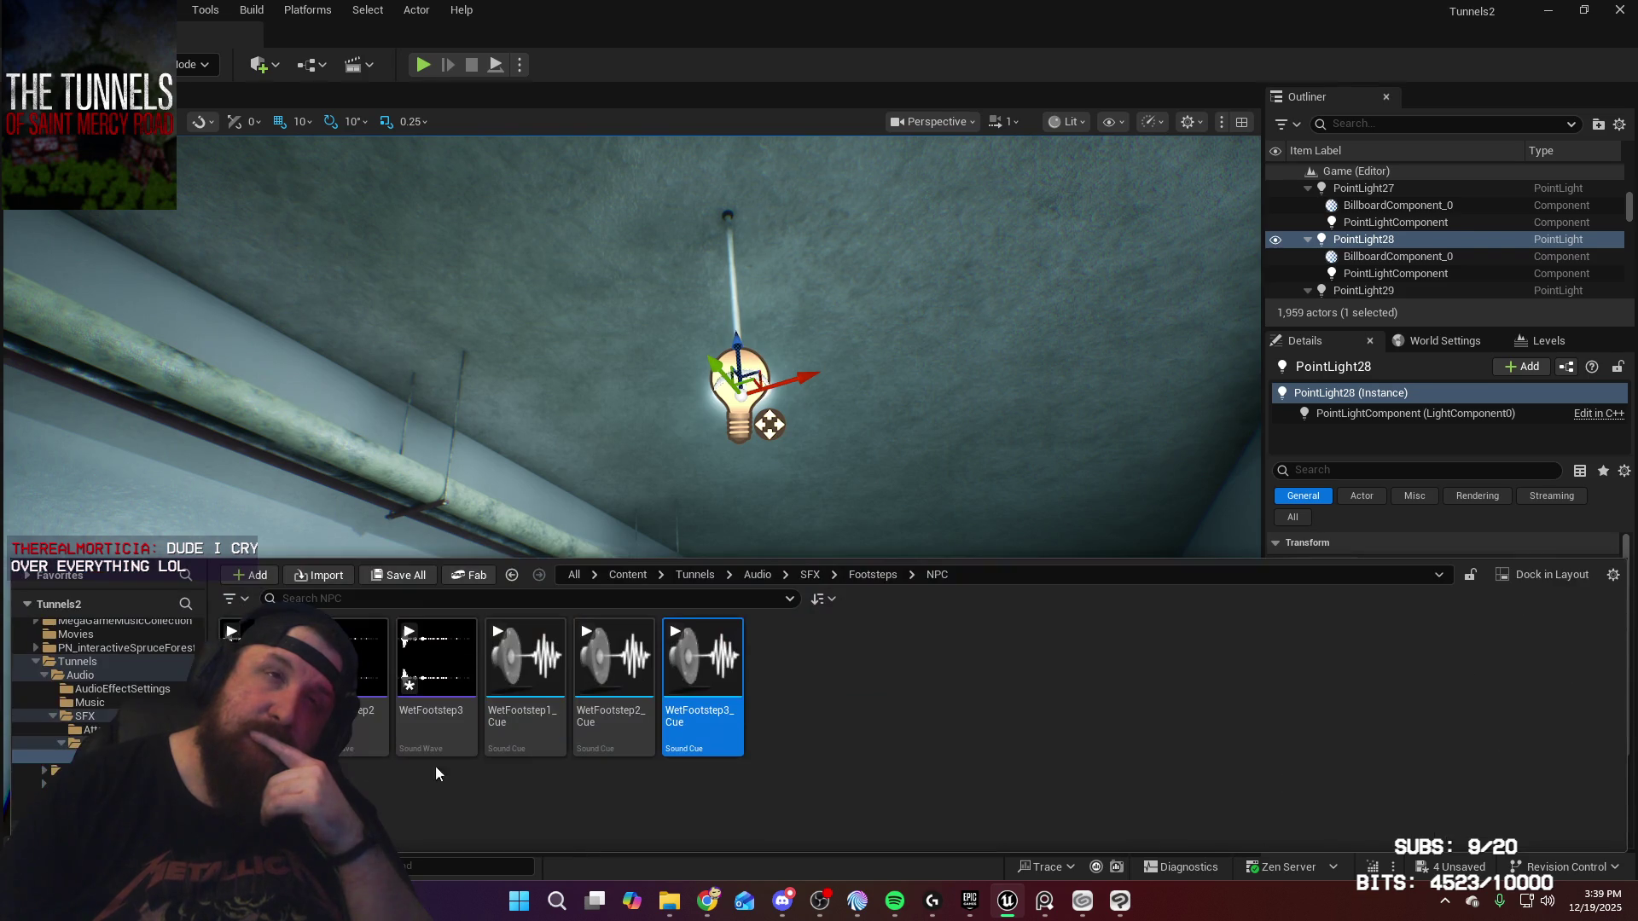
scroll(129, 678, "down", 3)
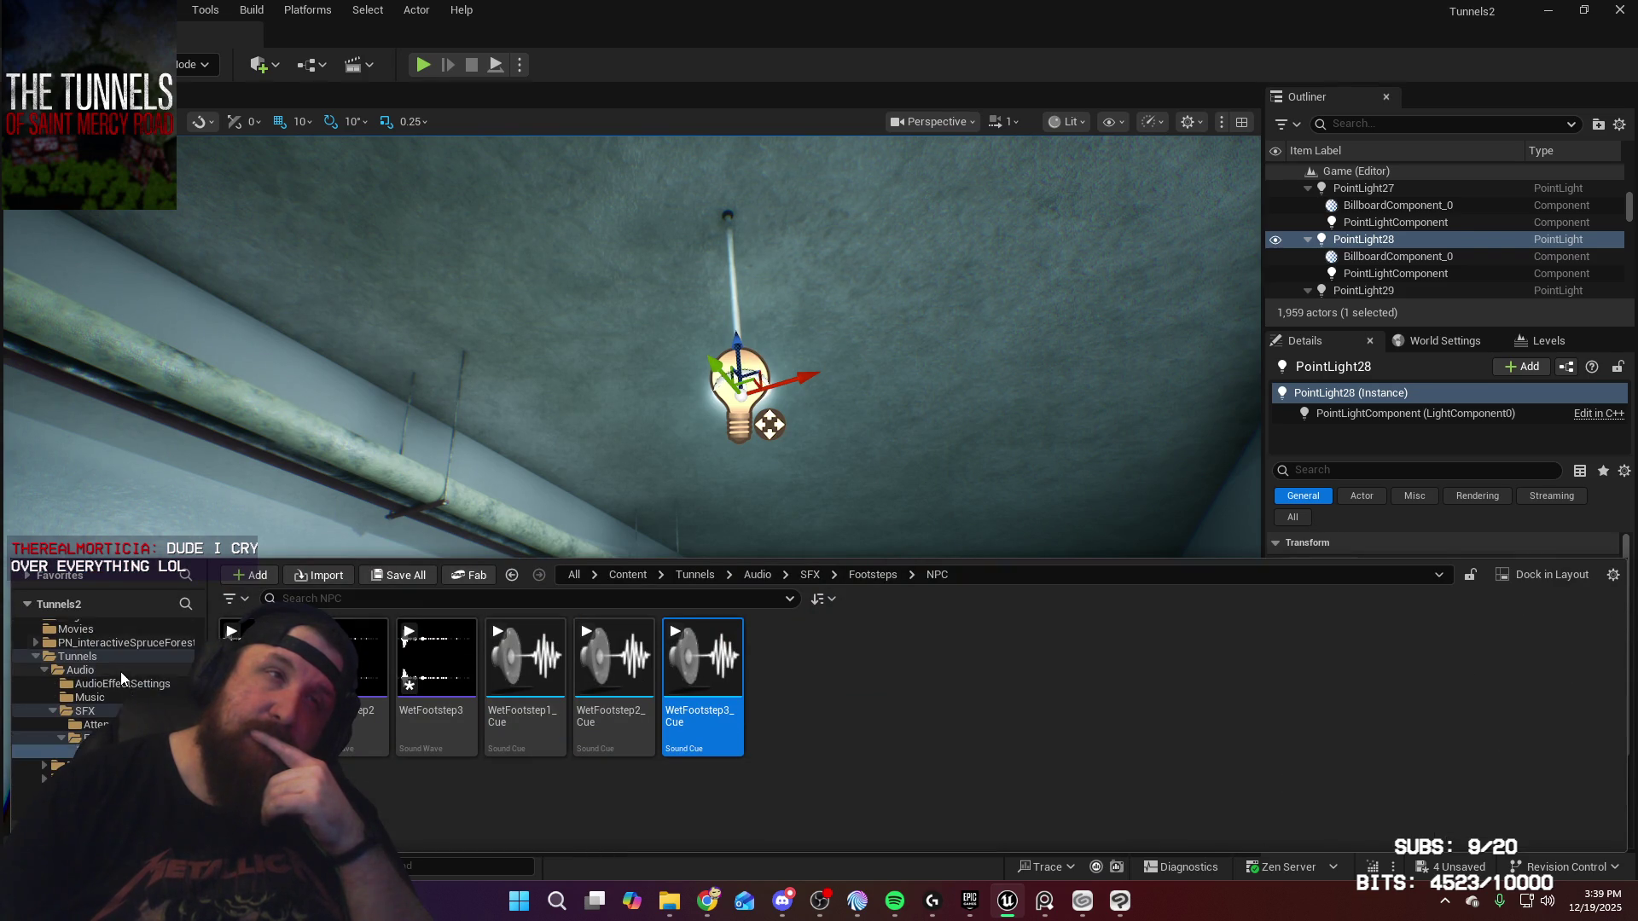
left_click(90, 710)
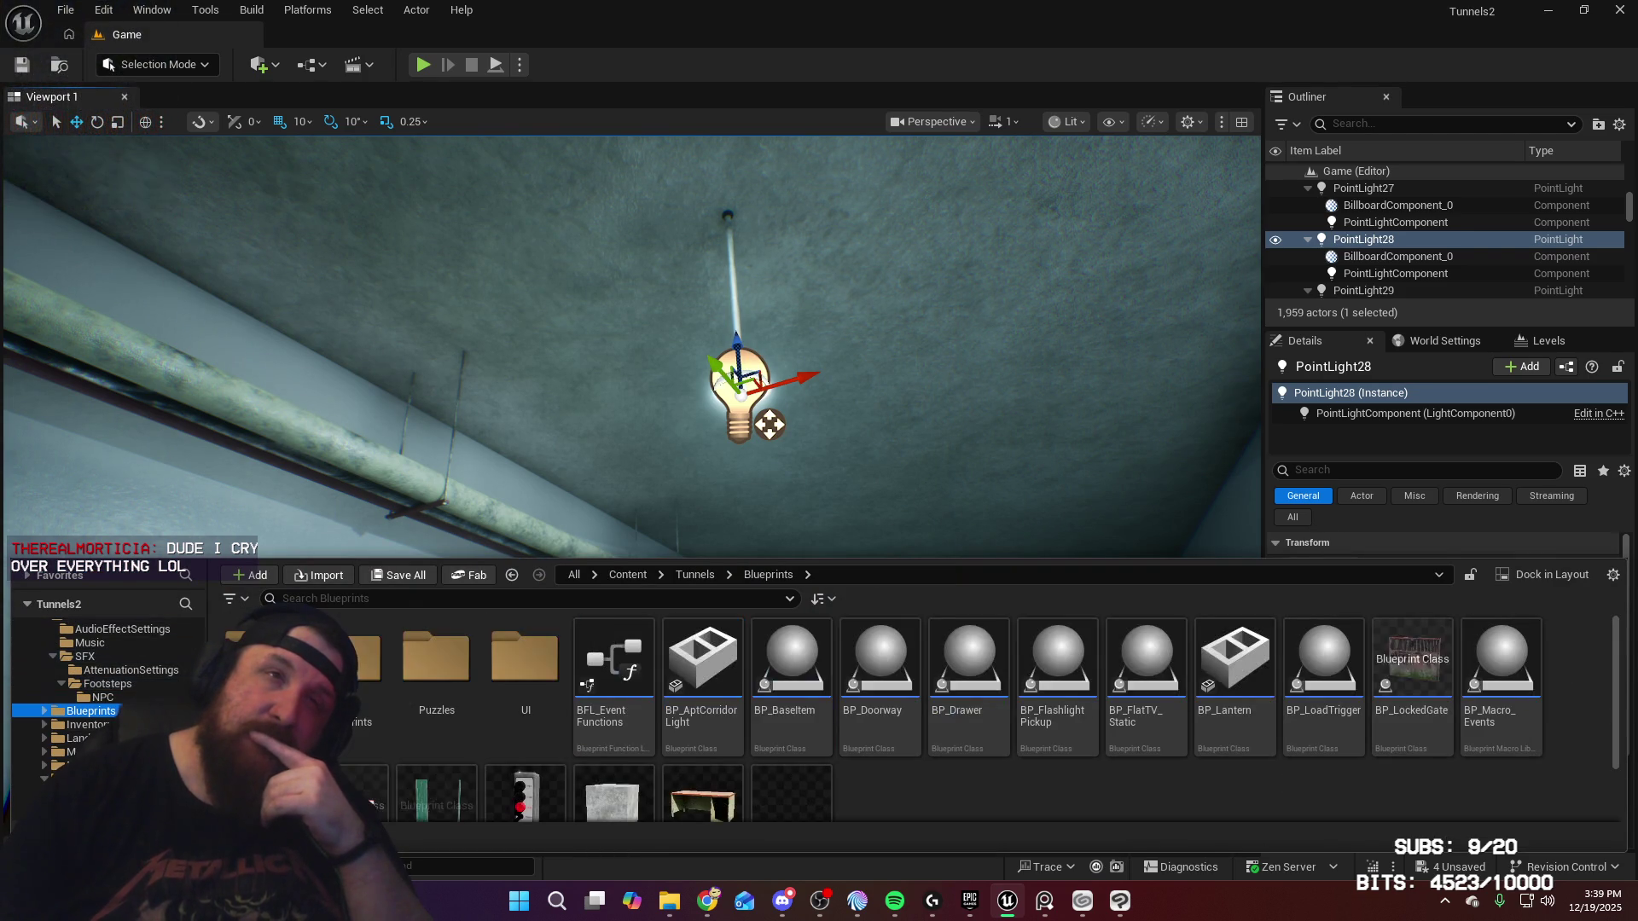
mouse_move(702, 661)
left_mouse_down()
mouse_move(974, 553)
mouse_move(645, 539)
mouse_move(783, 549)
left_mouse_up()
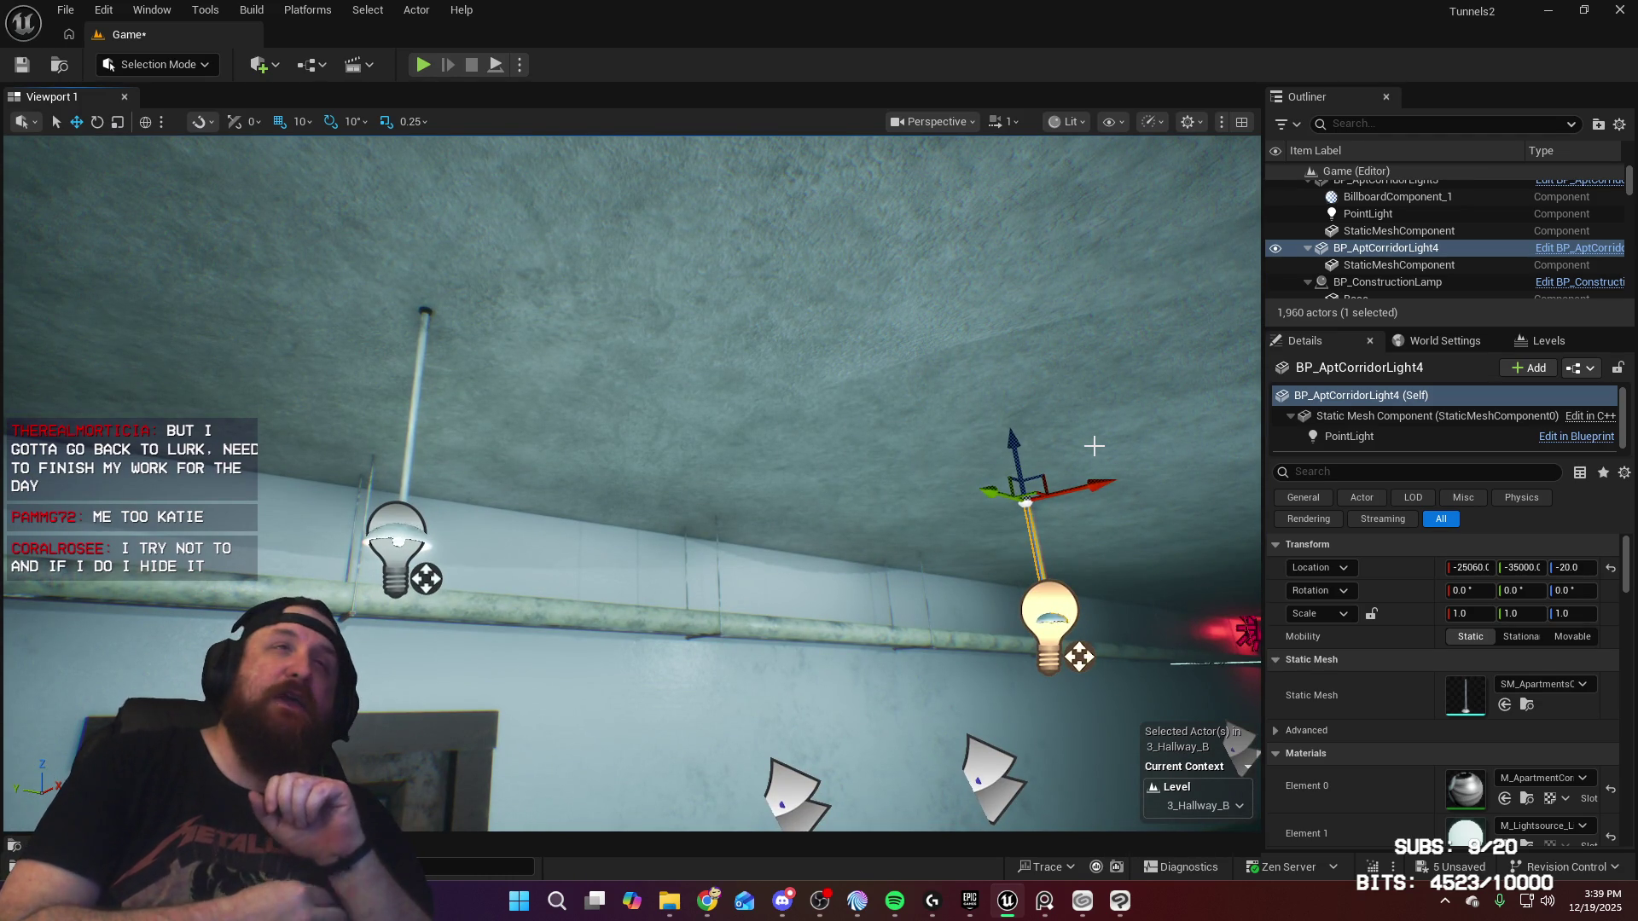
Step: Set the new corridor light's location to X -25050, Y -34760
left_click_drag(998, 501, 1485, 567)
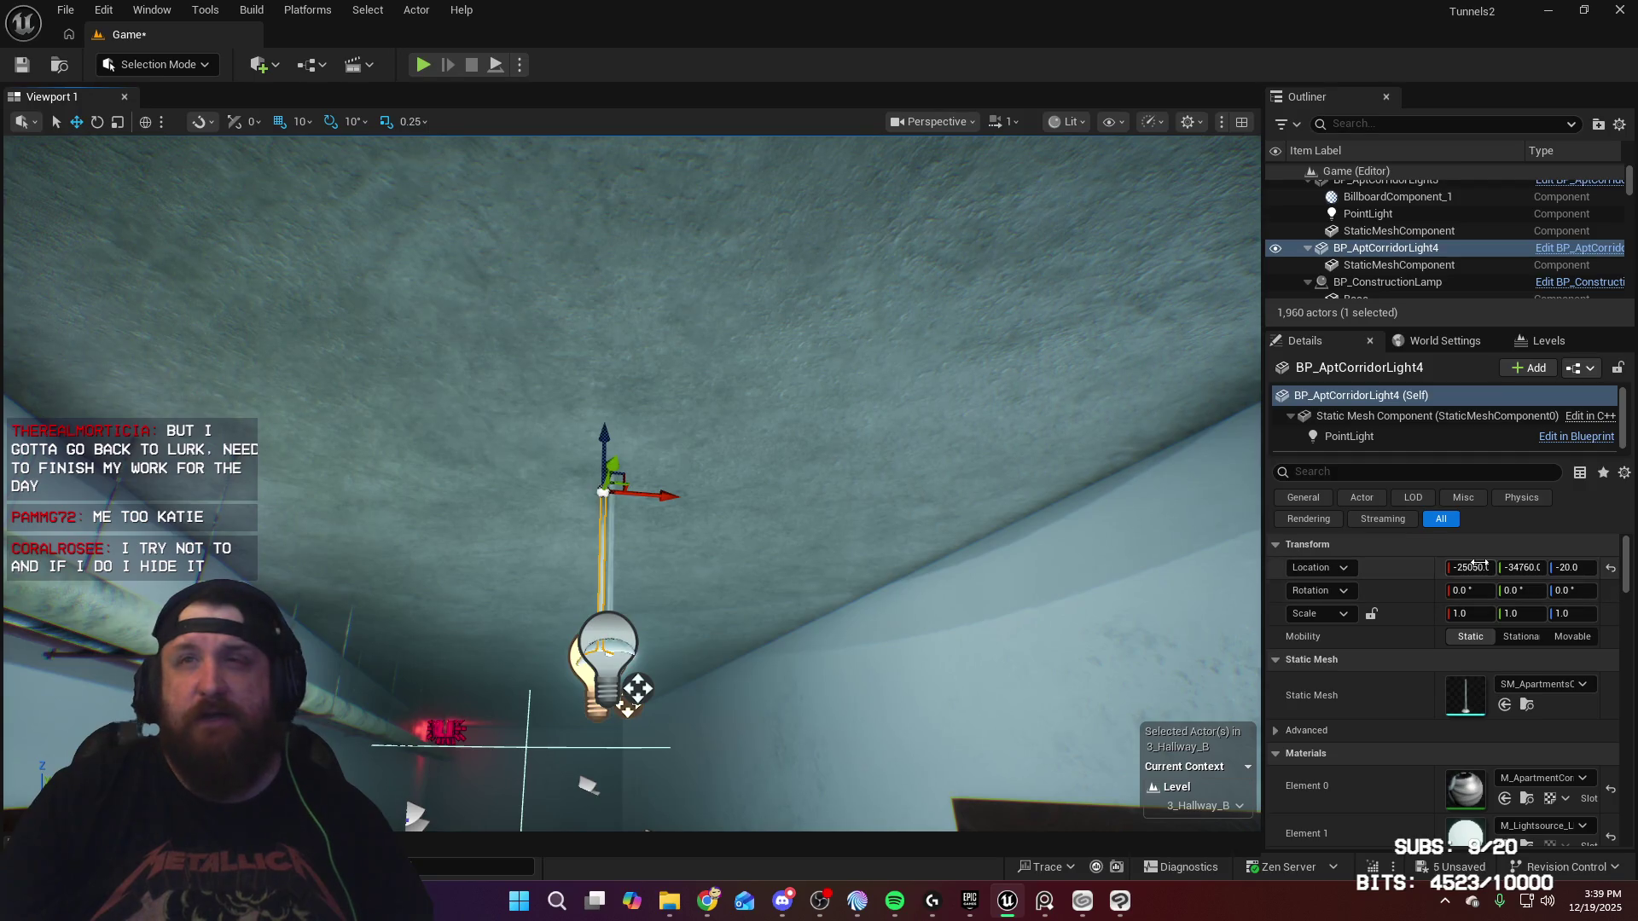
key("Home")
type("-")
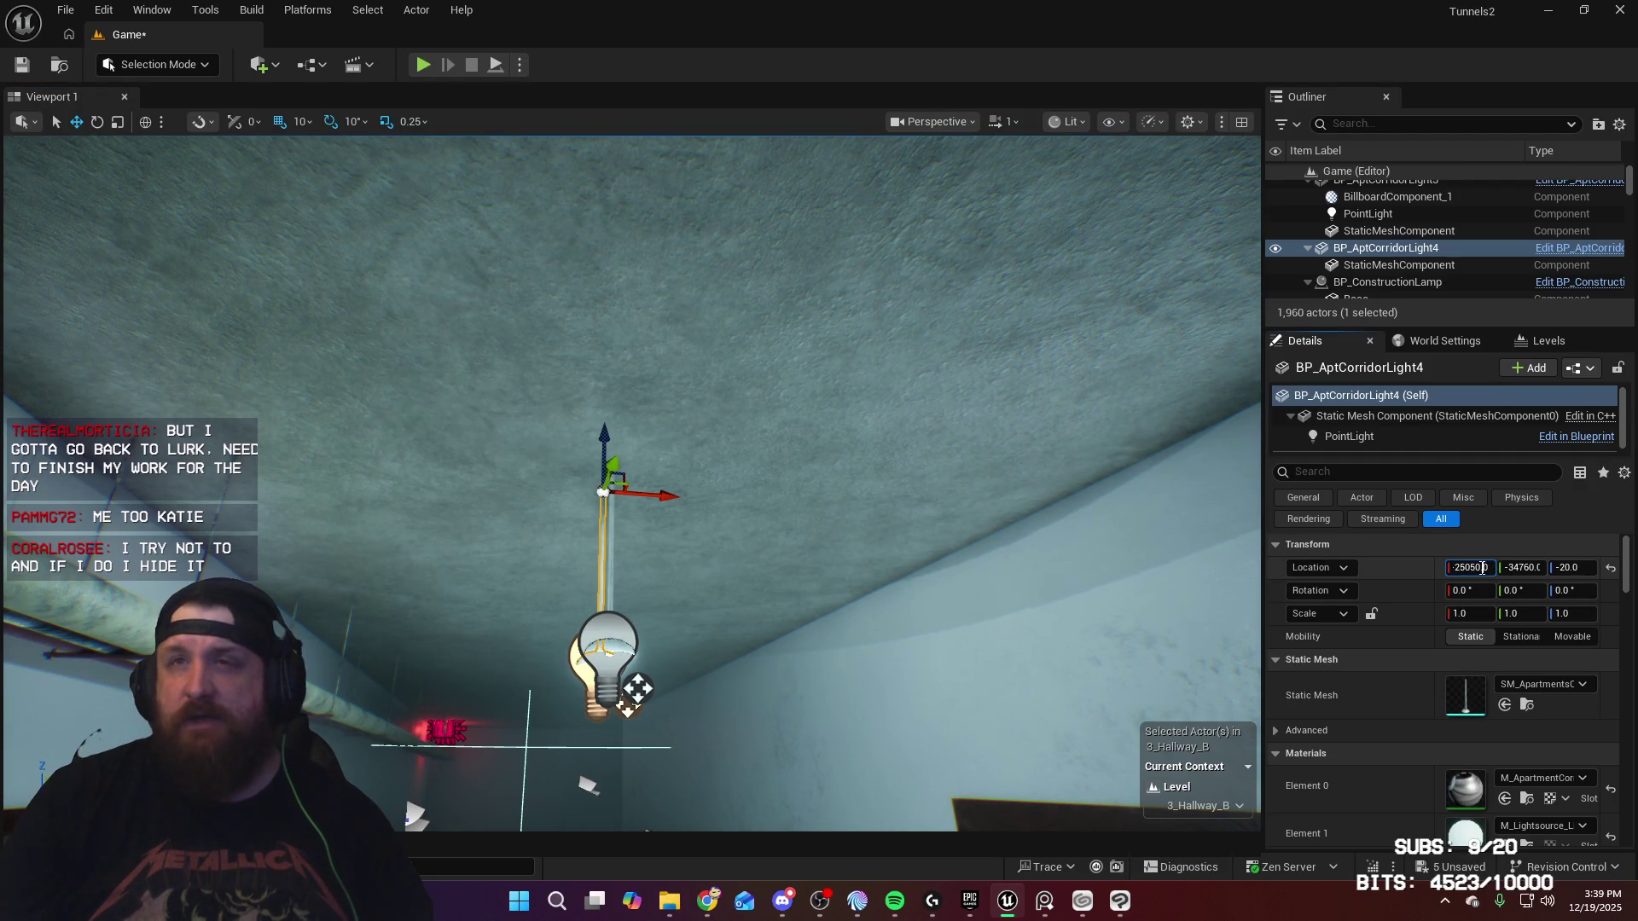
left_click(1534, 569)
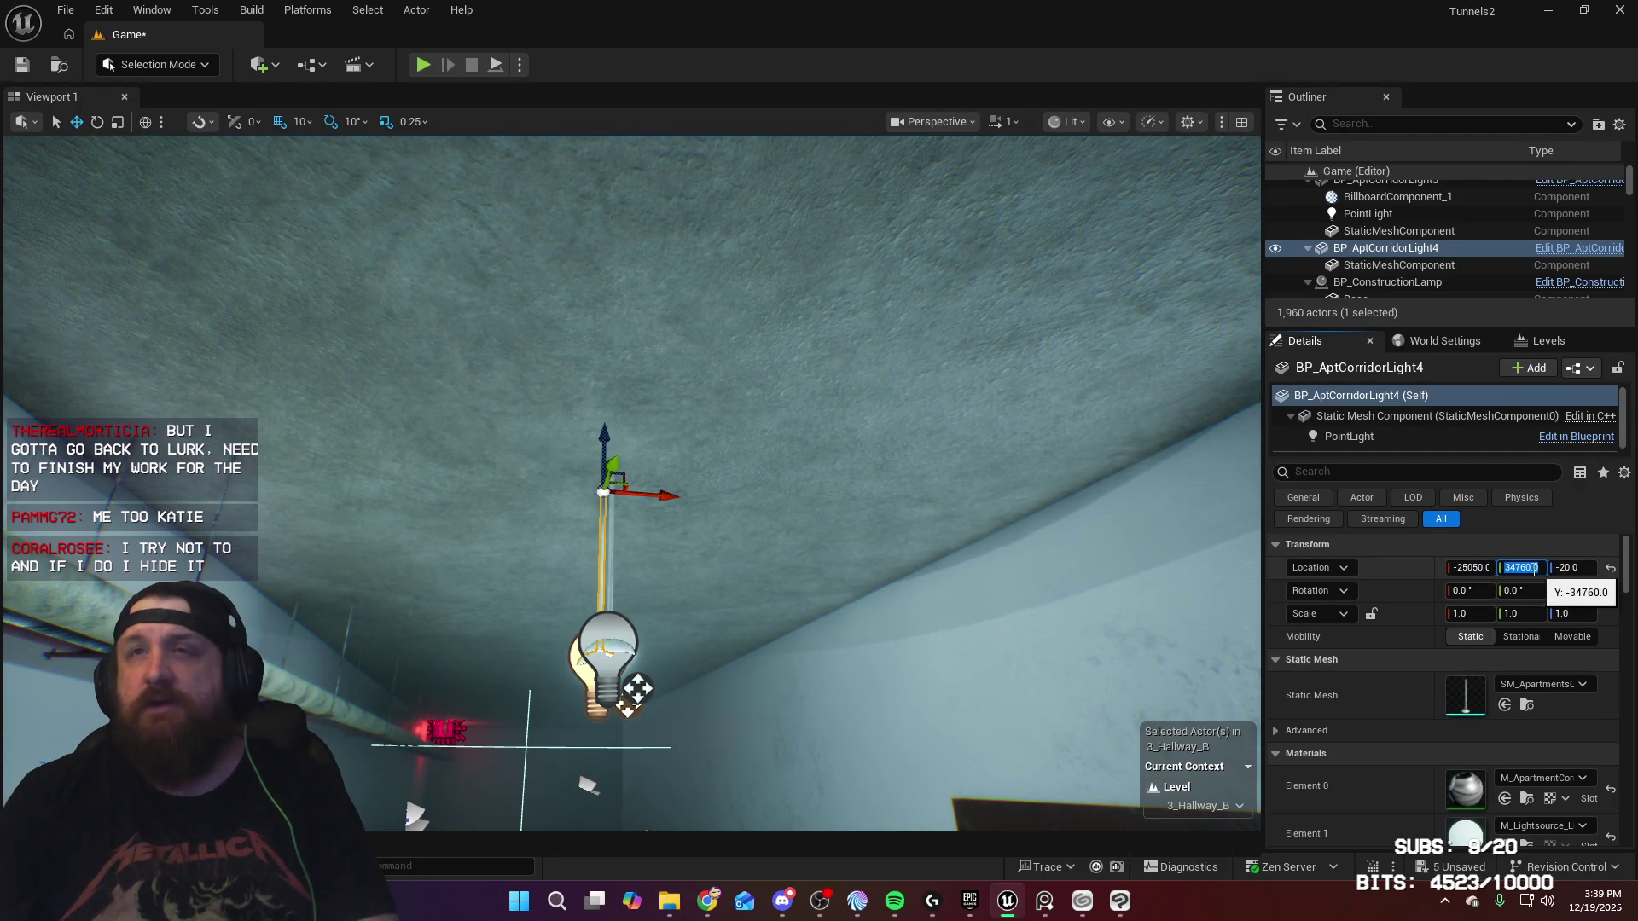
type("-34760")
key("Return")
Step: Delete the old ceiling bulb fixture together with its point light
left_click_drag(691, 541, 444, 563)
left_click_drag(444, 825, 856, 808)
left_click(748, 603)
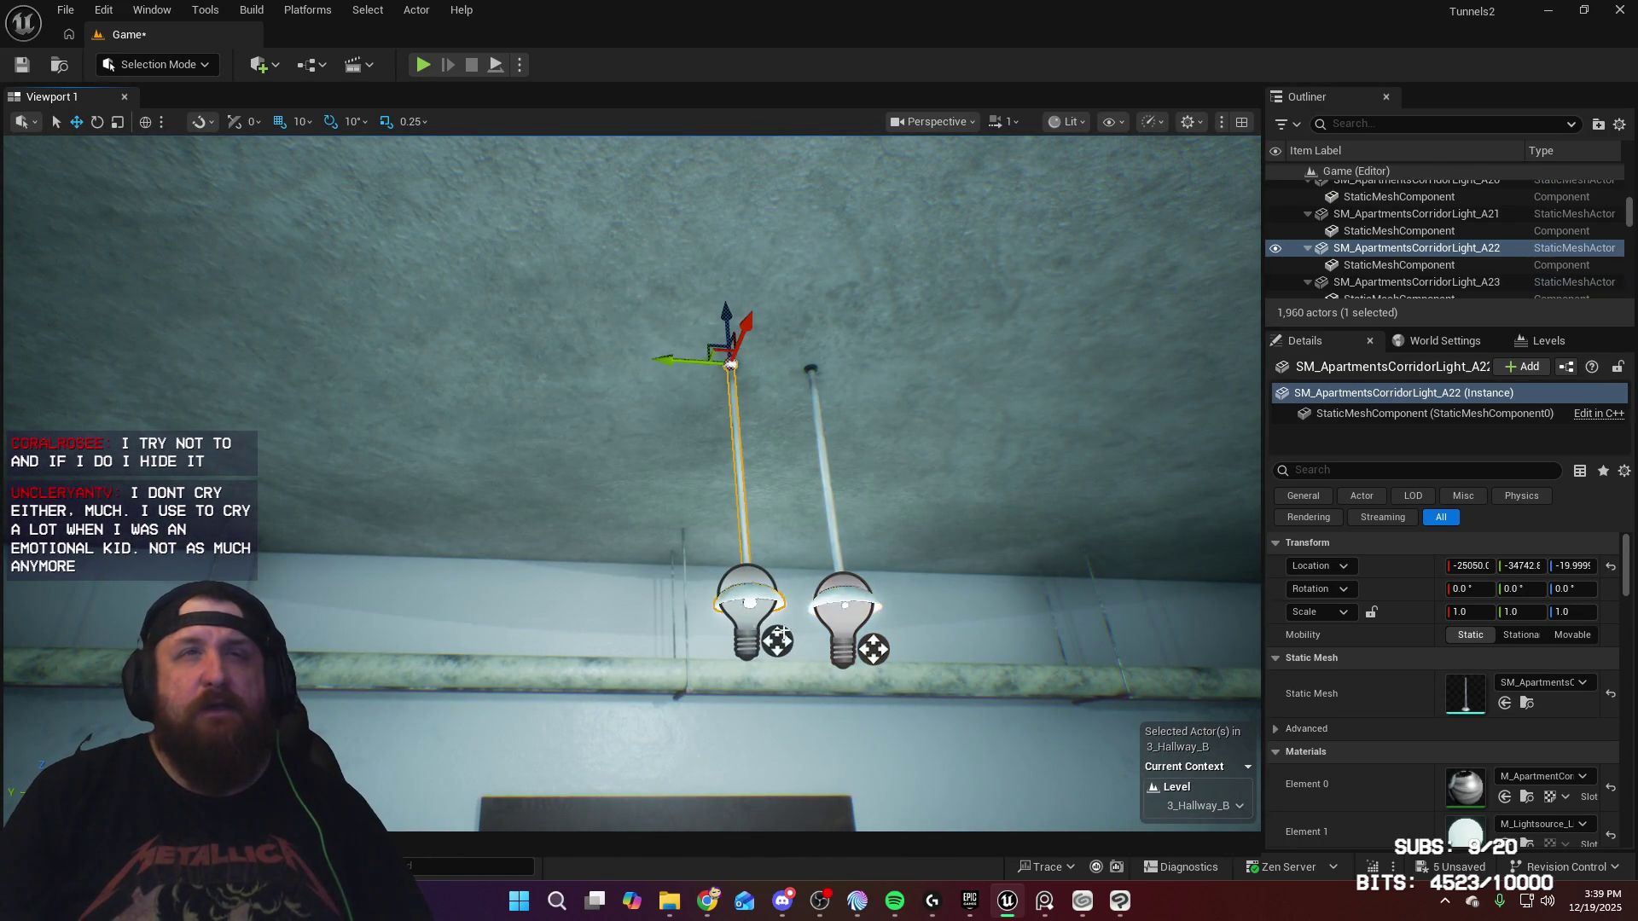
left_click(748, 603, "ctrl")
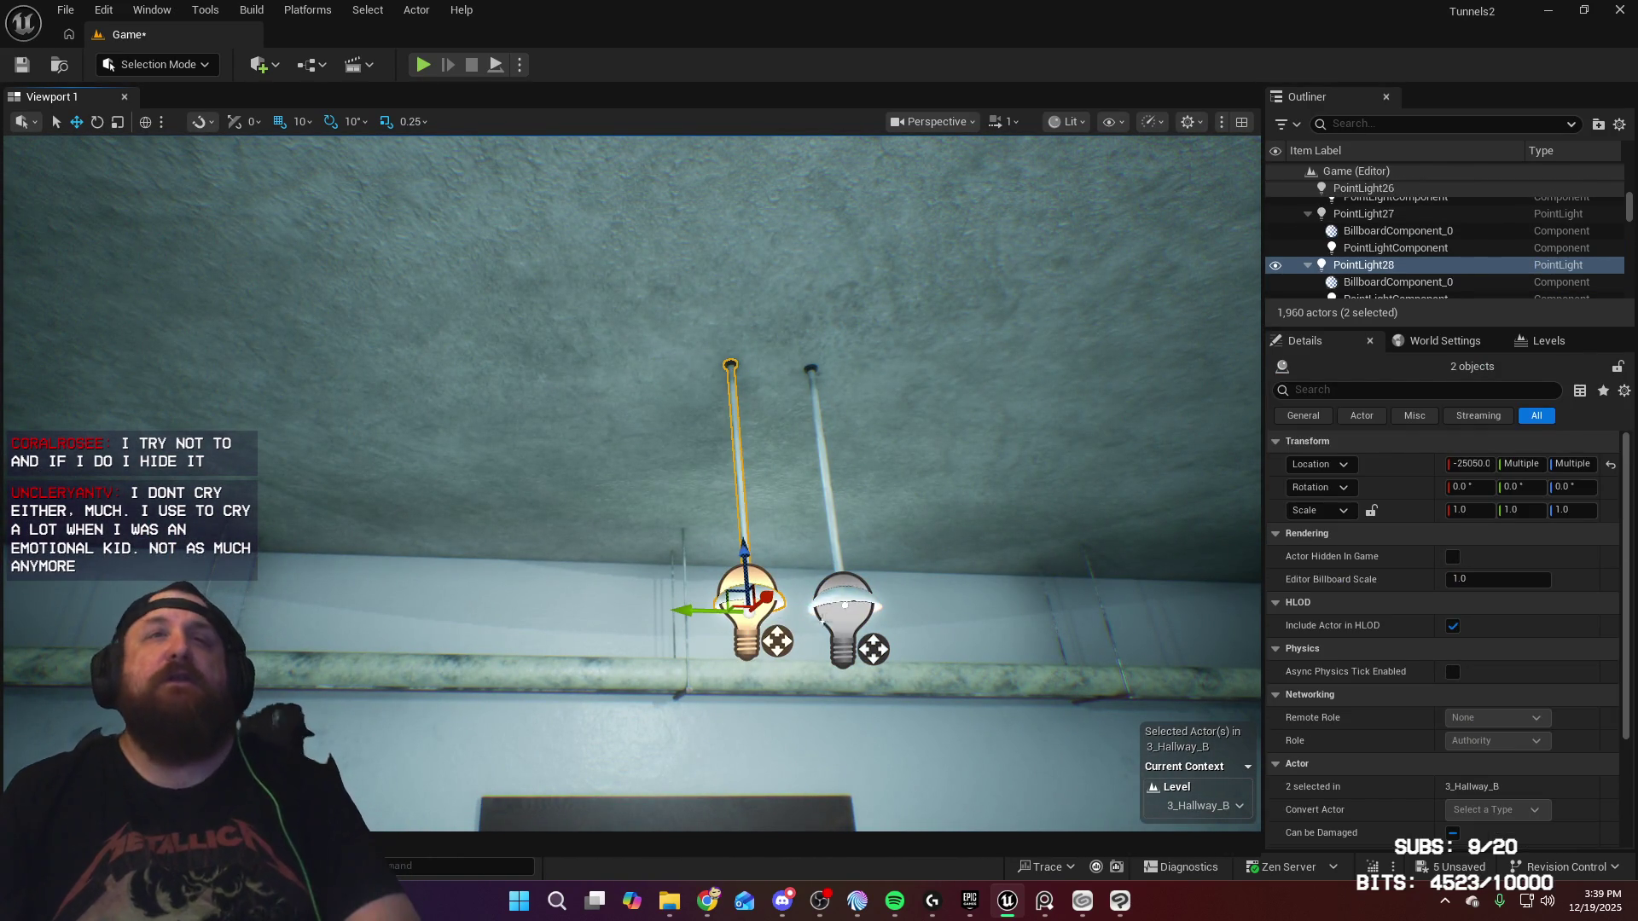
key("Delete")
Step: Nudge BP_AptCorridorLight4 along Y to -34740
left_click(870, 582)
left_click_drag(756, 378, 658, 362)
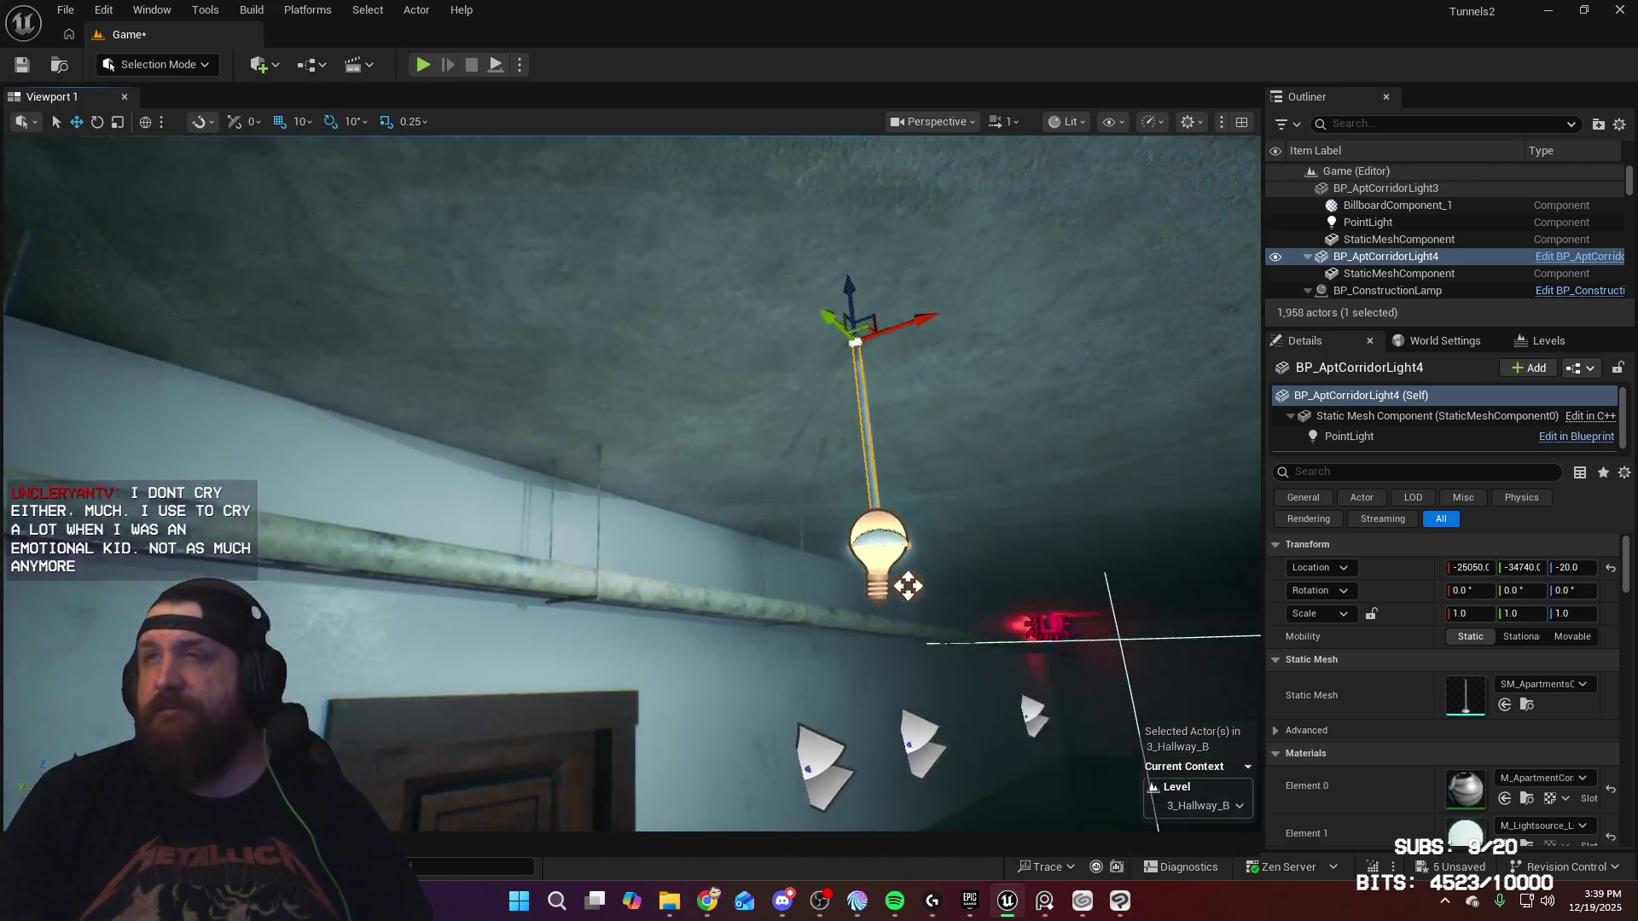
mouse_move(908, 585)
left_mouse_down()
mouse_move(640, 540)
mouse_move(570, 453)
mouse_move(555, 380)
mouse_move(556, 404)
left_mouse_up()
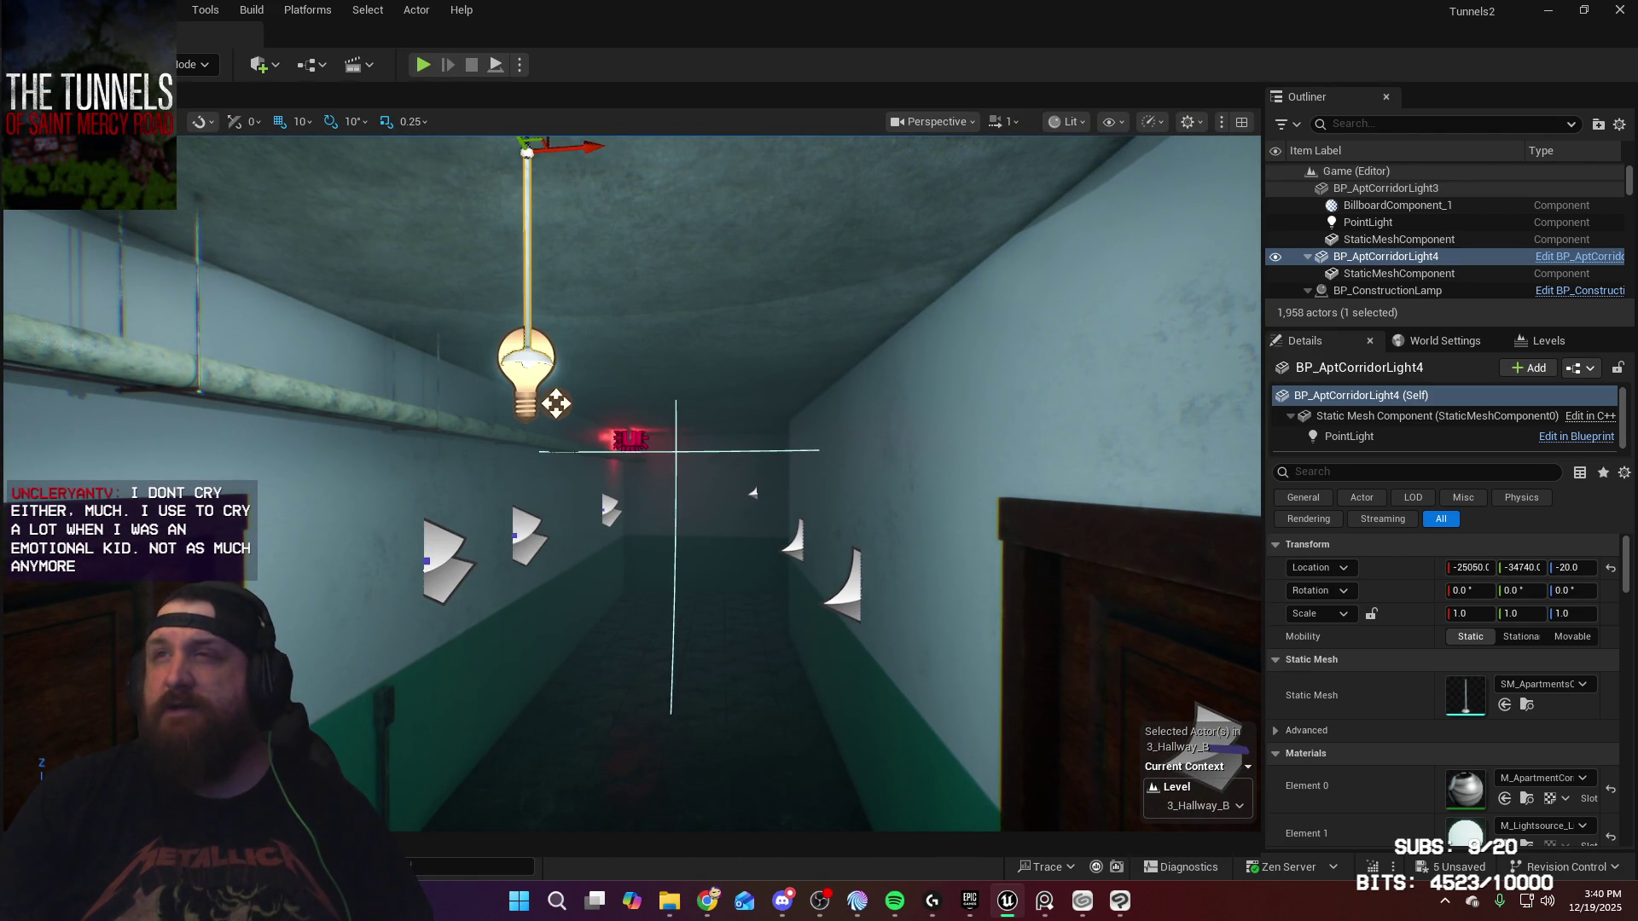
Step: Uncheck Light Flicker under Default in BP_AptCorridorLight4's Details panel
mouse_move(557, 404)
left_mouse_down()
mouse_move(541, 395)
mouse_move(706, 402)
mouse_move(971, 374)
left_mouse_up()
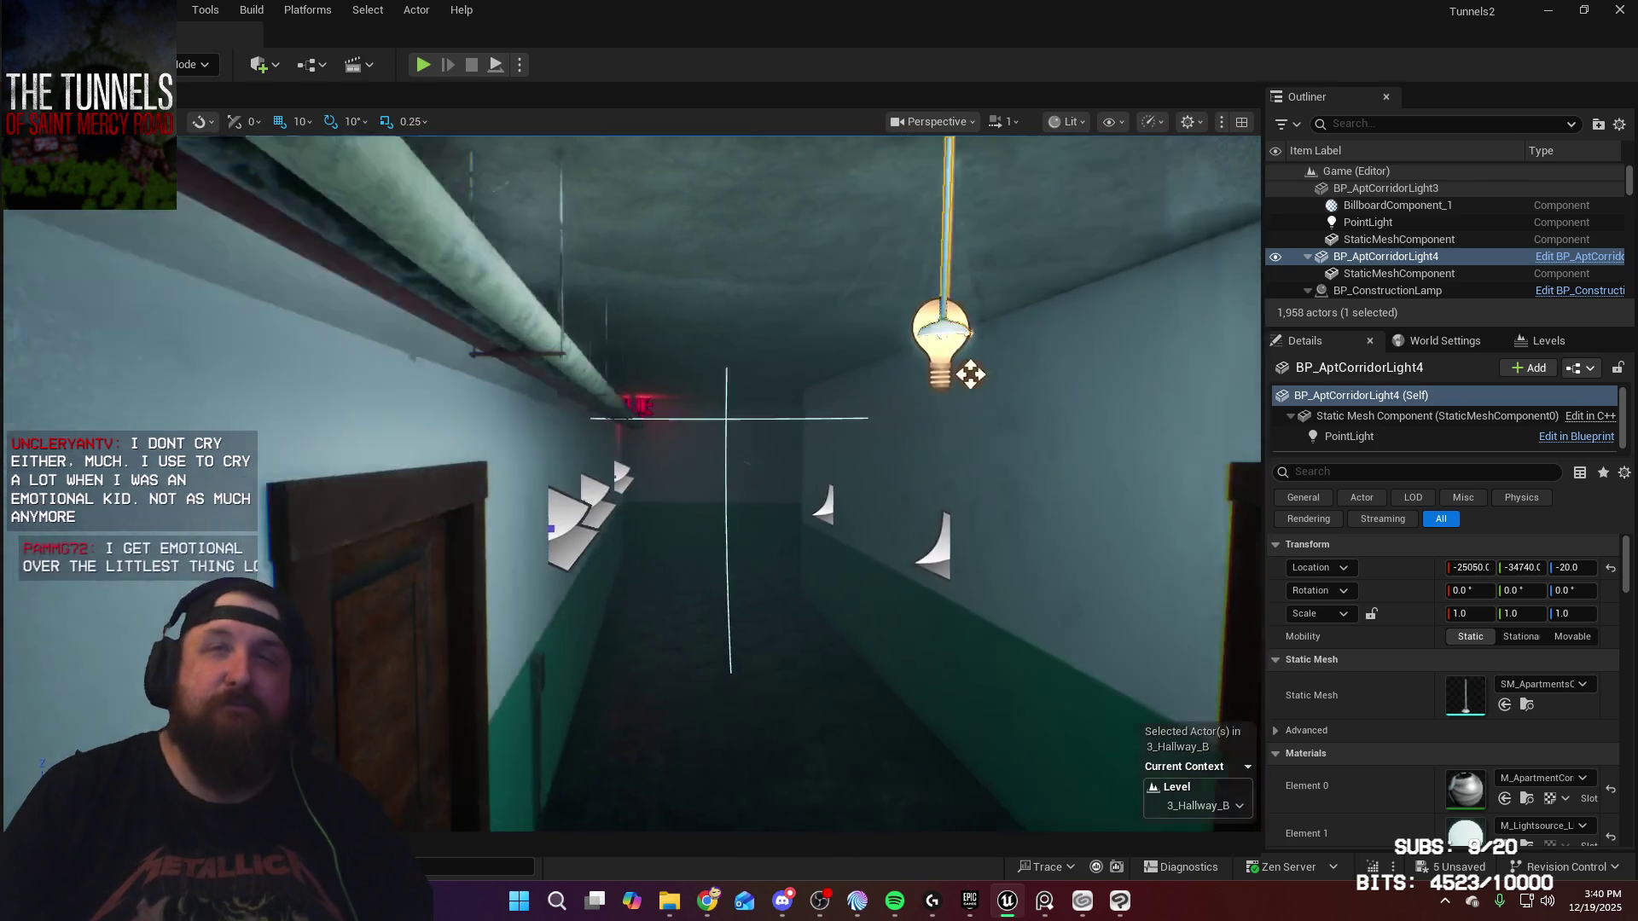
mouse_move(943, 467)
left_mouse_down()
mouse_move(1024, 467)
mouse_move(943, 467)
left_mouse_up()
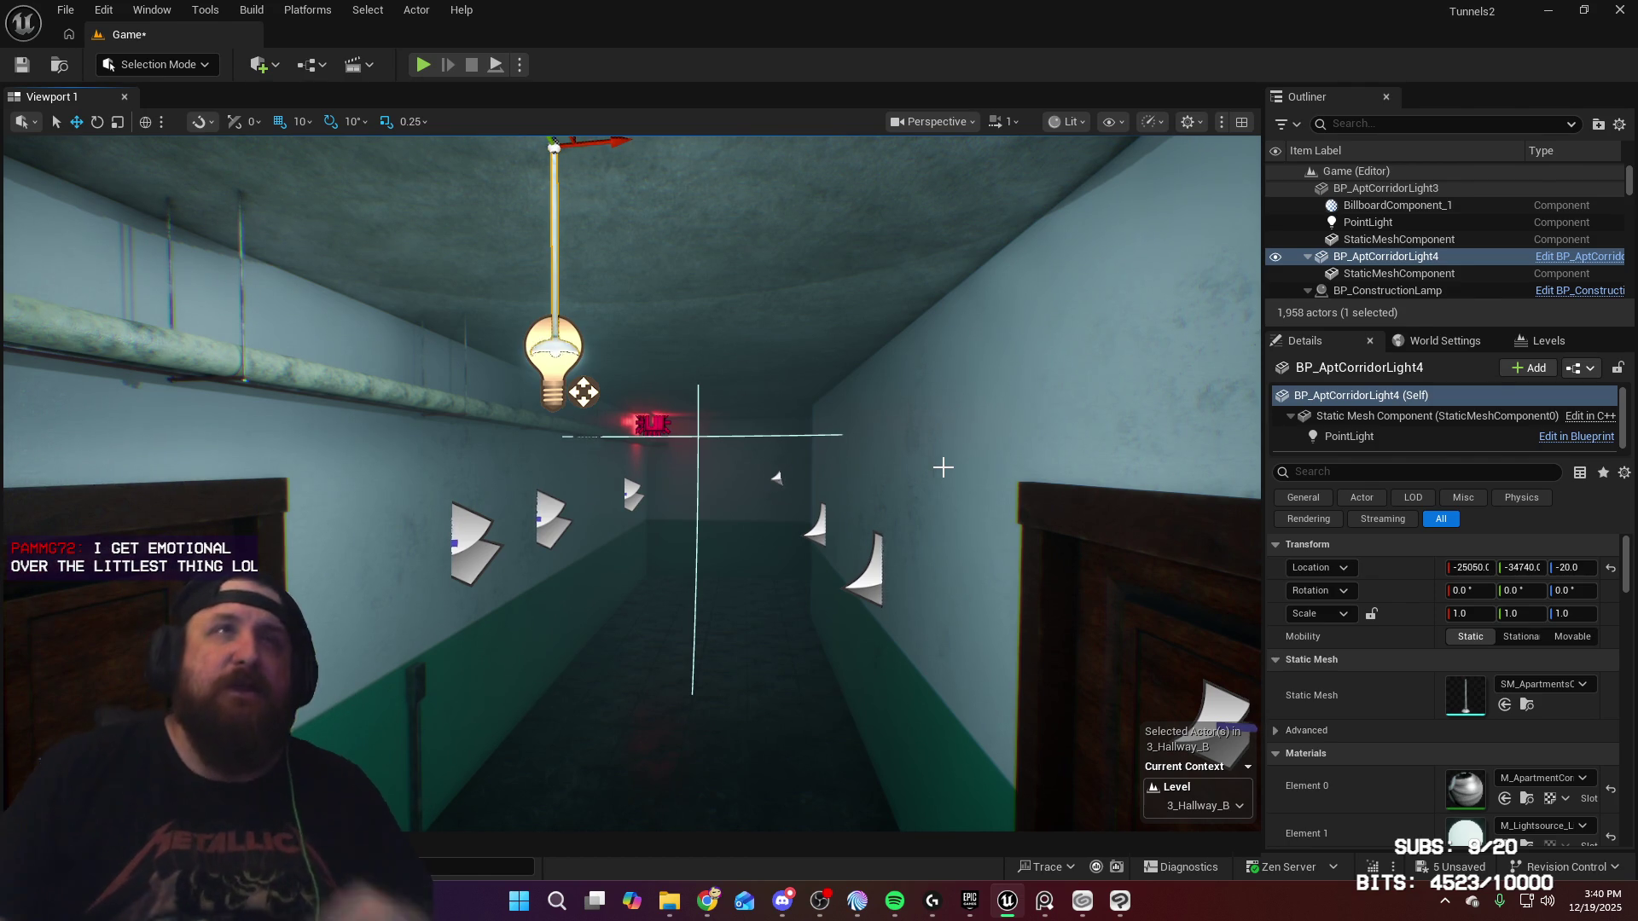
scroll(1400, 698, "down", 10)
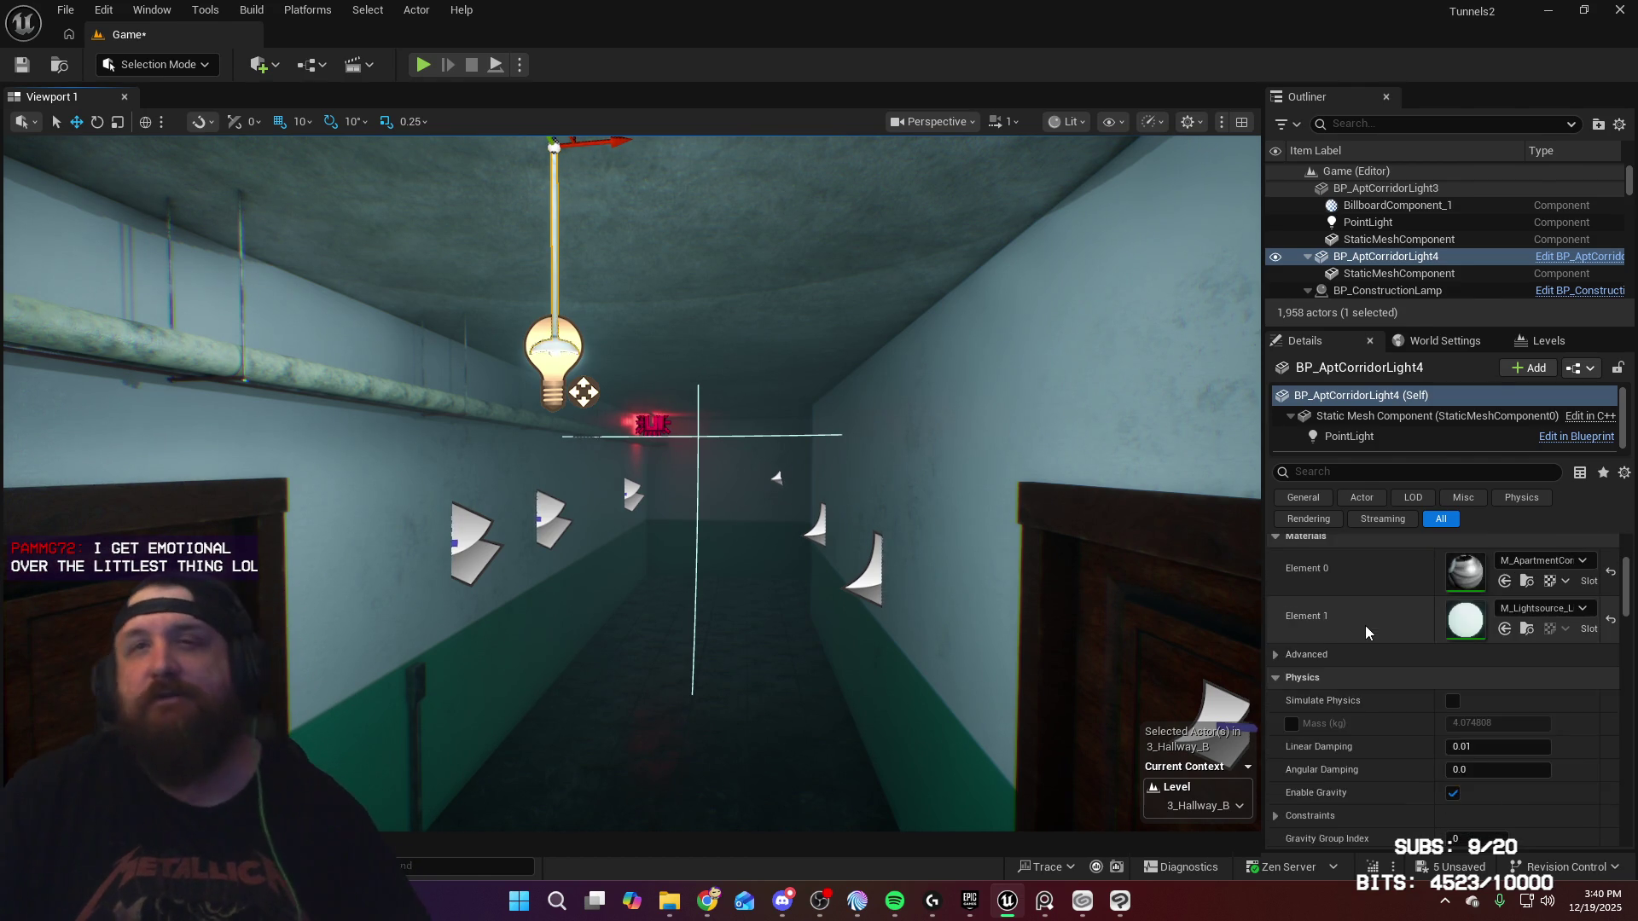
scroll(1385, 618, "down", 5)
left_click_drag(1629, 627, 1625, 760)
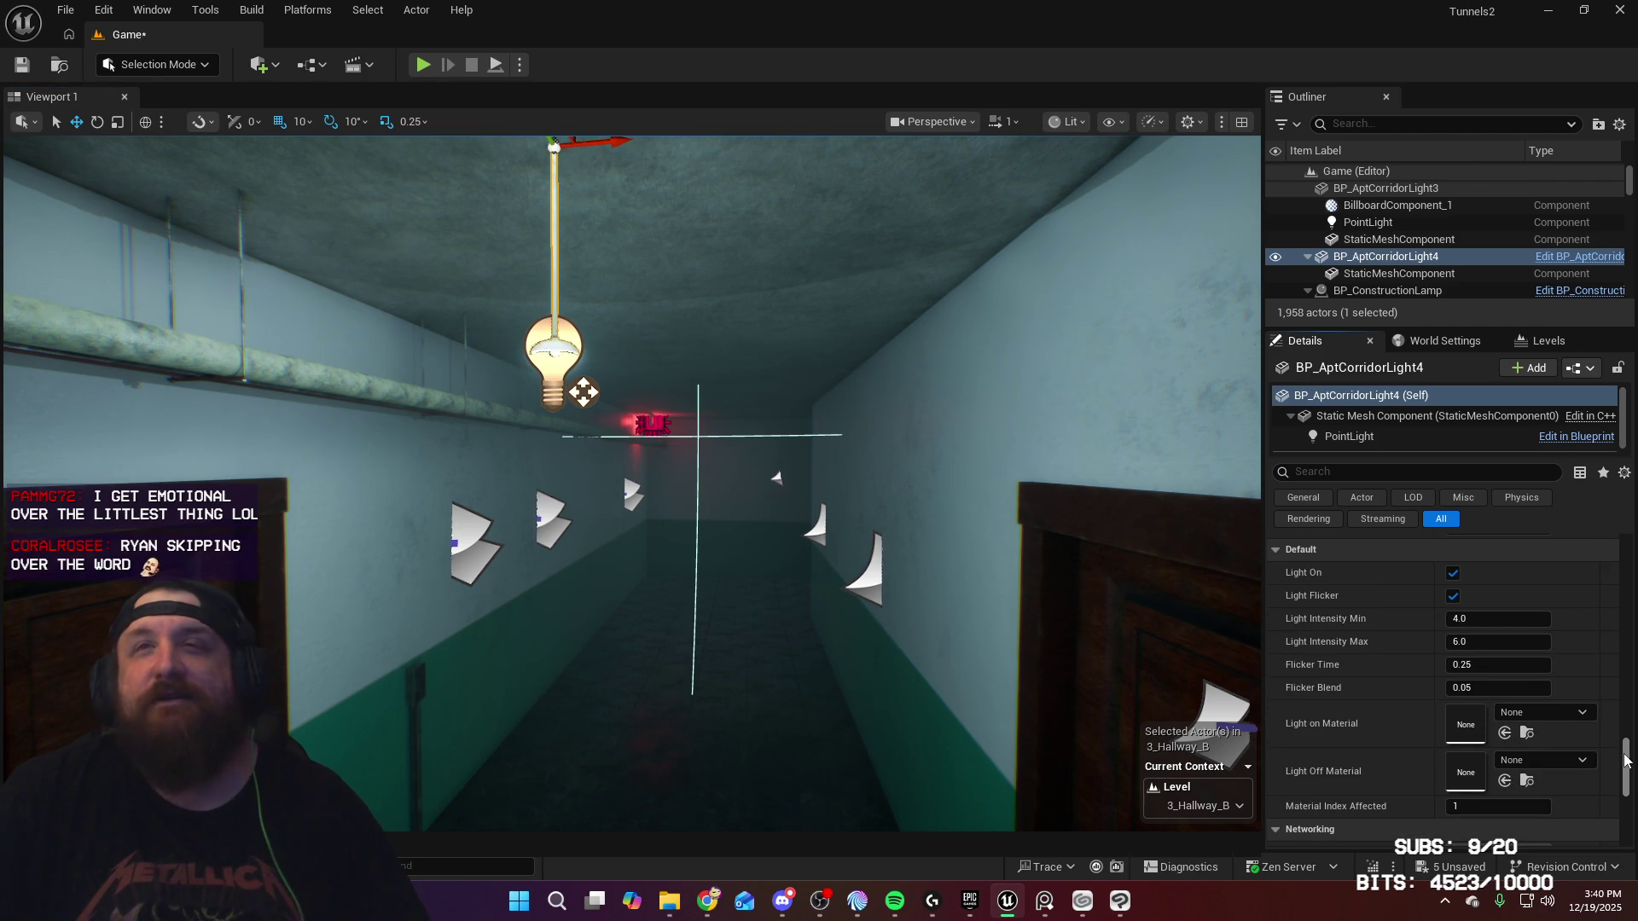
left_click(1453, 597)
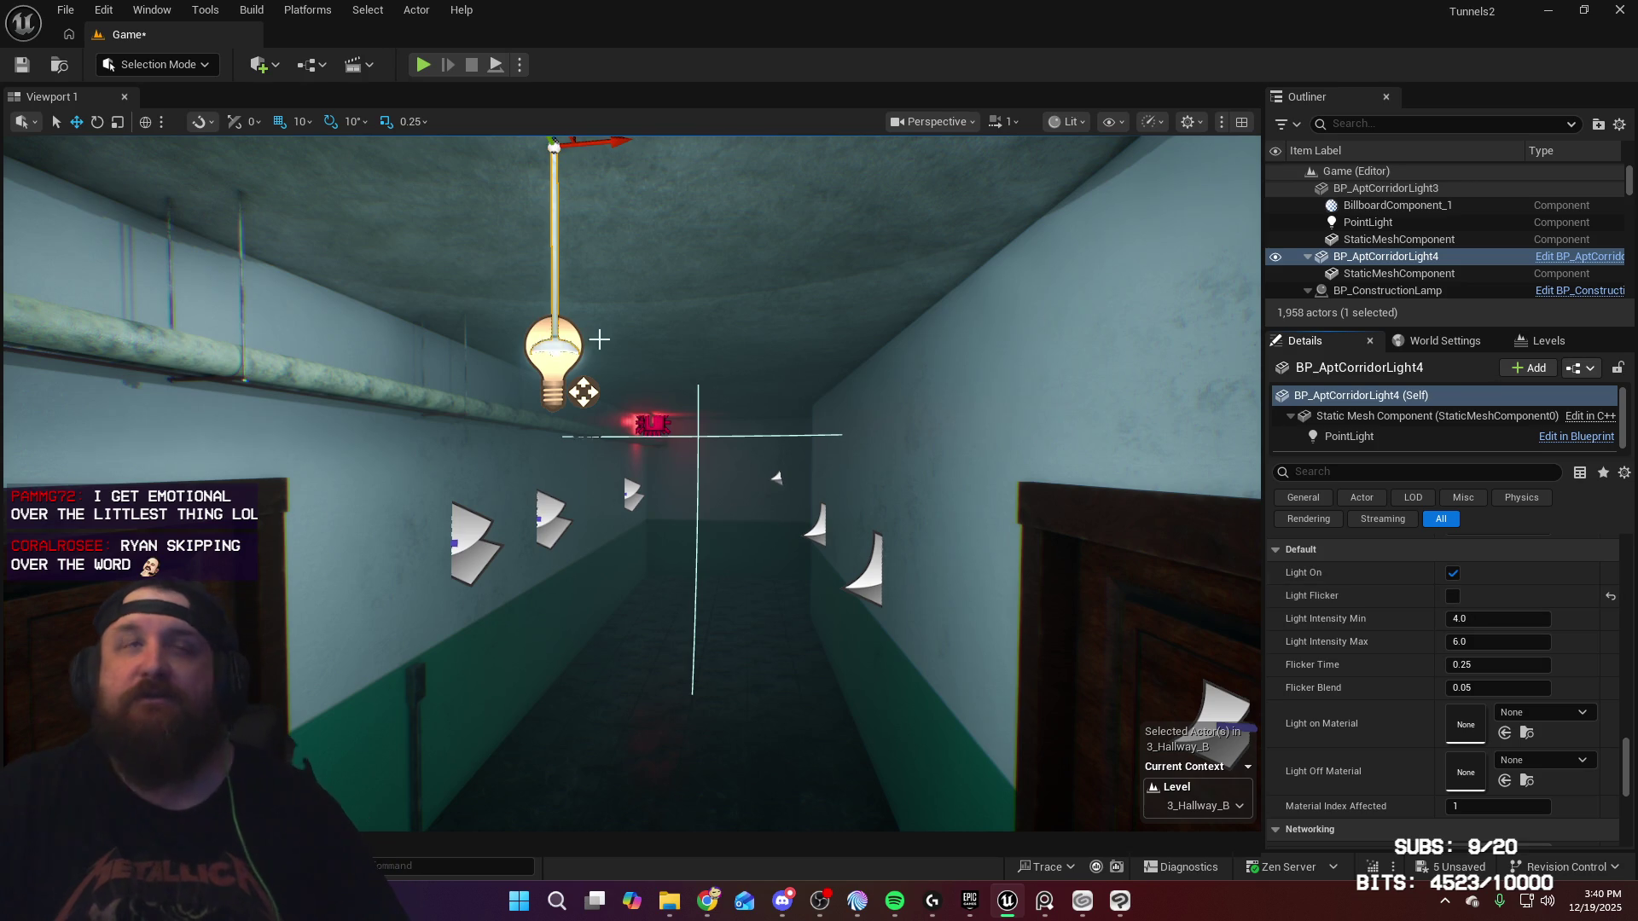
left_click(326, 74)
Step: In the 3_Hallway_B level blueprint, add a BP_AptCorridorLight4 reference feeding a Flicker Light call
mouse_move(458, 205)
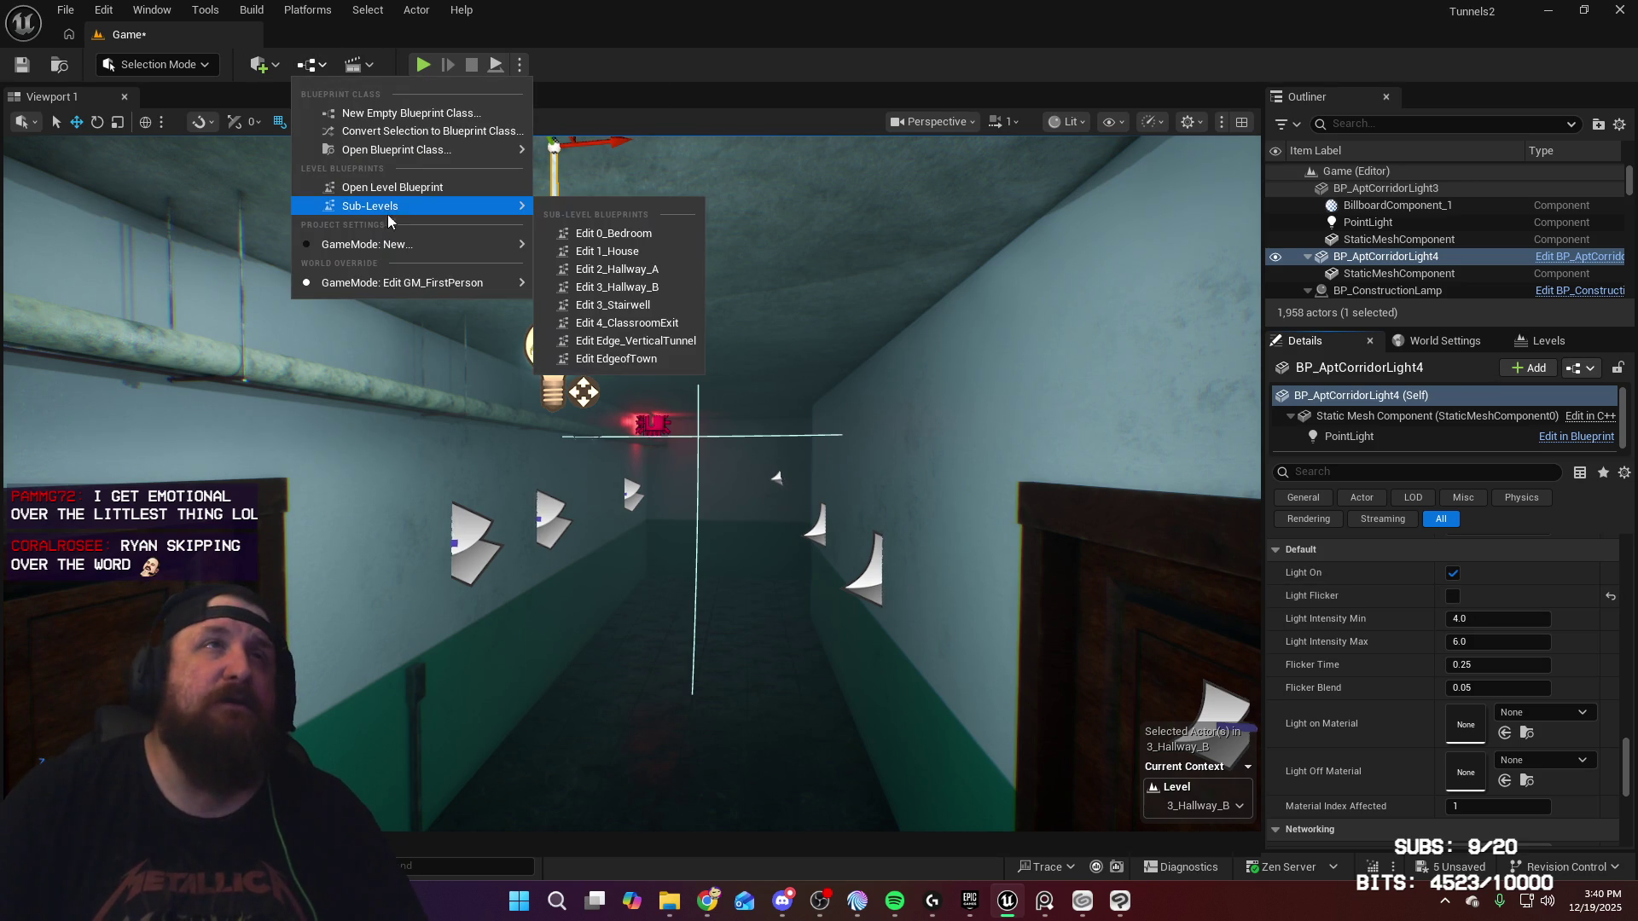
left_click(679, 305)
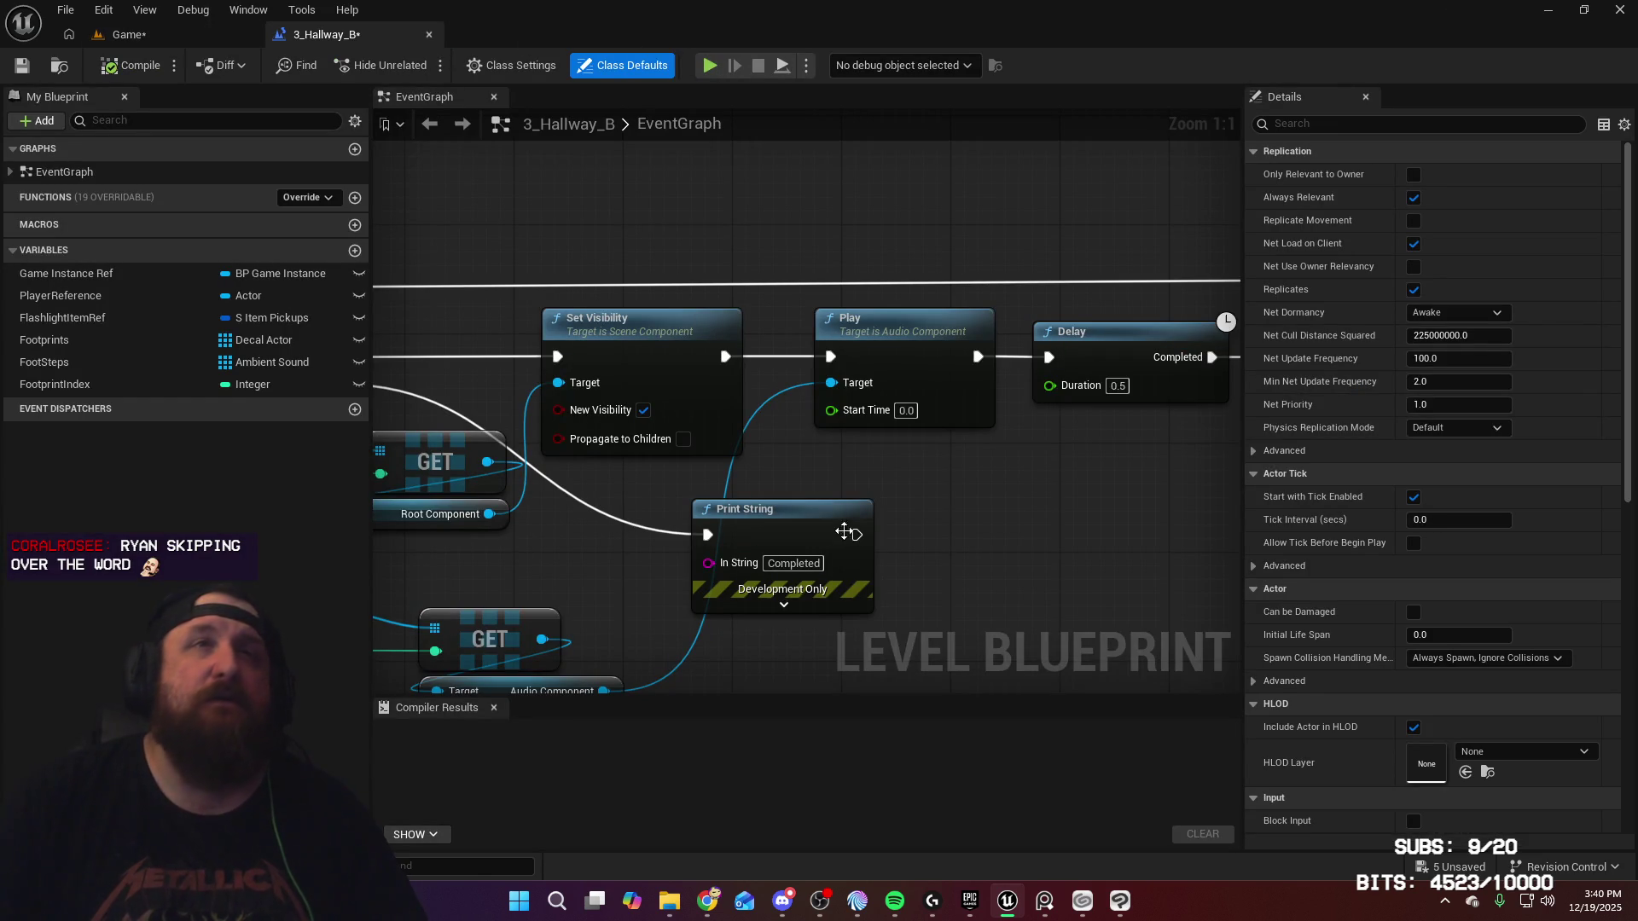
right_click(993, 451)
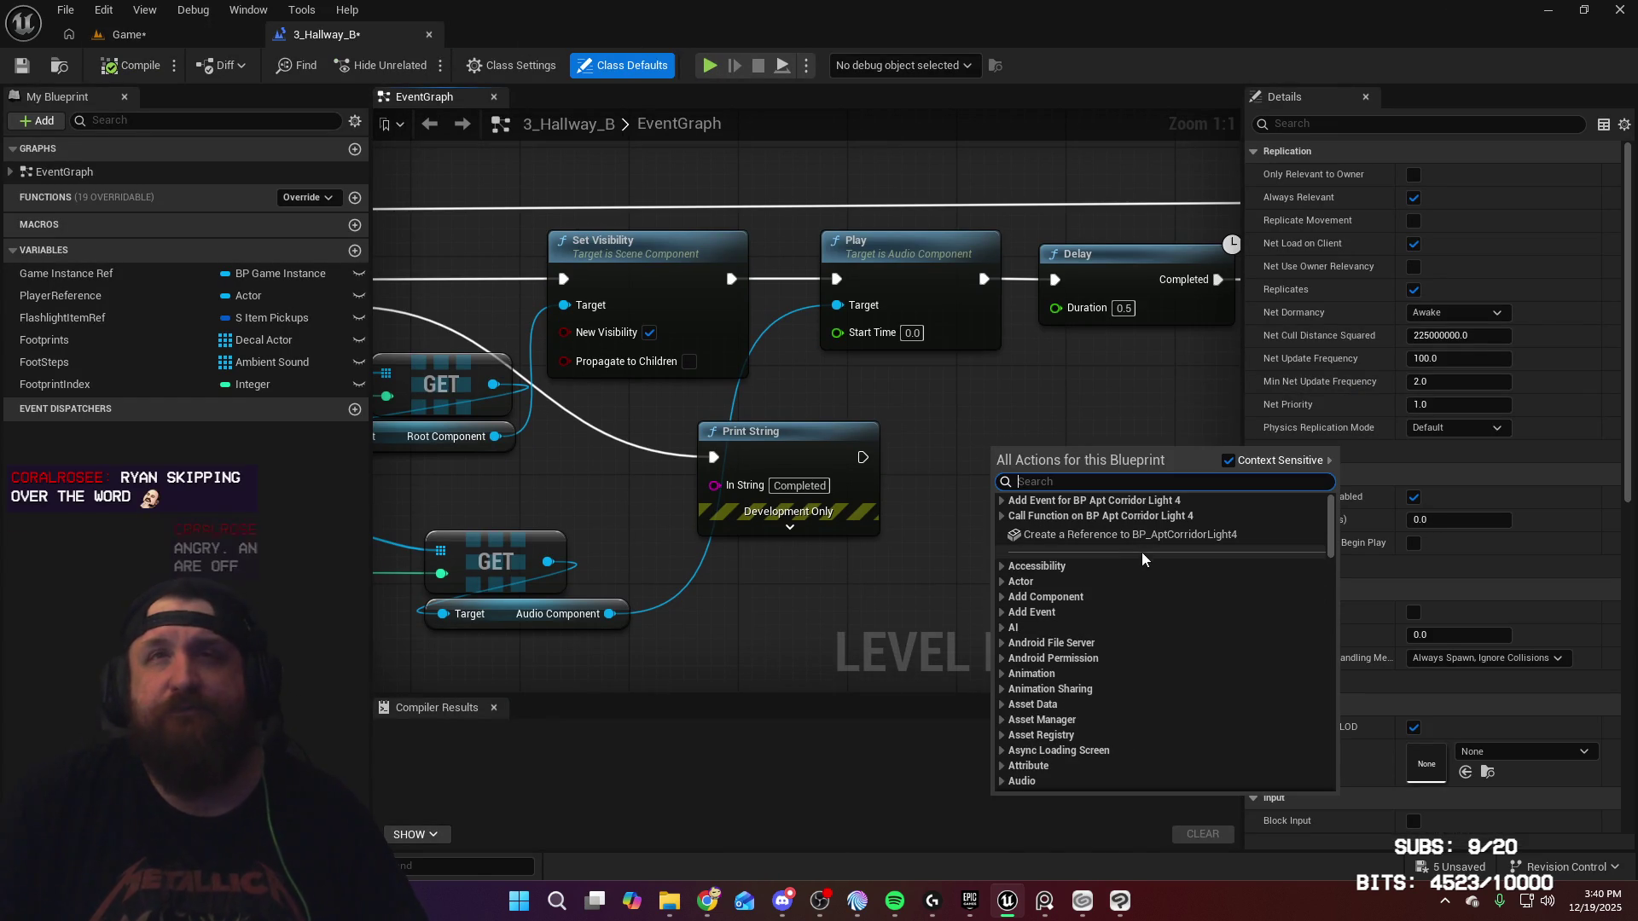
left_click(1152, 535)
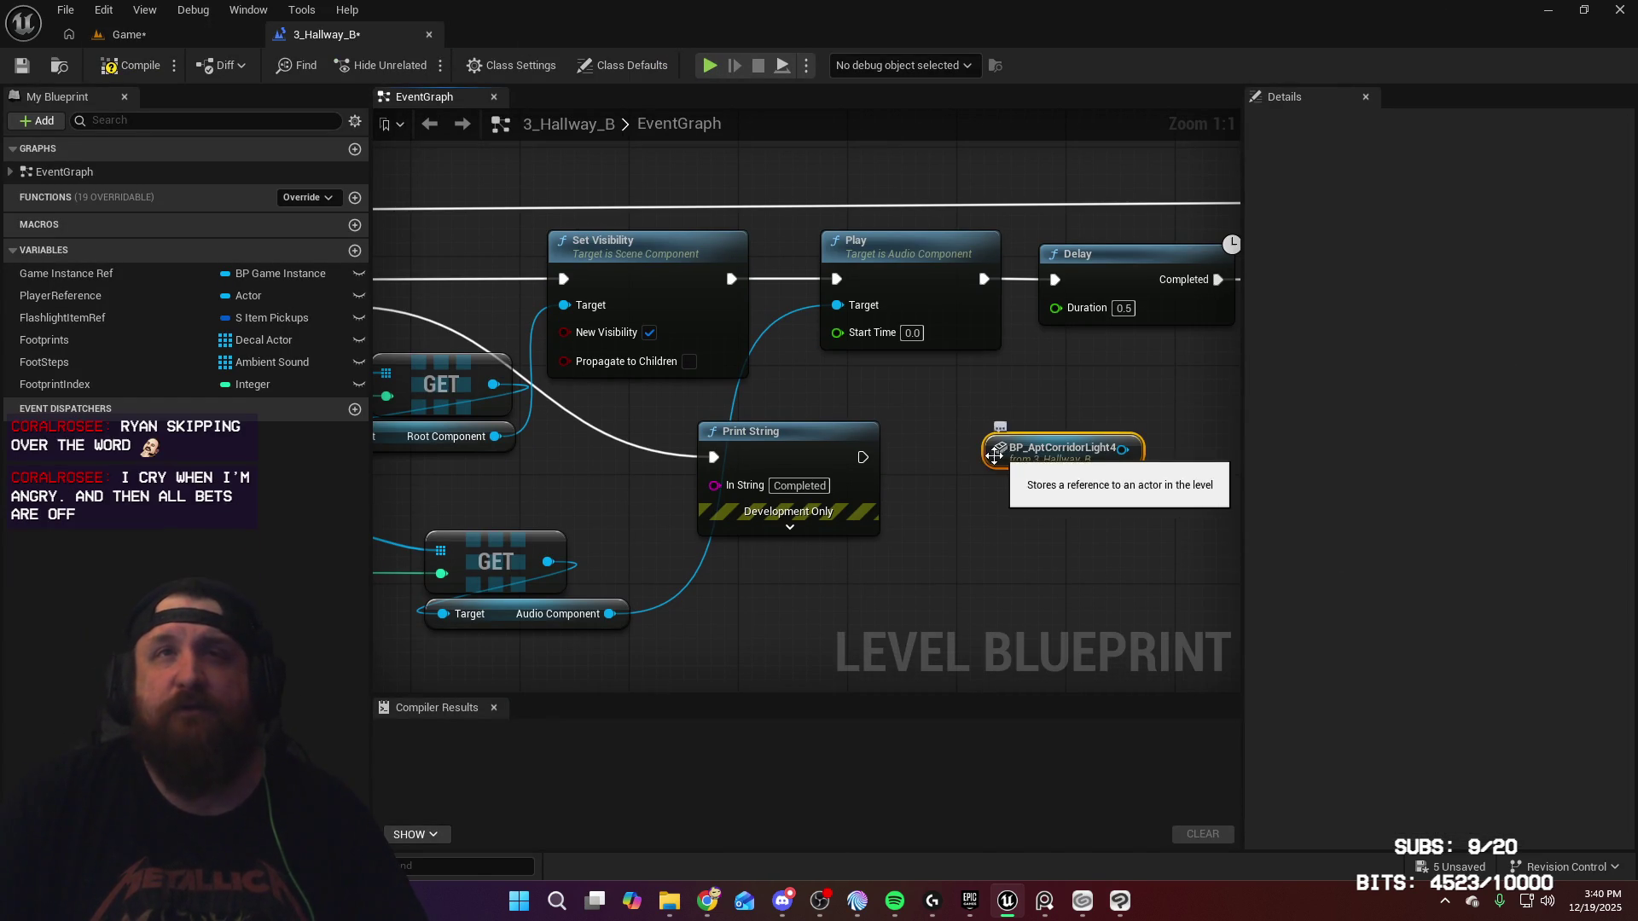
left_click_drag(1003, 455, 820, 580)
mouse_move(945, 572)
left_mouse_down()
mouse_move(987, 558)
mouse_move(1020, 509)
left_mouse_up()
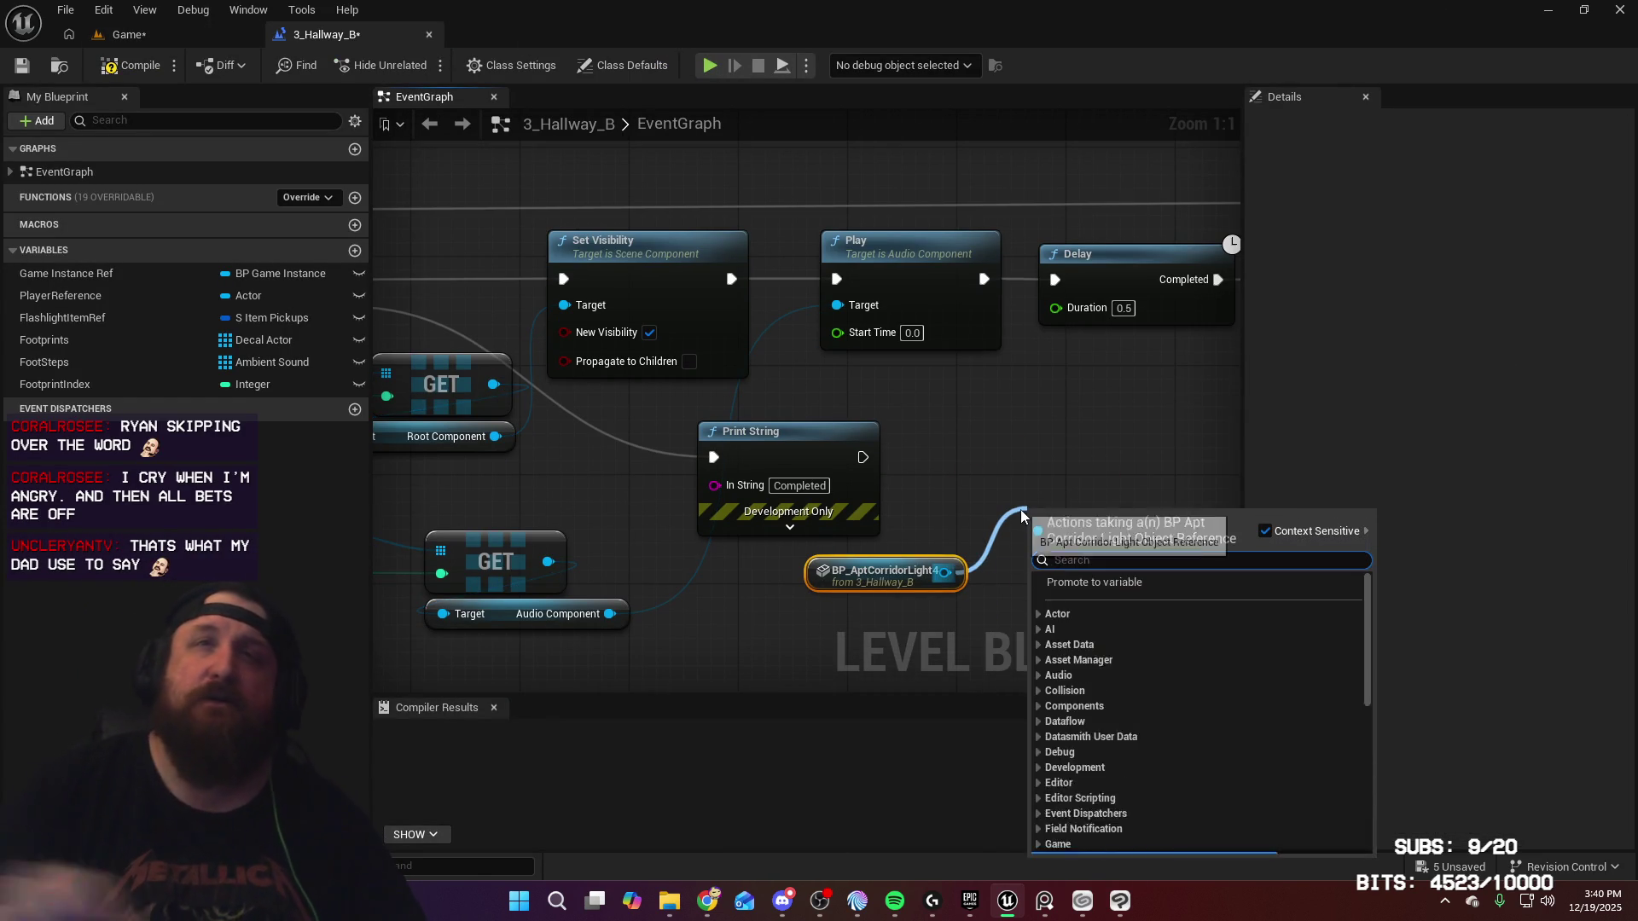
type("flicker")
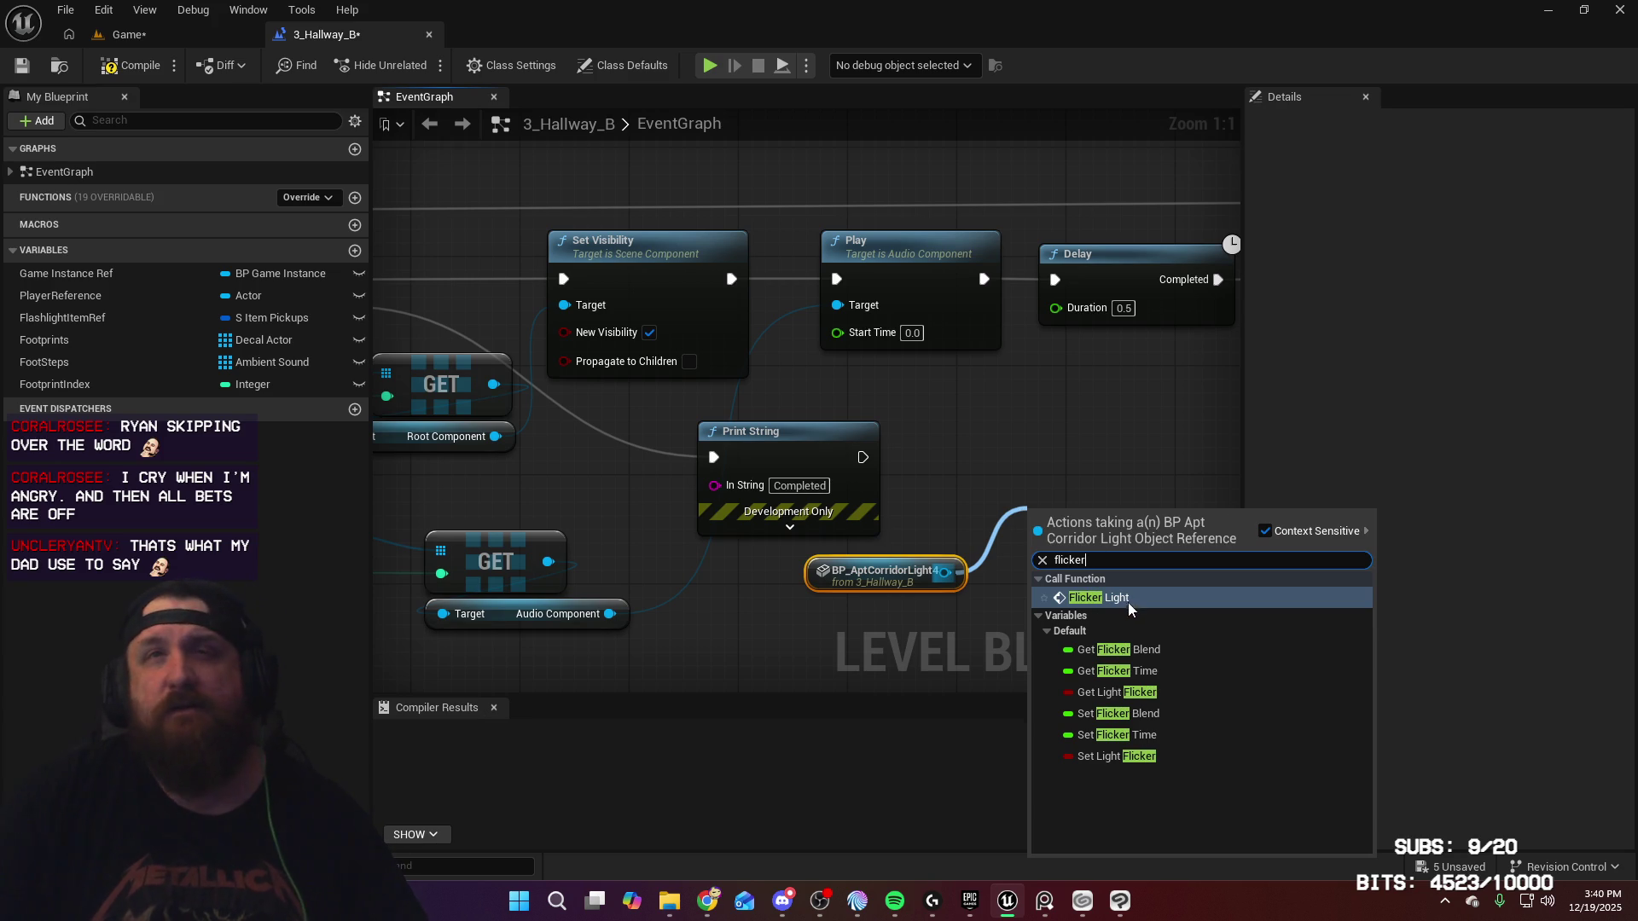
left_click(1128, 600)
left_click_drag(1102, 521, 1076, 439)
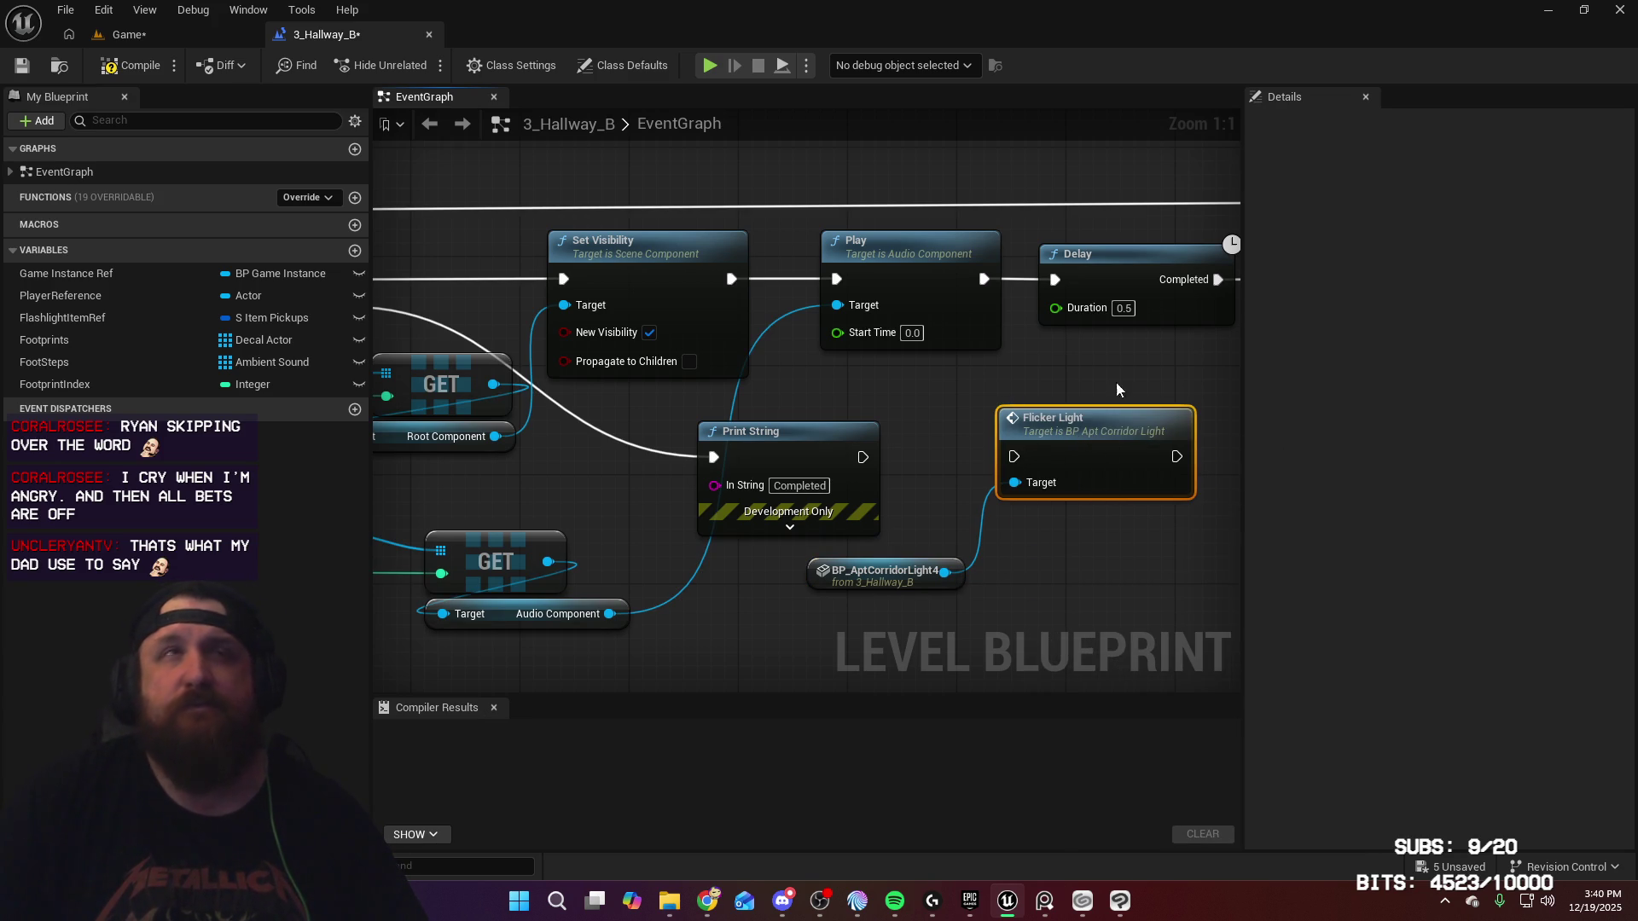
Step: Inspect the BP_AptCorridorLight blueprint graph, then come back to the 3_Hallway_B level blueprint
left_click(126, 34)
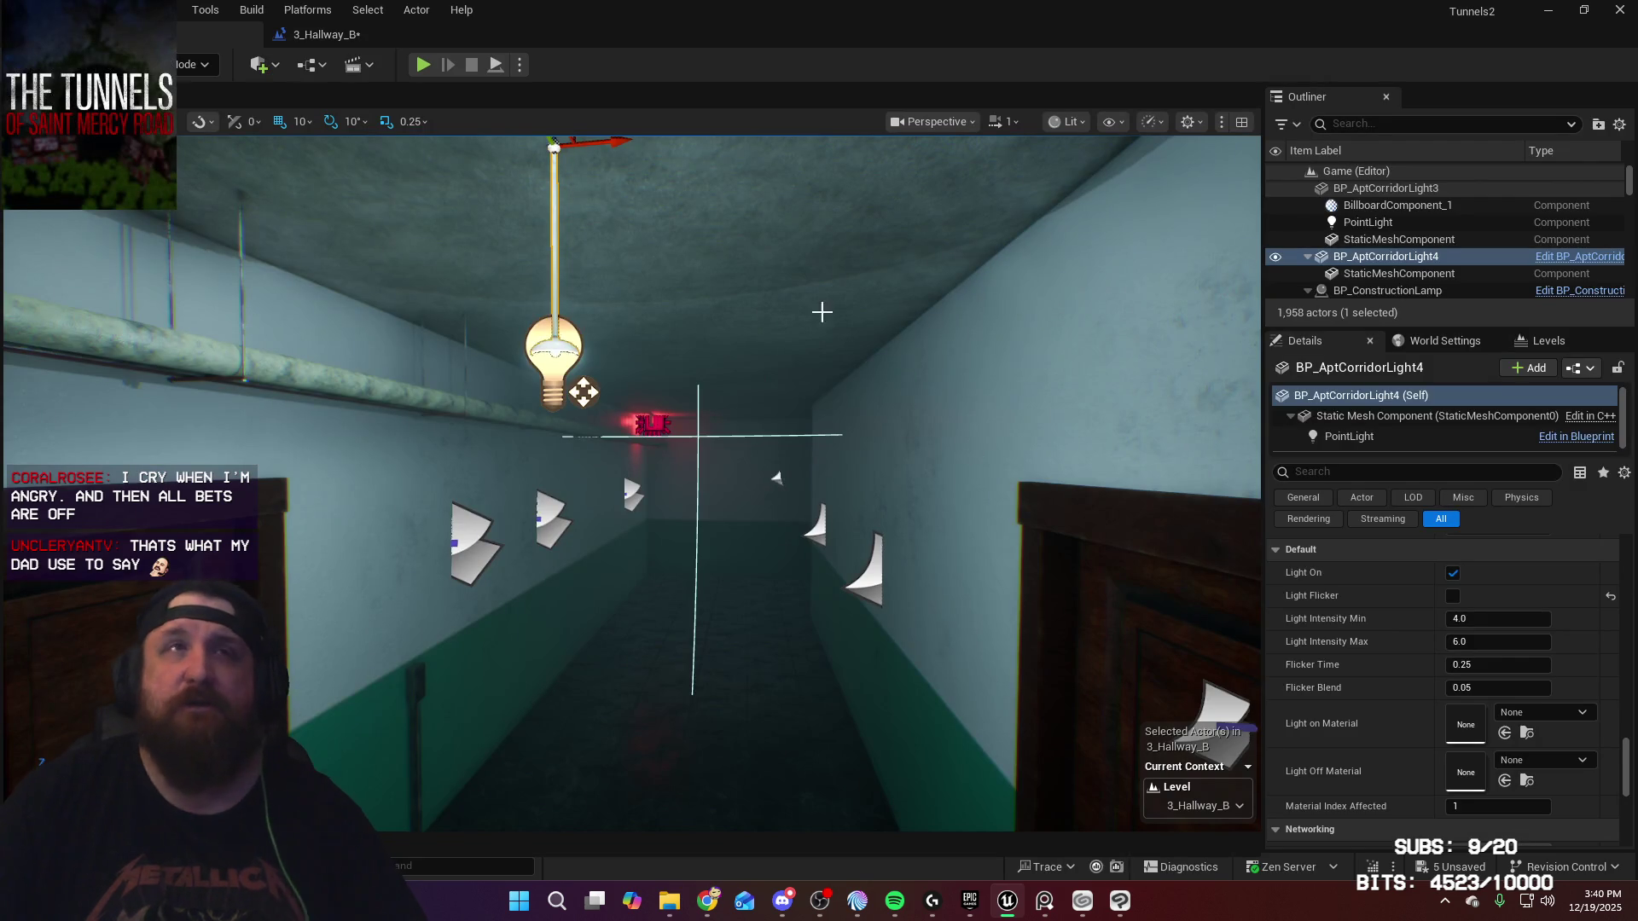
left_click(1580, 368)
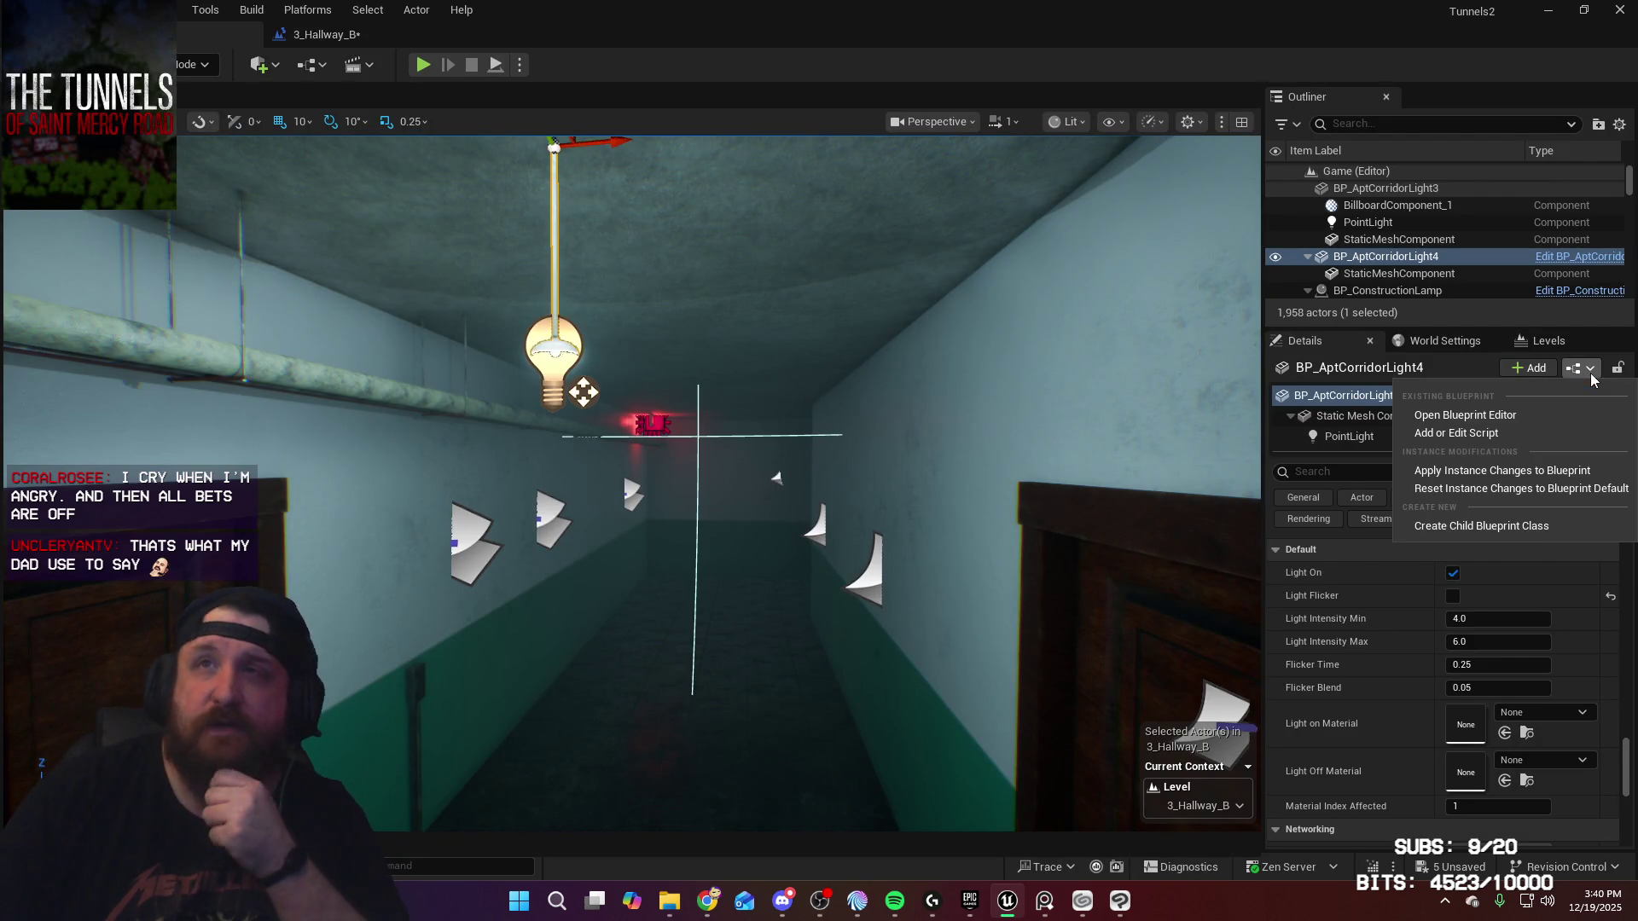
left_click(1511, 413)
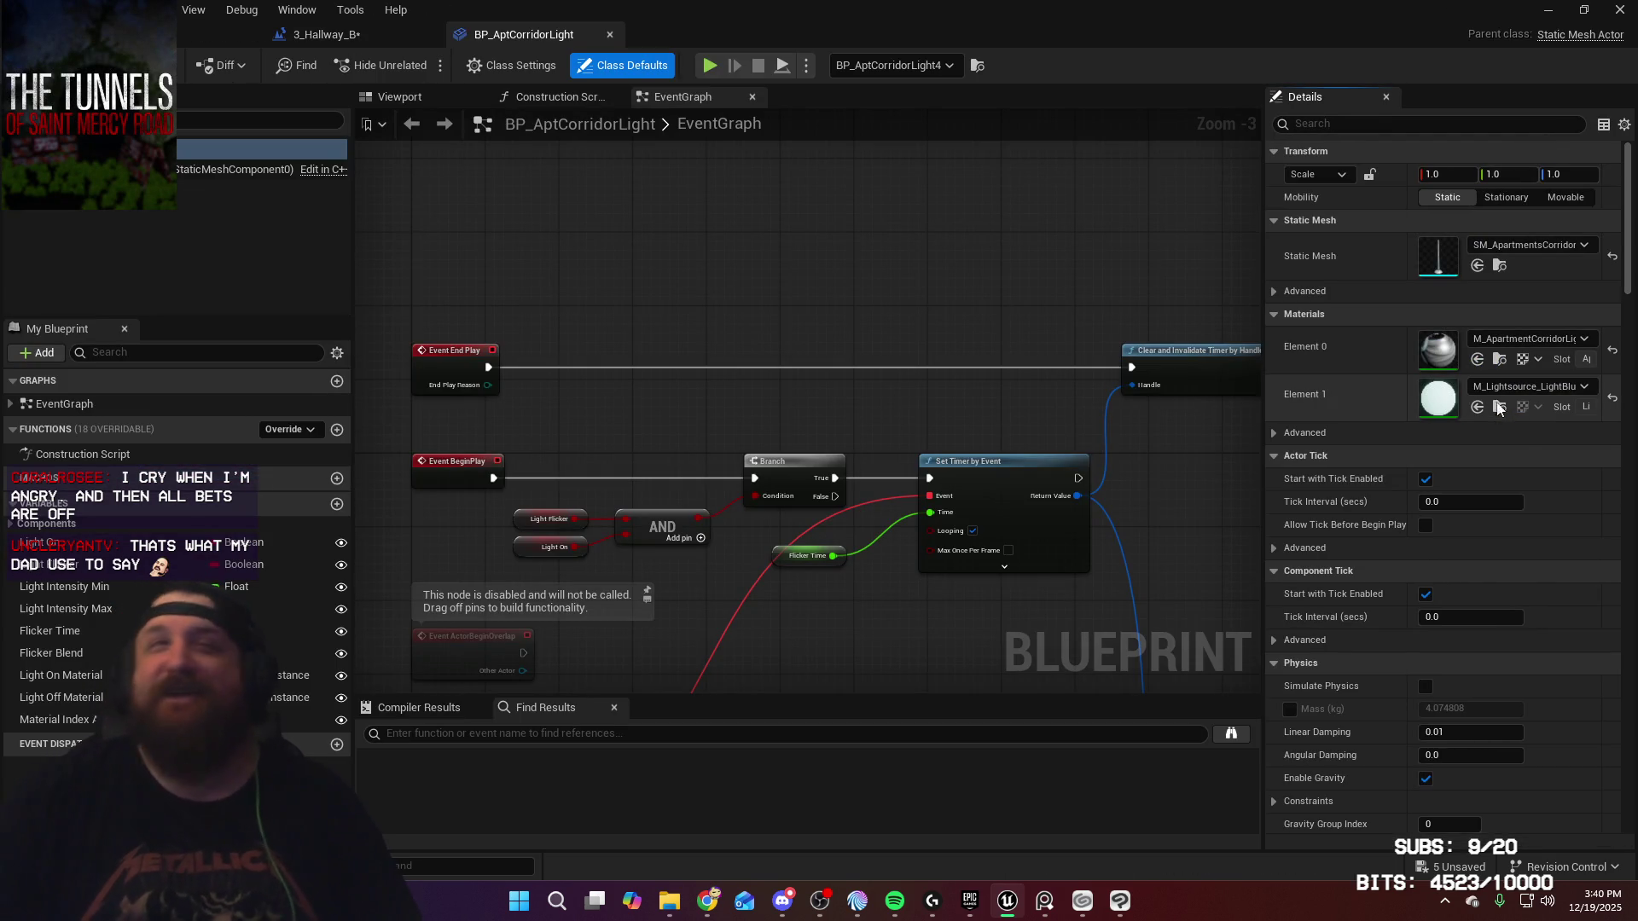
mouse_move(601, 353)
left_mouse_down()
mouse_move(648, 256)
mouse_move(768, 213)
mouse_move(822, 329)
mouse_move(806, 188)
mouse_move(838, 142)
mouse_move(866, 211)
left_mouse_up()
left_click(324, 34)
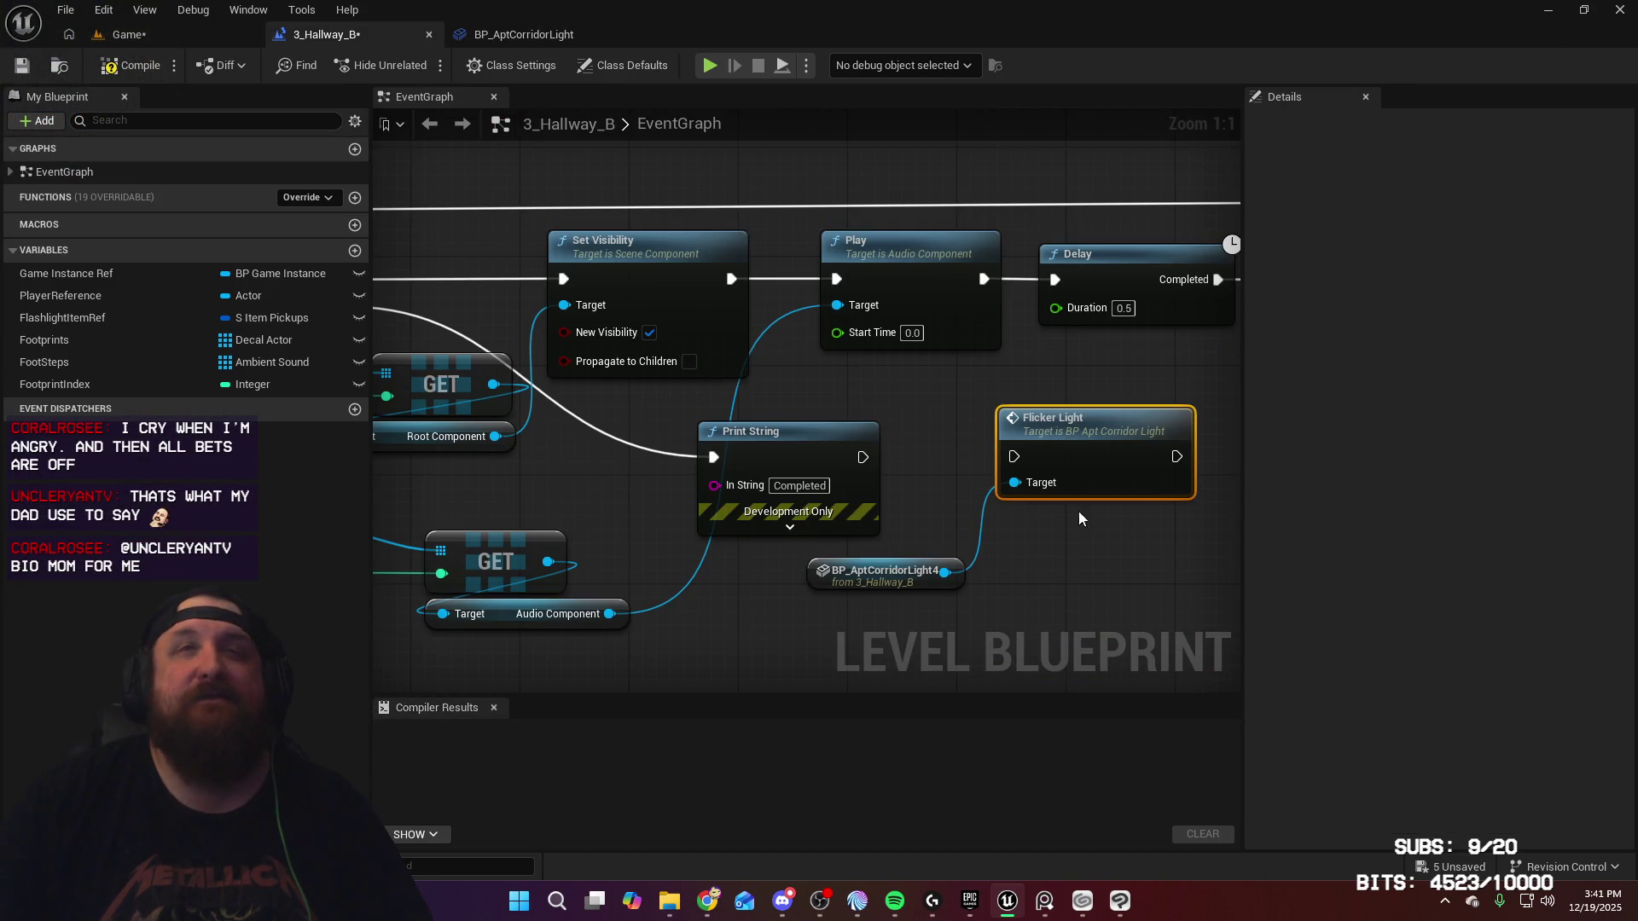
Step: Add a SET Light Flicker node on BP_AptCorridorLight4, wired between Print String and Flicker Light
left_click_drag(951, 572, 1036, 578)
type("lig")
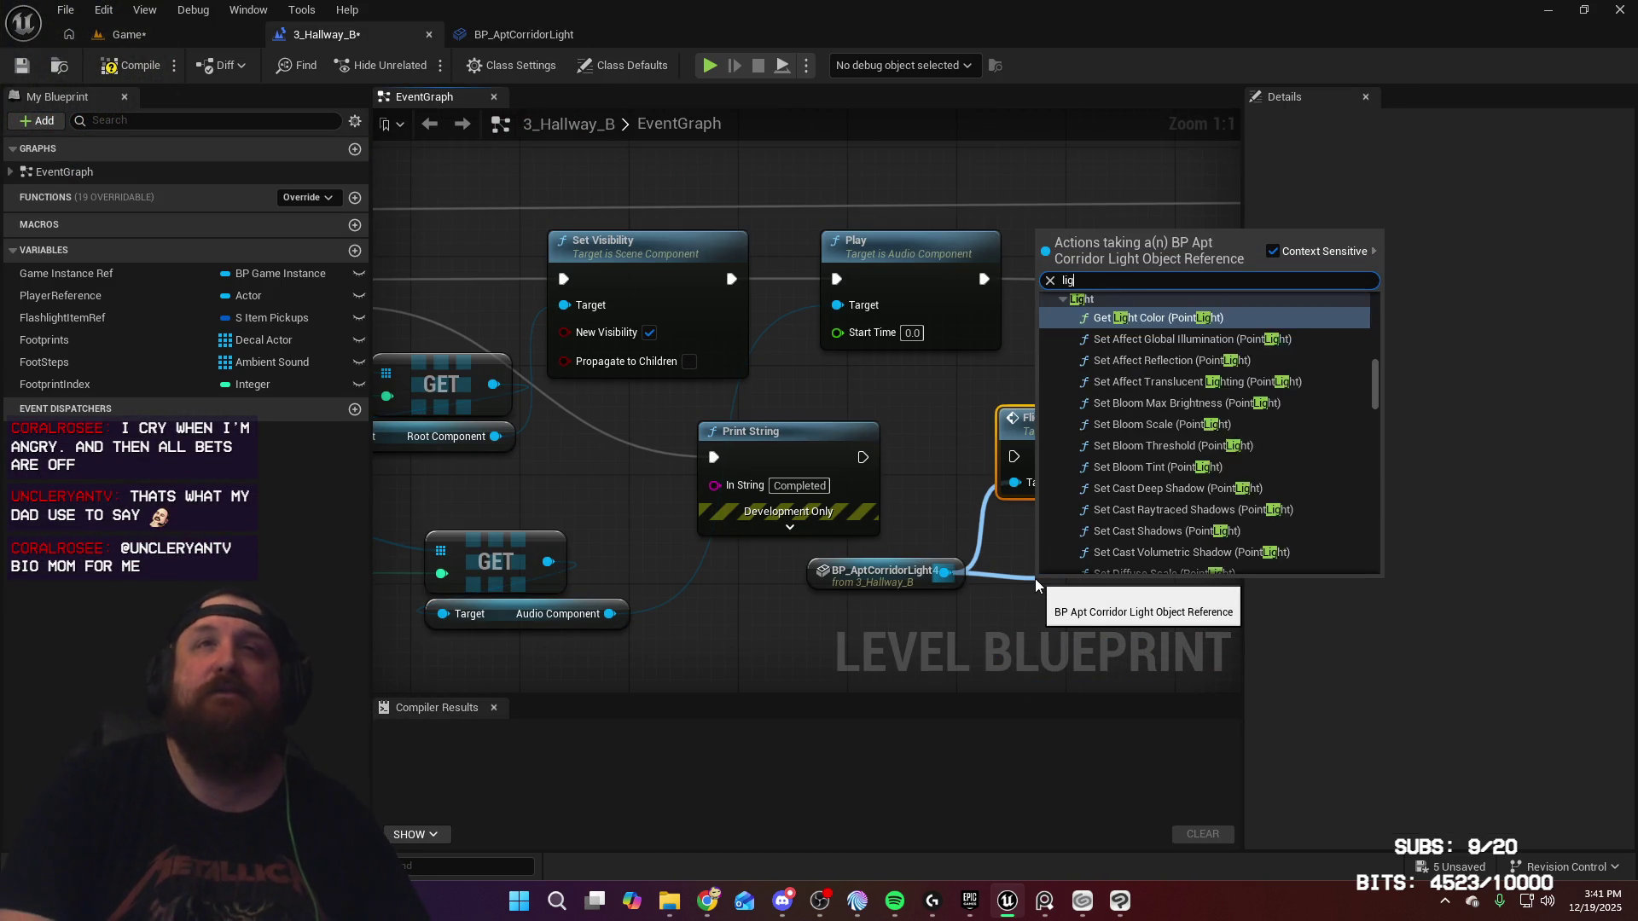
type("ht flicker")
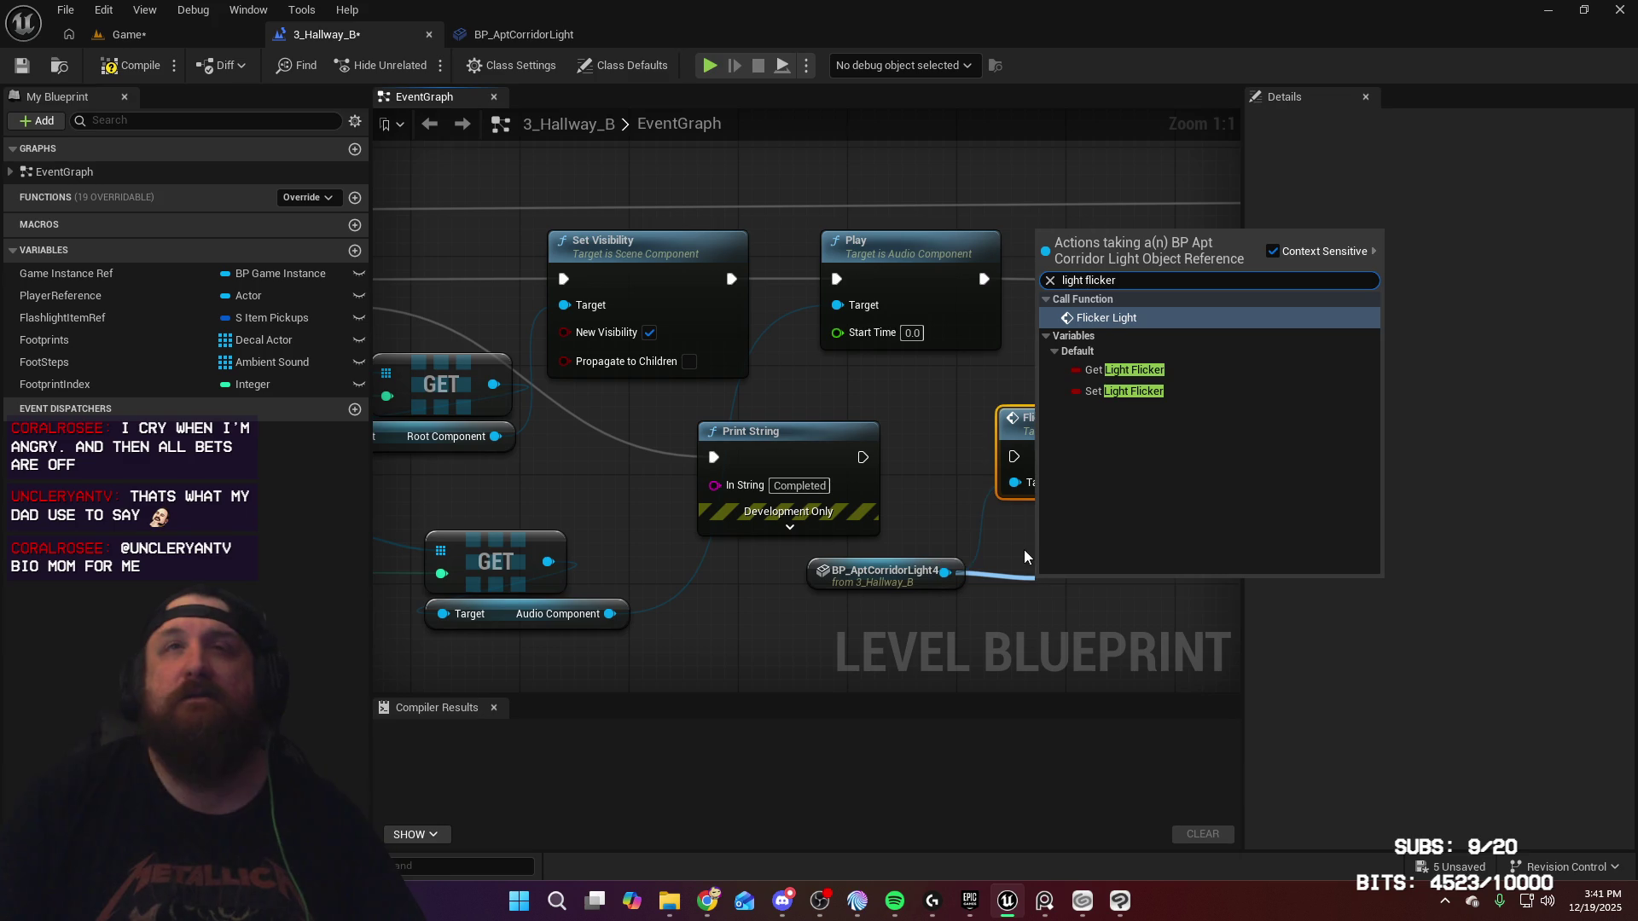
left_click(1143, 389)
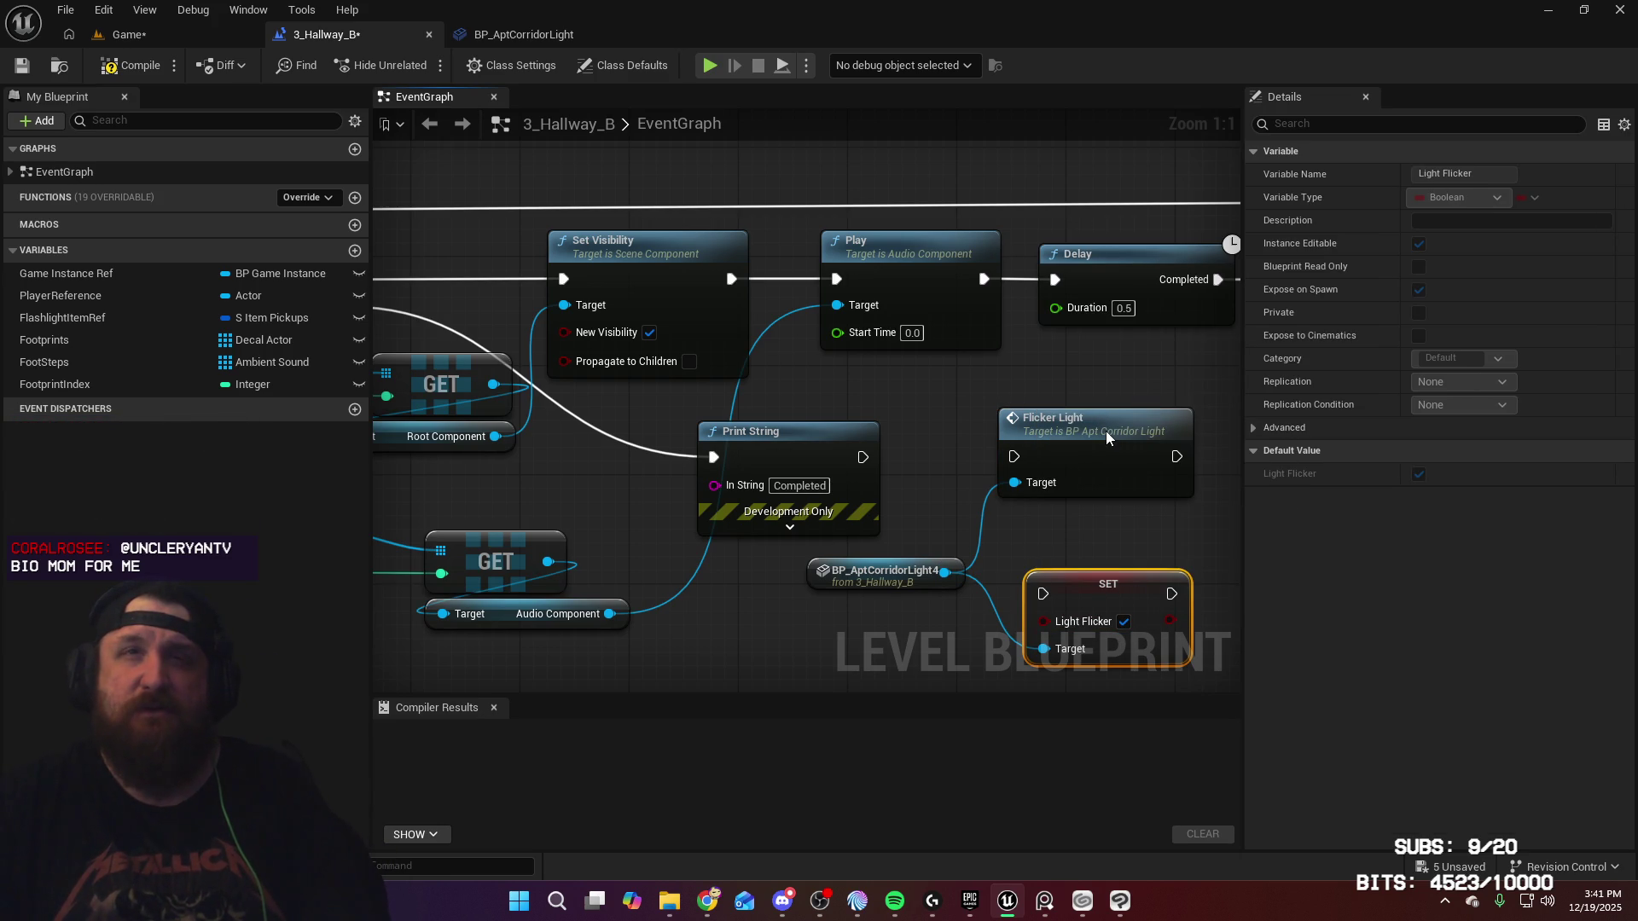
mouse_move(1106, 432)
left_mouse_down()
mouse_move(1283, 433)
mouse_move(1173, 428)
mouse_move(1202, 430)
left_mouse_up()
mouse_move(979, 588)
left_mouse_down()
mouse_move(978, 423)
mouse_move(1105, 458)
left_mouse_up()
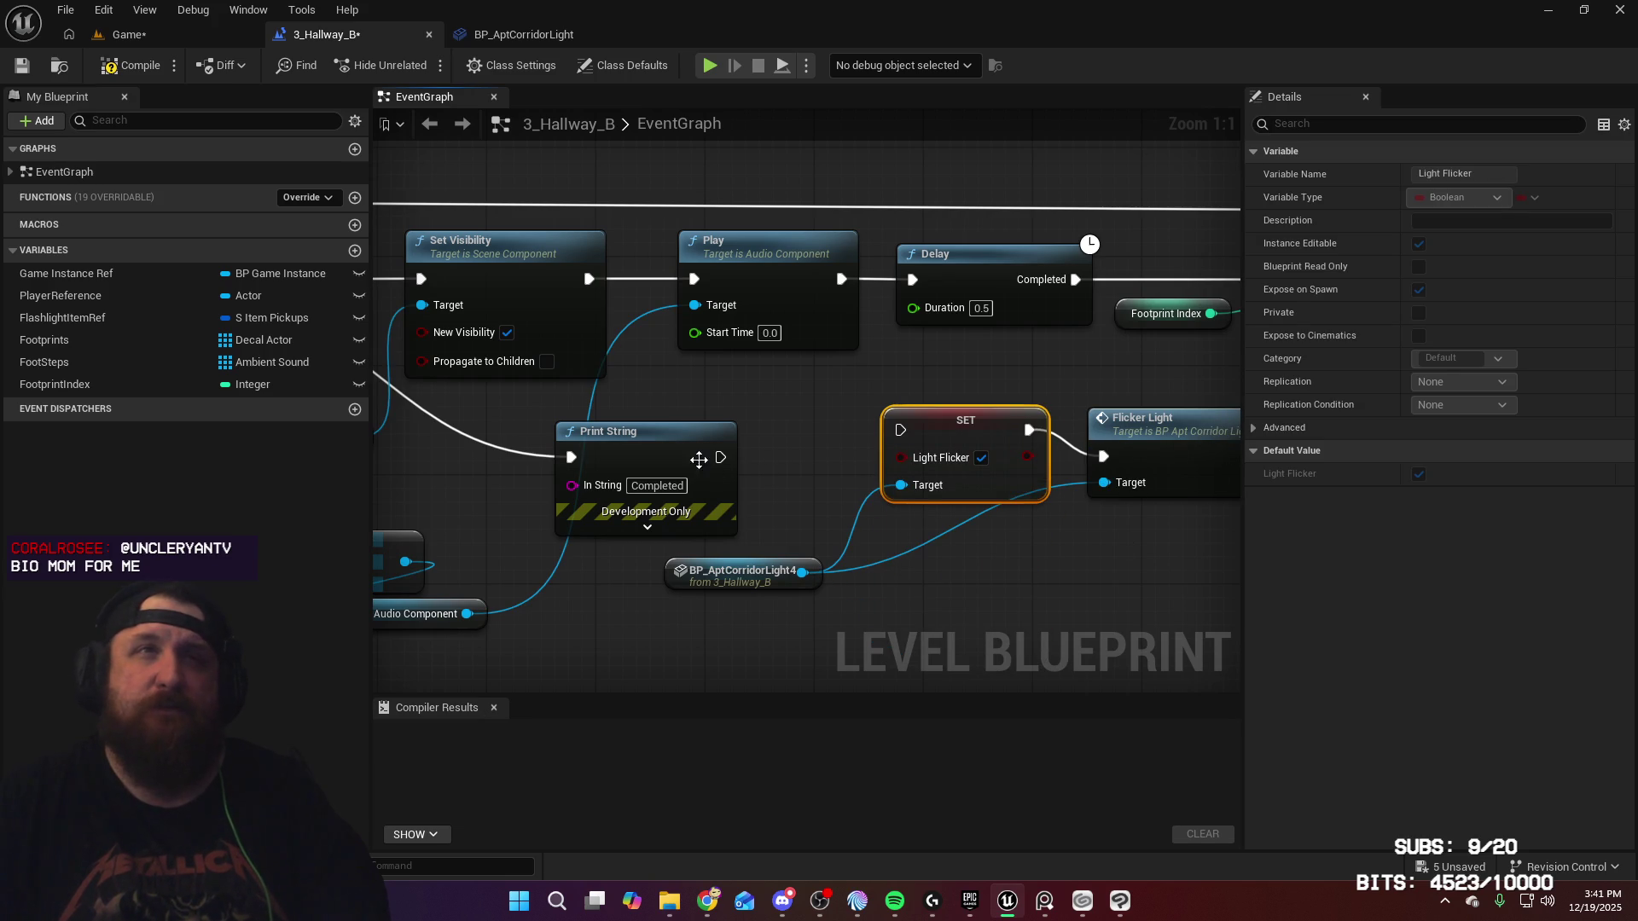
mouse_move(721, 458)
left_mouse_down()
mouse_move(905, 431)
mouse_move(979, 449)
mouse_move(923, 448)
left_mouse_up()
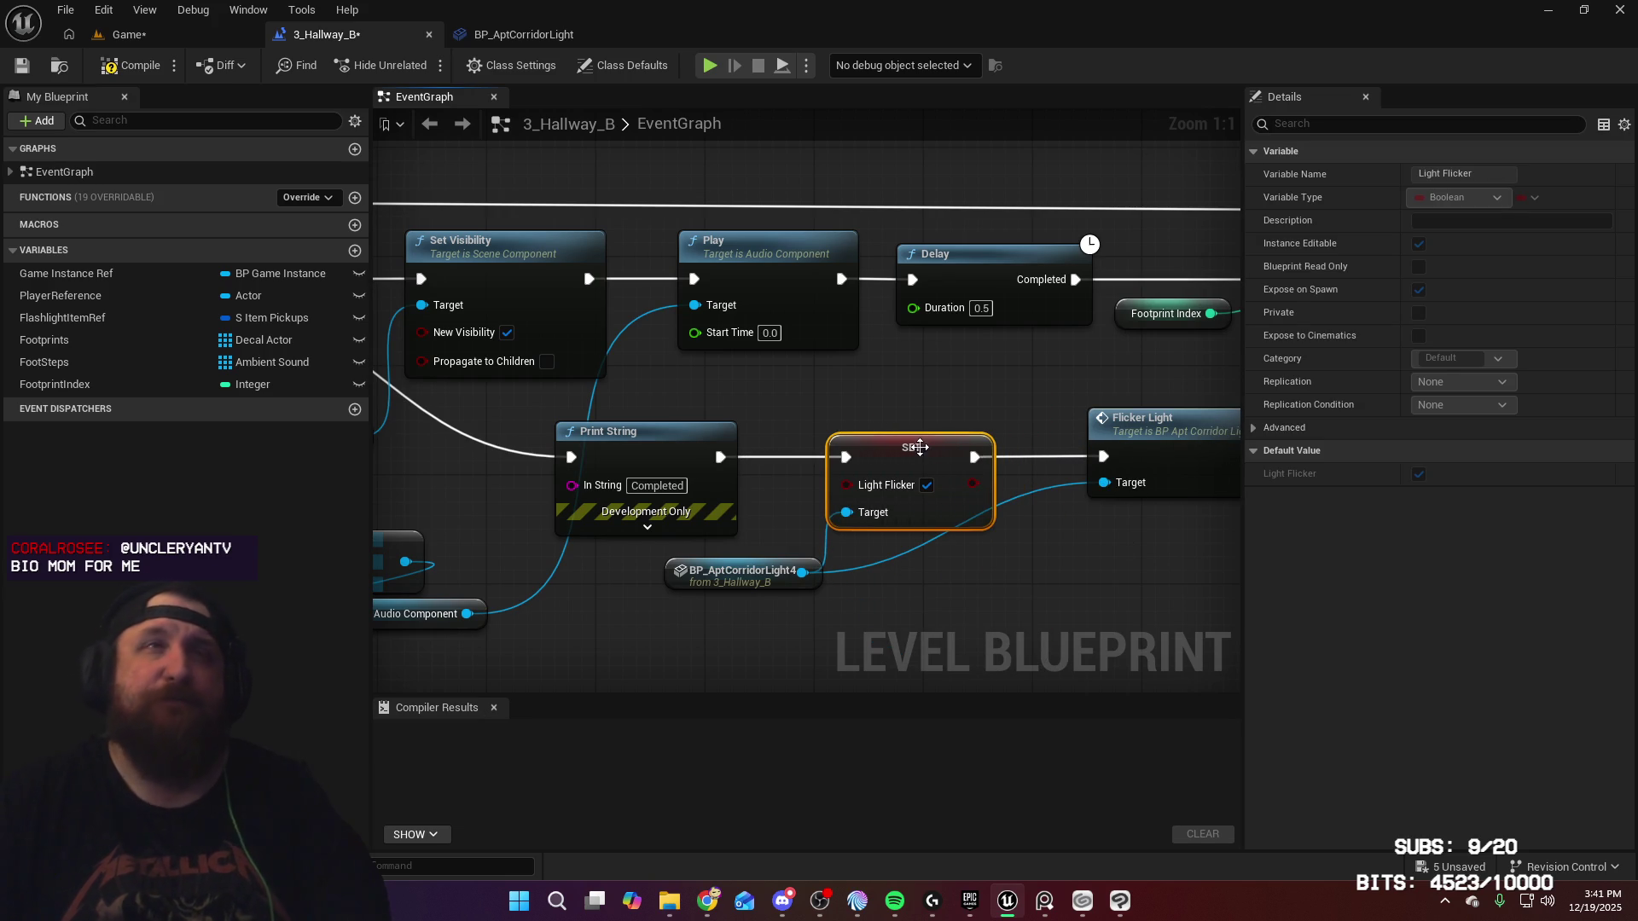
Step: Compile and save the level blueprint, then view BP_AptCorridorLight's BeginPlay timer setup
left_click(137, 66)
left_click(22, 66)
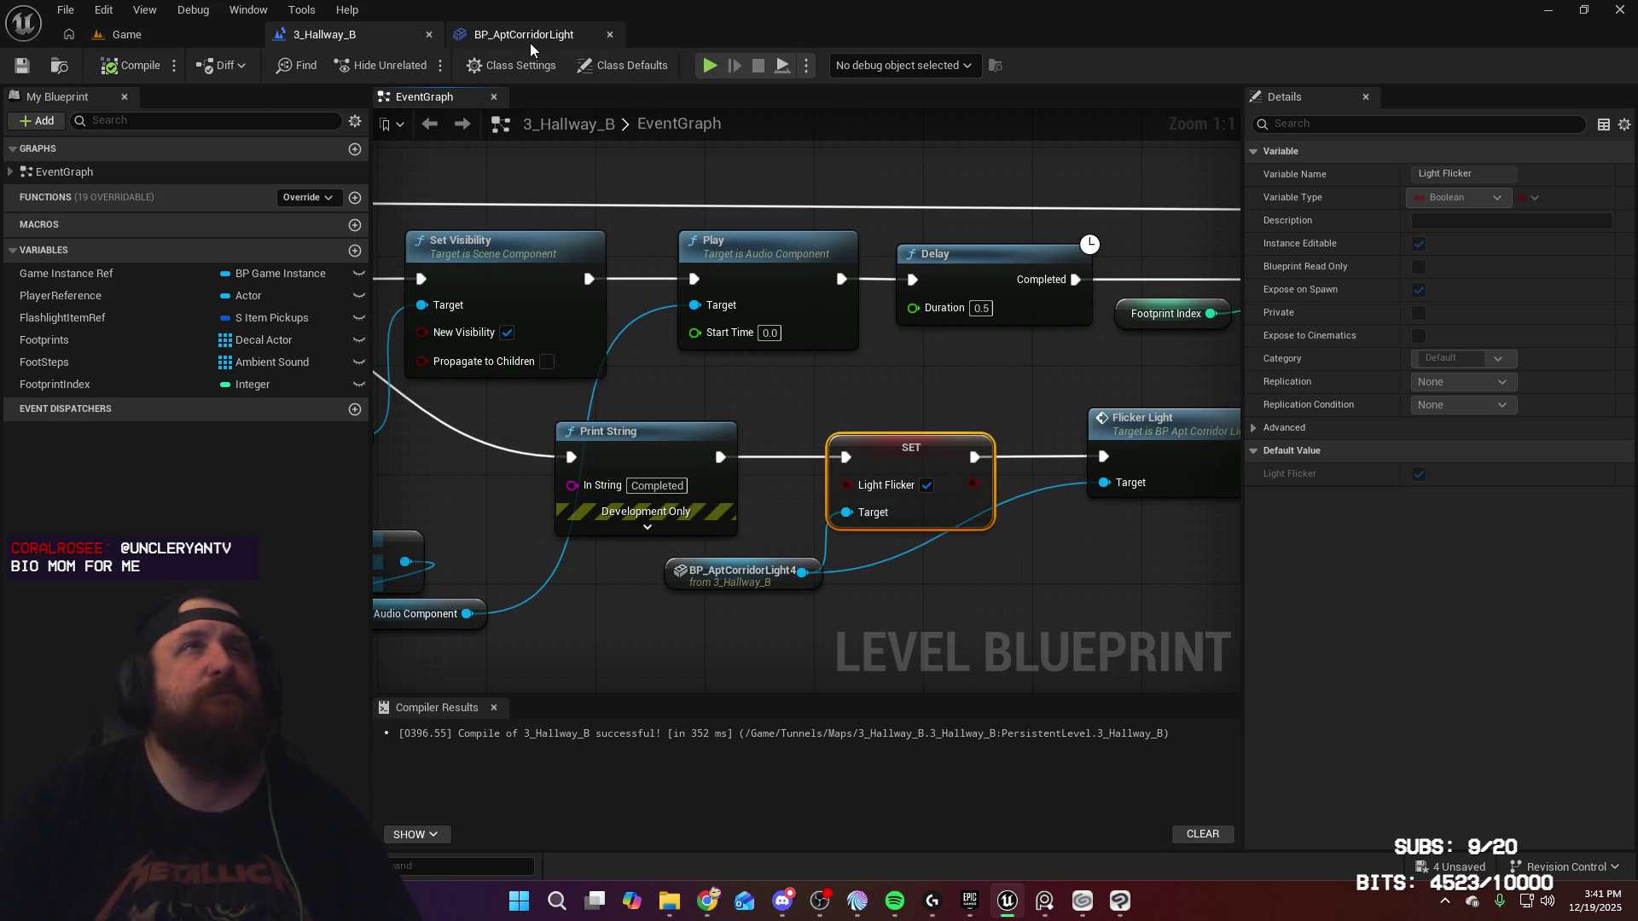
left_click(527, 38)
mouse_move(810, 257)
left_mouse_down()
mouse_move(889, 572)
mouse_move(750, 622)
mouse_move(705, 454)
mouse_move(741, 388)
mouse_move(766, 156)
left_mouse_up()
left_click_drag(764, 139, 763, 547)
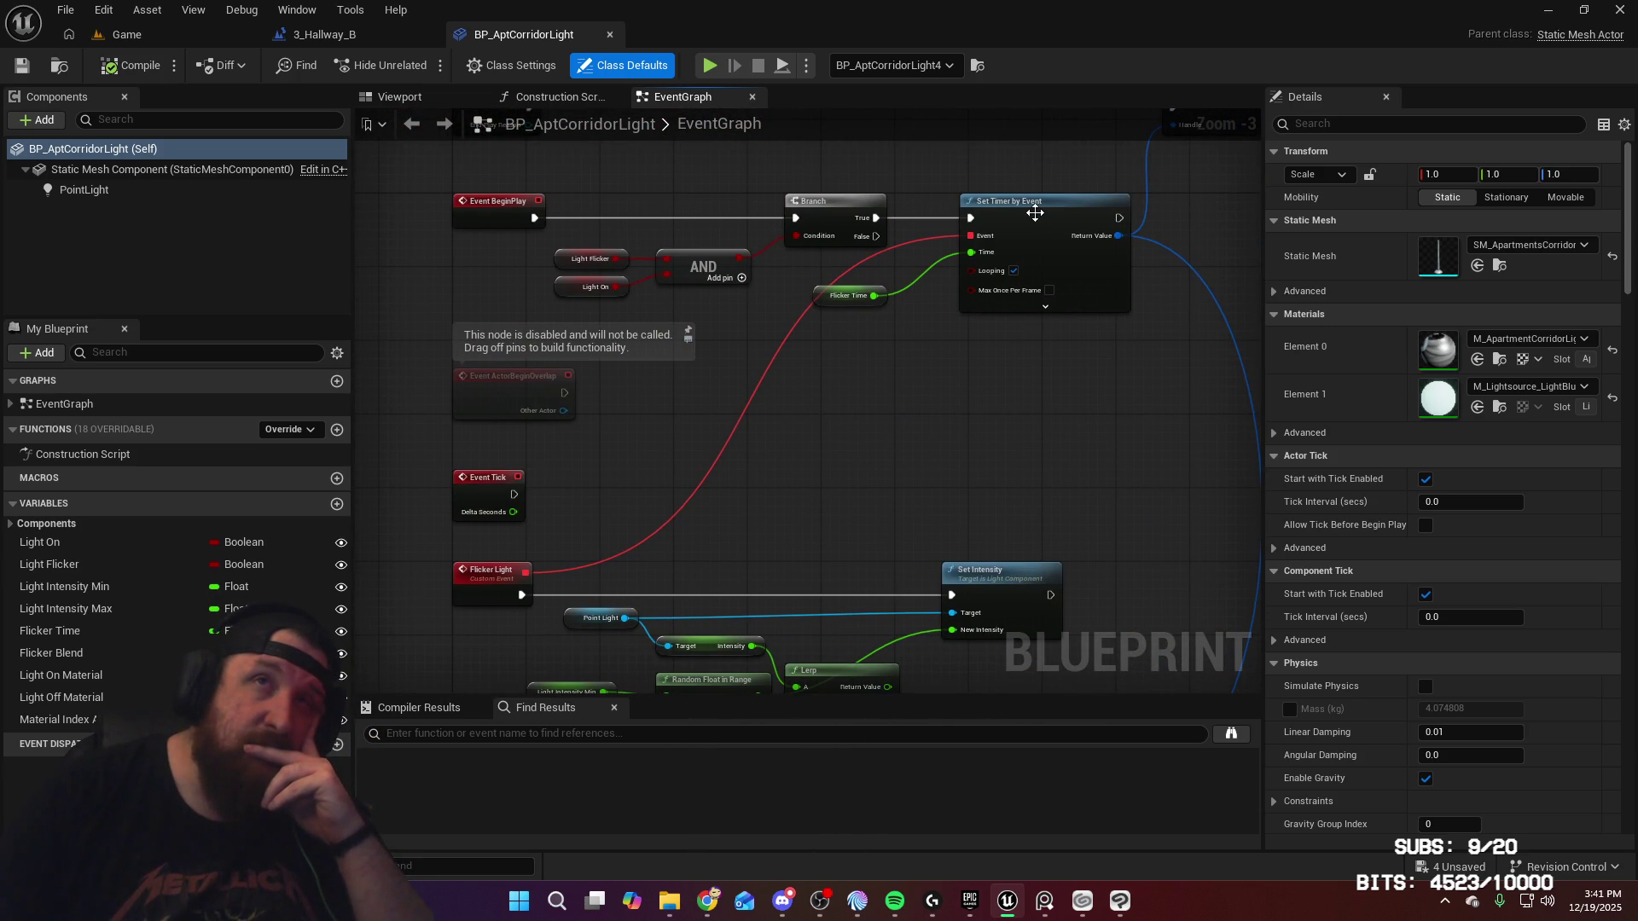
Step: Duplicate the Set Timer by Event and Flicker Time nodes
left_click(1037, 214)
left_click_drag(970, 347, 1059, 385)
left_click(859, 296, "ctrl")
key("ctrl+c")
key("ctrl+v")
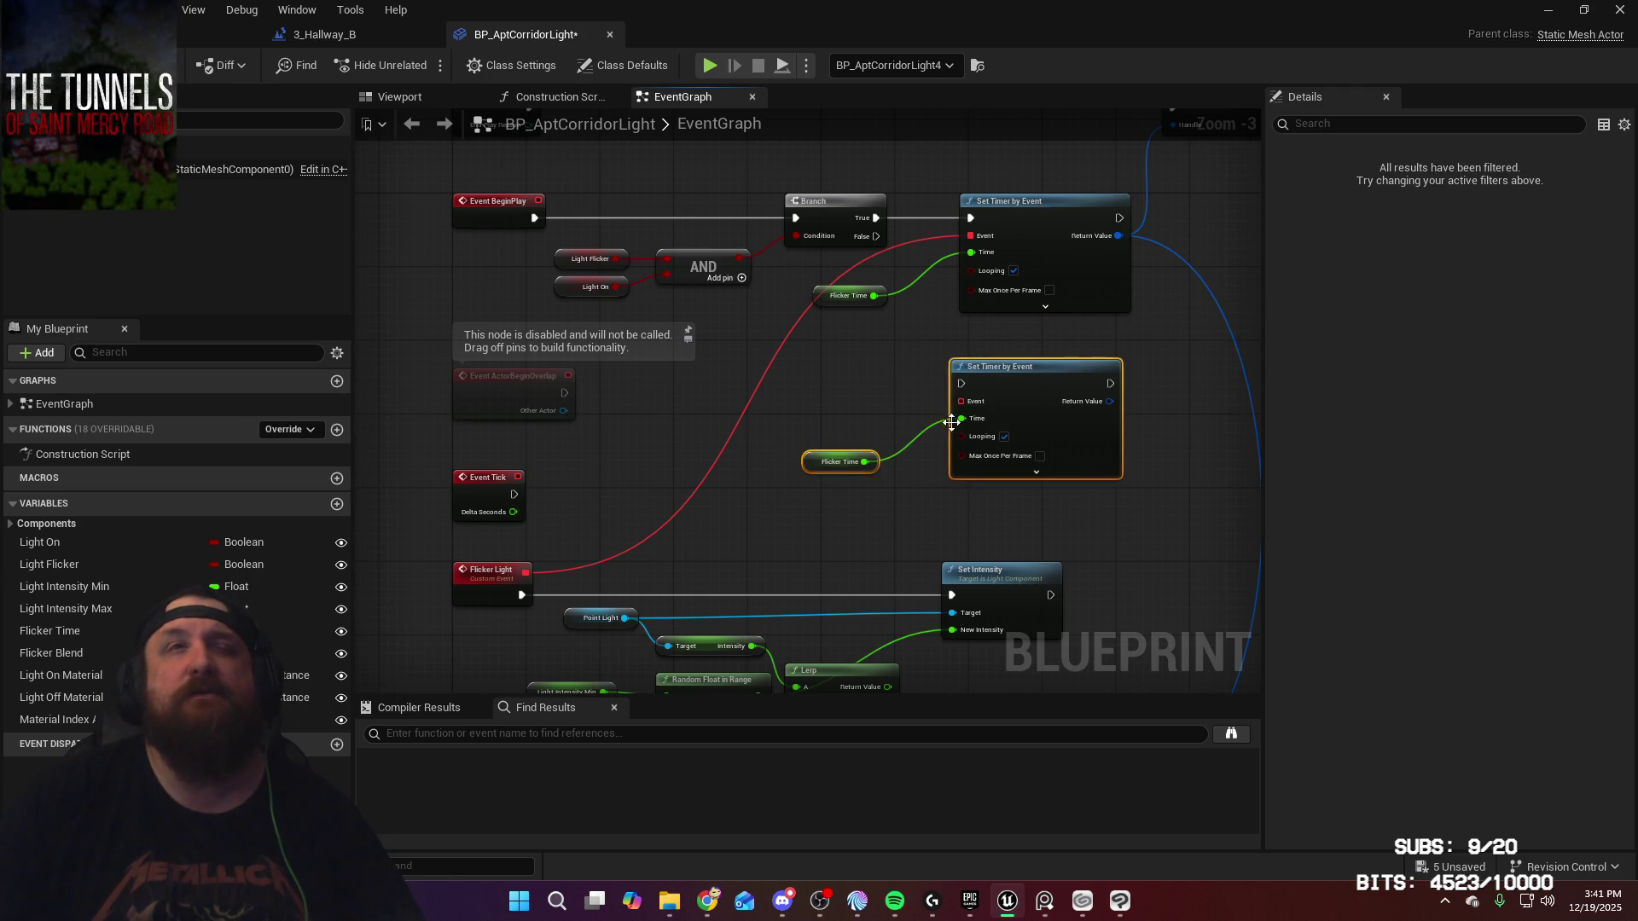
Step: Connect Flicker Light to the duplicate timer's event and place it below Turn On Light
left_click_drag(962, 401, 527, 573)
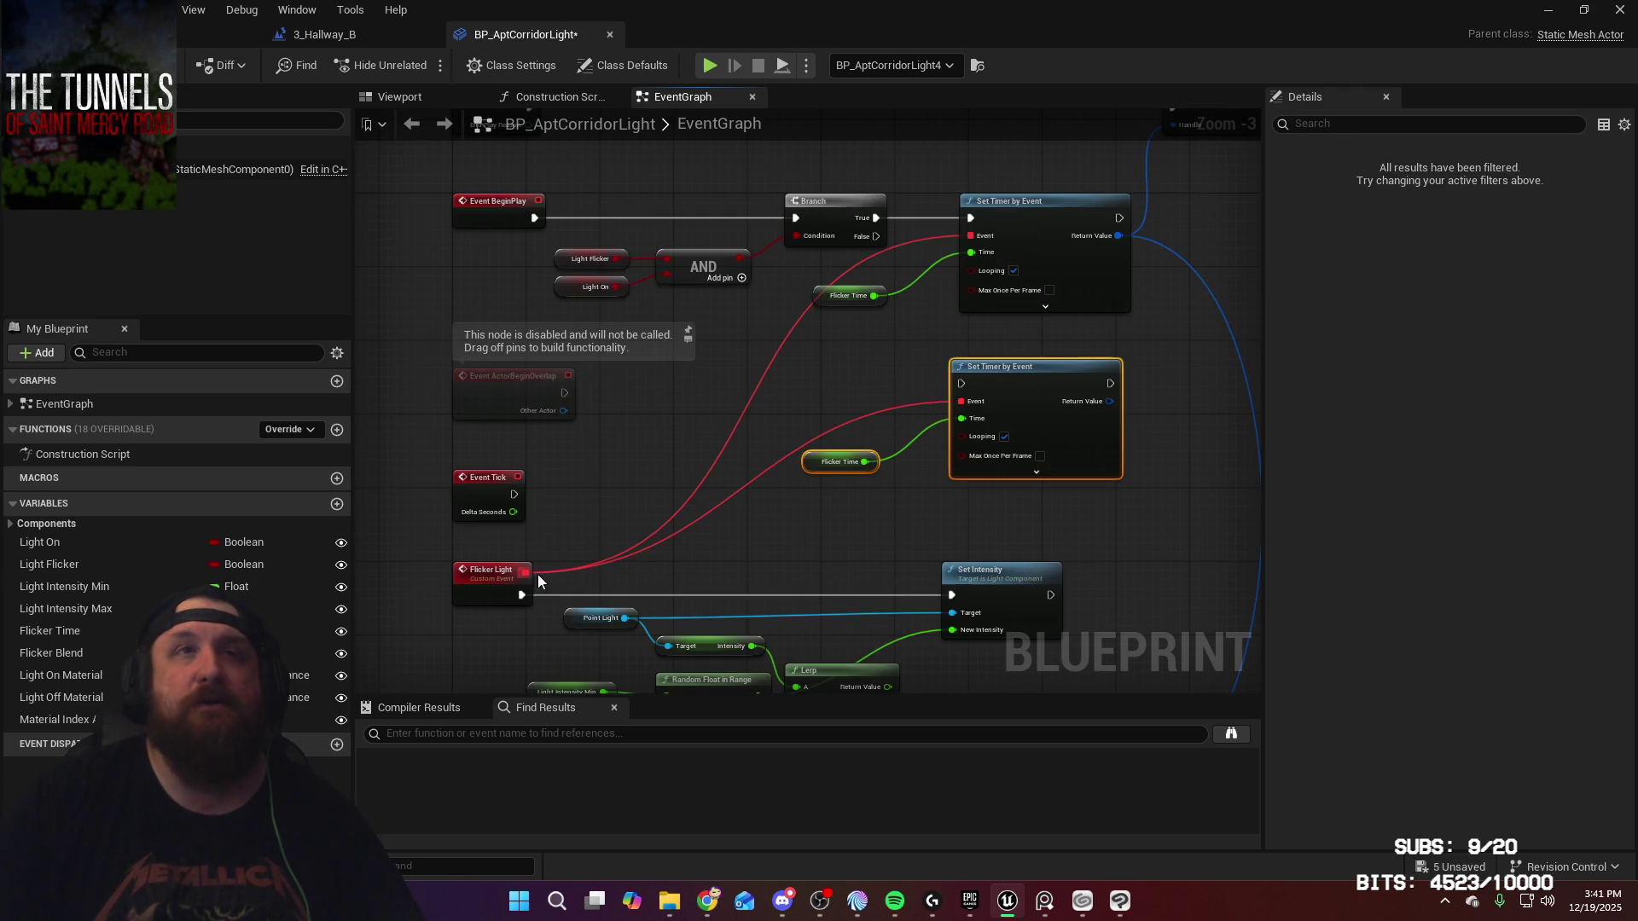
mouse_move(847, 360)
left_mouse_down()
mouse_move(861, 392)
mouse_move(1152, 494)
left_mouse_up()
mouse_move(1073, 531)
left_mouse_down()
mouse_move(1094, 436)
mouse_move(1087, 230)
mouse_move(1065, 209)
mouse_move(1059, 308)
left_mouse_up()
mouse_move(1048, 430)
left_mouse_down()
mouse_move(1062, 498)
mouse_move(1140, 118)
left_mouse_up()
left_click_drag(1067, 163, 981, 318)
mouse_move(832, 584)
left_mouse_down()
mouse_move(802, 616)
mouse_move(915, 625)
mouse_move(874, 548)
left_mouse_up()
left_click_drag(646, 627, 686, 469)
Step: Add a custom event named Begin Flickering left of the duplicate timer
right_click(688, 479)
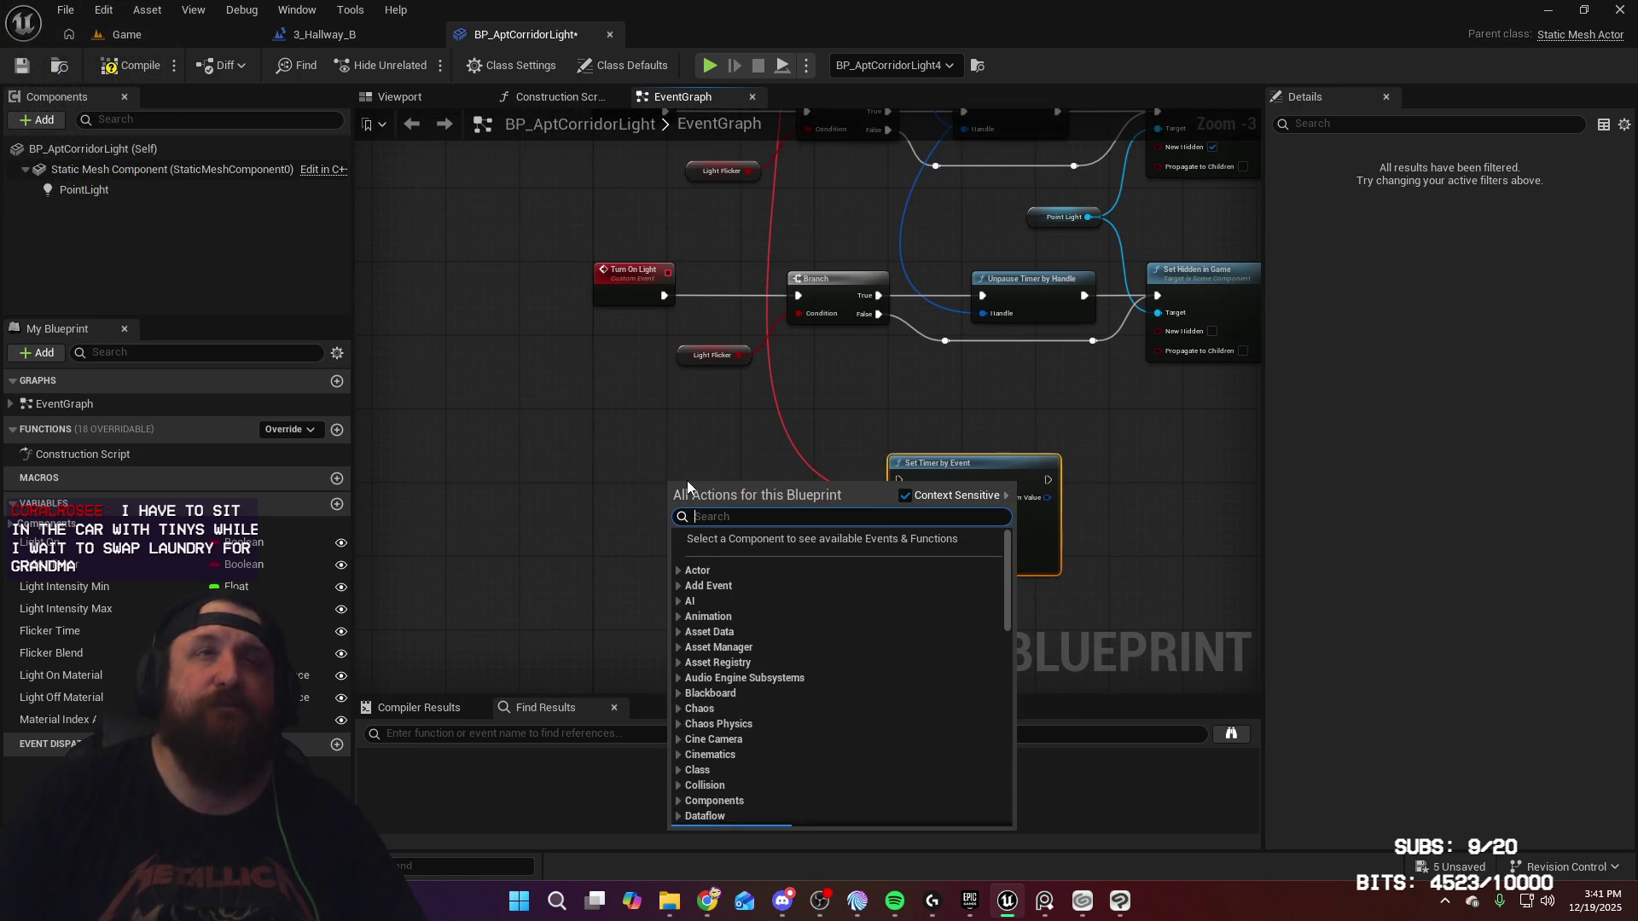
type("custom e")
key("Return")
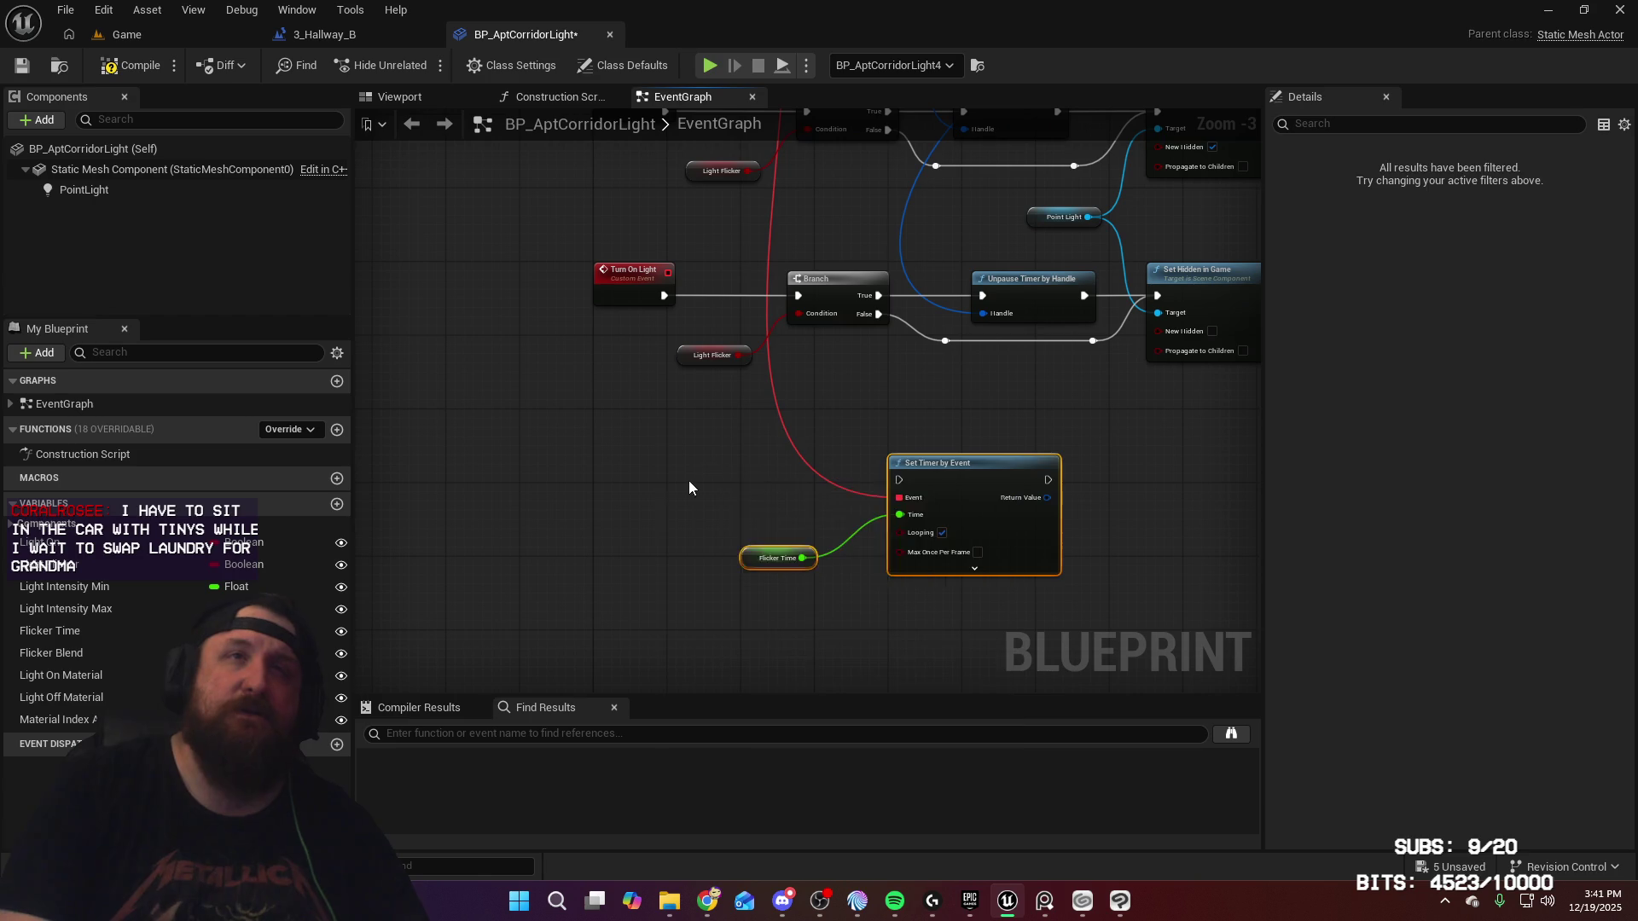
type("Begin")
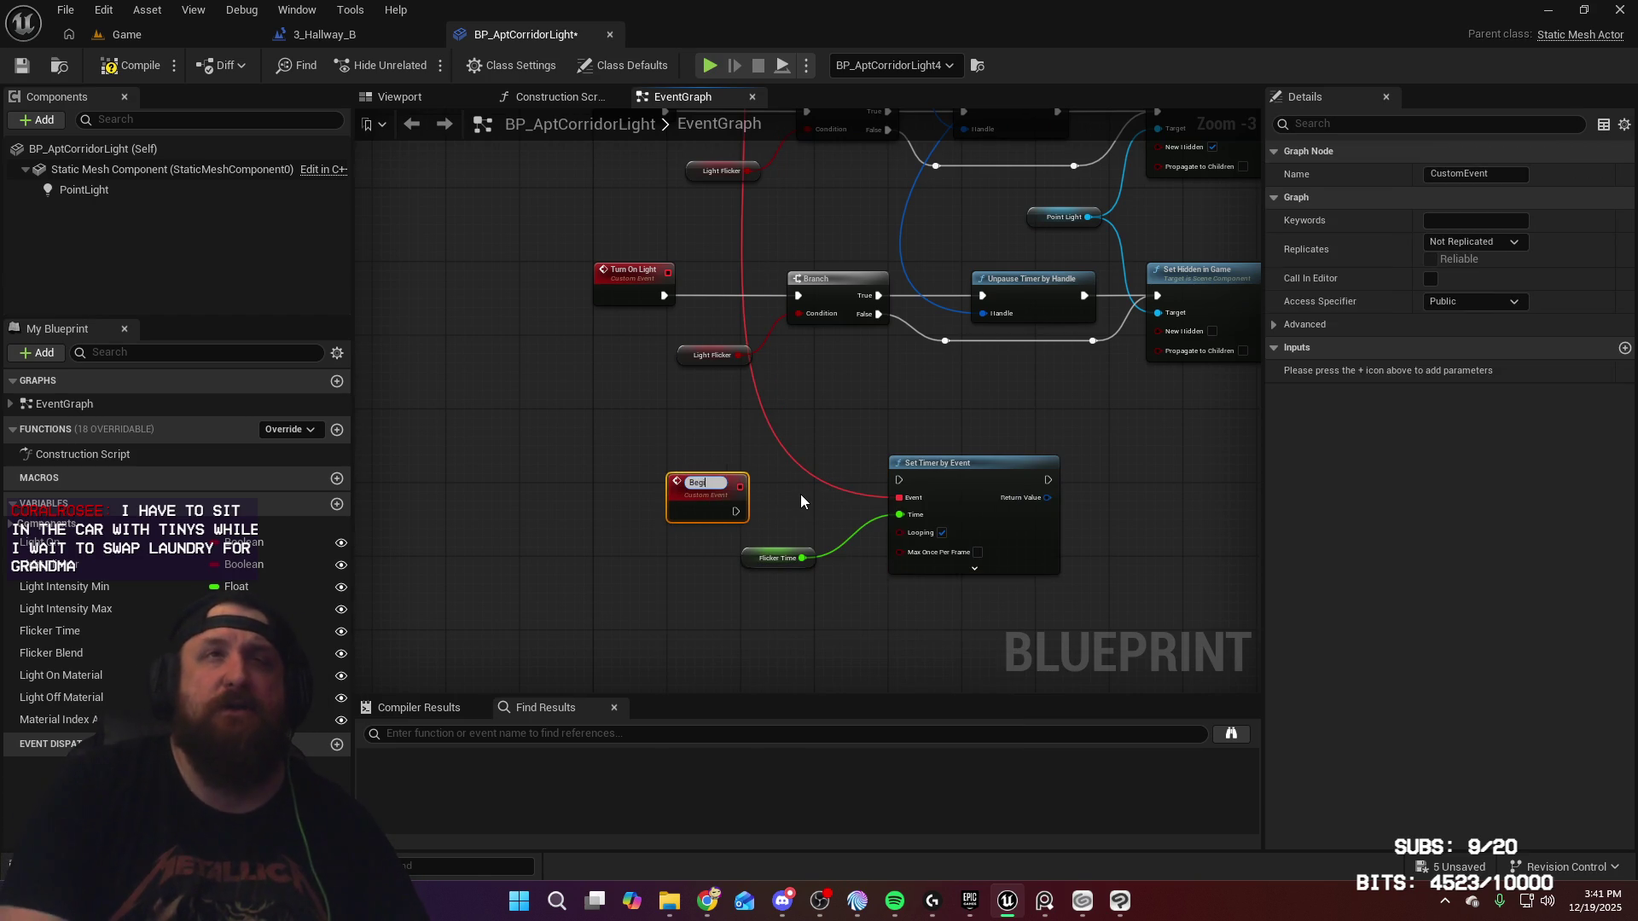
type(" Flickering")
key("Return")
mouse_move(706, 489)
left_mouse_down()
mouse_move(623, 489)
mouse_move(638, 494)
left_mouse_up()
Step: Rewire the duplicate timer's Event pin directly to the Flicker Light event
right_click(898, 497)
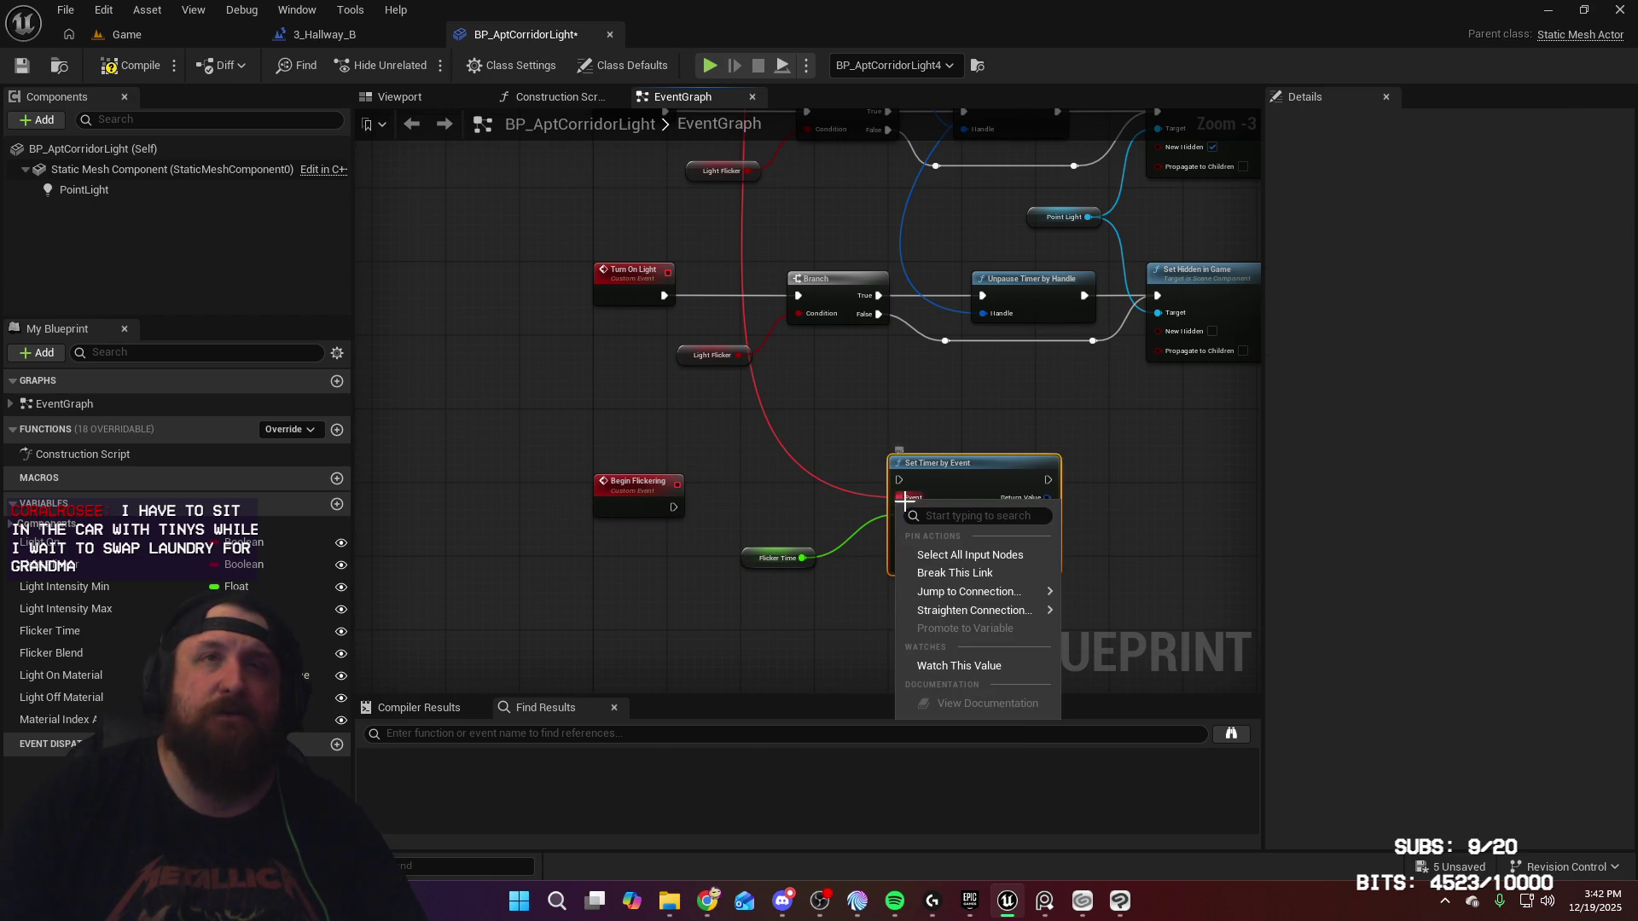
left_click(955, 572)
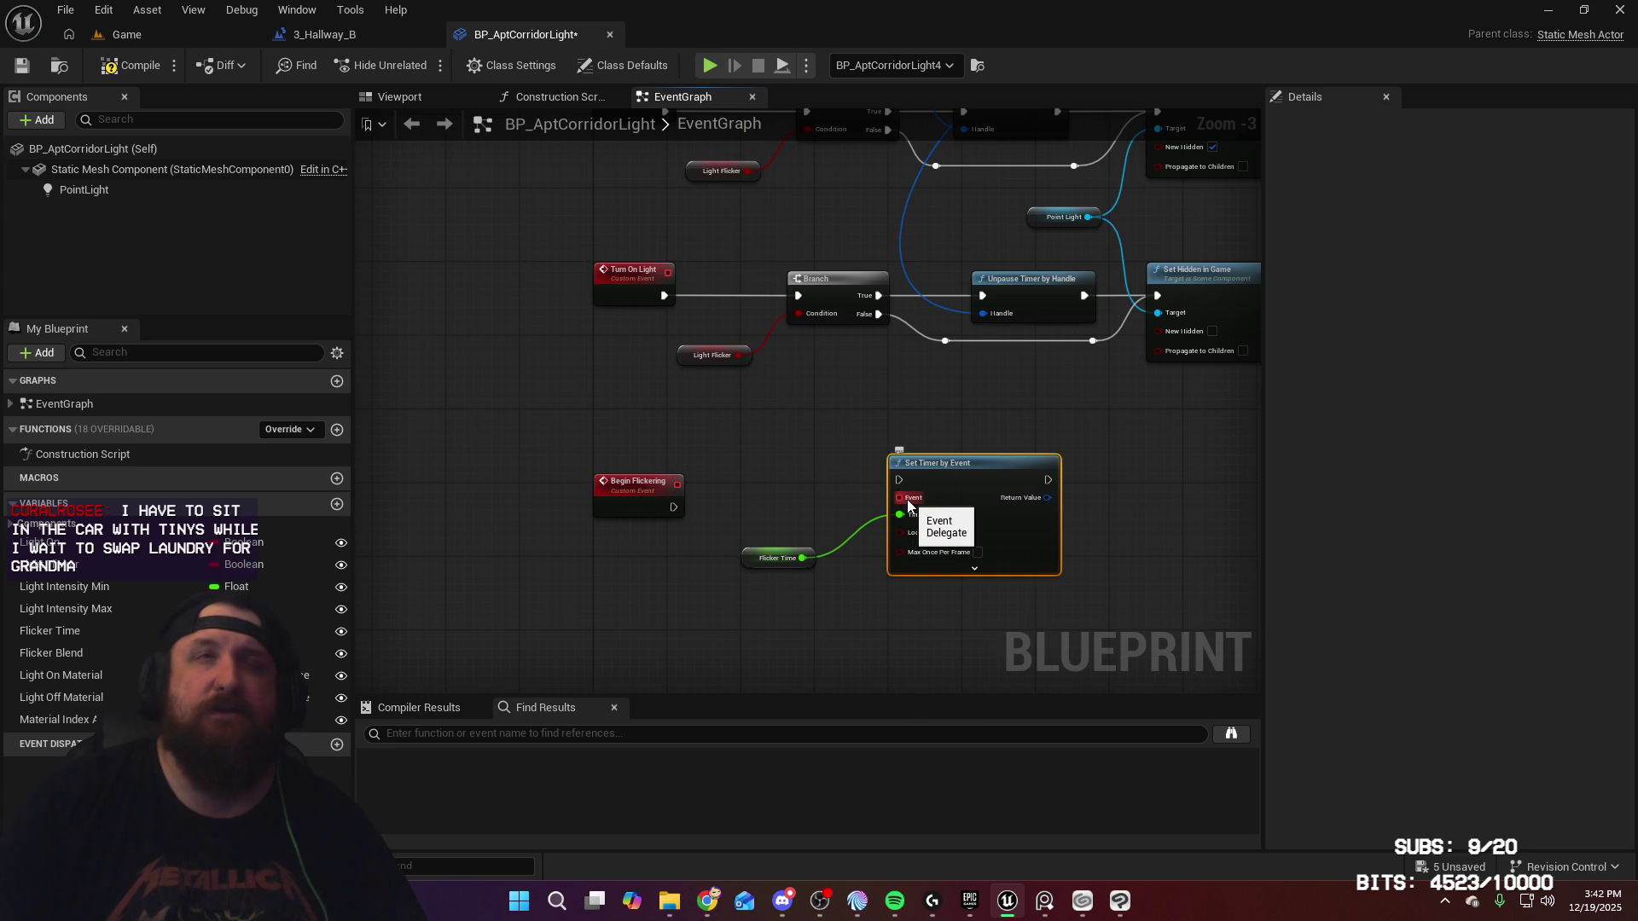
mouse_move(928, 254)
left_mouse_down()
mouse_move(969, 427)
mouse_move(973, 628)
mouse_move(959, 603)
mouse_move(975, 321)
left_mouse_up()
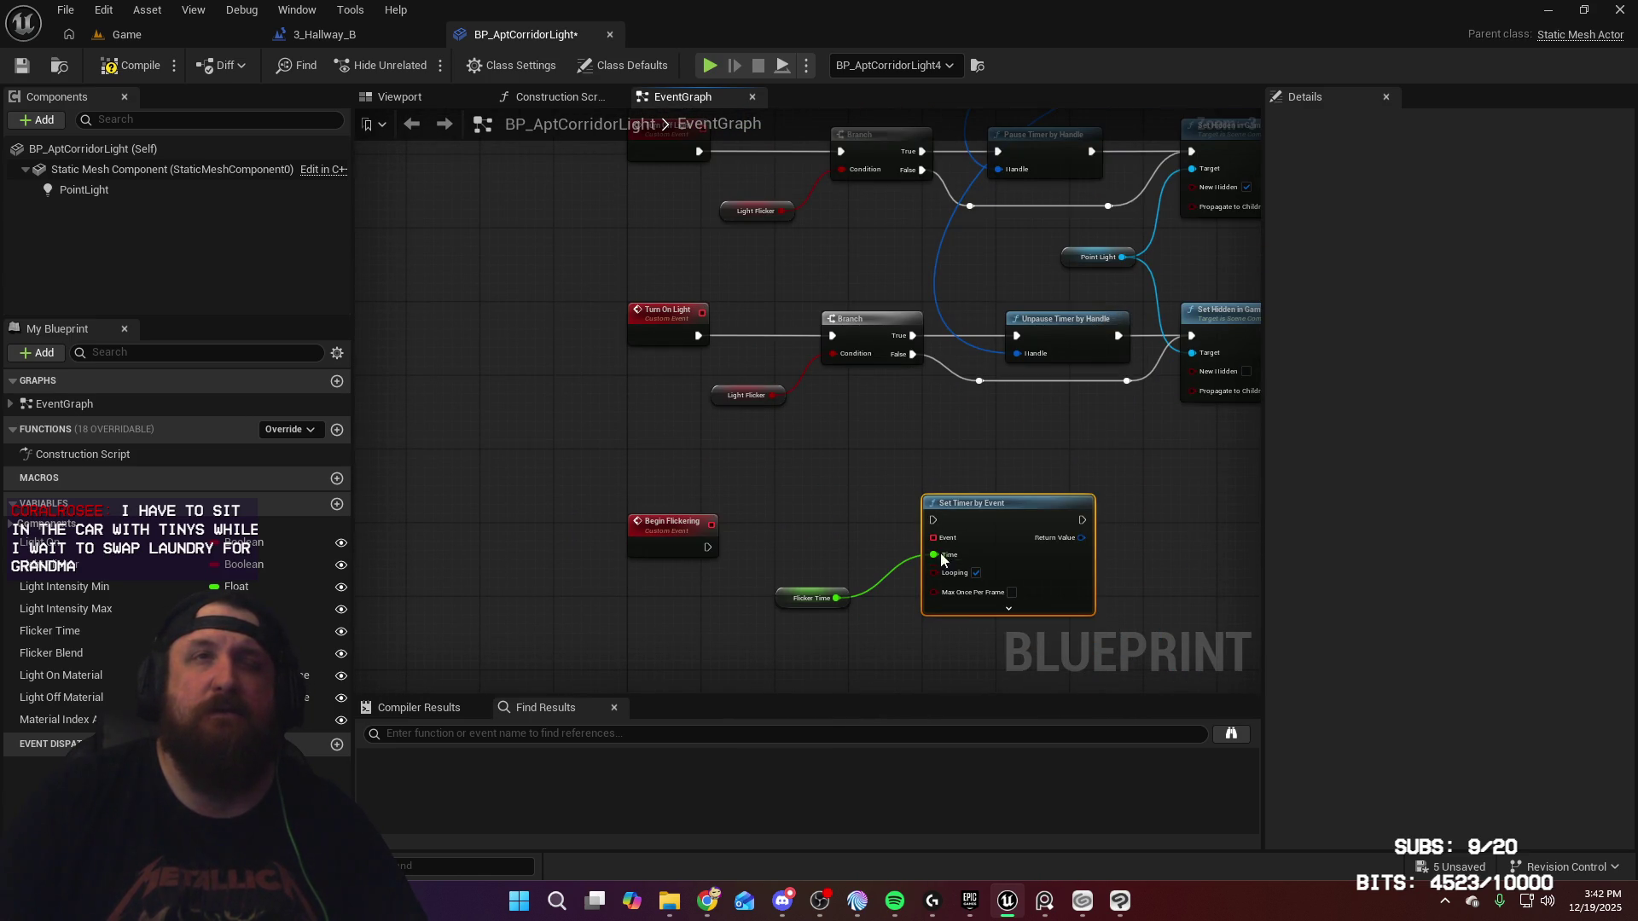
mouse_move(934, 538)
left_mouse_down()
mouse_move(720, 127)
mouse_move(757, 89)
mouse_move(718, 196)
mouse_move(699, 198)
left_mouse_up()
left_click_drag(859, 166, 858, 297)
Step: Route the Event wire to Flicker Light through tidy reroute points
double_click(792, 428)
left_click_drag(792, 428, 801, 447)
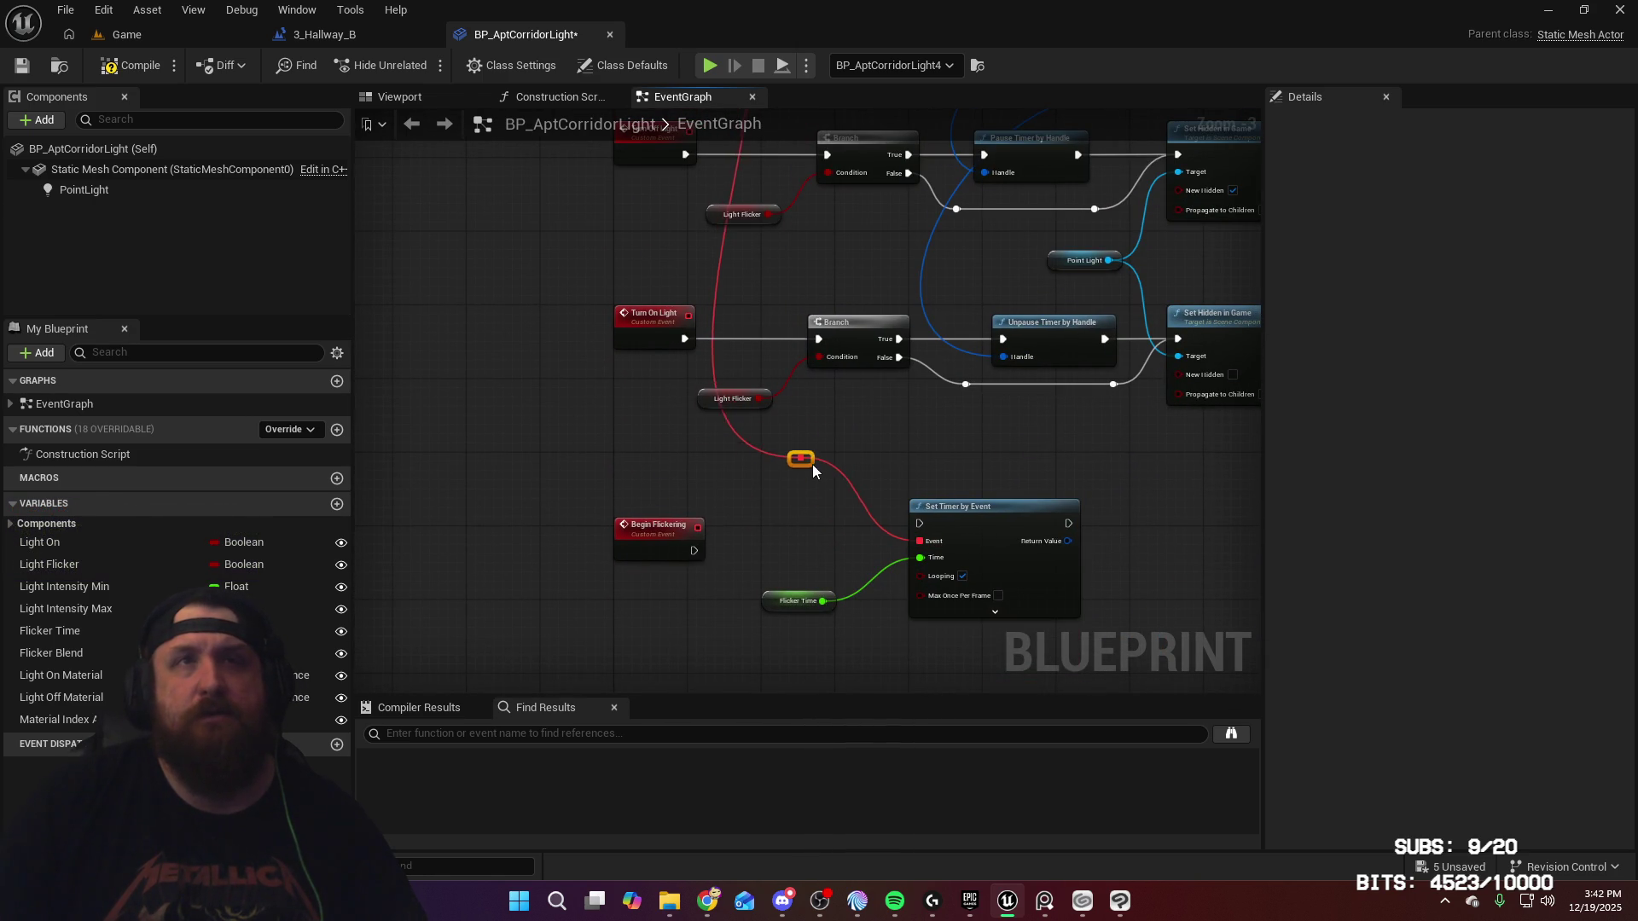
double_click(739, 439)
mouse_move(739, 438)
left_mouse_down()
mouse_move(591, 483)
mouse_move(604, 479)
left_mouse_up()
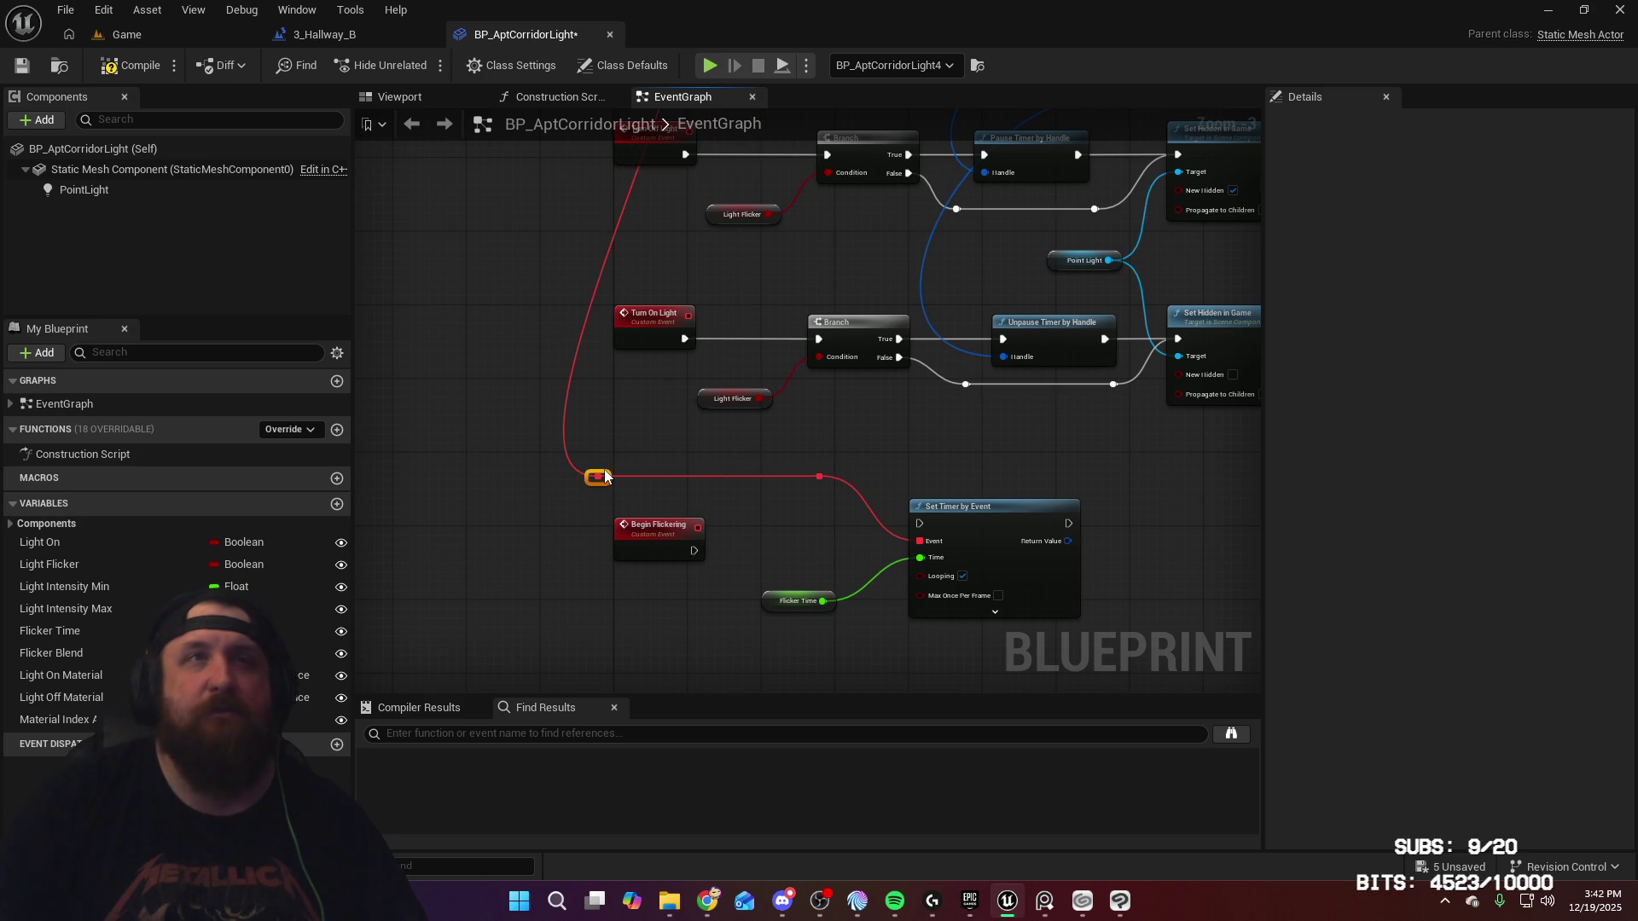
double_click(619, 217)
mouse_move(620, 218)
left_mouse_down()
mouse_move(588, 207)
mouse_move(669, 376)
mouse_move(708, 555)
left_mouse_up()
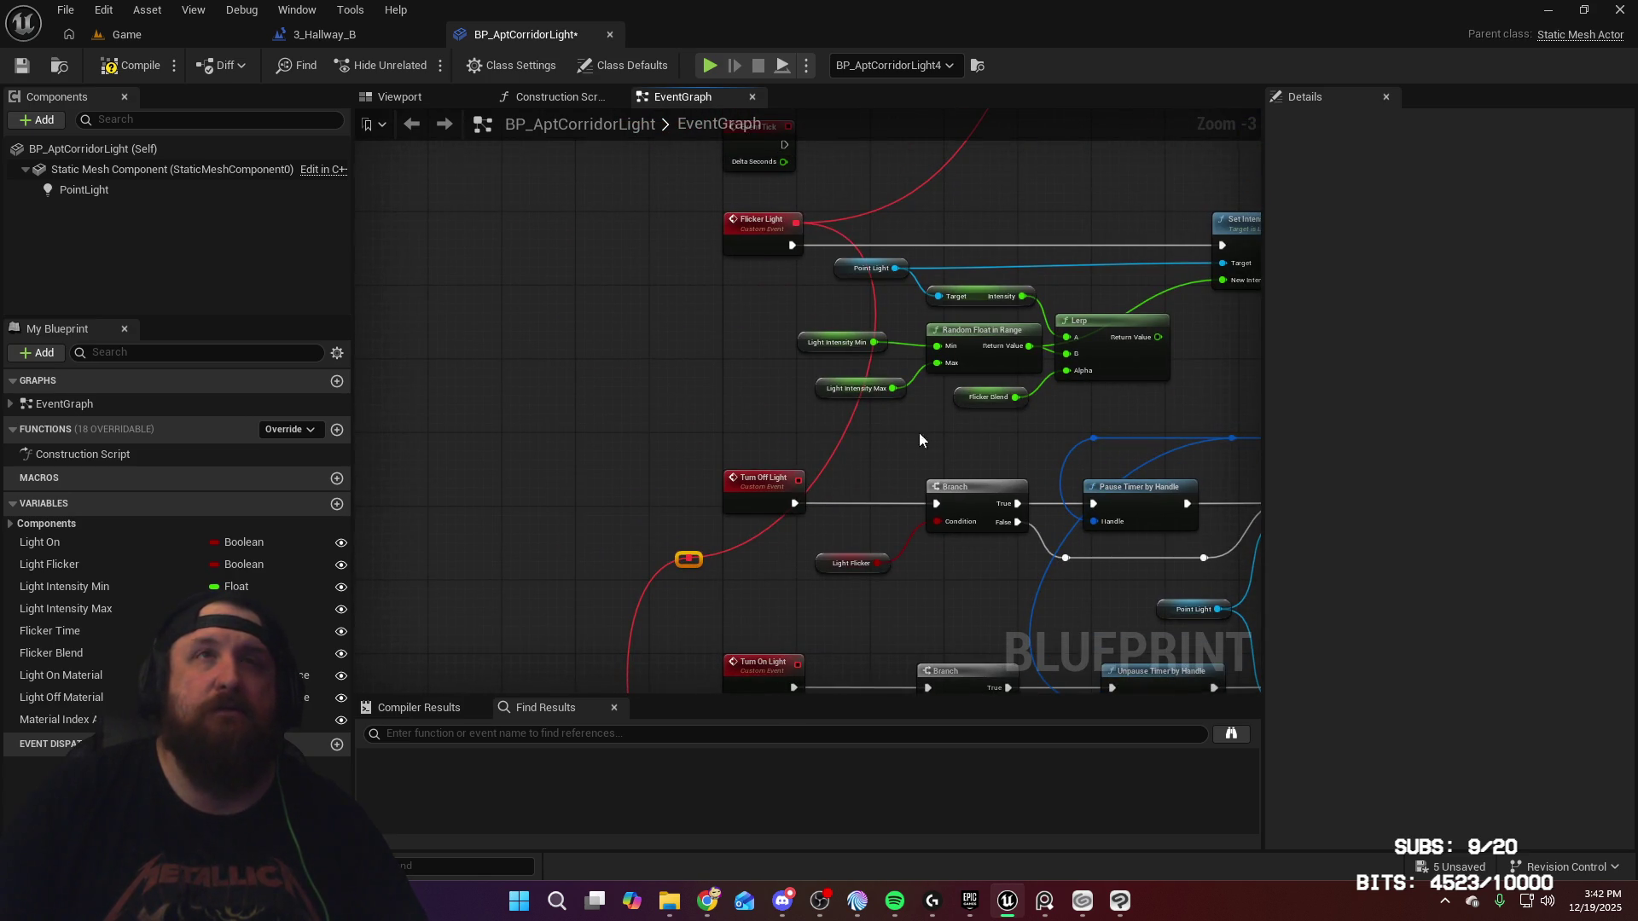
double_click(840, 438)
left_click_drag(840, 438, 713, 368)
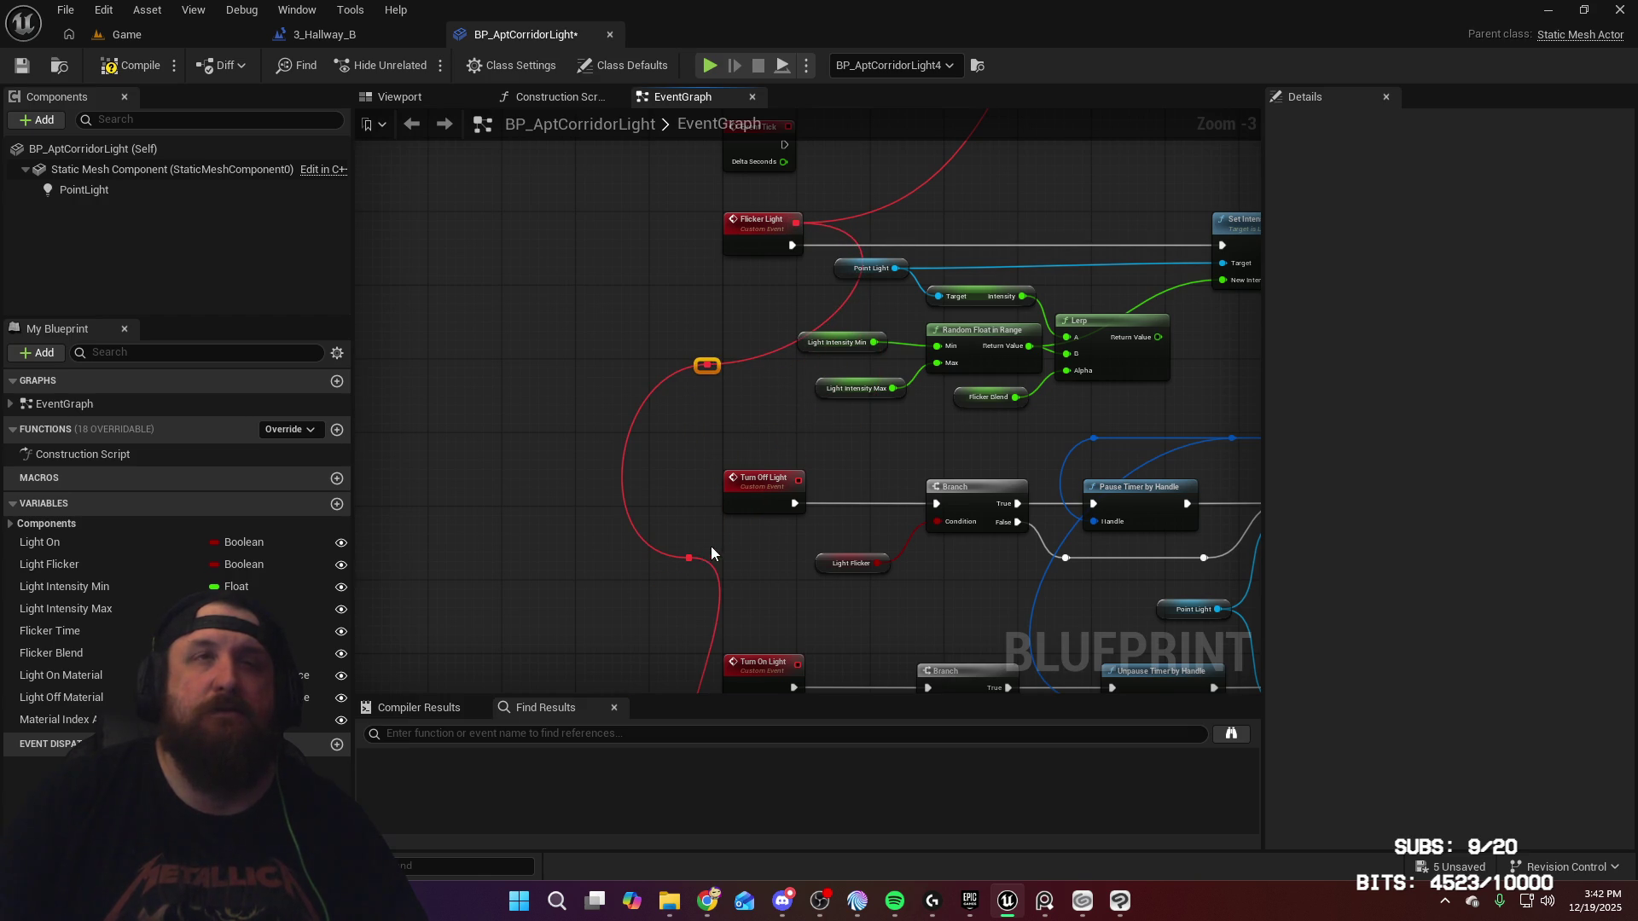
key("Delete")
mouse_move(703, 368)
left_mouse_down()
mouse_move(665, 529)
mouse_move(674, 694)
mouse_move(713, 567)
left_mouse_up()
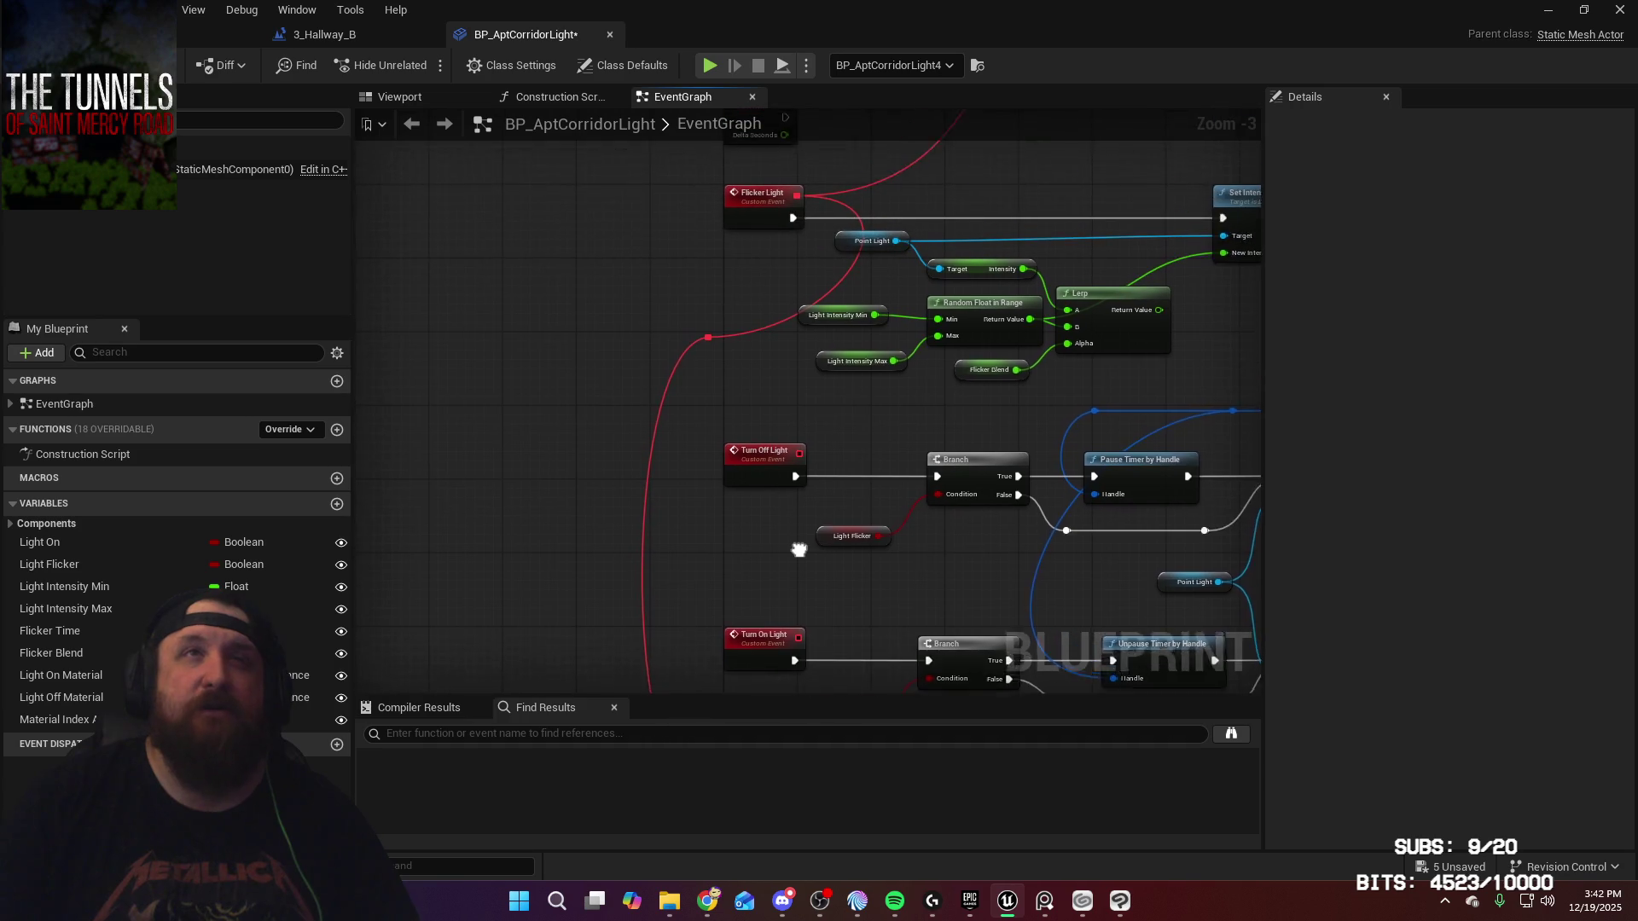
left_click_drag(743, 436, 746, 365)
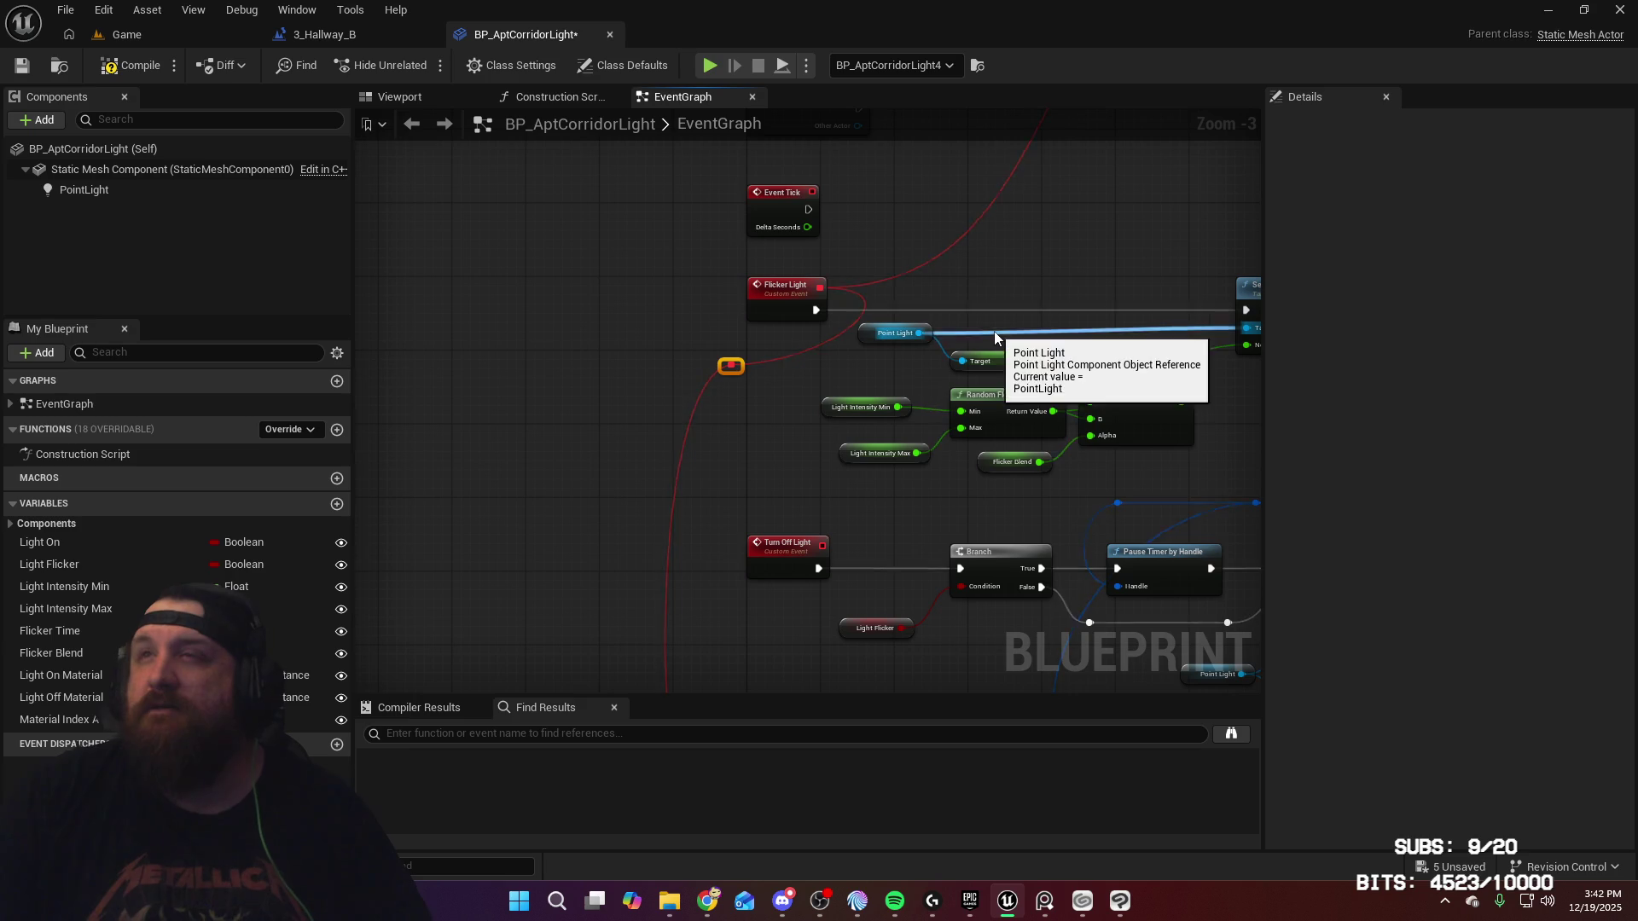
Step: Wire Begin Flickering's exec into the duplicate Set Timer by Event node
left_click_drag(988, 427, 980, 228)
mouse_move(961, 421)
left_mouse_down()
mouse_move(1021, 670)
mouse_move(1013, 383)
mouse_move(876, 344)
left_mouse_up()
left_click_drag(714, 468, 944, 447)
left_click_drag(1106, 414, 744, 601)
left_click_drag(1018, 430, 1009, 457)
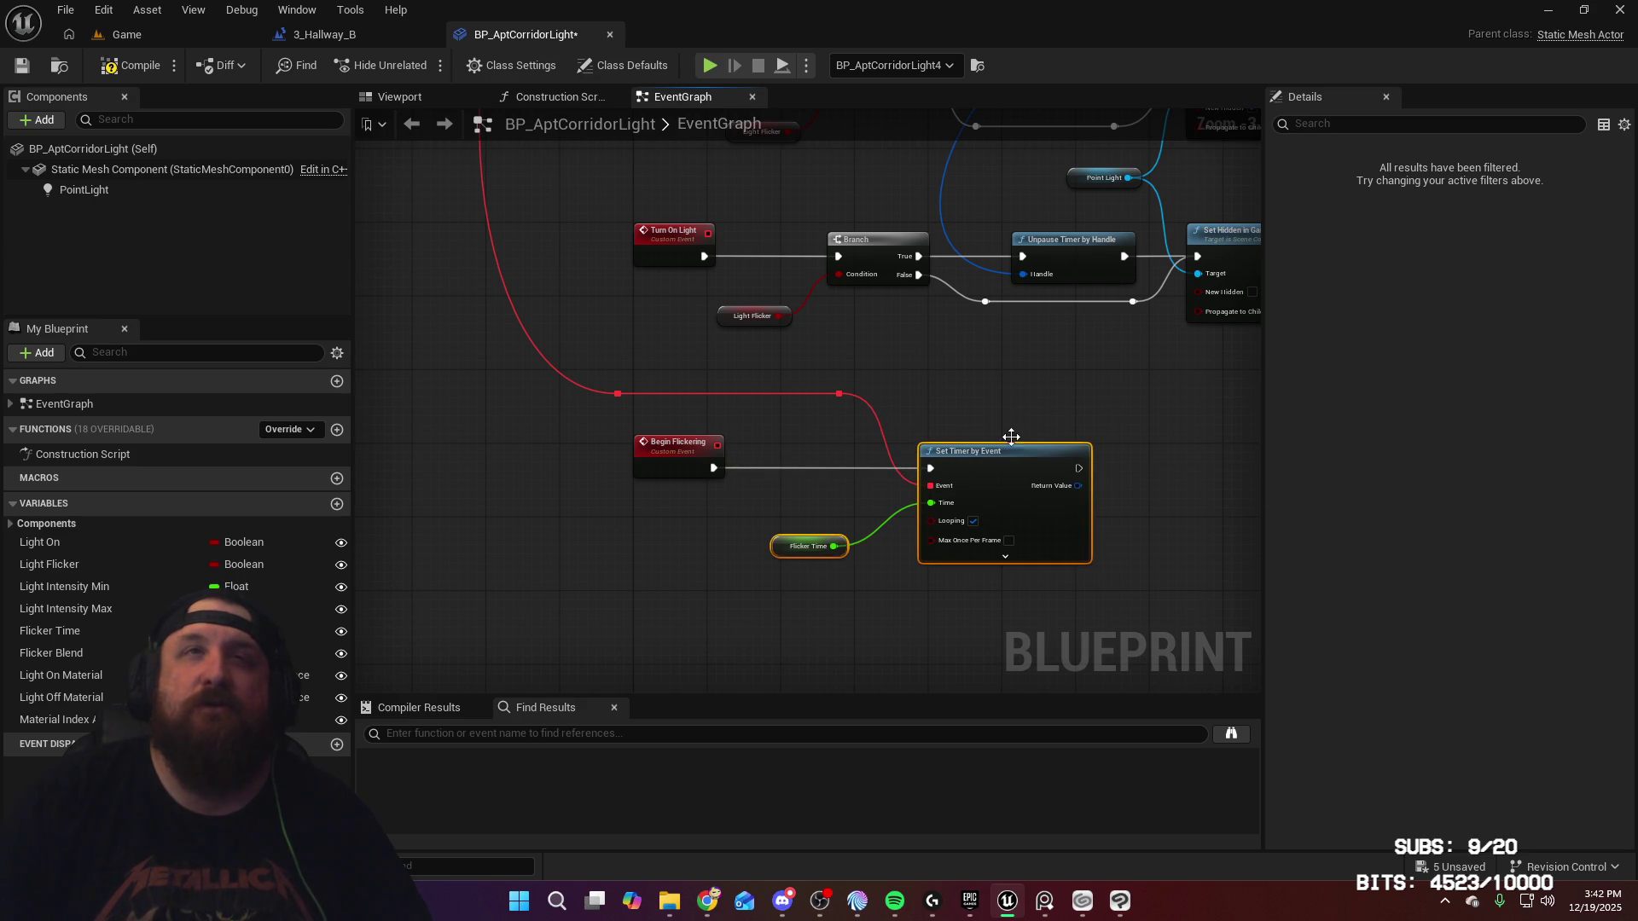
Step: Align the two reroute points and drop the Light Flicker variable into the graph
left_click_drag(894, 349, 596, 398)
key("Down")
key("Down")
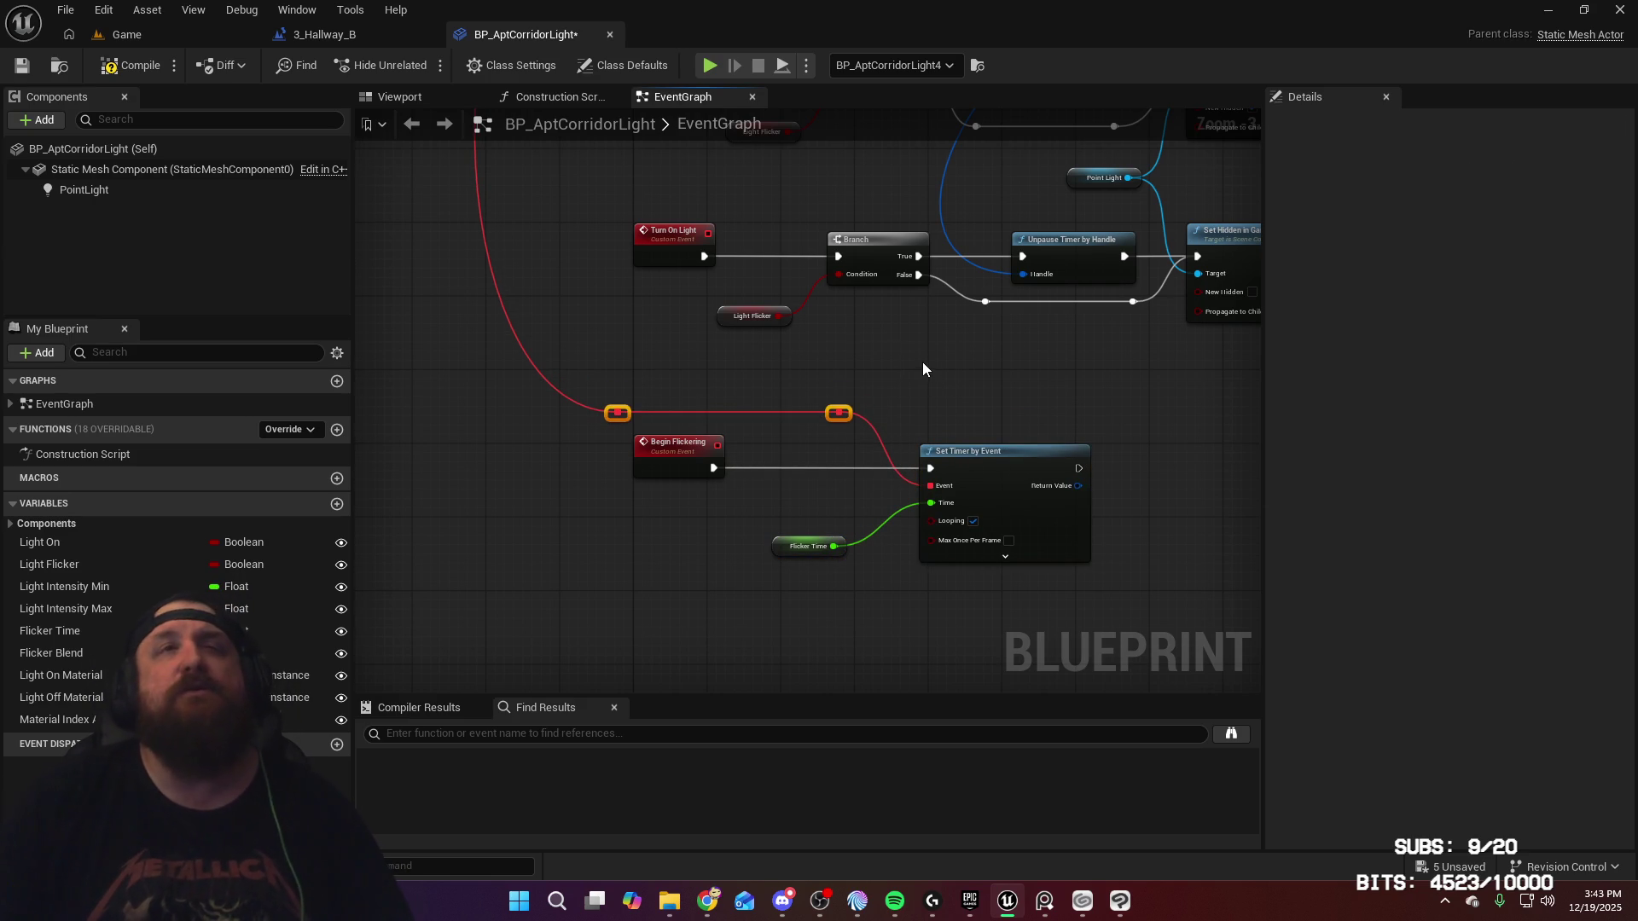
scroll(923, 369, "down", 3)
scroll(922, 412, "up", 2)
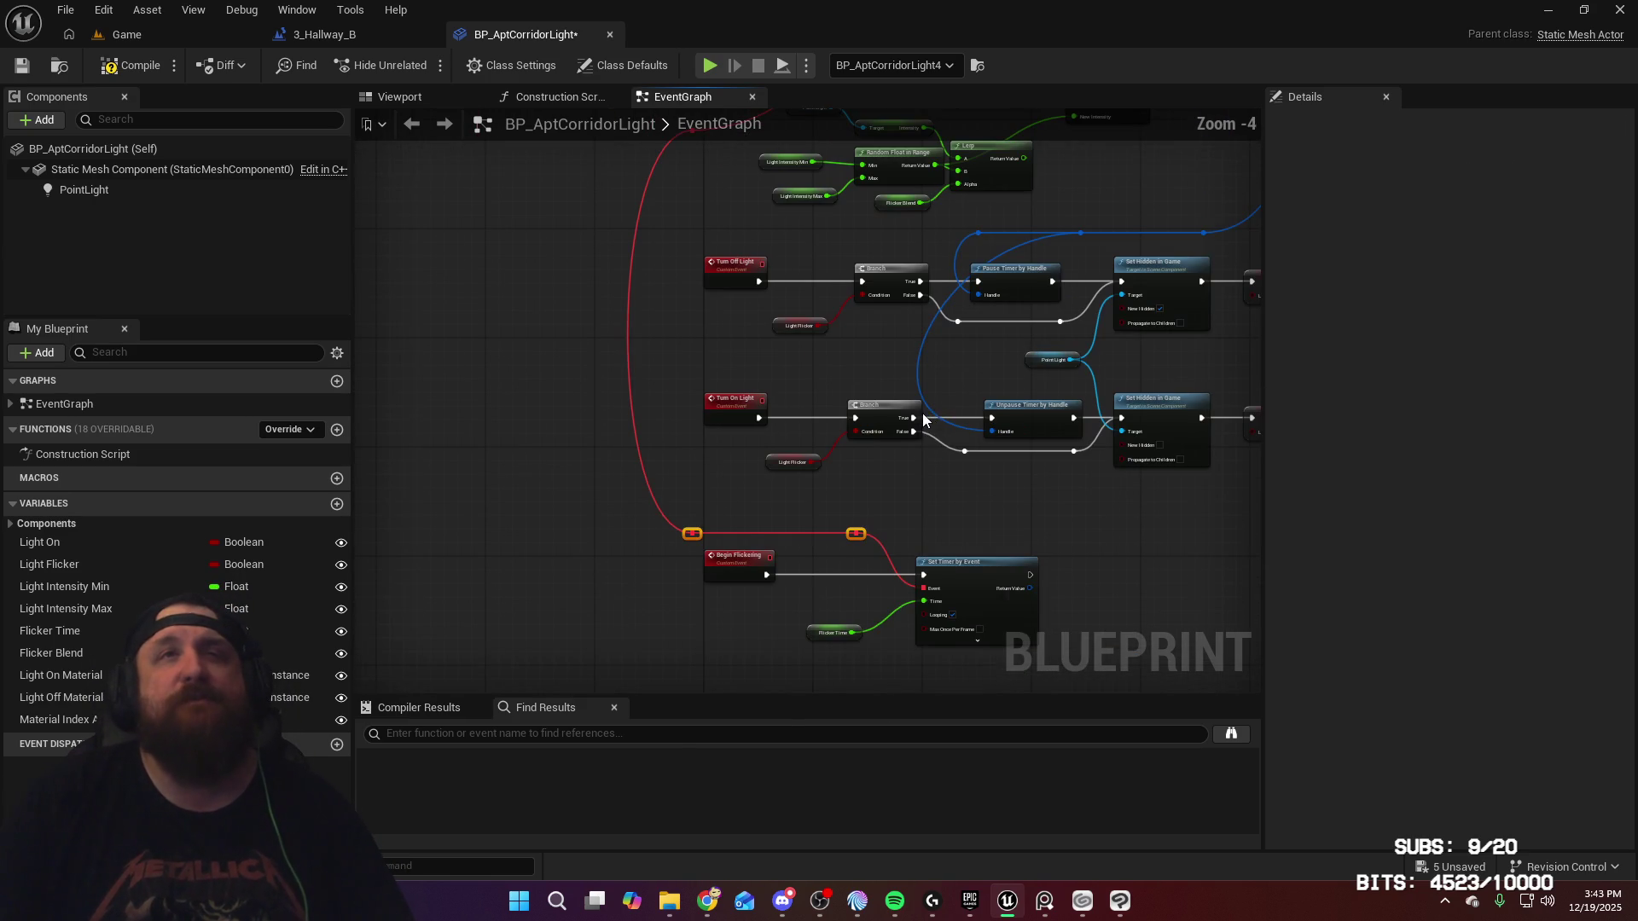
mouse_move(976, 502)
left_mouse_down()
mouse_move(924, 571)
mouse_move(917, 552)
left_mouse_up()
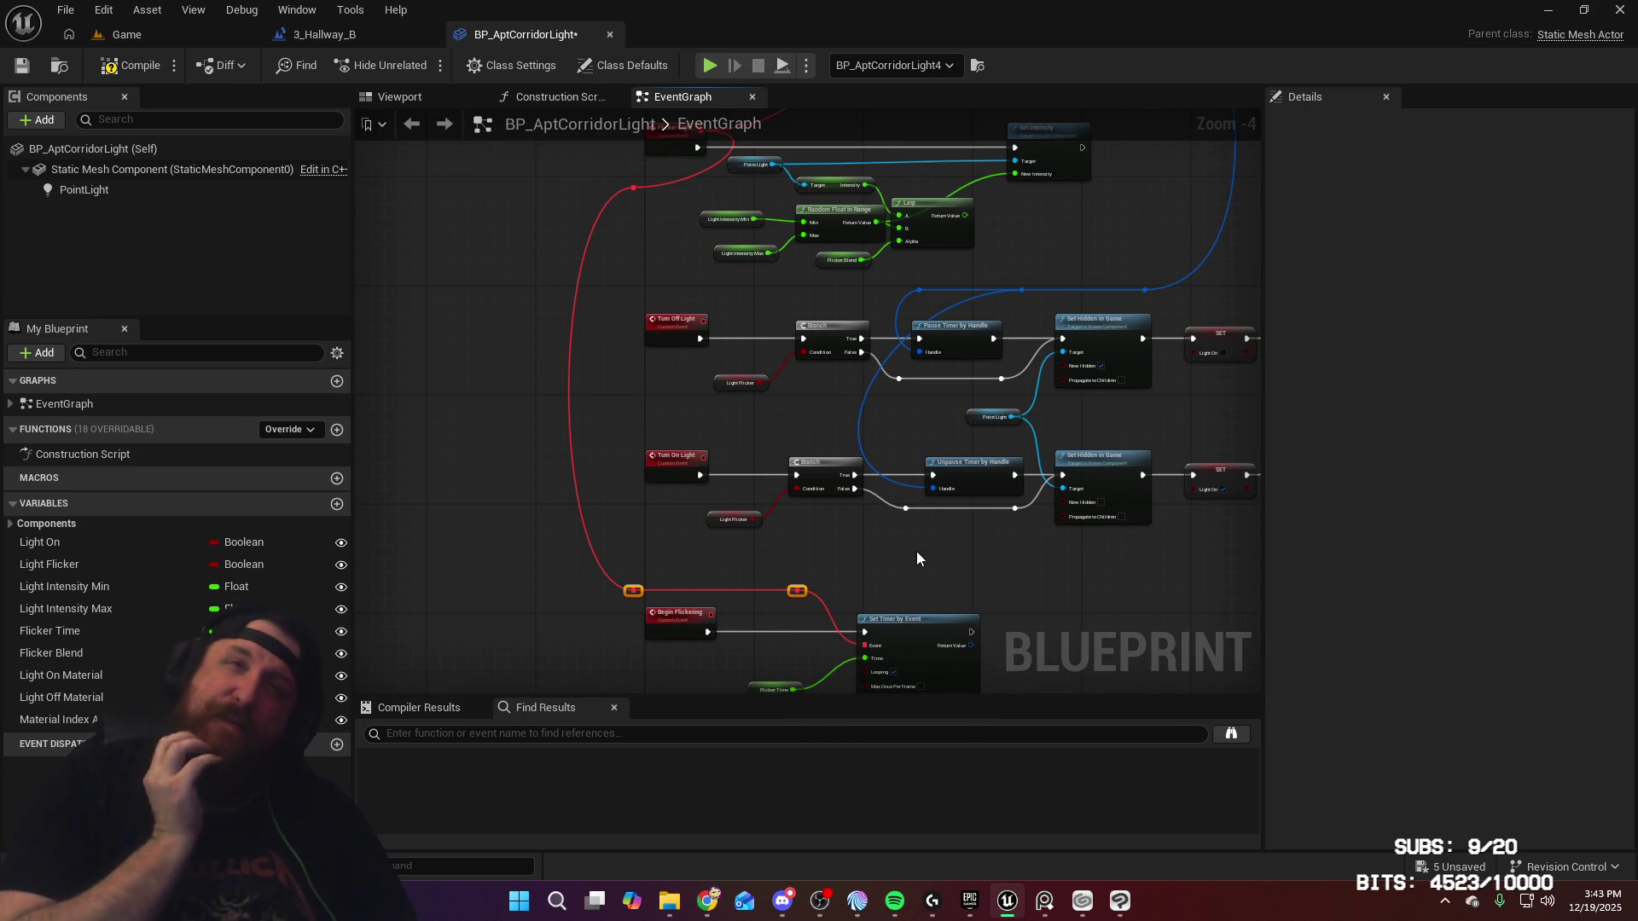
left_click_drag(916, 551, 884, 464)
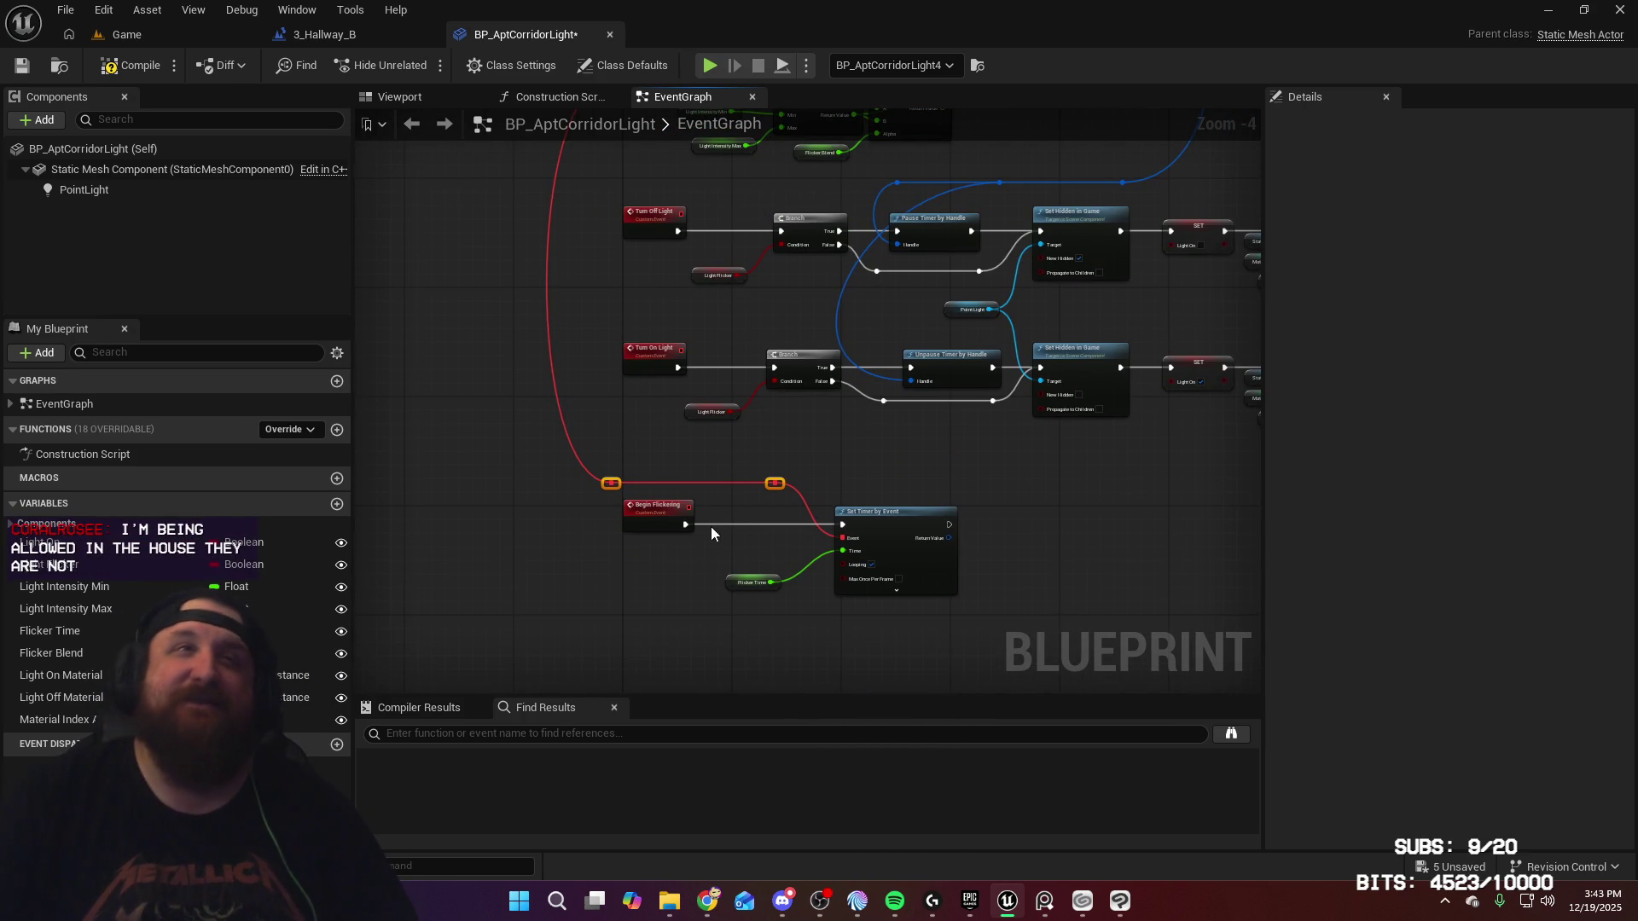
left_click_drag(30, 574, 574, 587)
Step: Add a SET Light Flicker node right after Begin Flickering and save the blueprint
left_click(633, 630)
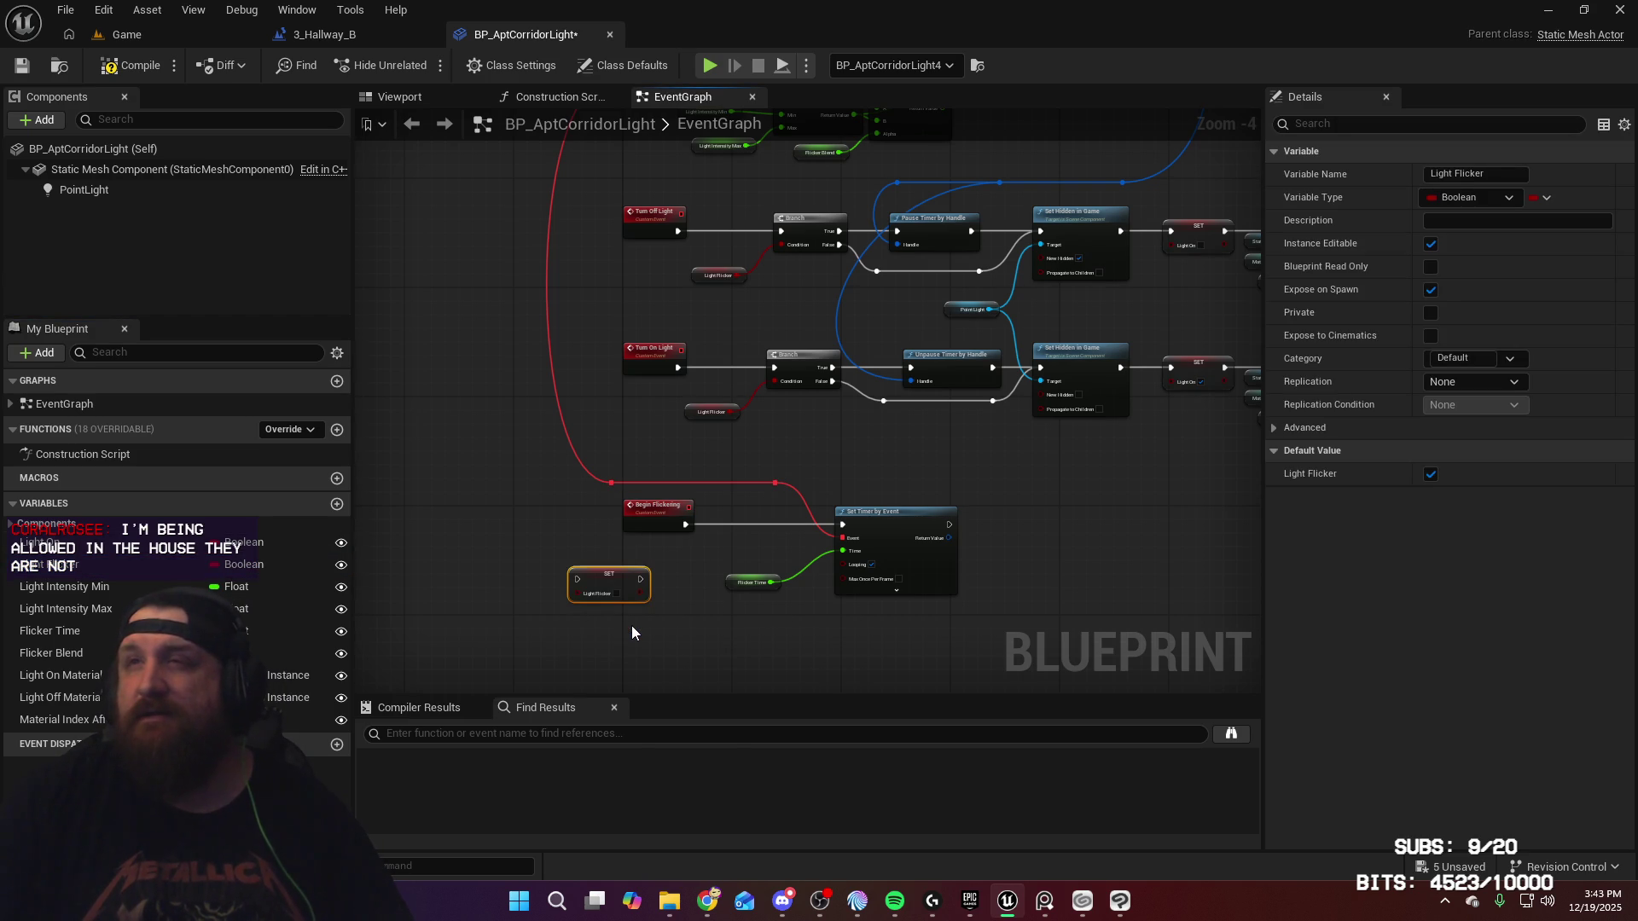
mouse_move(685, 524)
left_mouse_down()
mouse_move(692, 546)
mouse_move(577, 579)
mouse_move(743, 519)
mouse_move(844, 530)
left_mouse_up()
scroll(757, 536, "up", 4)
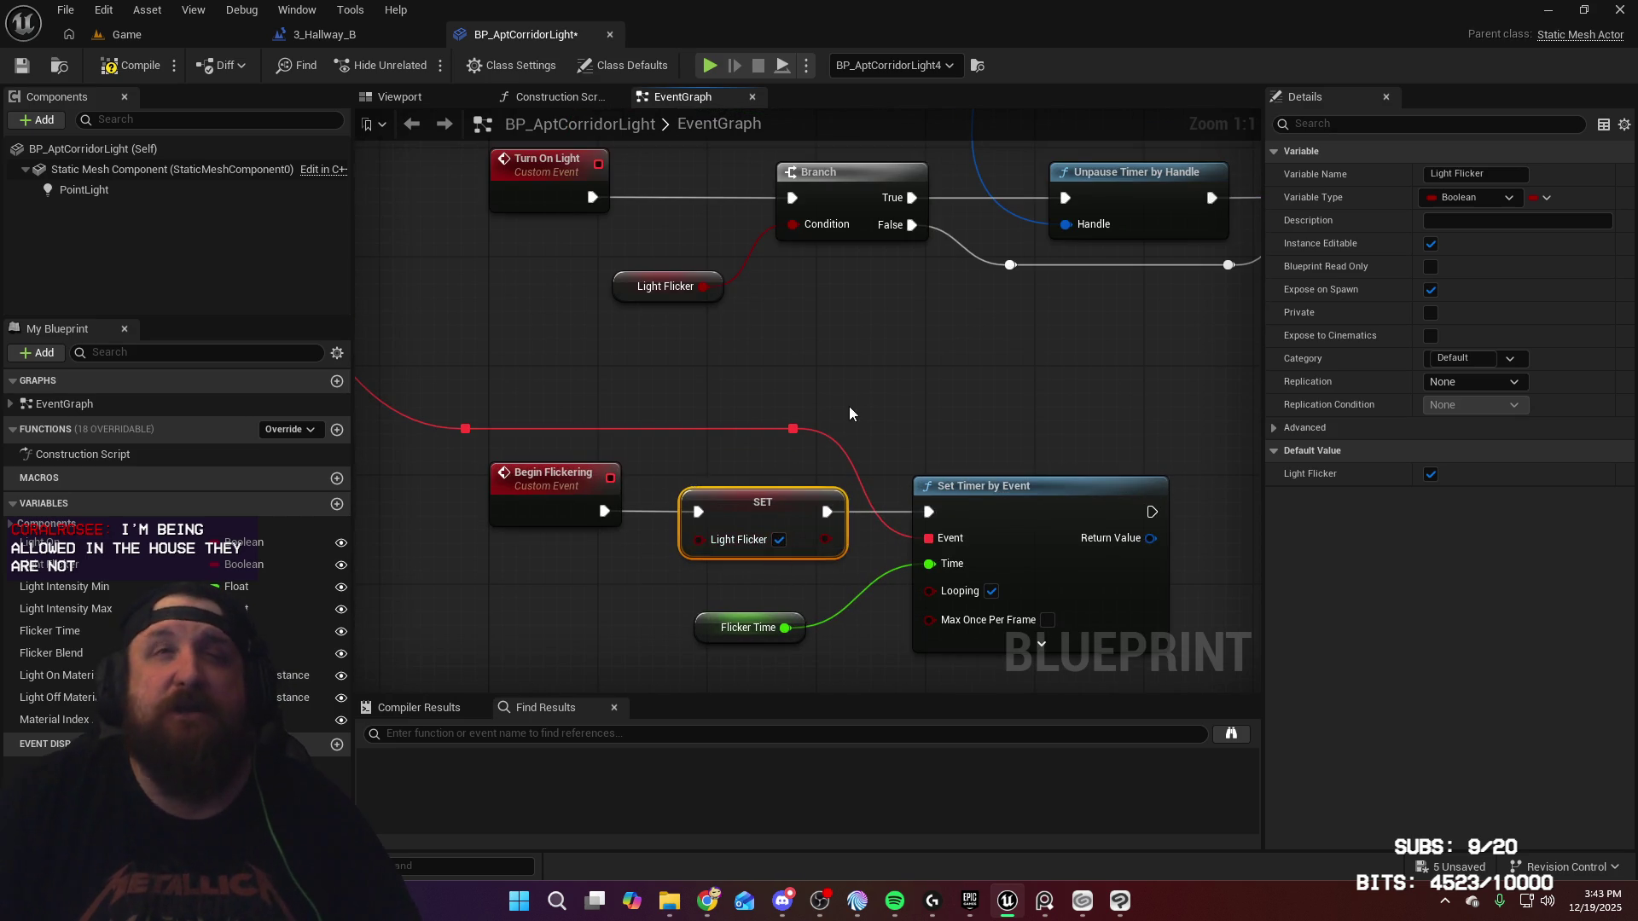
scroll(848, 406, "down", 3)
scroll(868, 404, "up", 2)
left_click_drag(891, 302, 896, 467)
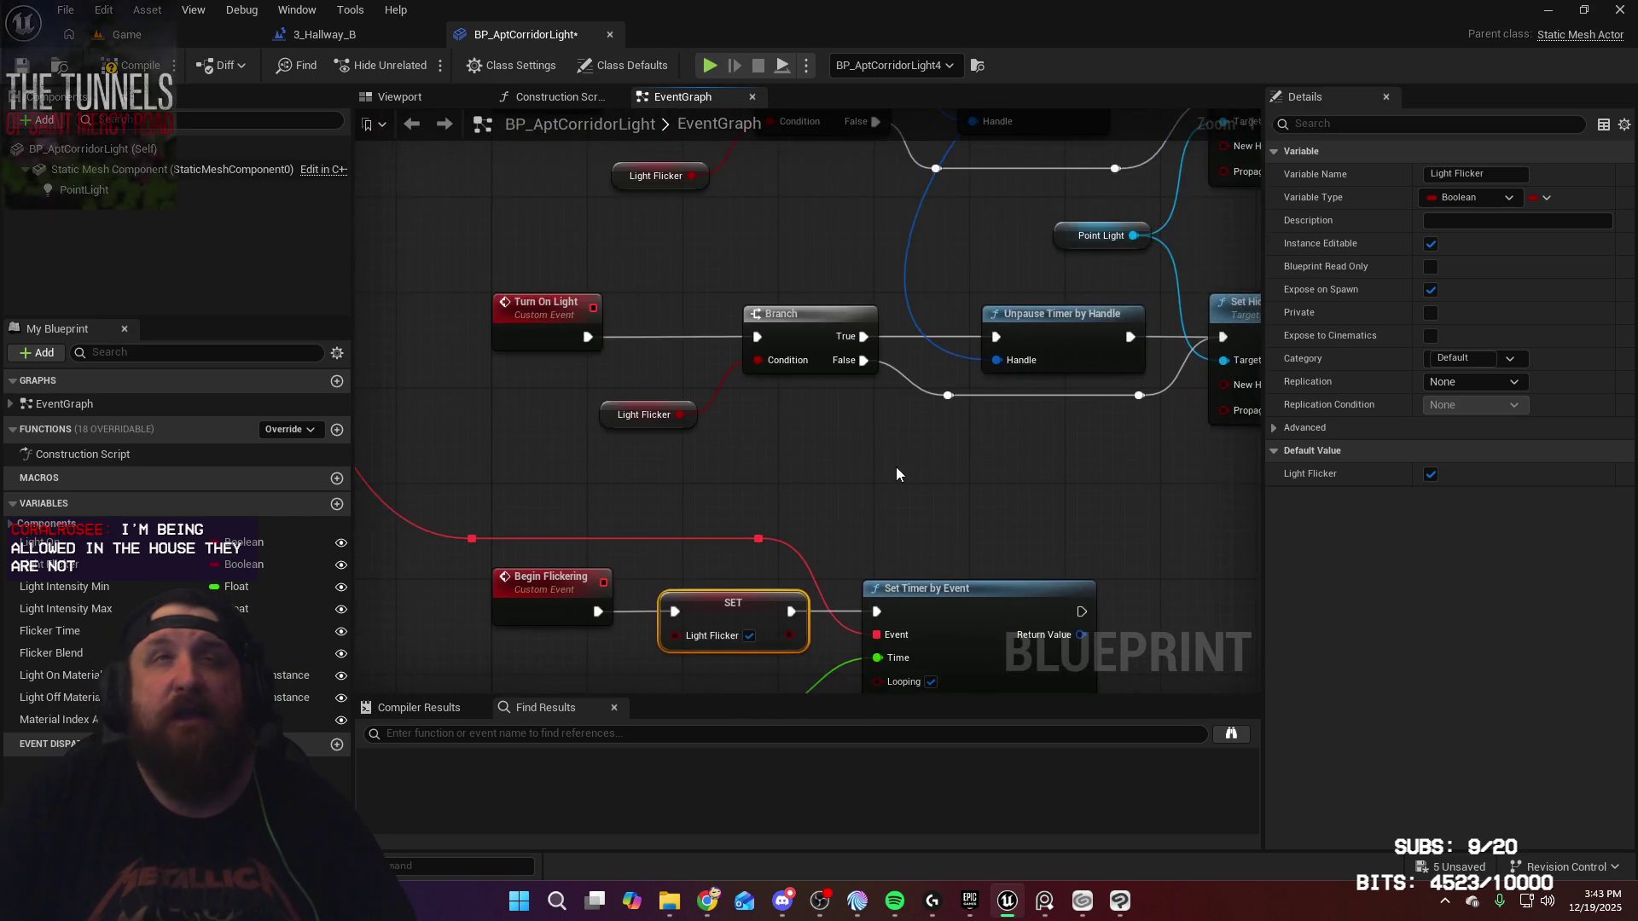
scroll(897, 474, "down", 5)
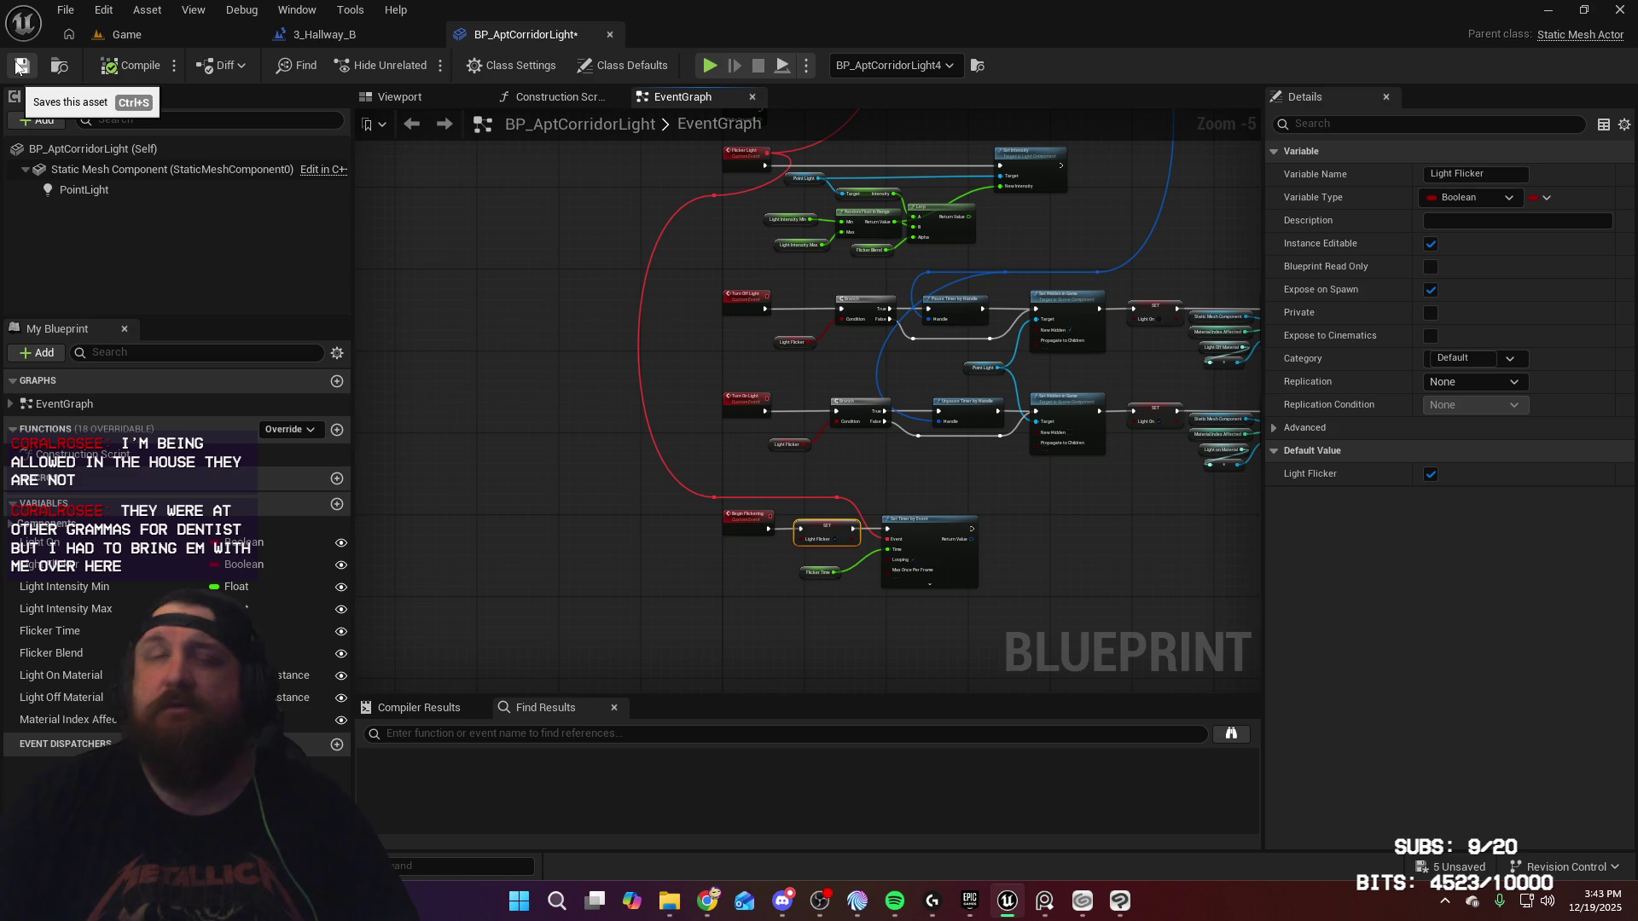
left_click(21, 67)
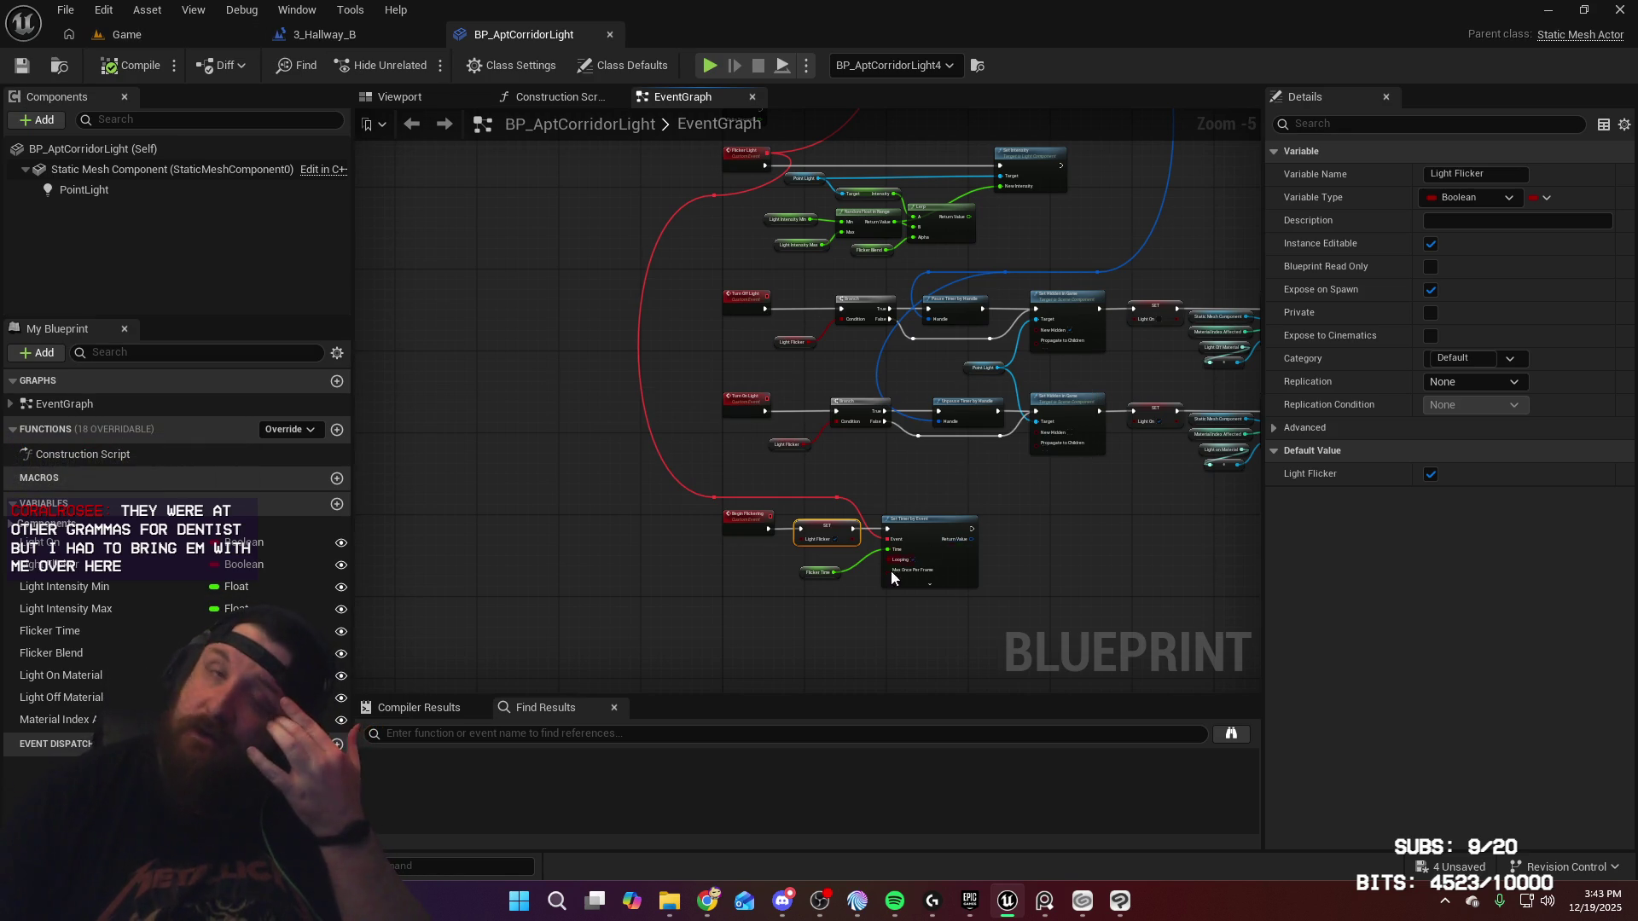
Step: Shift the reroute knot, Set Timer by Event and Flicker Time nodes into a neat row
scroll(889, 643, "up", 4)
left_click(722, 389)
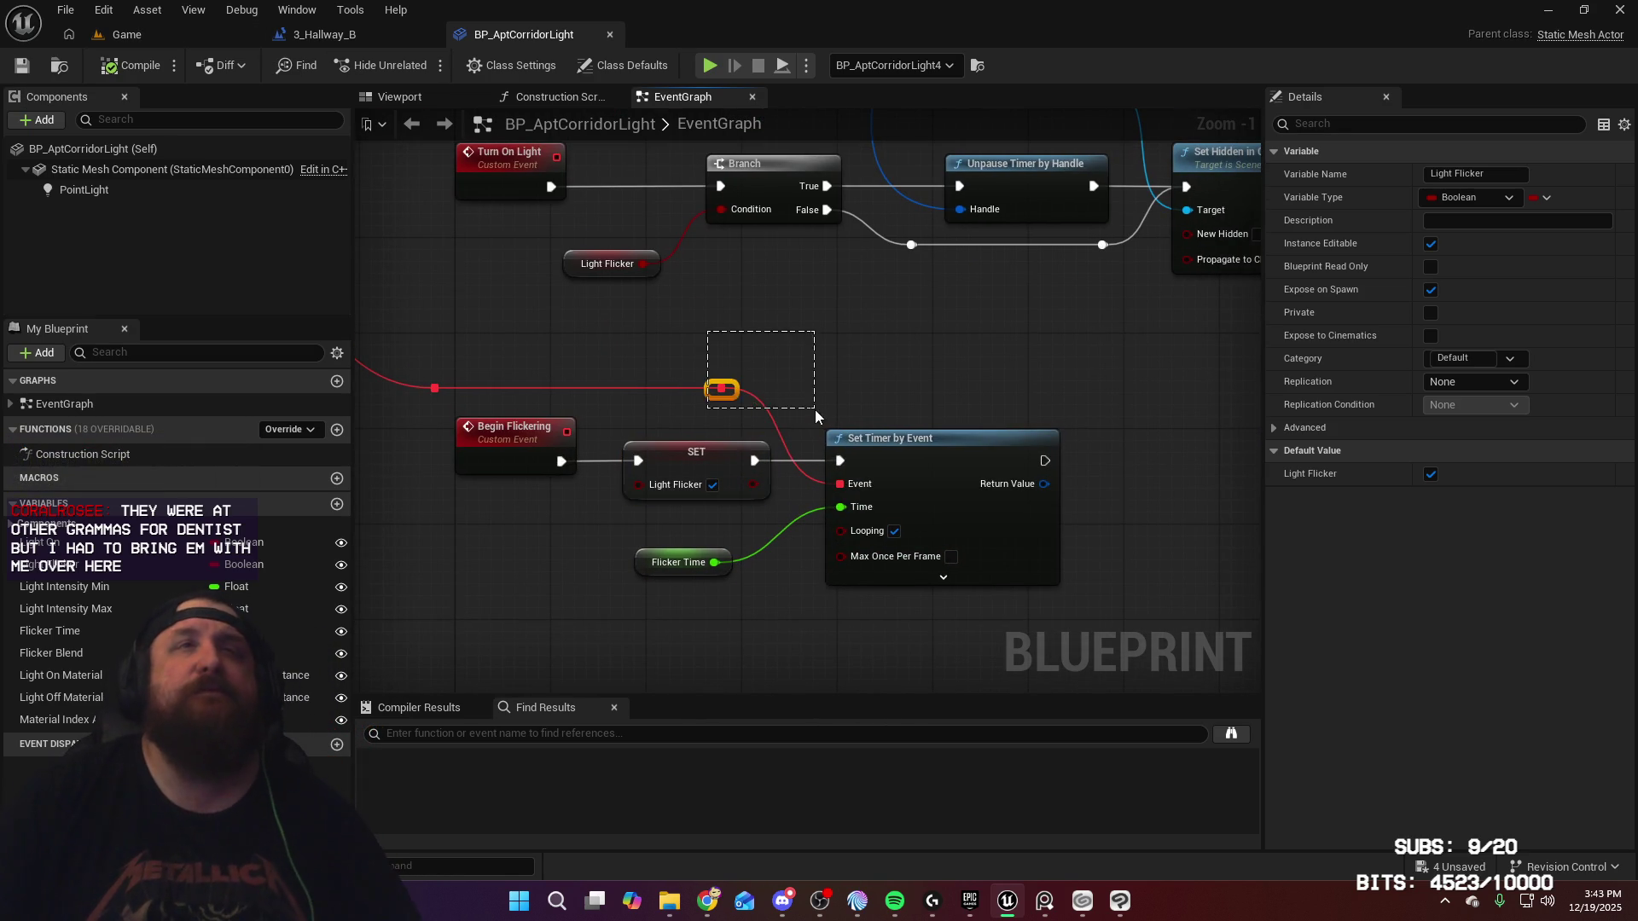
left_click(843, 589, "shift")
left_click(679, 562, "shift")
mouse_move(926, 439)
left_mouse_down()
mouse_move(1082, 438)
mouse_move(1044, 439)
left_mouse_up()
left_click(837, 631)
left_click_drag(758, 568, 791, 508)
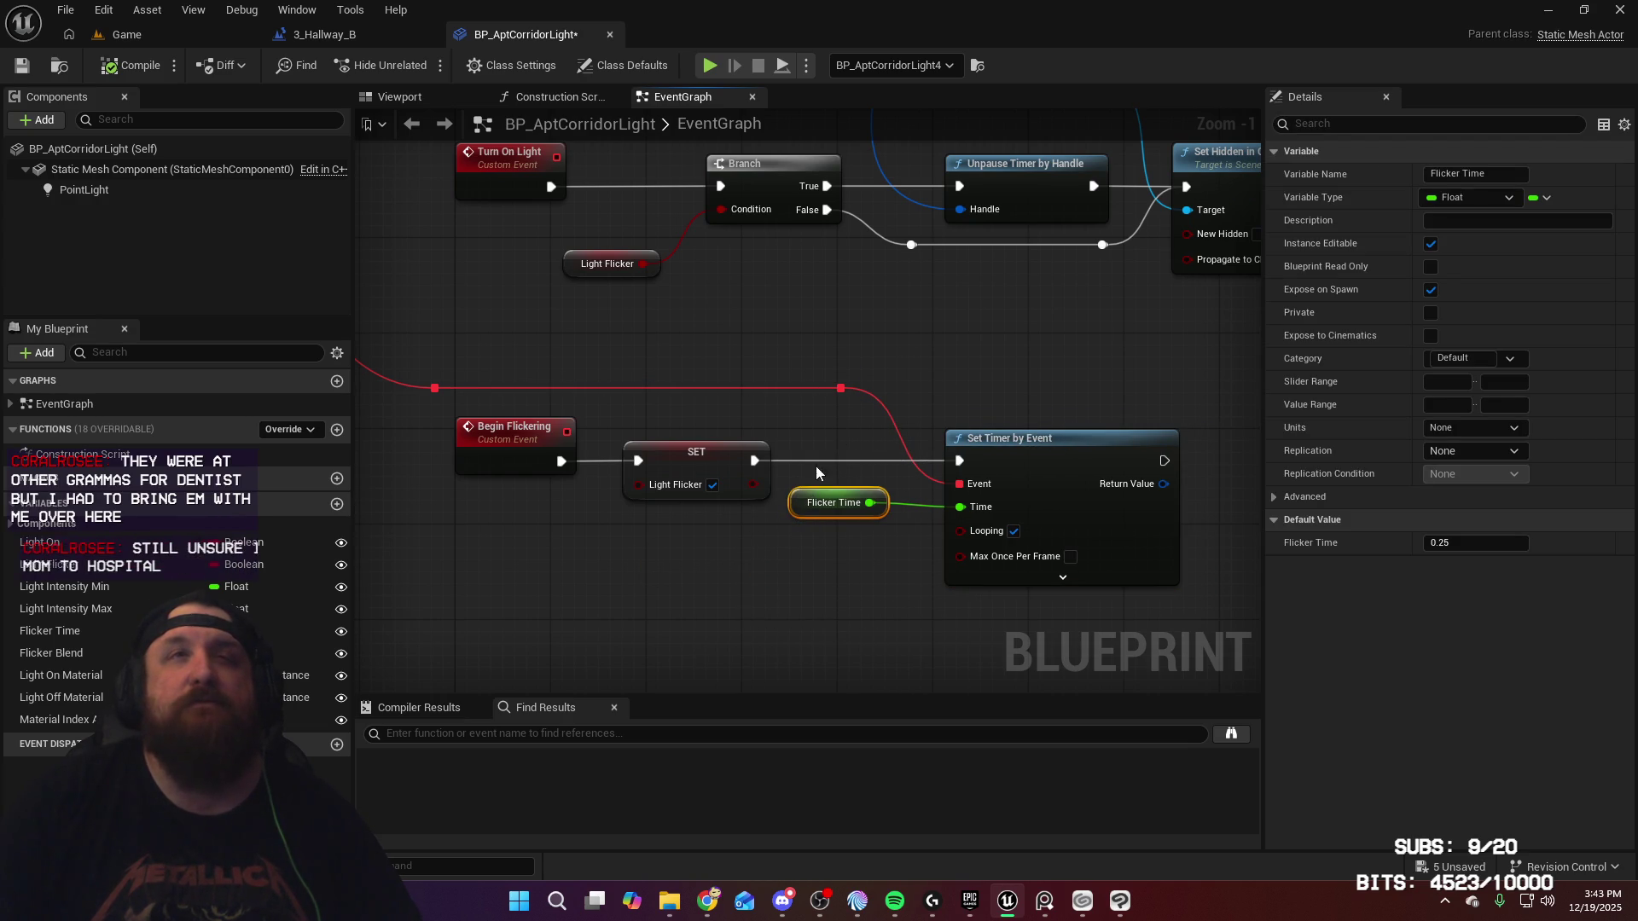
left_click(981, 556, "ctrl")
left_click_drag(1027, 461, 1027, 465)
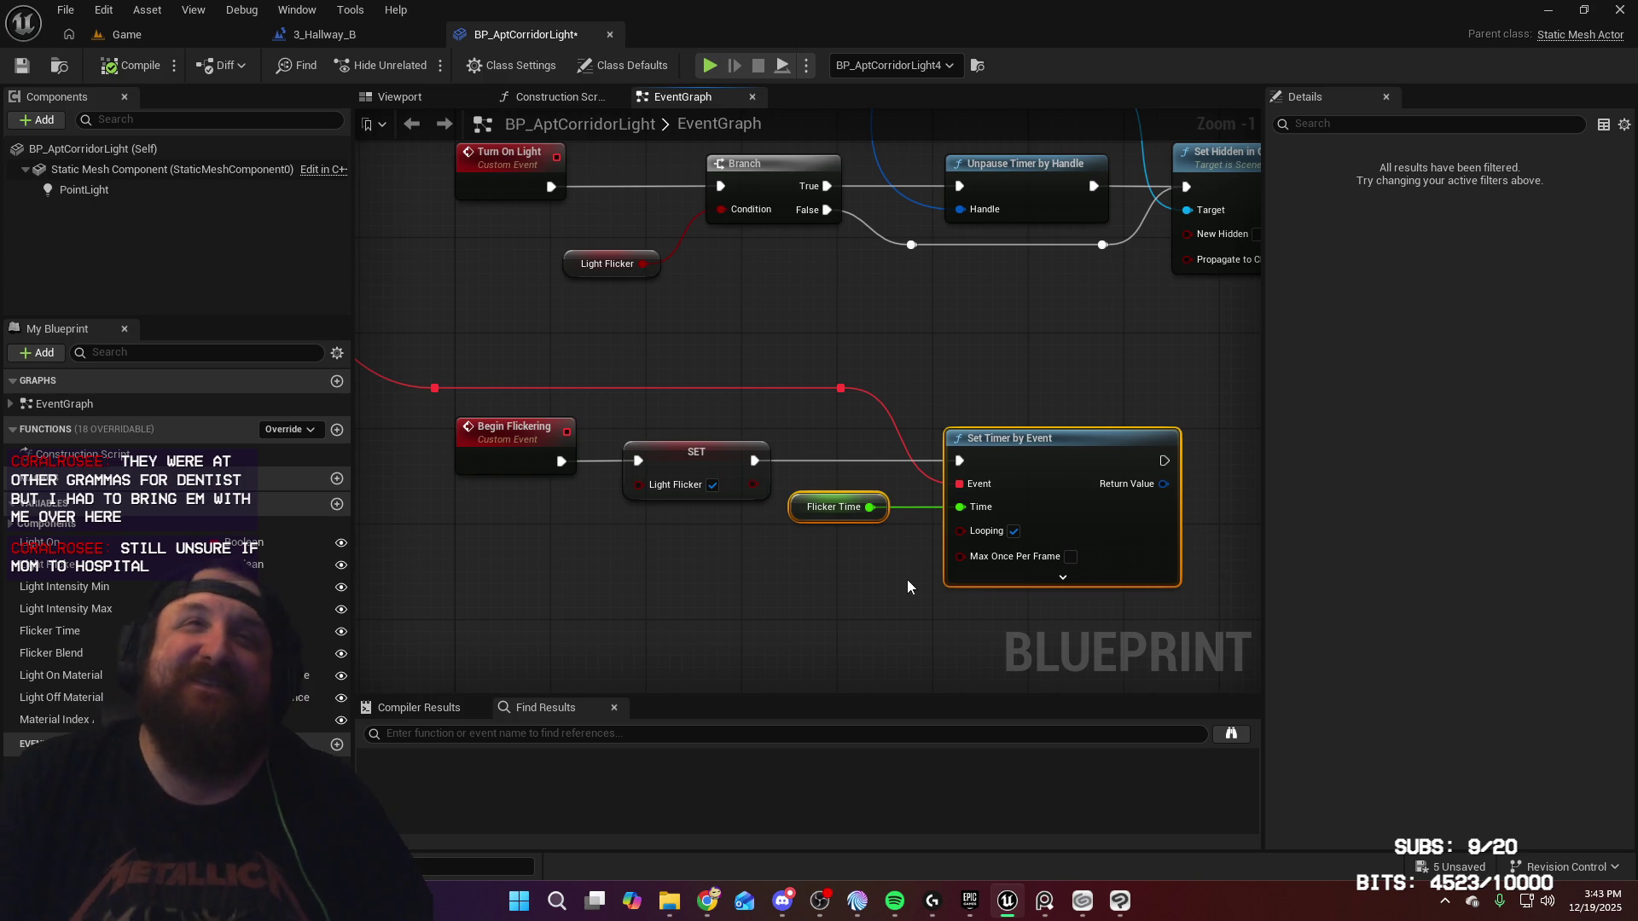
Step: Move Set Timer by Event slightly left and compile BP_AptCorridorLight
left_click(919, 641)
left_click(1057, 452)
left_click_drag(1057, 452, 1022, 452)
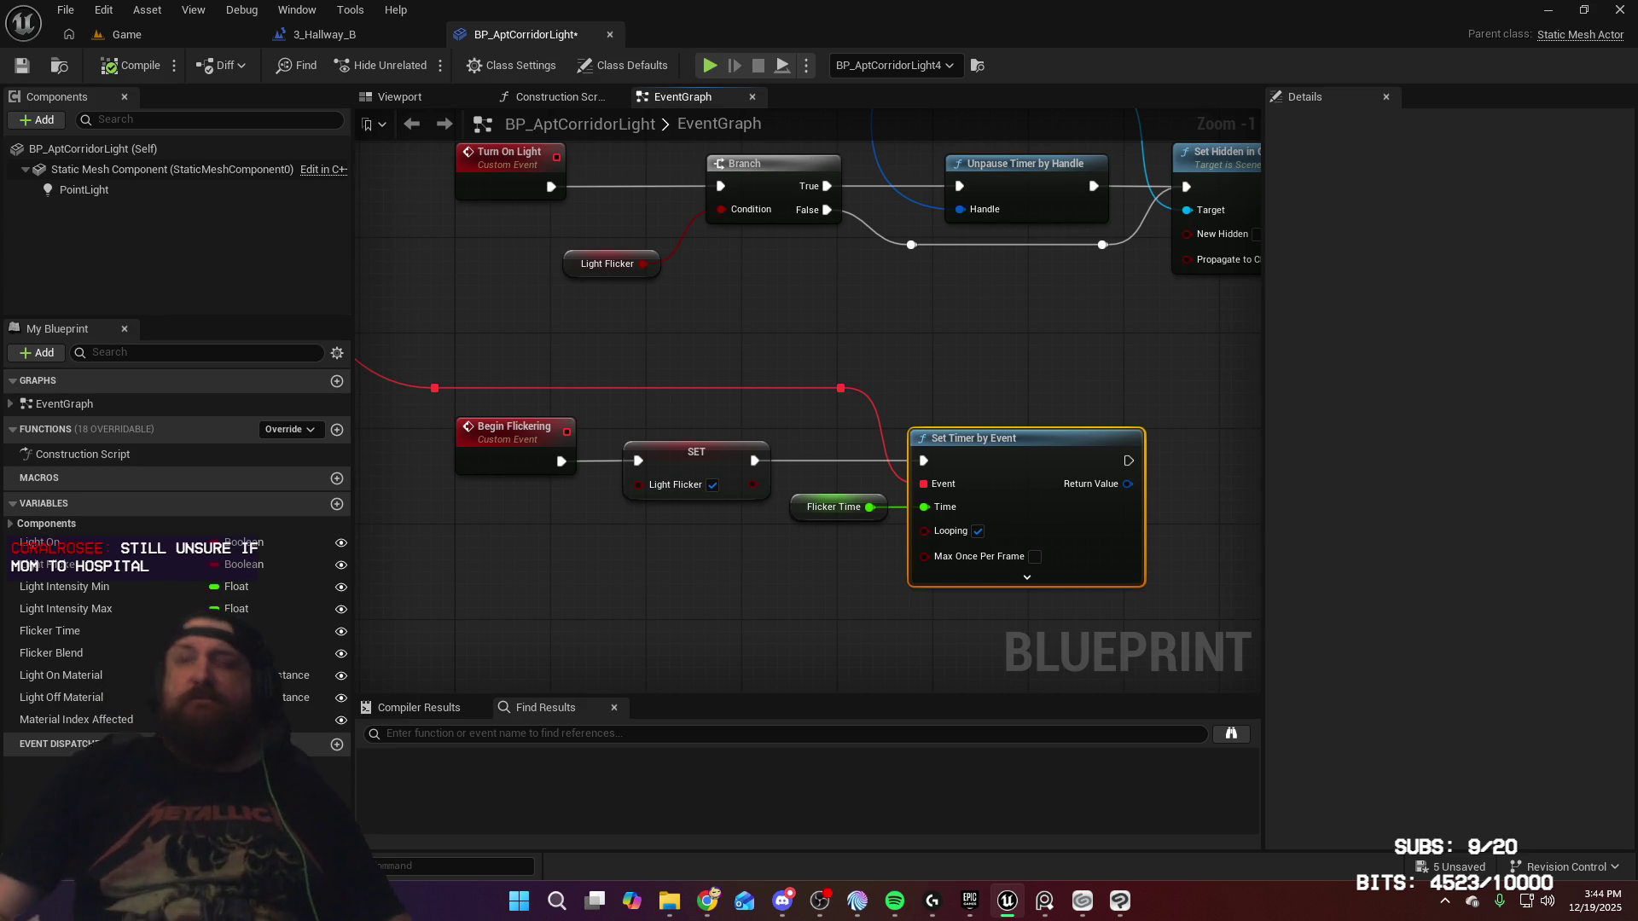
left_click(147, 66)
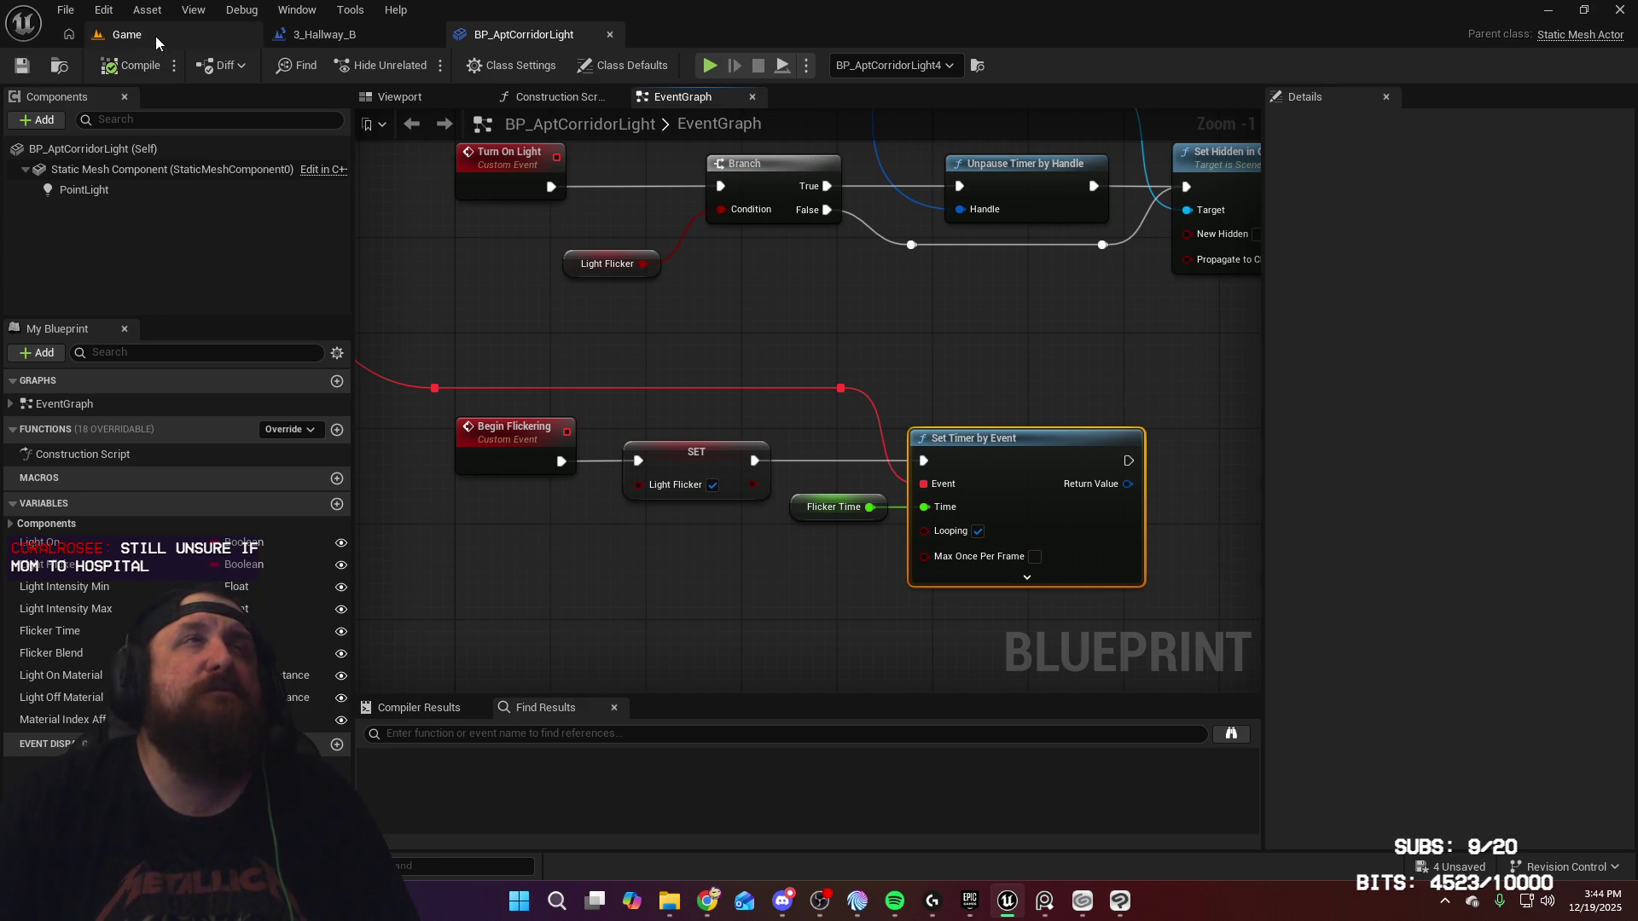
Step: Check the corridor in the level viewport, then open the 3_Hallway_B level blueprint graph
left_click(155, 36)
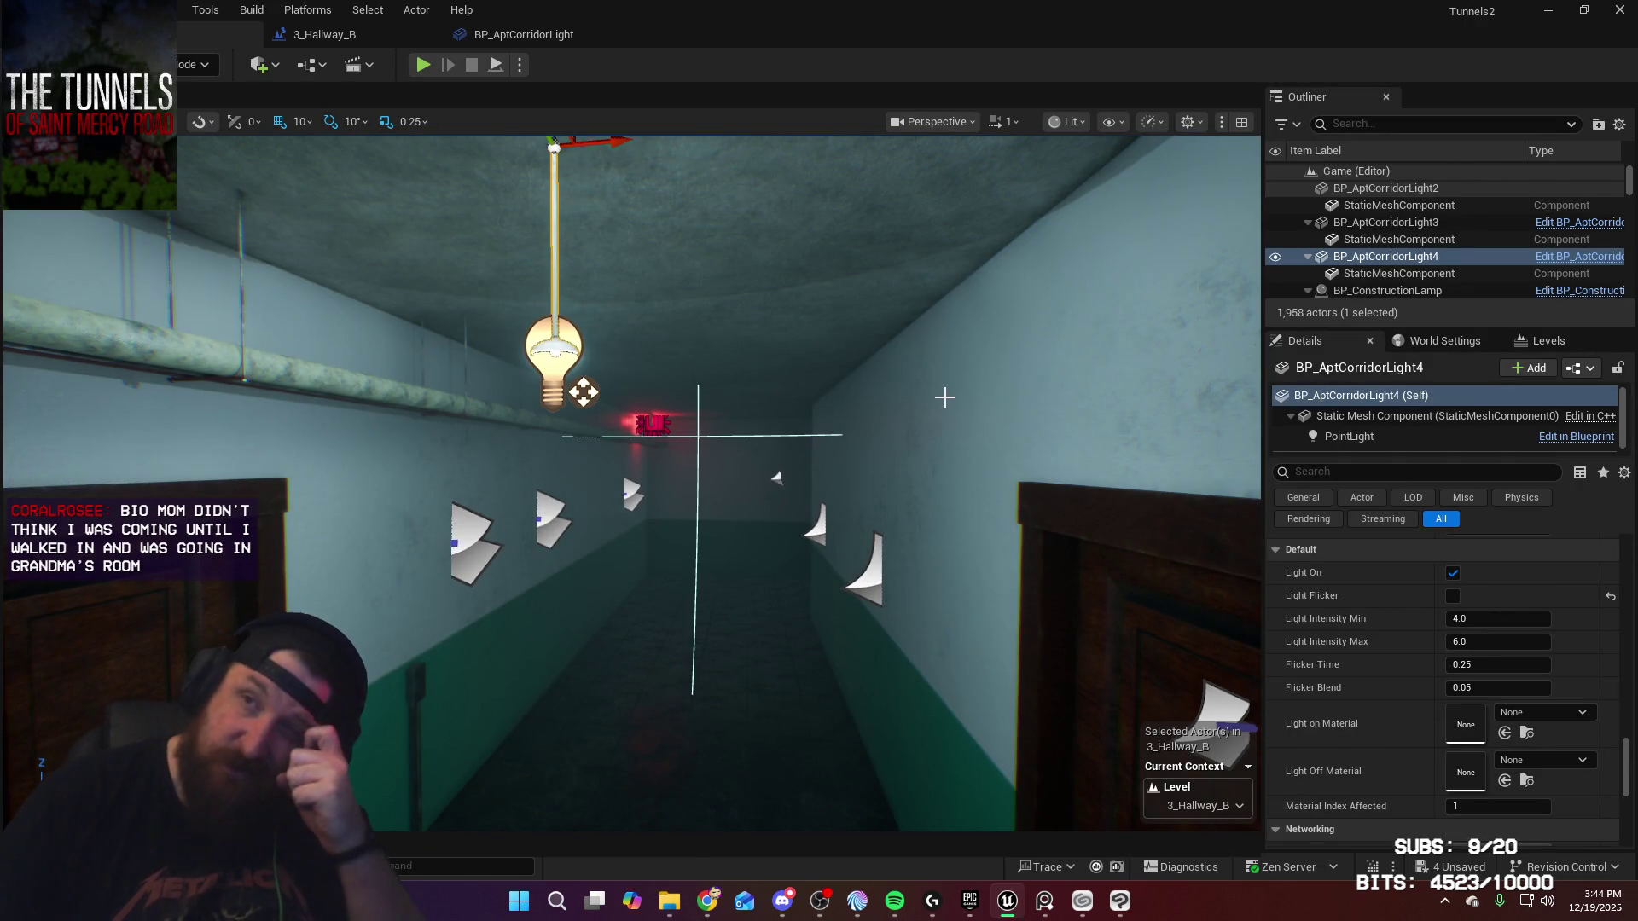
left_click_drag(643, 249, 726, 282)
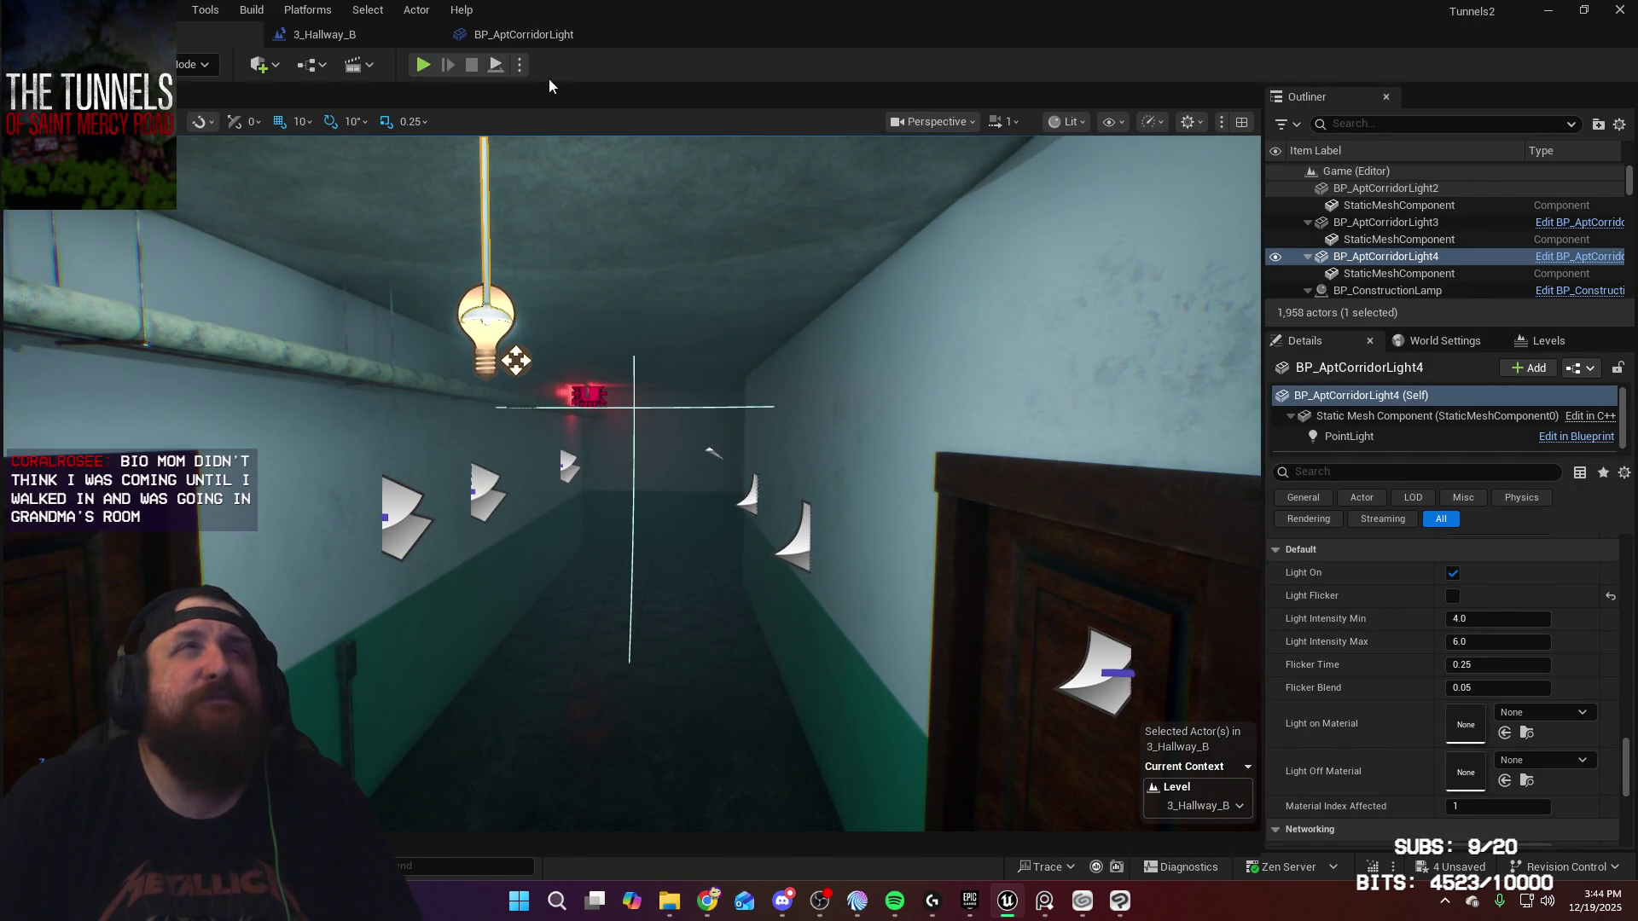
left_click(526, 35)
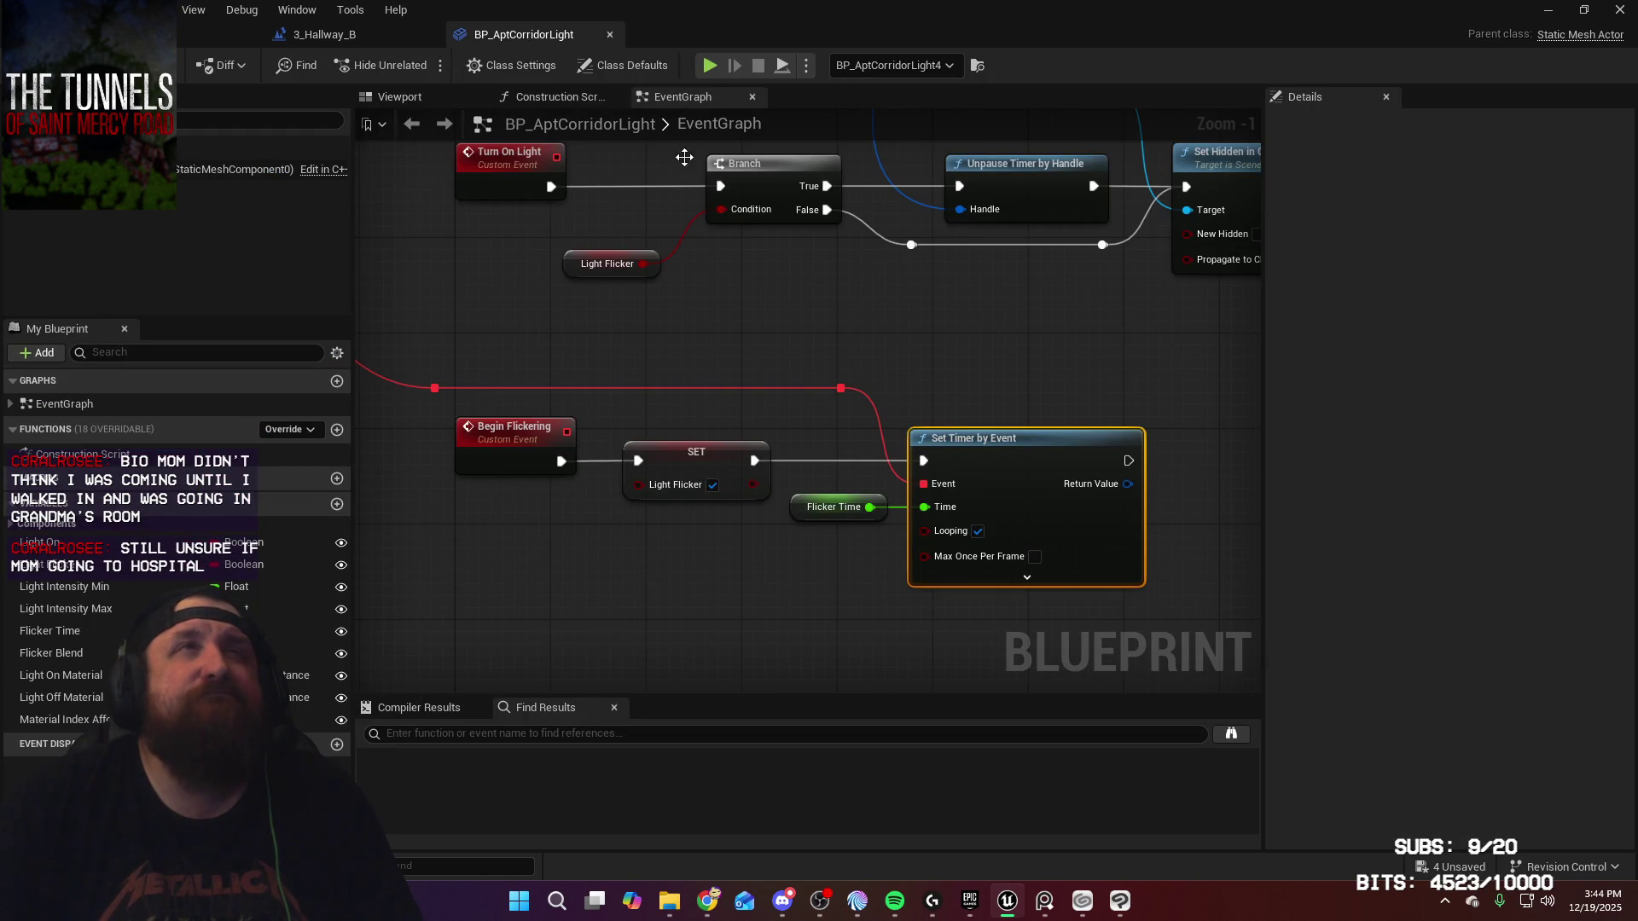
left_click(369, 33)
left_click_drag(1032, 553, 958, 459)
Step: Add a Begin Flickering call on BP_AptCorridorLight4 and delete the SET and Flicker Light nodes
left_click_drag(710, 483, 821, 519)
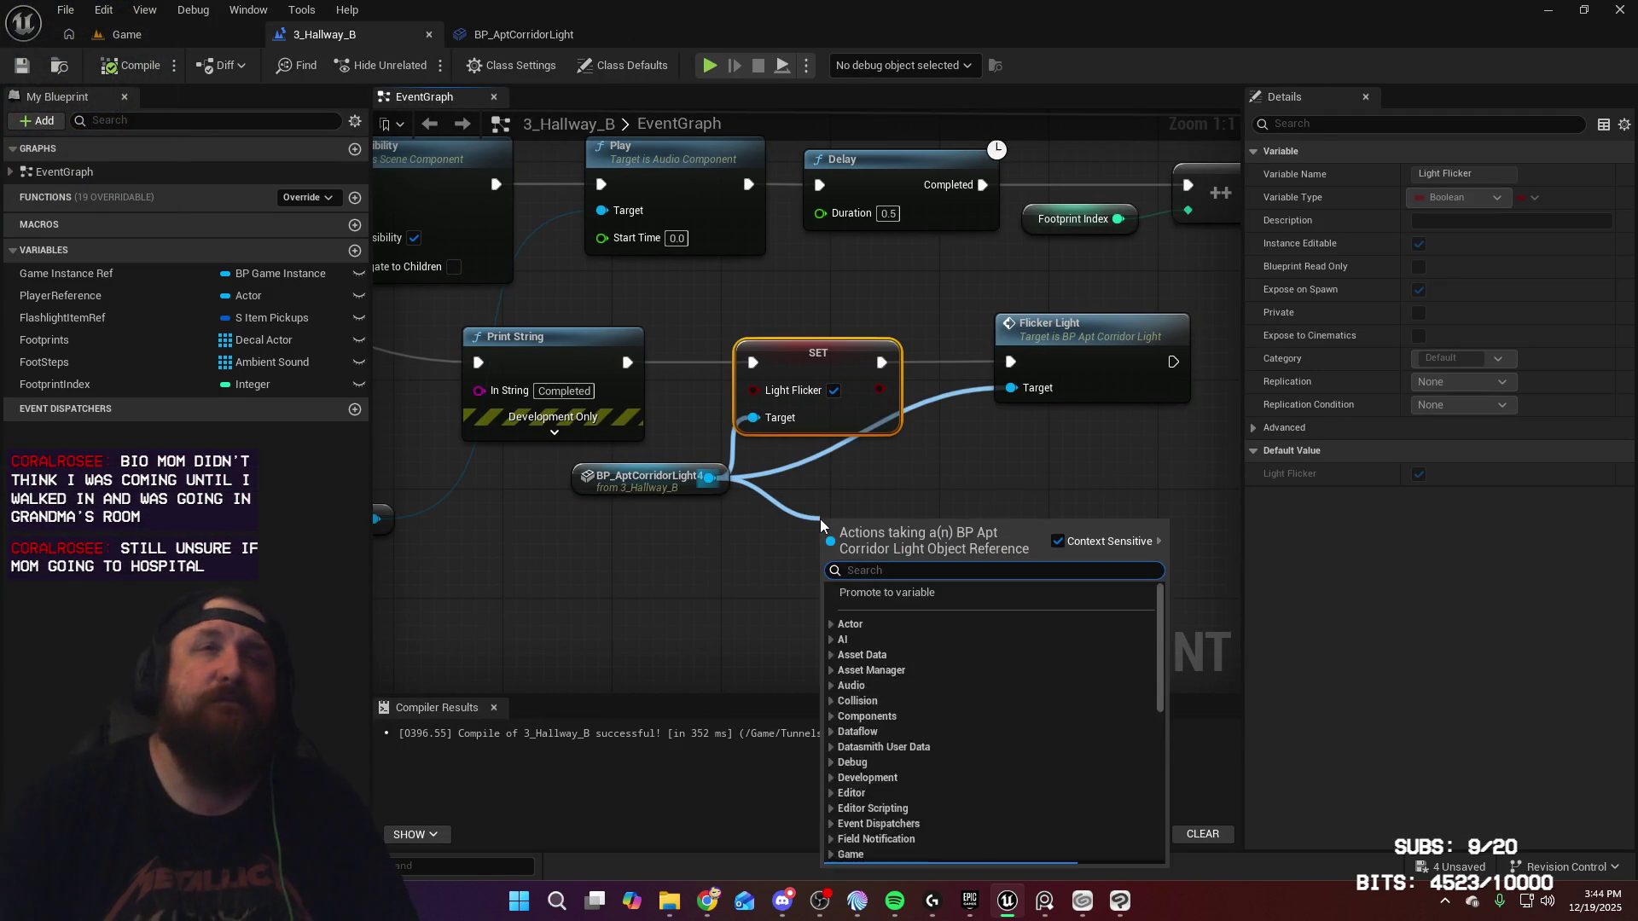
type("begin fl")
key("Return")
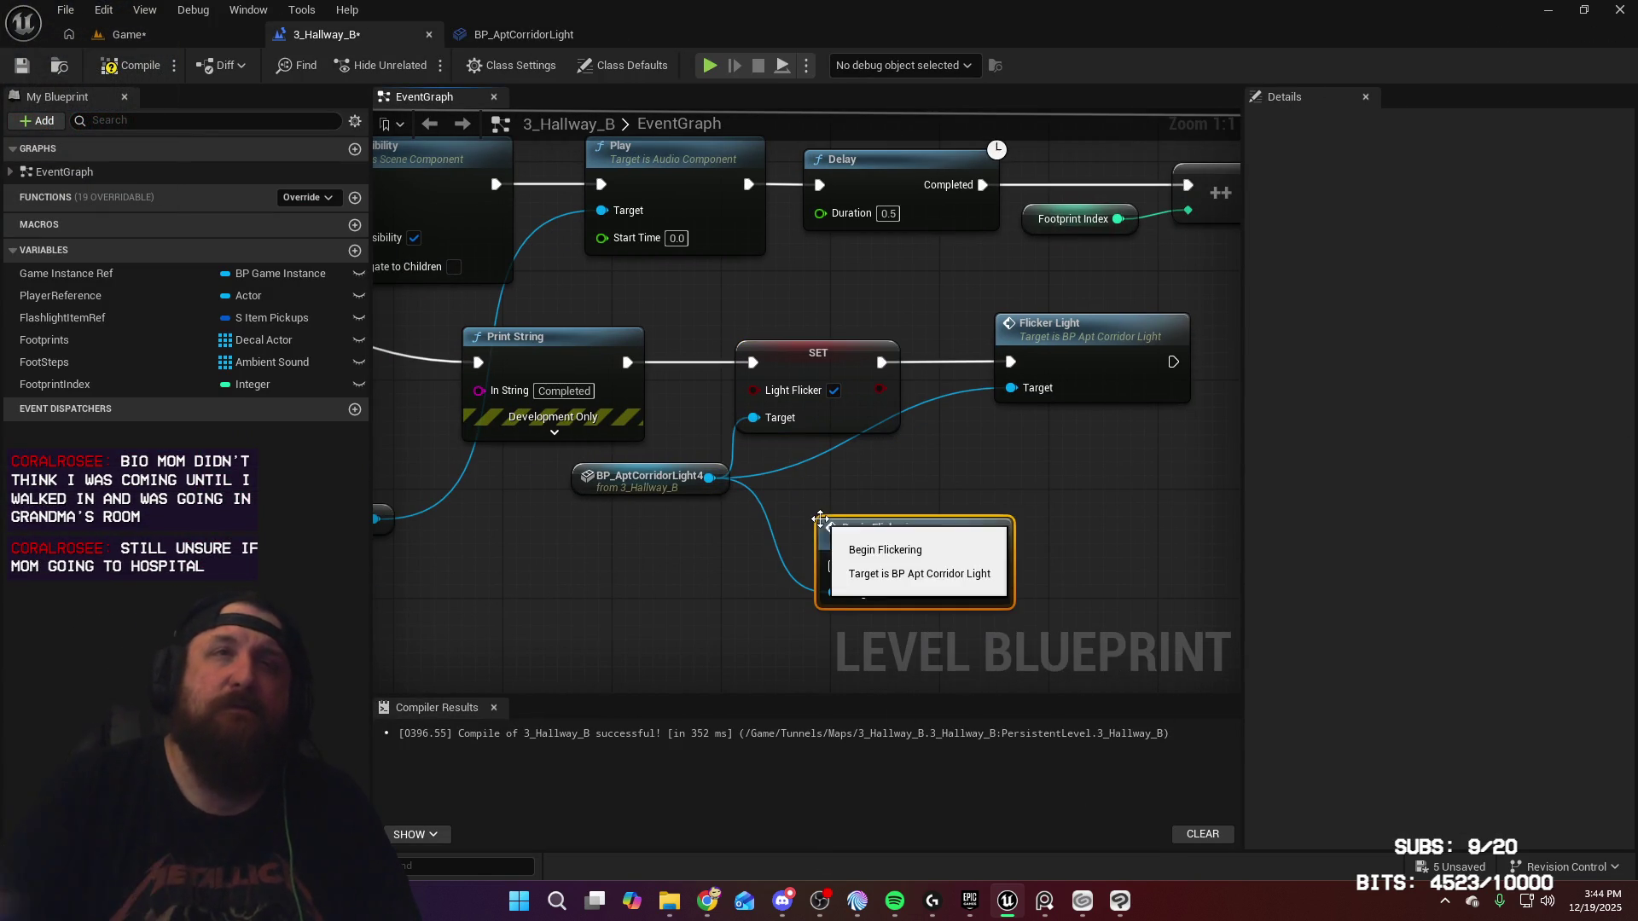
key("Delete")
left_click(1075, 328)
key("Delete")
left_click_drag(947, 526, 931, 321)
Step: Wire Print String into Begin Flickering, then compile and save the level blueprint
left_click_drag(628, 362, 819, 361)
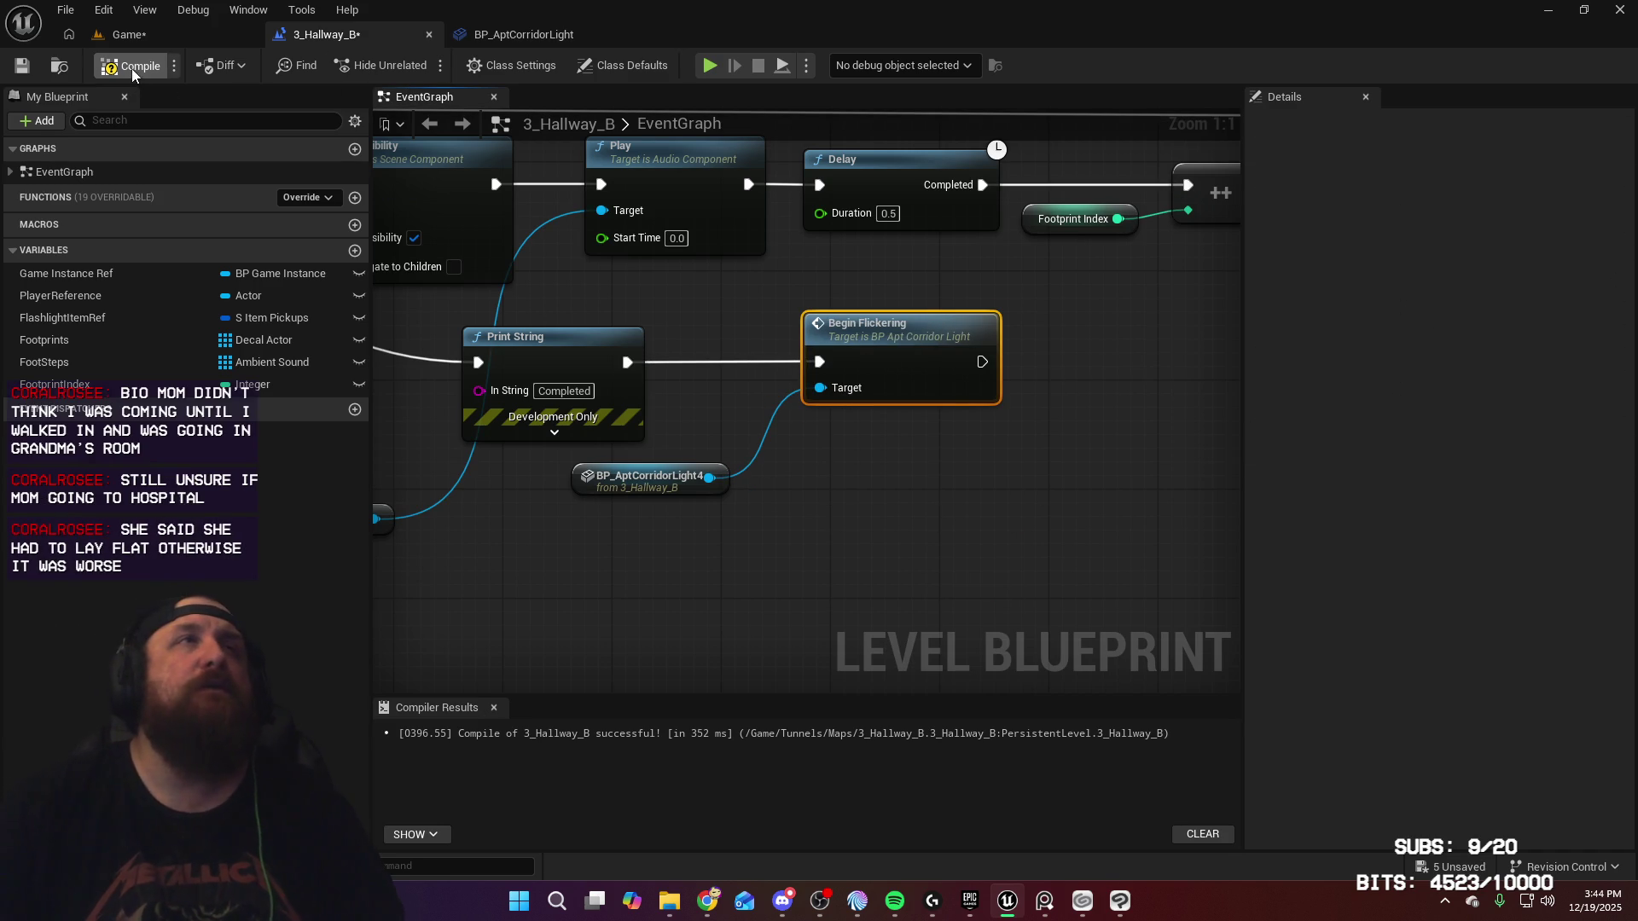
left_click(24, 67)
left_click(524, 34)
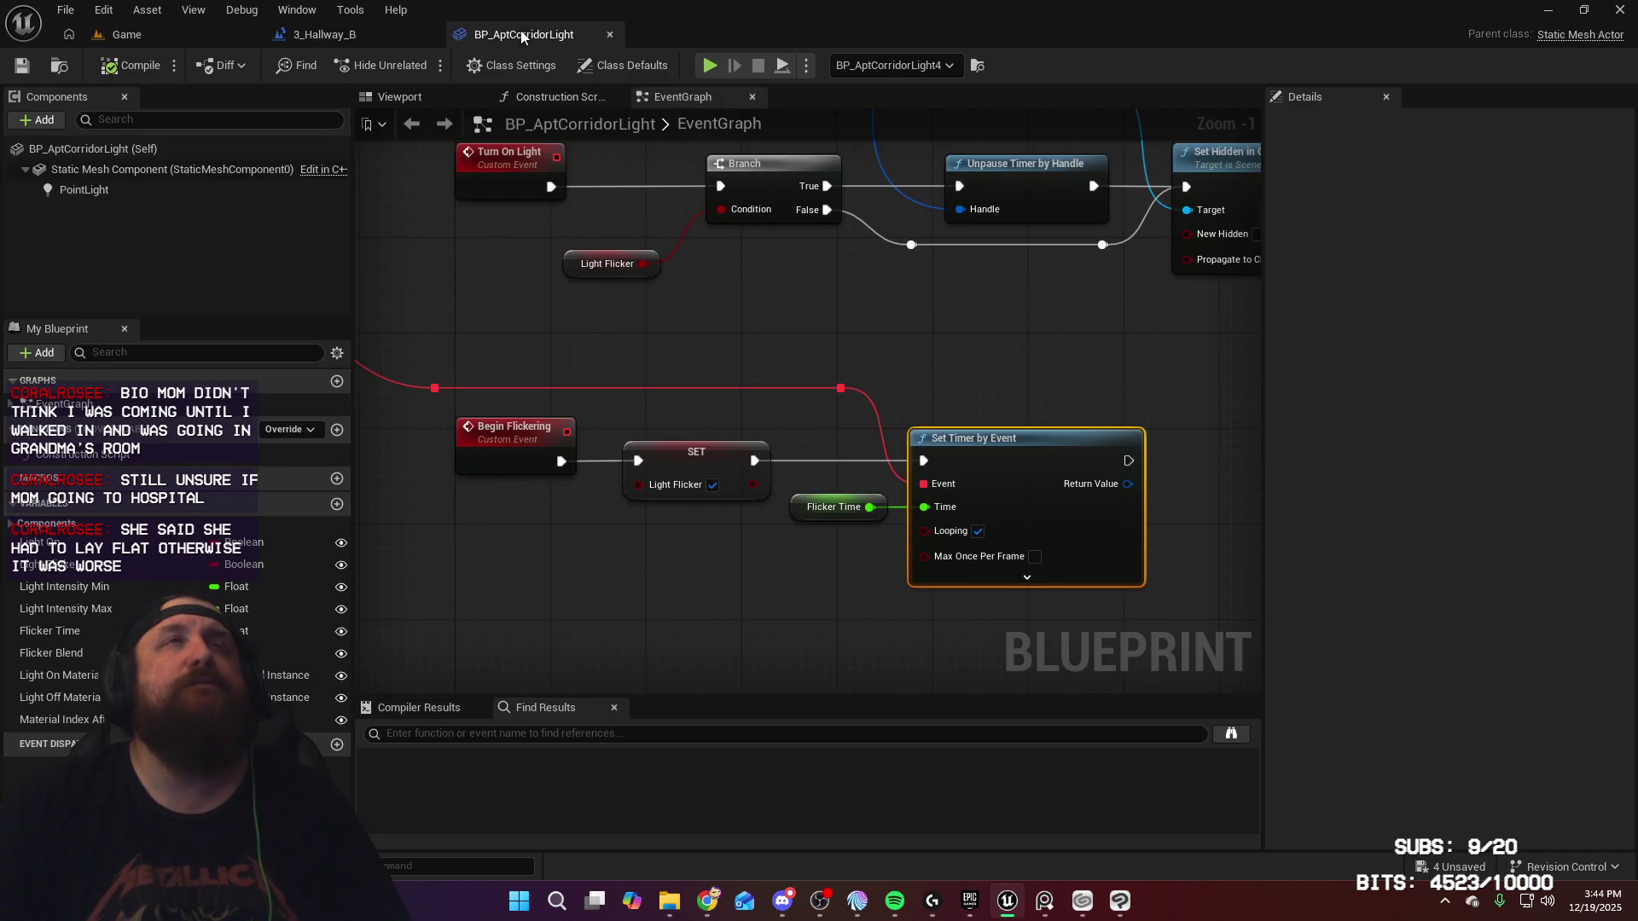
scroll(877, 304, "down", 2)
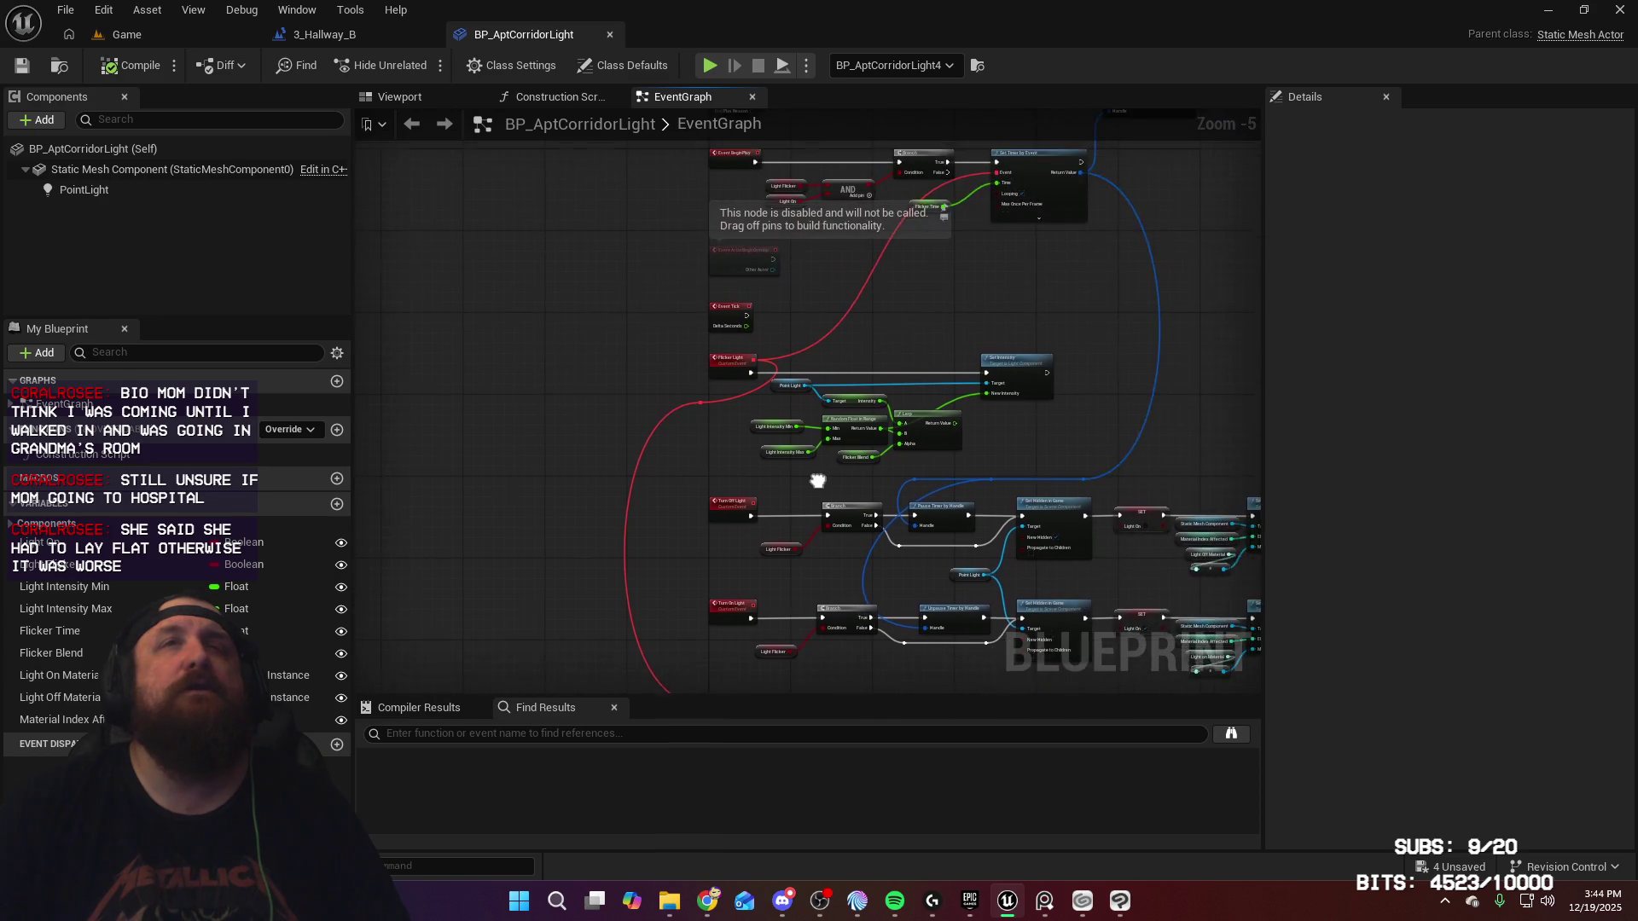
Step: Pan the EventGraph over the Flicker, Turn On/Off Light and Begin Flickering events, then return to the Game level
mouse_move(896, 260)
left_mouse_down()
mouse_move(762, 566)
mouse_move(786, 354)
mouse_move(742, 596)
mouse_move(757, 545)
mouse_move(964, 448)
left_mouse_up()
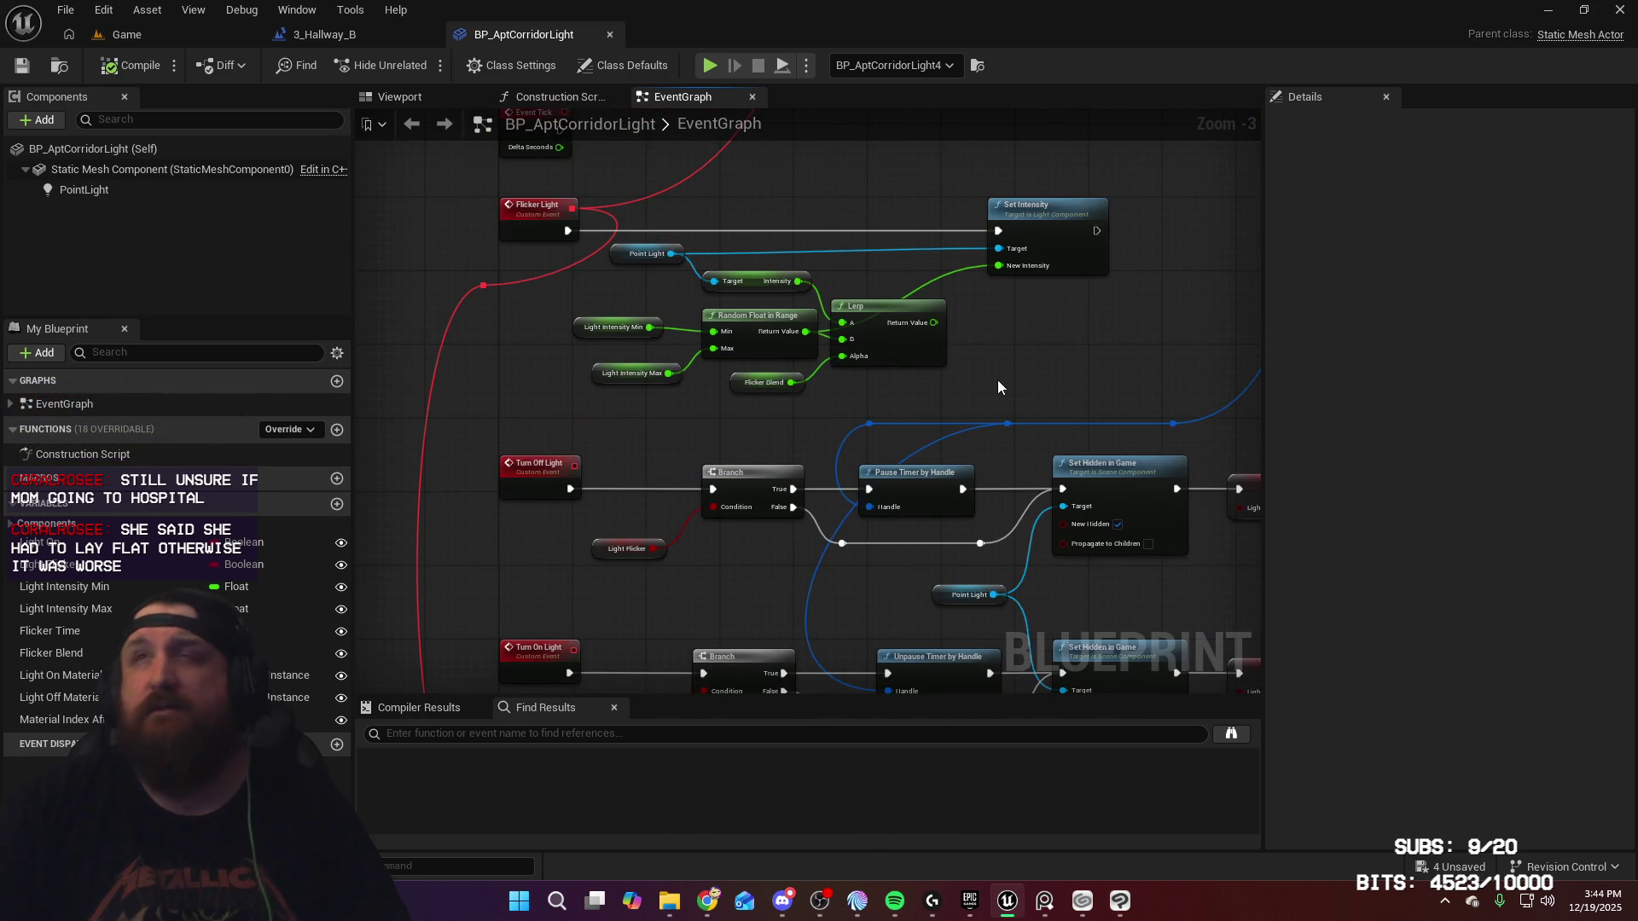
left_click_drag(1000, 388, 994, 204)
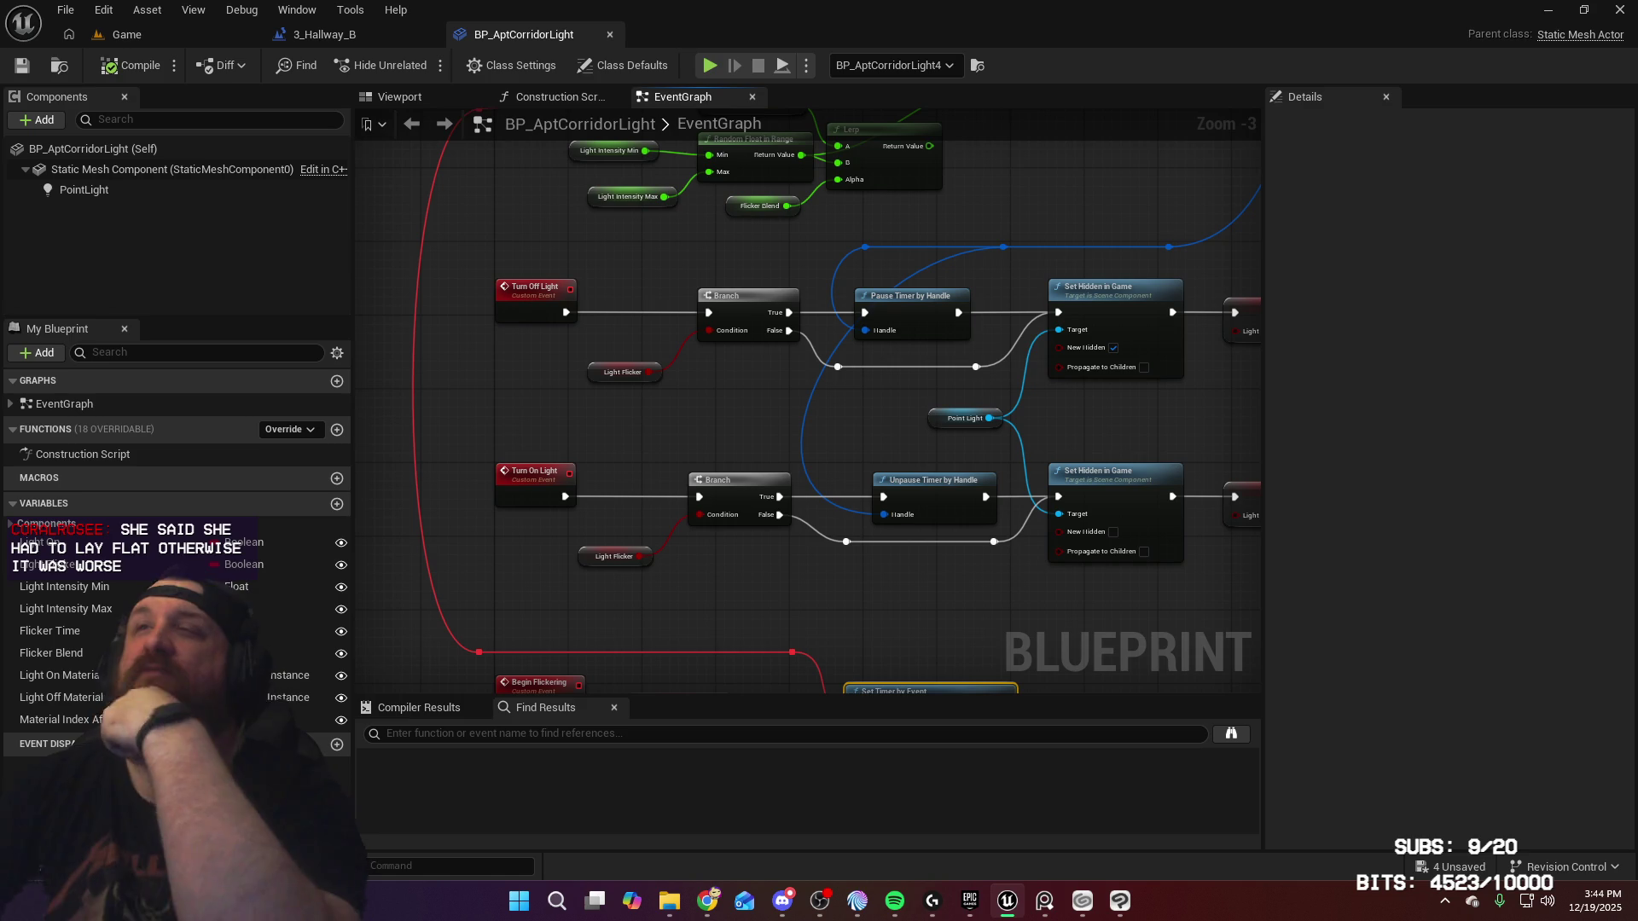
mouse_move(780, 379)
left_mouse_down()
mouse_move(689, 100)
mouse_move(926, 217)
left_mouse_up()
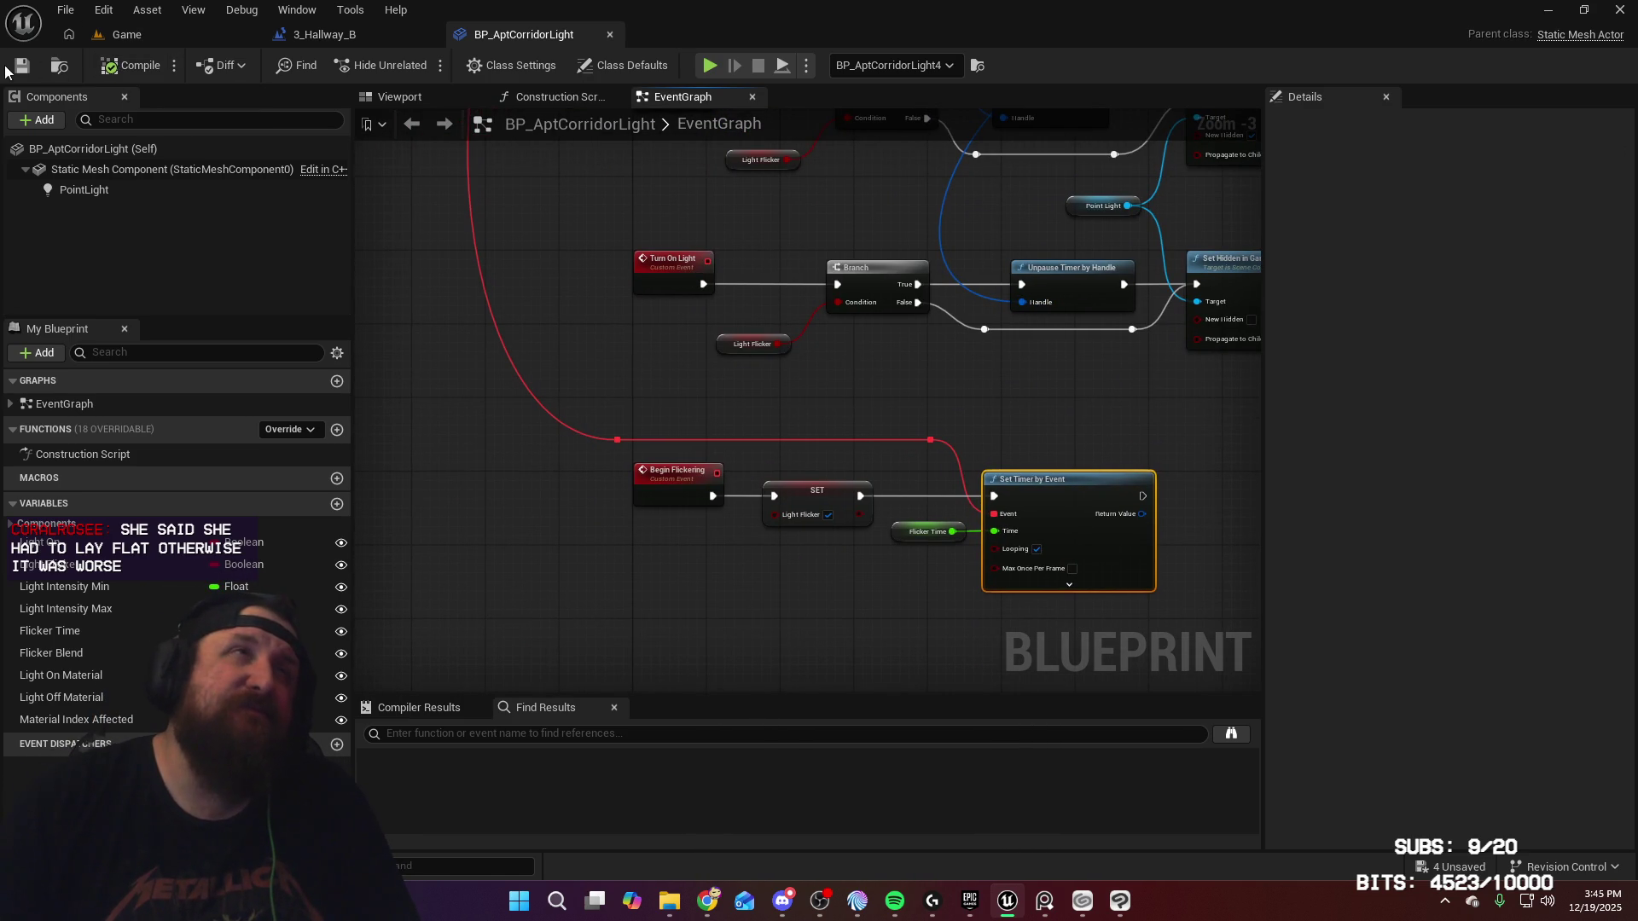
left_click(170, 44)
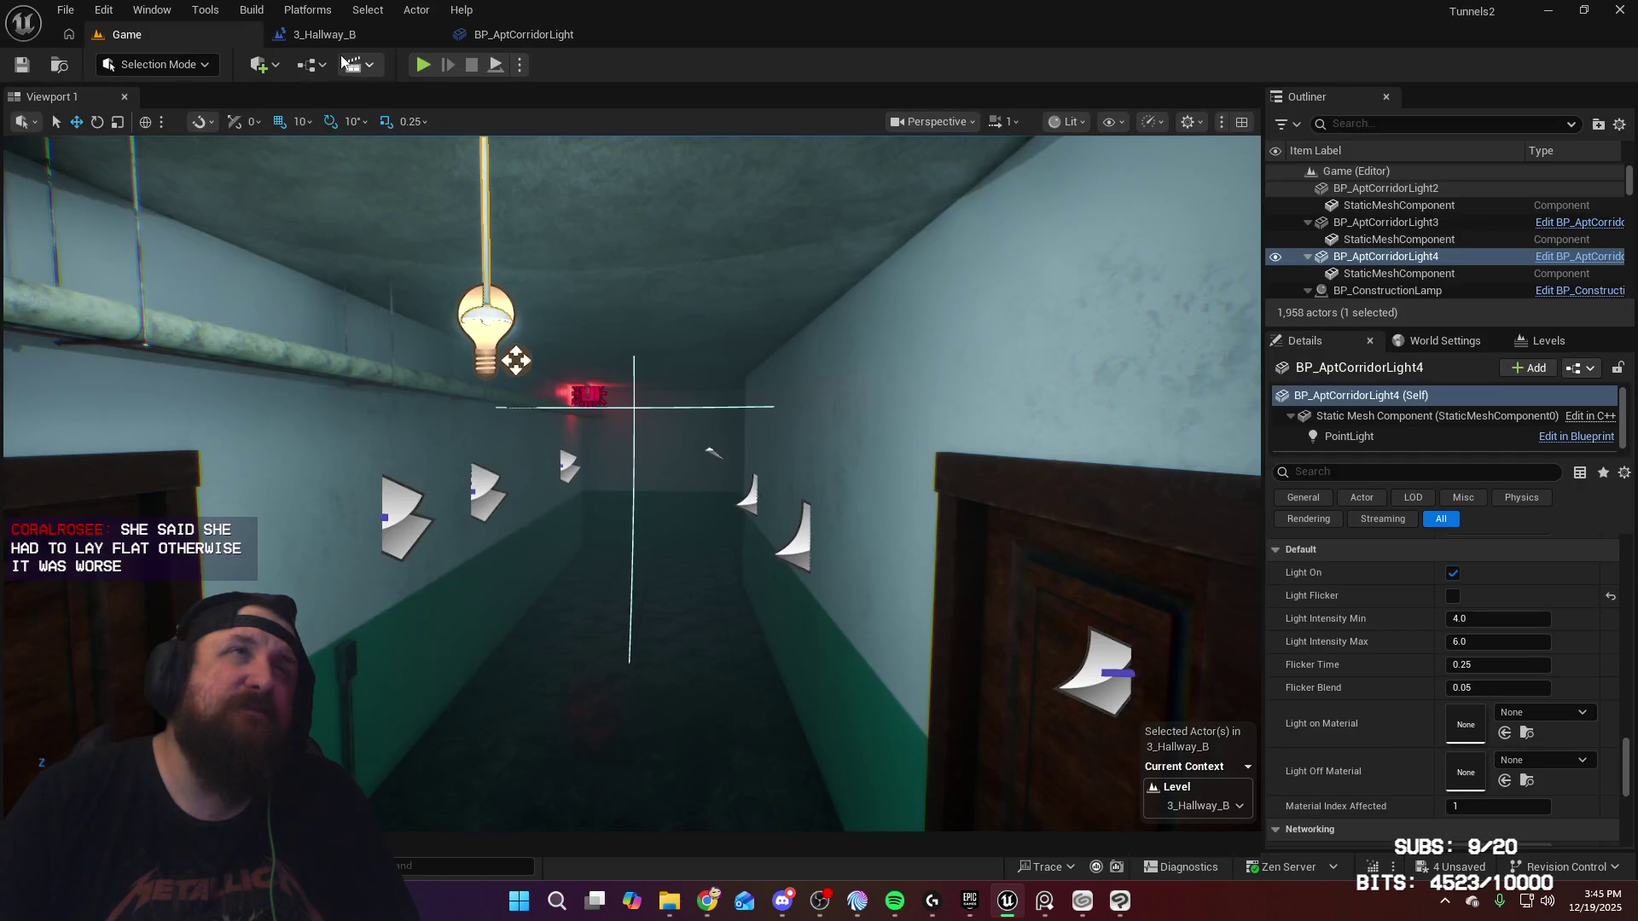
Step: Start a play-test and walk the apartment hallway past the doors to the EXIT-sign end wall
key("alt+p")
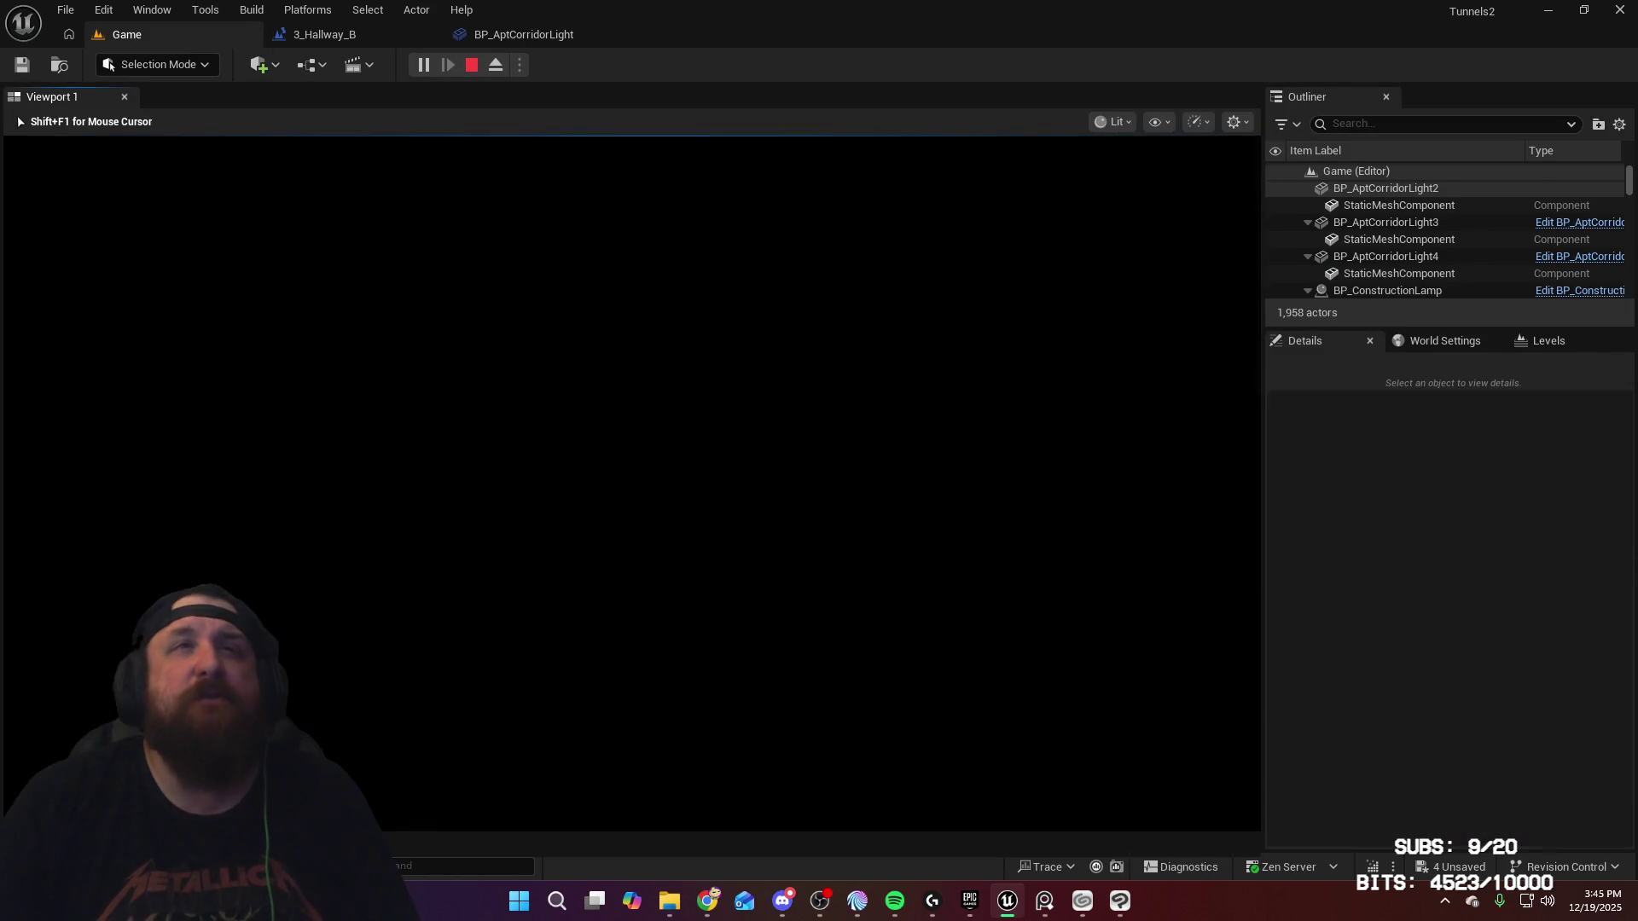
key("s")
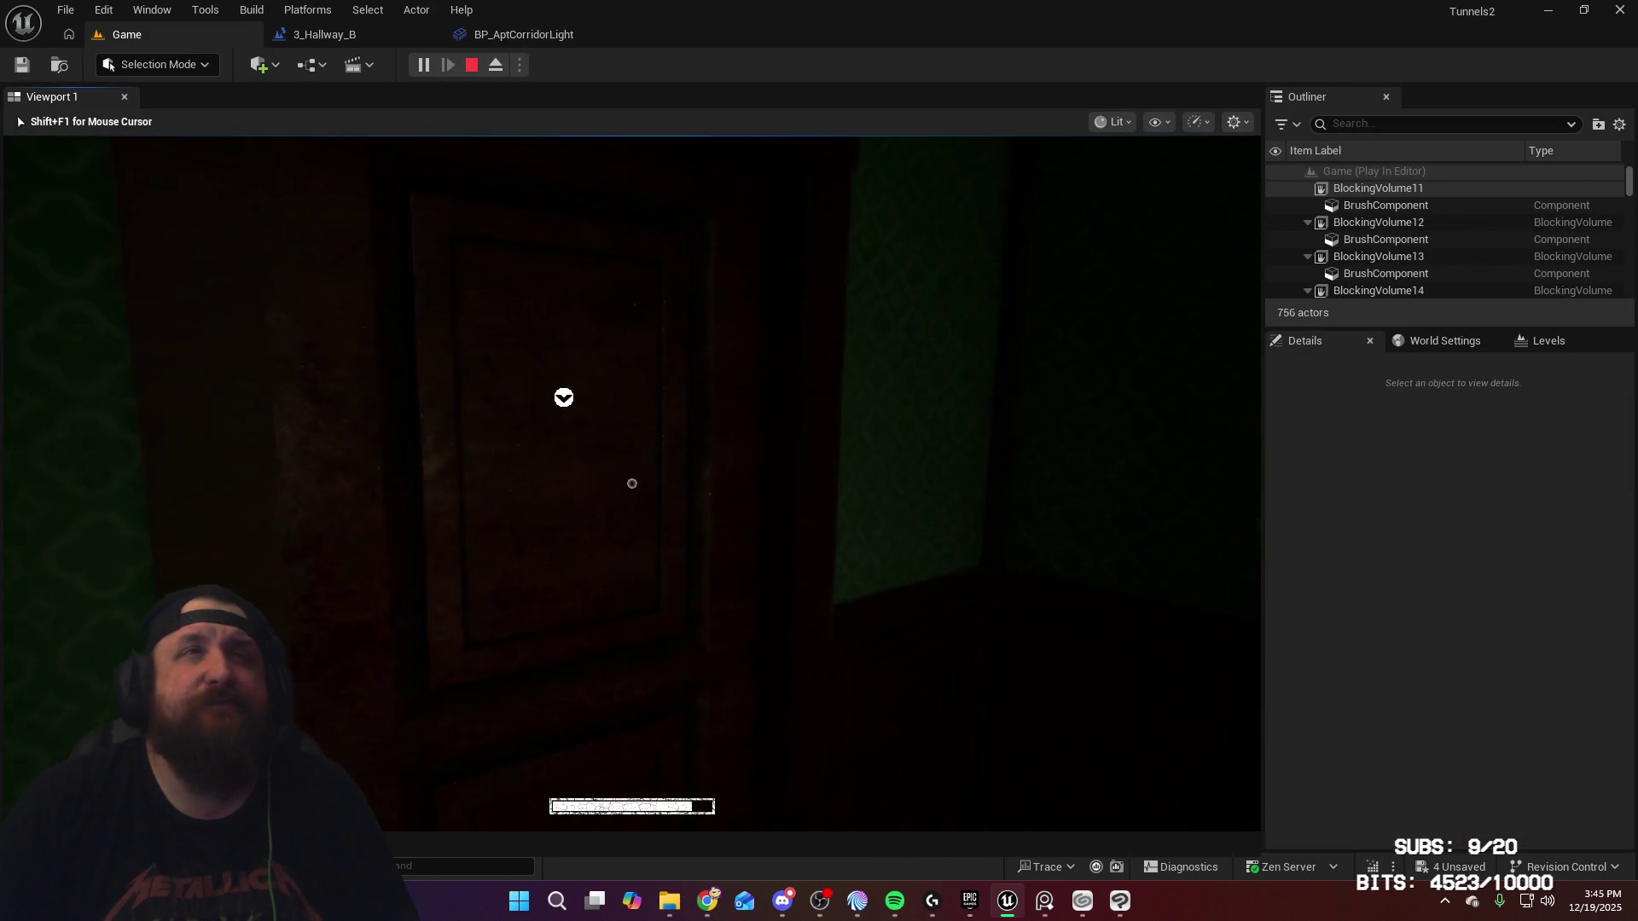
key("w")
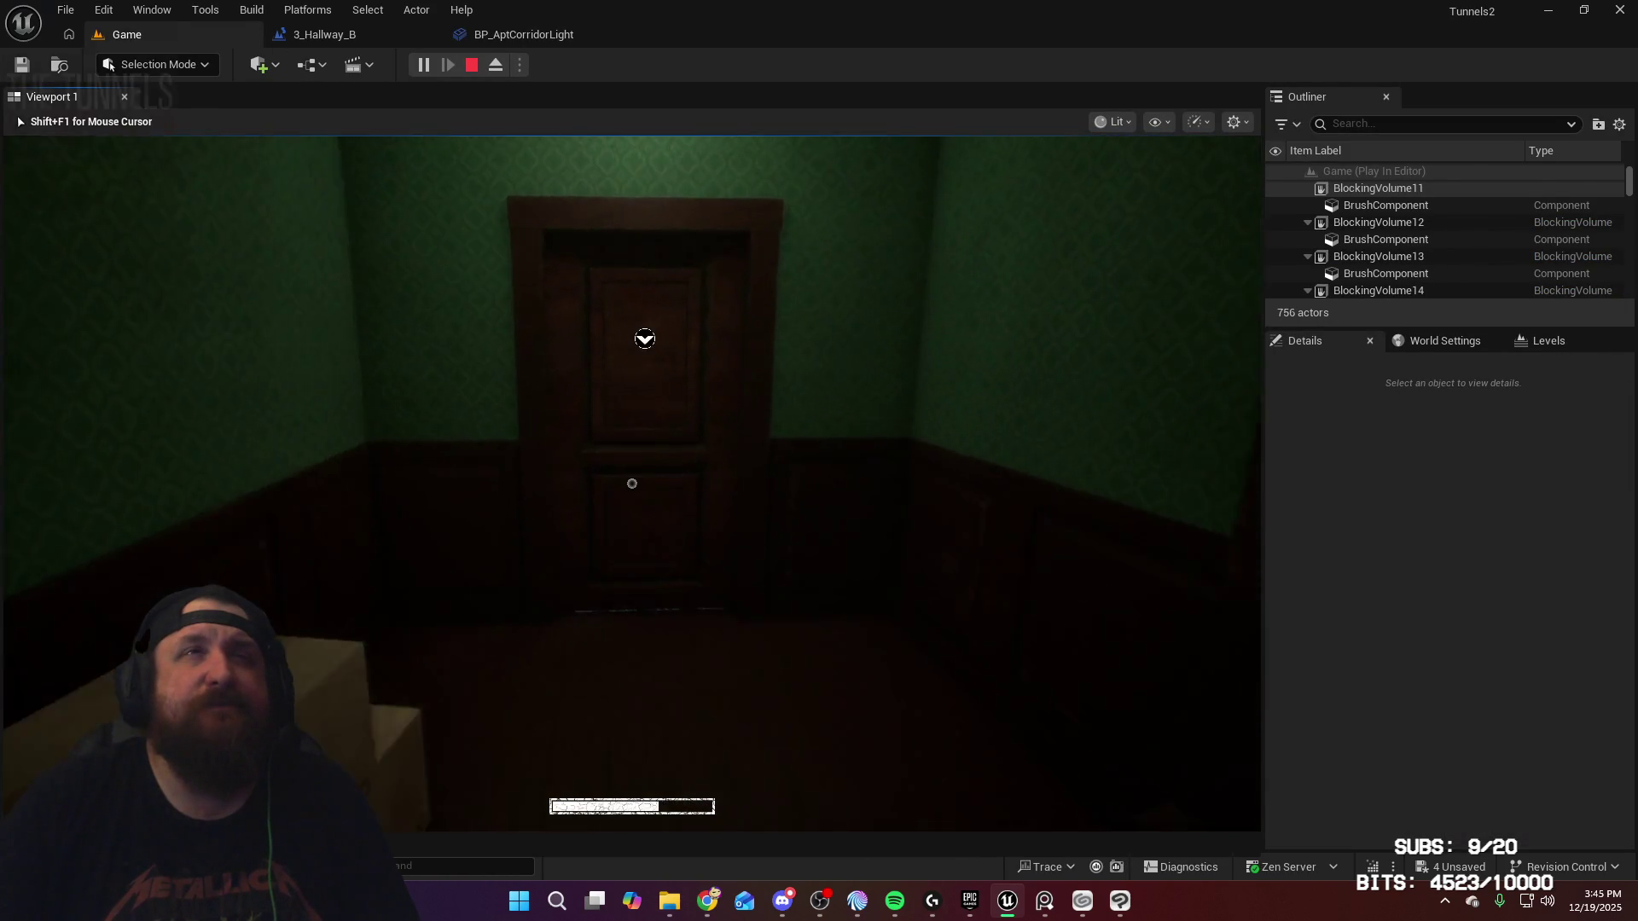
key("e")
key("shift+w")
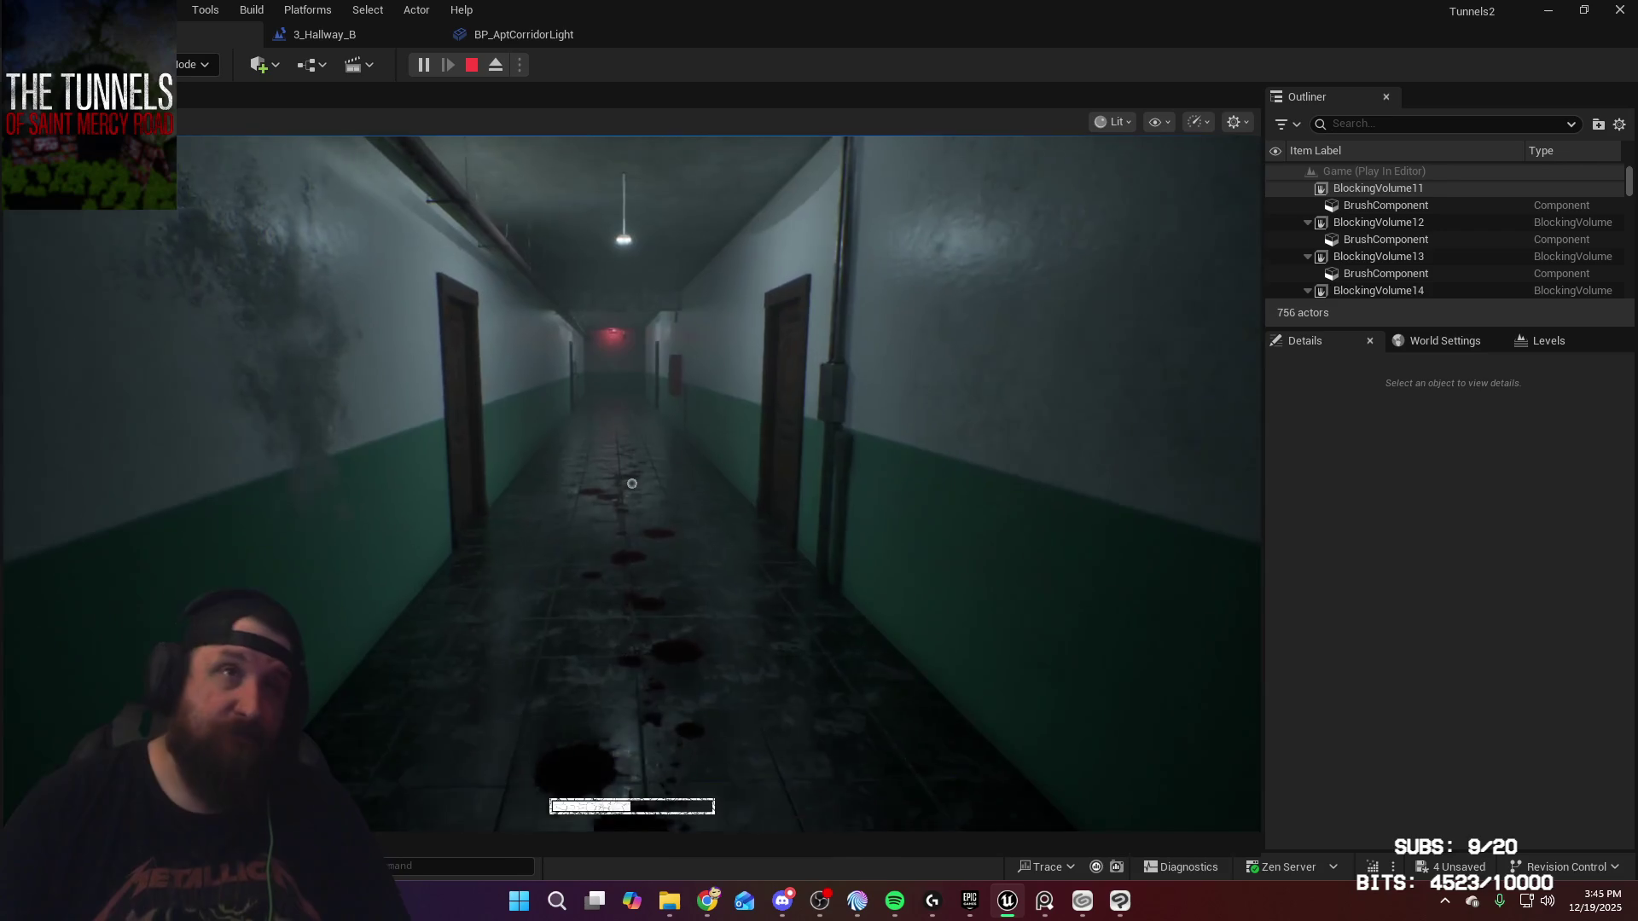
key("shift+w")
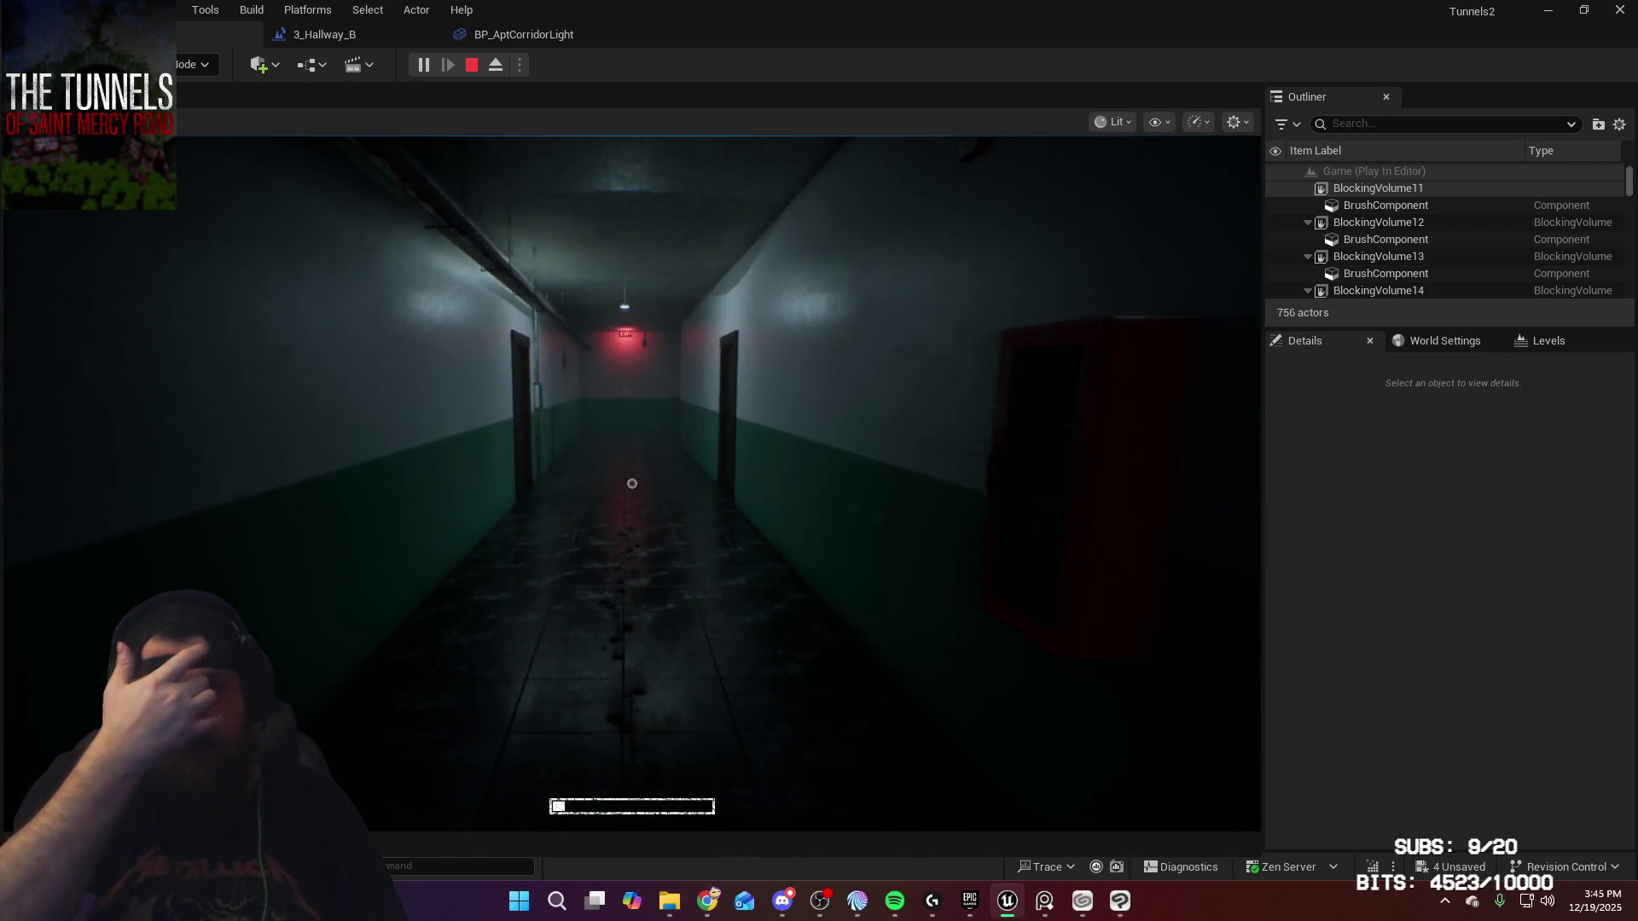
key("shift+w")
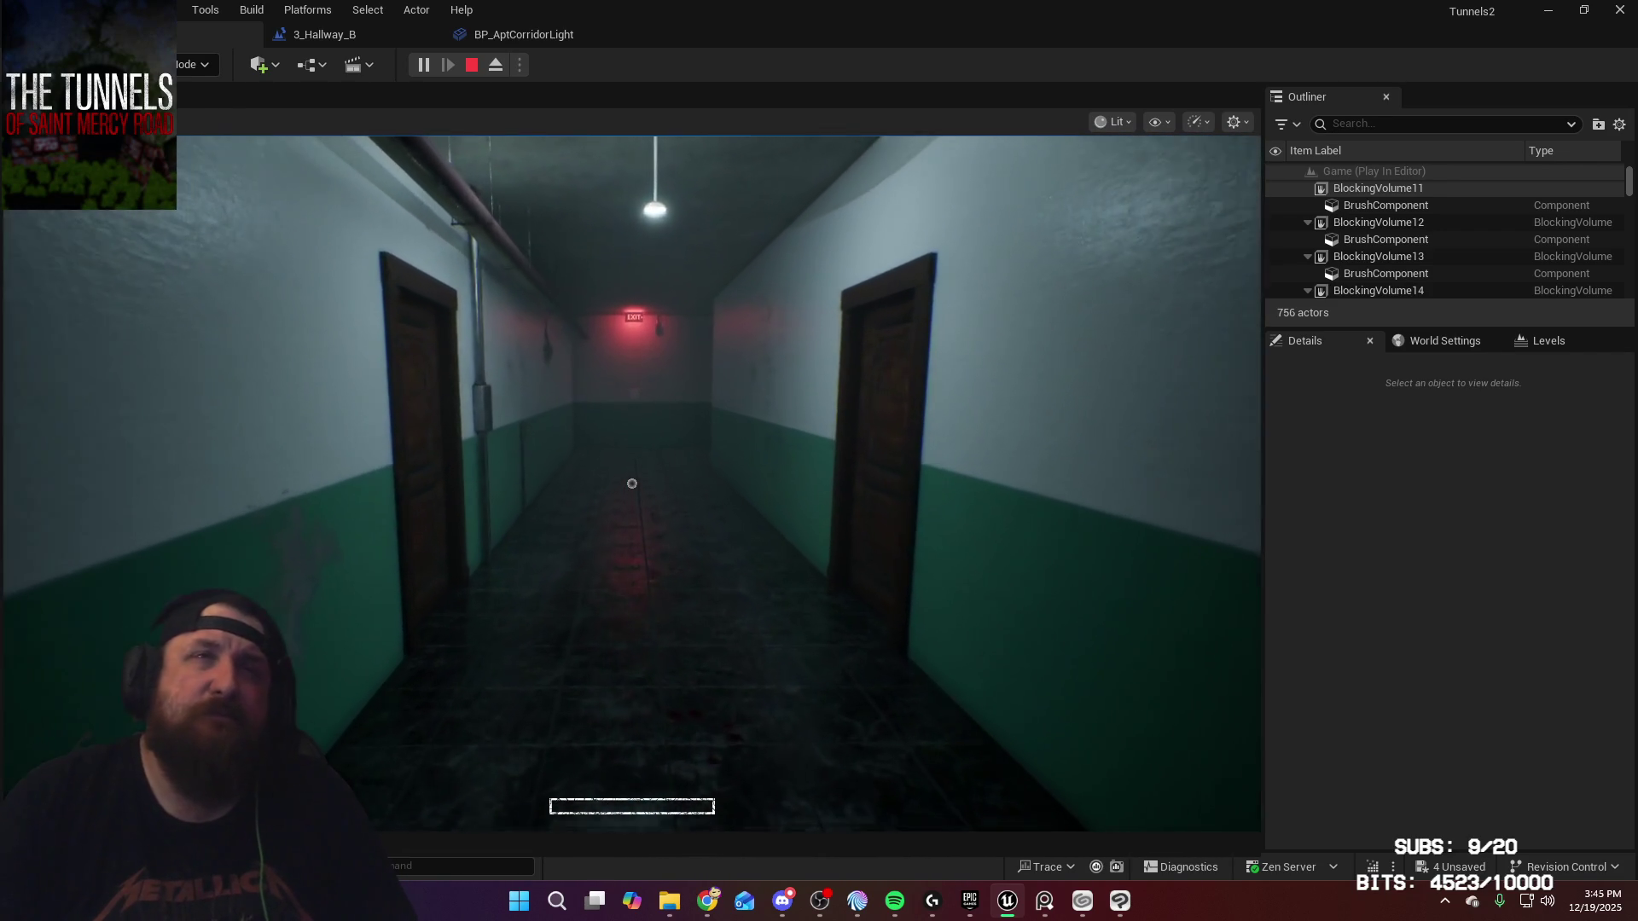
key("w")
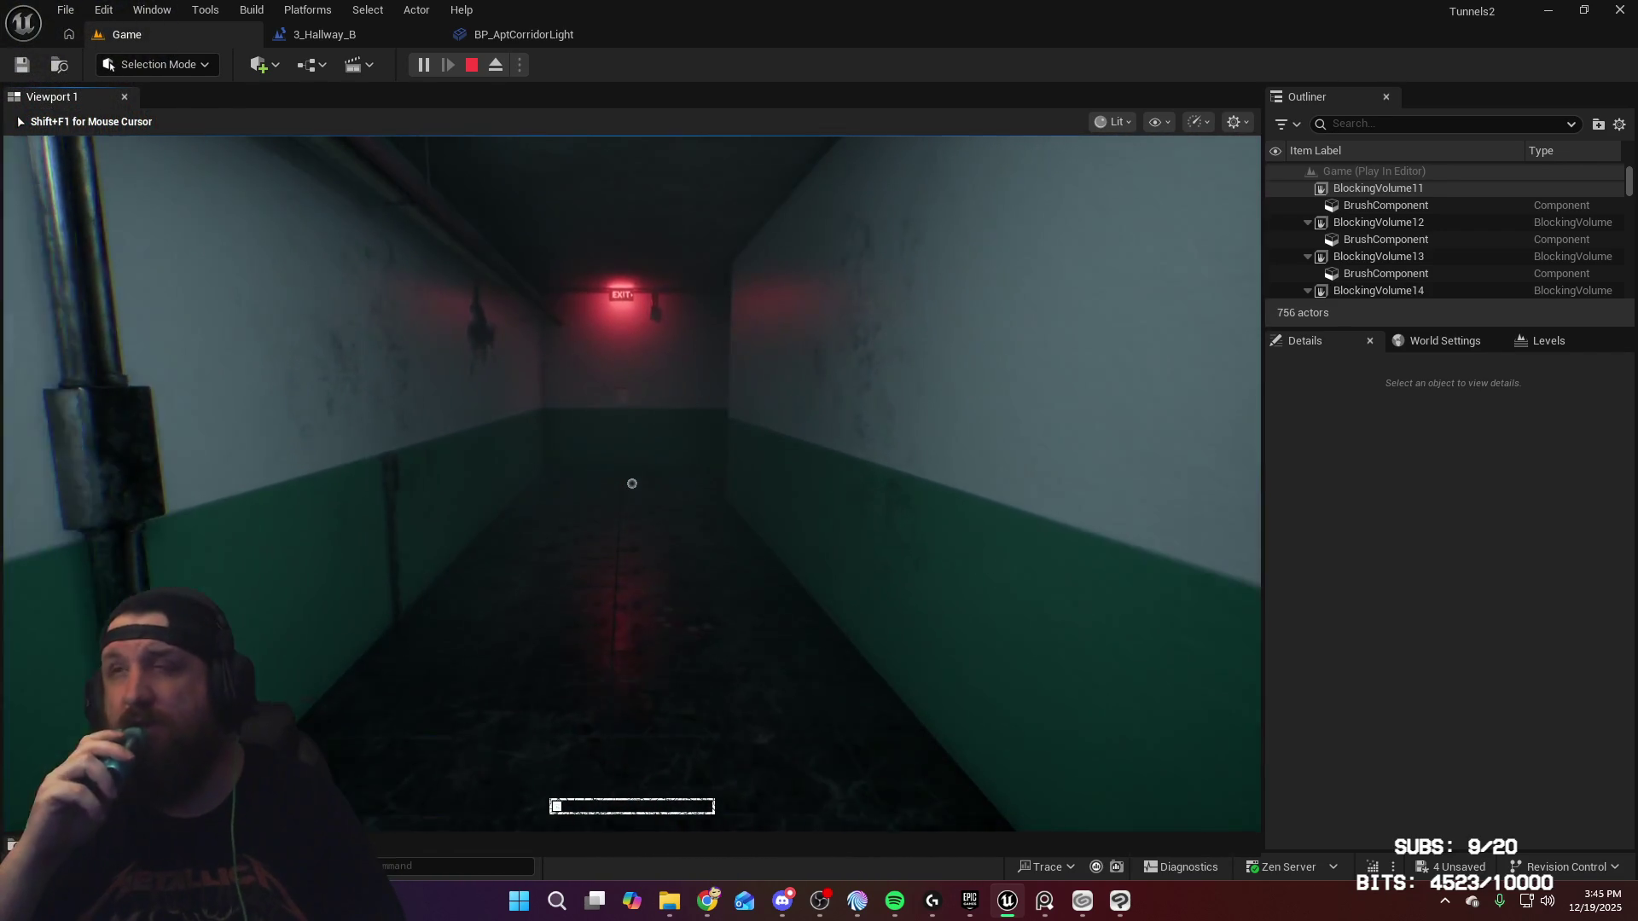
key("w")
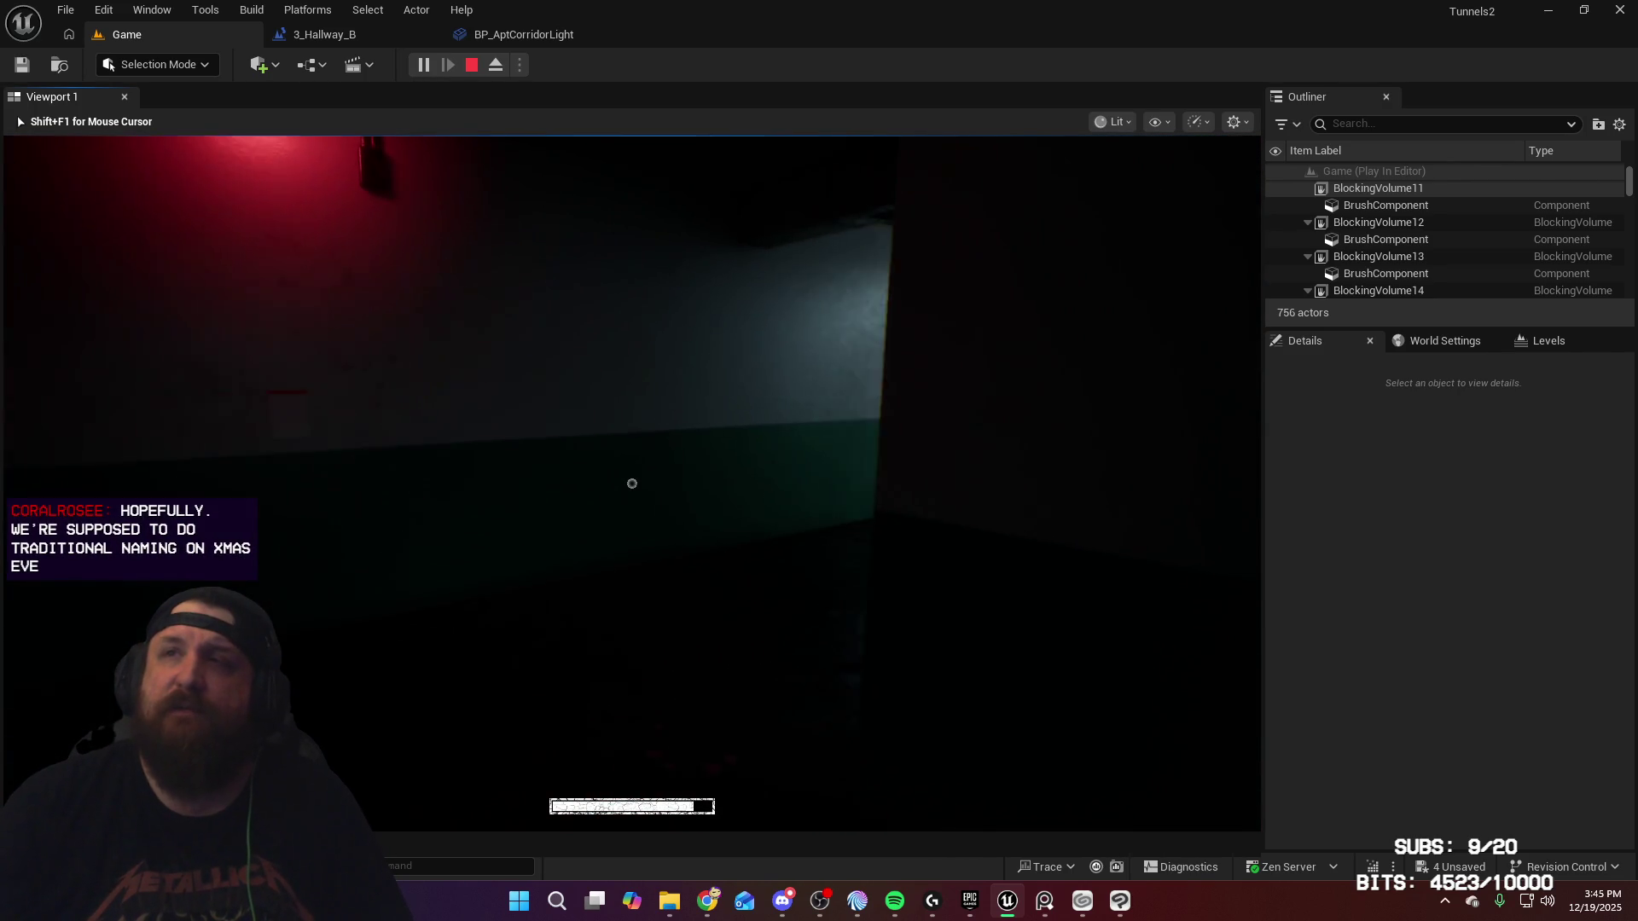
key("w")
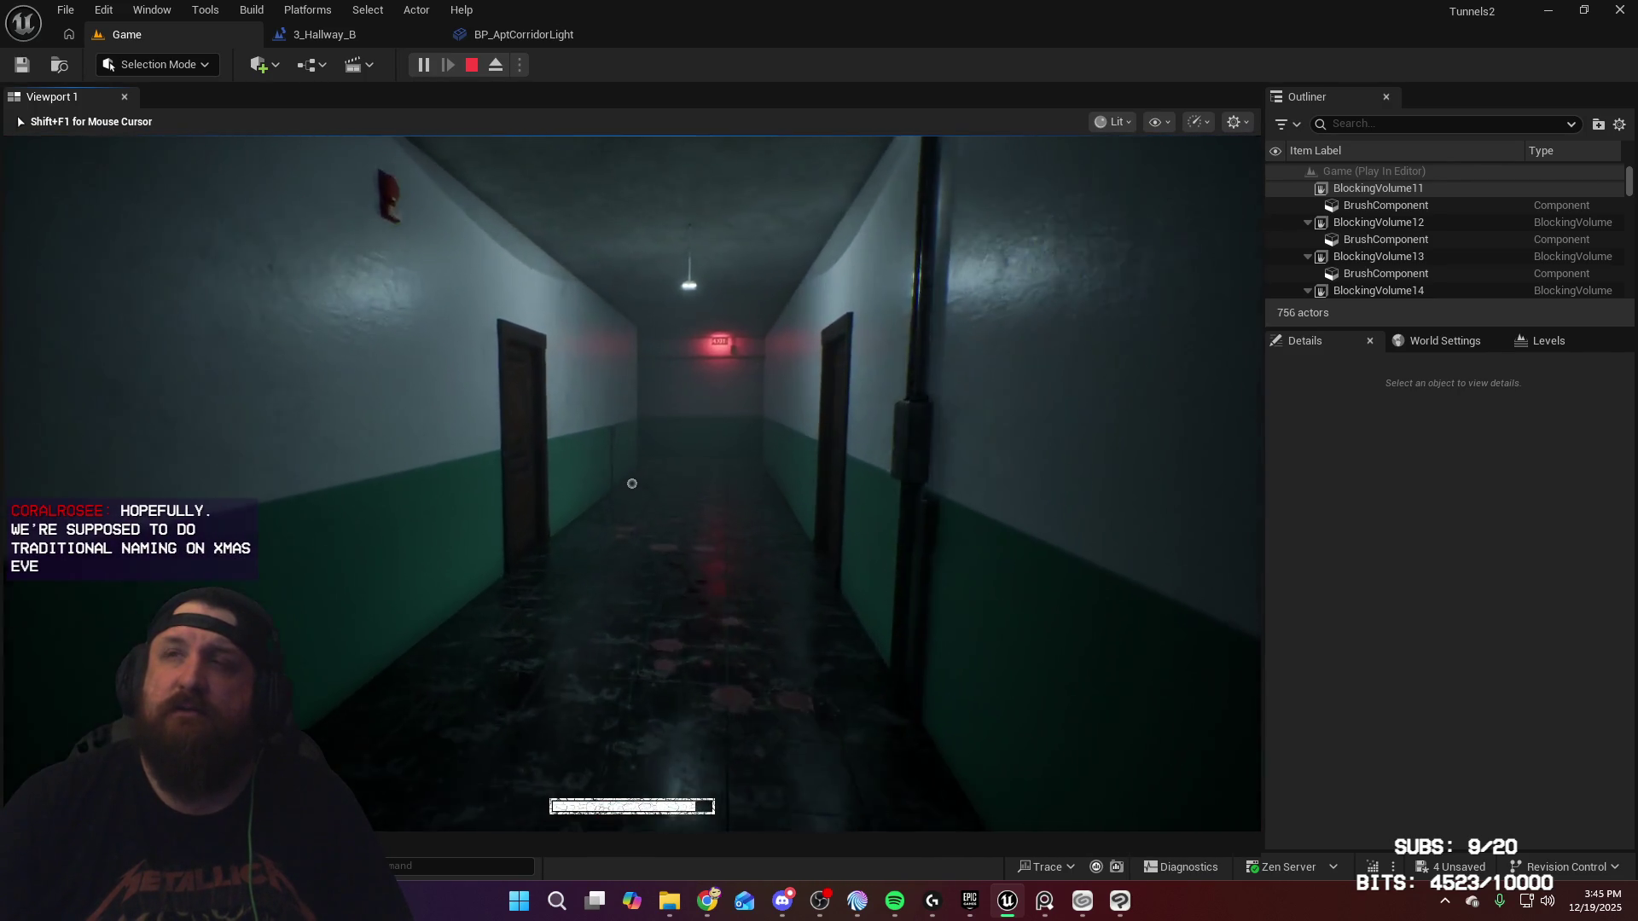
key("shift+w")
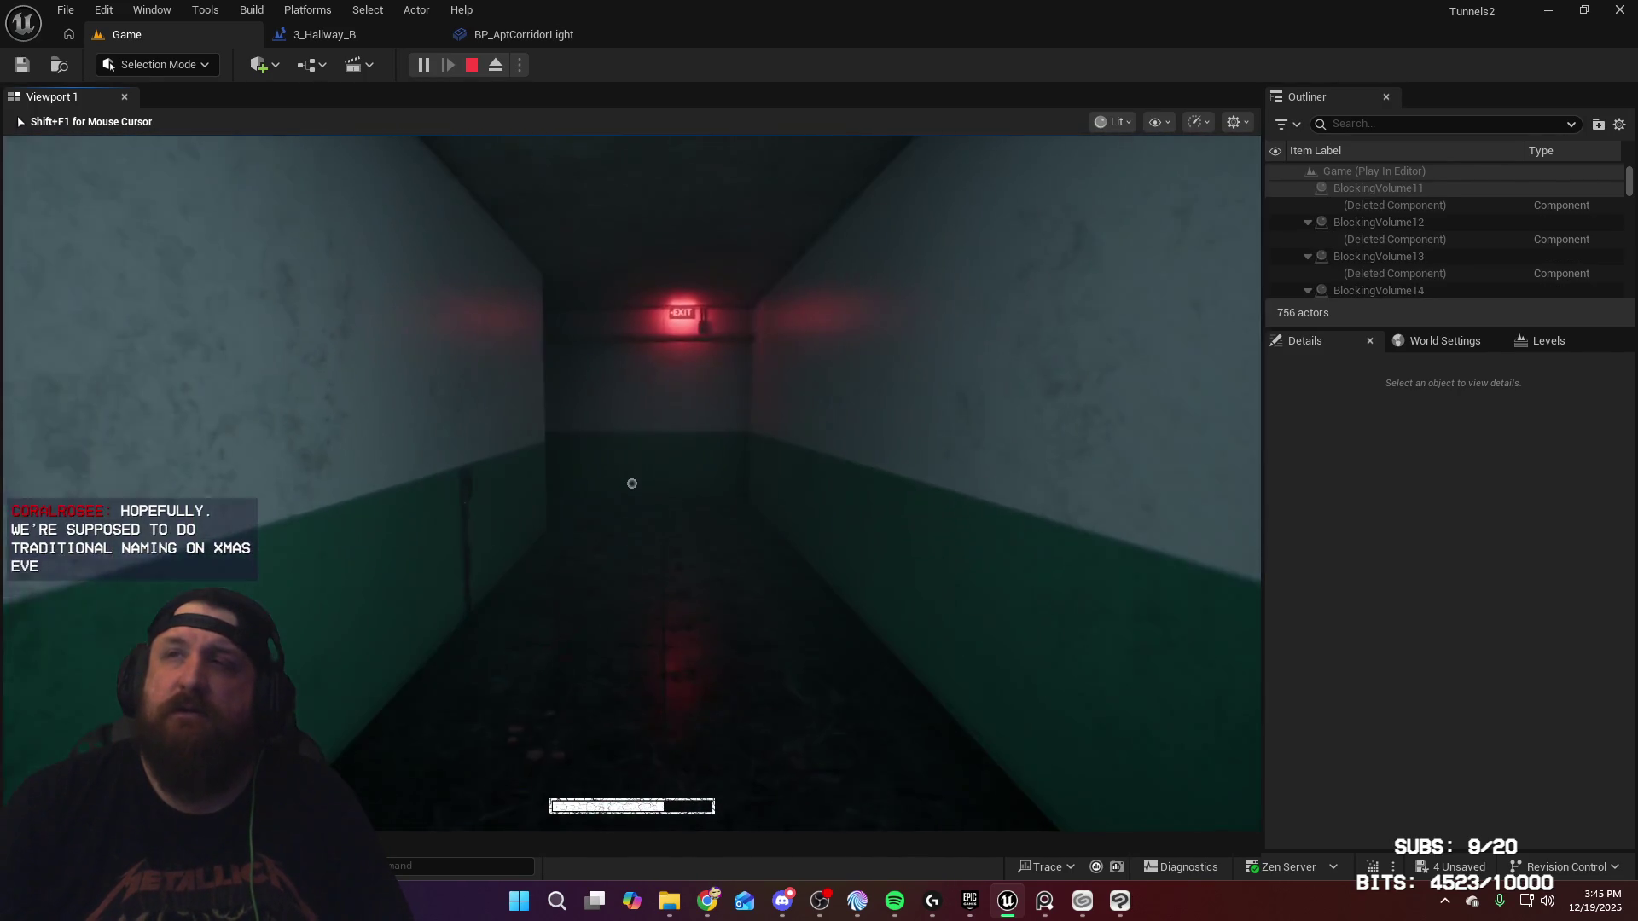
key("shift+w")
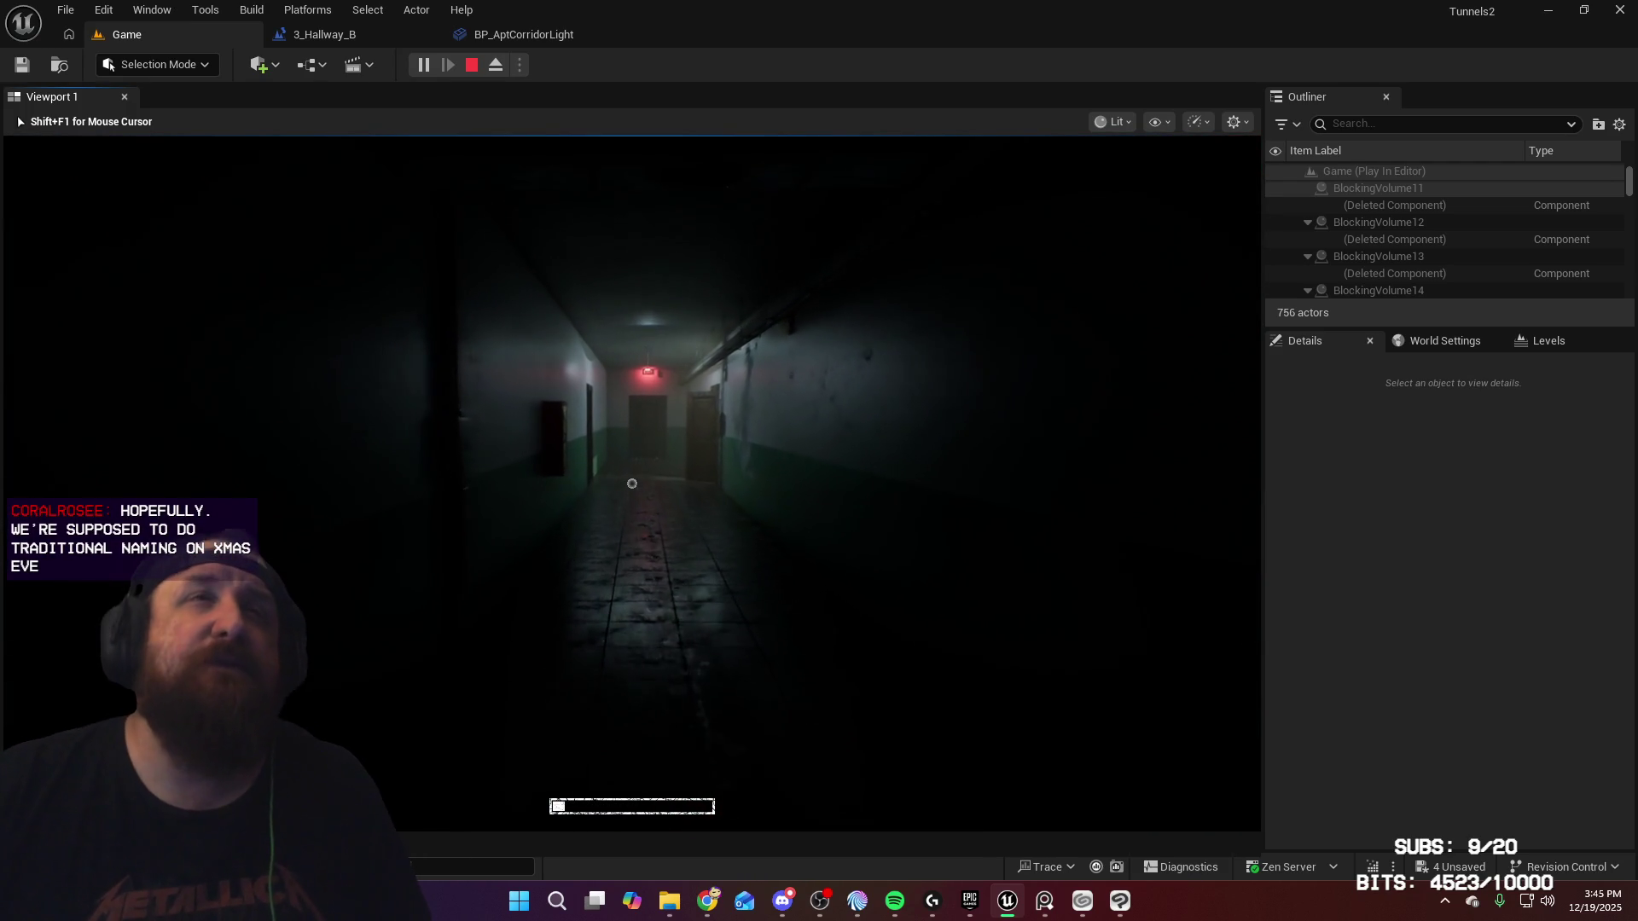
Step: Walk up to the EXIT door, open it, and descend the stairwell to the landing
key("shift+w")
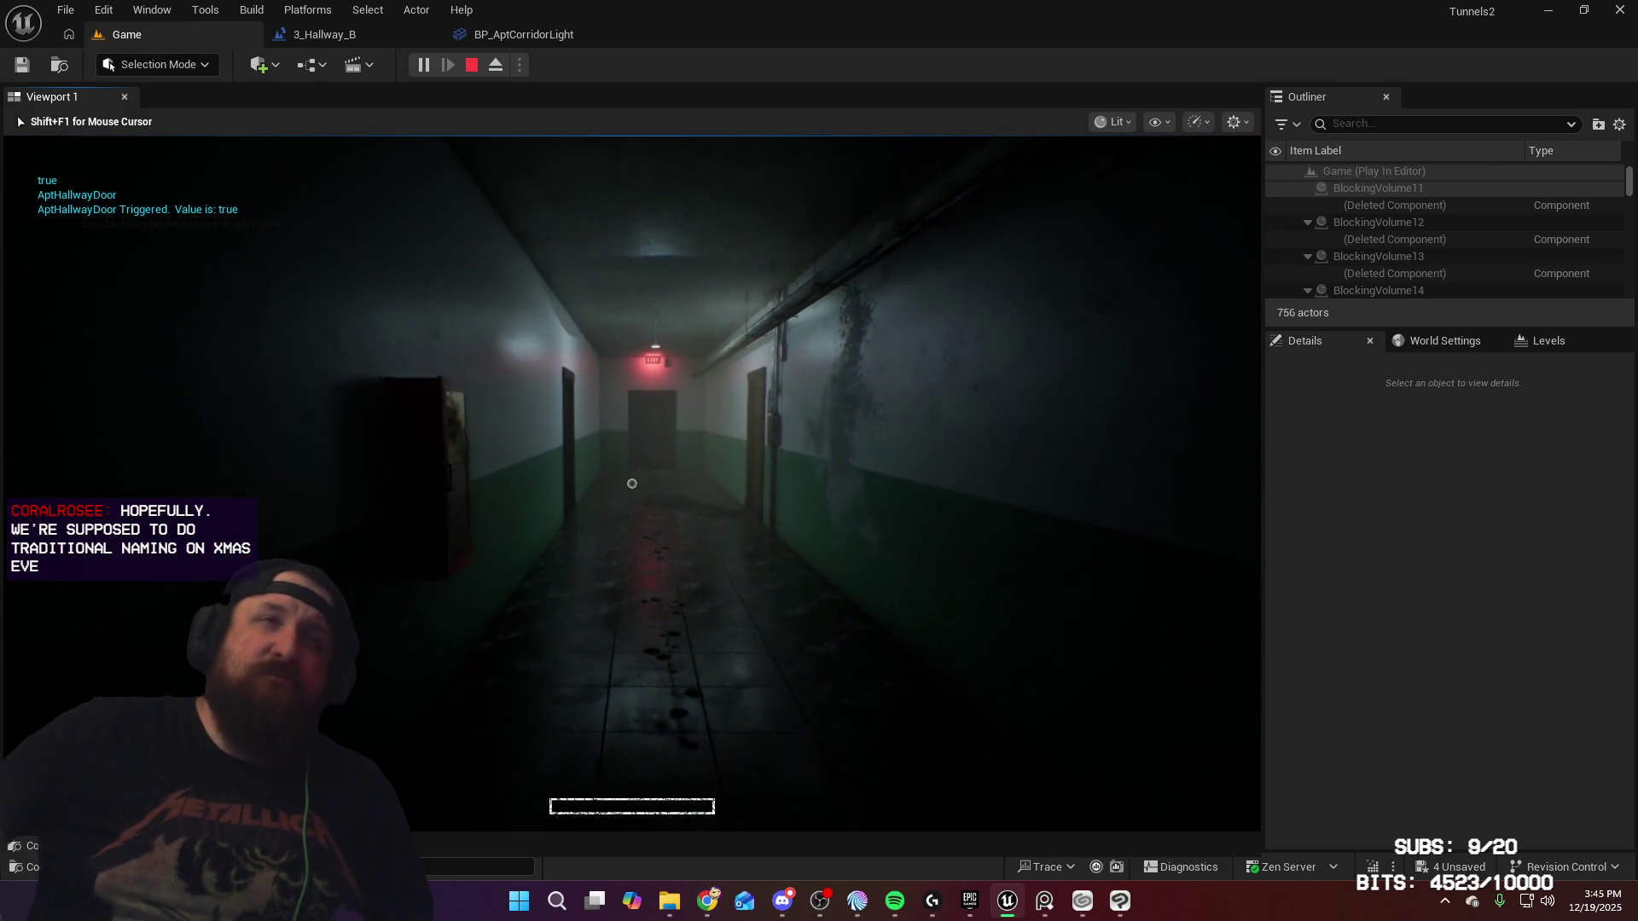
key("w")
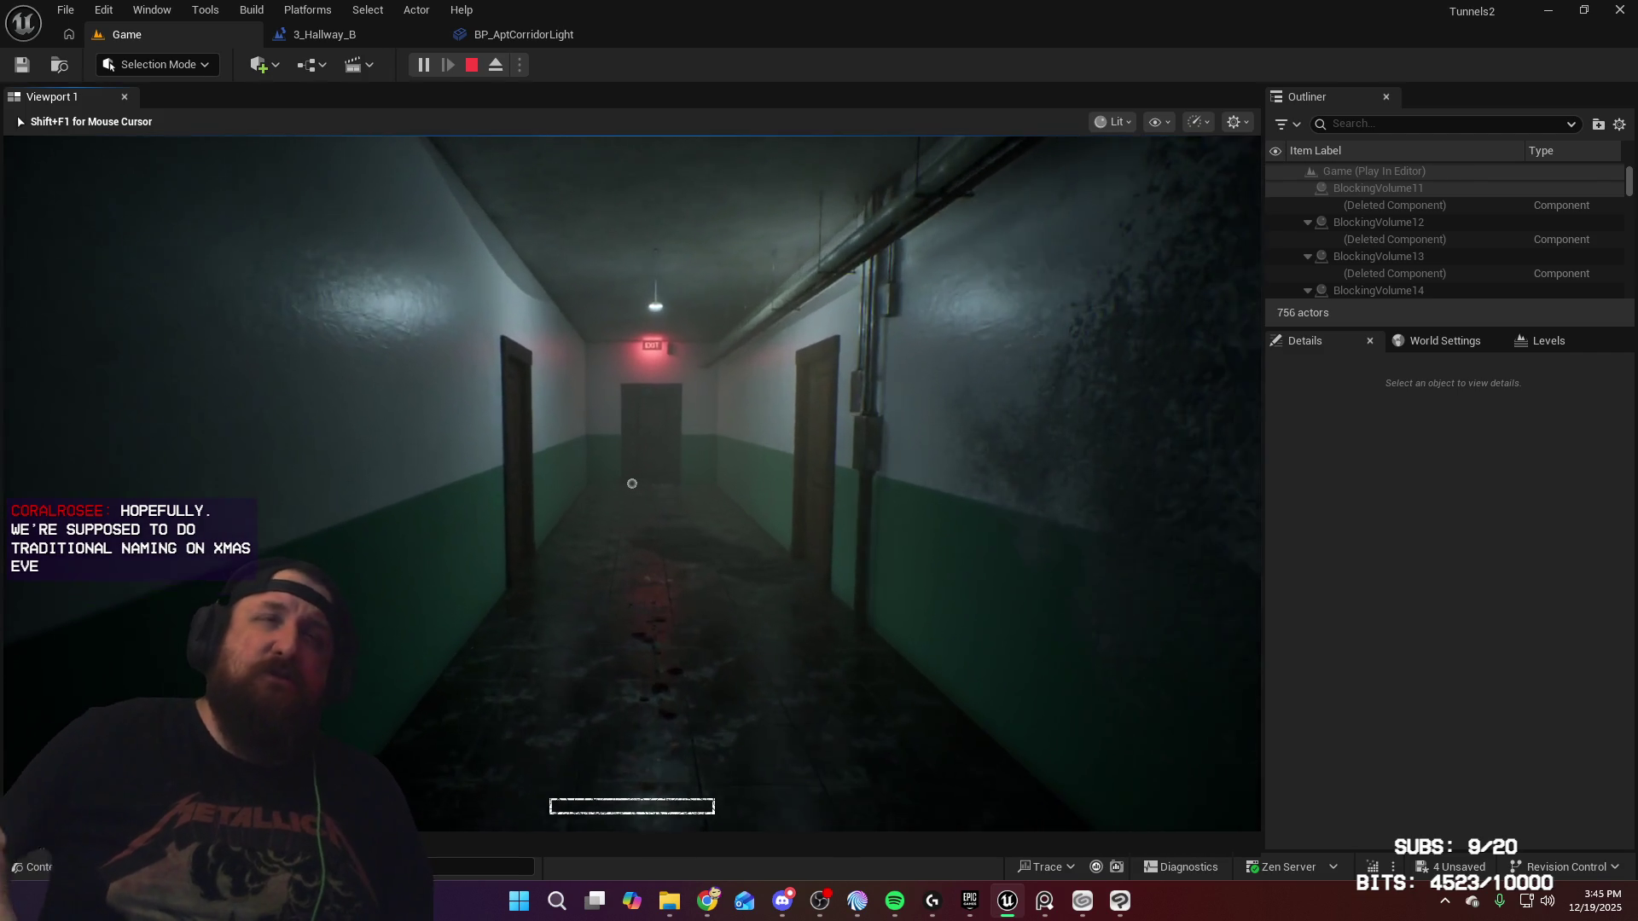
key("w")
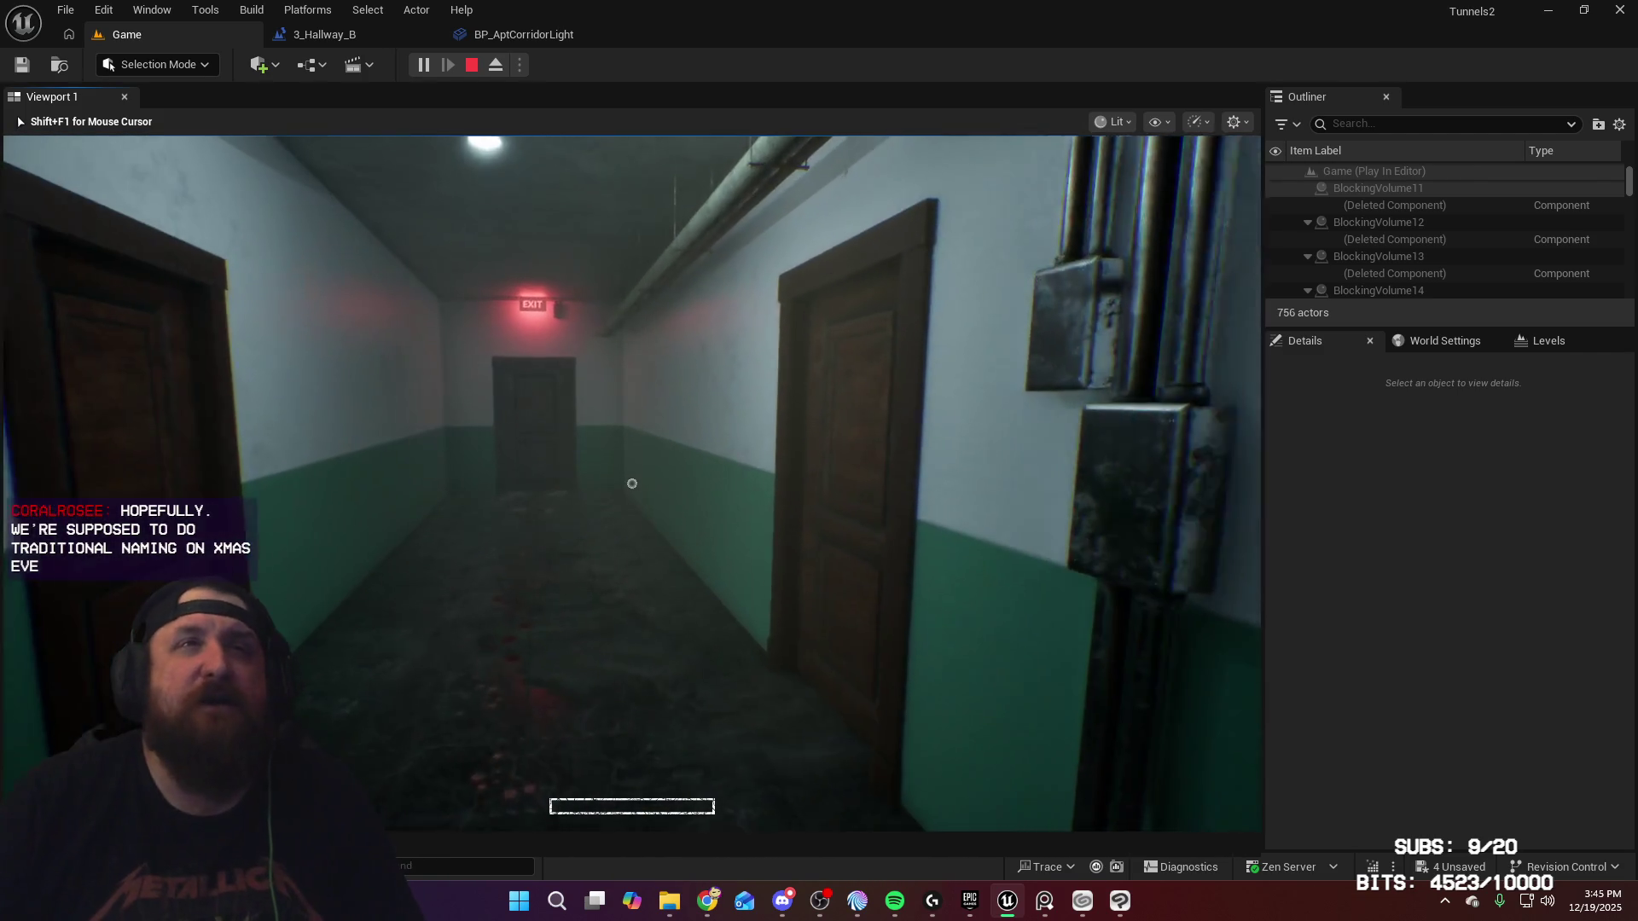
key("w")
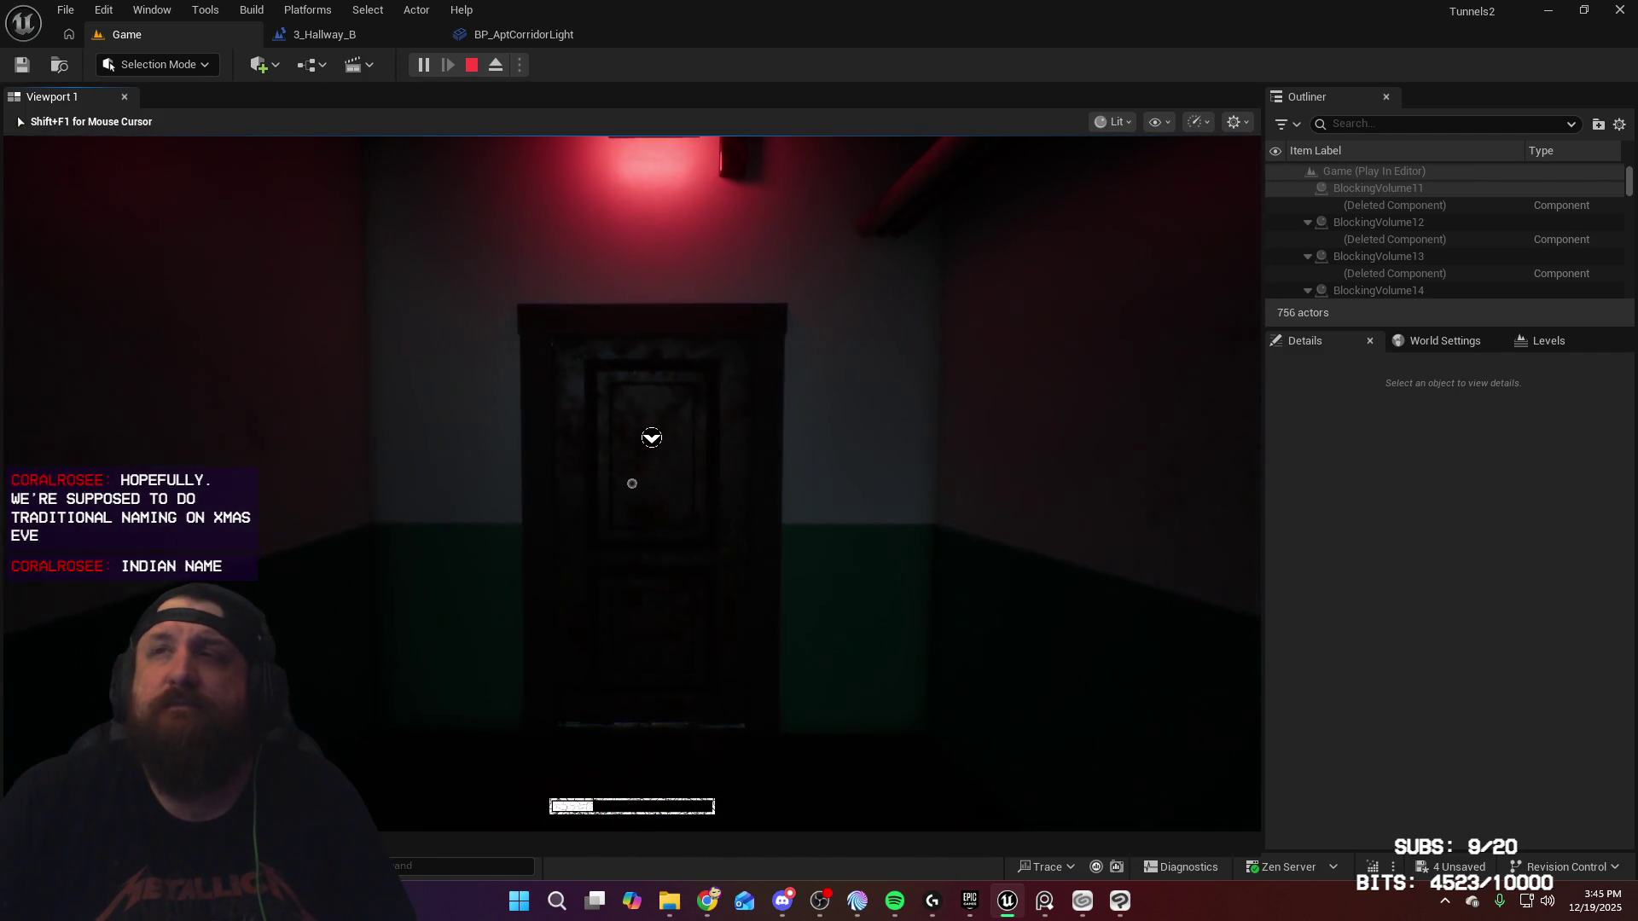
key("e")
key("w")
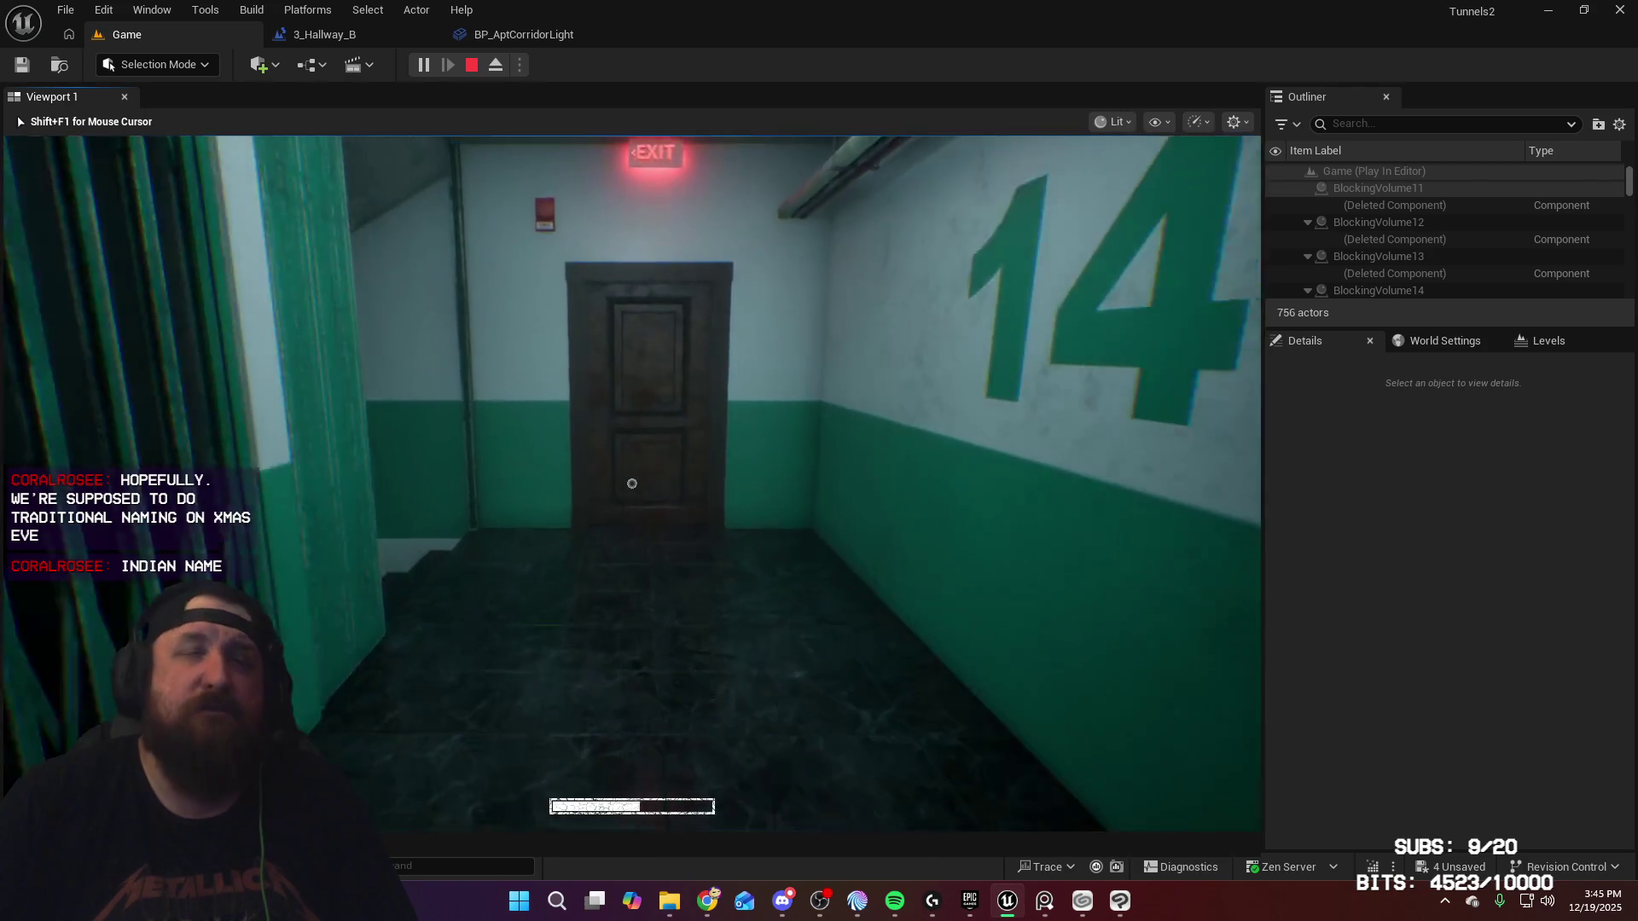
key("w")
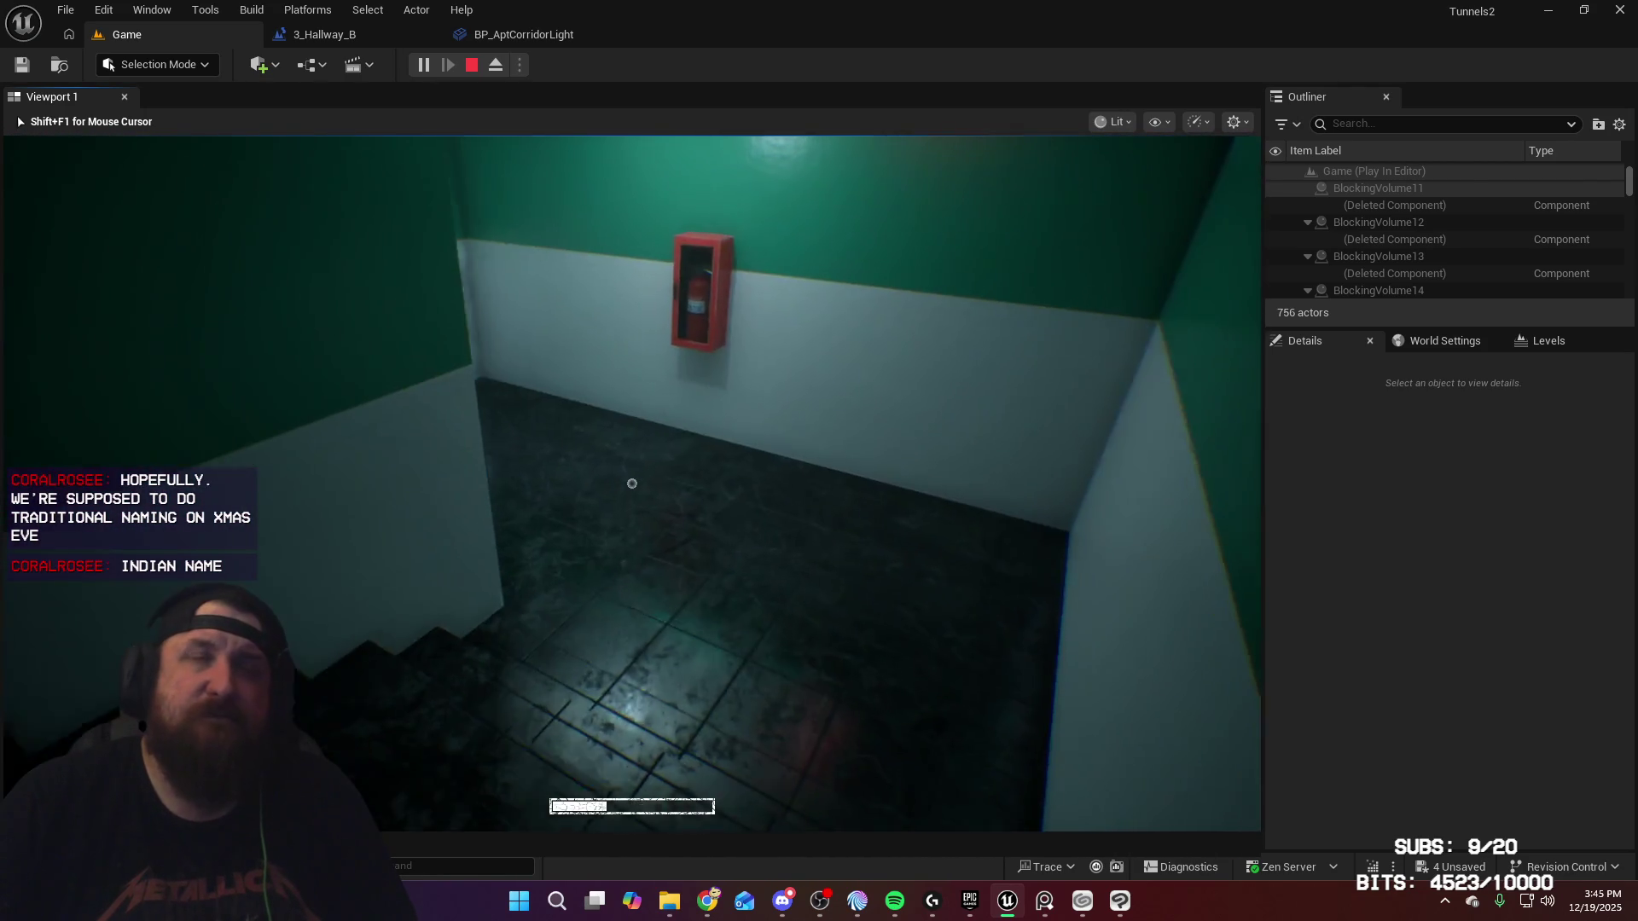
key("w")
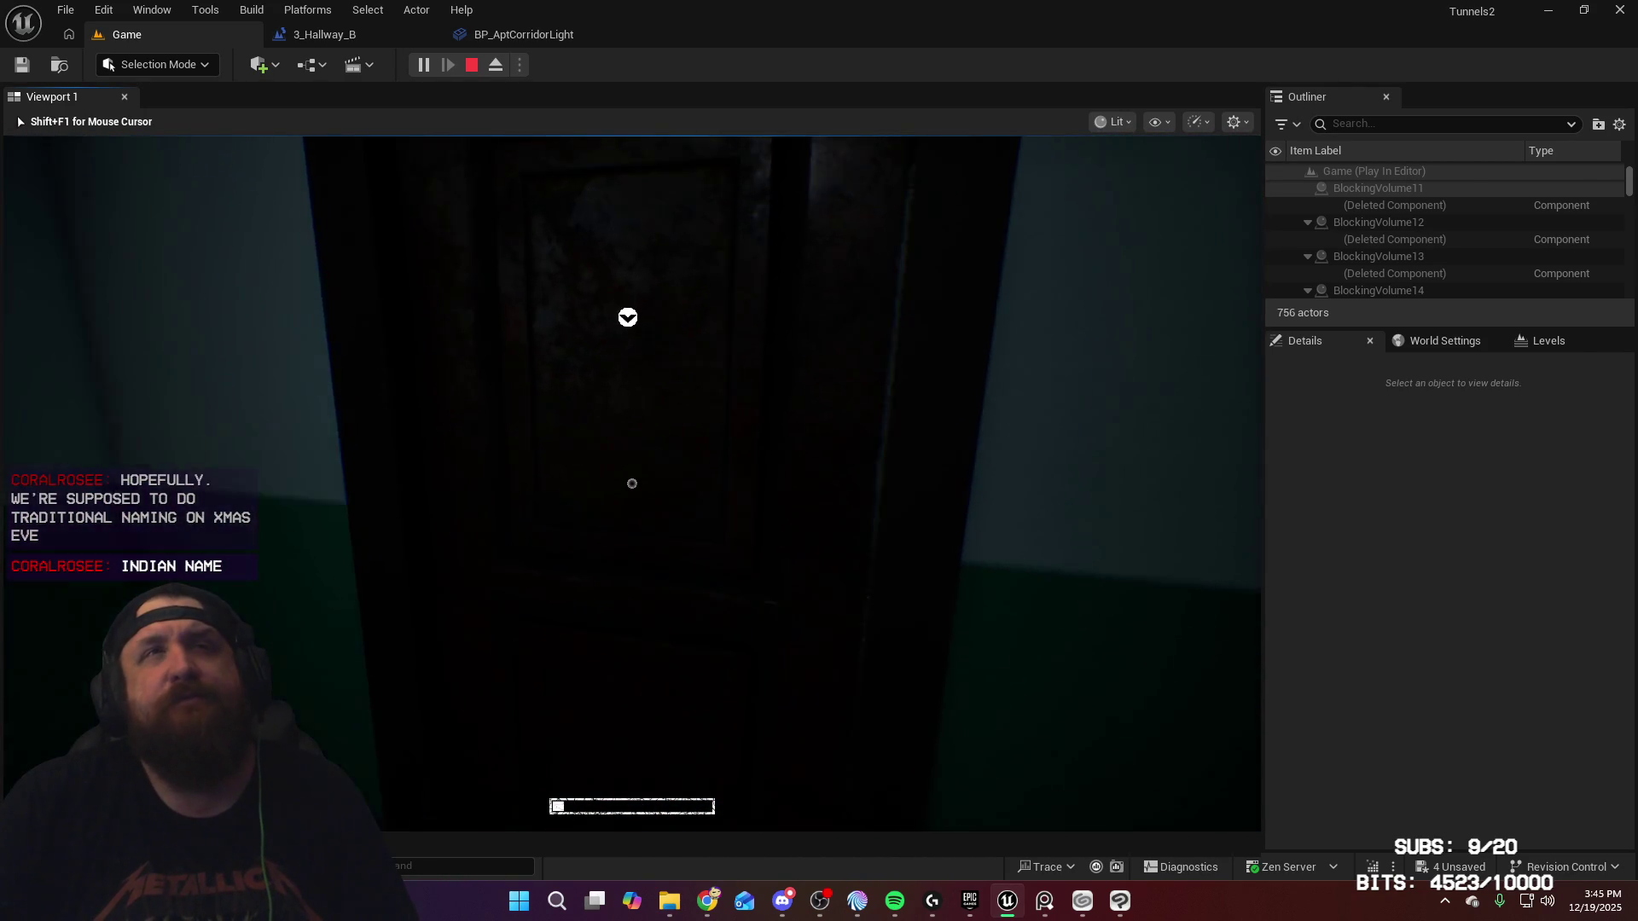
Step: Enter the green corridor to inspect the ceiling lamp, then stop play and select BP_AptCorridorLight4
key("e")
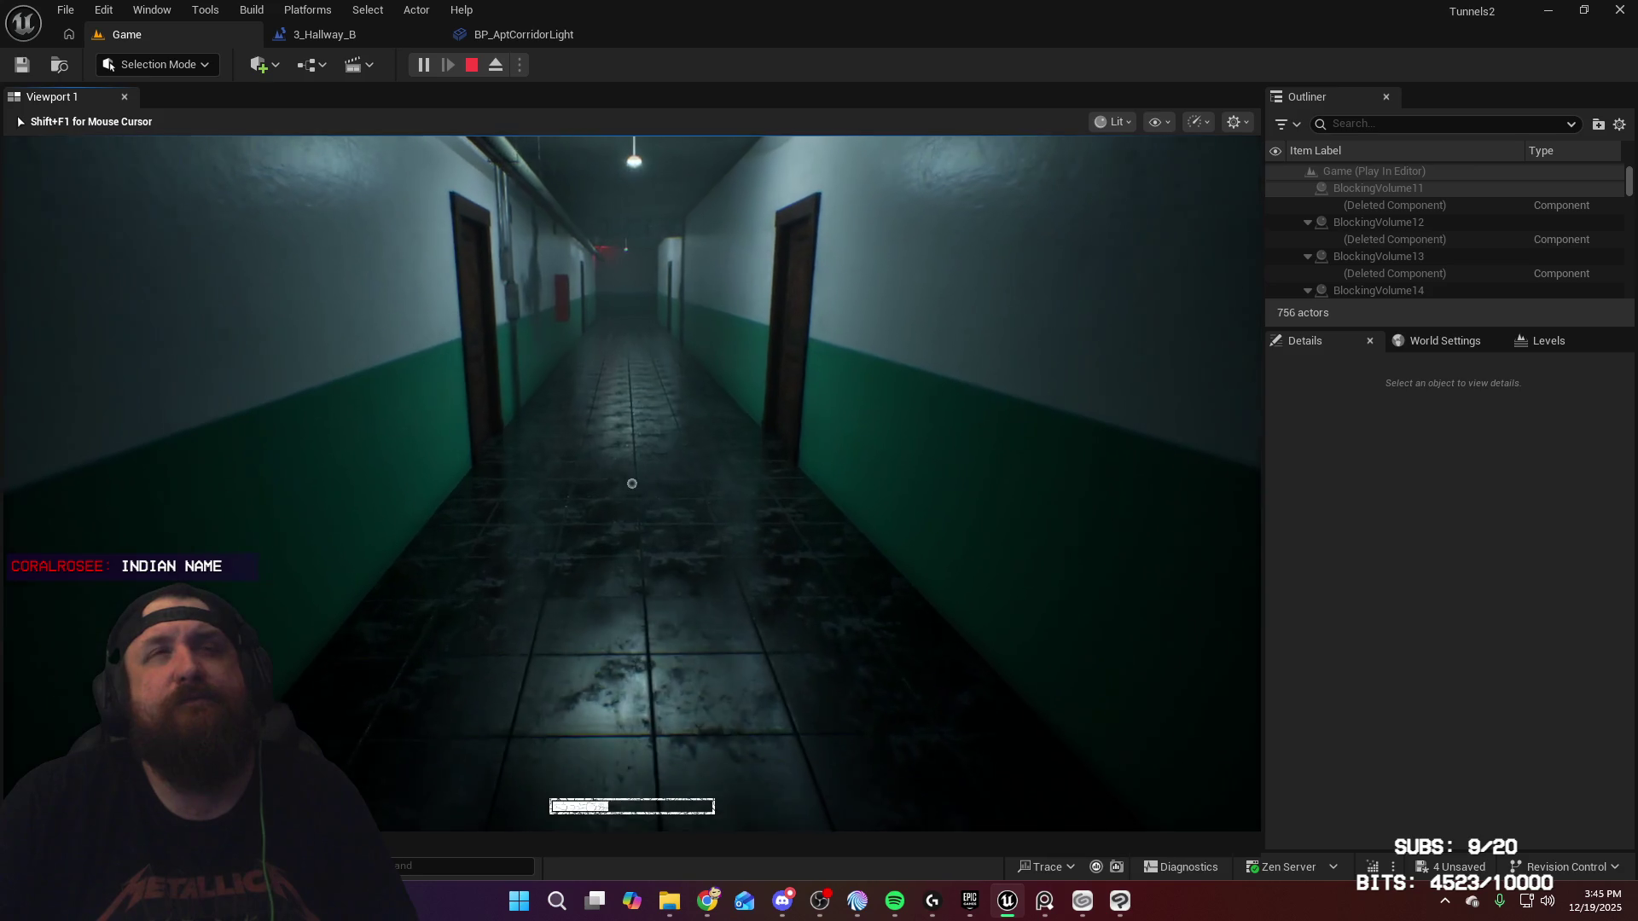
key("w")
key("w")
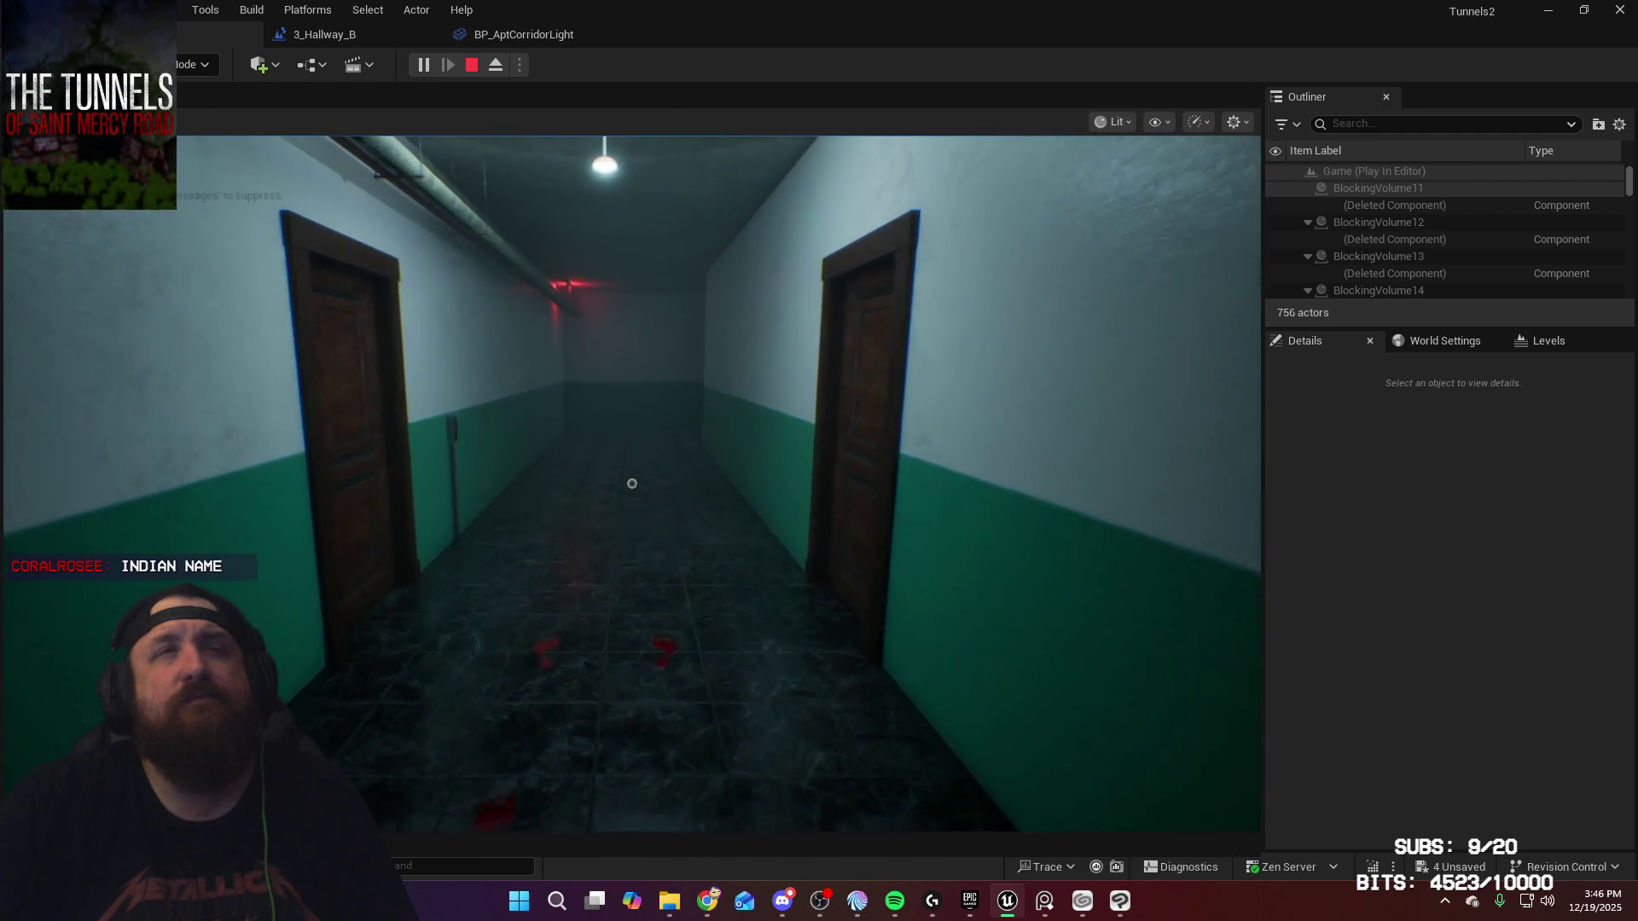
key("w")
key("w")
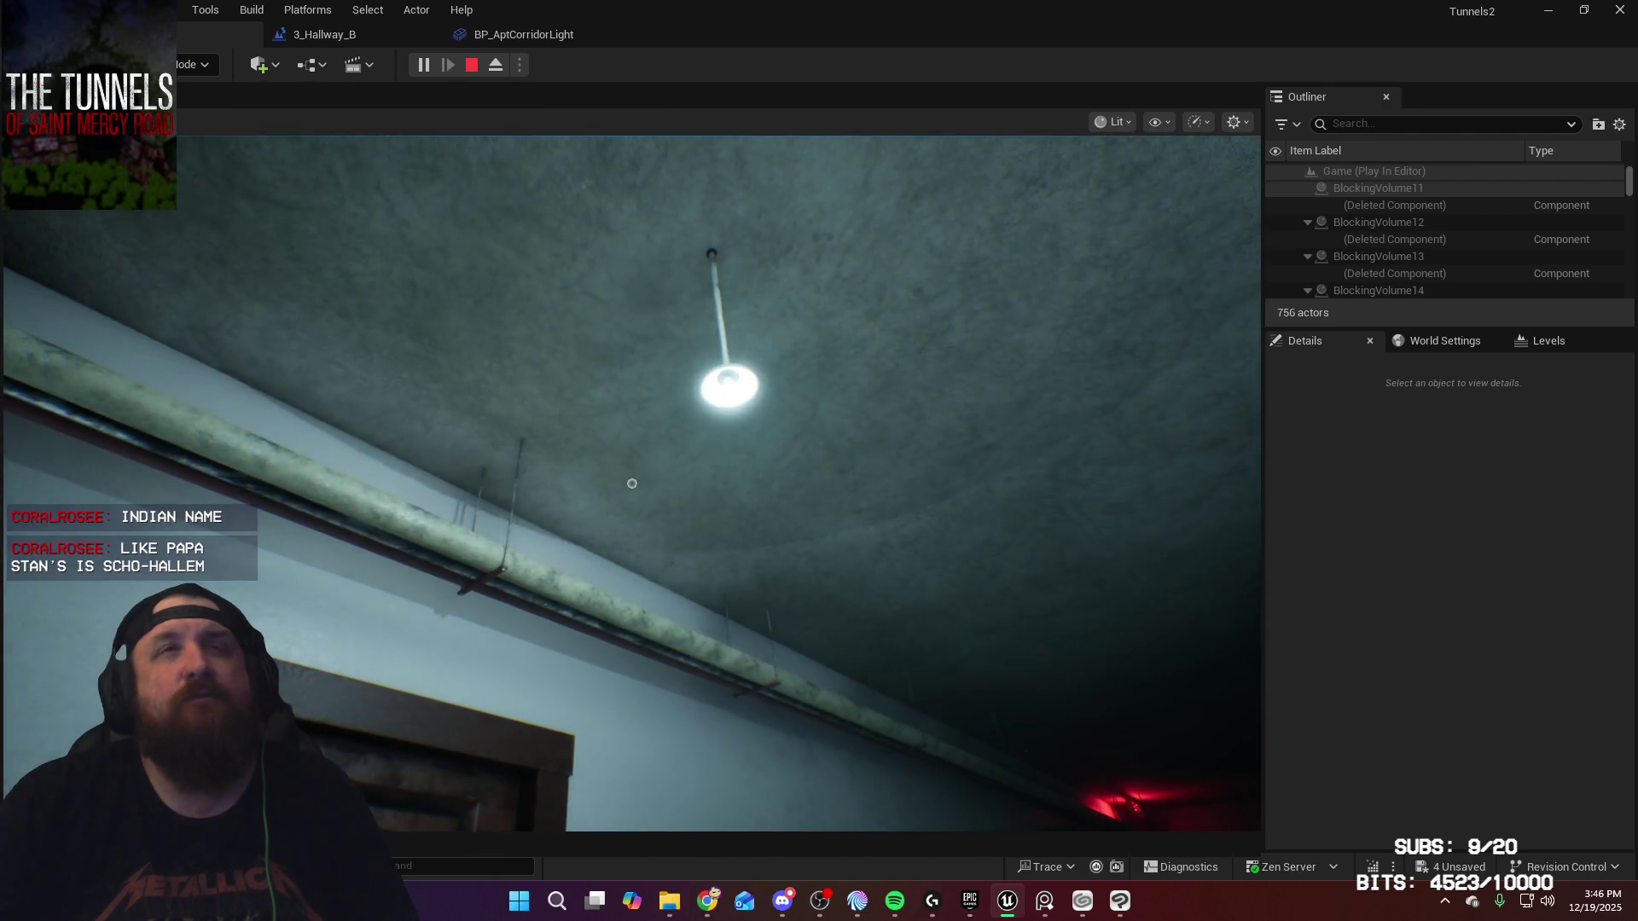
key("w")
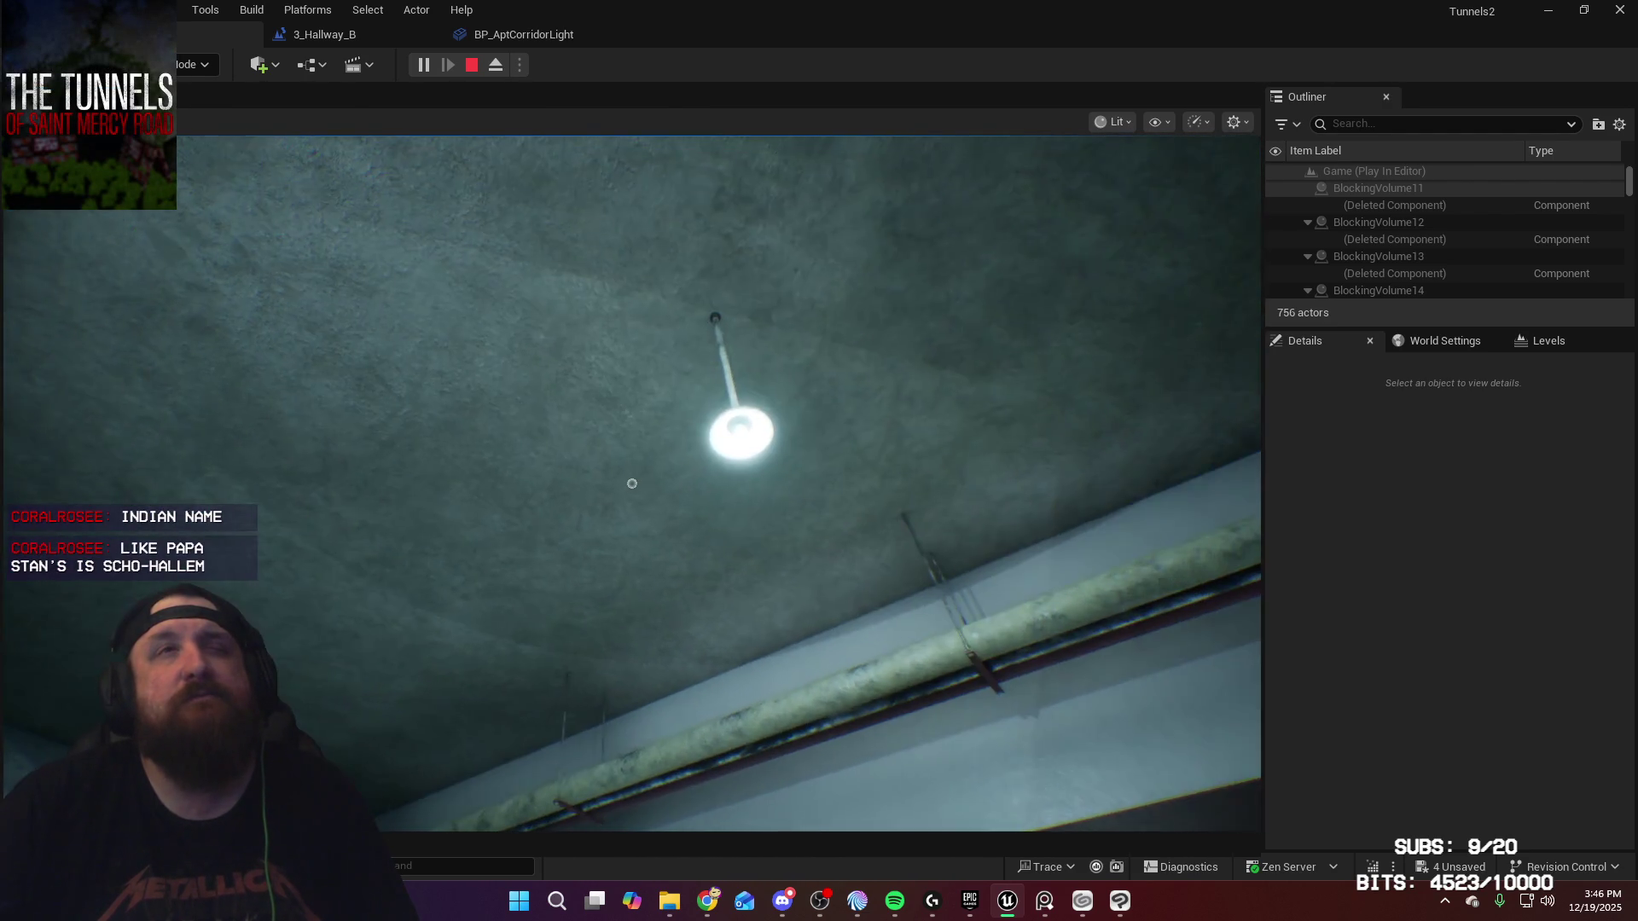
mouse_move(633, 483)
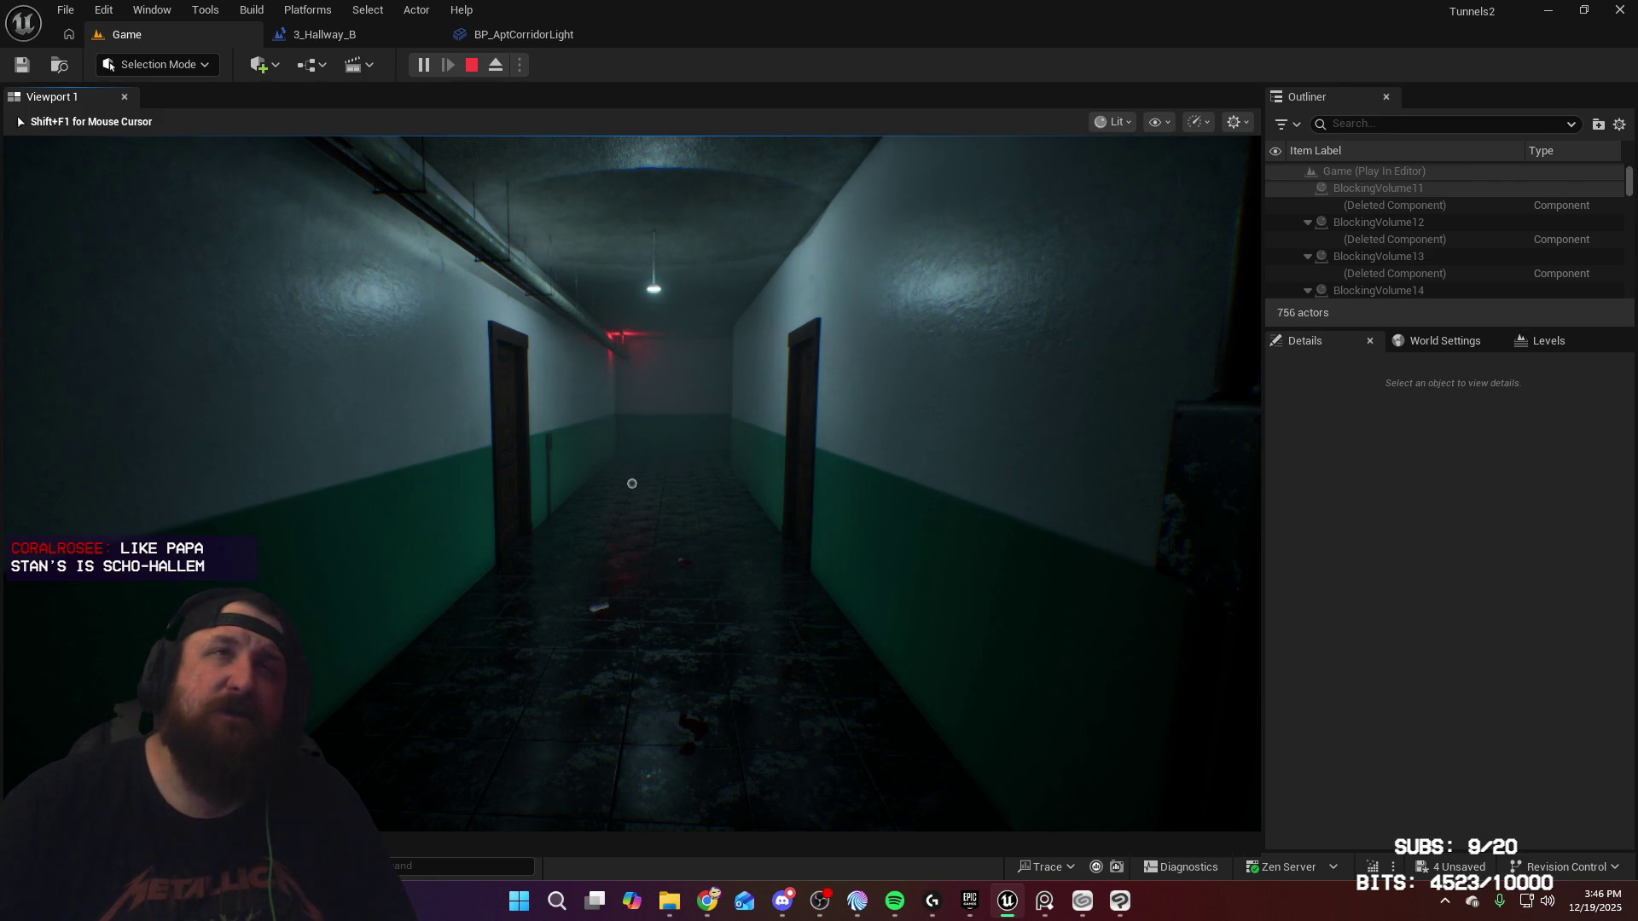
key("Escape")
left_click(659, 307)
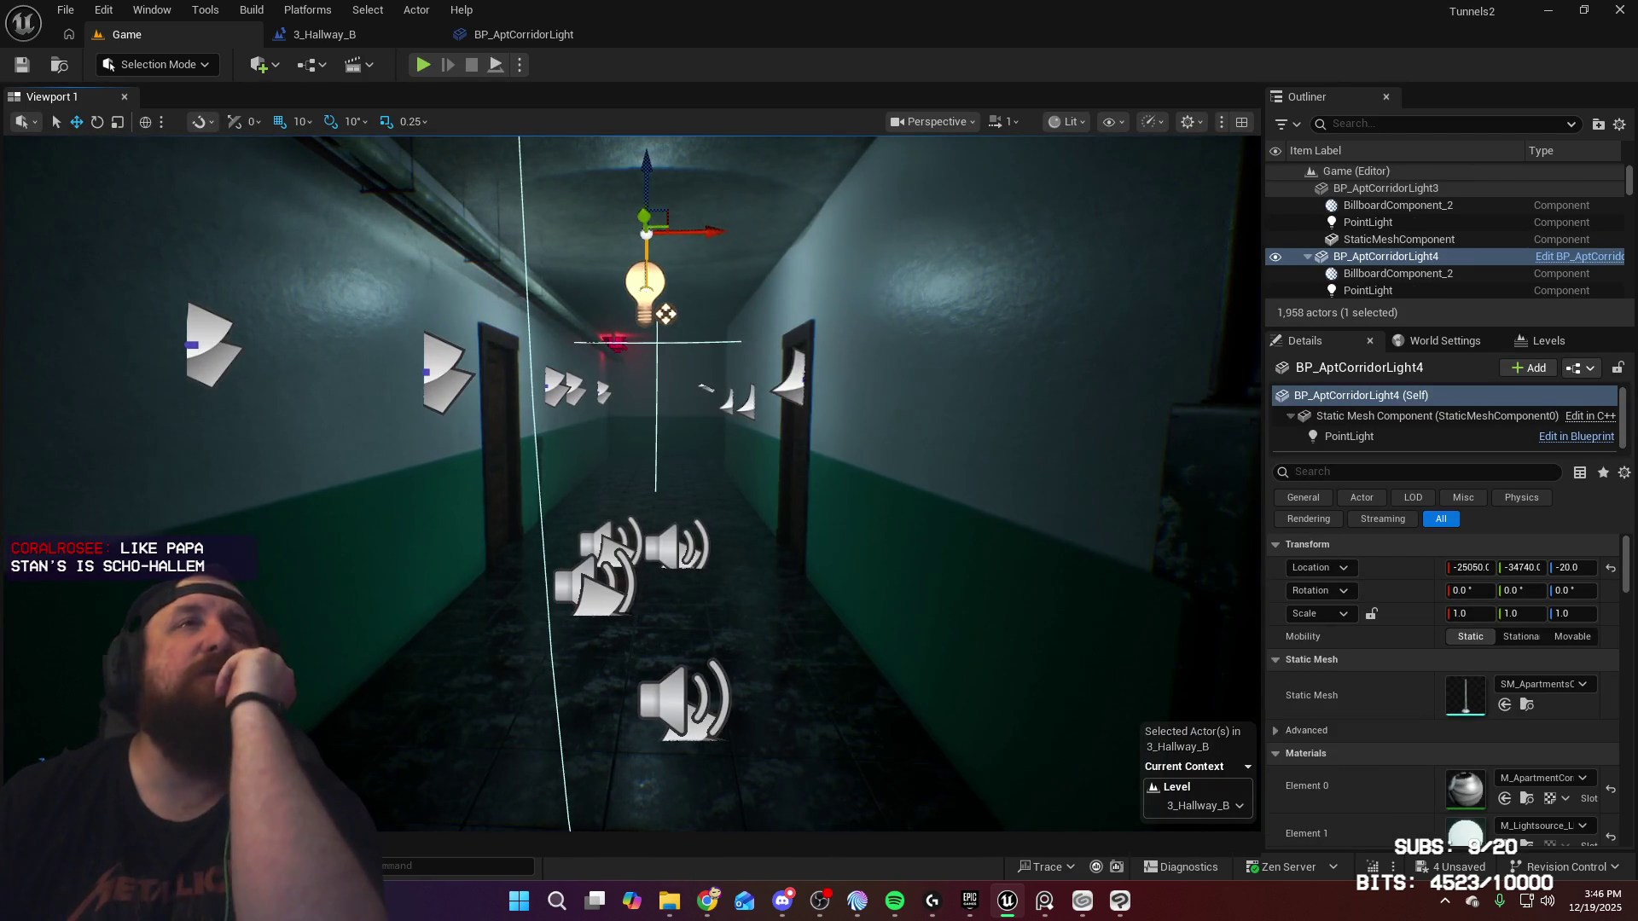
Step: Scroll BP_AptCorridorLight4's Details to Light Intensity Min and lower it from 4.0 to 0.01
scroll(1380, 664, "down", 5)
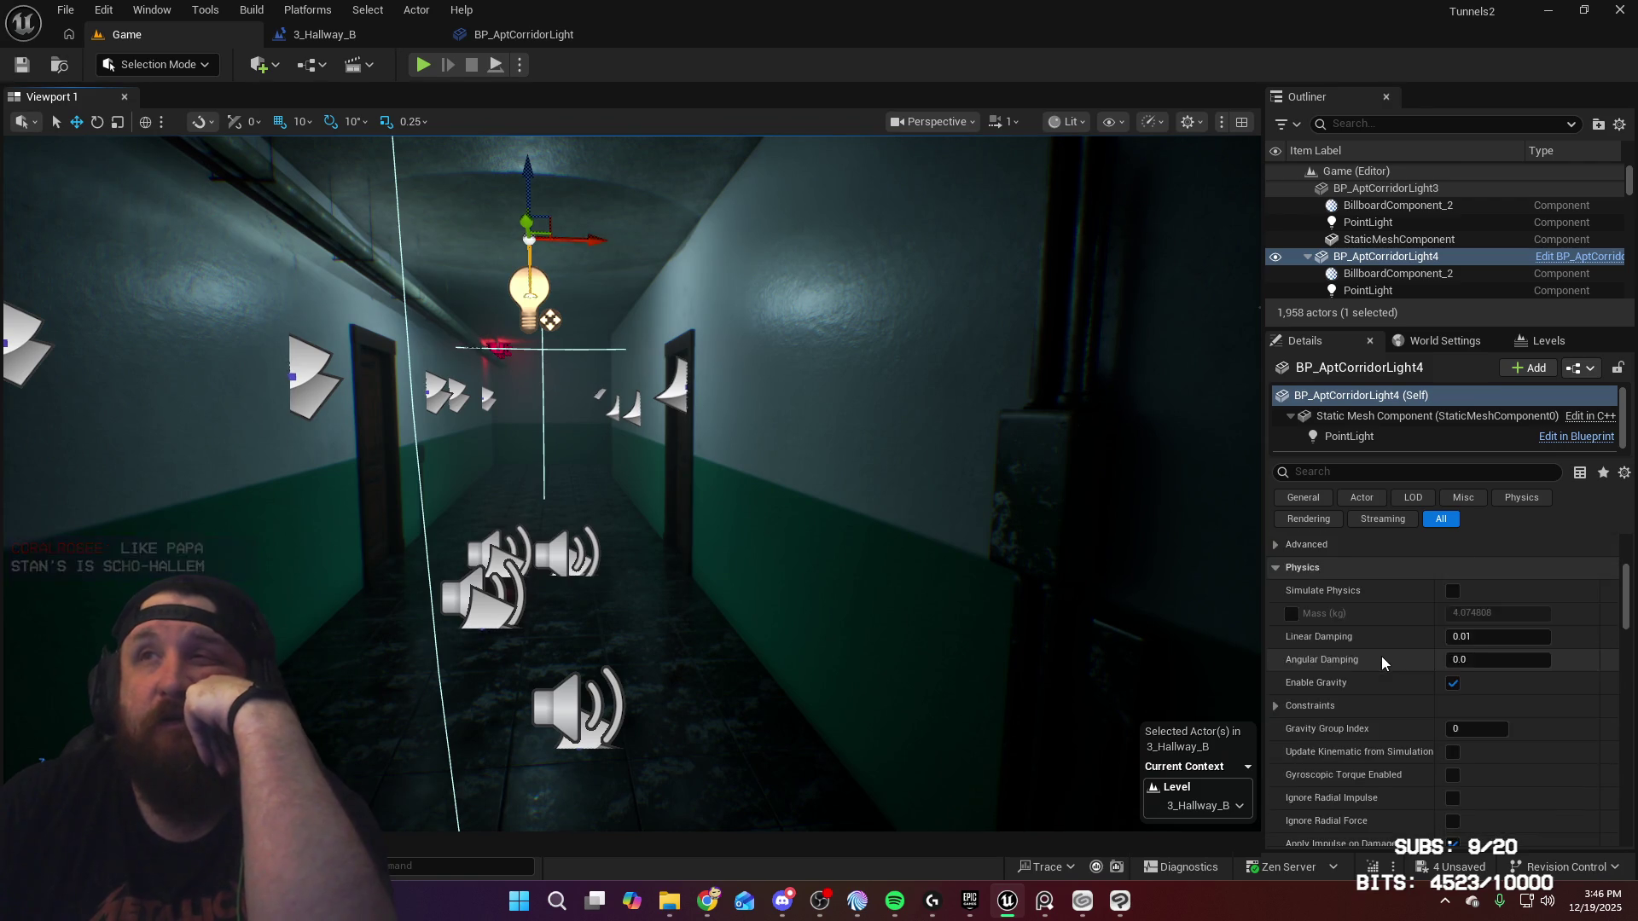
scroll(1379, 658, "down", 5)
scroll(1380, 660, "down", 10)
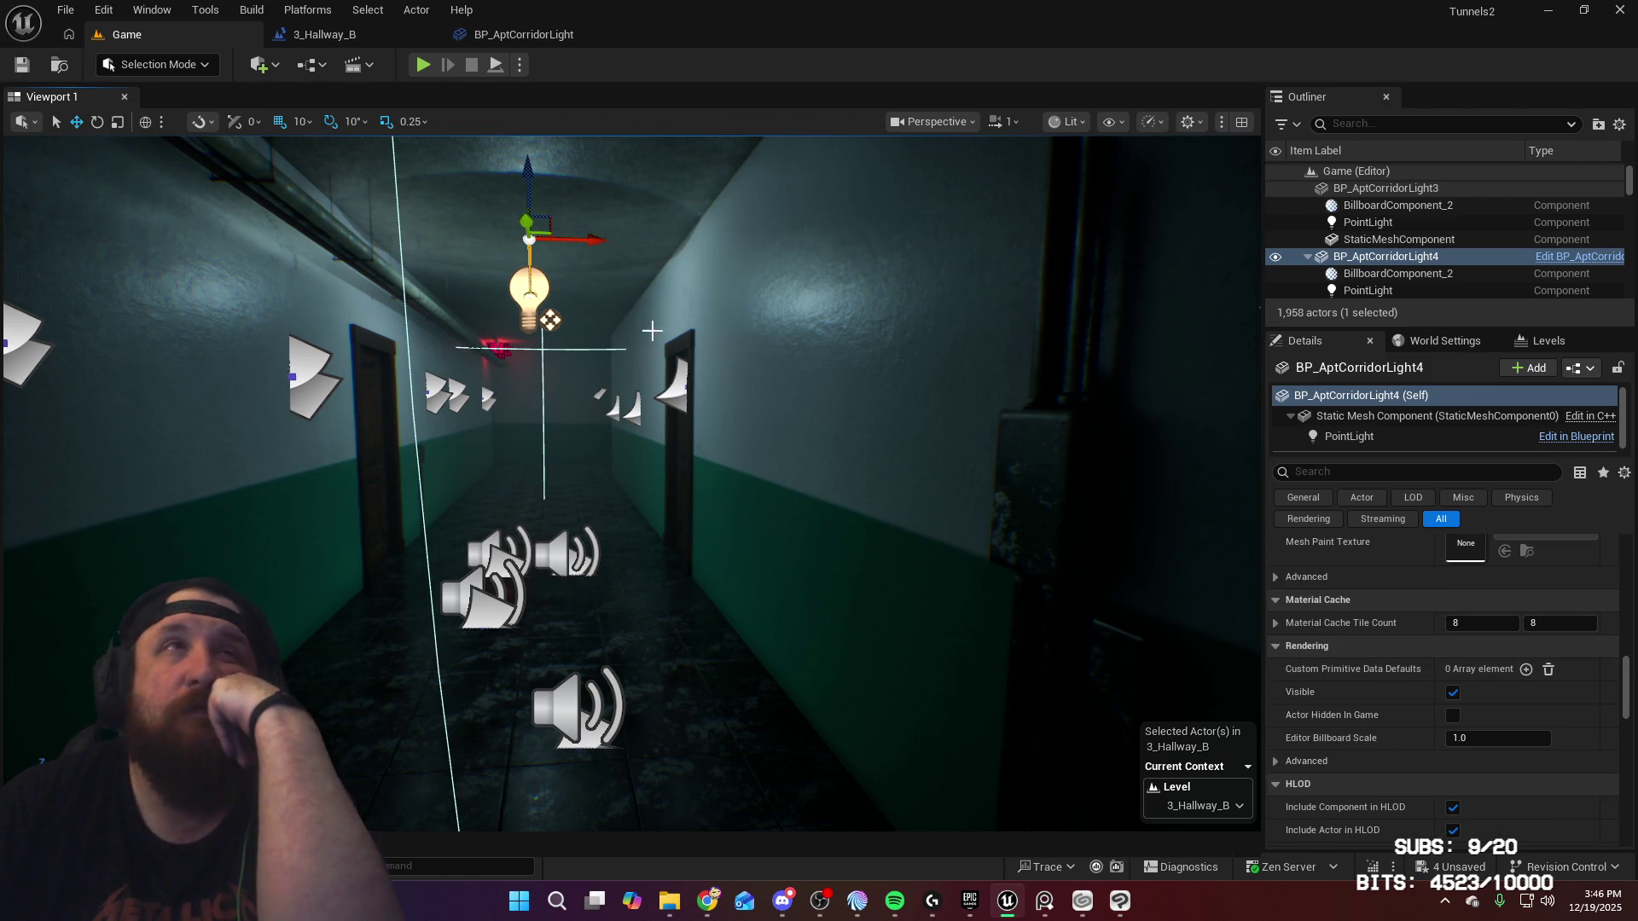
scroll(1327, 674, "down", 4)
mouse_move(1628, 711)
left_mouse_down()
mouse_move(1629, 568)
mouse_move(1630, 777)
left_mouse_up()
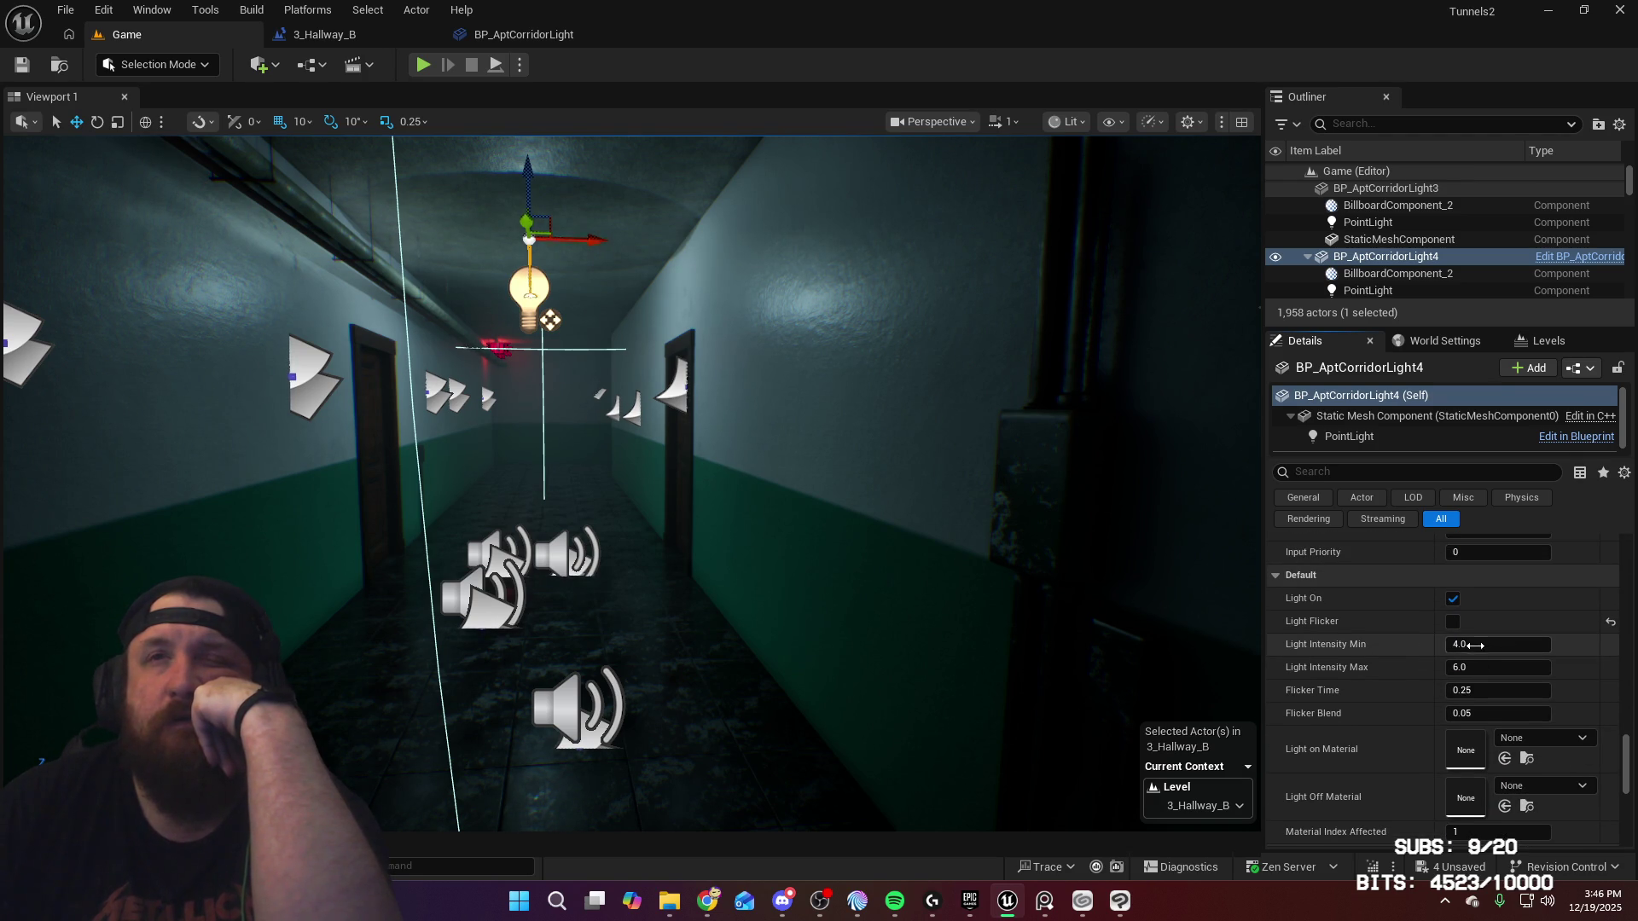
Step: Frame the corridor light in the viewport, save the 3_Hallway_B map, and start a new play-test
left_click_drag(632, 478, 533, 380)
key("f")
type("0.01")
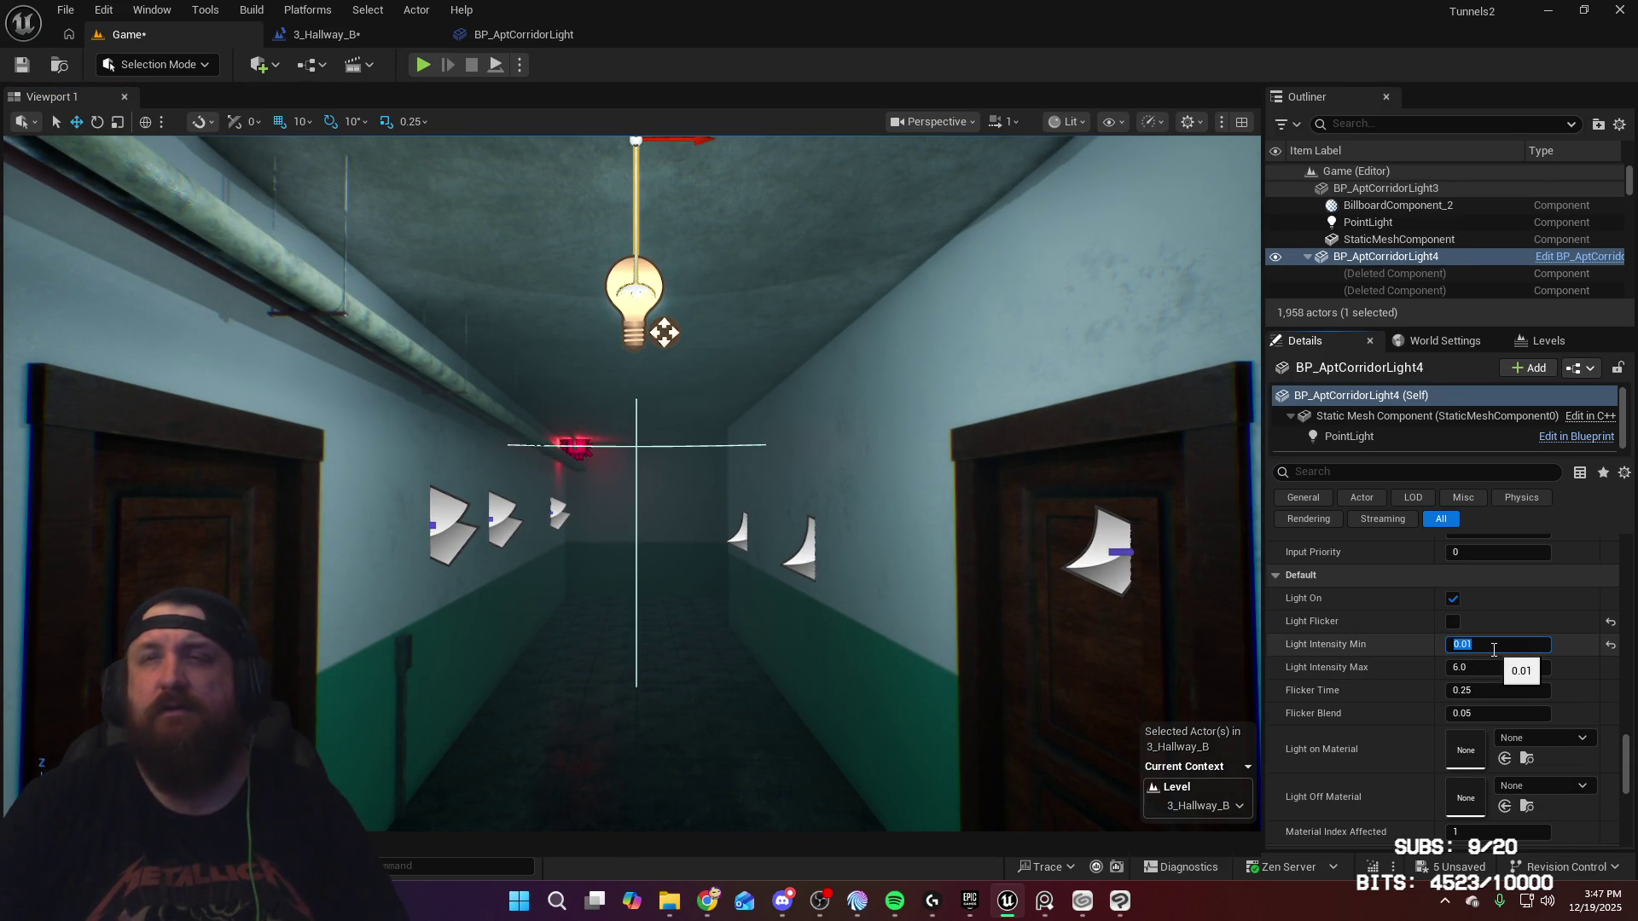
key("ctrl+s")
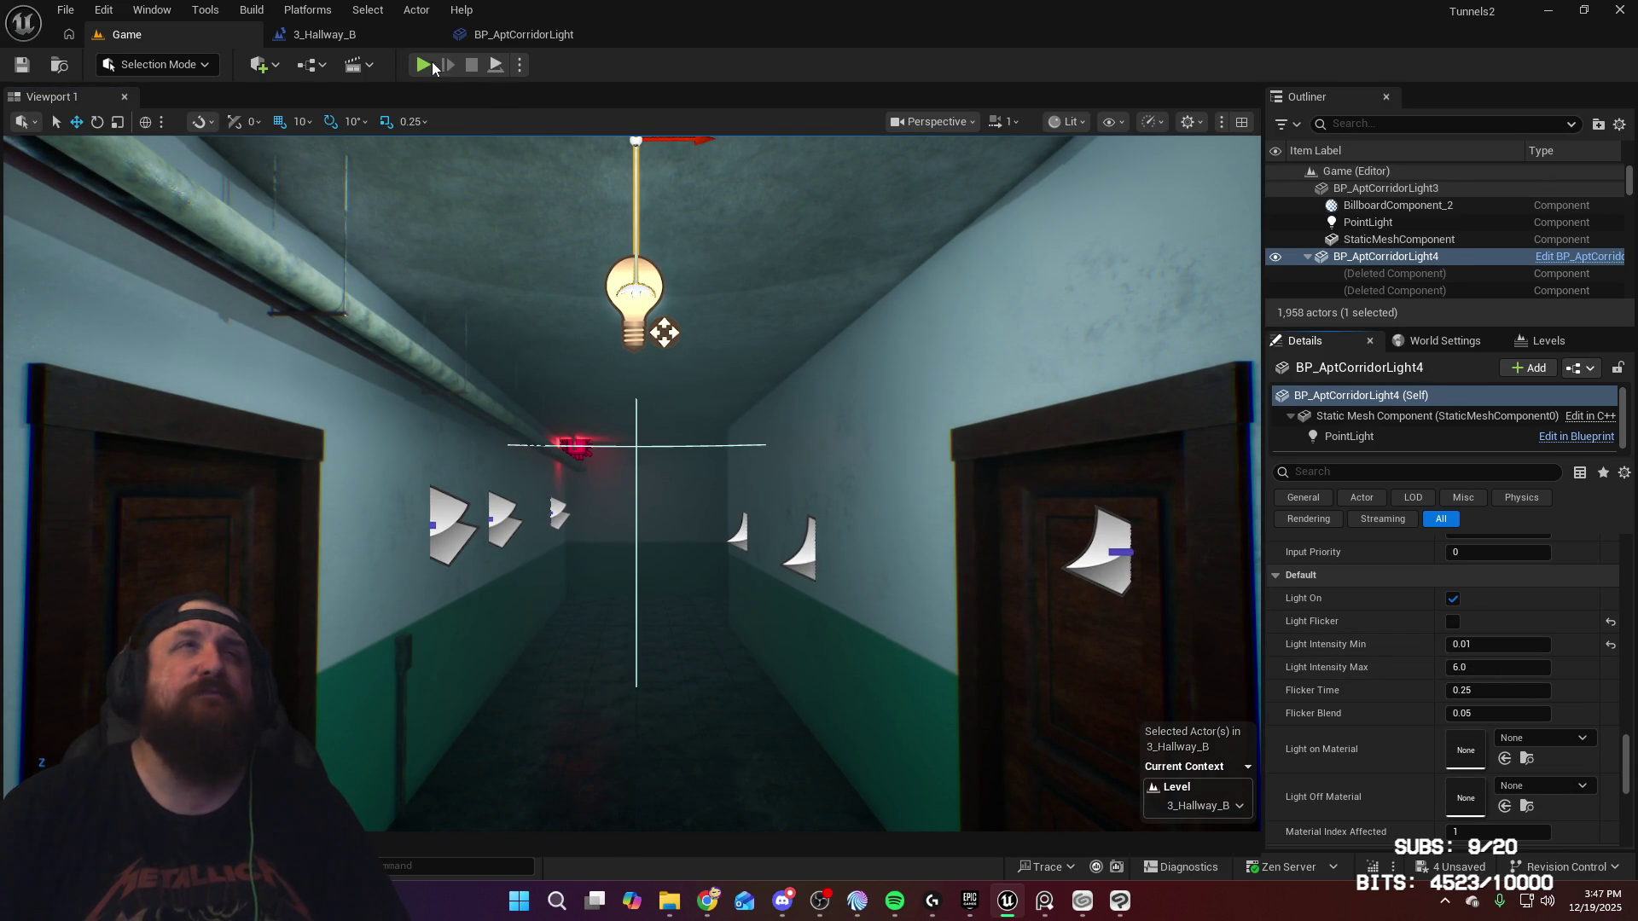
left_click(424, 66)
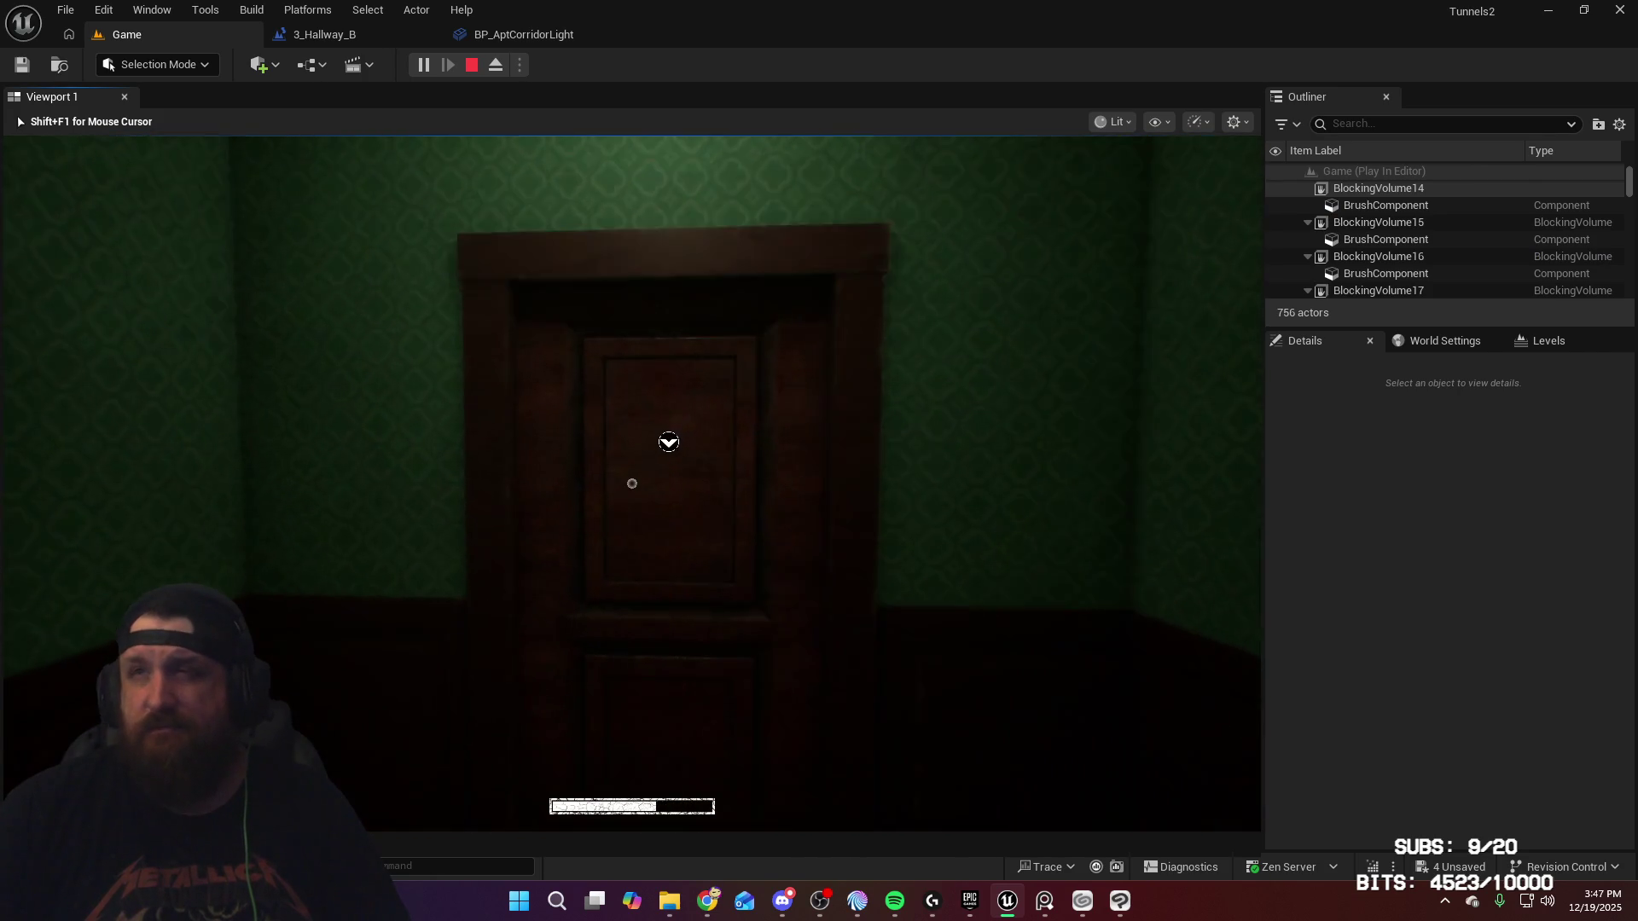
Step: Leave the green room and walk the long corridor past both doors to the EXIT end wall
key("e")
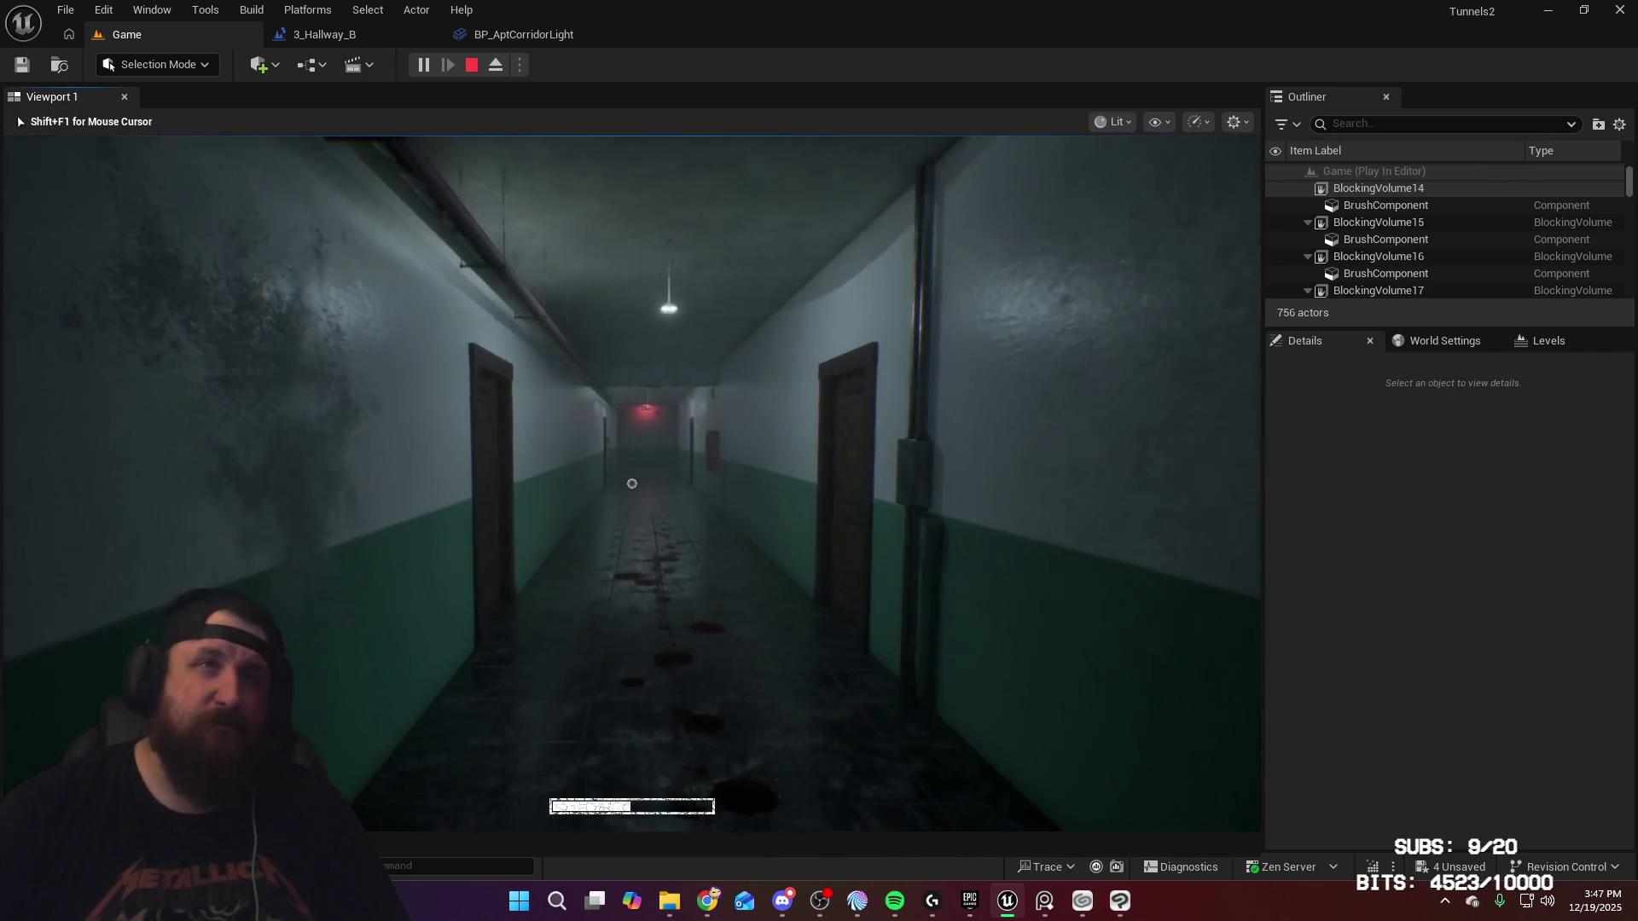
key("w")
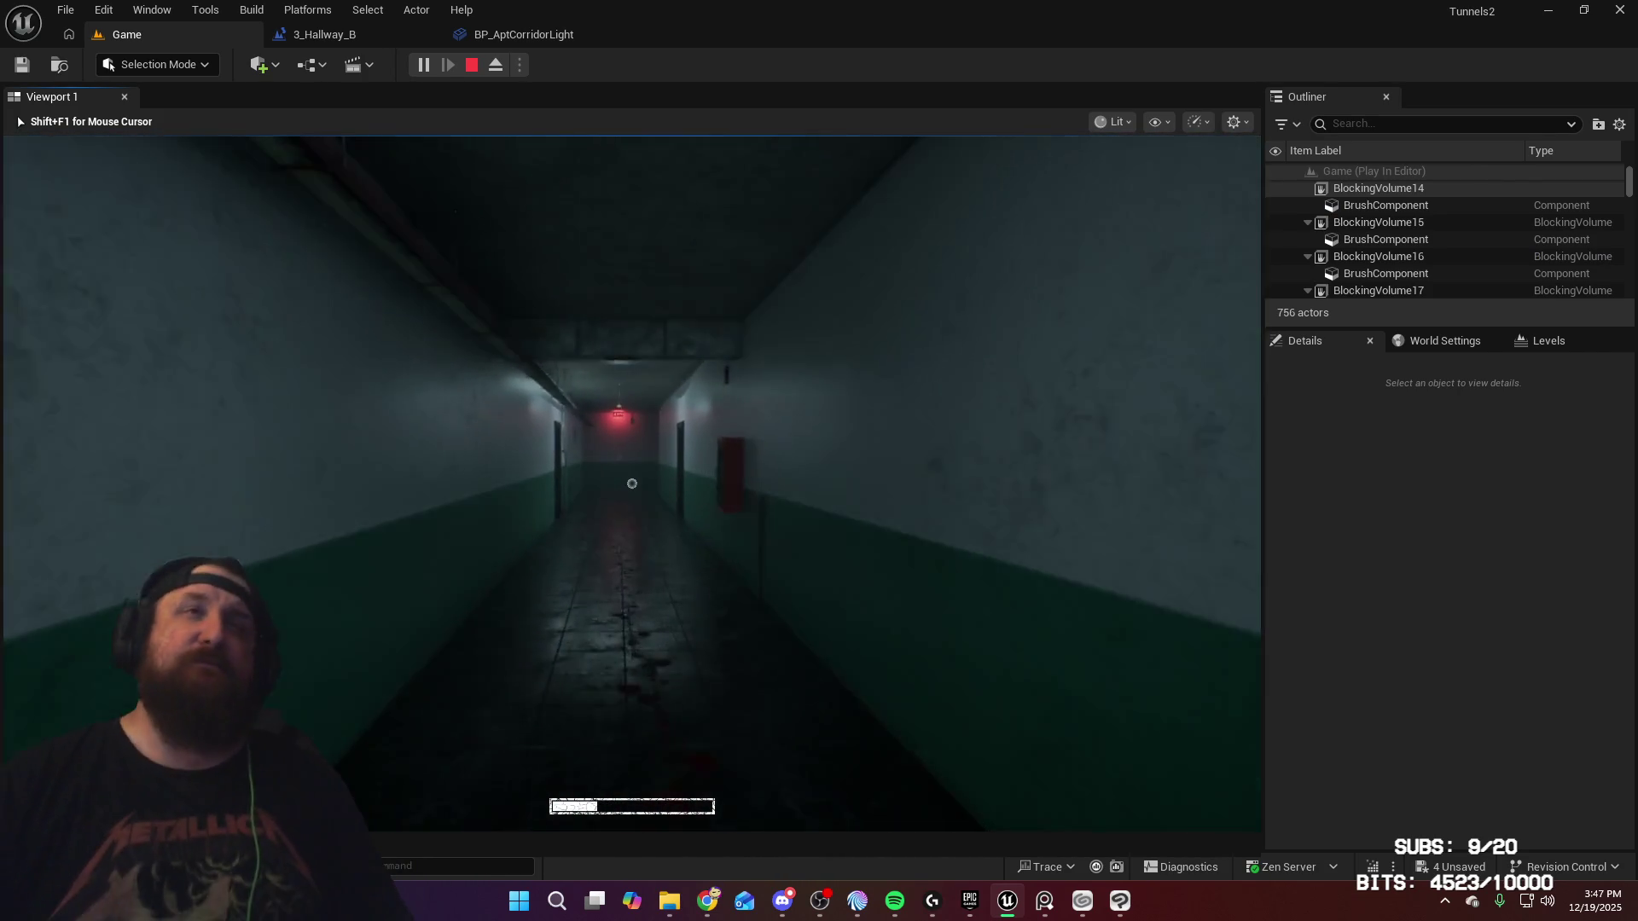
key("w")
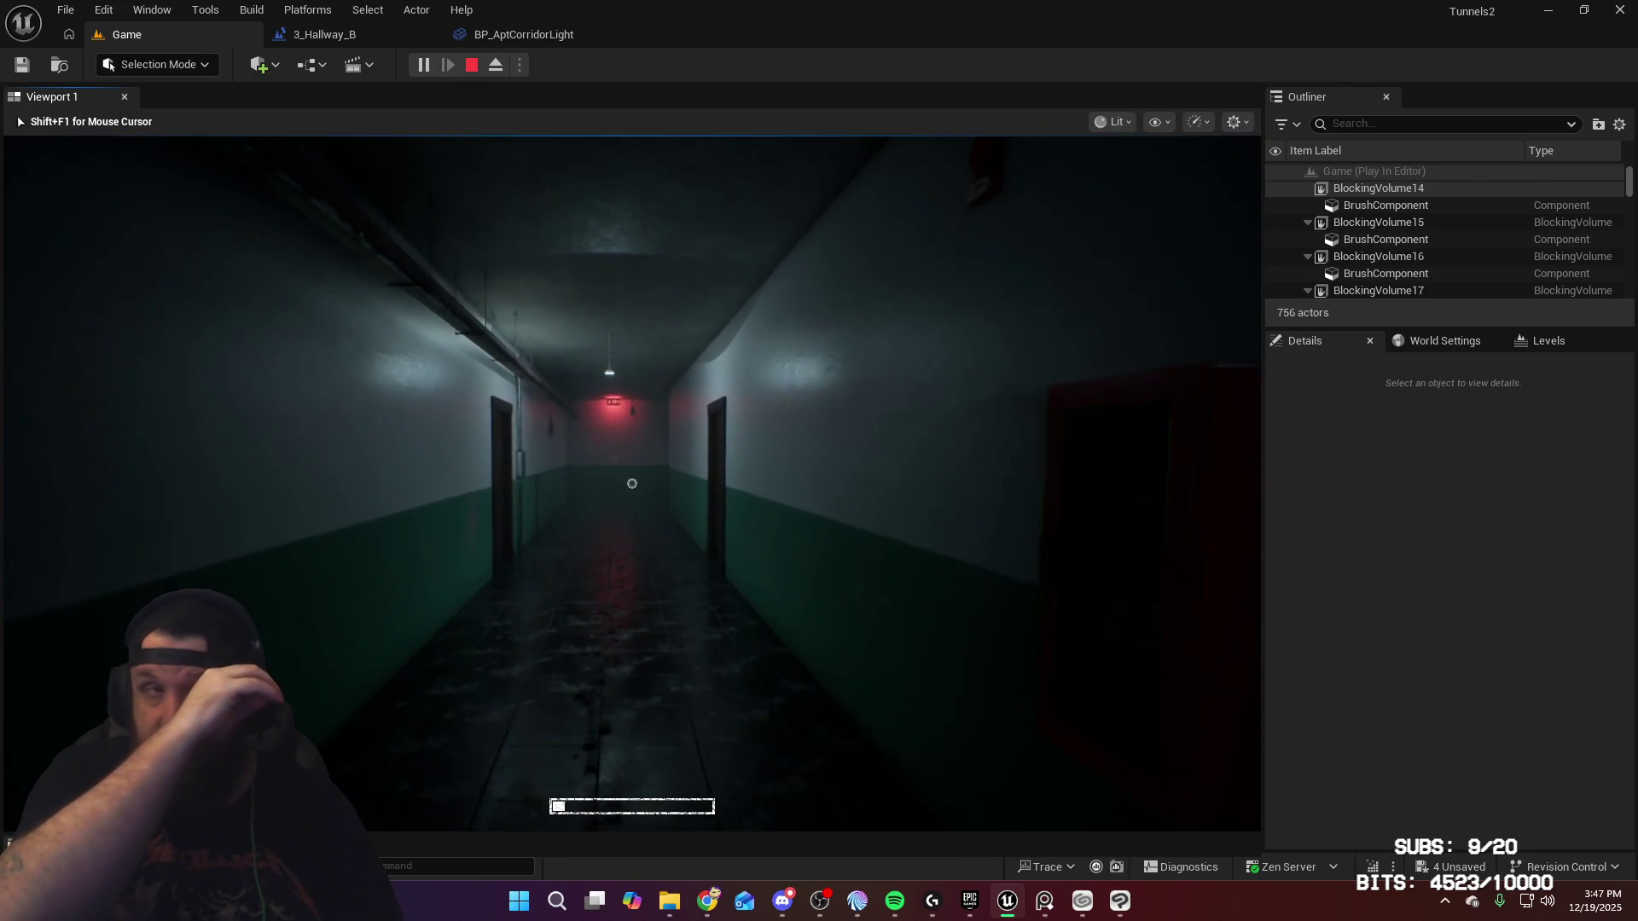
key("w")
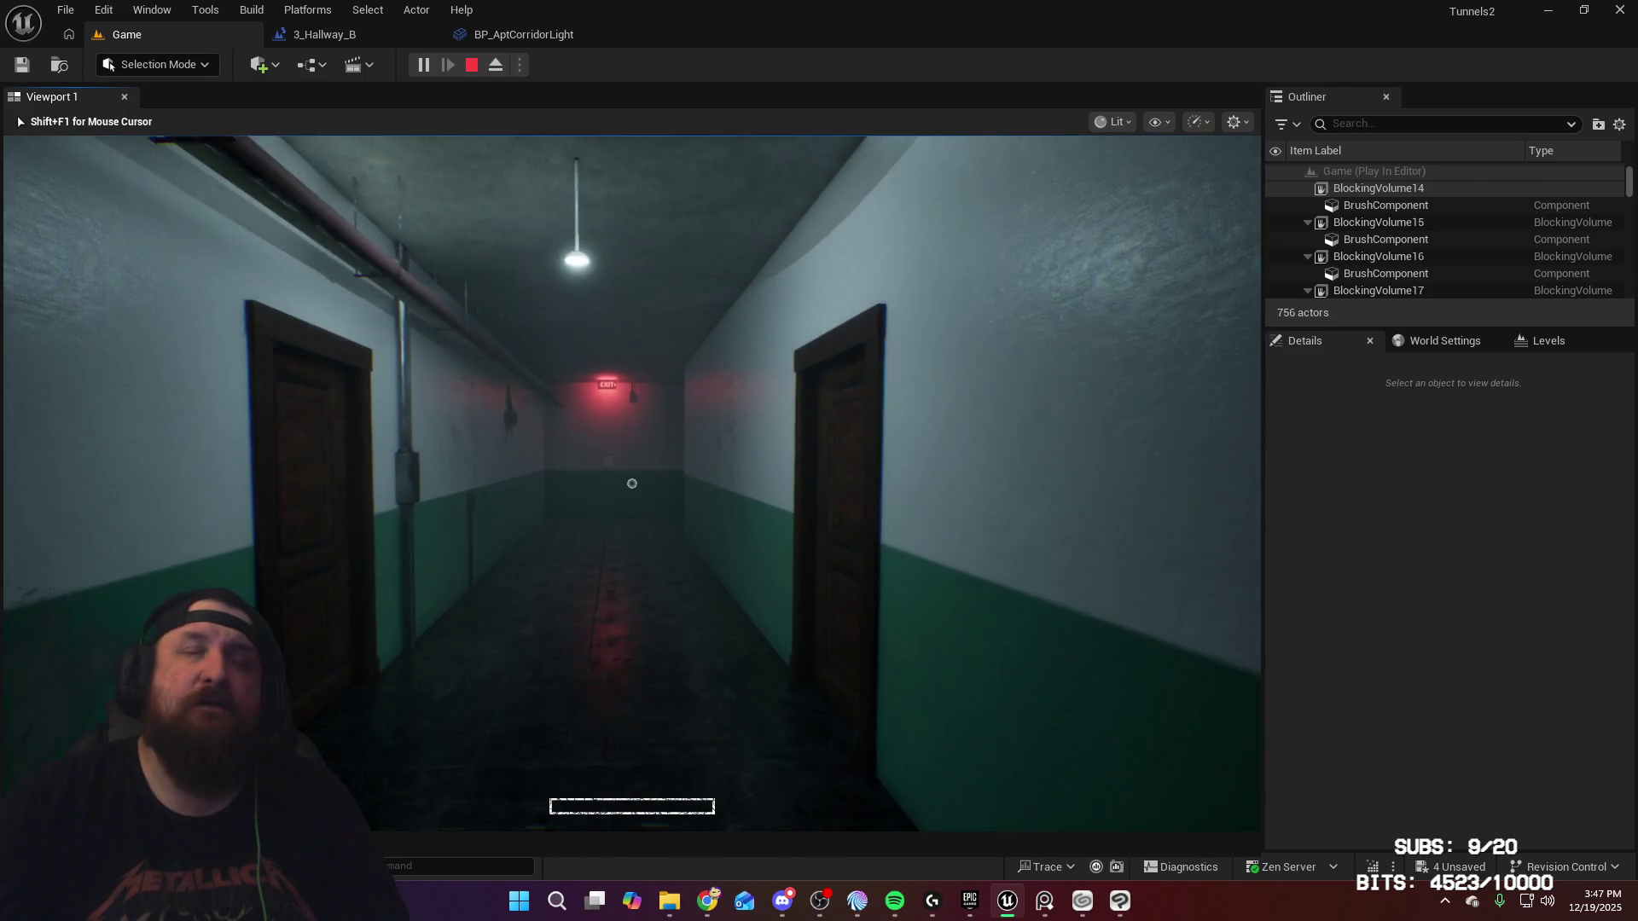
key("w")
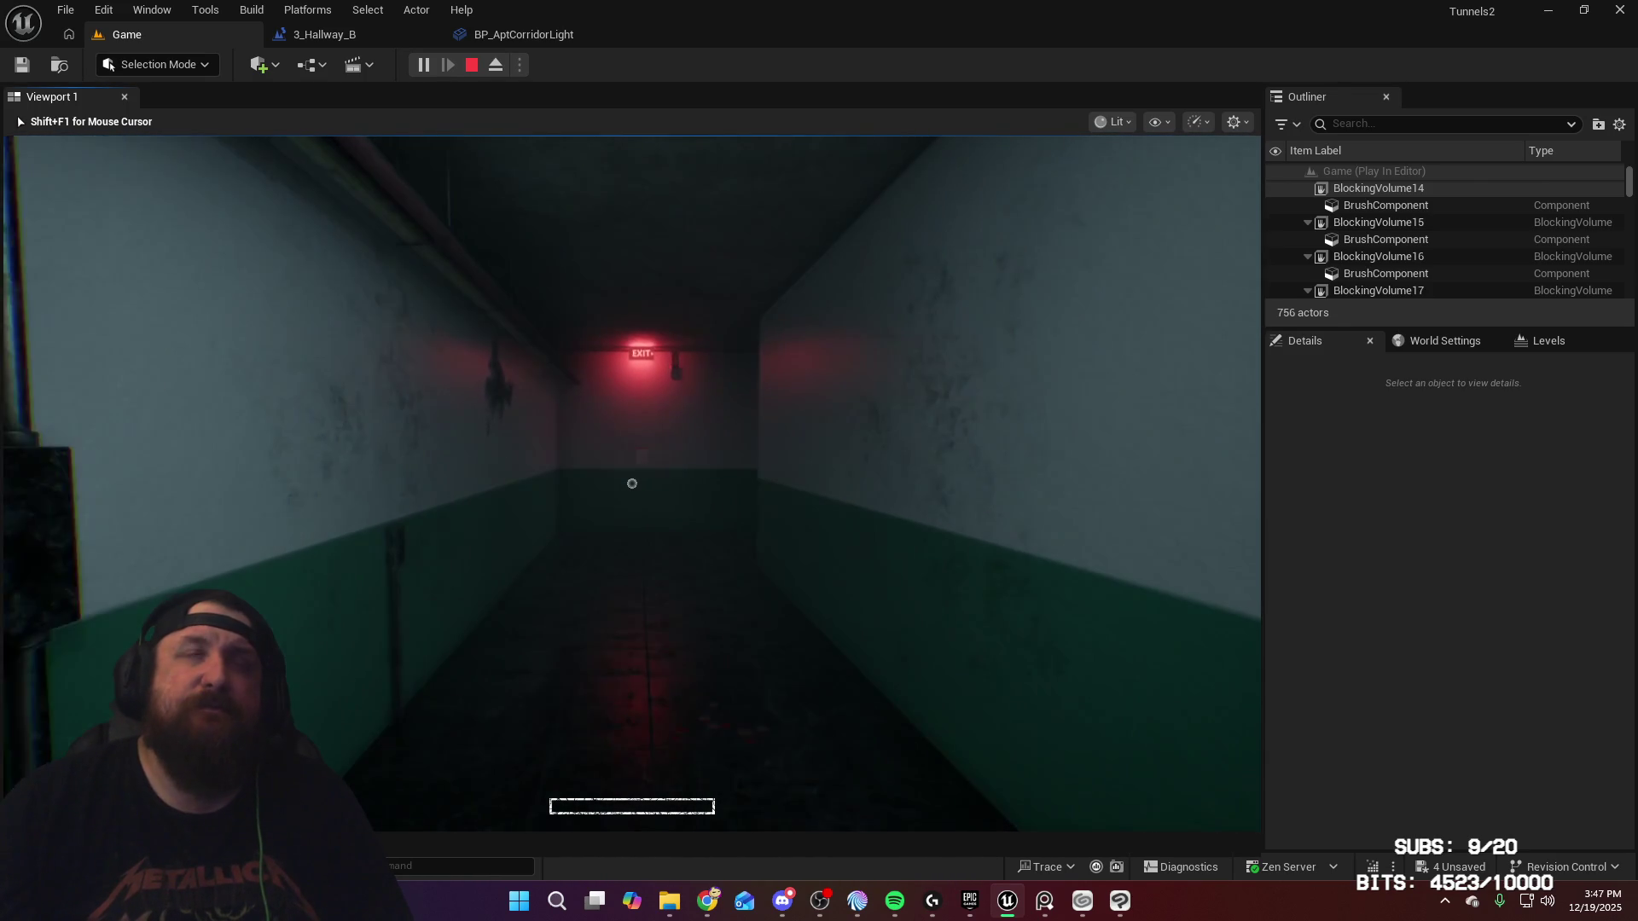
key("w")
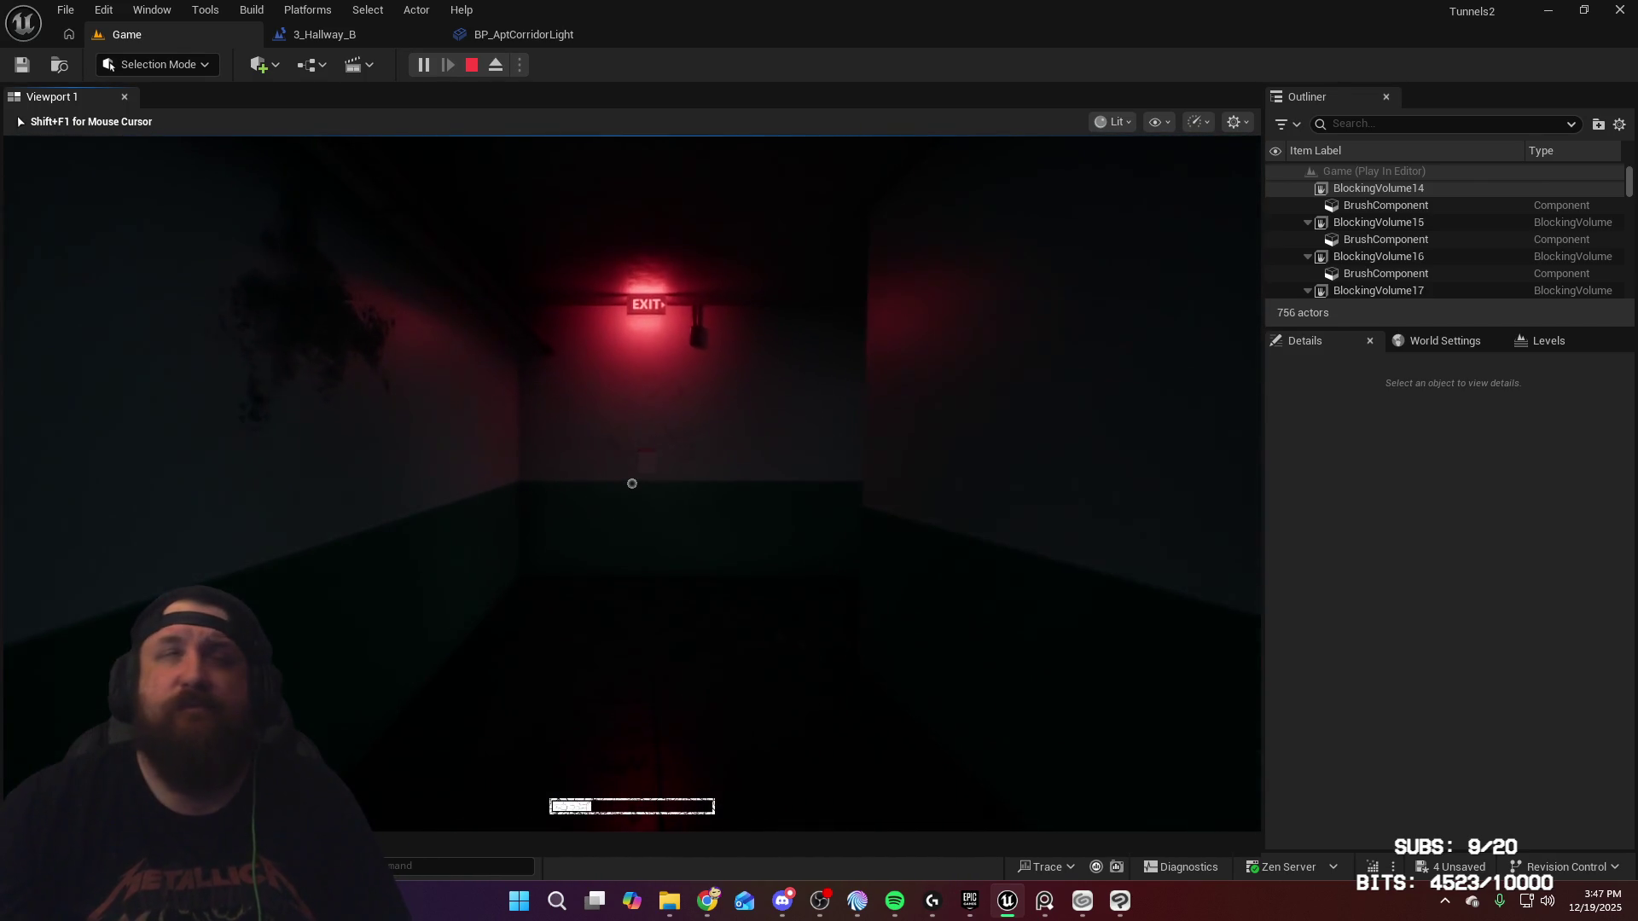
key("w")
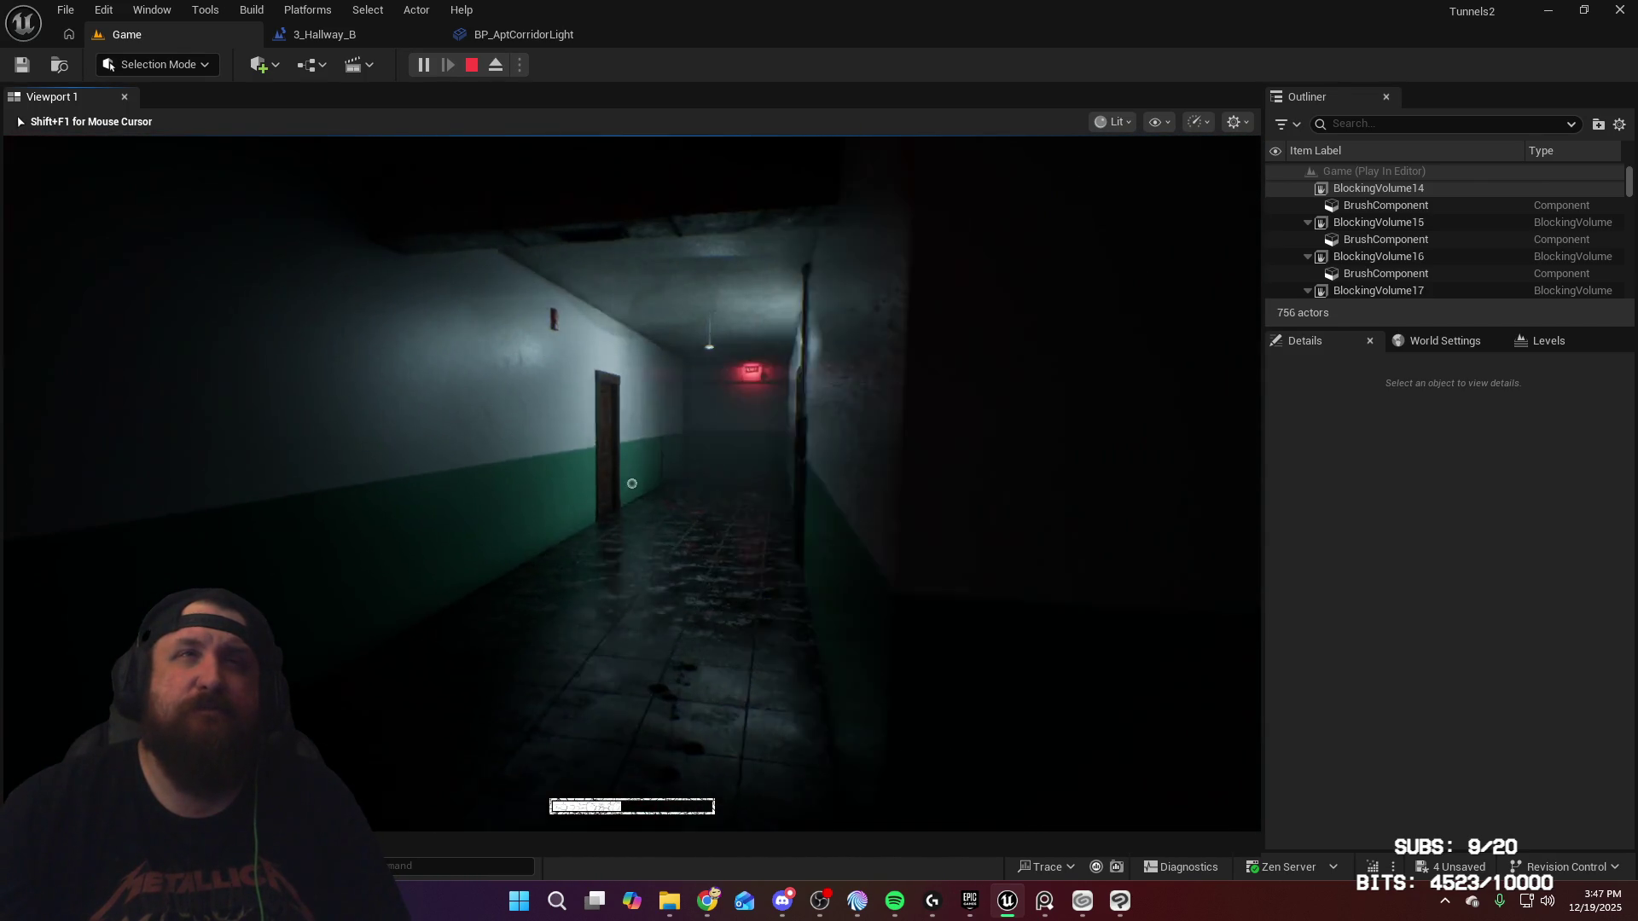
key("w")
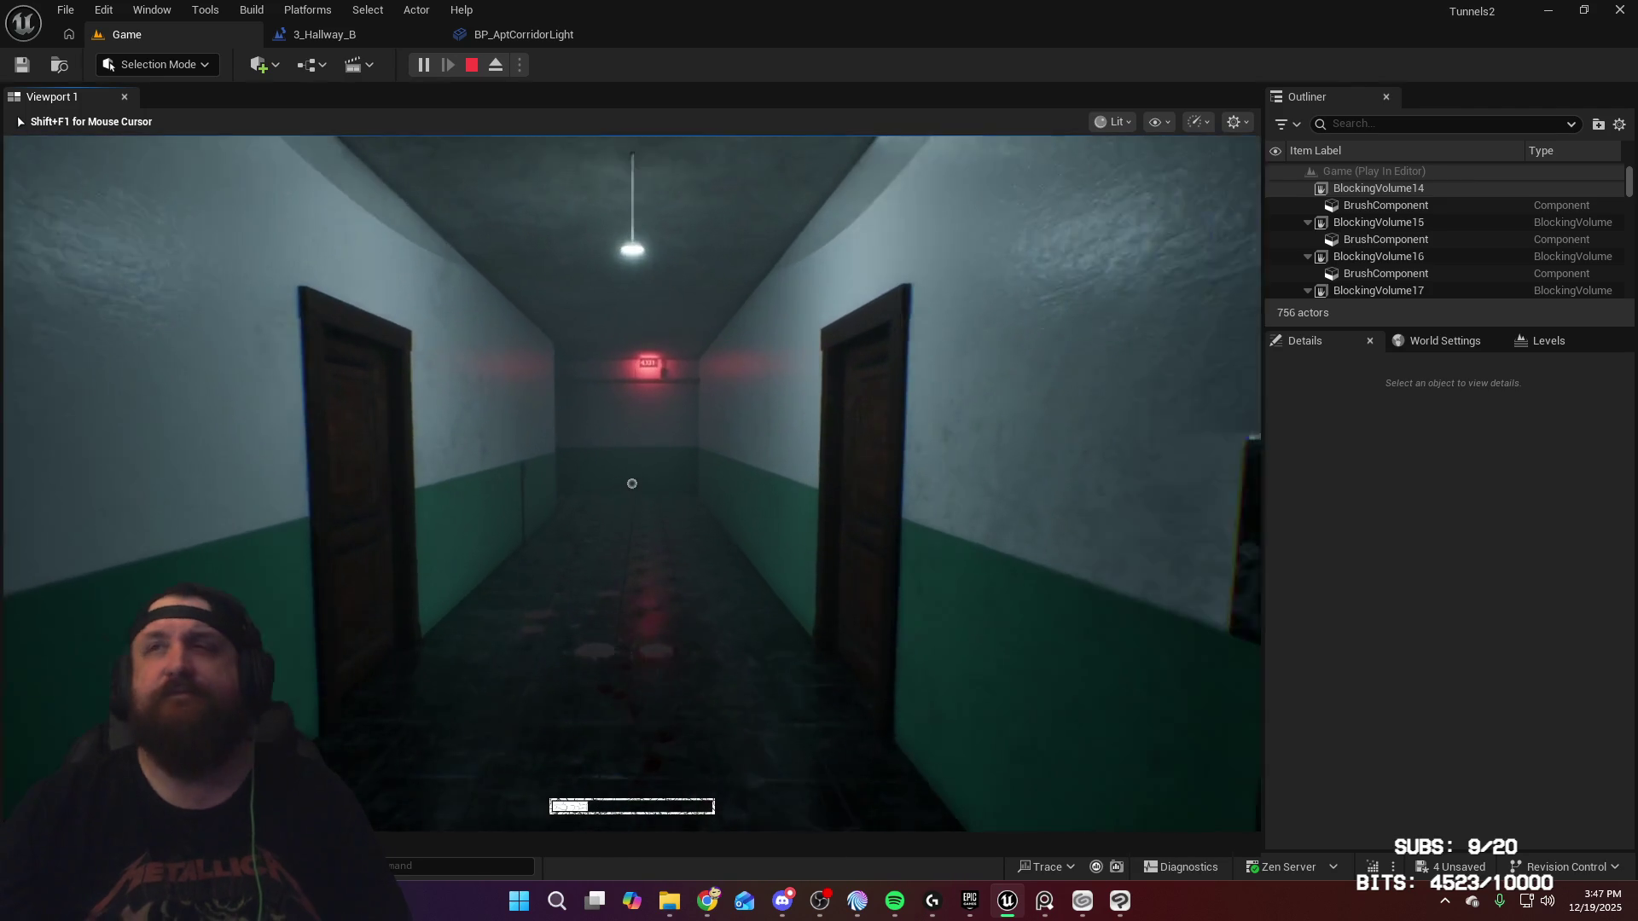
key("w")
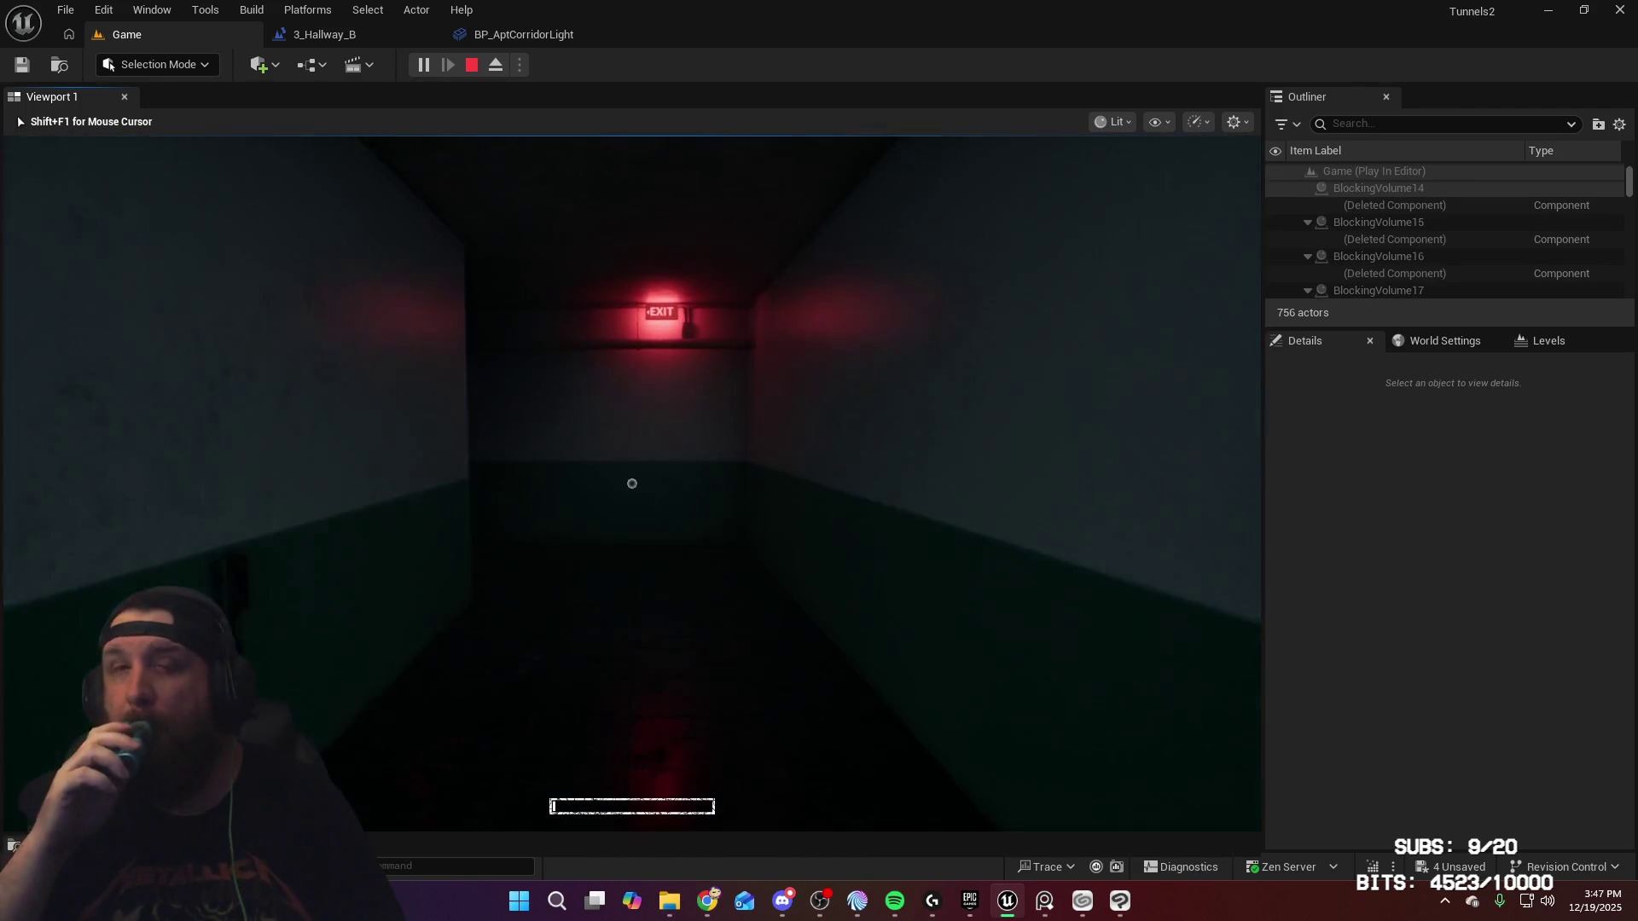
mouse_move(633, 483)
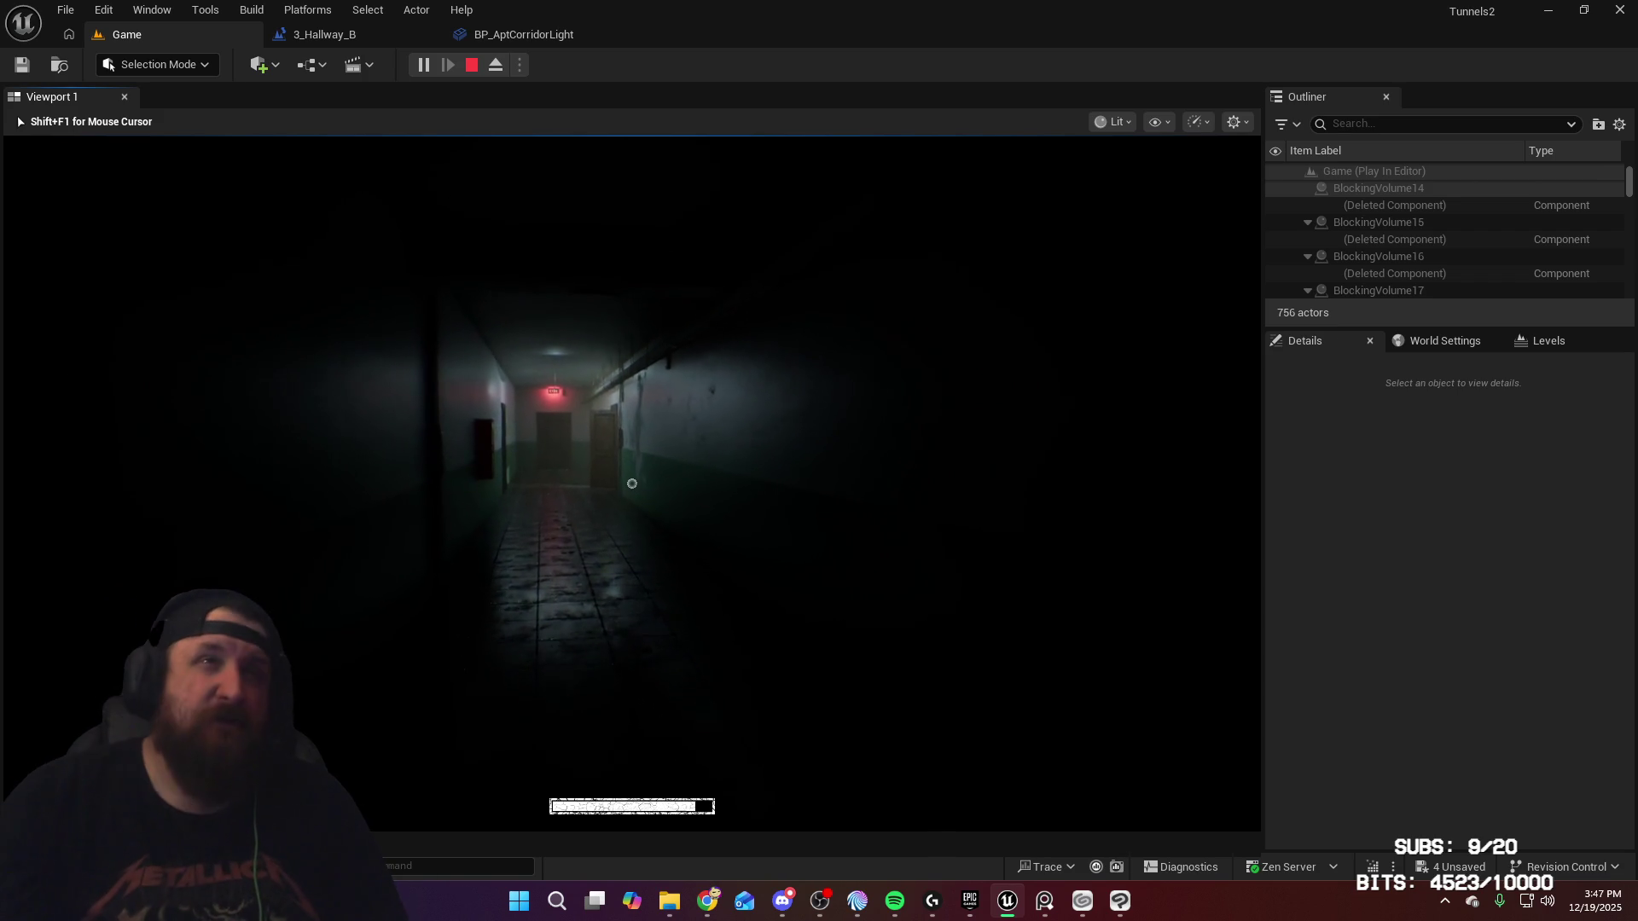
Step: Walk to the EXIT door as the lights come on, go down the 3A stairwell and through its door
key("w")
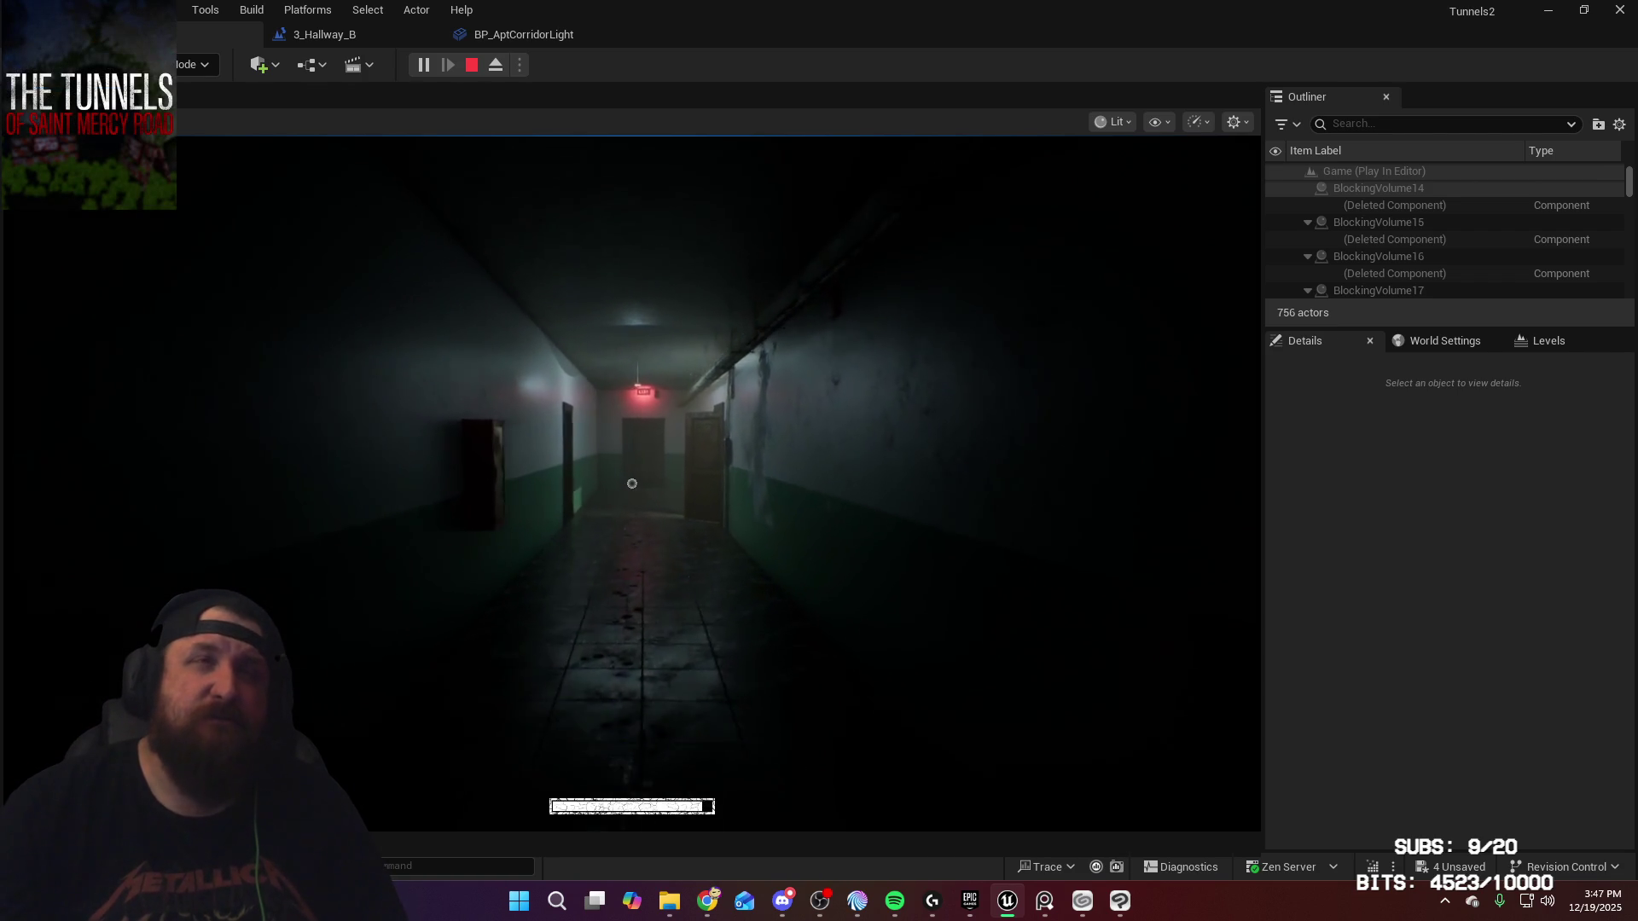
key("w")
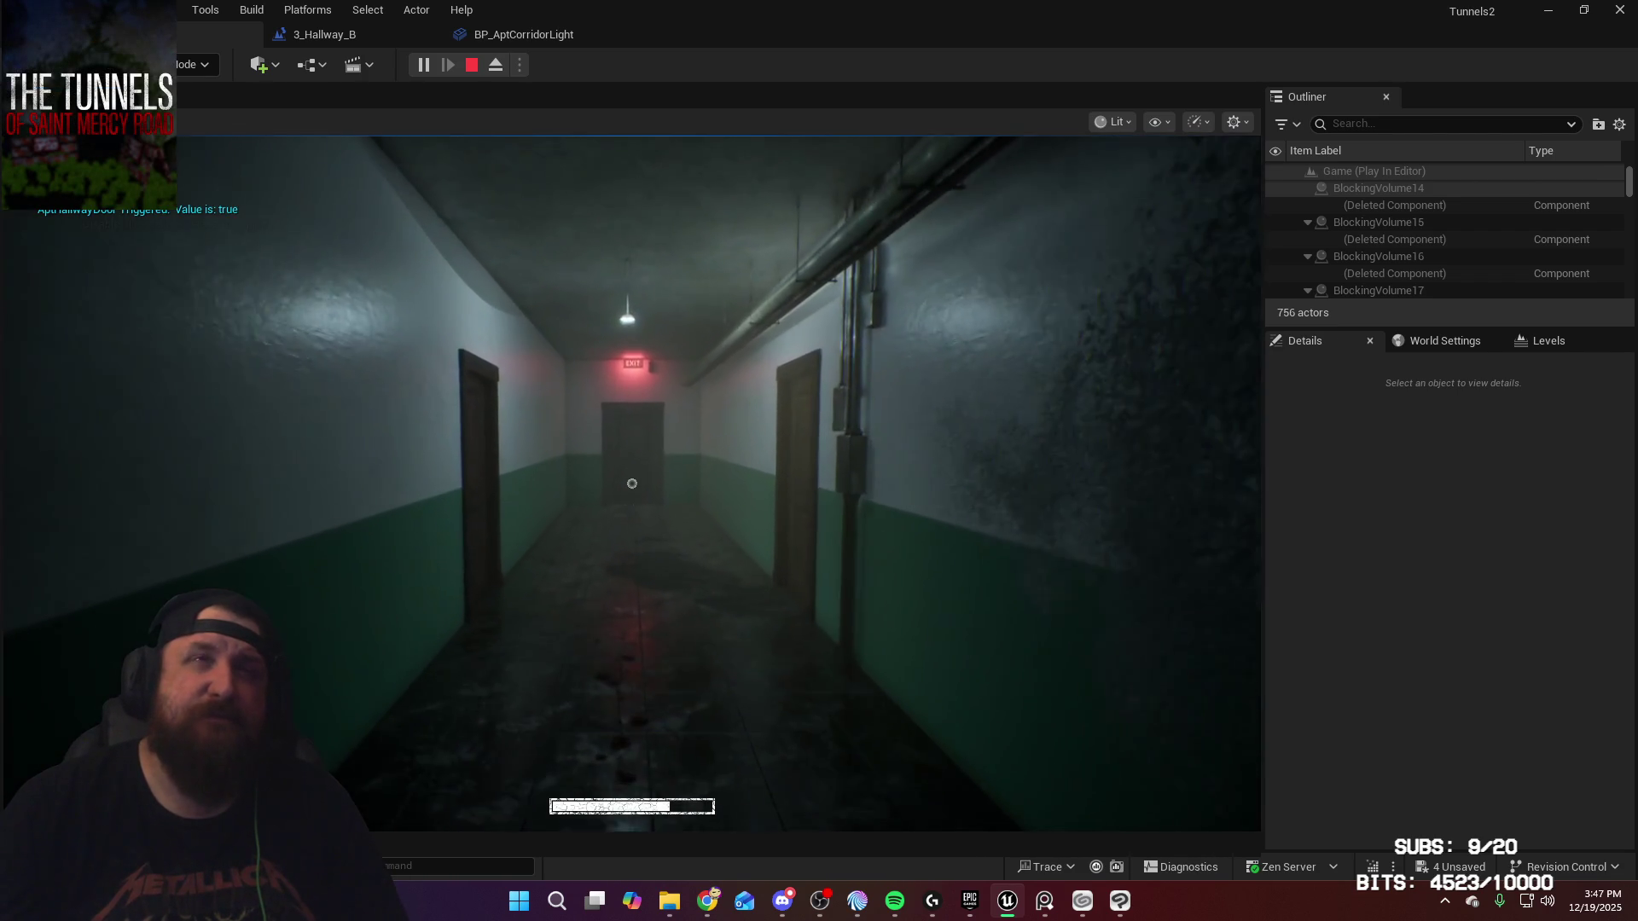
key("w")
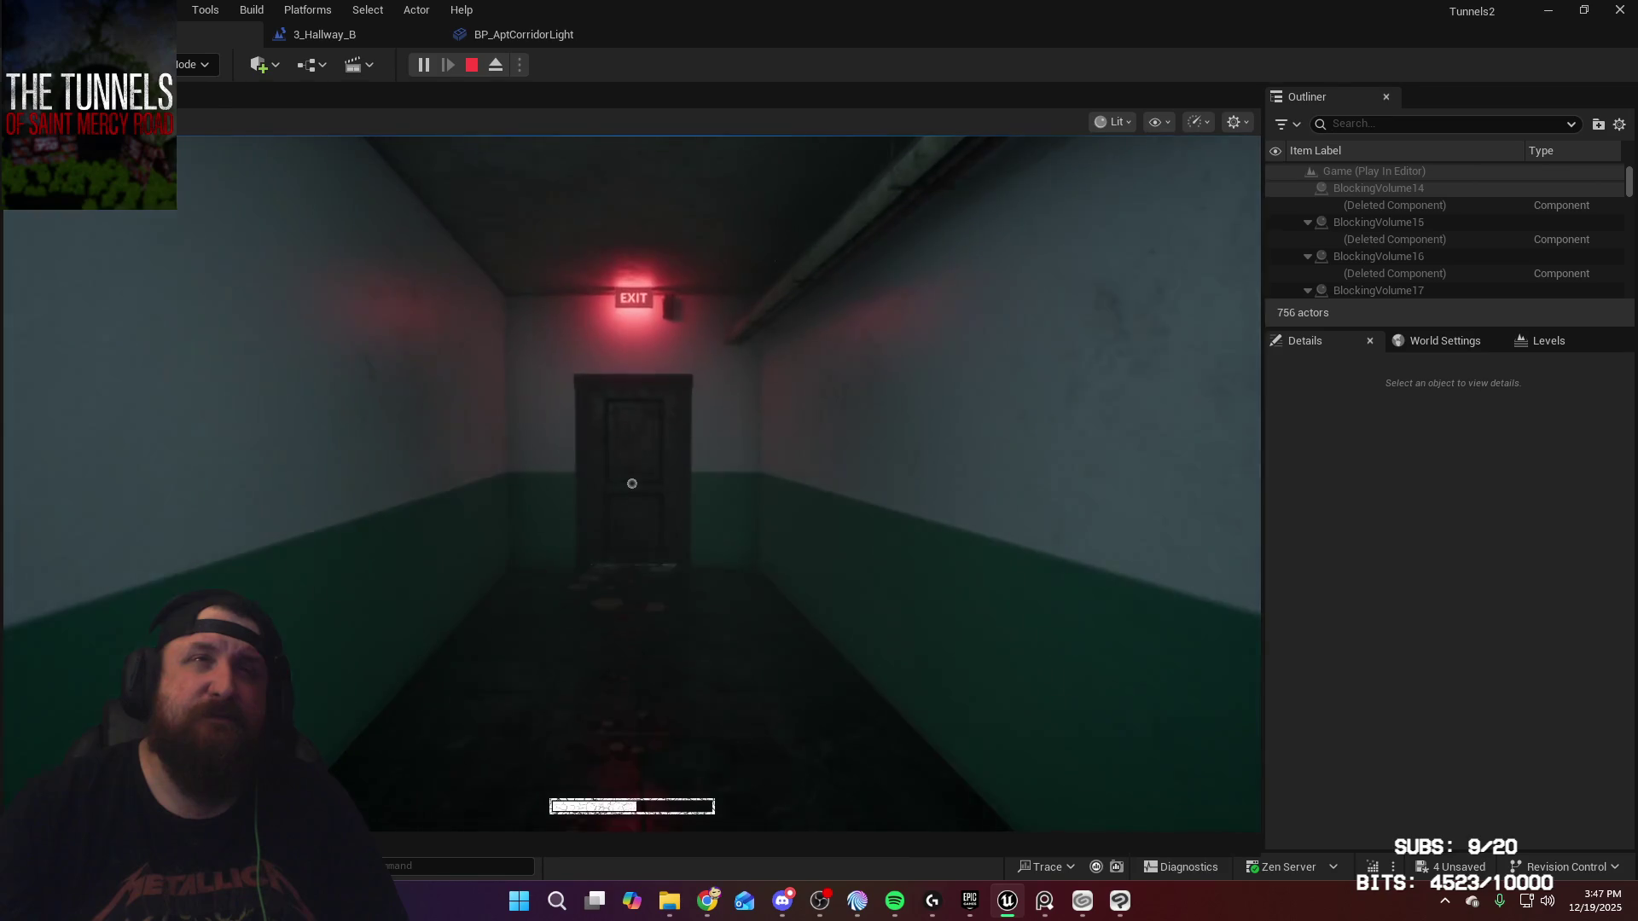
key("e")
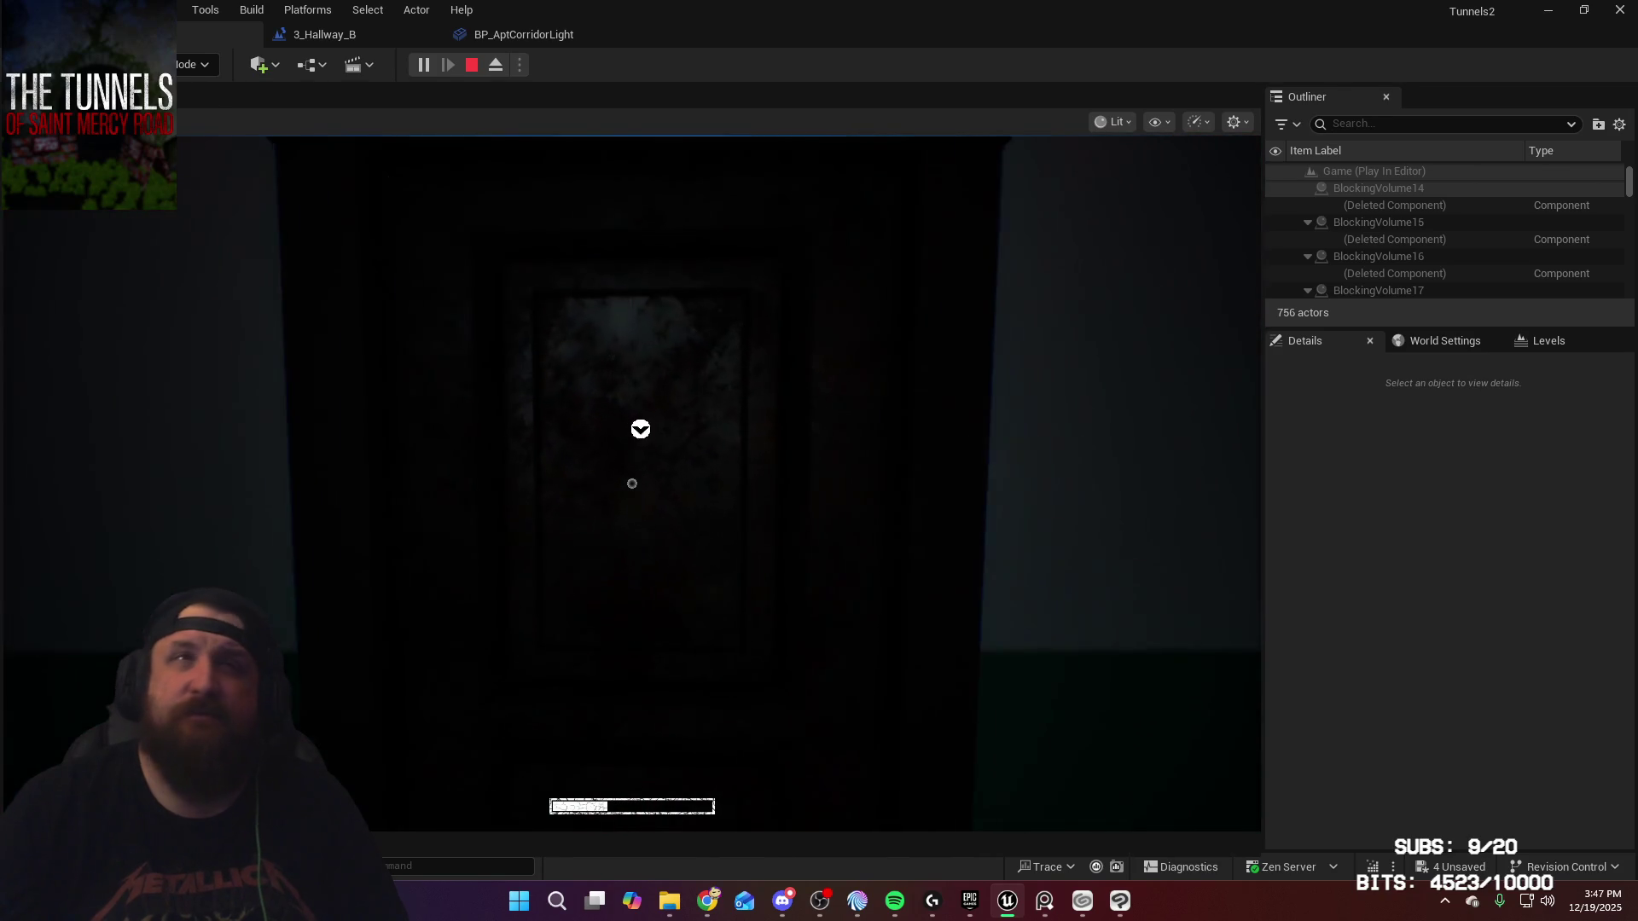
key("w")
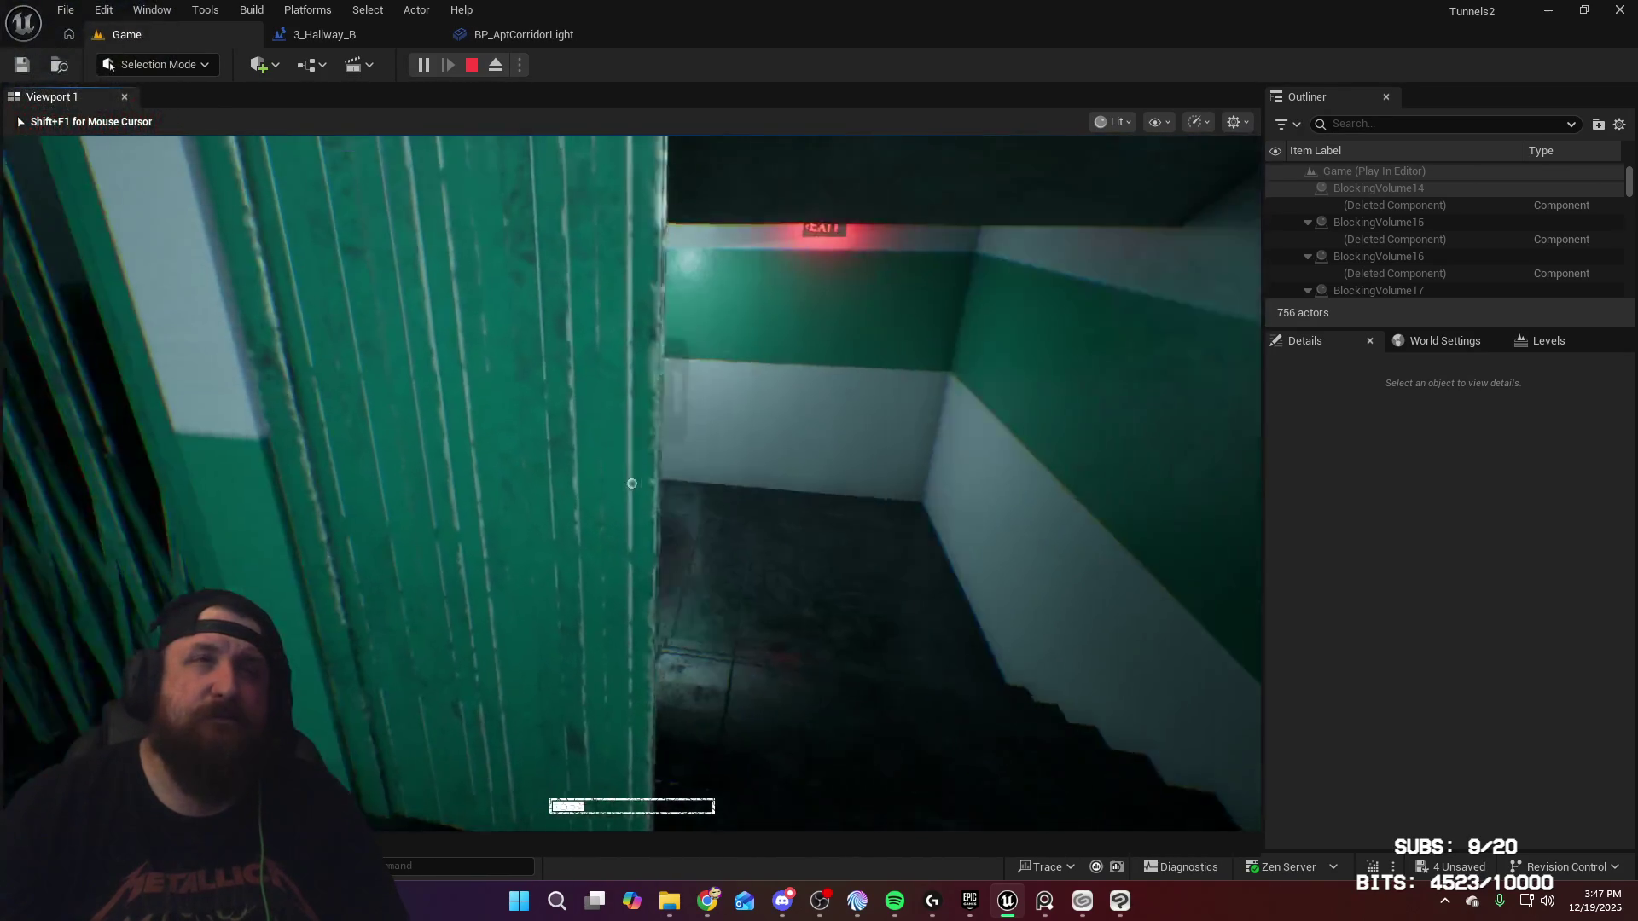
key("w")
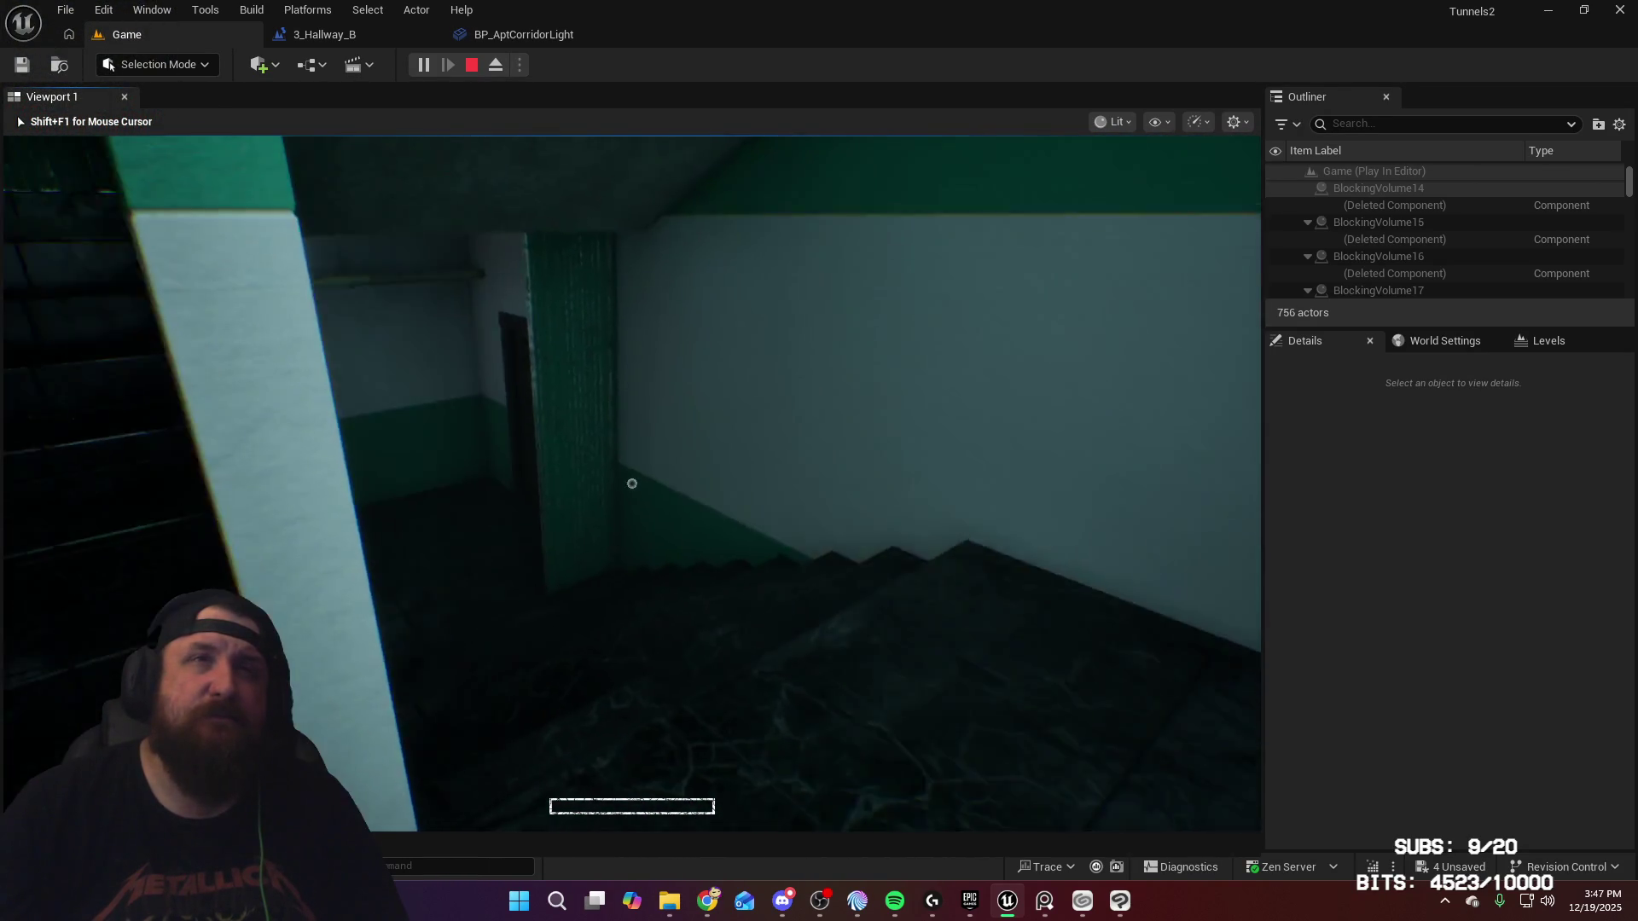
key("w")
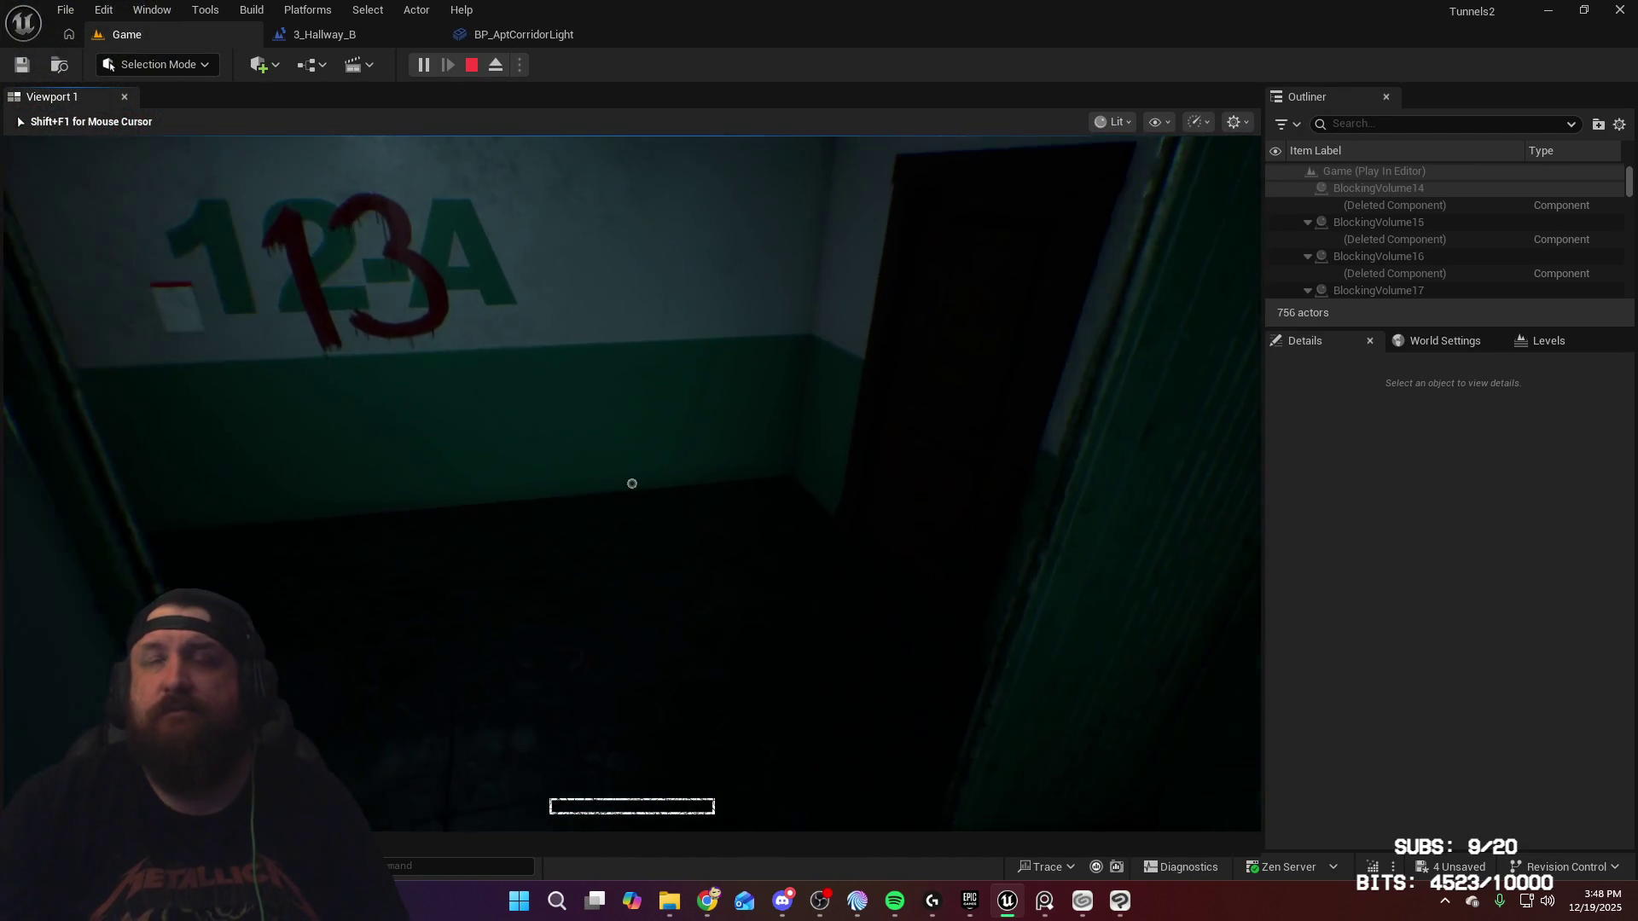
key("e")
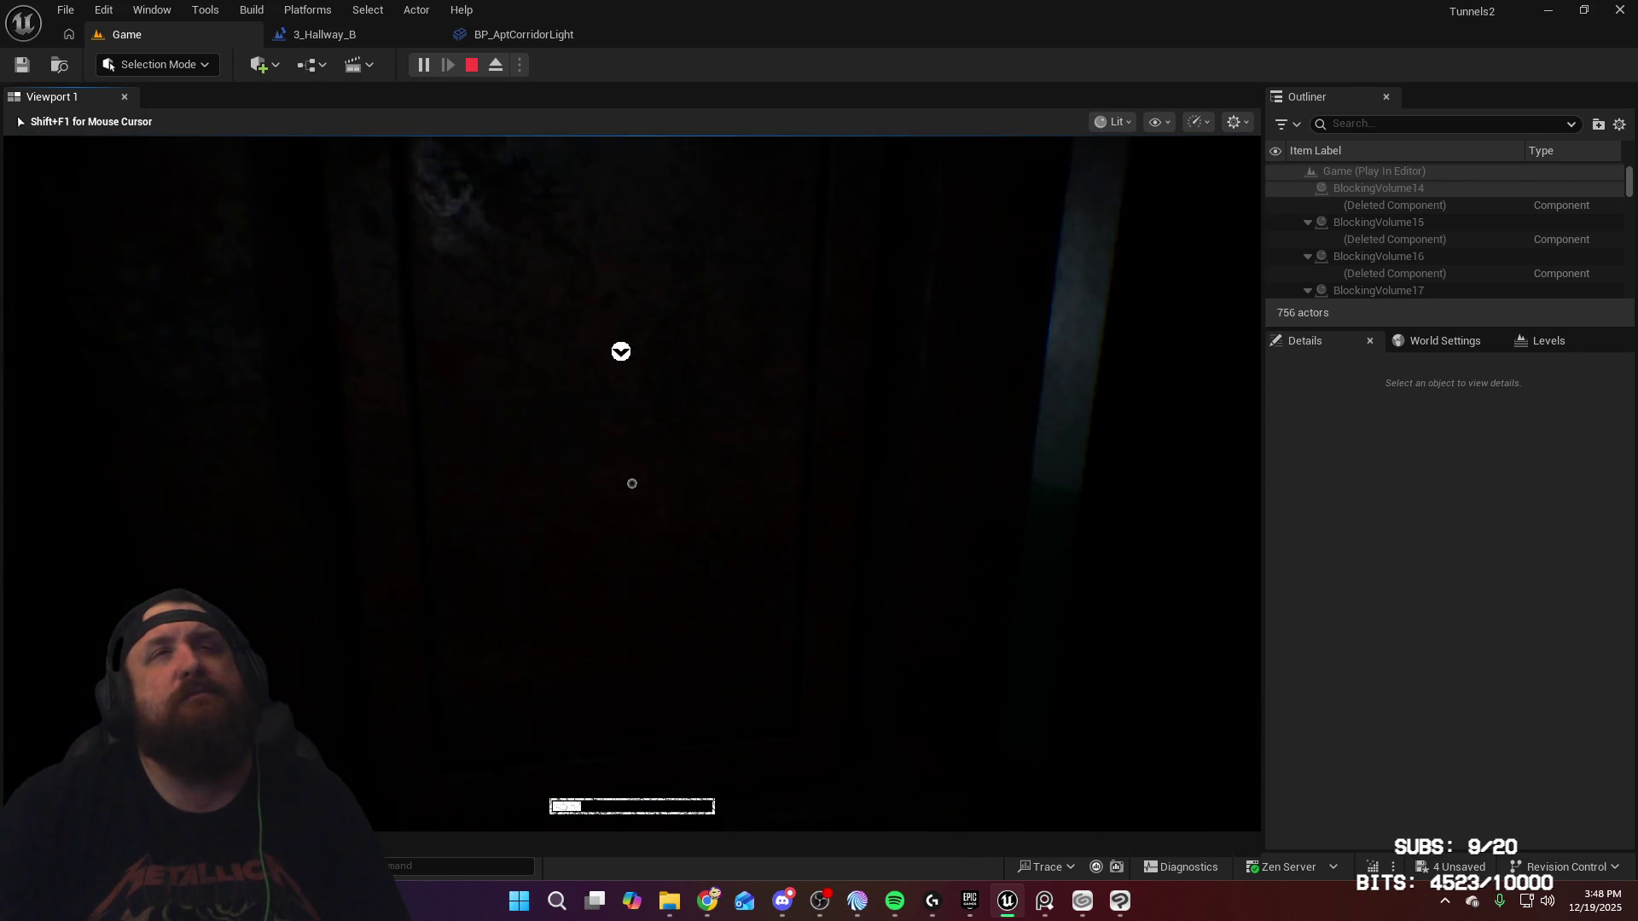
Step: Walk down the green-and-white hallway between the doors, then stop play and select the corridor light
key("w")
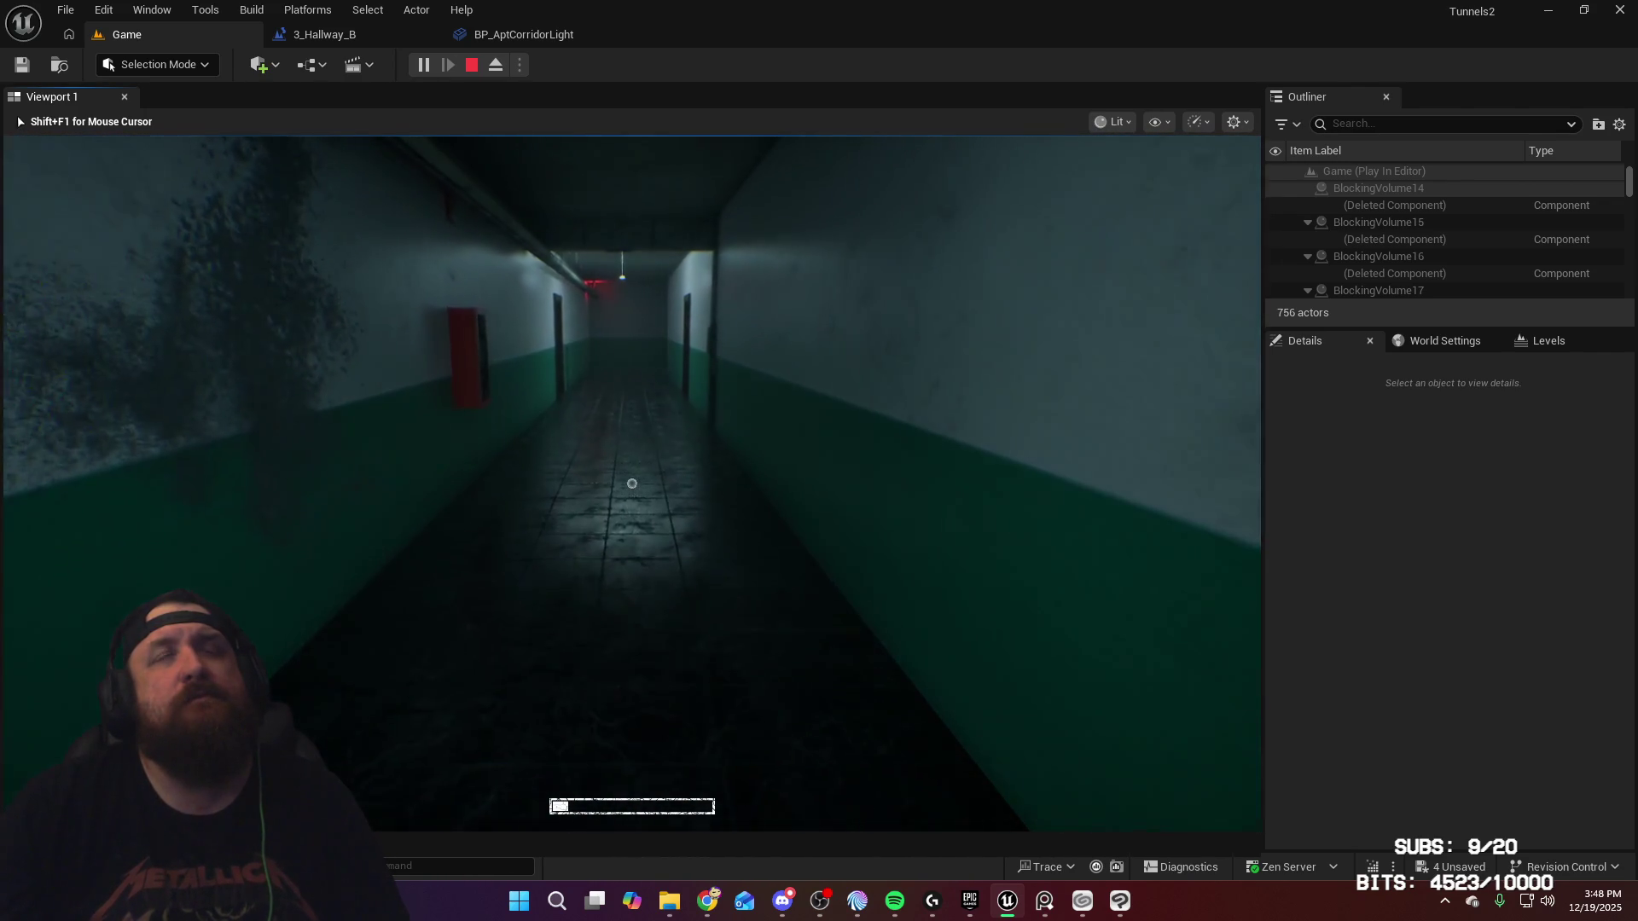
key("w")
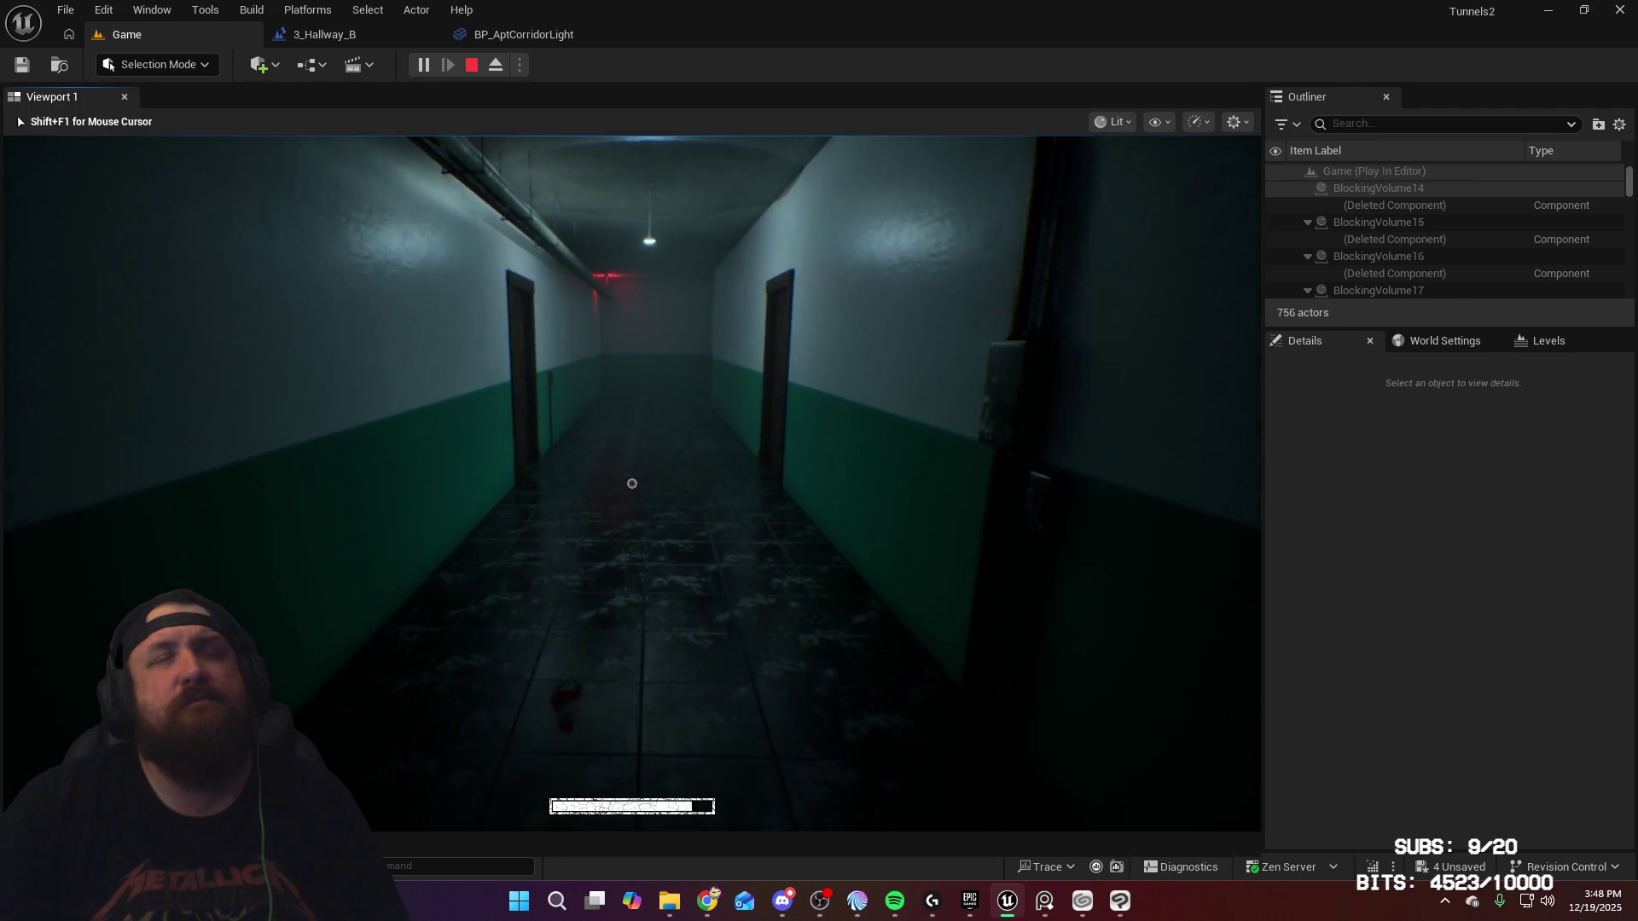
key("w")
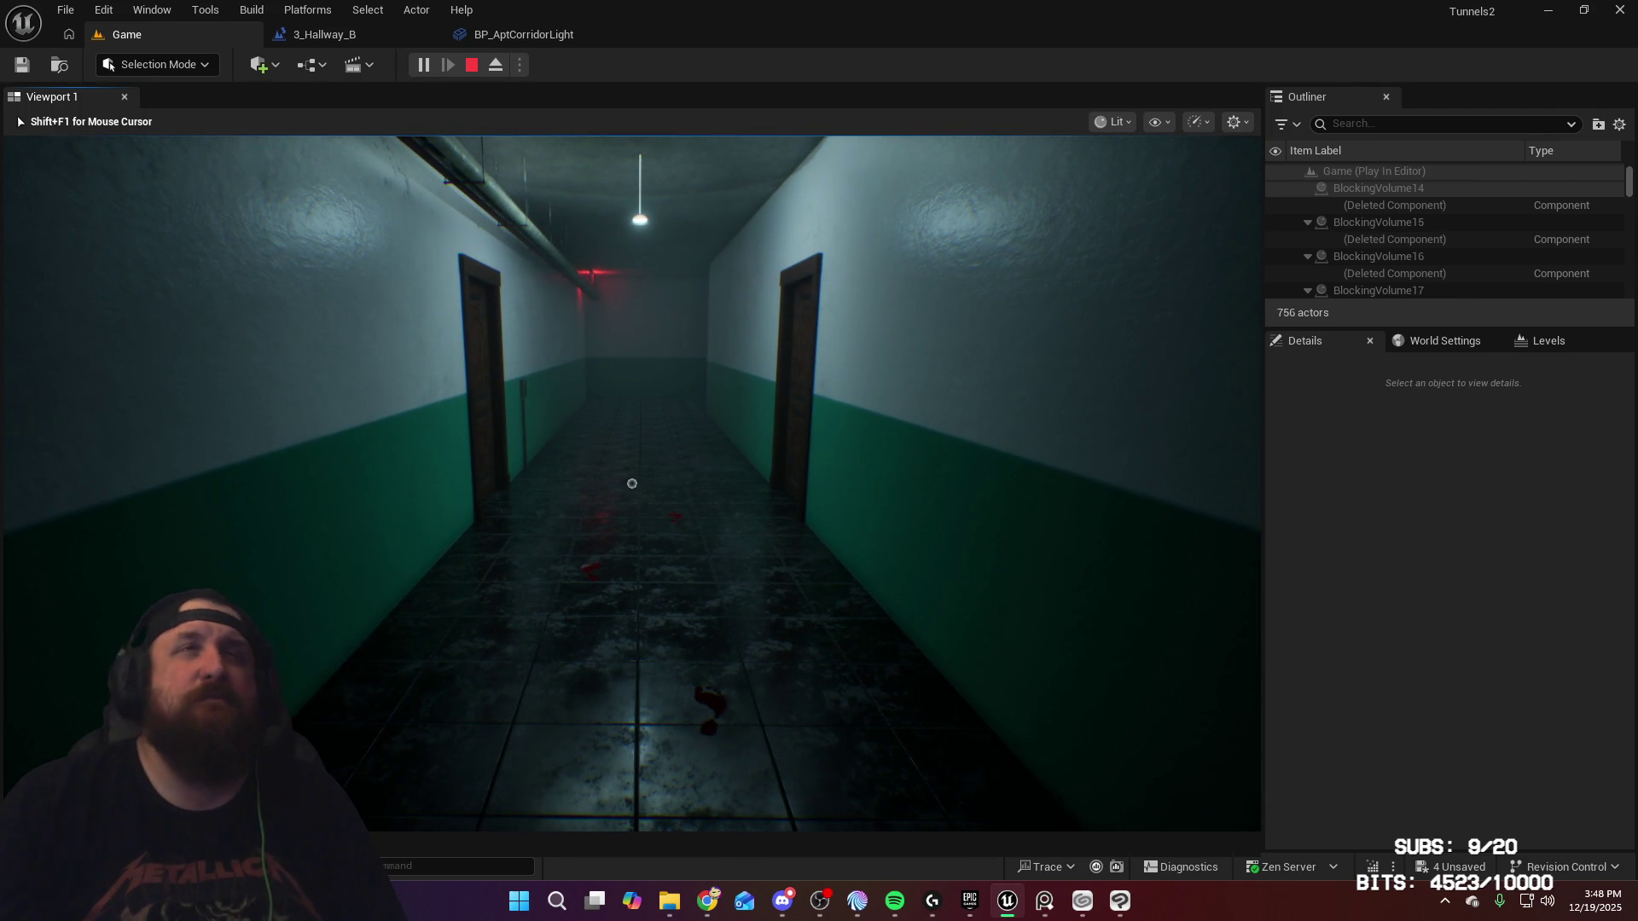
key("w")
key("w")
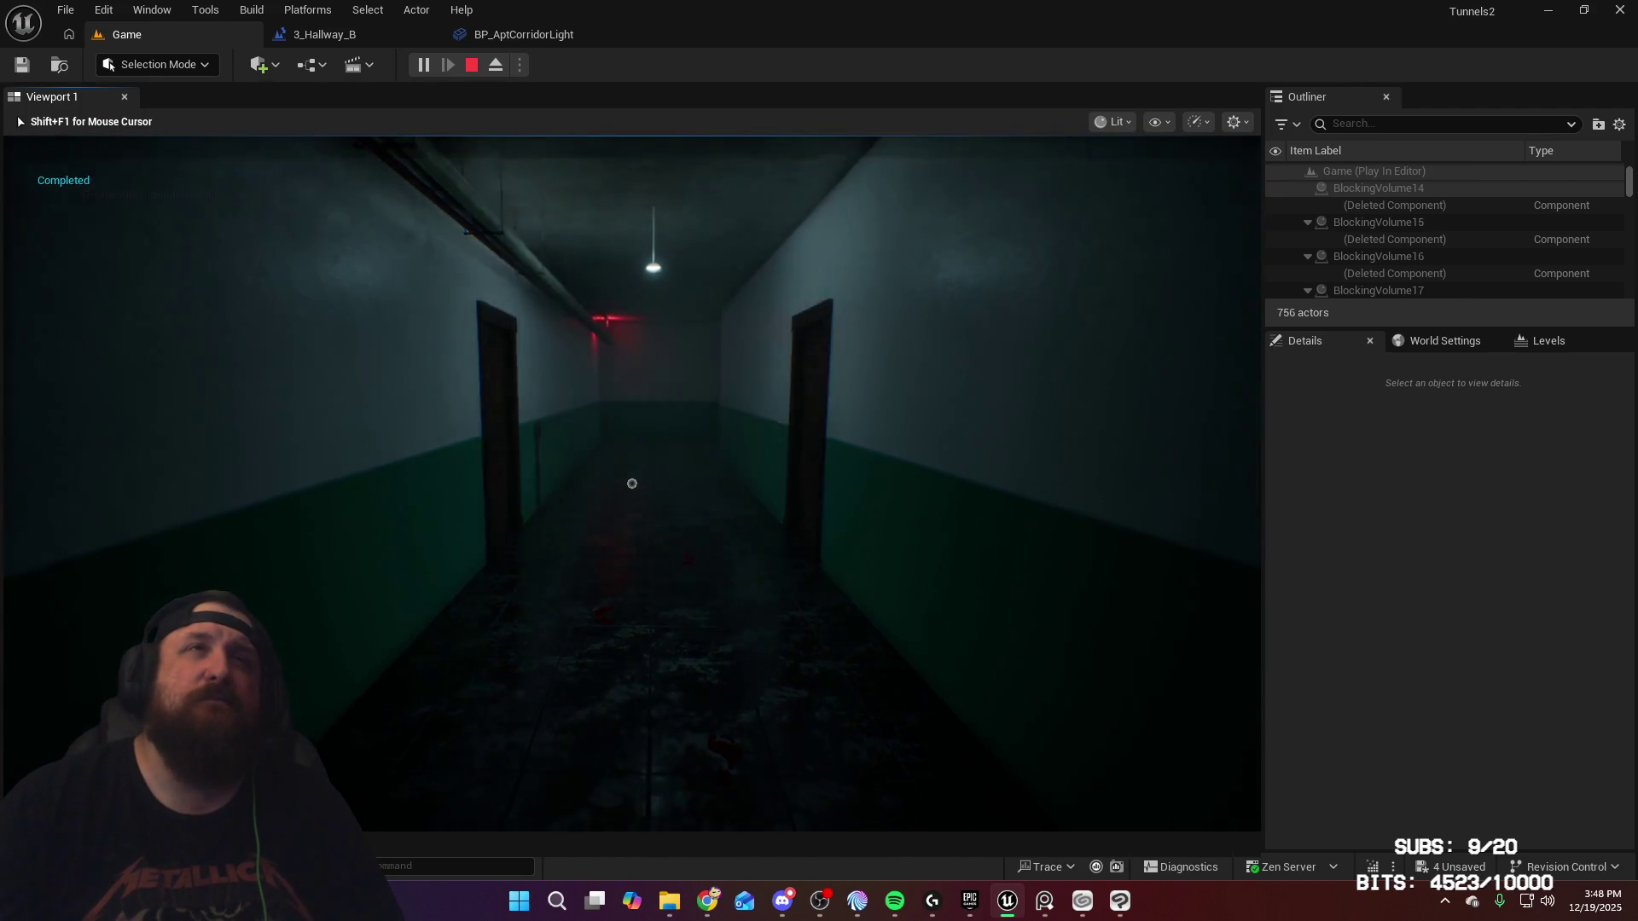
key("w")
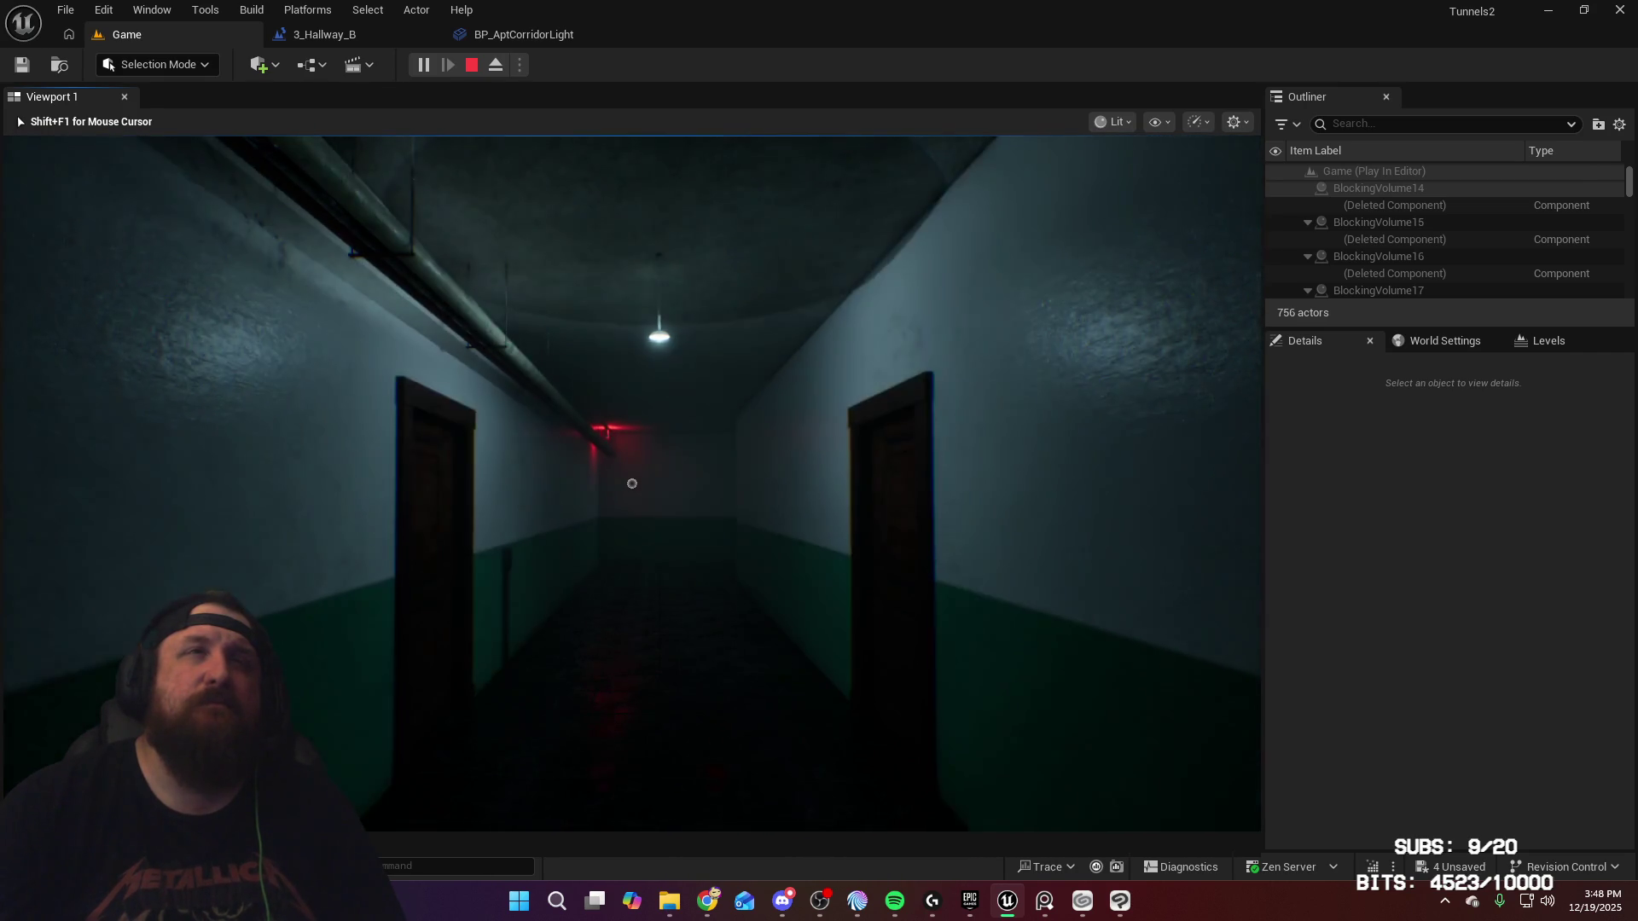
key("w")
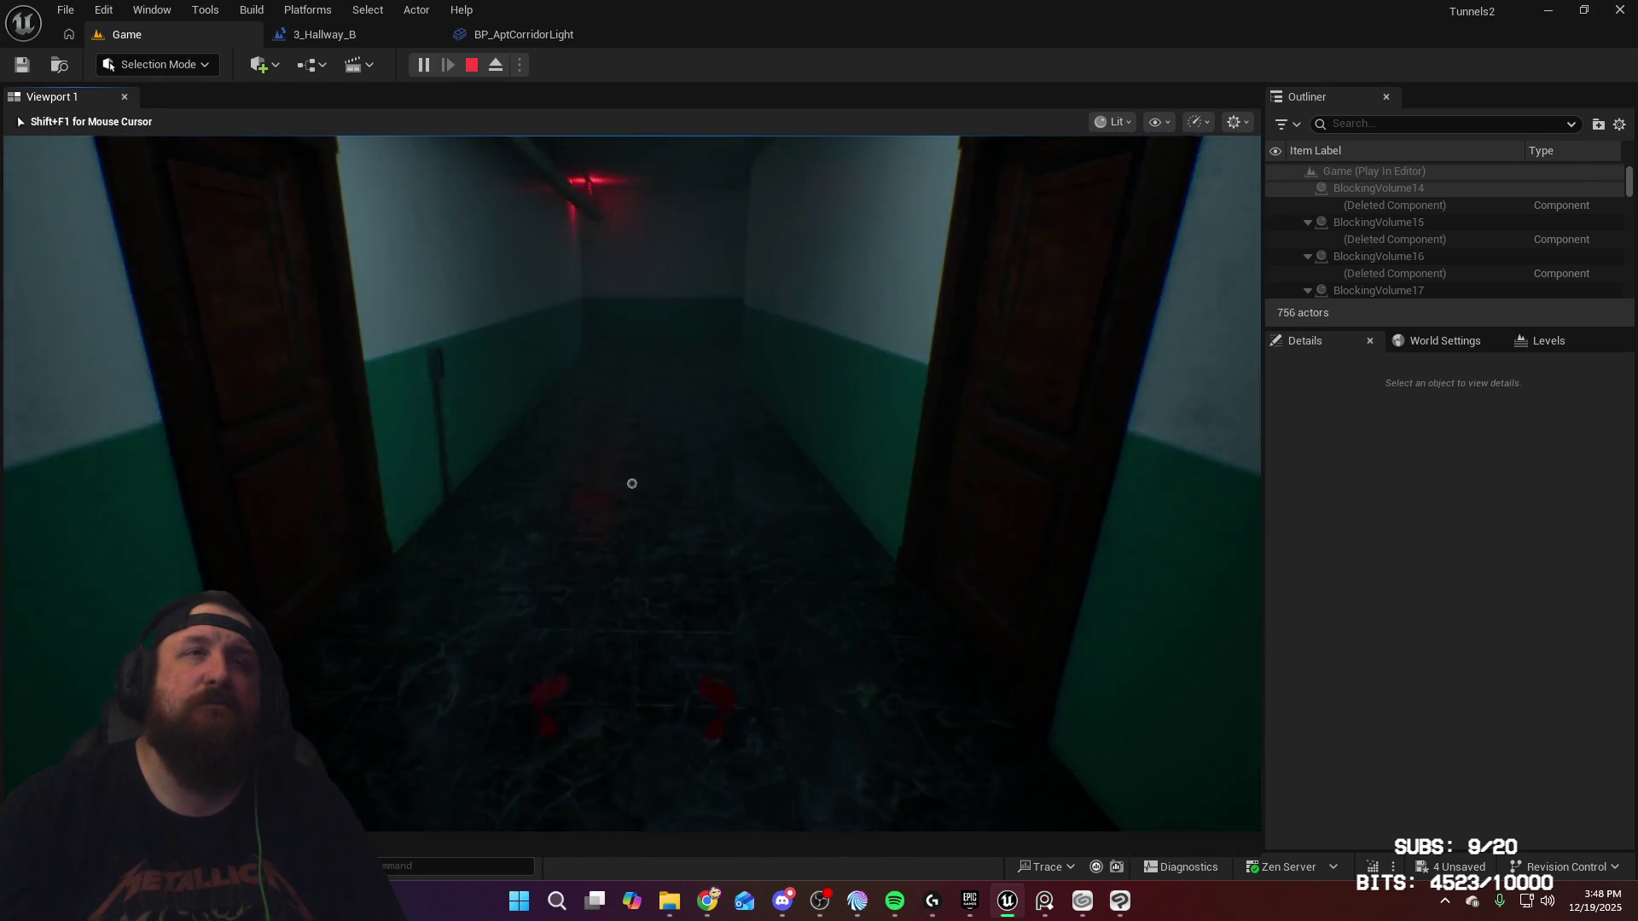
key("w")
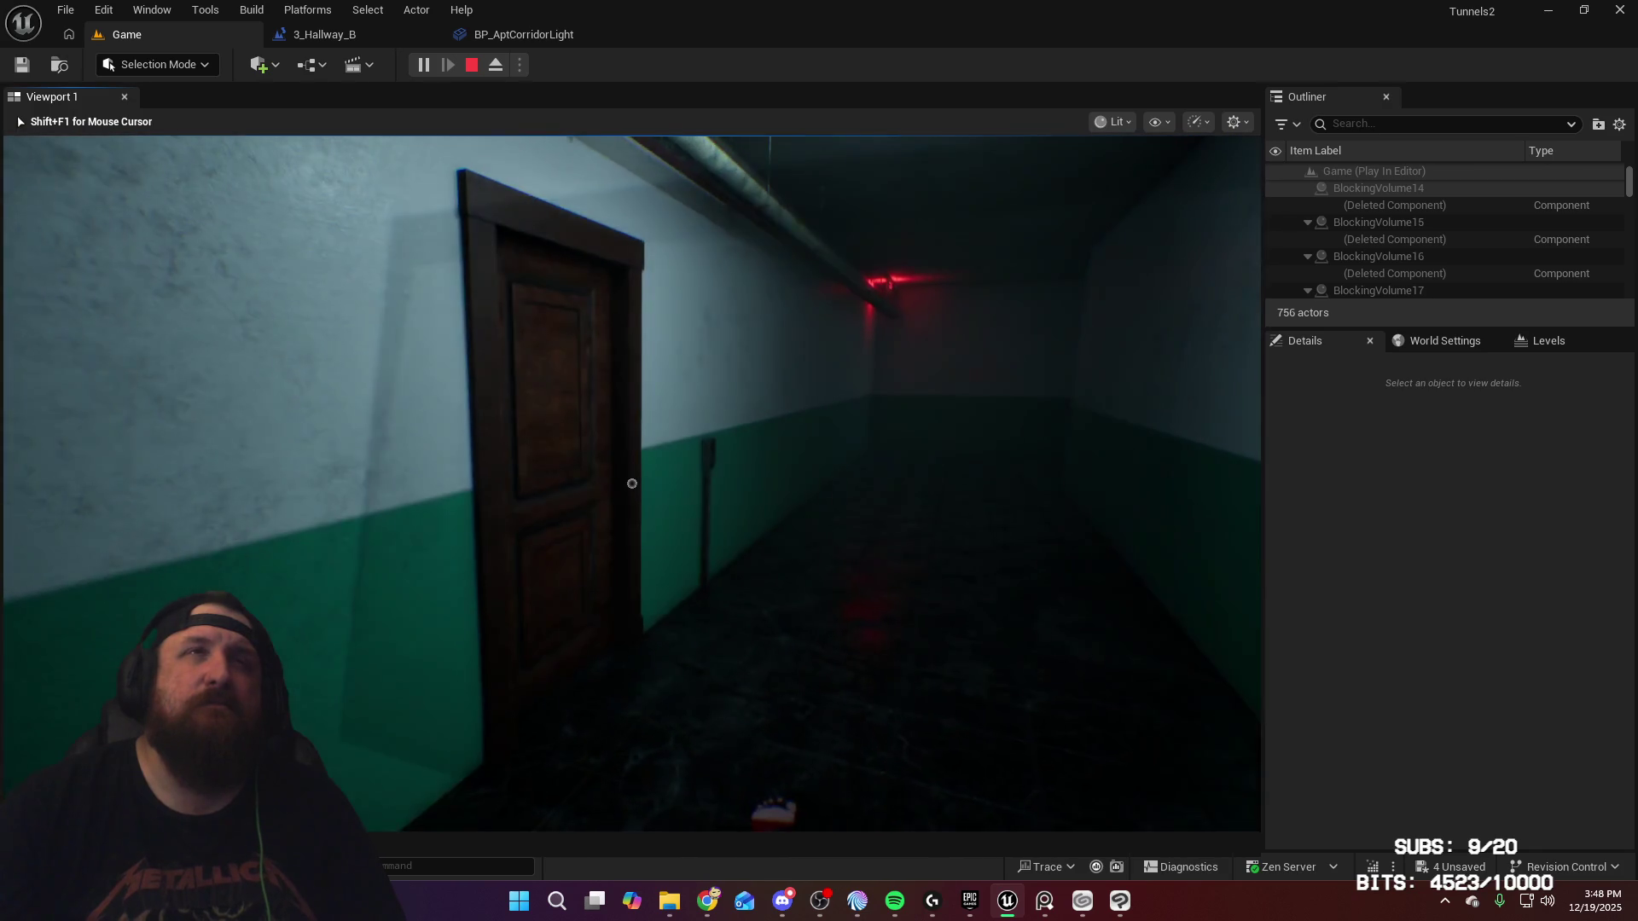
mouse_move(631, 484)
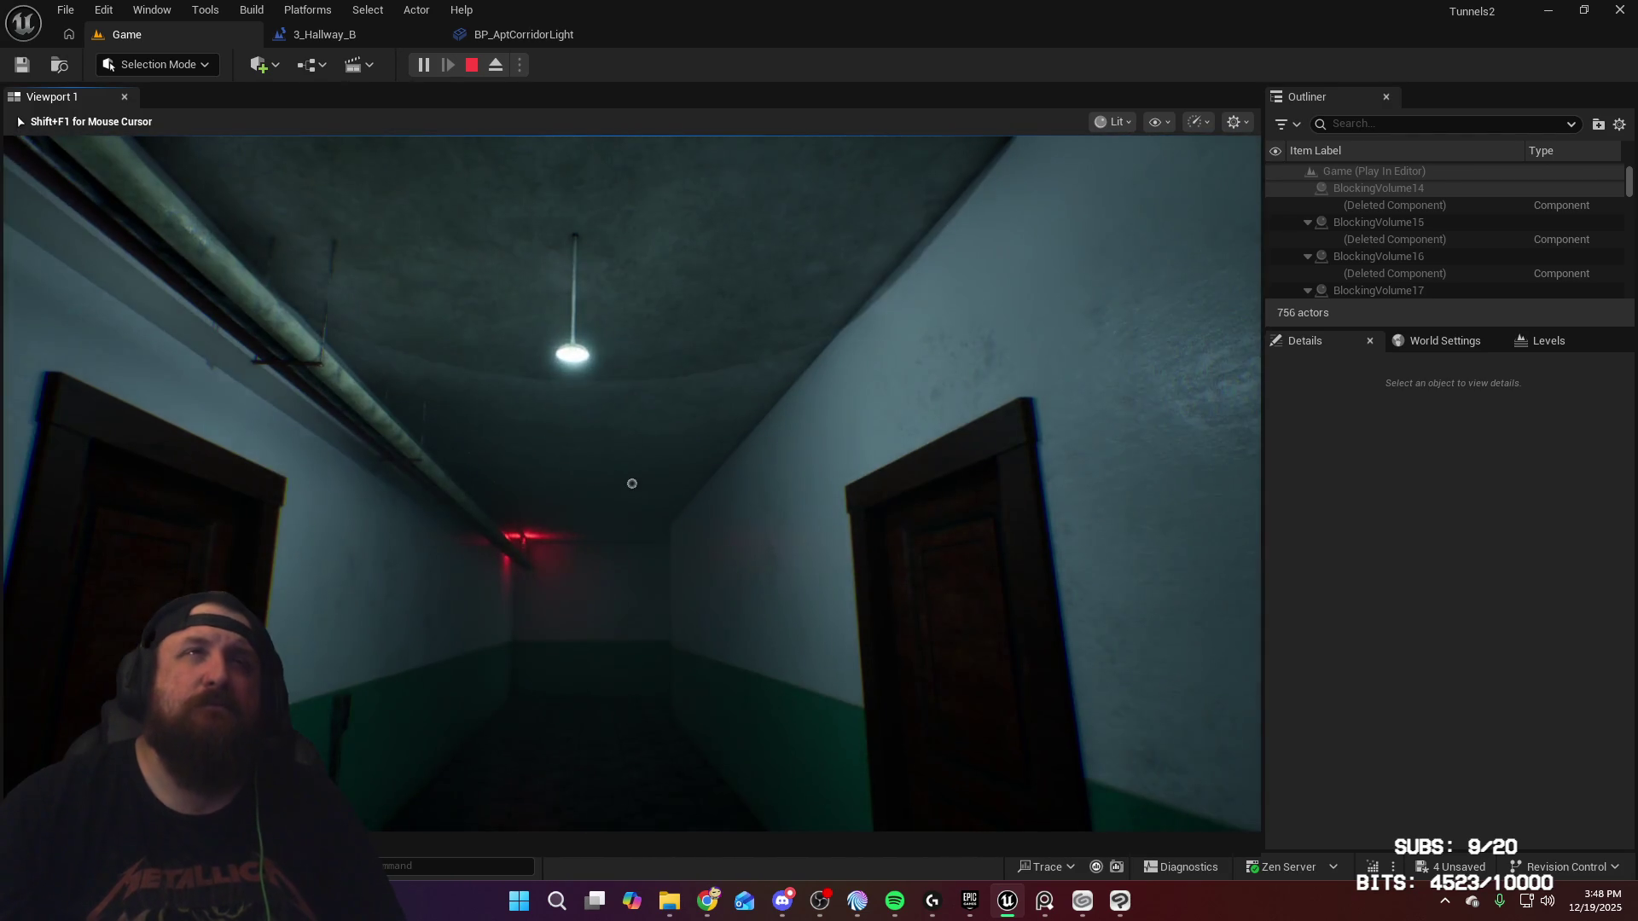
key("Escape")
left_click(735, 377)
key("w")
key("w")
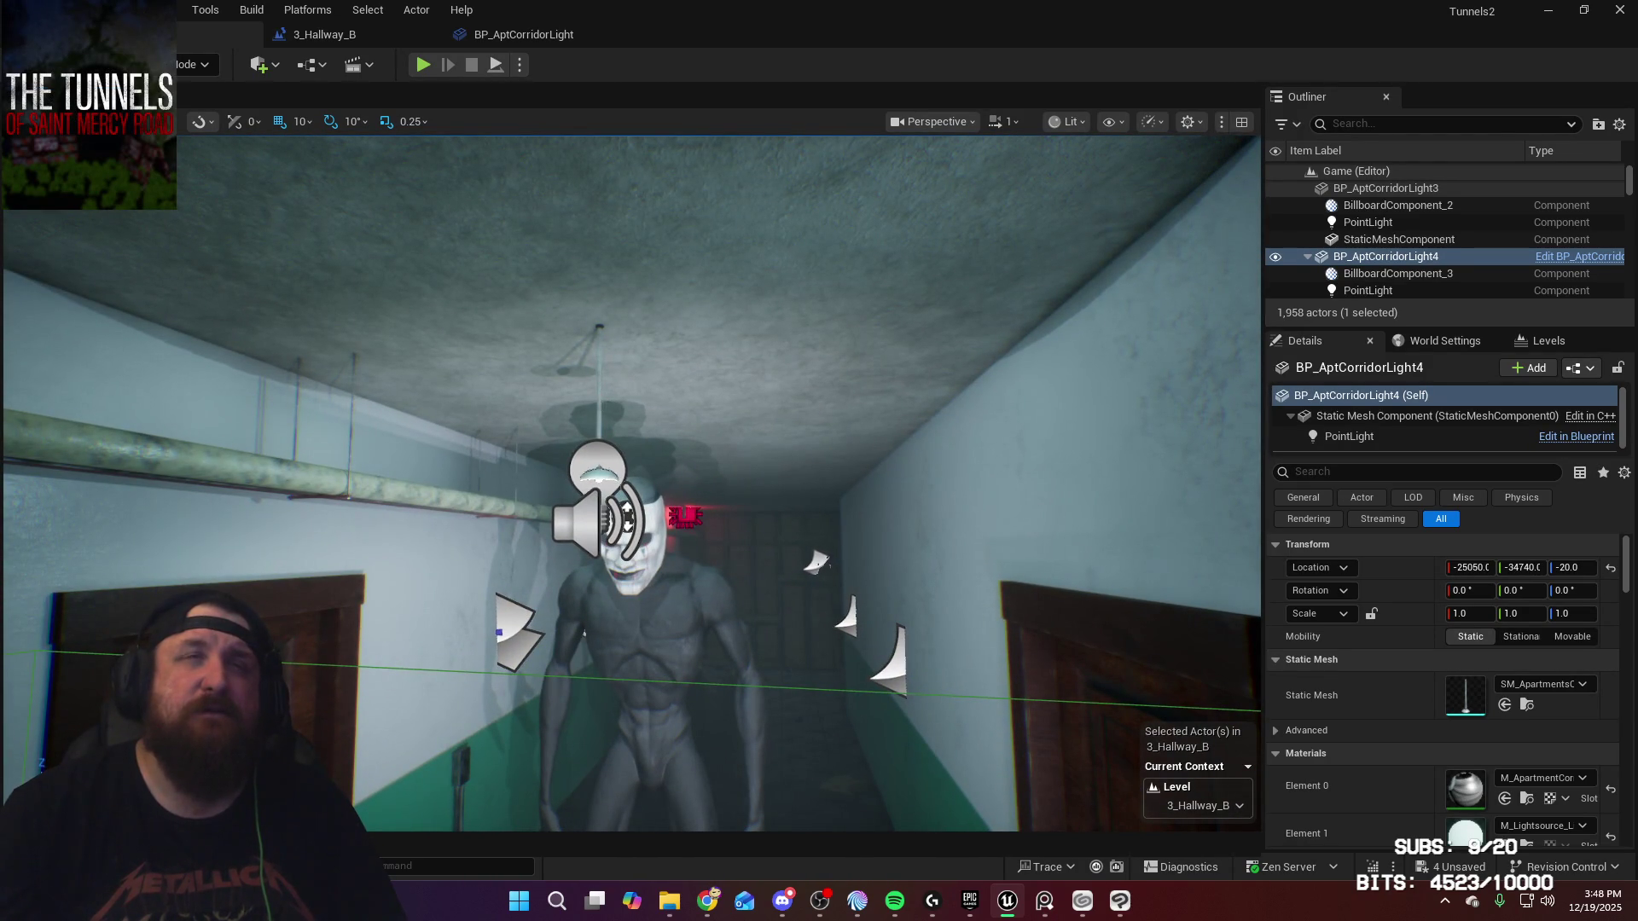
Step: Compare the original light's Default settings and set BP_AptCorridorLight4's Flicker Time and Flicker Blend to 0.1
scroll(1426, 638, "down", 5)
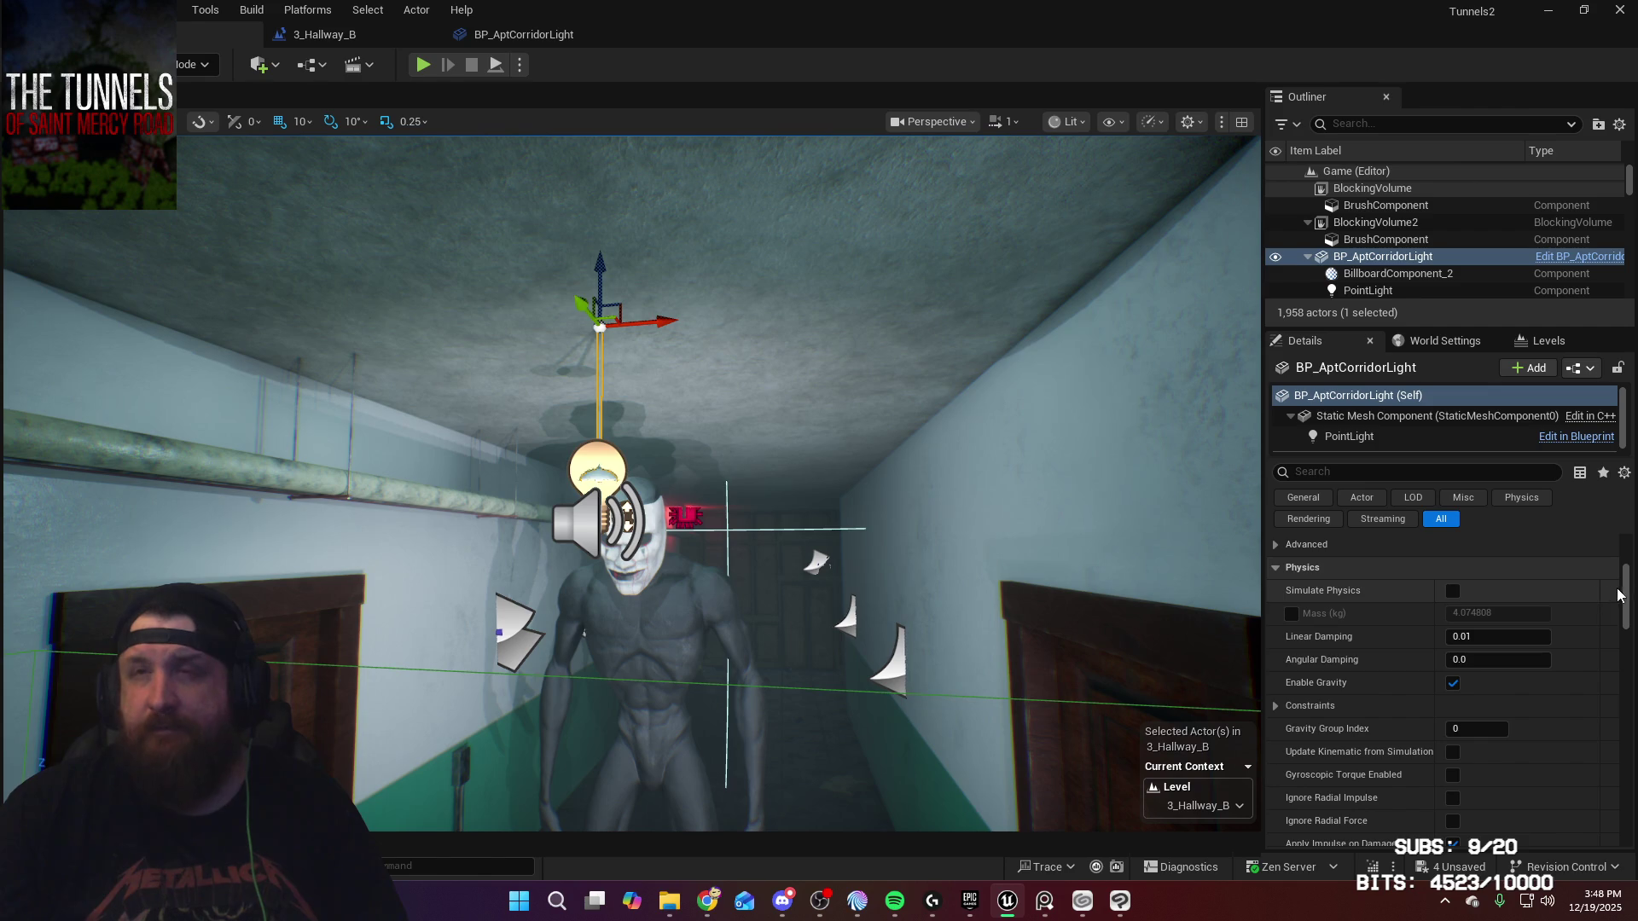
left_click_drag(1628, 600, 1633, 769)
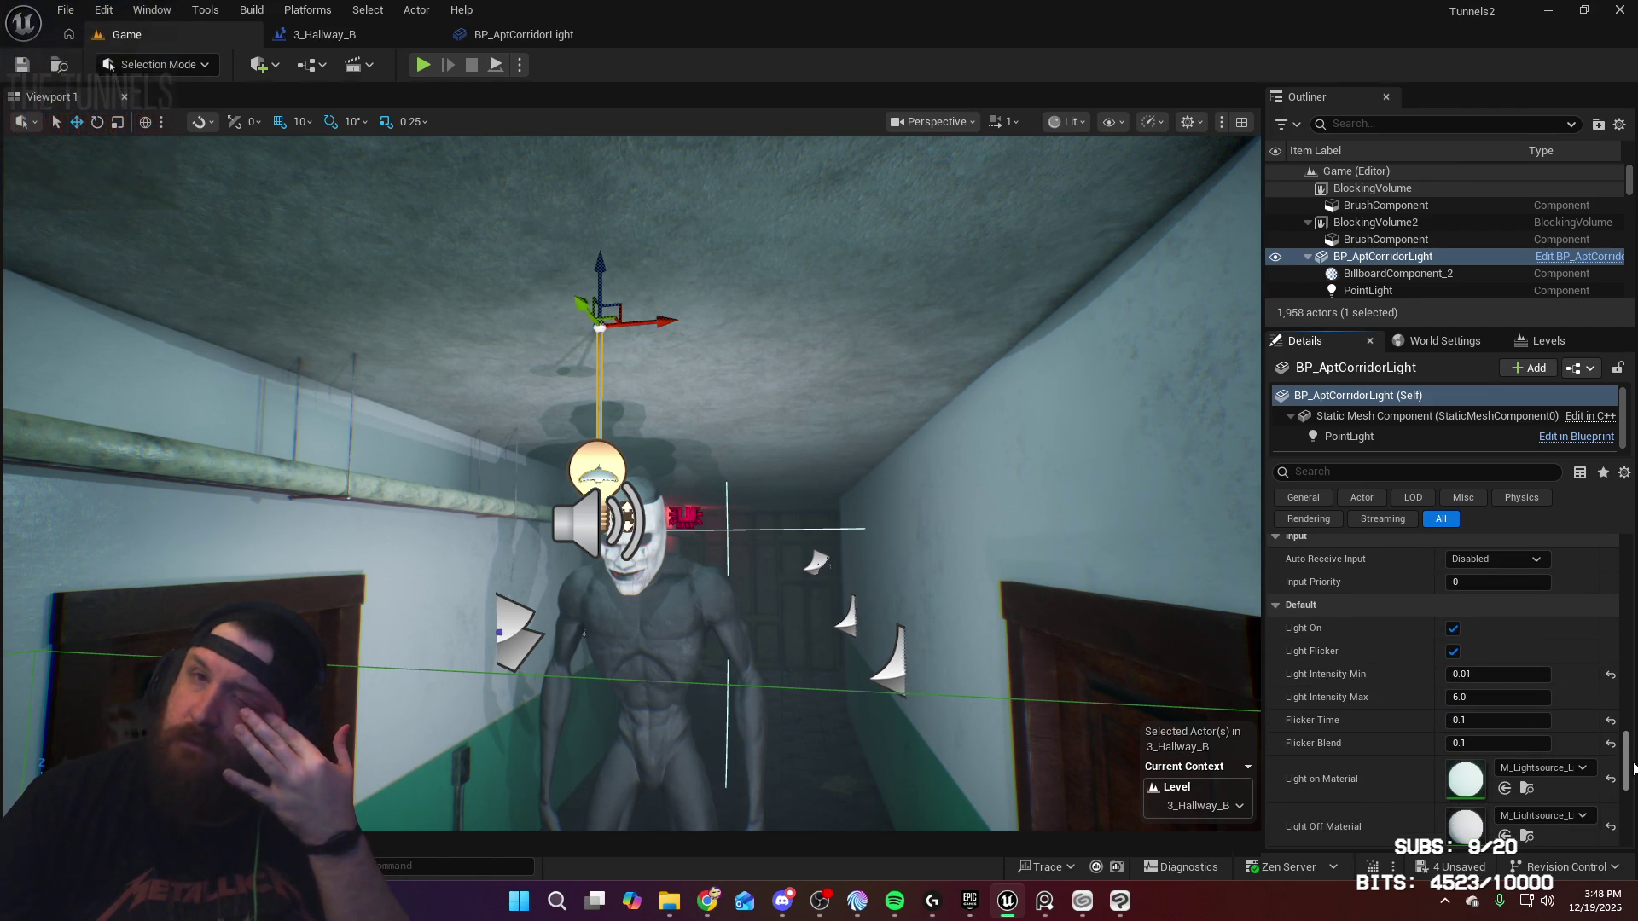
mouse_move(915, 538)
left_mouse_down()
mouse_move(845, 542)
mouse_move(921, 384)
mouse_move(358, 384)
mouse_move(665, 395)
left_mouse_up()
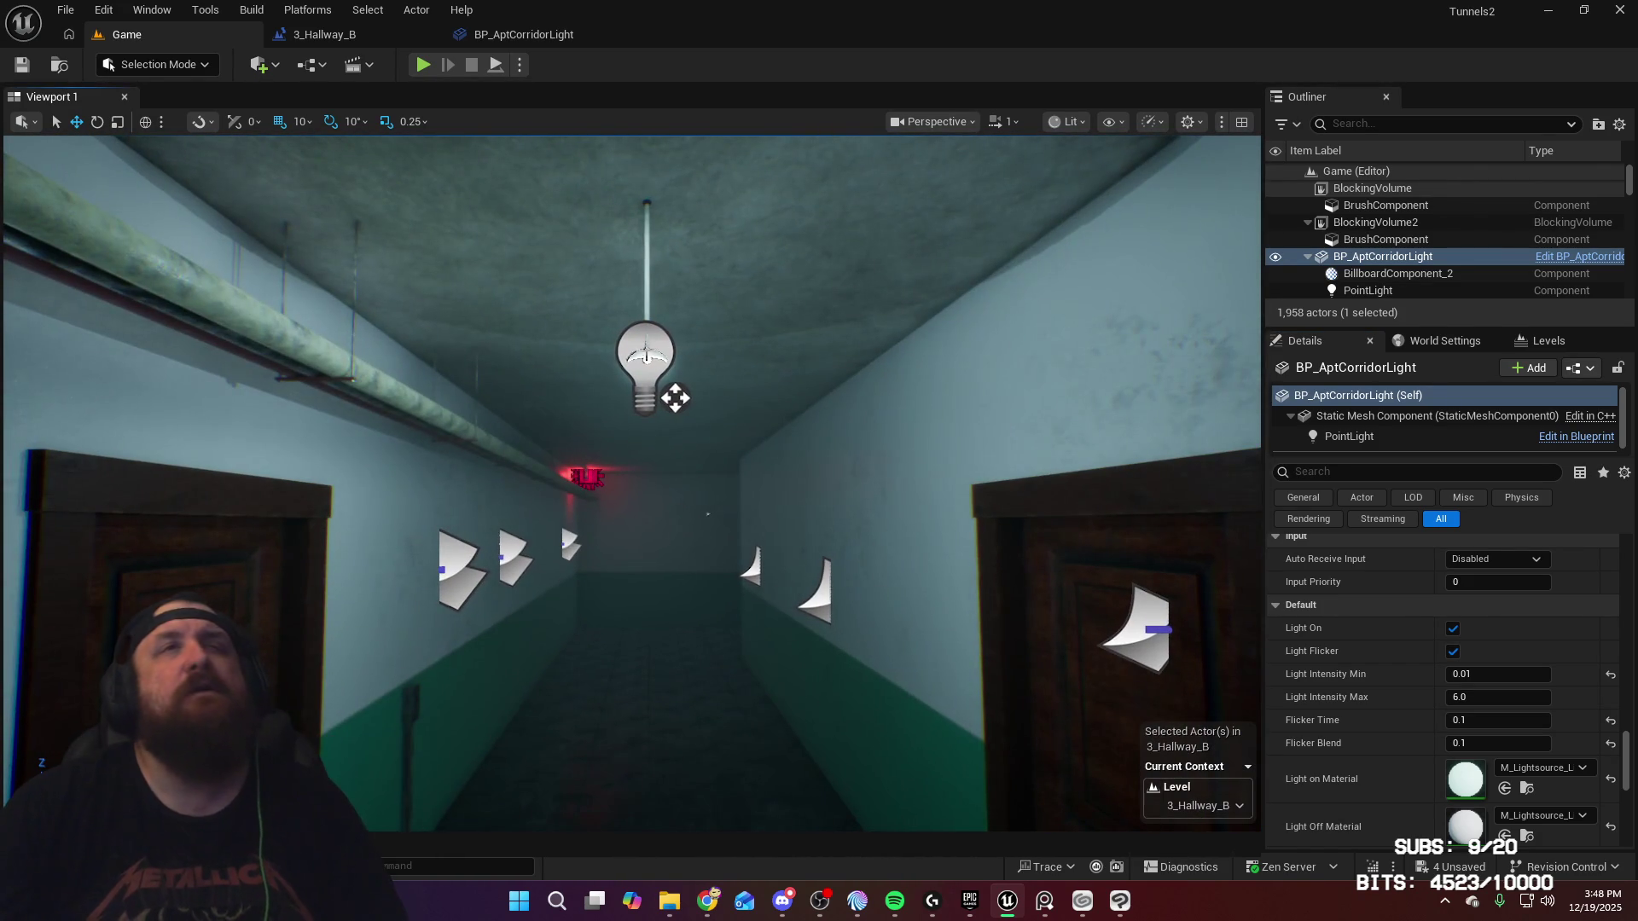
scroll(1506, 678, "down", 3)
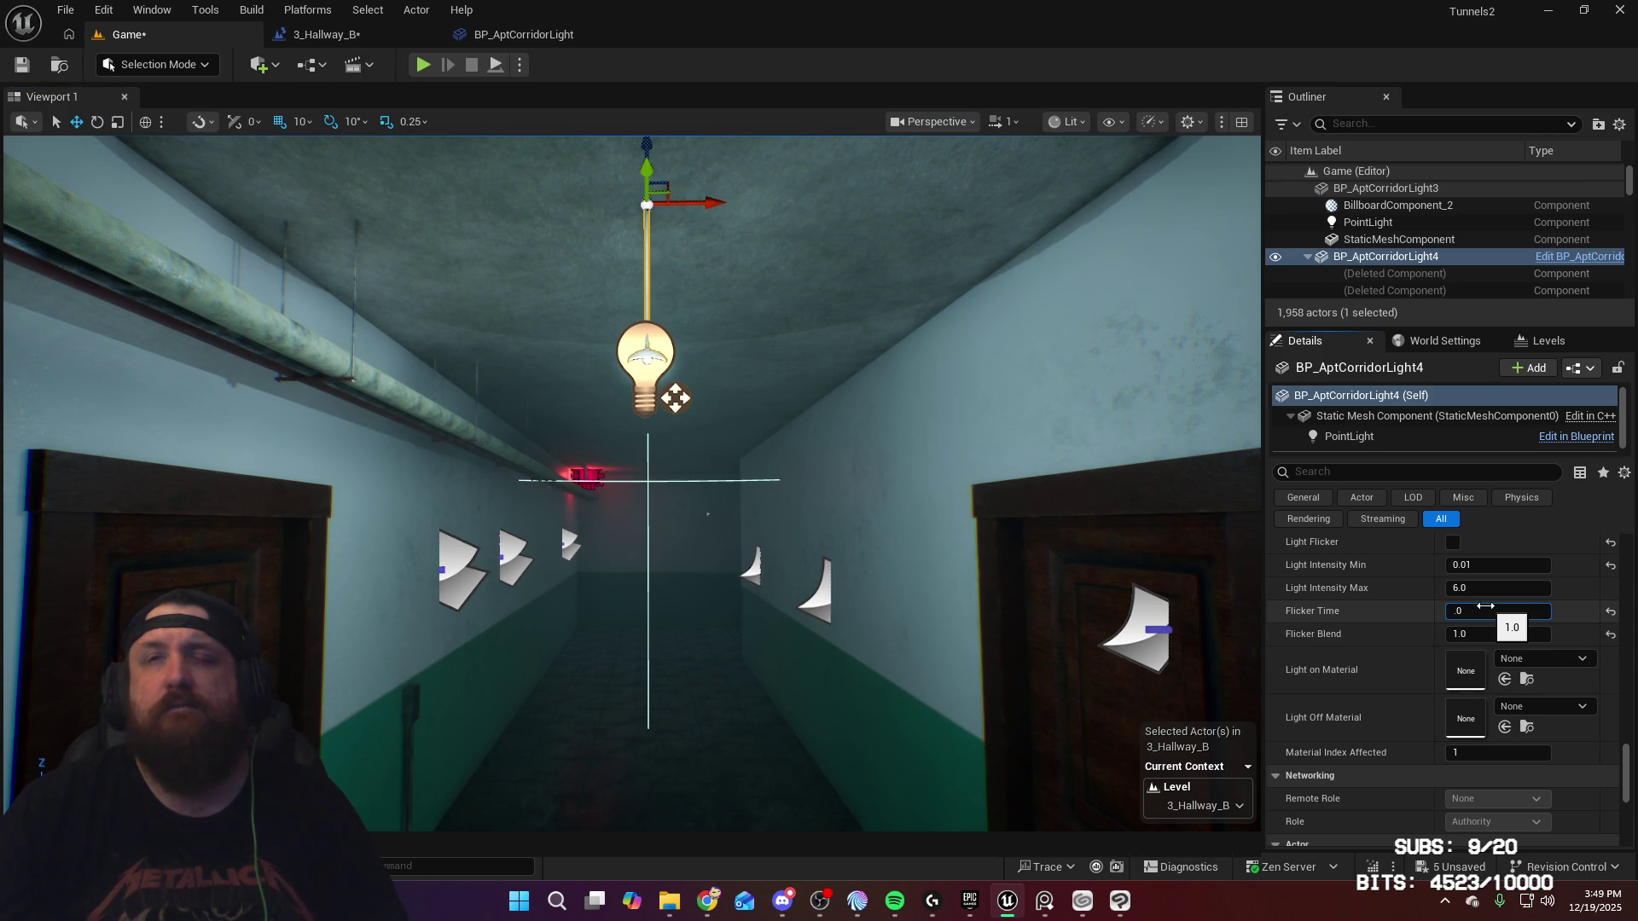
mouse_move(792, 607)
left_mouse_down()
mouse_move(751, 588)
mouse_move(743, 478)
mouse_move(967, 631)
left_mouse_up()
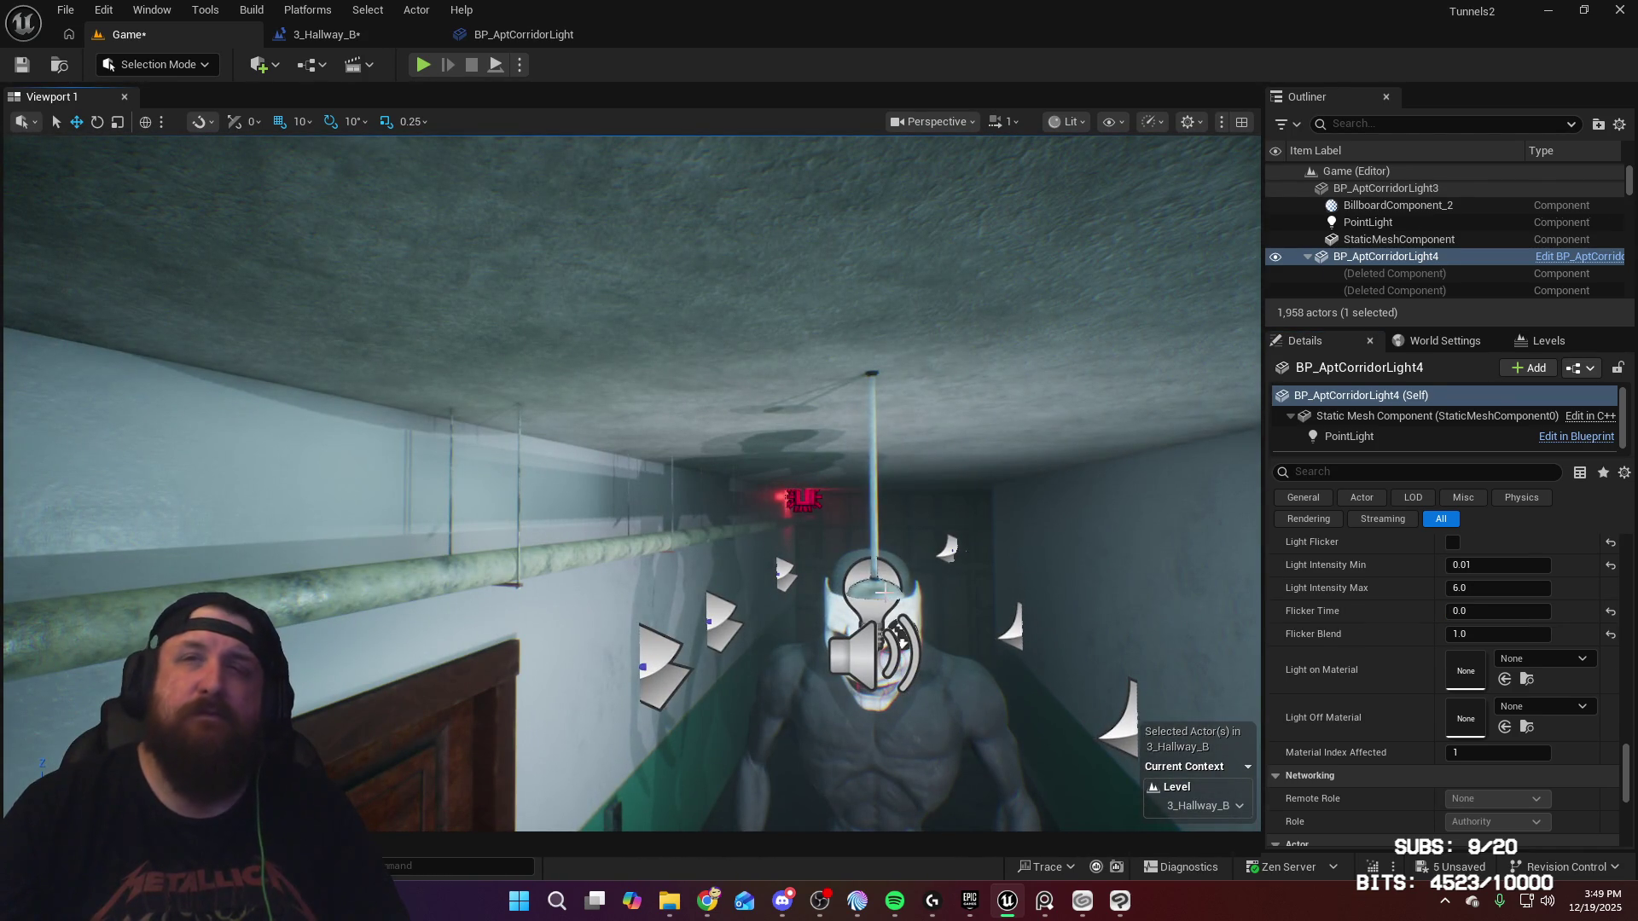
mouse_move(885, 591)
left_mouse_down()
mouse_move(793, 563)
mouse_move(793, 623)
mouse_move(509, 462)
left_mouse_up()
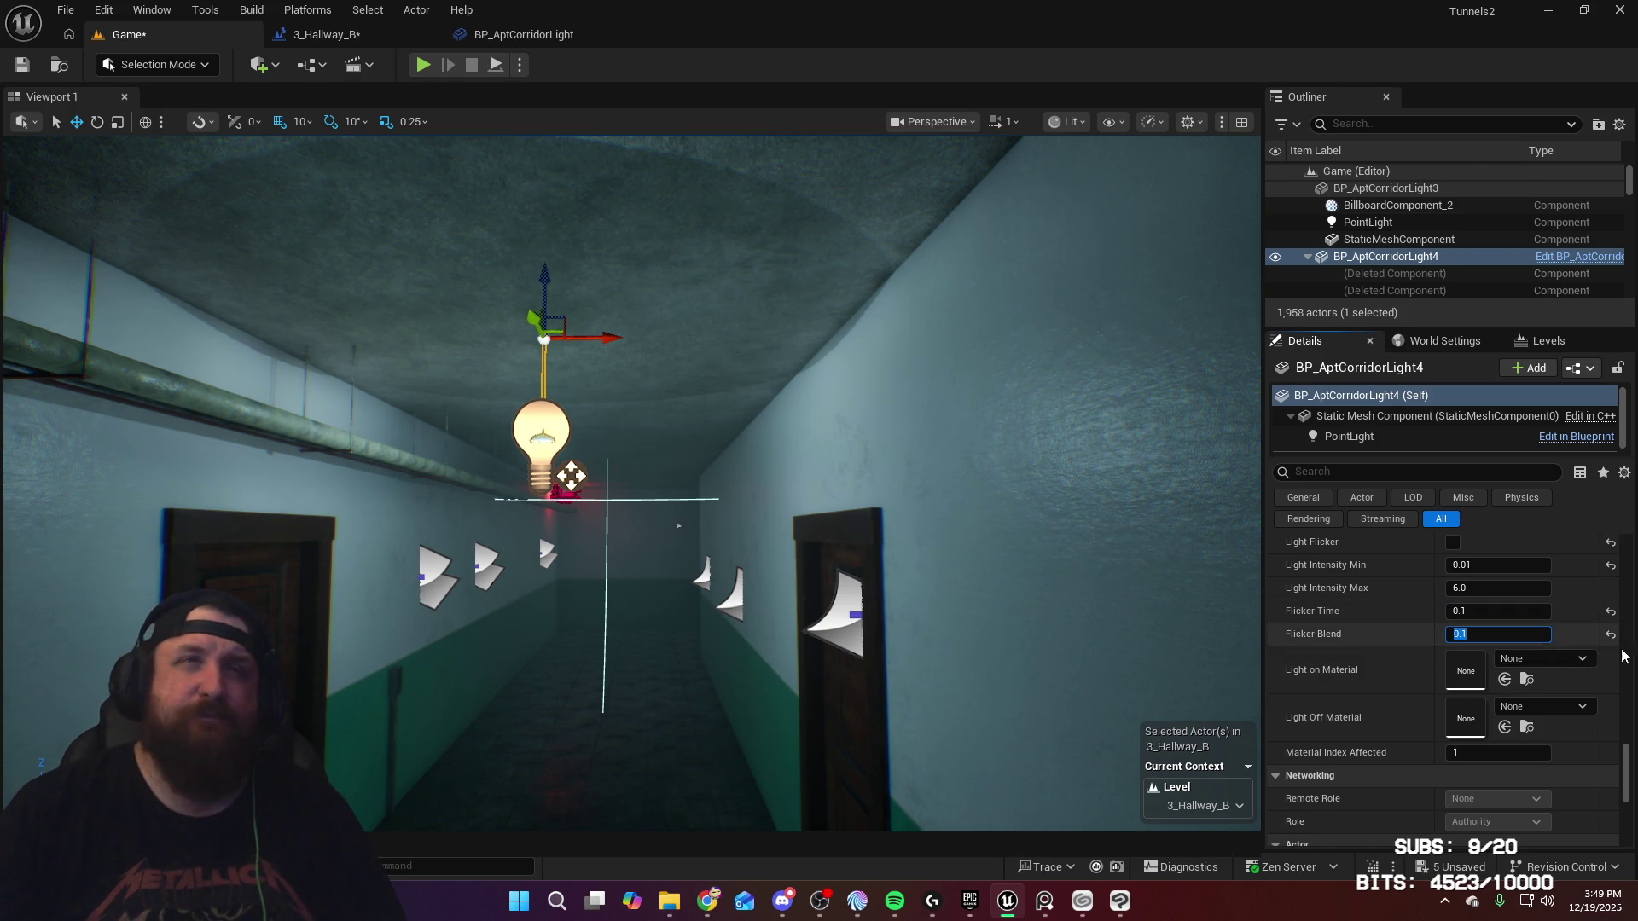
left_click(1581, 660)
type("bulb")
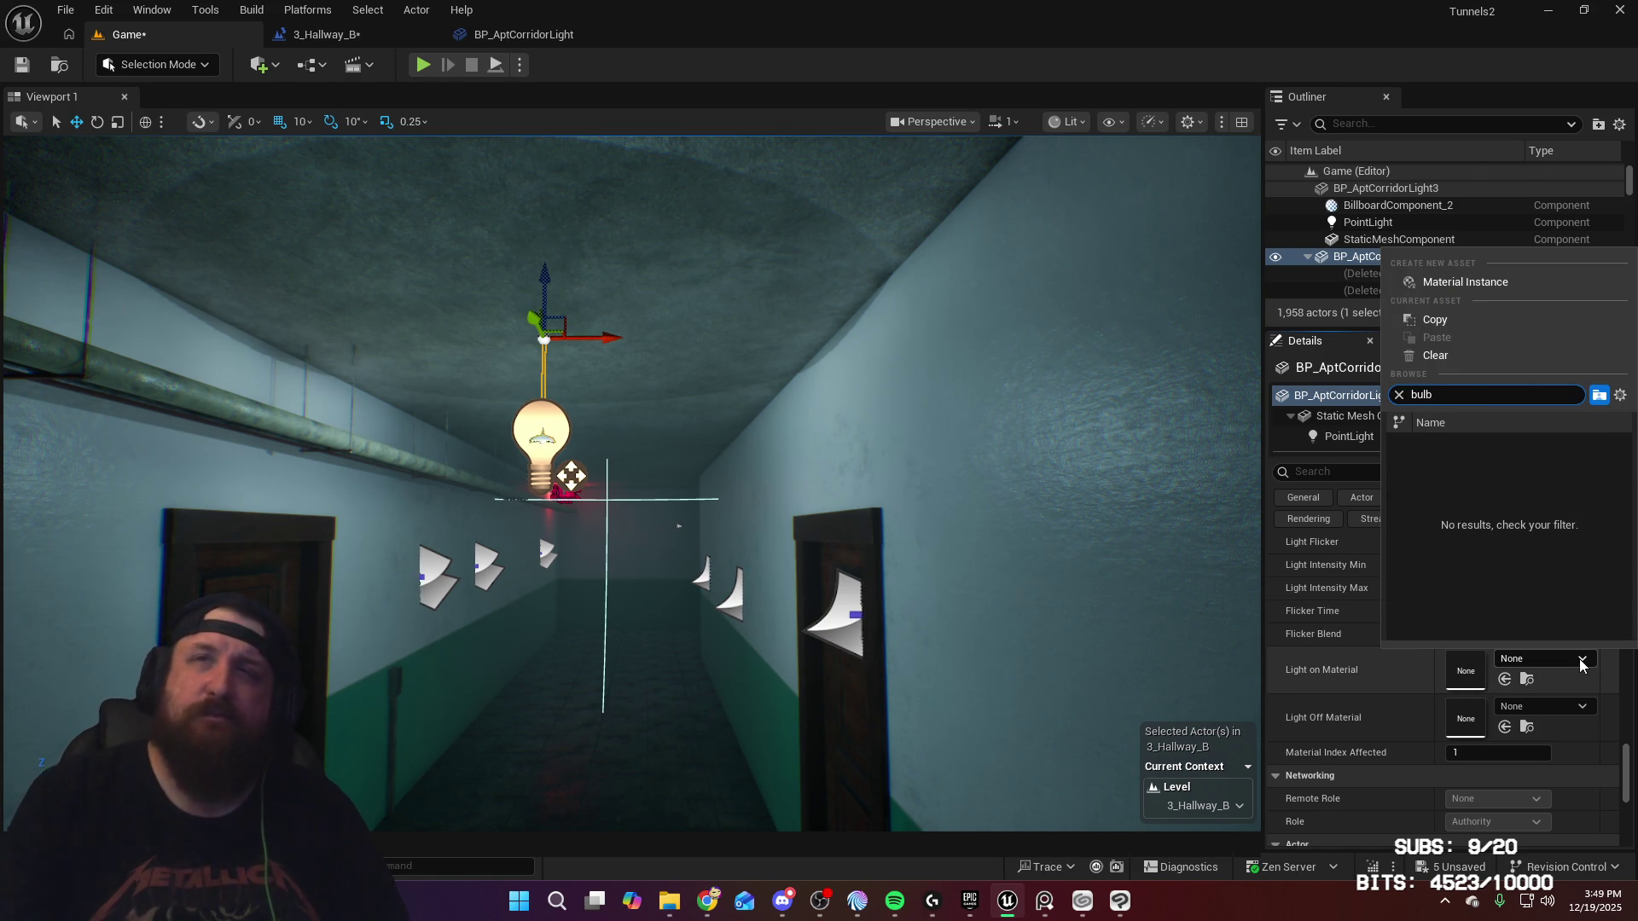
key("BackSpace")
key("BackSpace")
key("BackSpace")
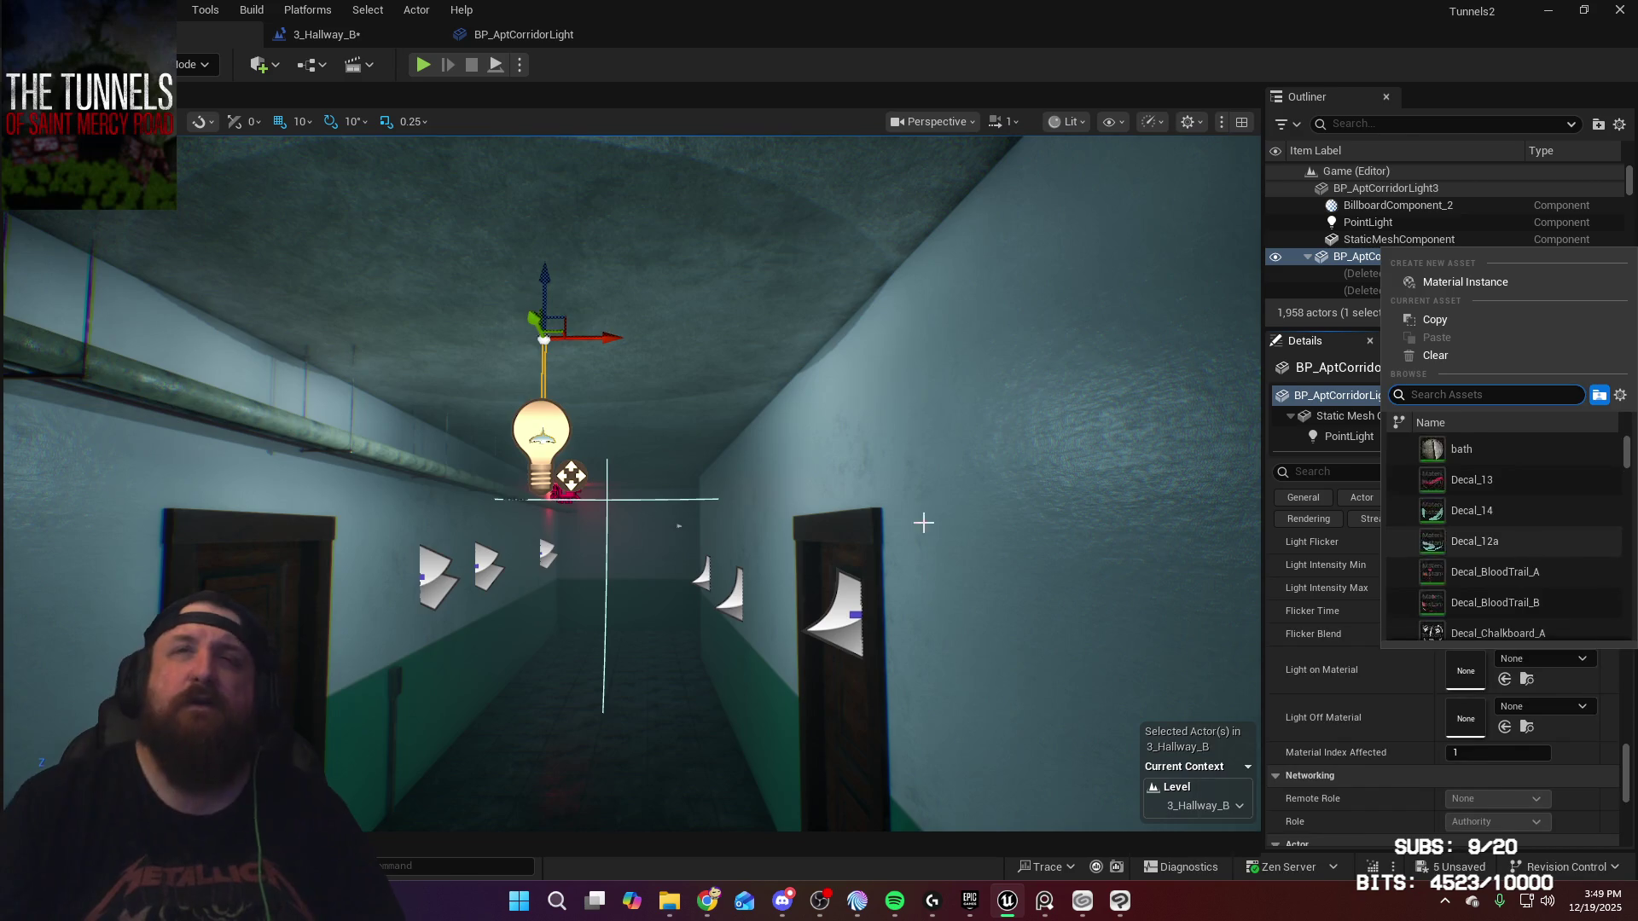
left_click_drag(1080, 546, 938, 512)
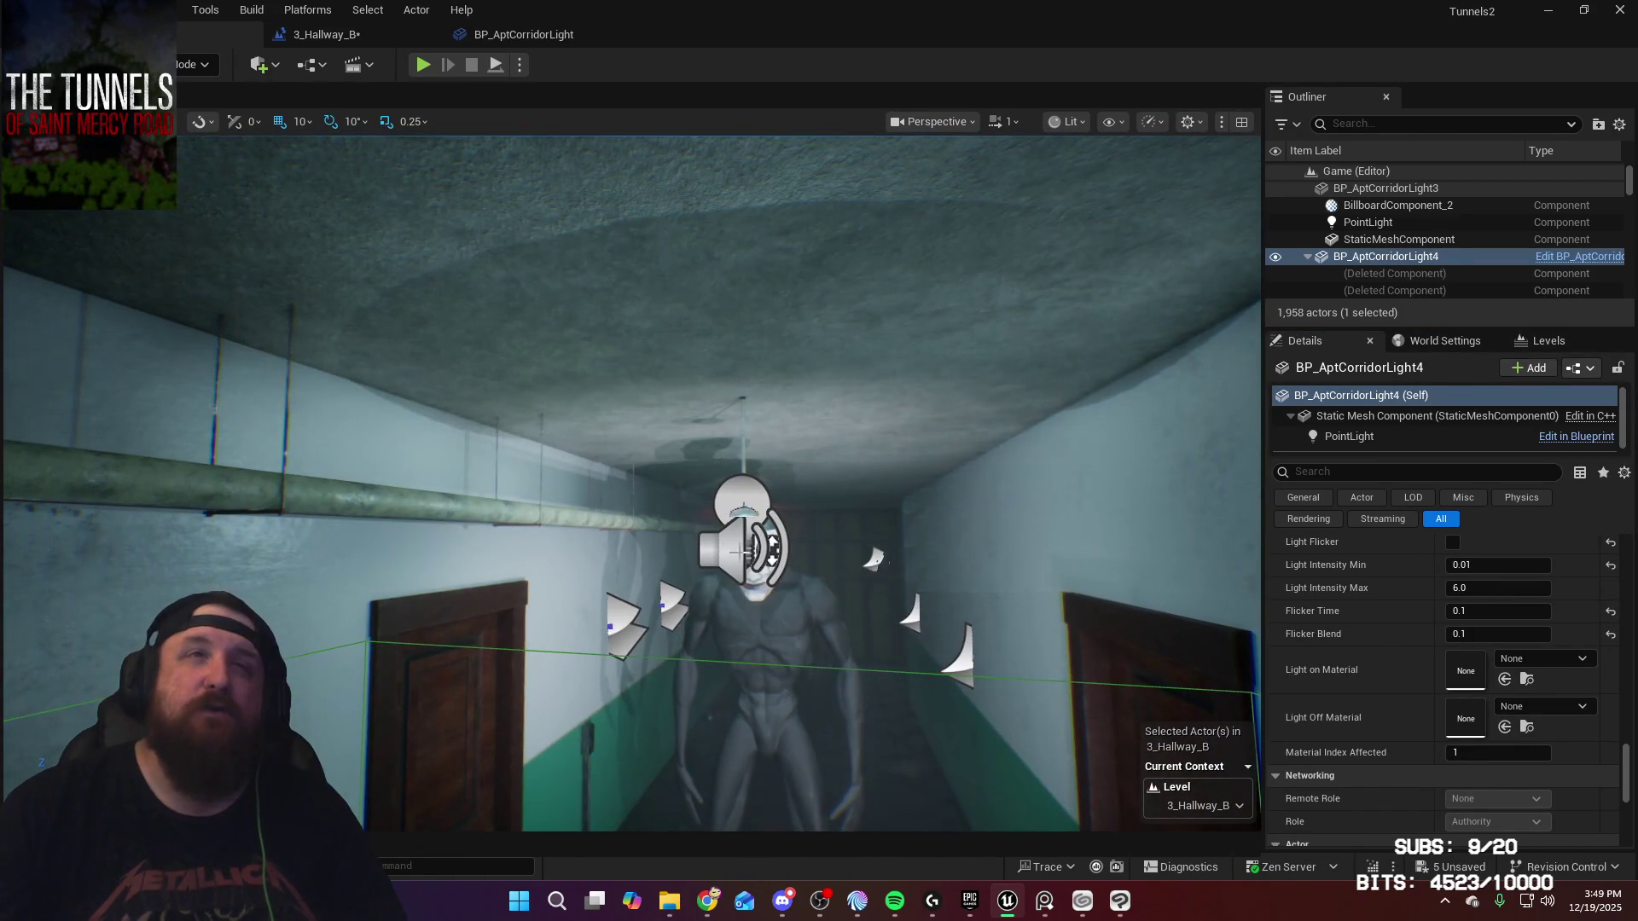
left_click(729, 546)
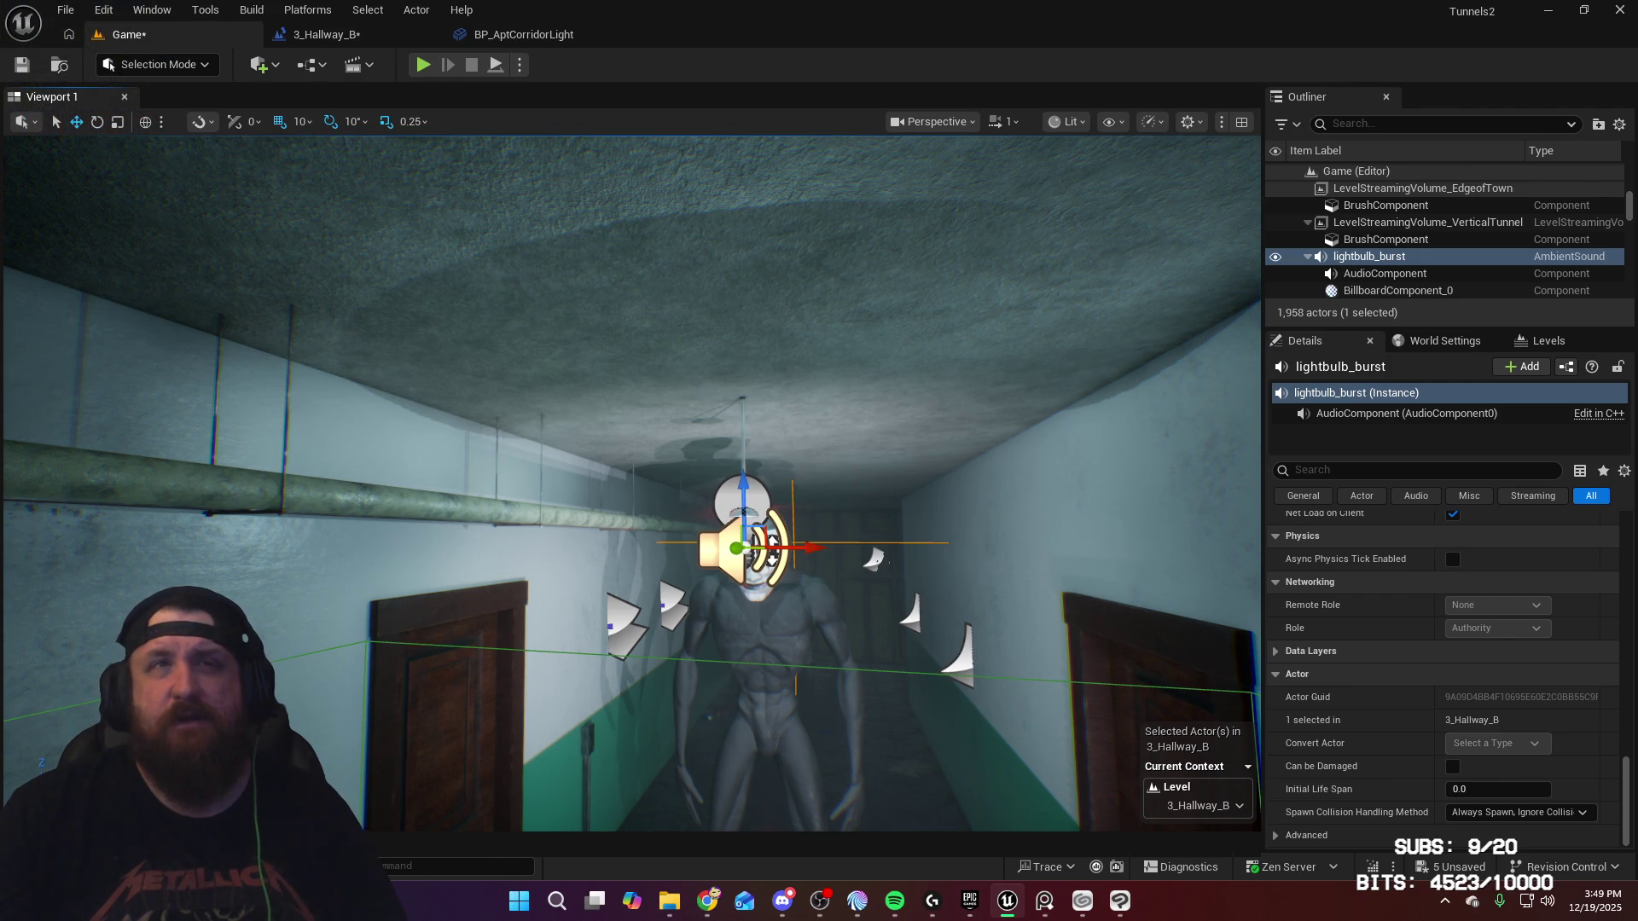
left_click(739, 446)
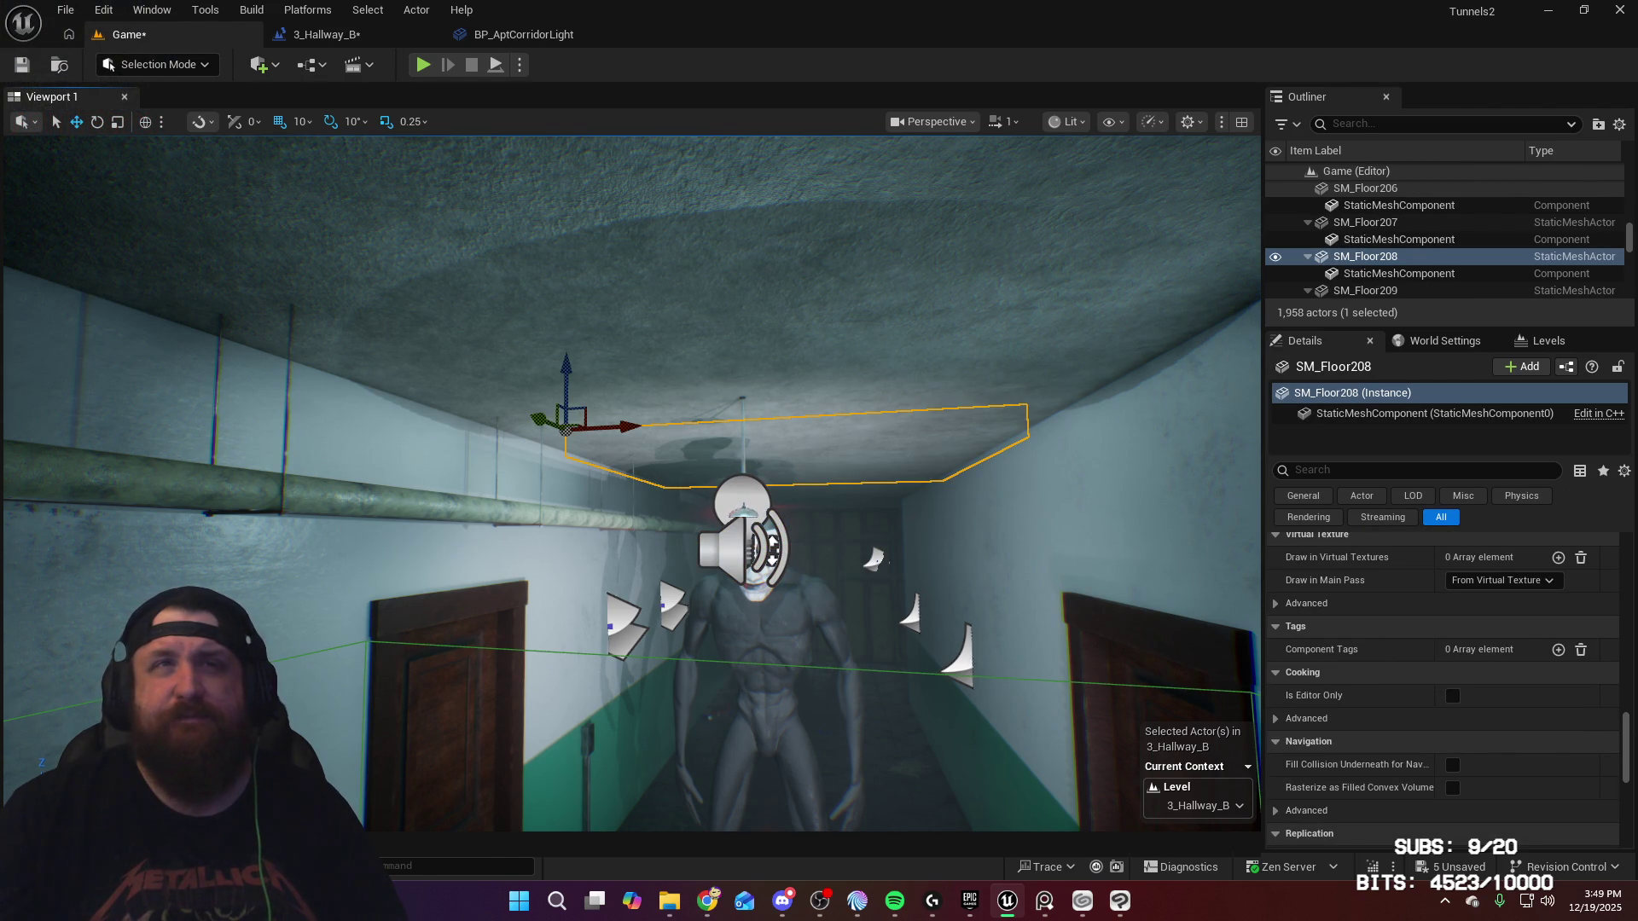
left_click(744, 510)
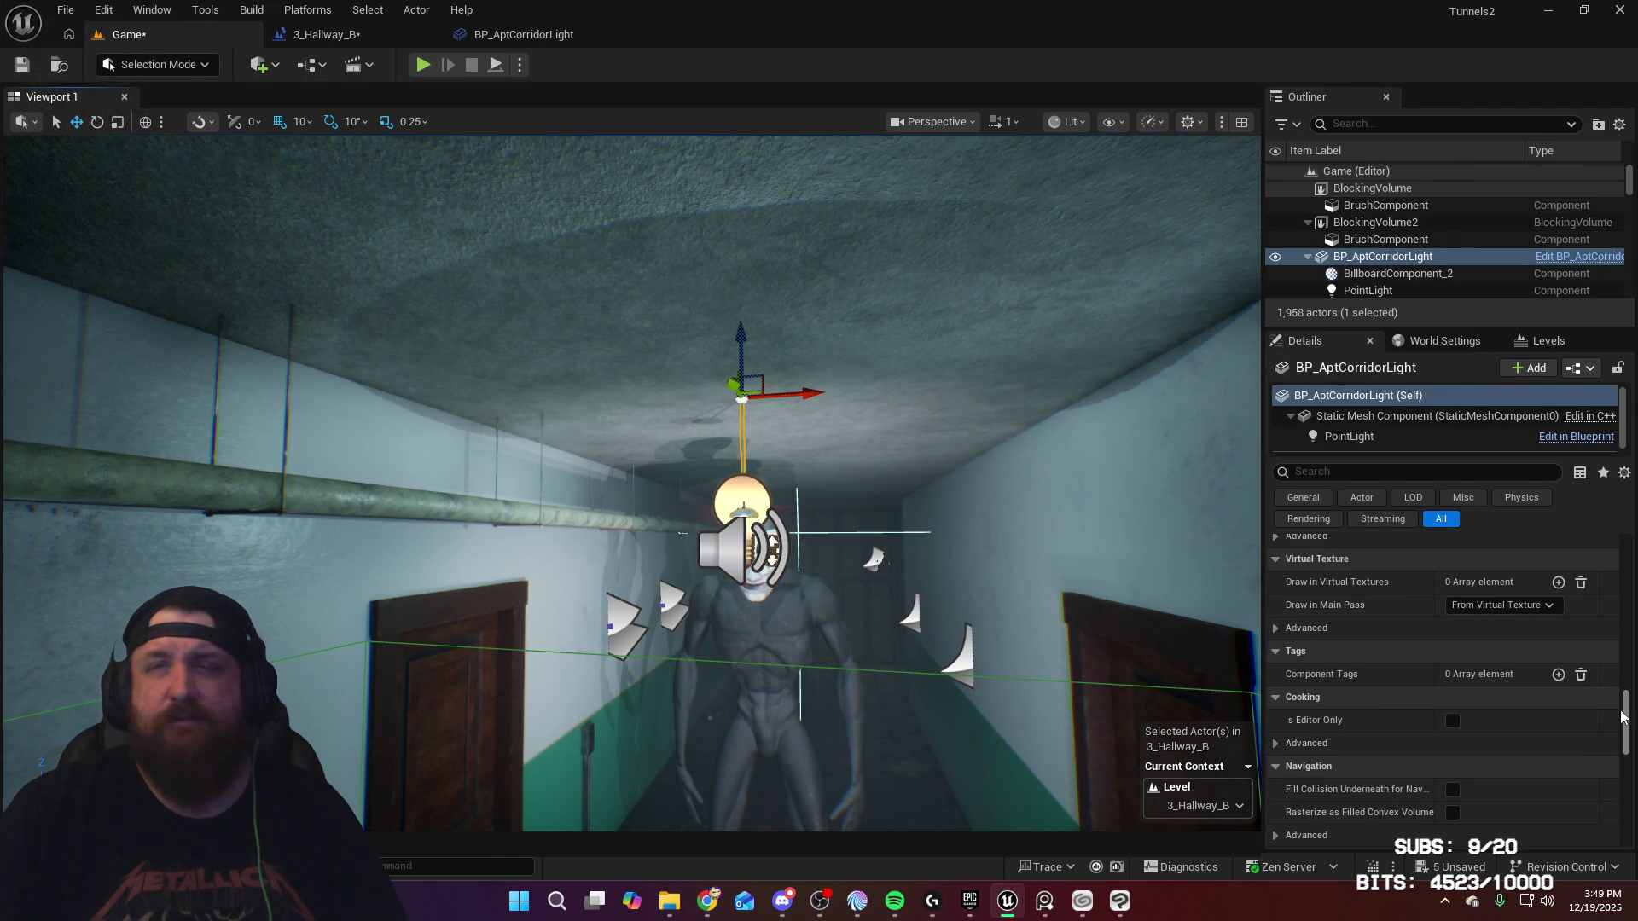
left_click_drag(1630, 726, 1629, 770)
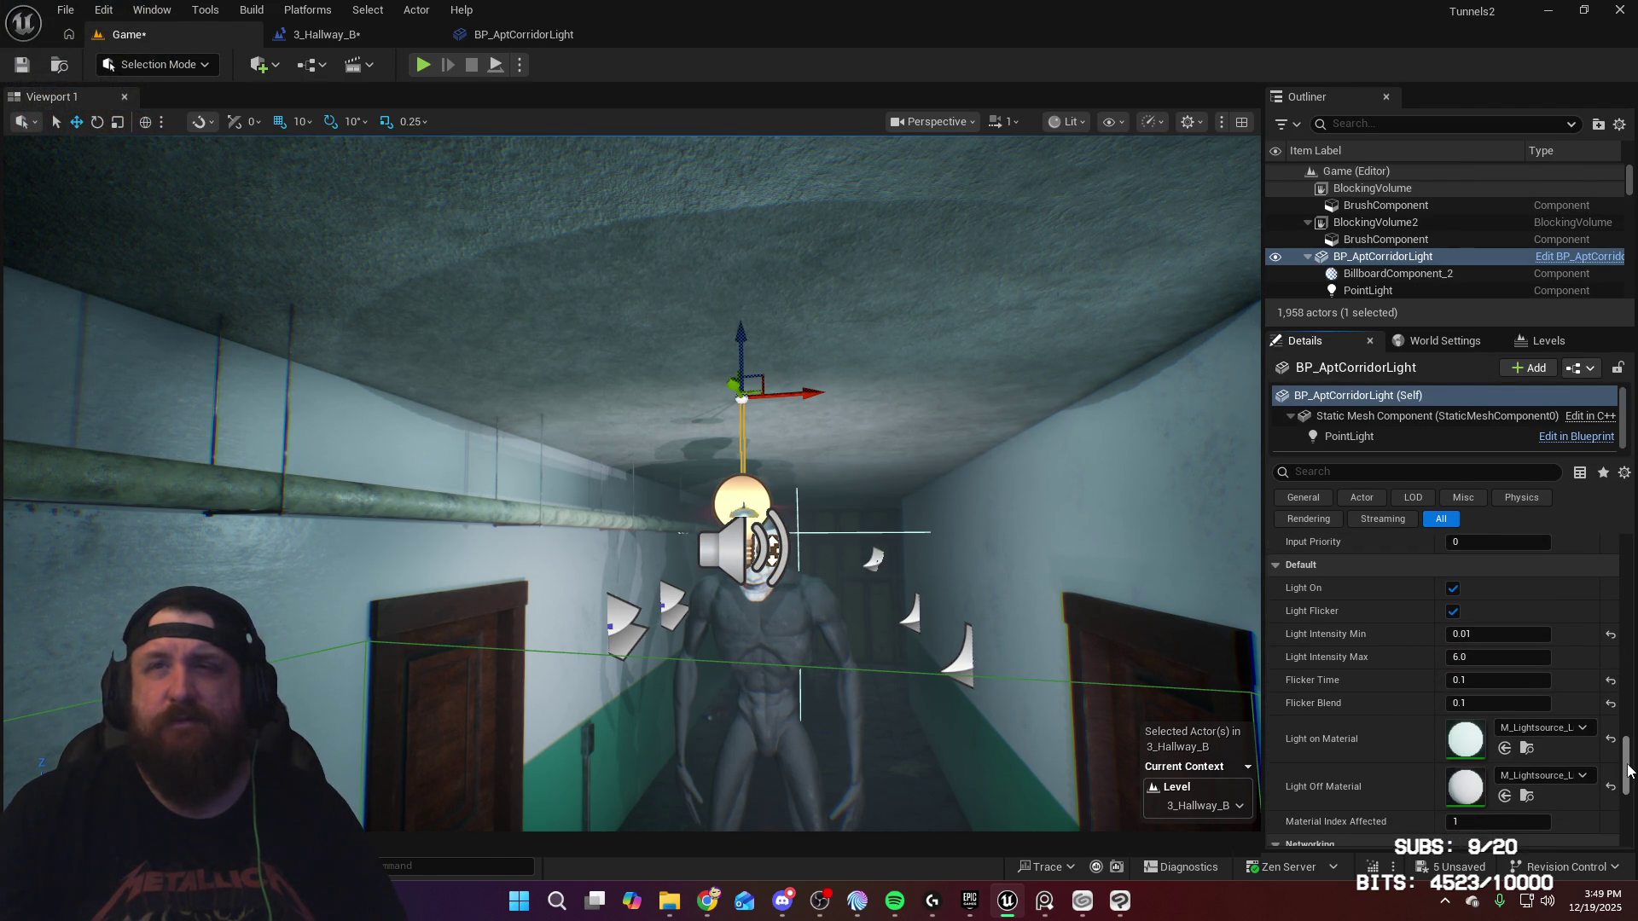
left_click(1528, 749)
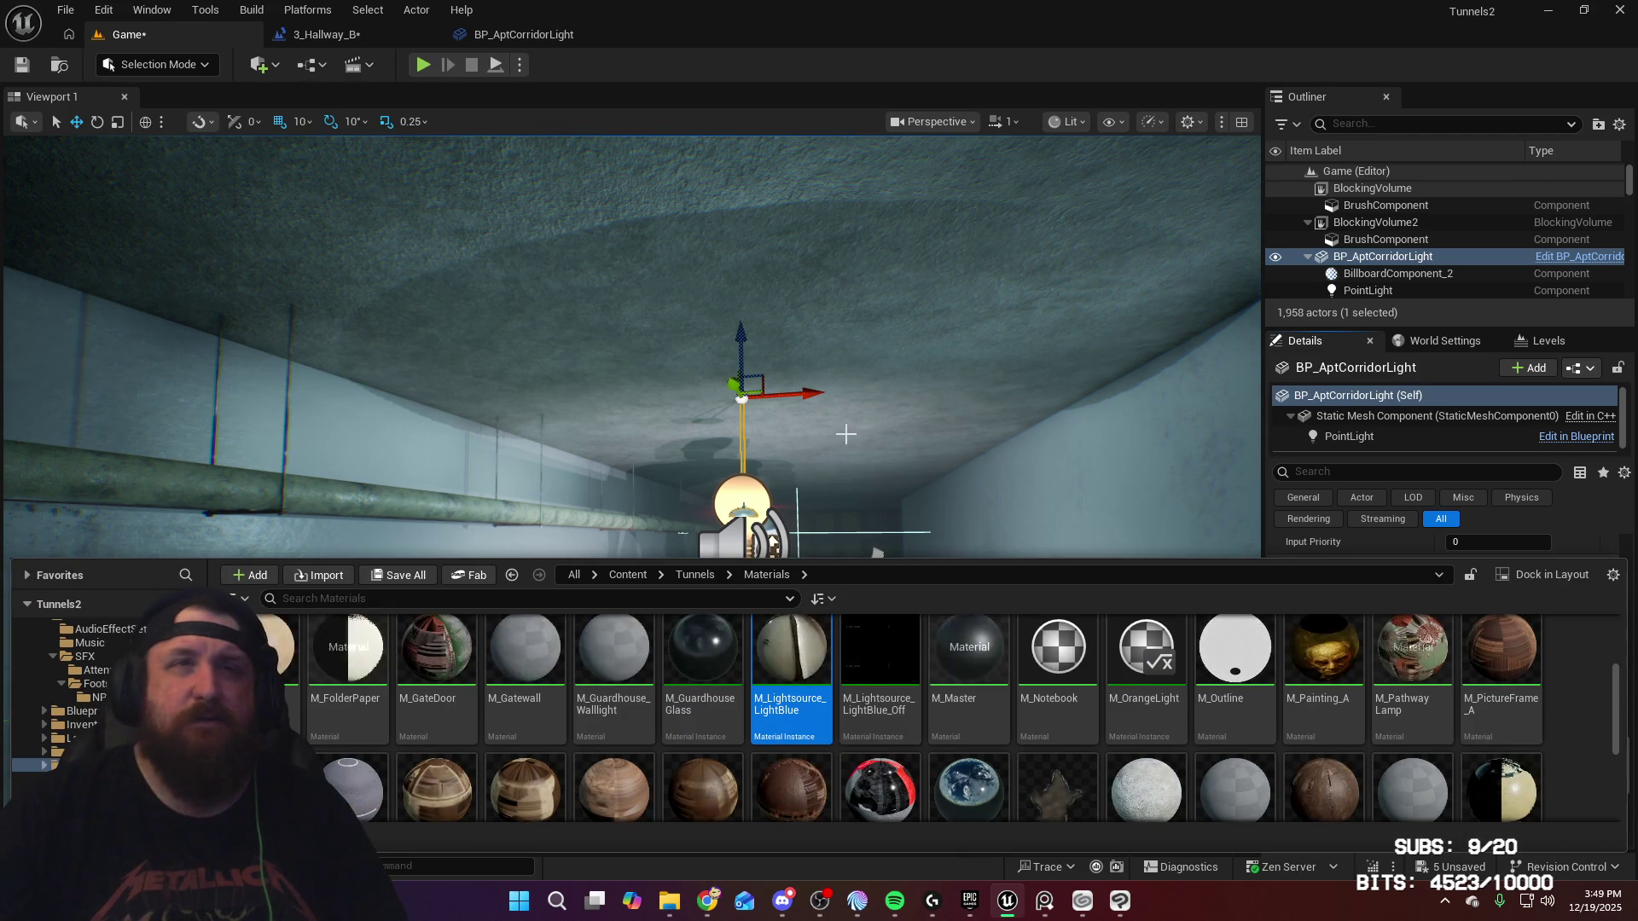
left_click_drag(677, 428, 678, 428)
key("f")
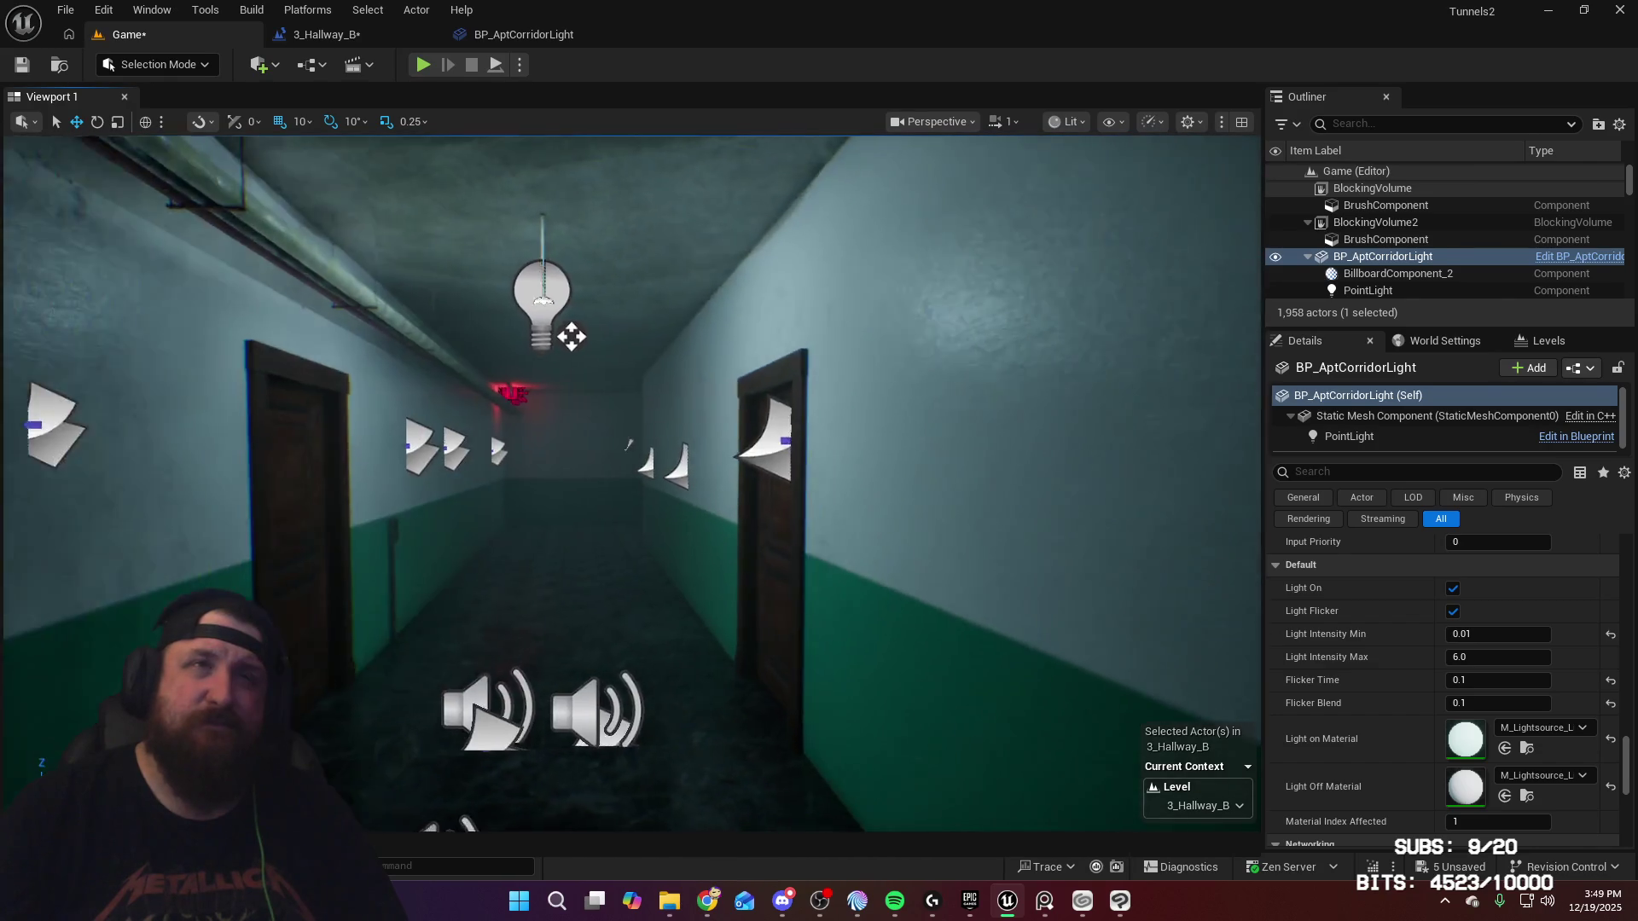
key("ctrl+d")
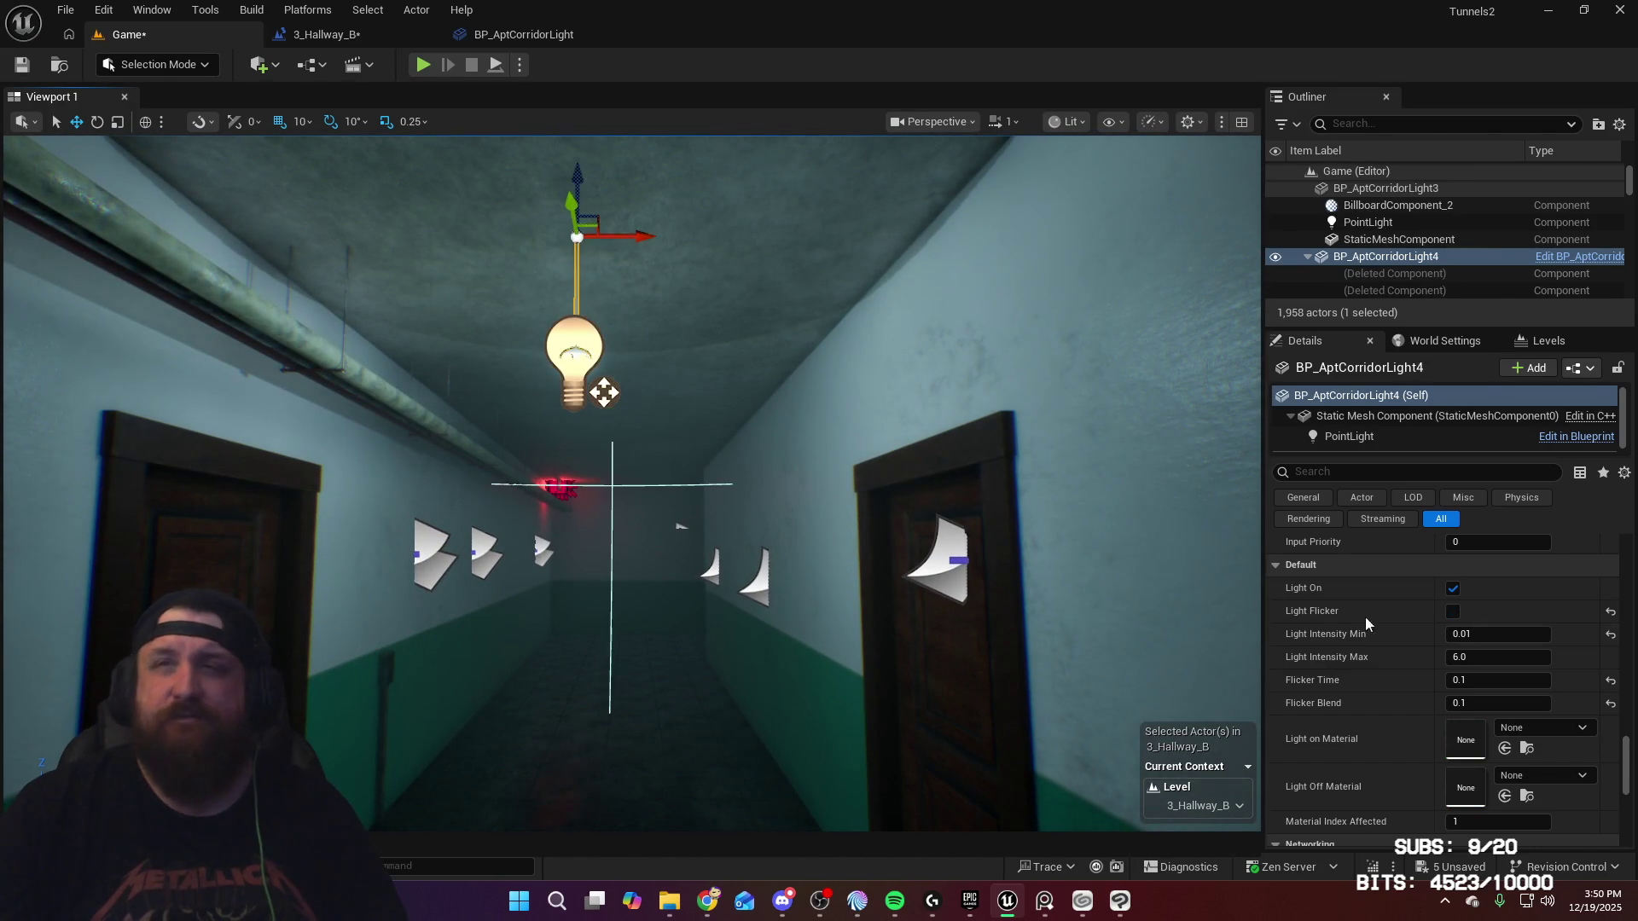
Step: Set Light On Material to M_Lightsource_LightBlue and Light Off to its light-blue variant, then play-test
left_click(1548, 728)
type("lightsour")
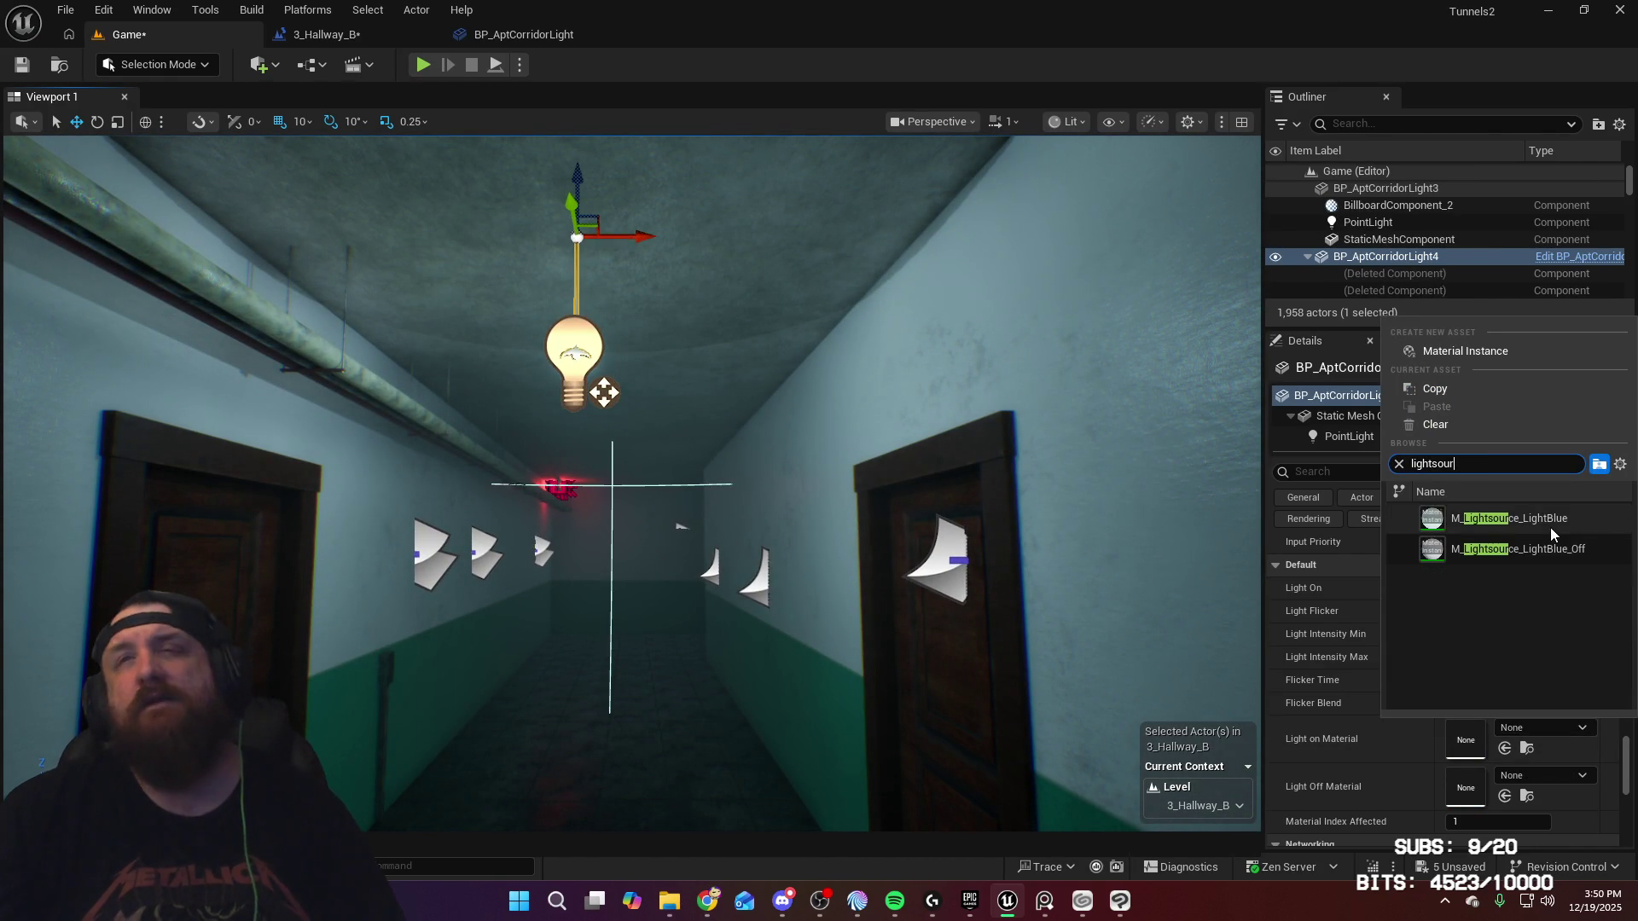
left_click(1551, 530)
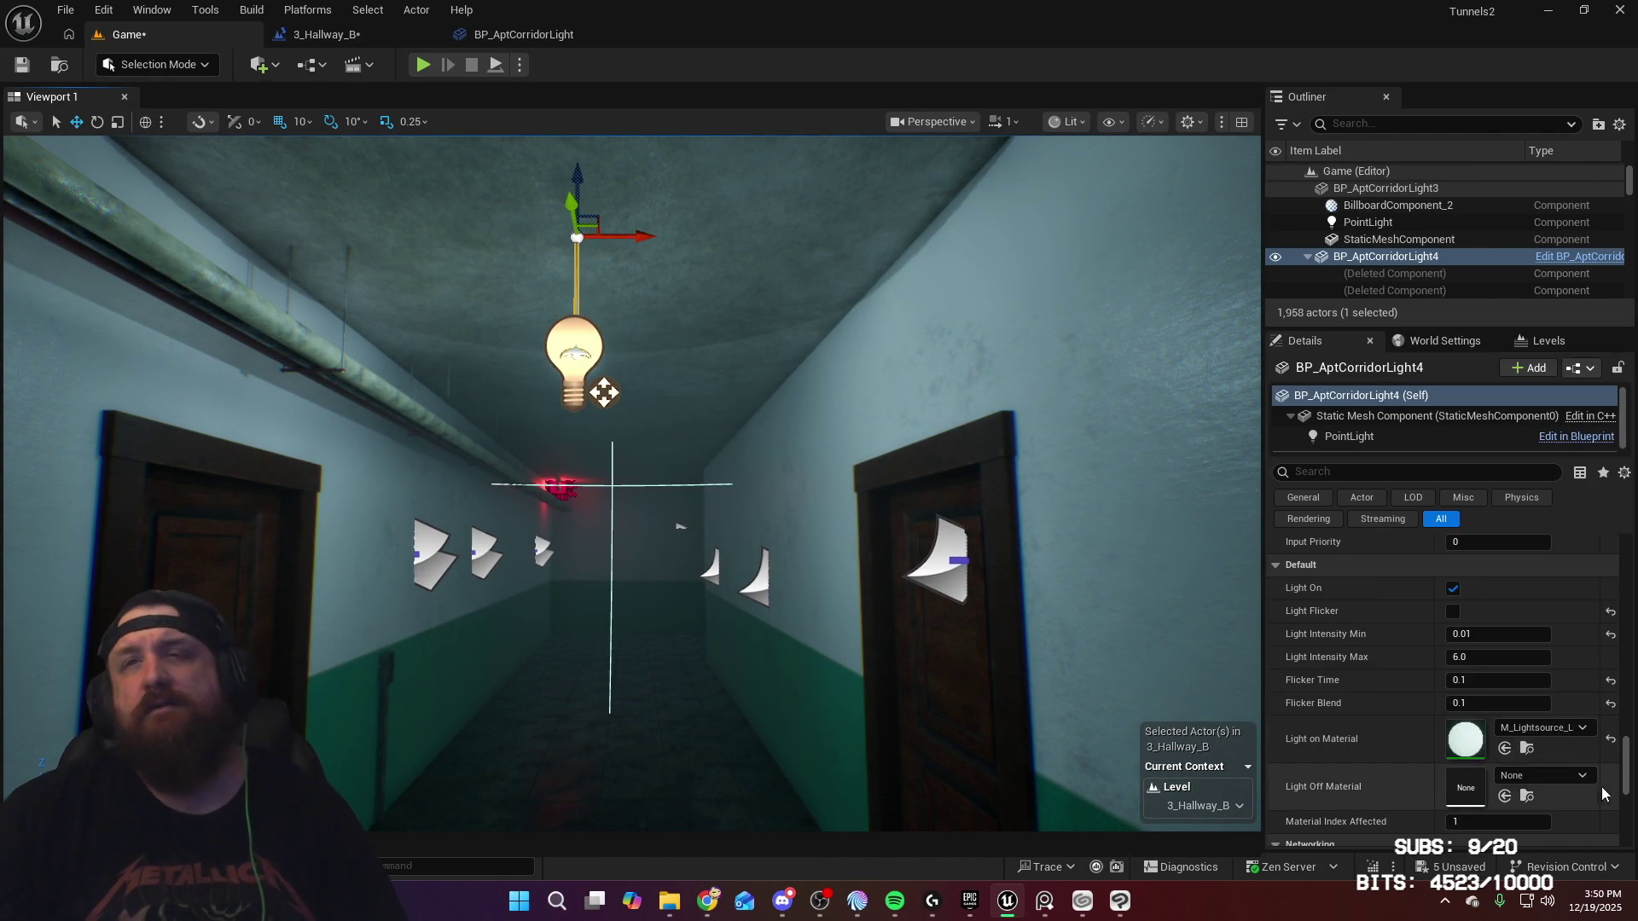
left_click(1583, 778)
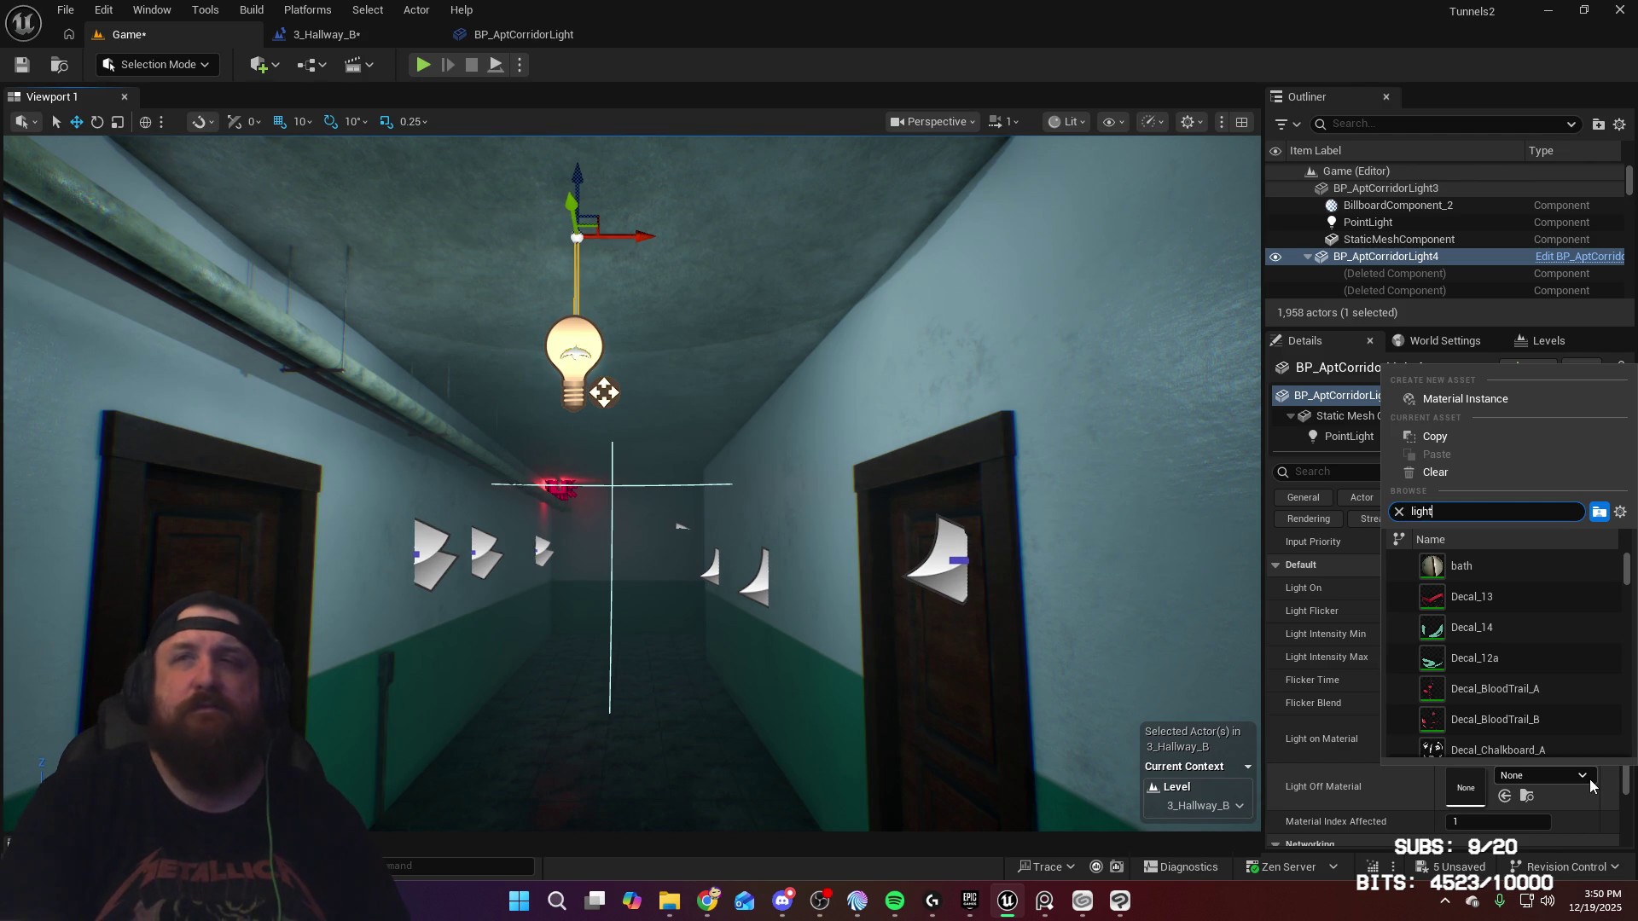
left_click(1557, 602)
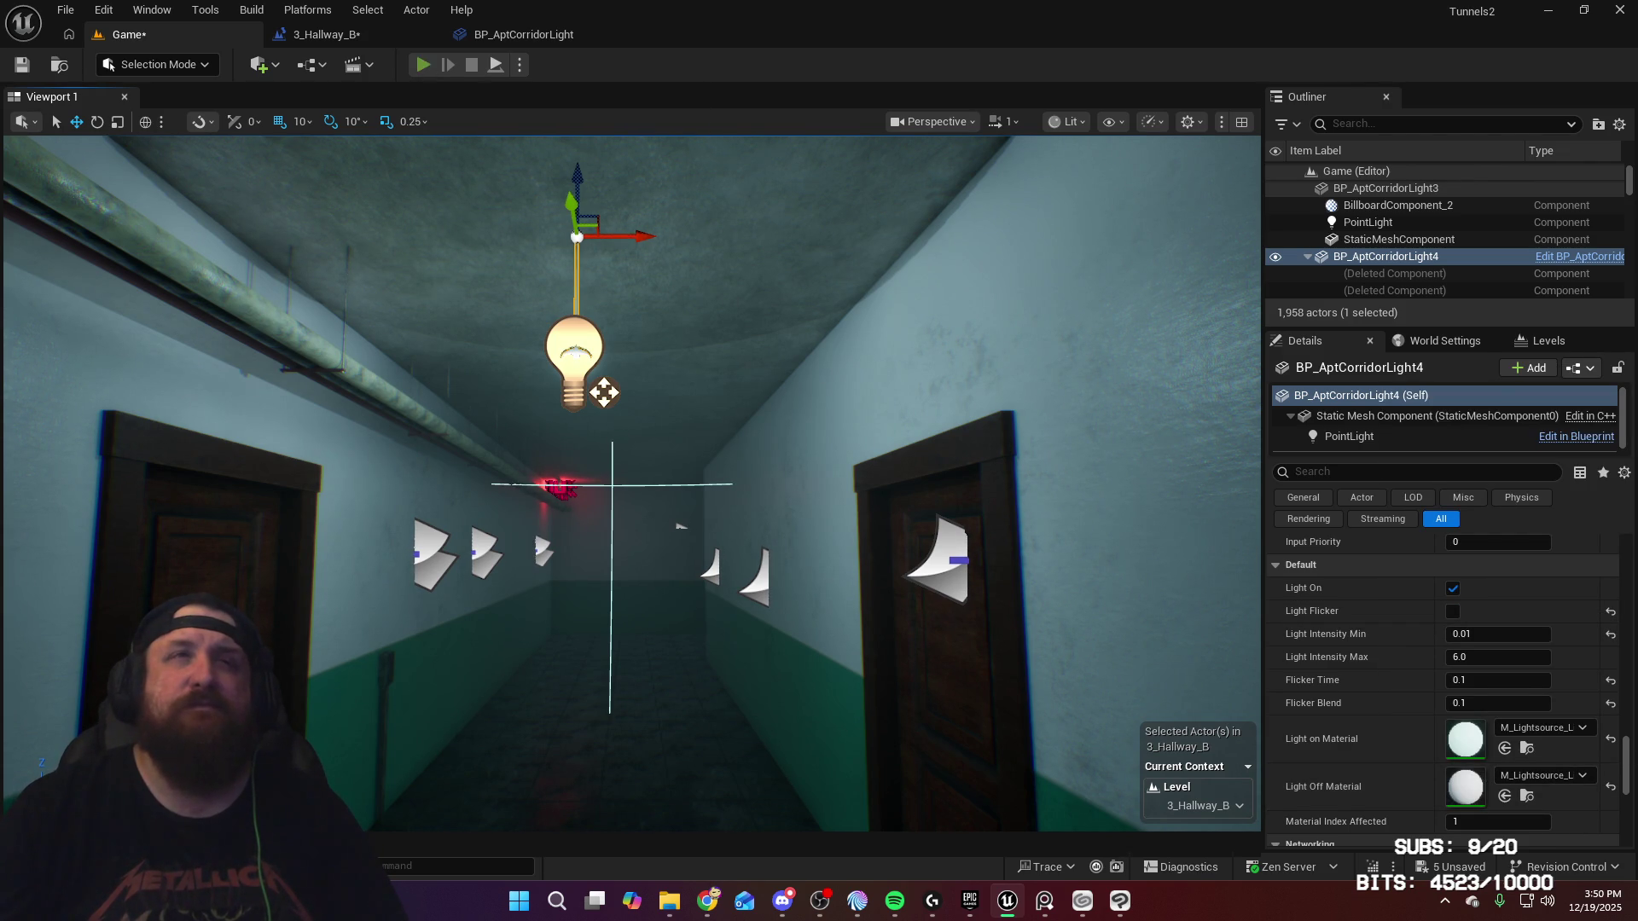
key("alt+p")
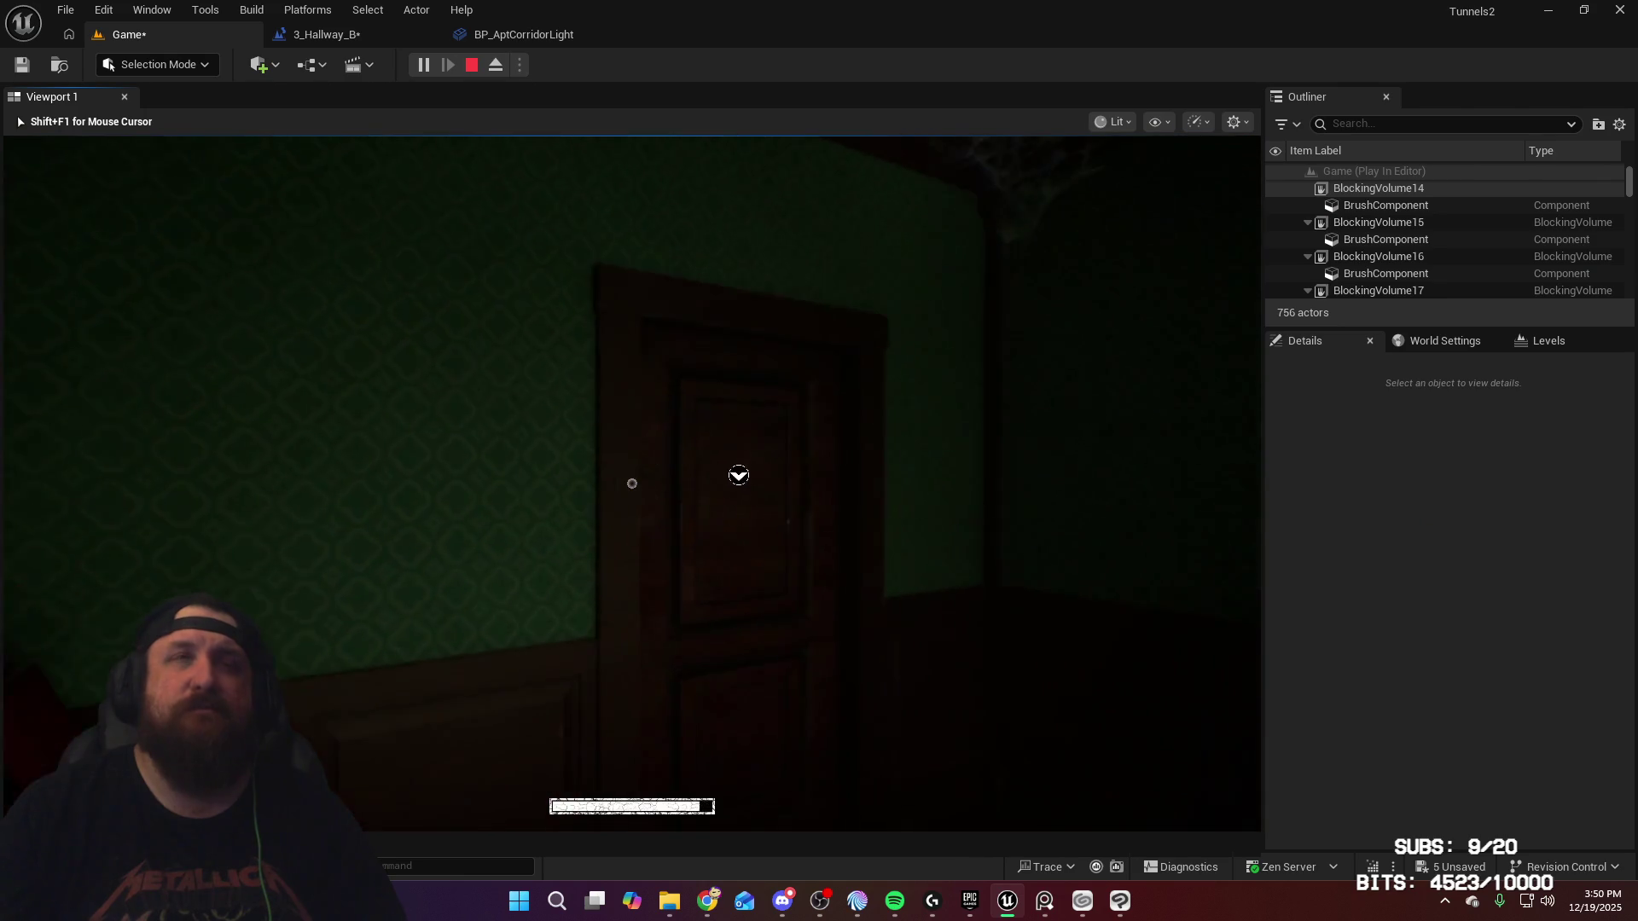
Step: Leave the kitchen room into the hallway and walk toward the red cabinet and EXIT sign
key("e")
key("w")
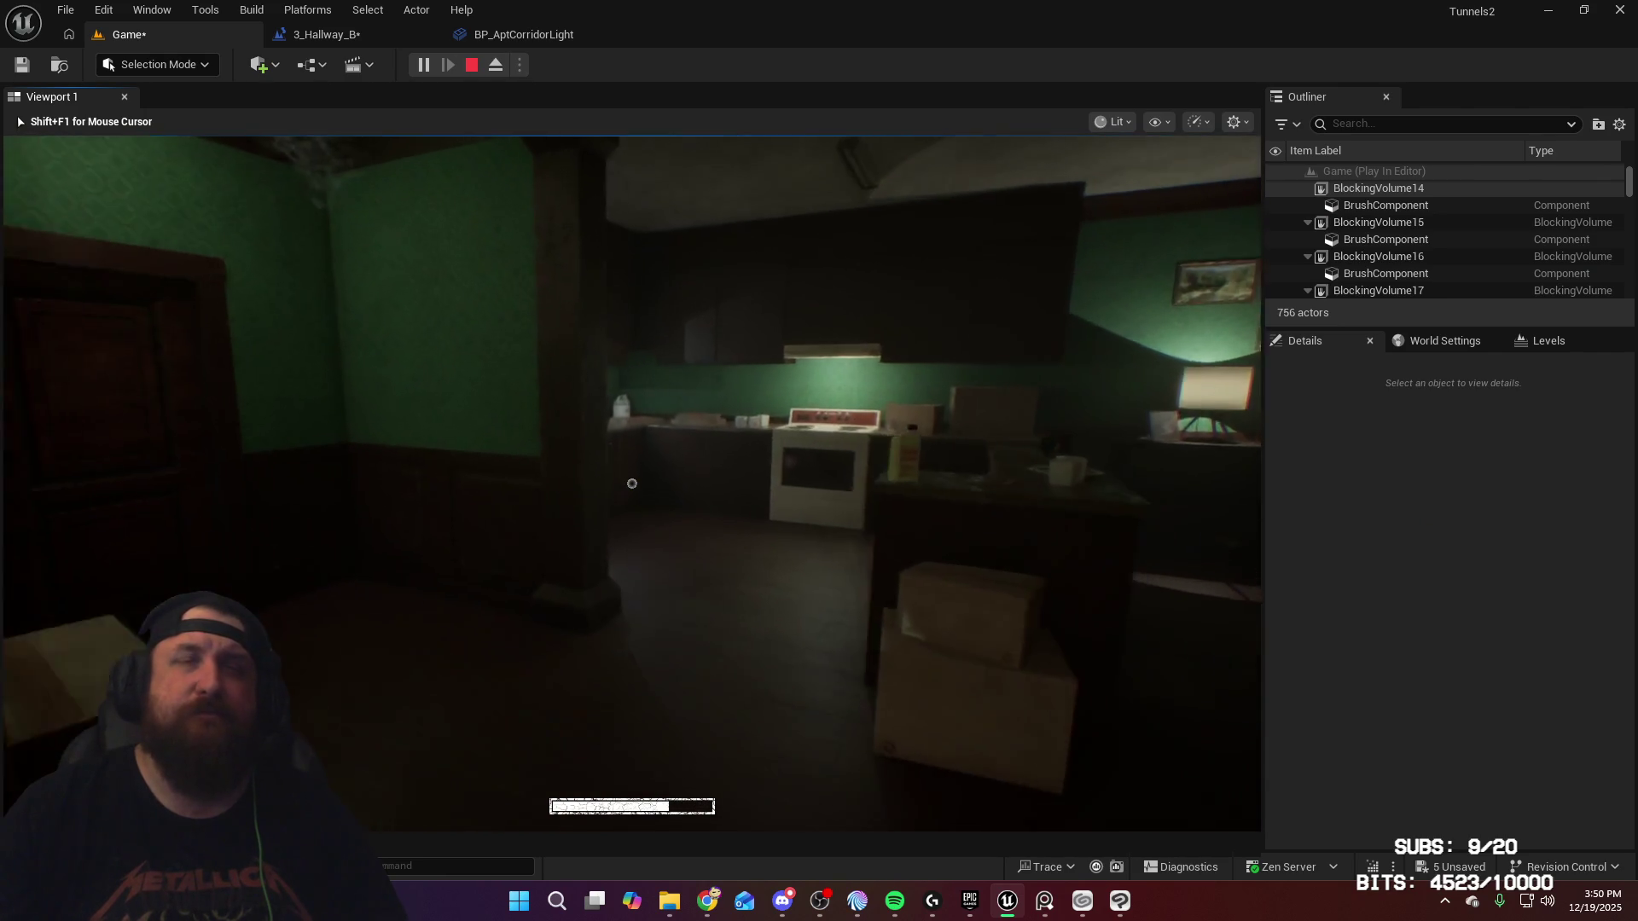
key("w")
key("e")
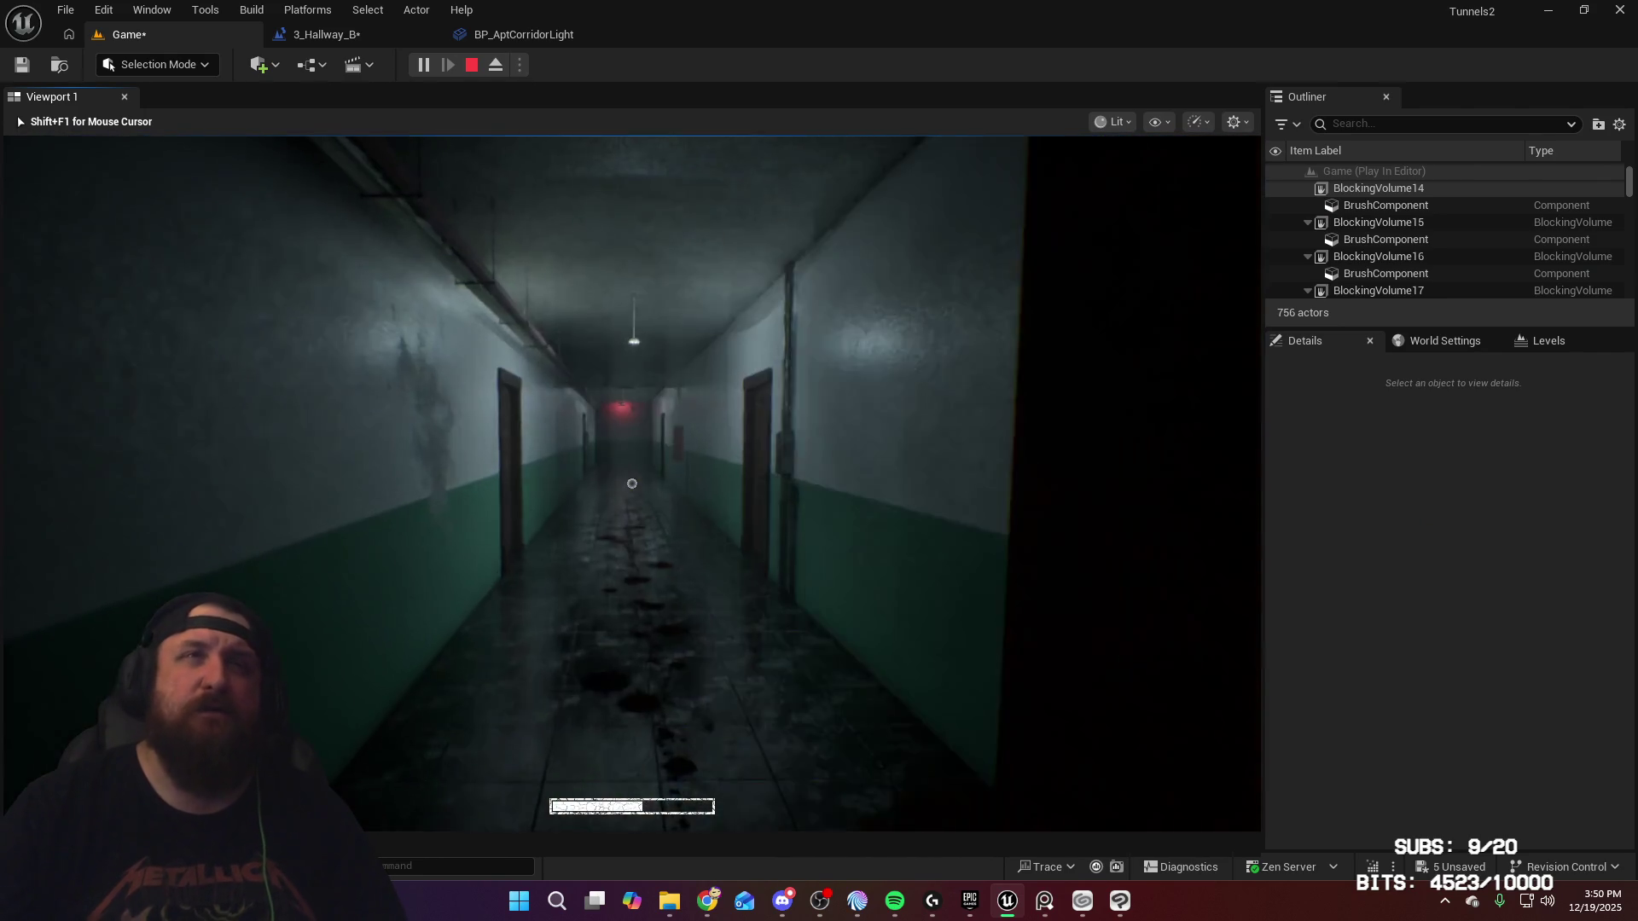
key("w")
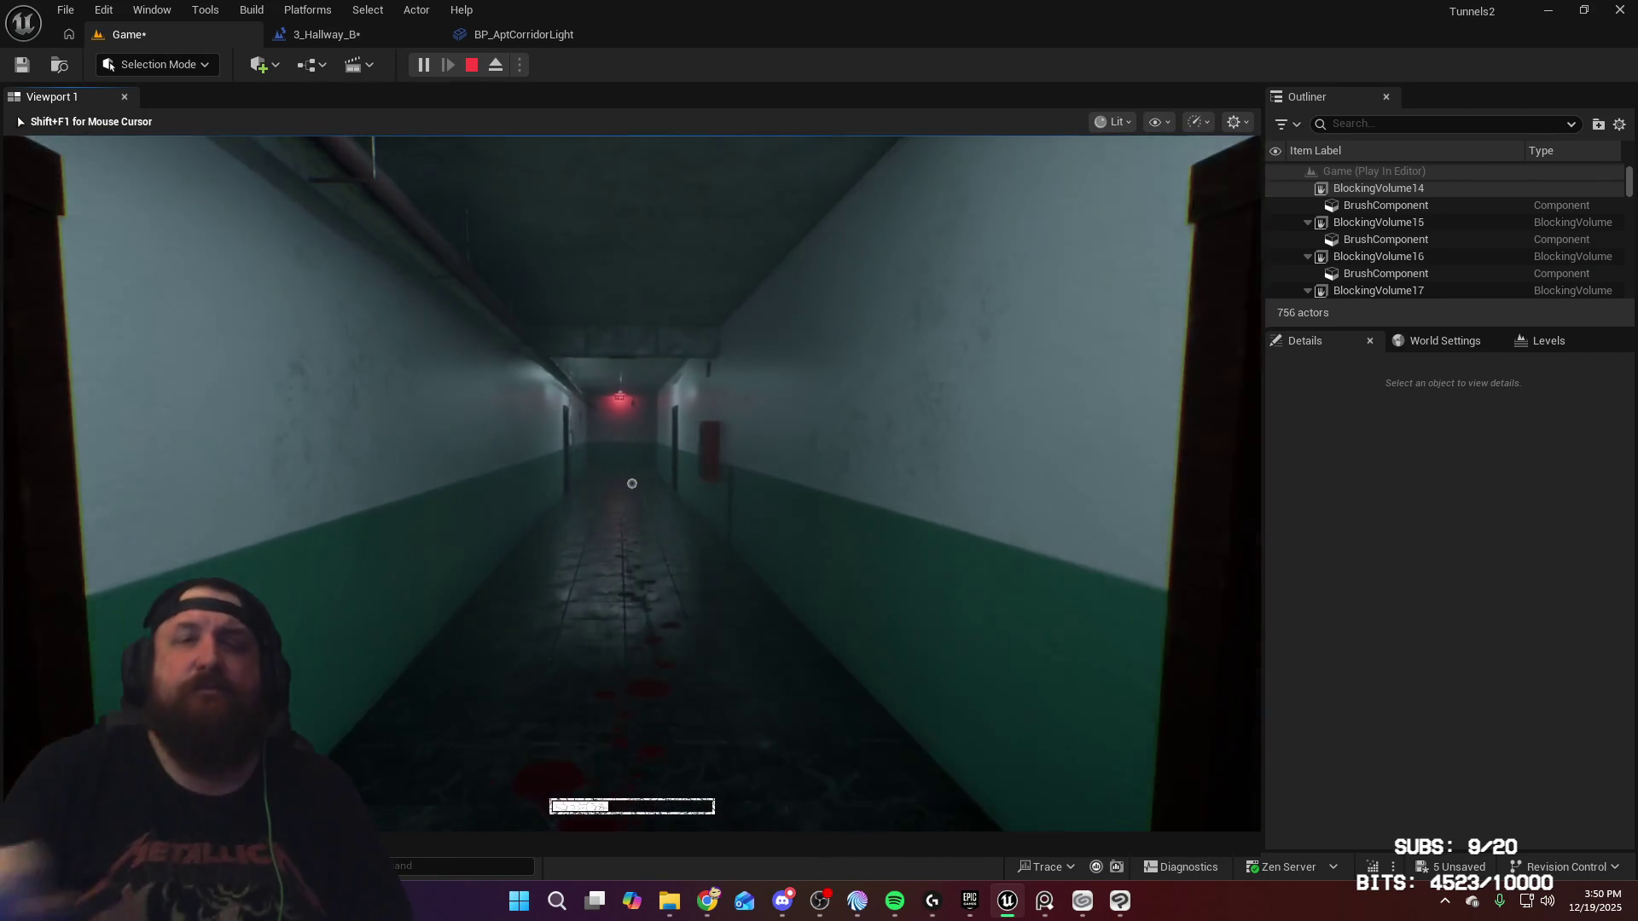
key("w")
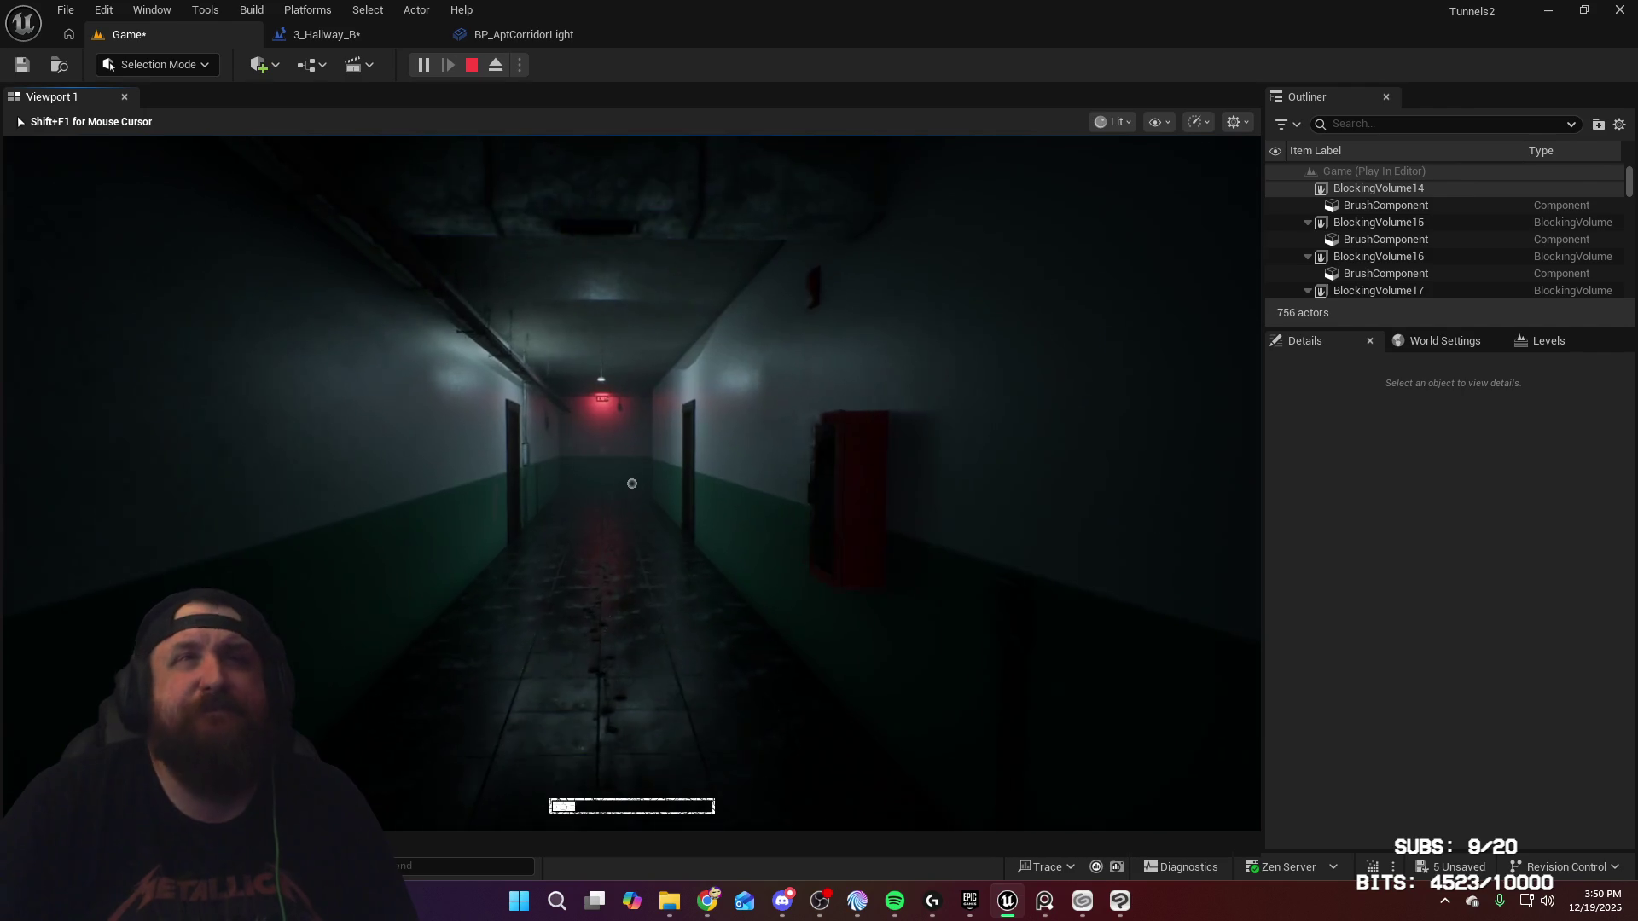
key("w")
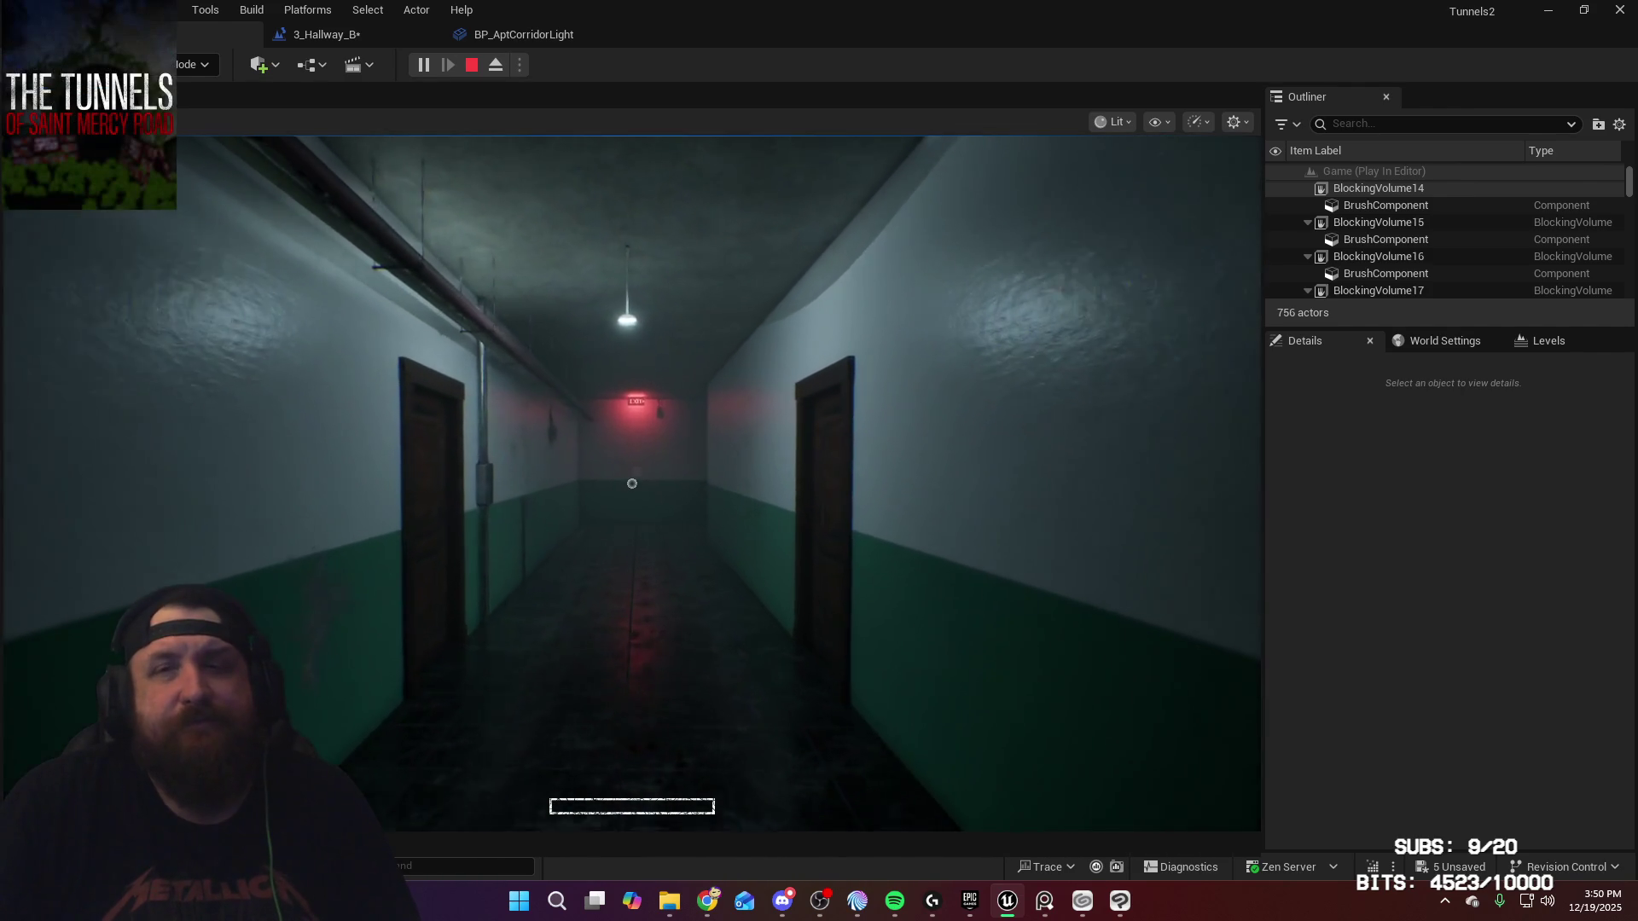
key("w")
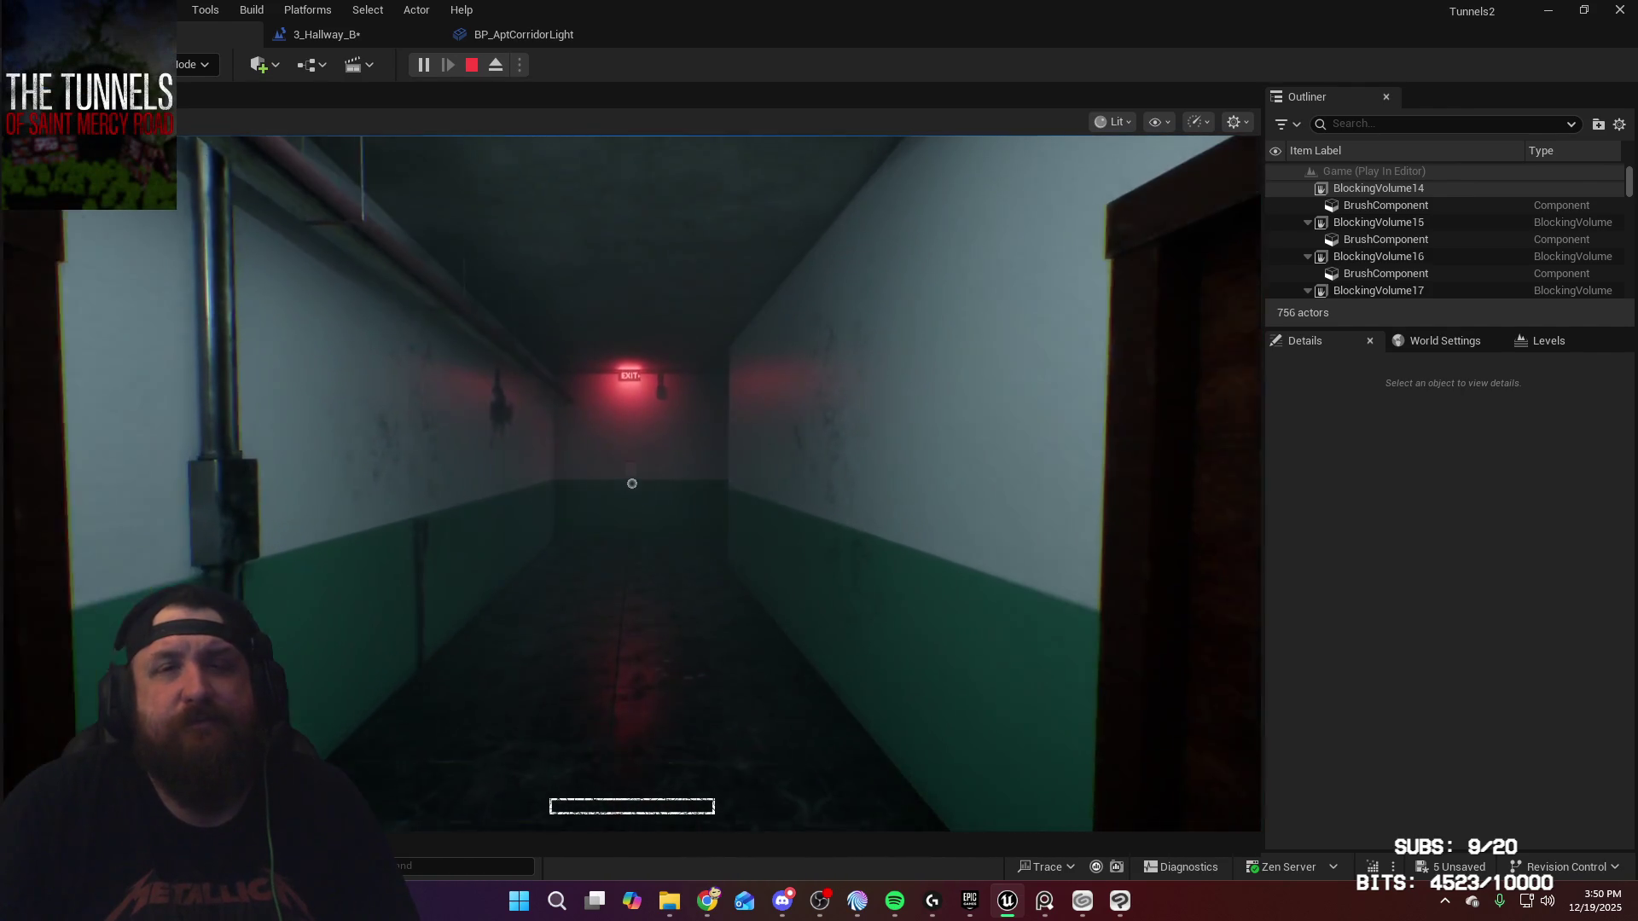
key("w")
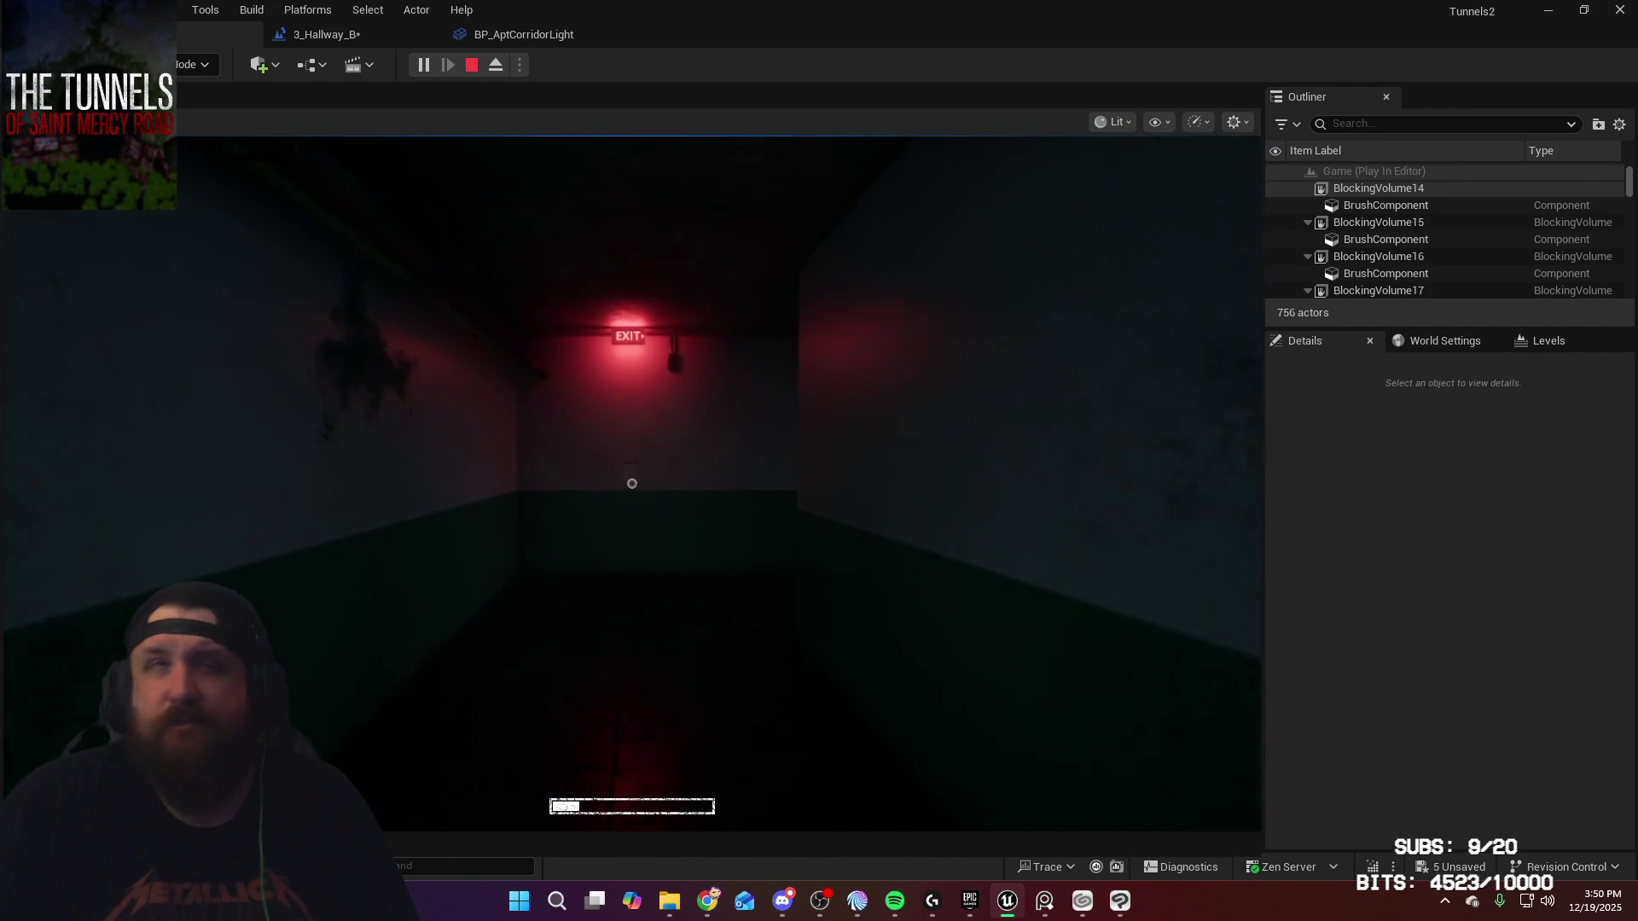
key("w")
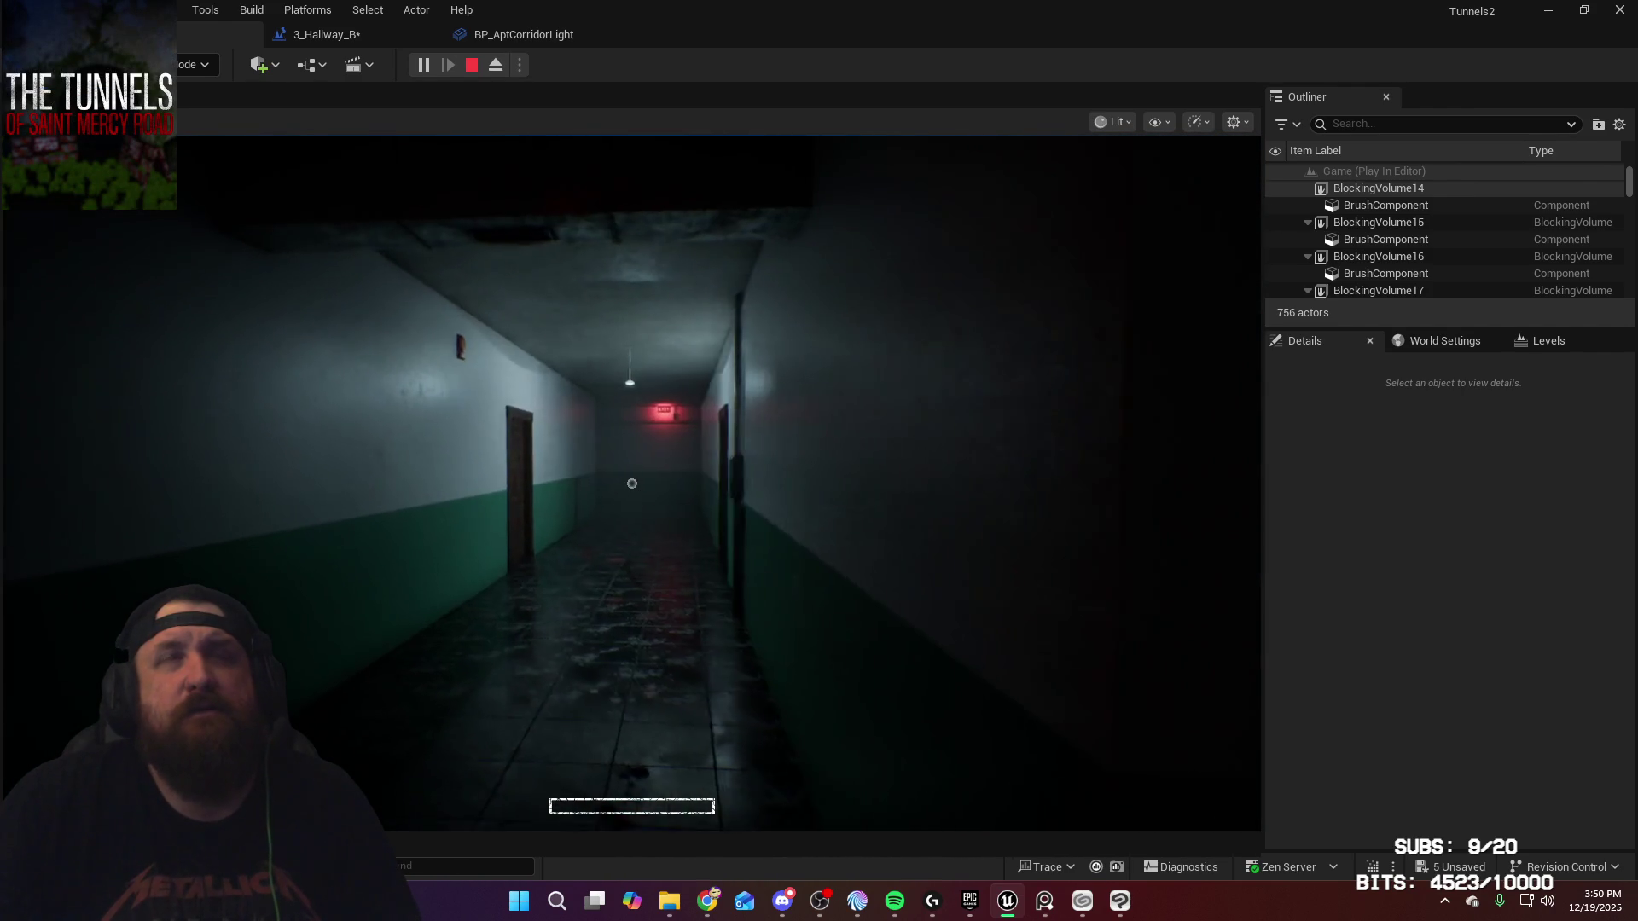
Step: Walk down the dark corridor through the exit door and descend the stairwell to the 123A wall
key("w")
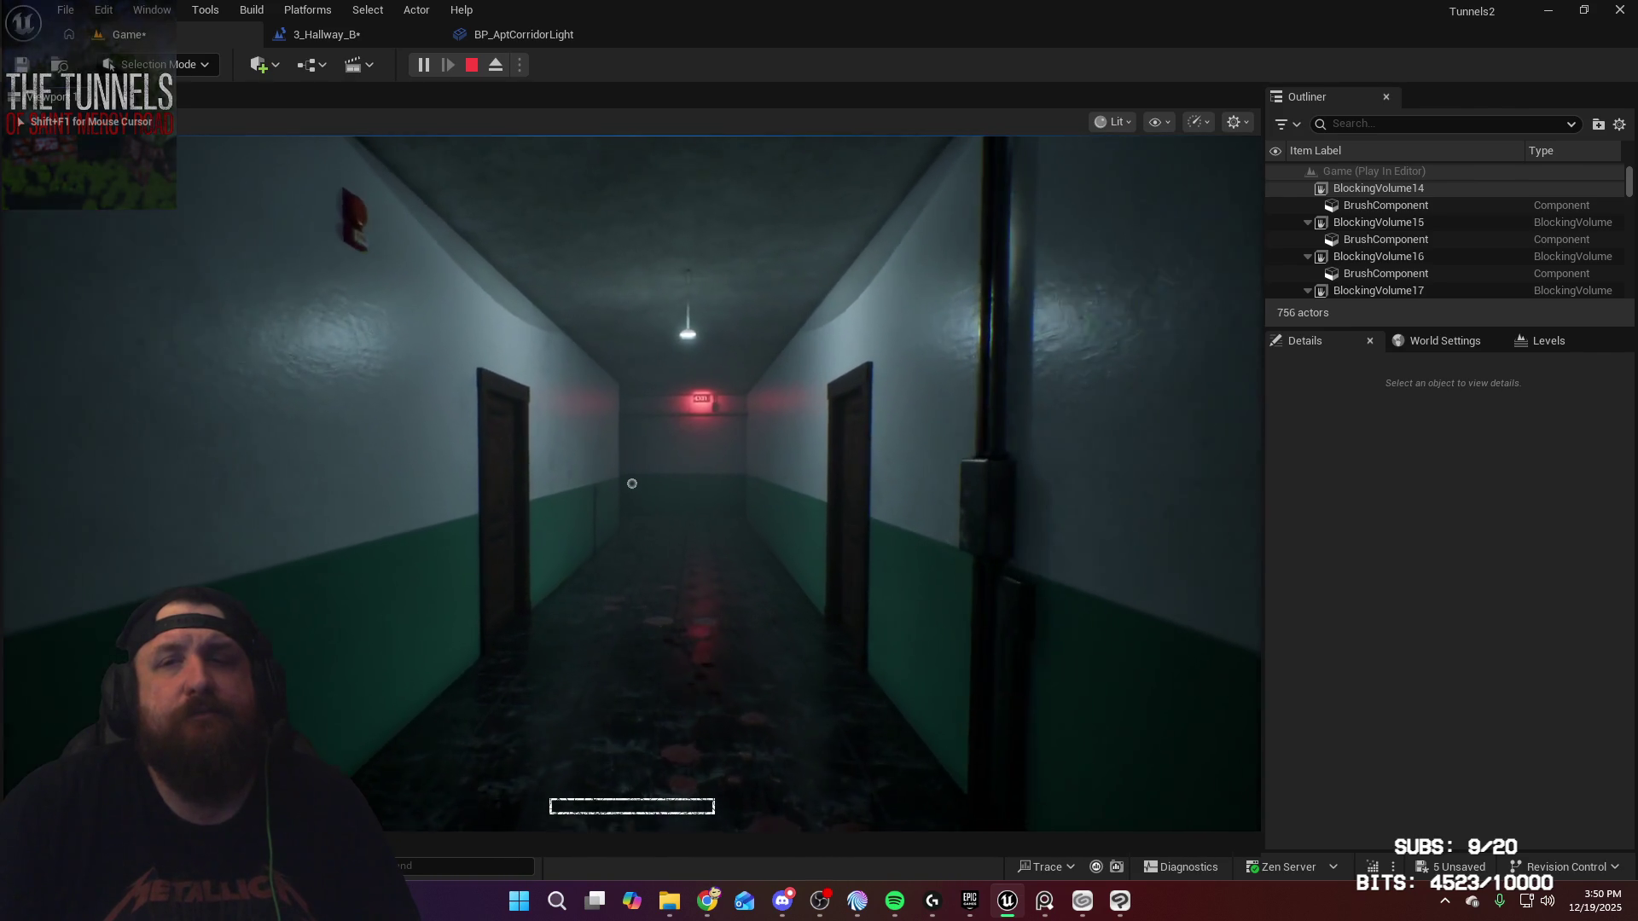
key("w")
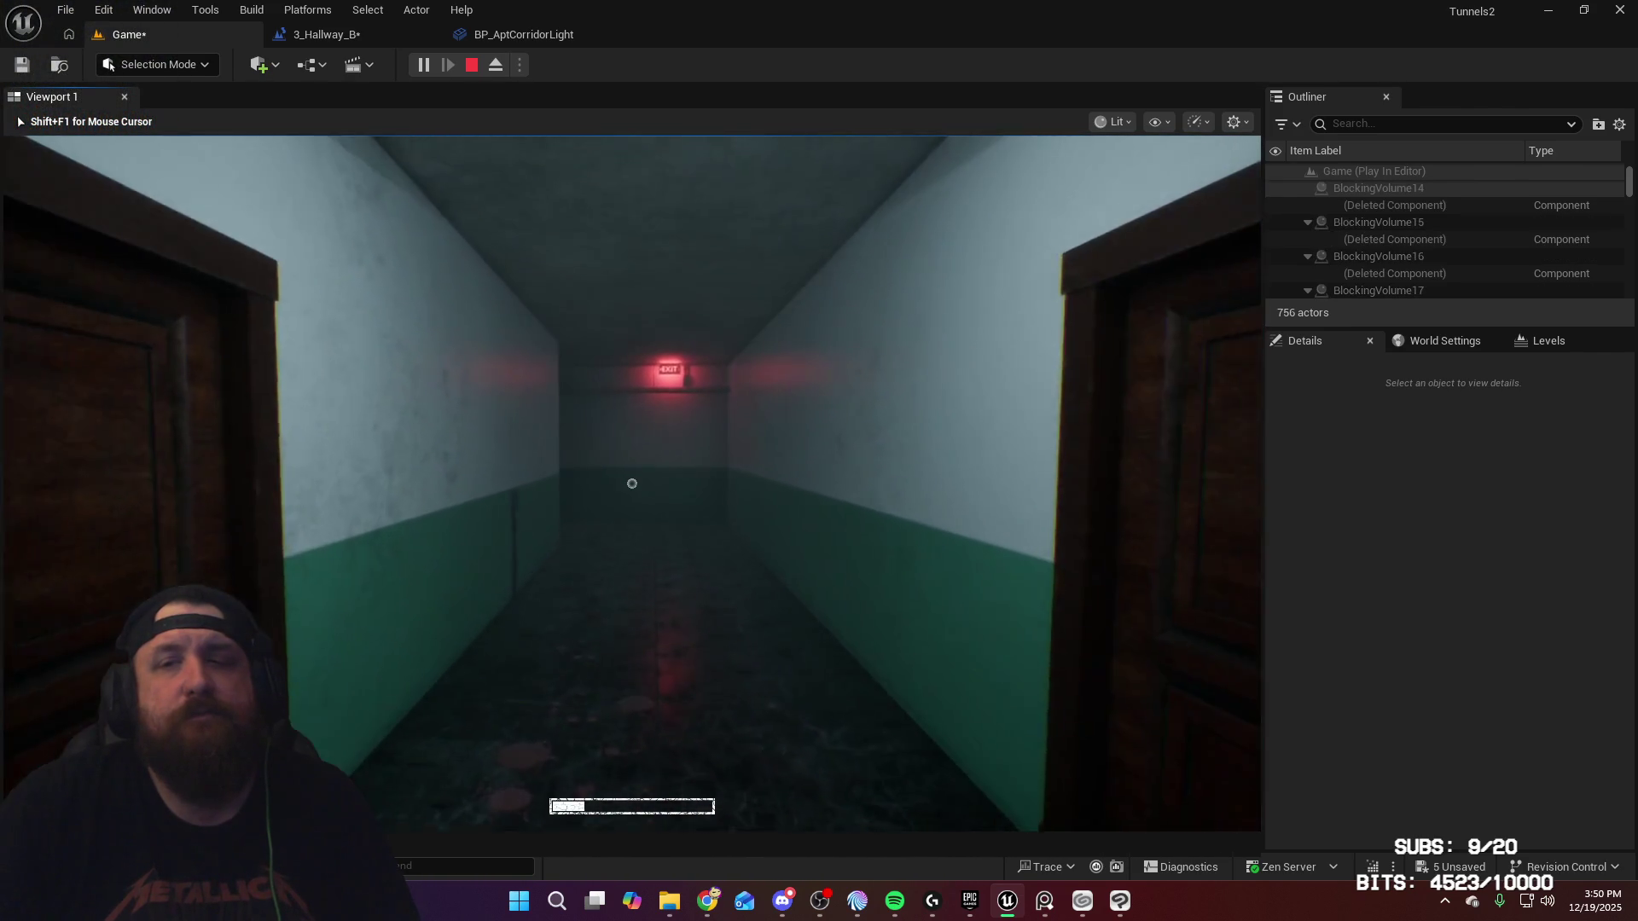
key("w")
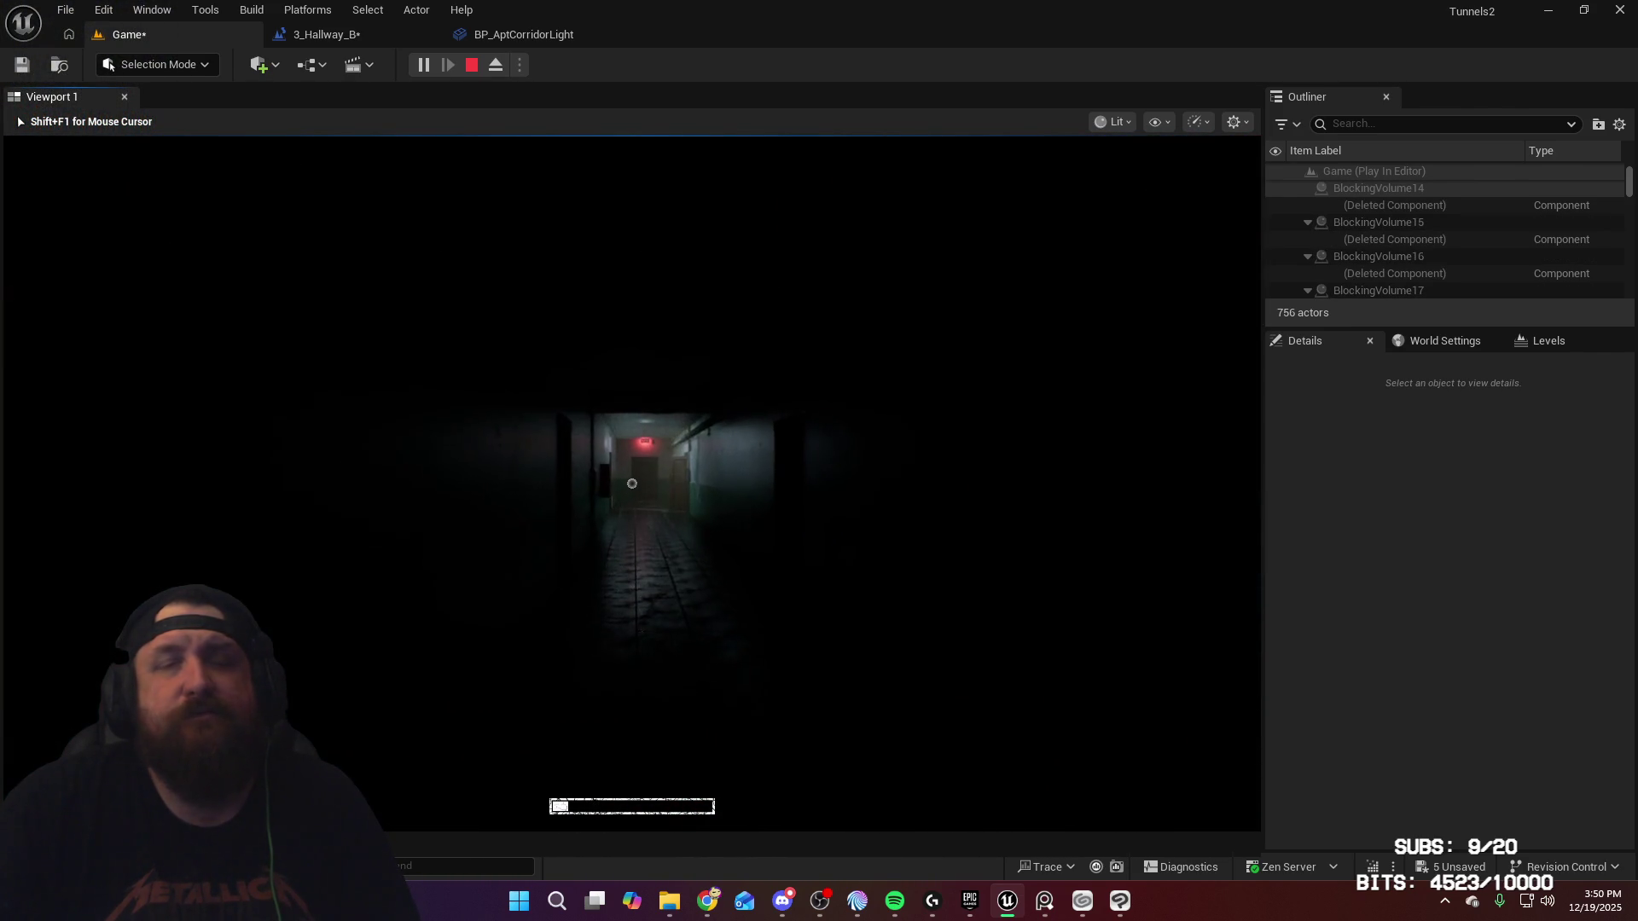
key("w")
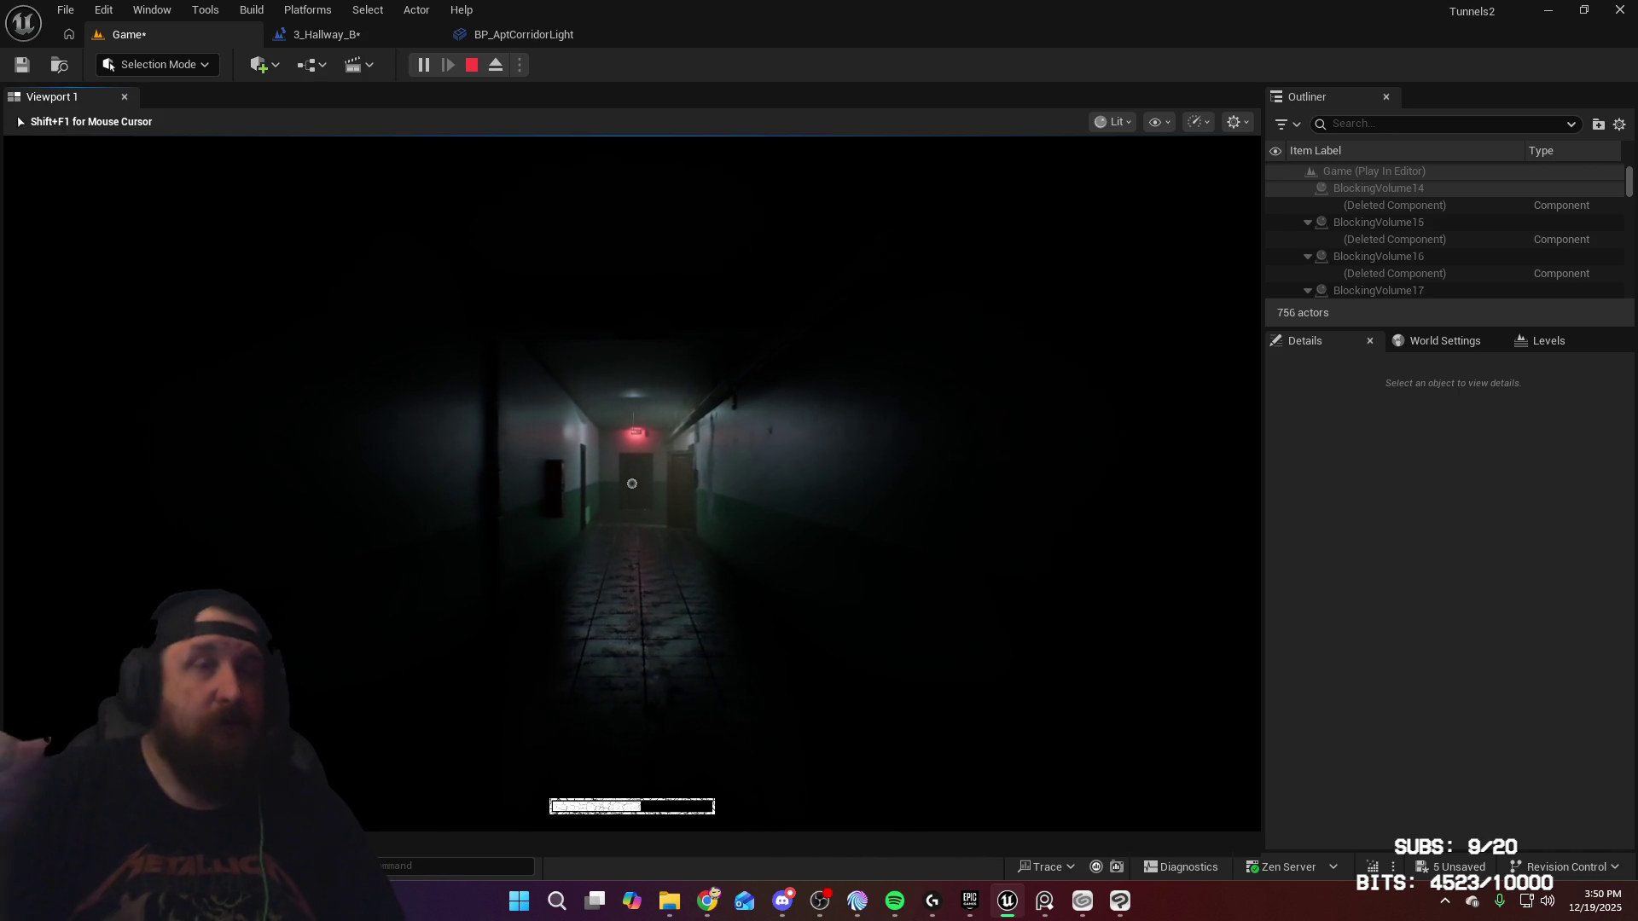
key("w")
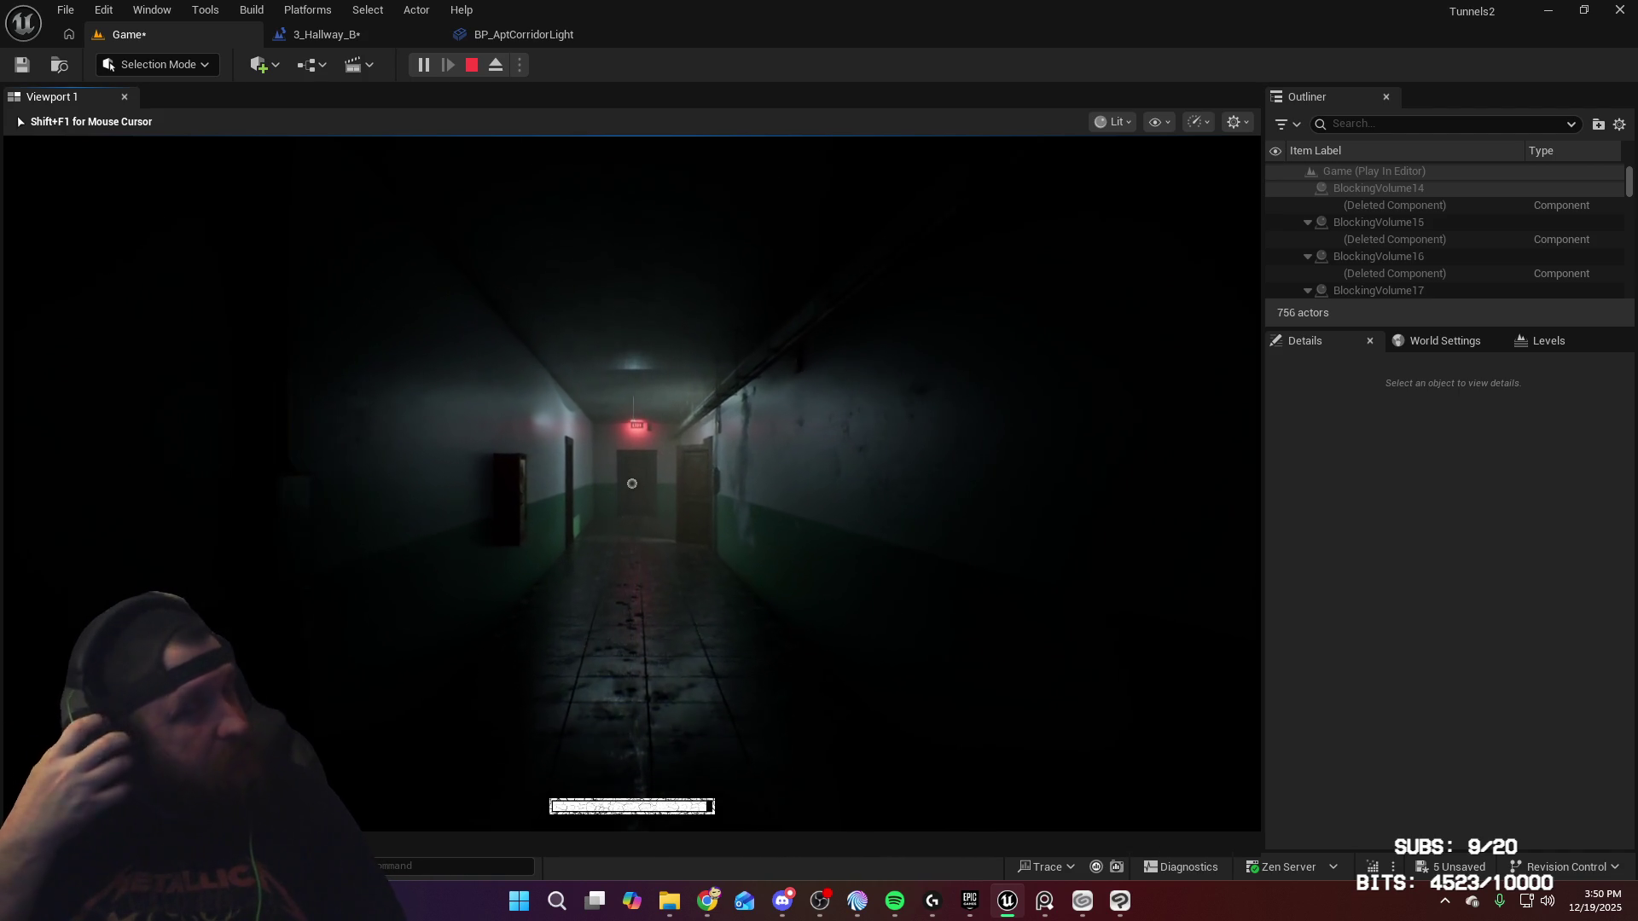
key("w")
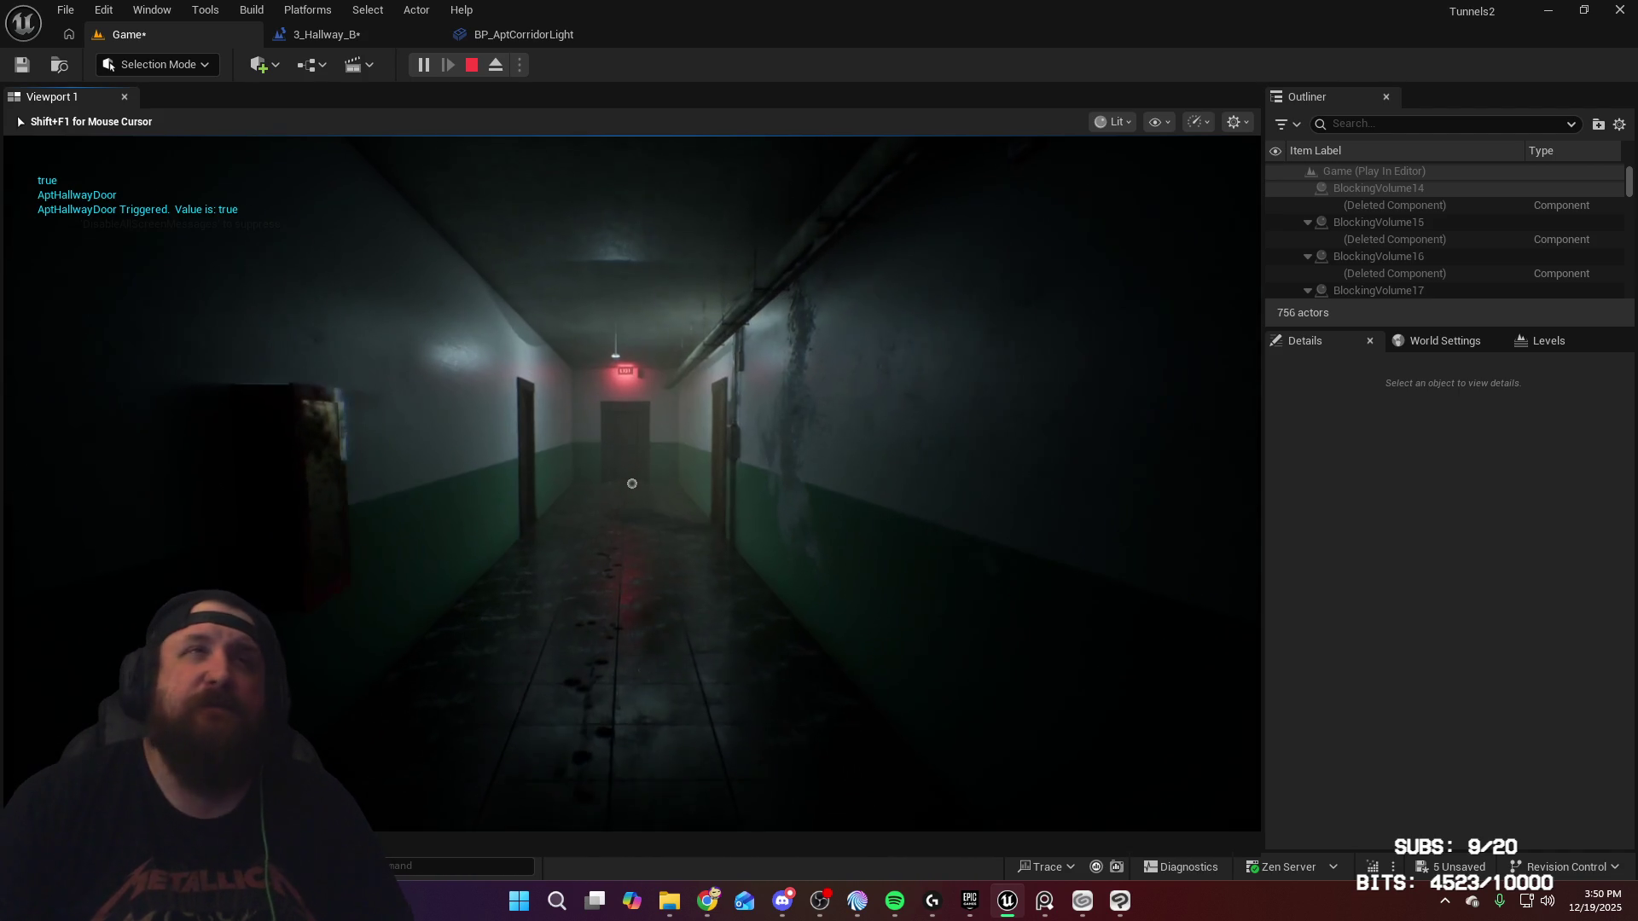
key("w")
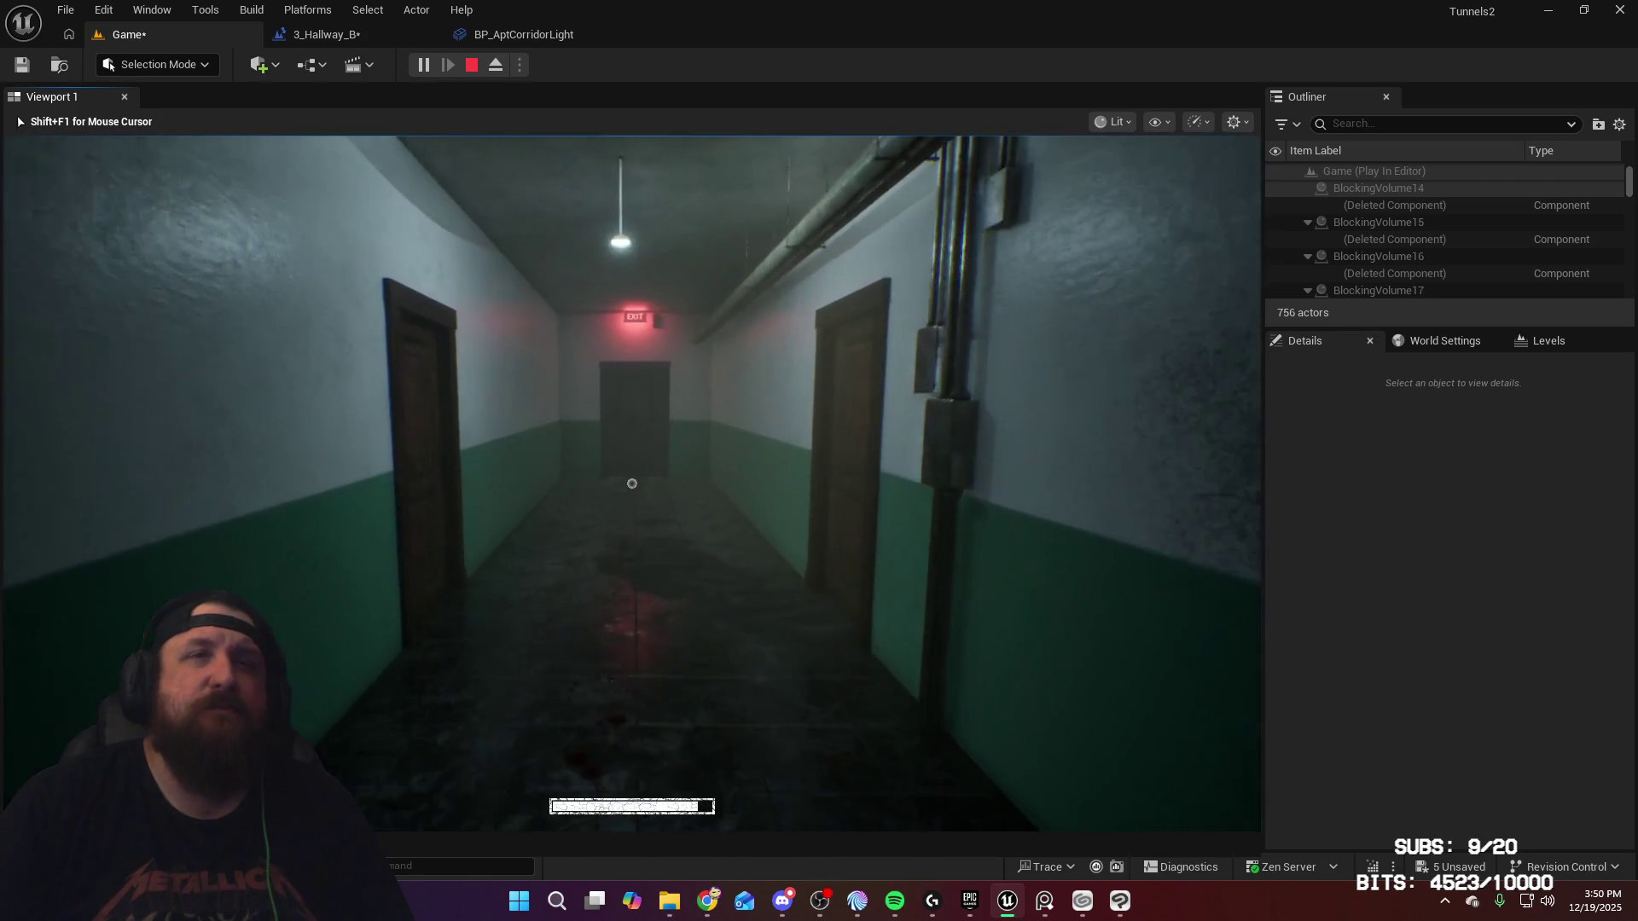
key("w")
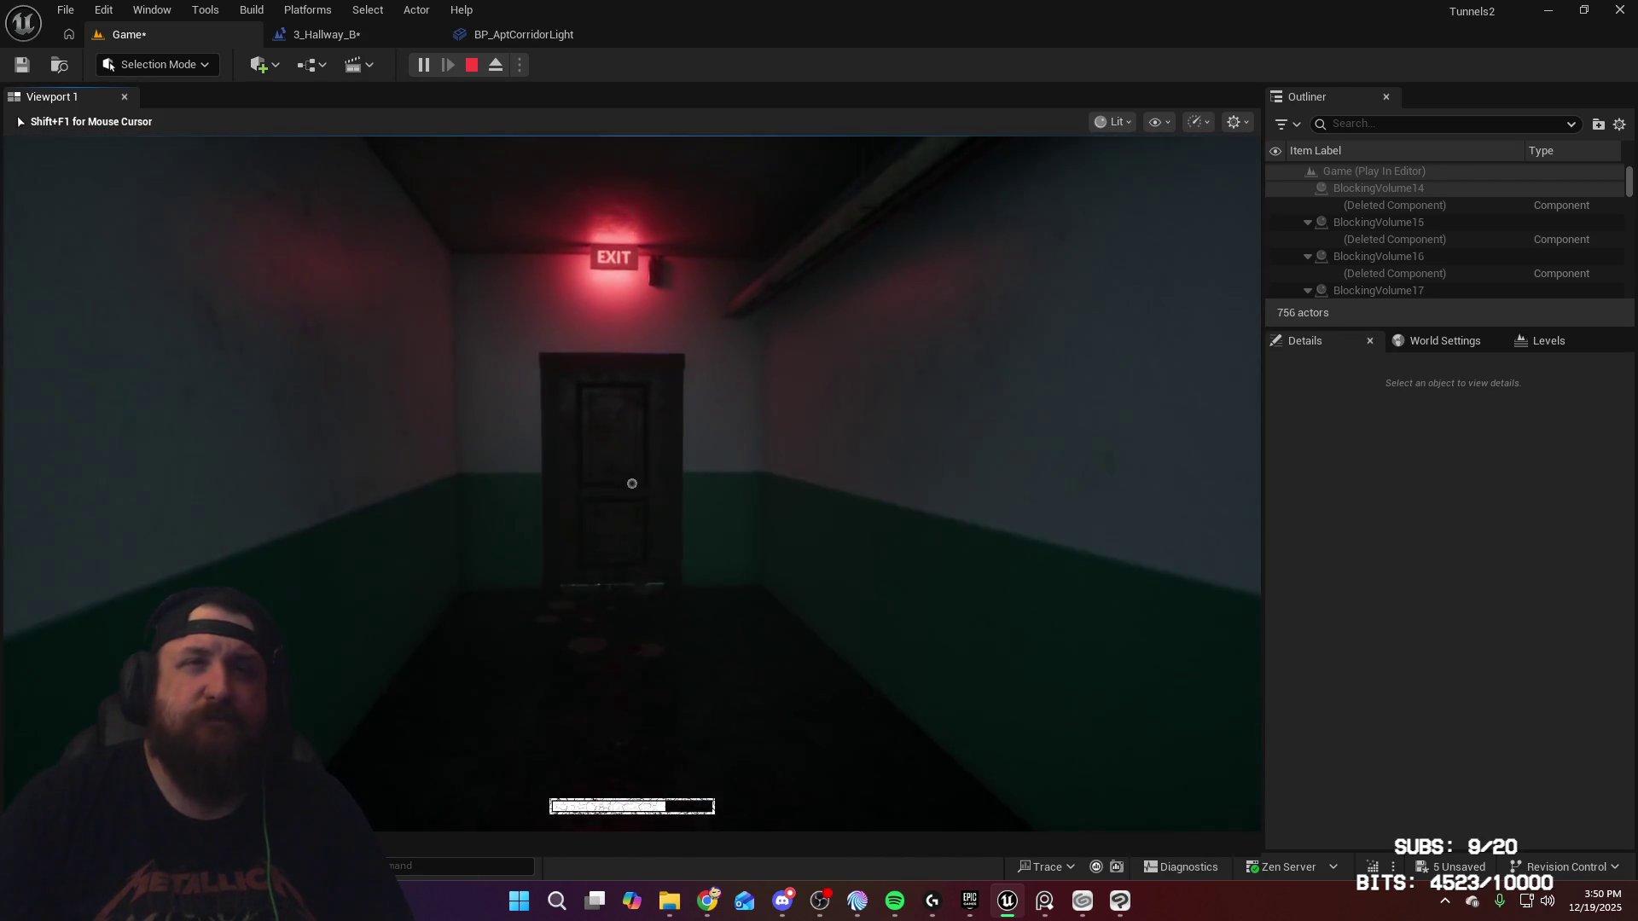
key("e")
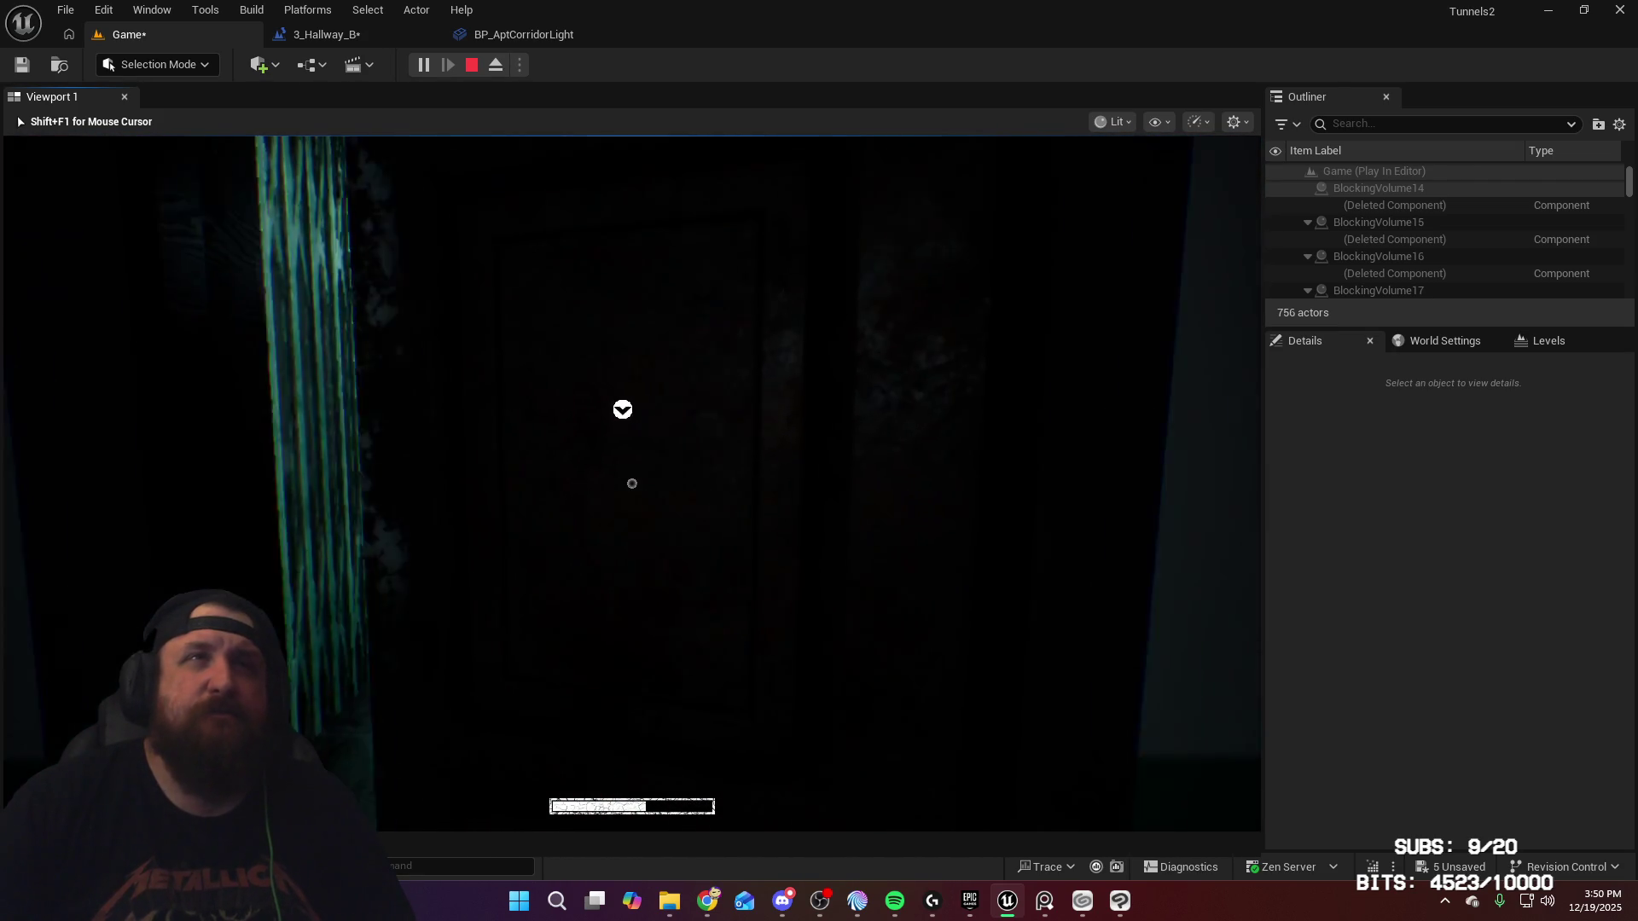
key("w")
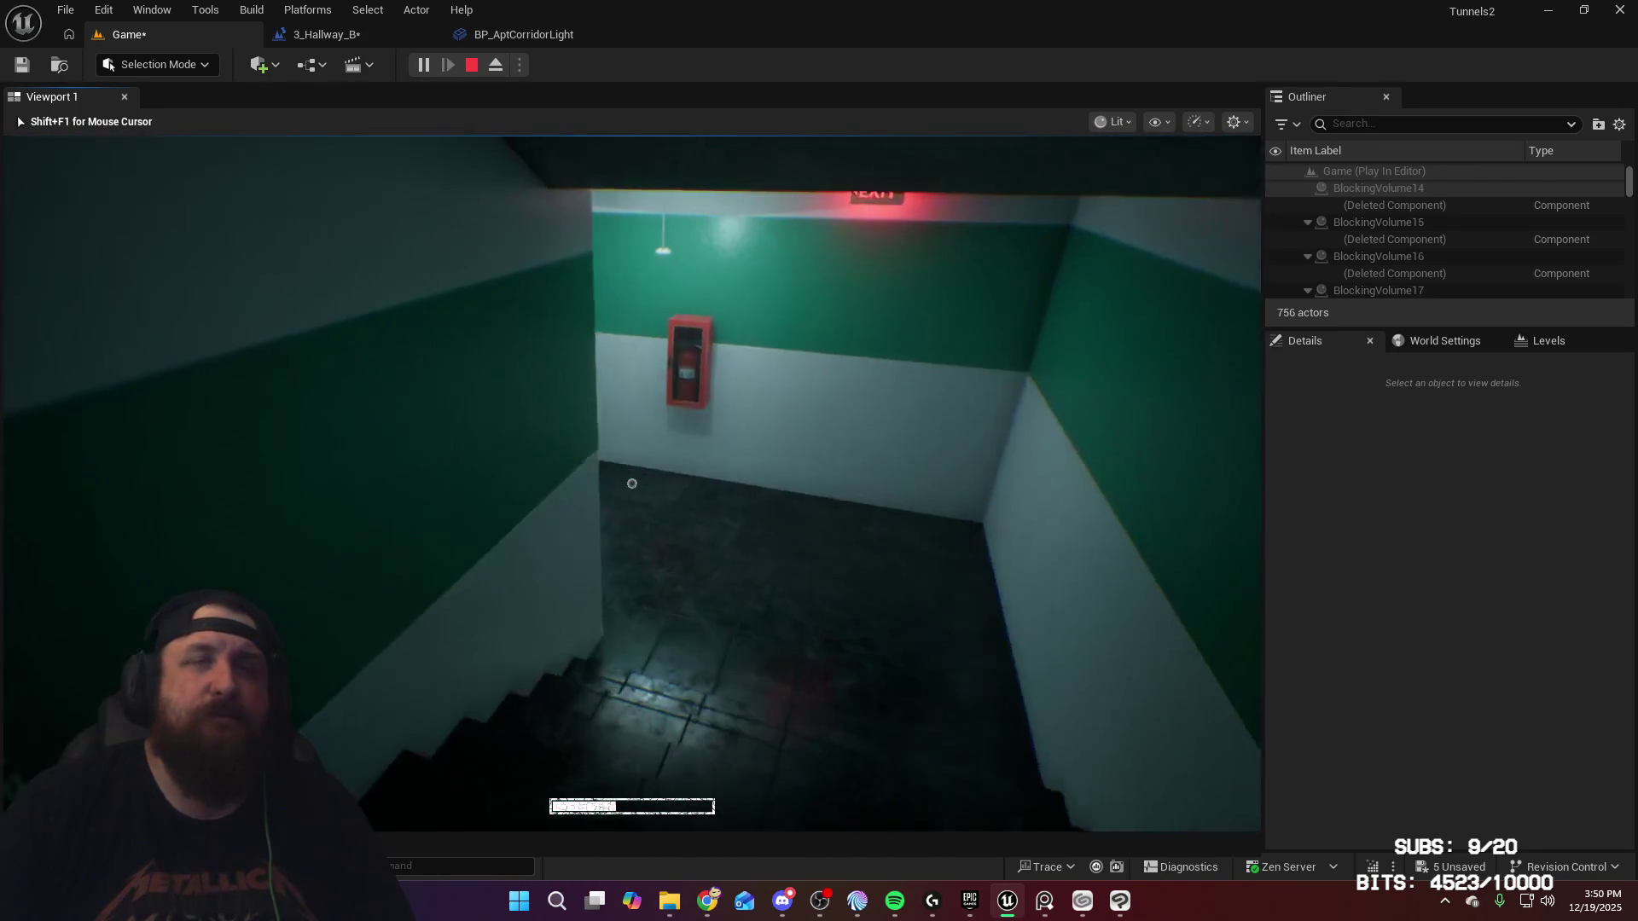
key("w")
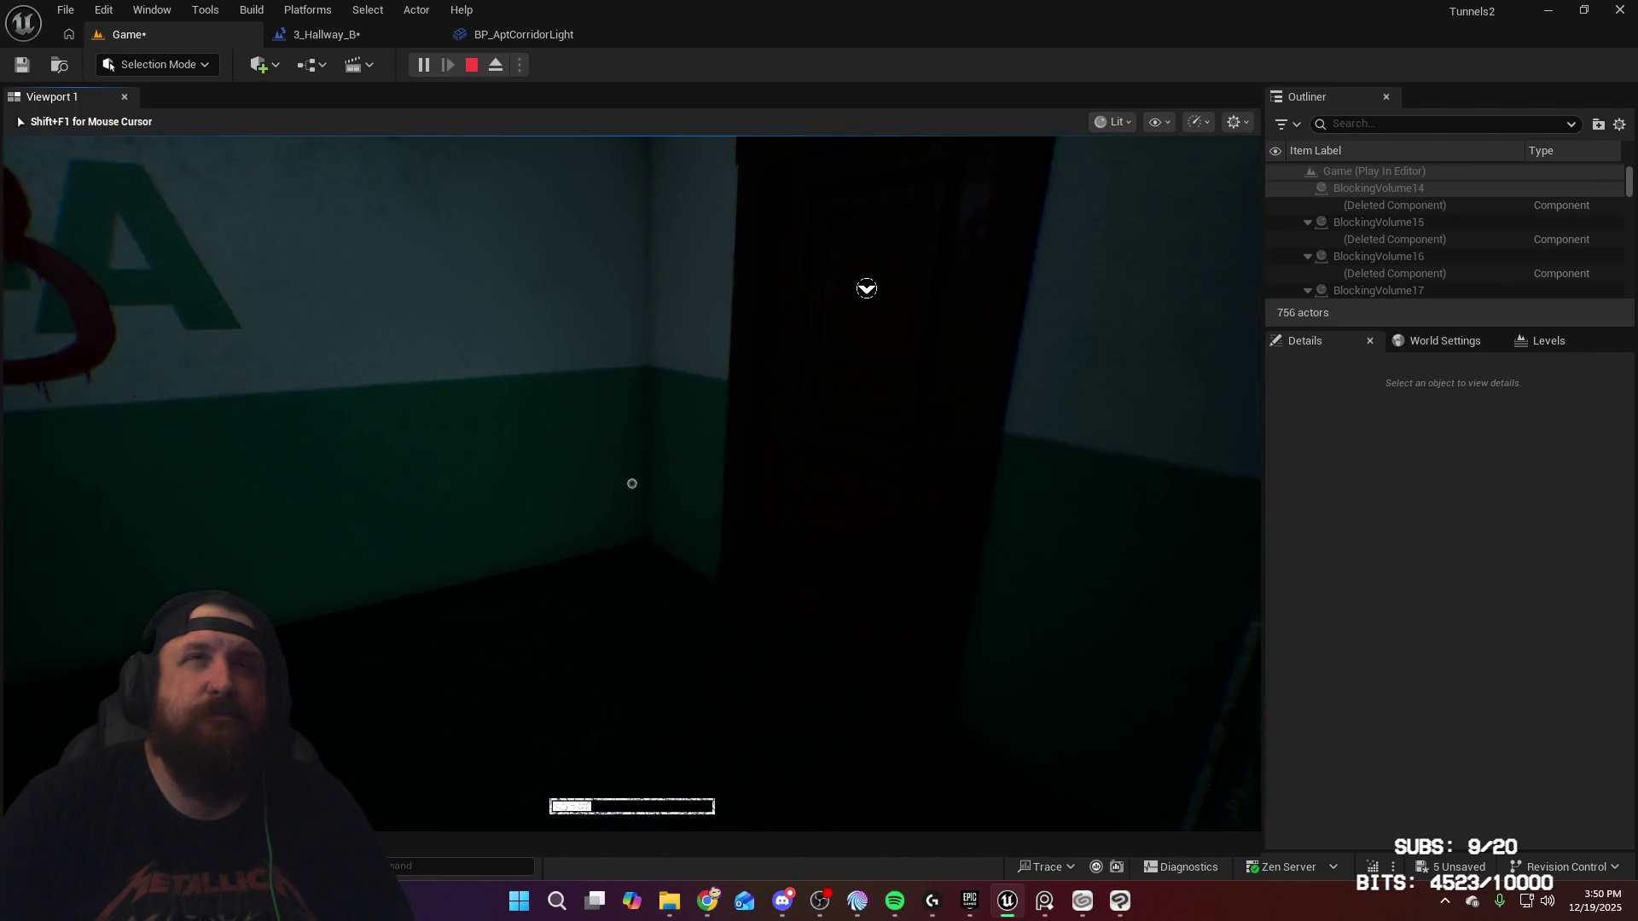
Step: Walk the green-and-white hallway until the loop reports Completed, check the ceiling light, and reach the end door
mouse_move(938, 483)
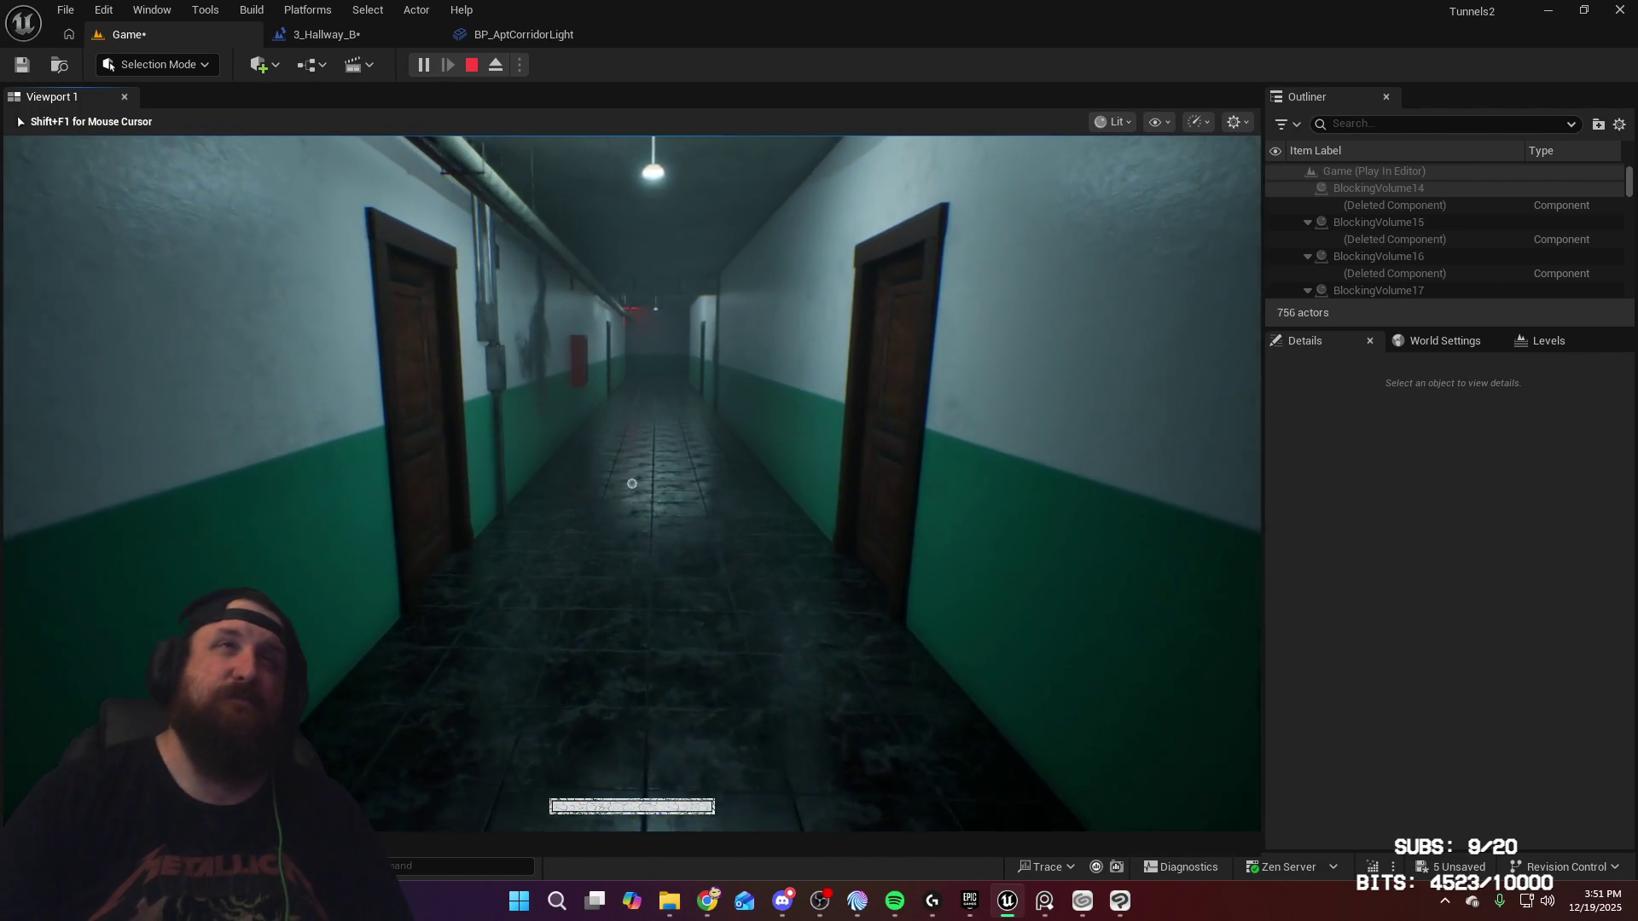
key("w")
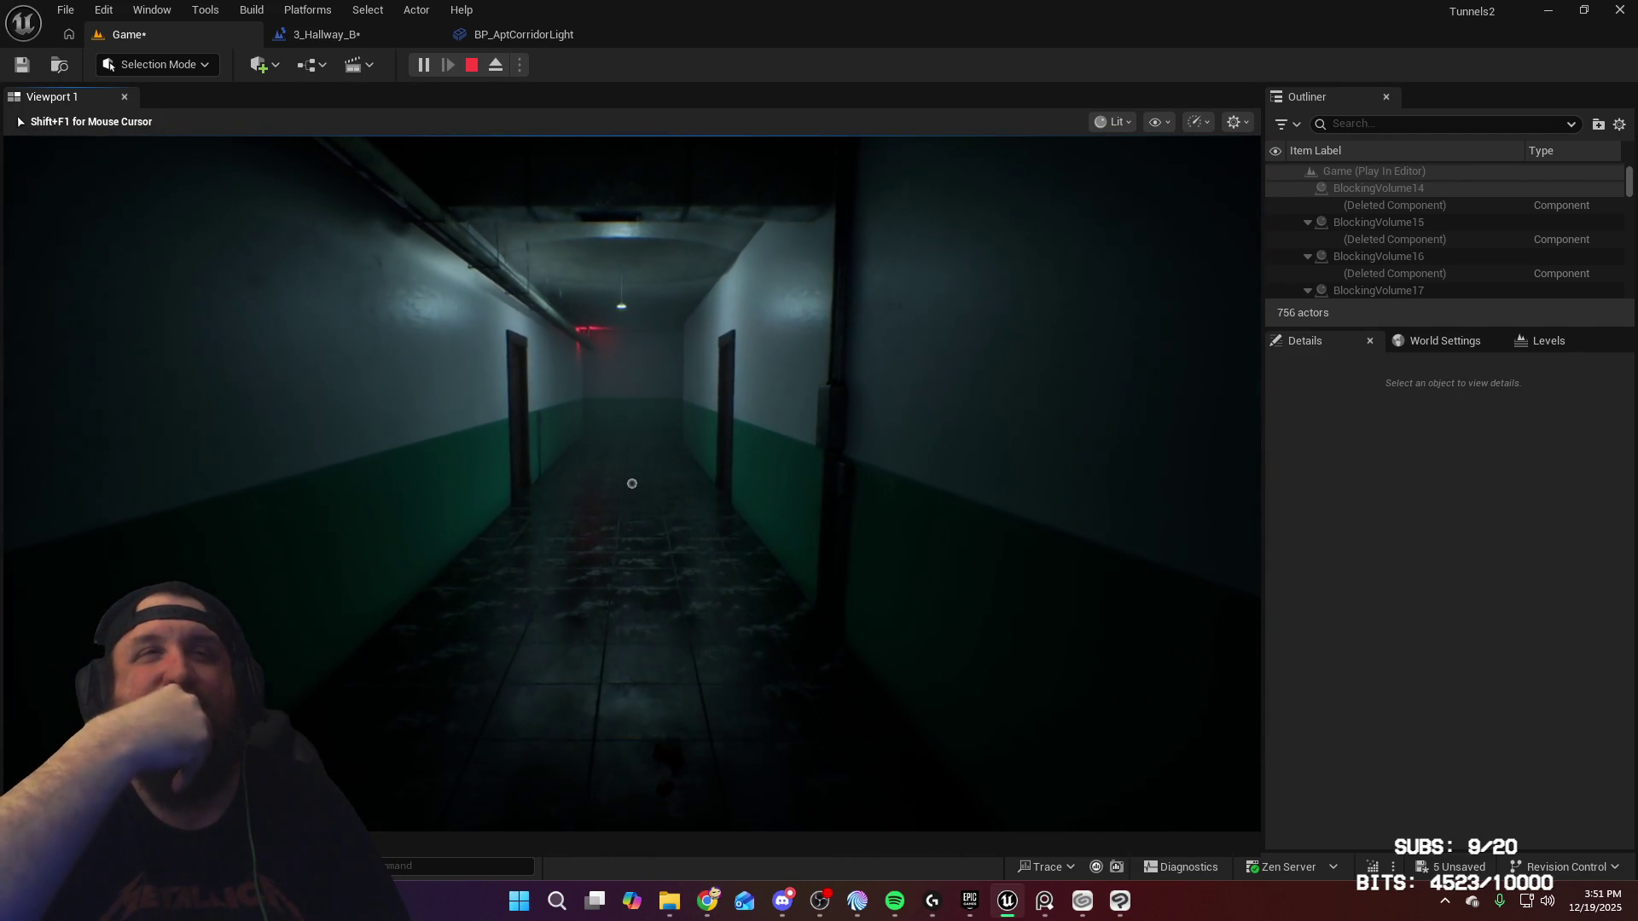
key("w")
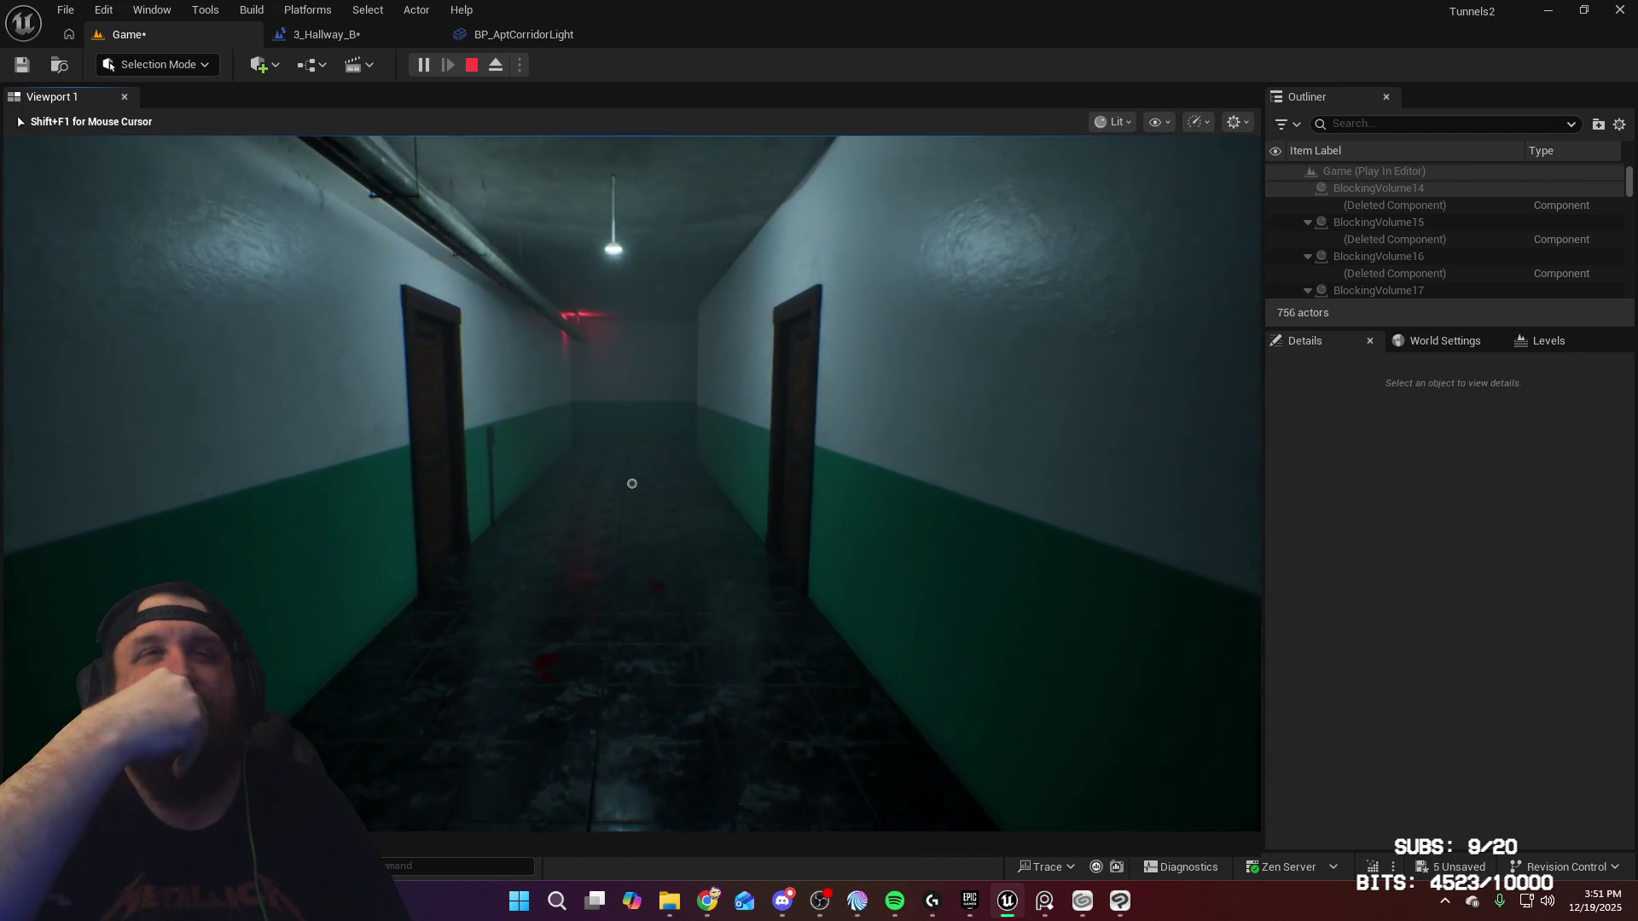
key("w")
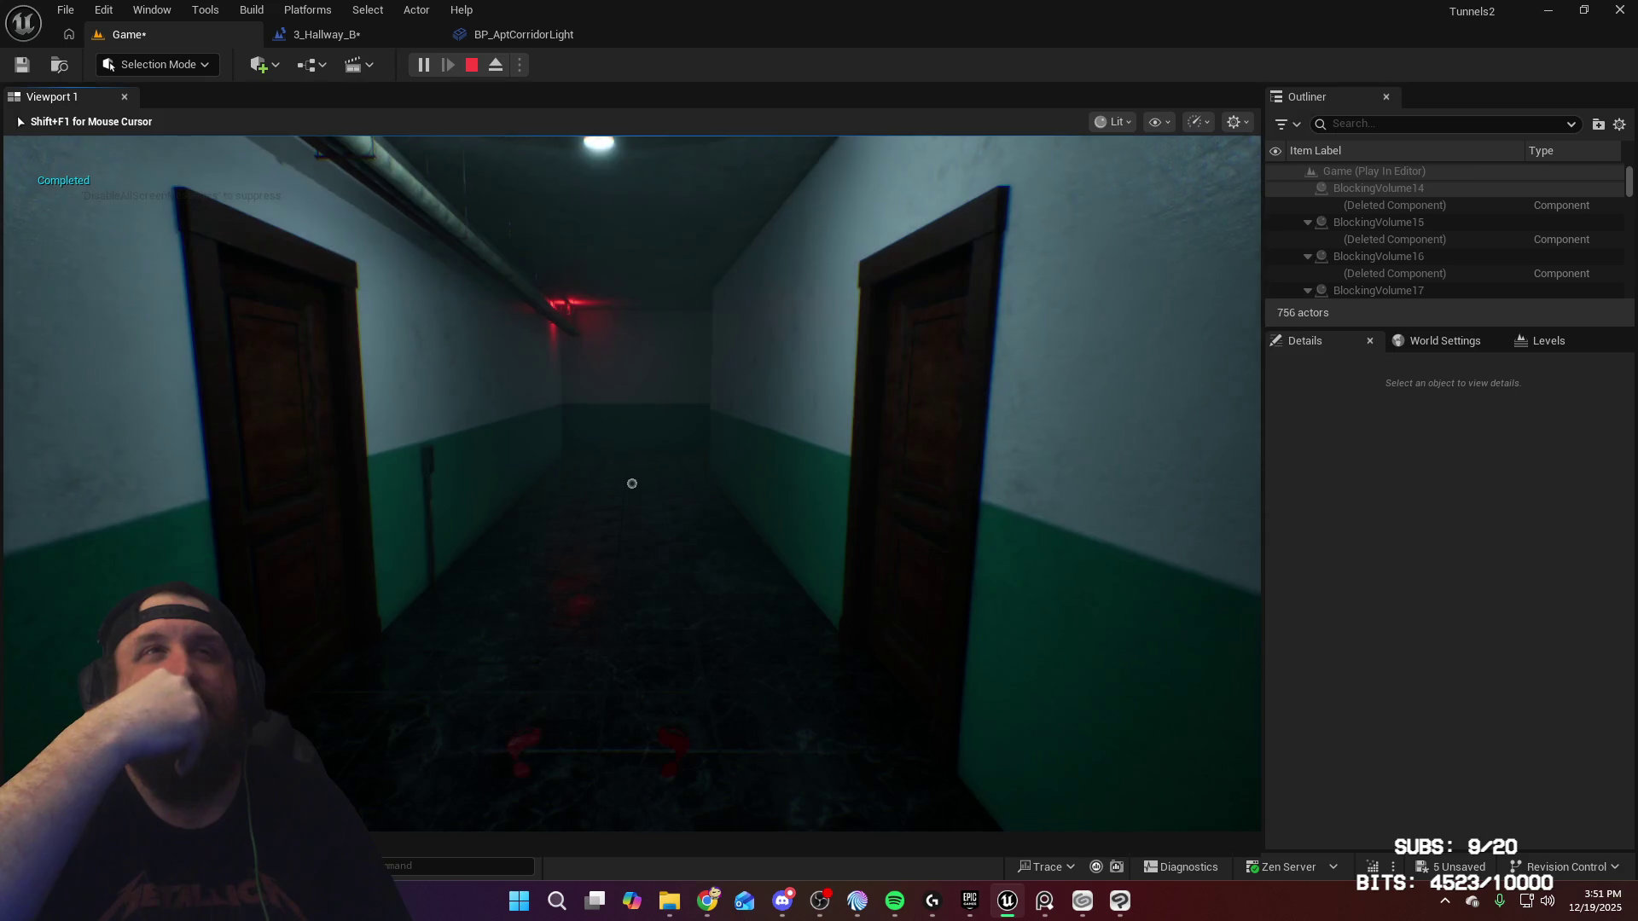
key("w")
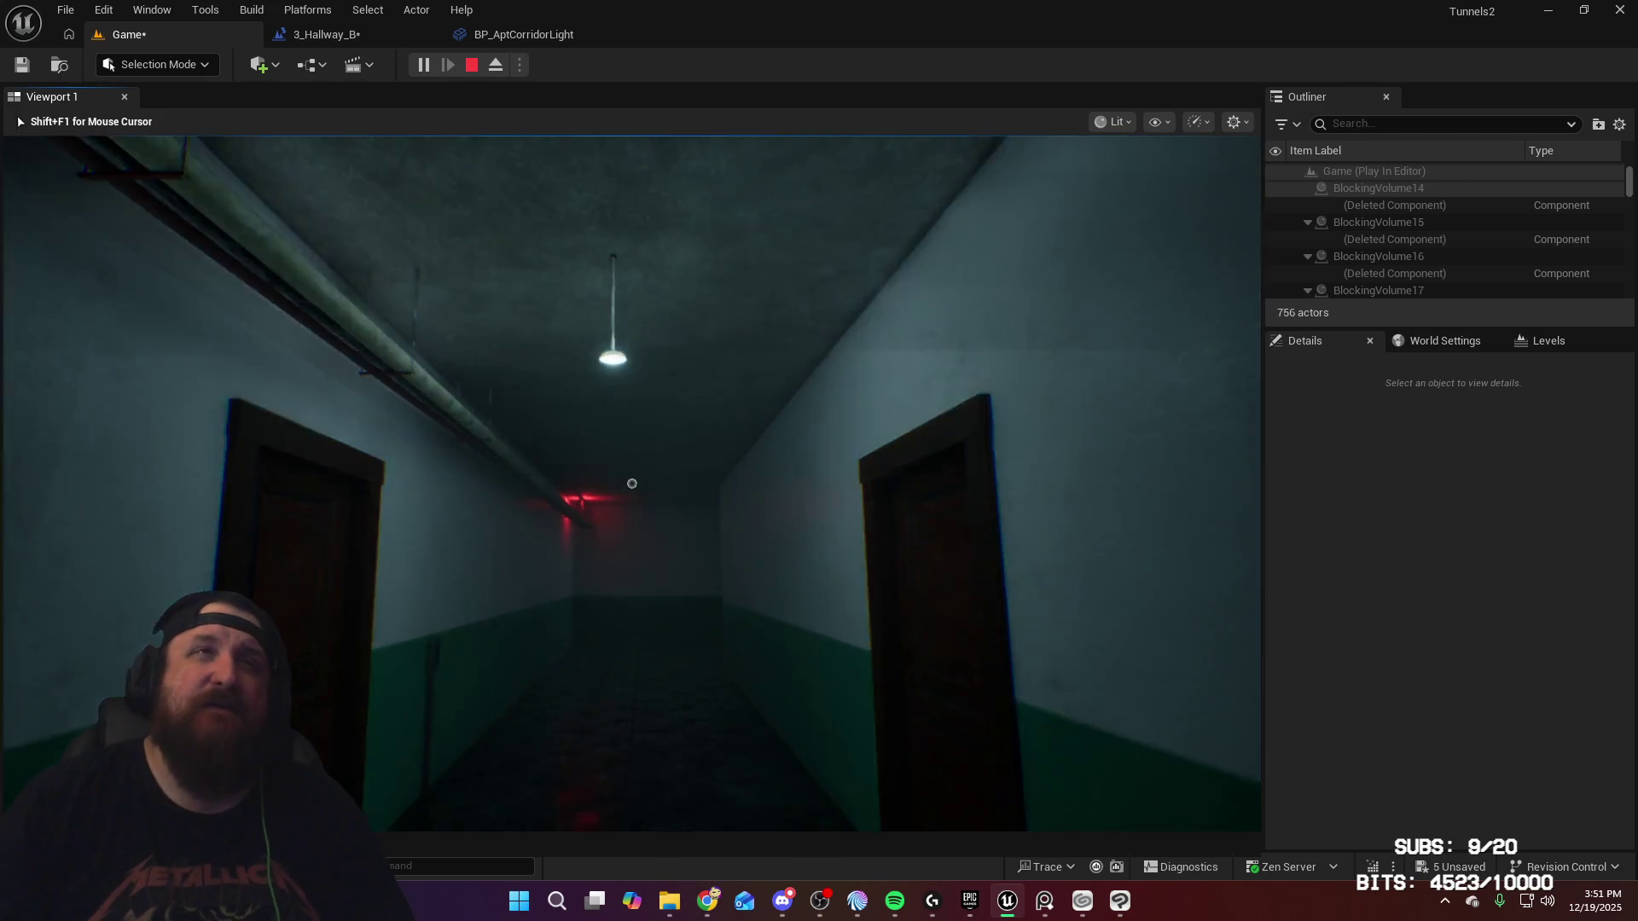
key("w")
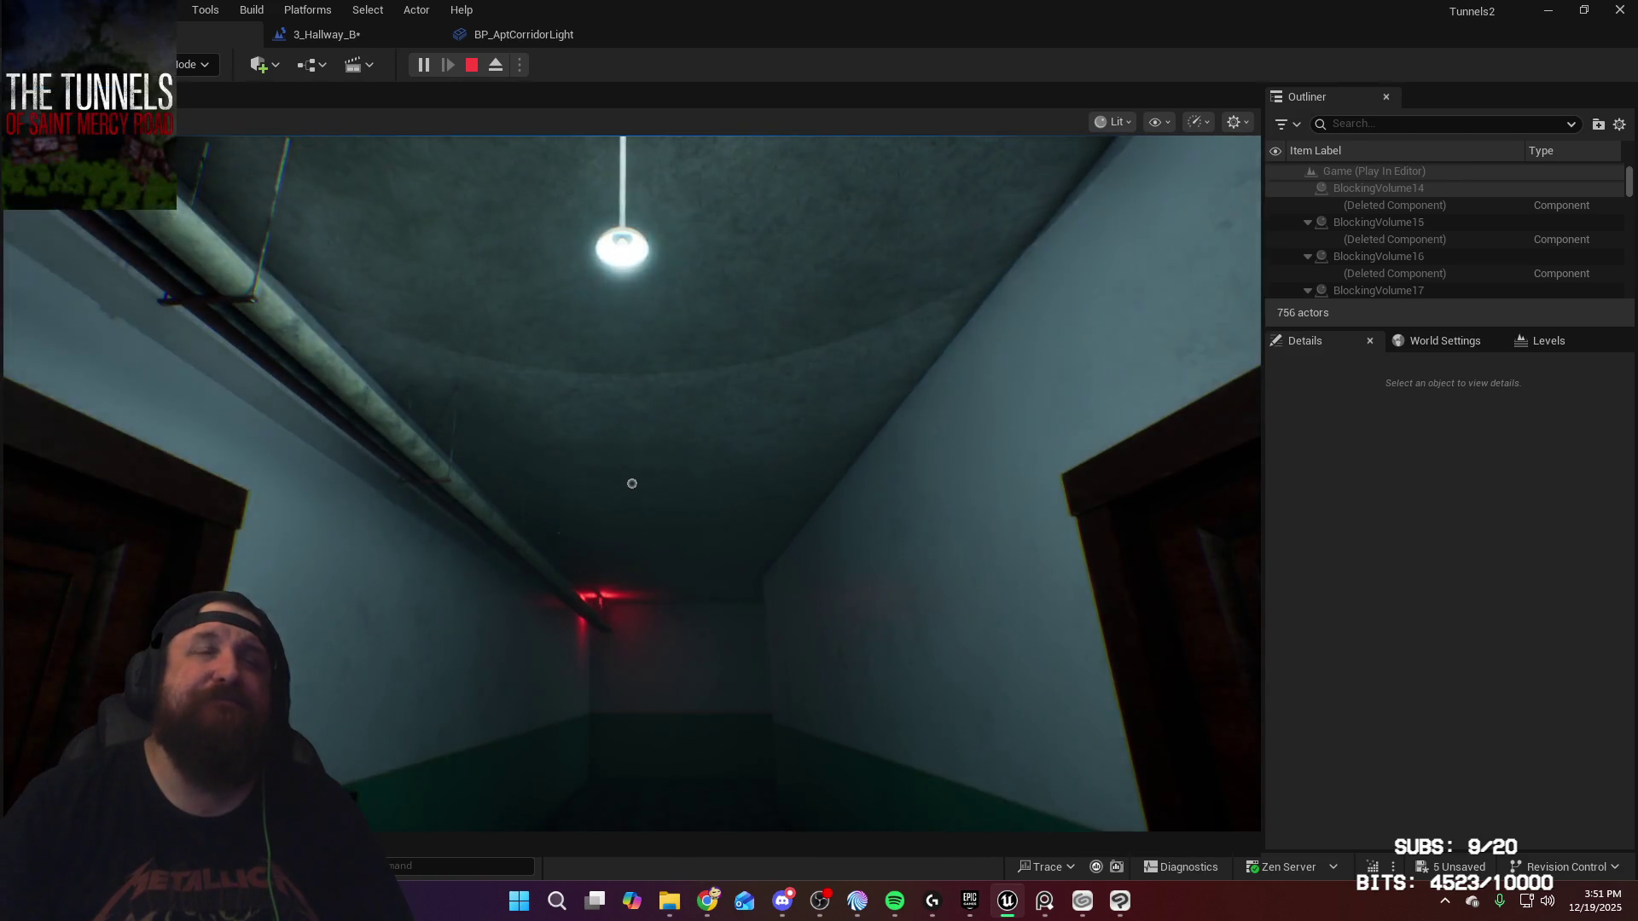
key("s")
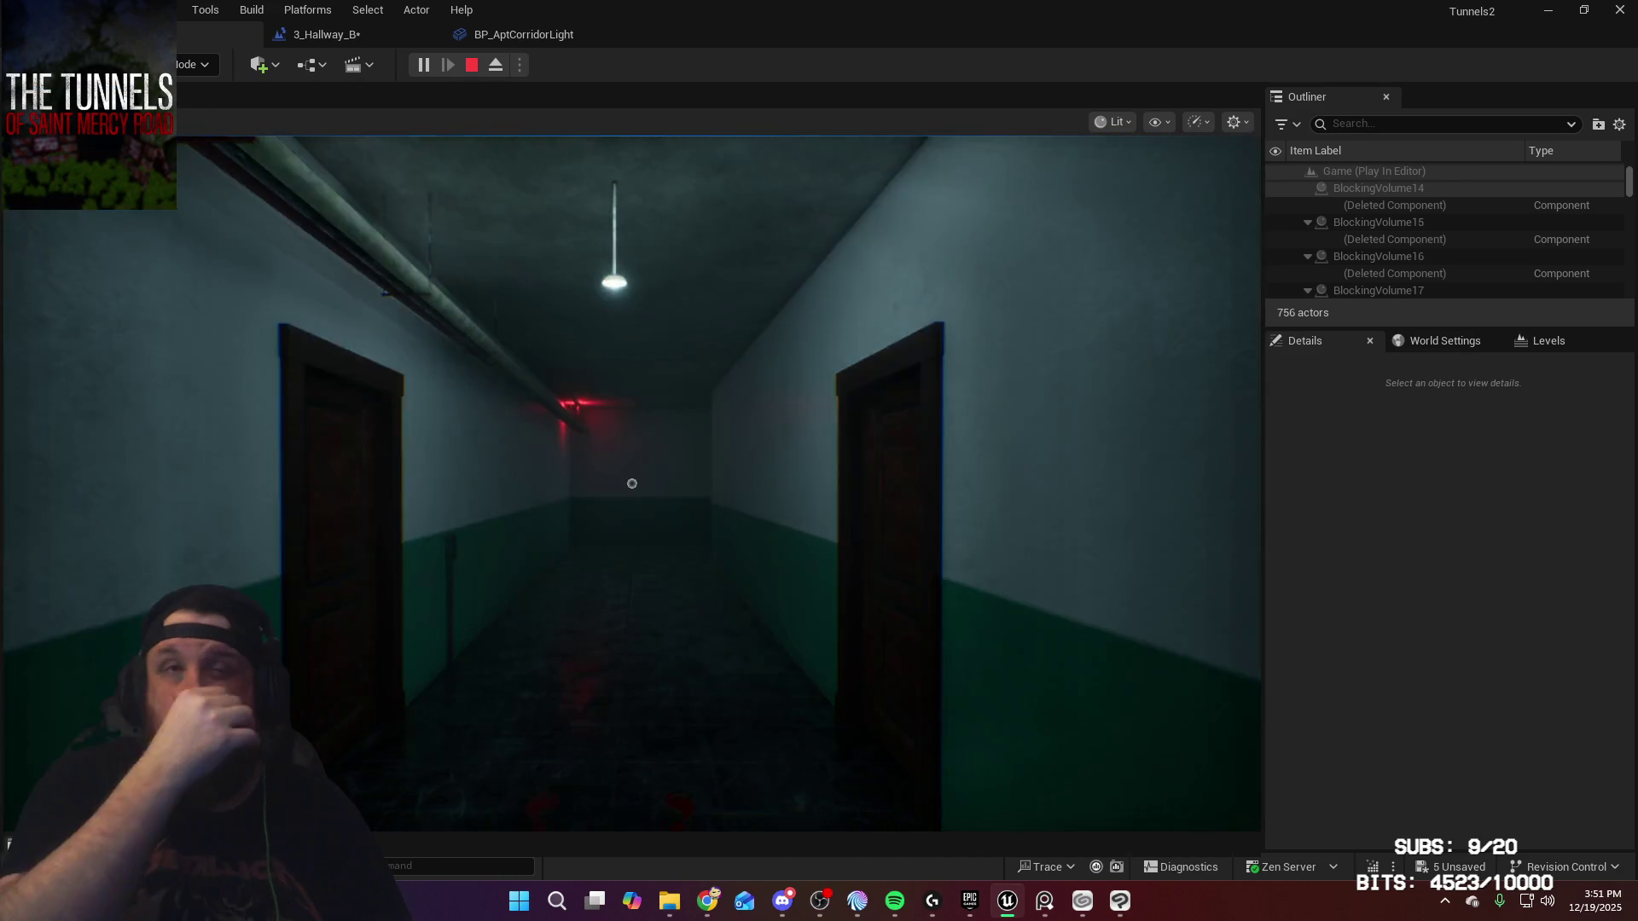
key("w")
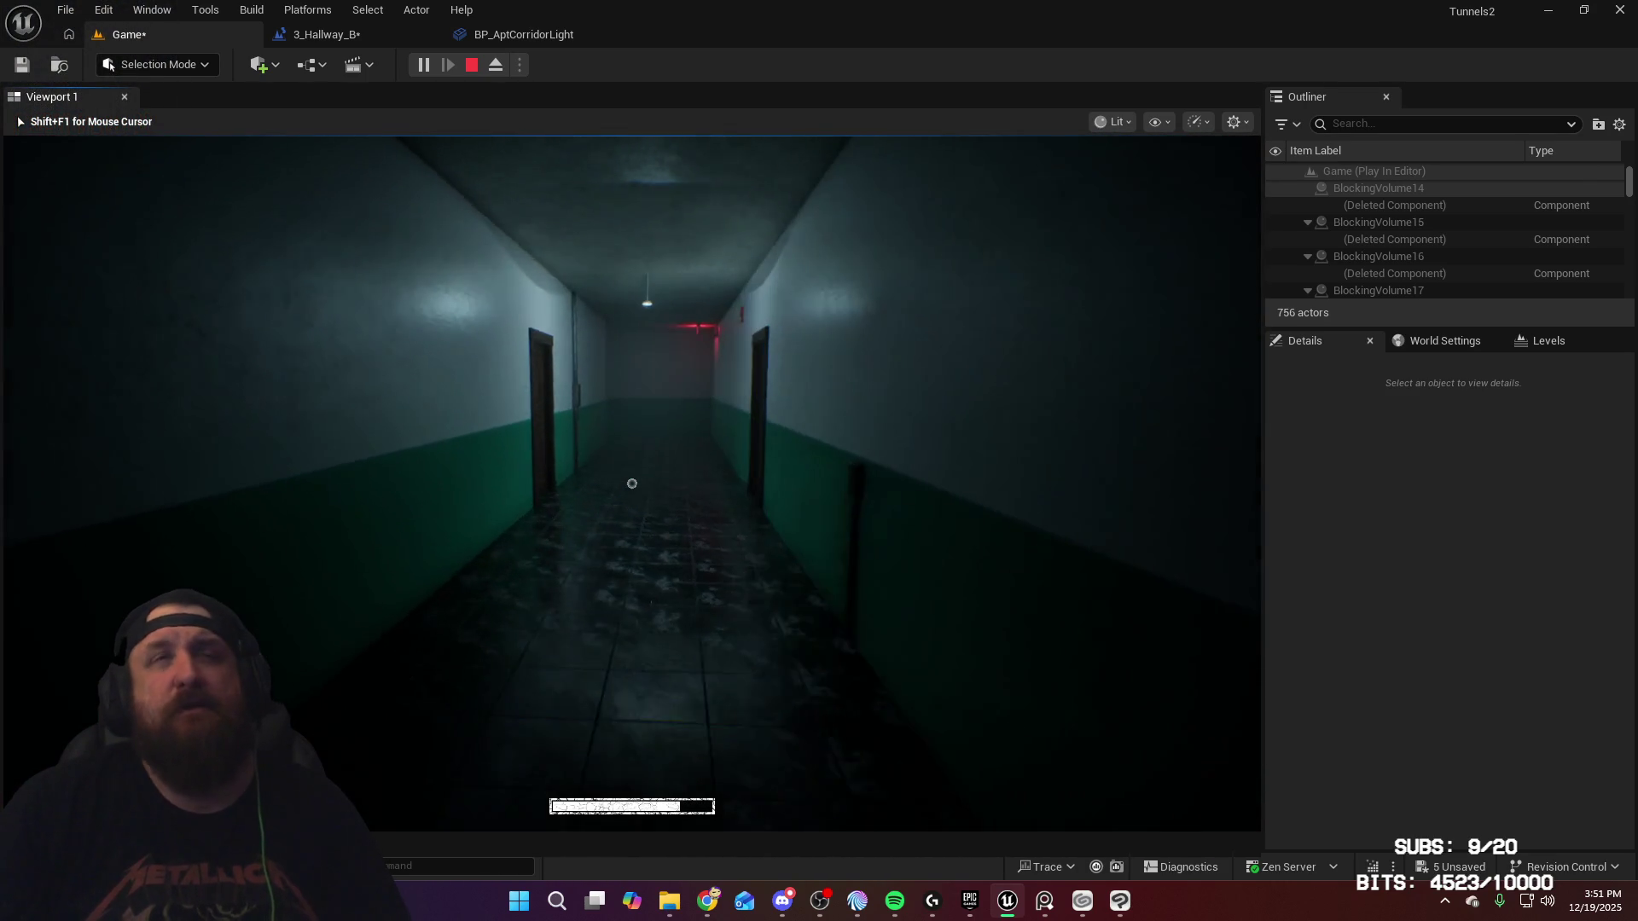
key("w")
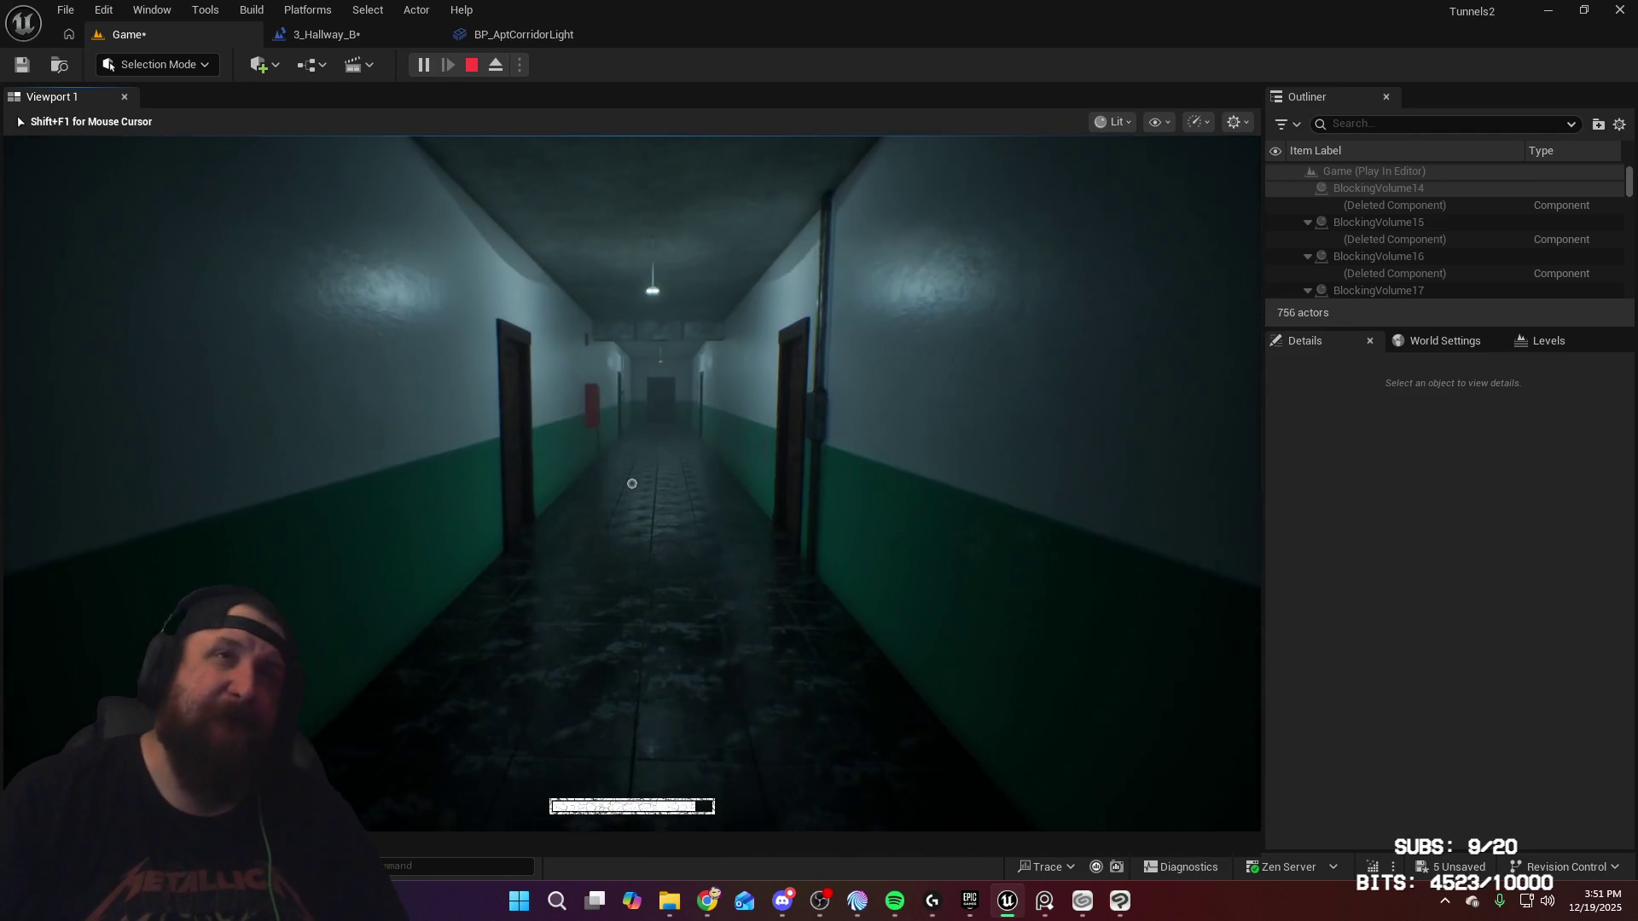
key("w")
key("w")
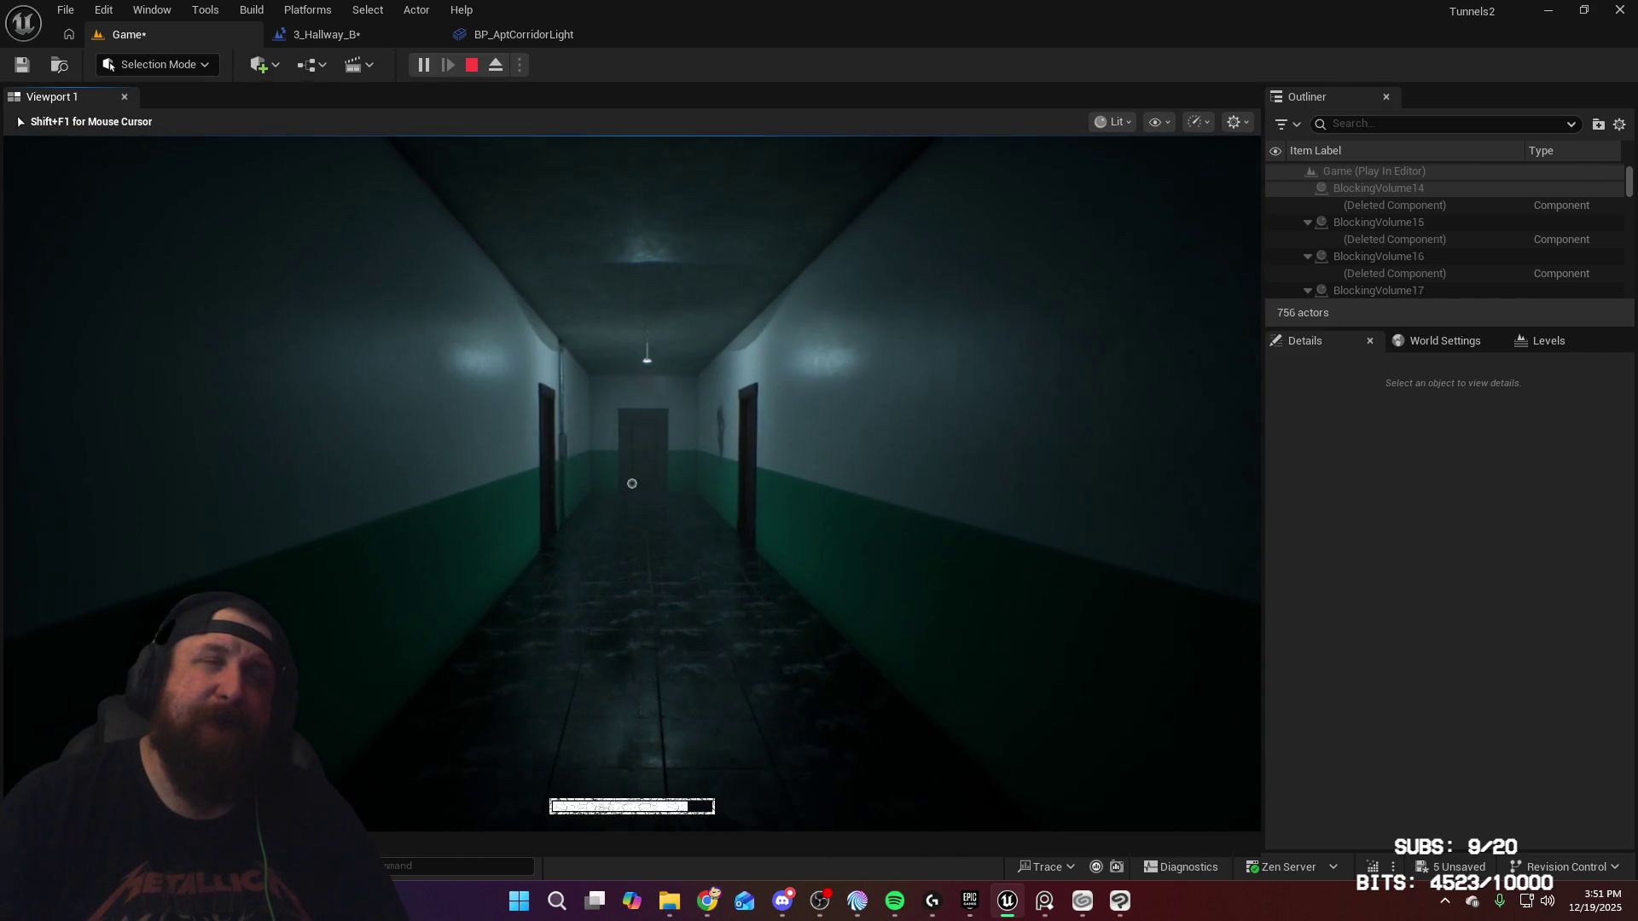
key("w")
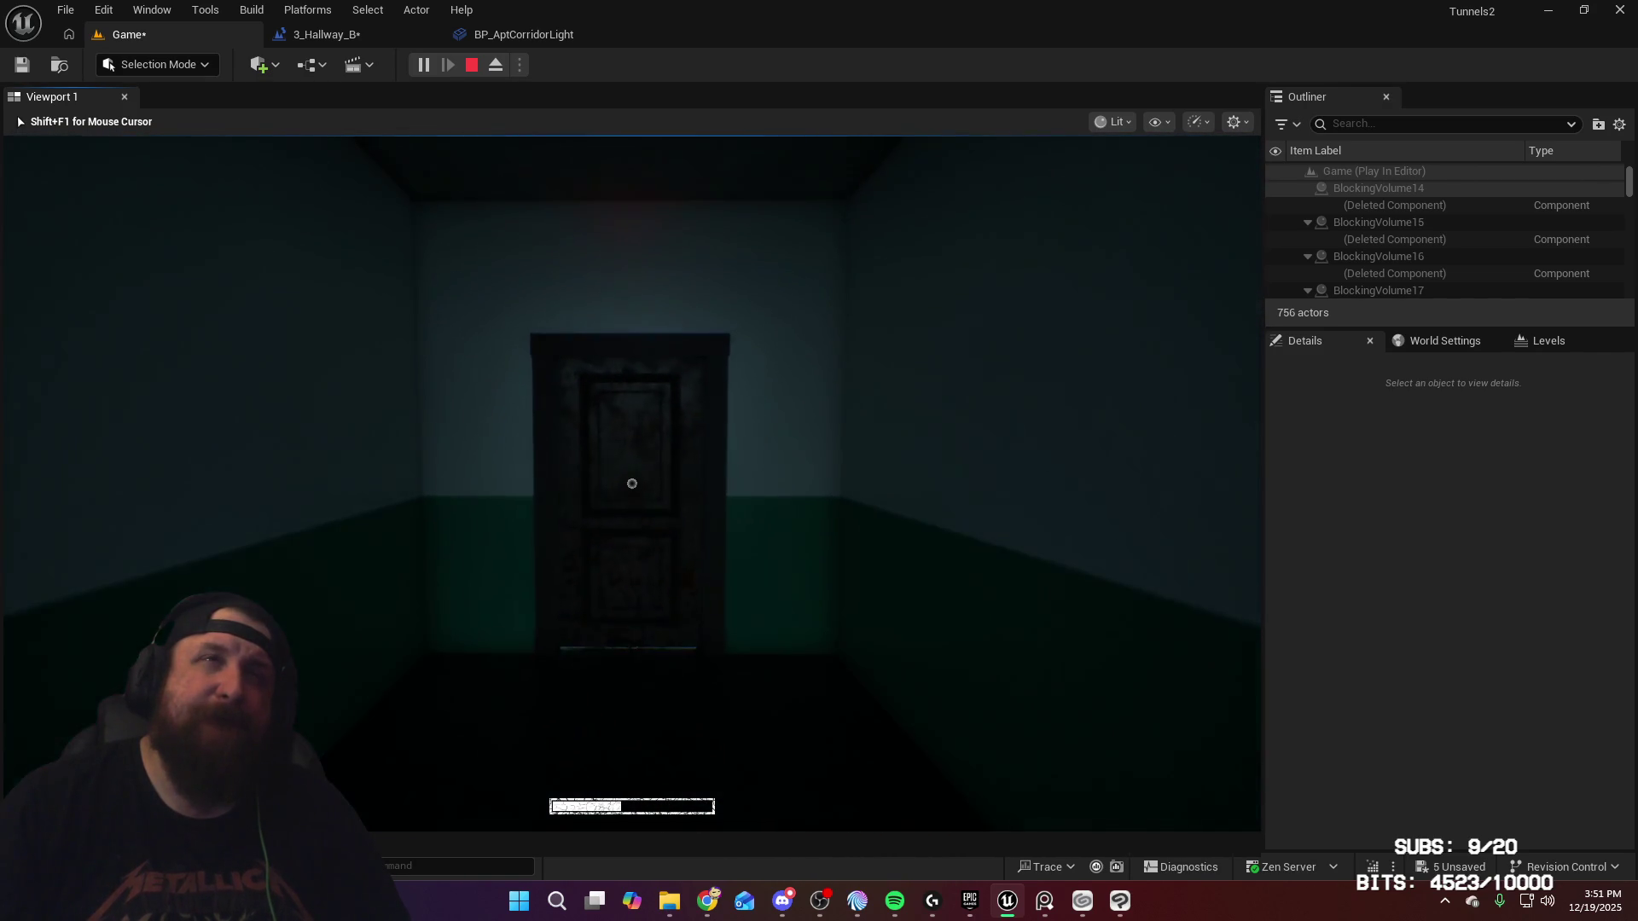
Step: Pass through the end door to trigger the loop, walk to the light stand, then stop play
key("e")
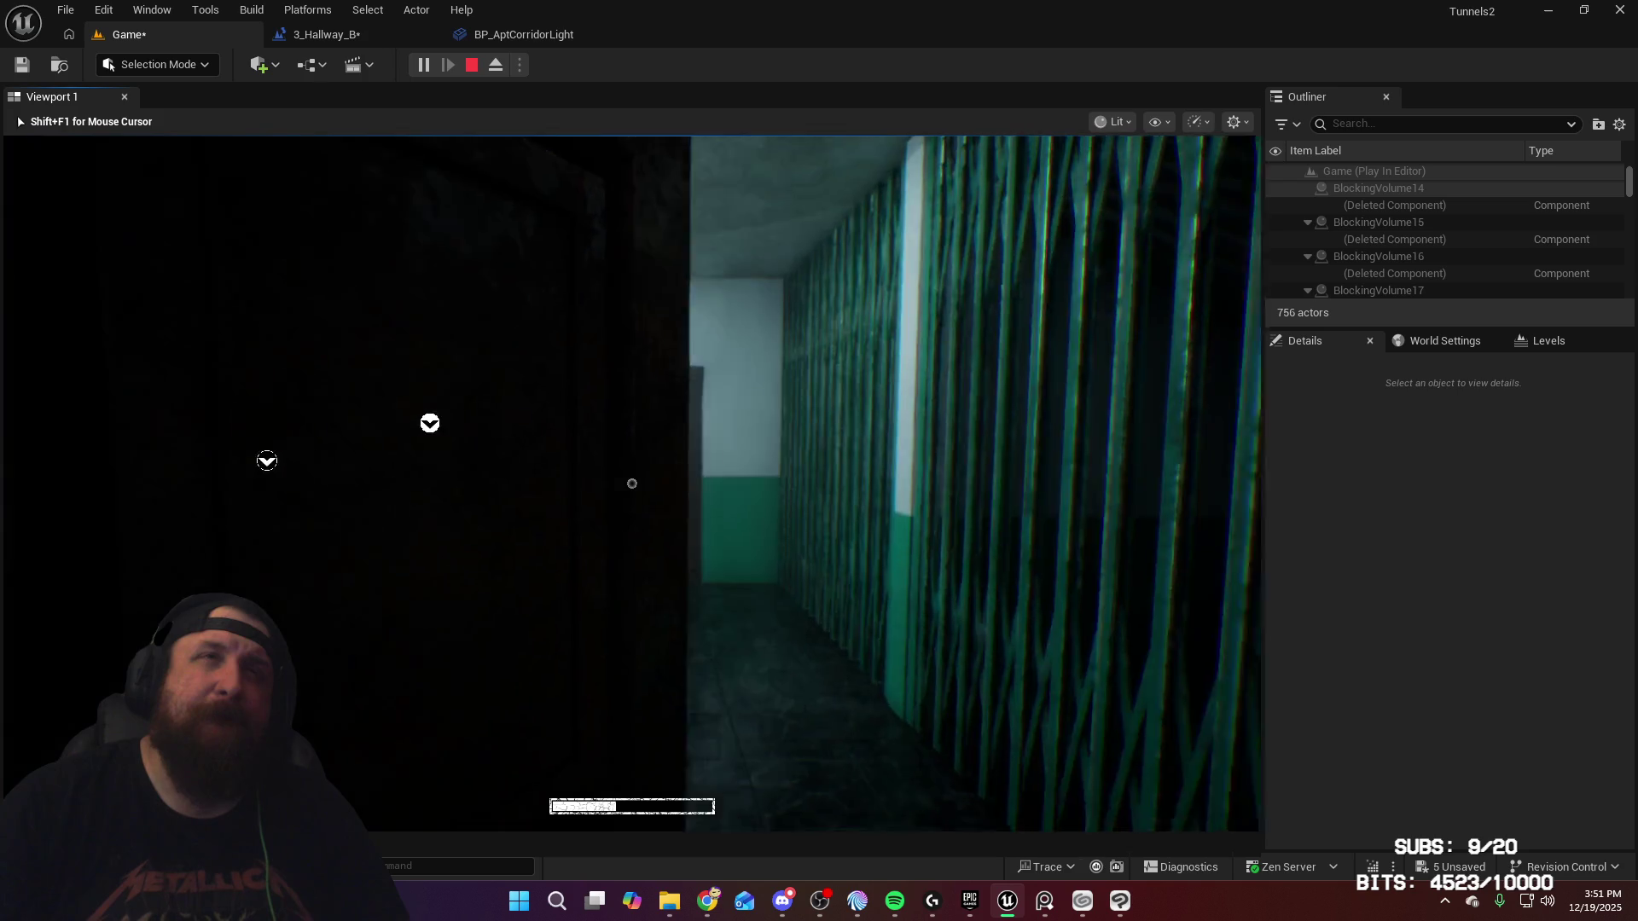
key("w")
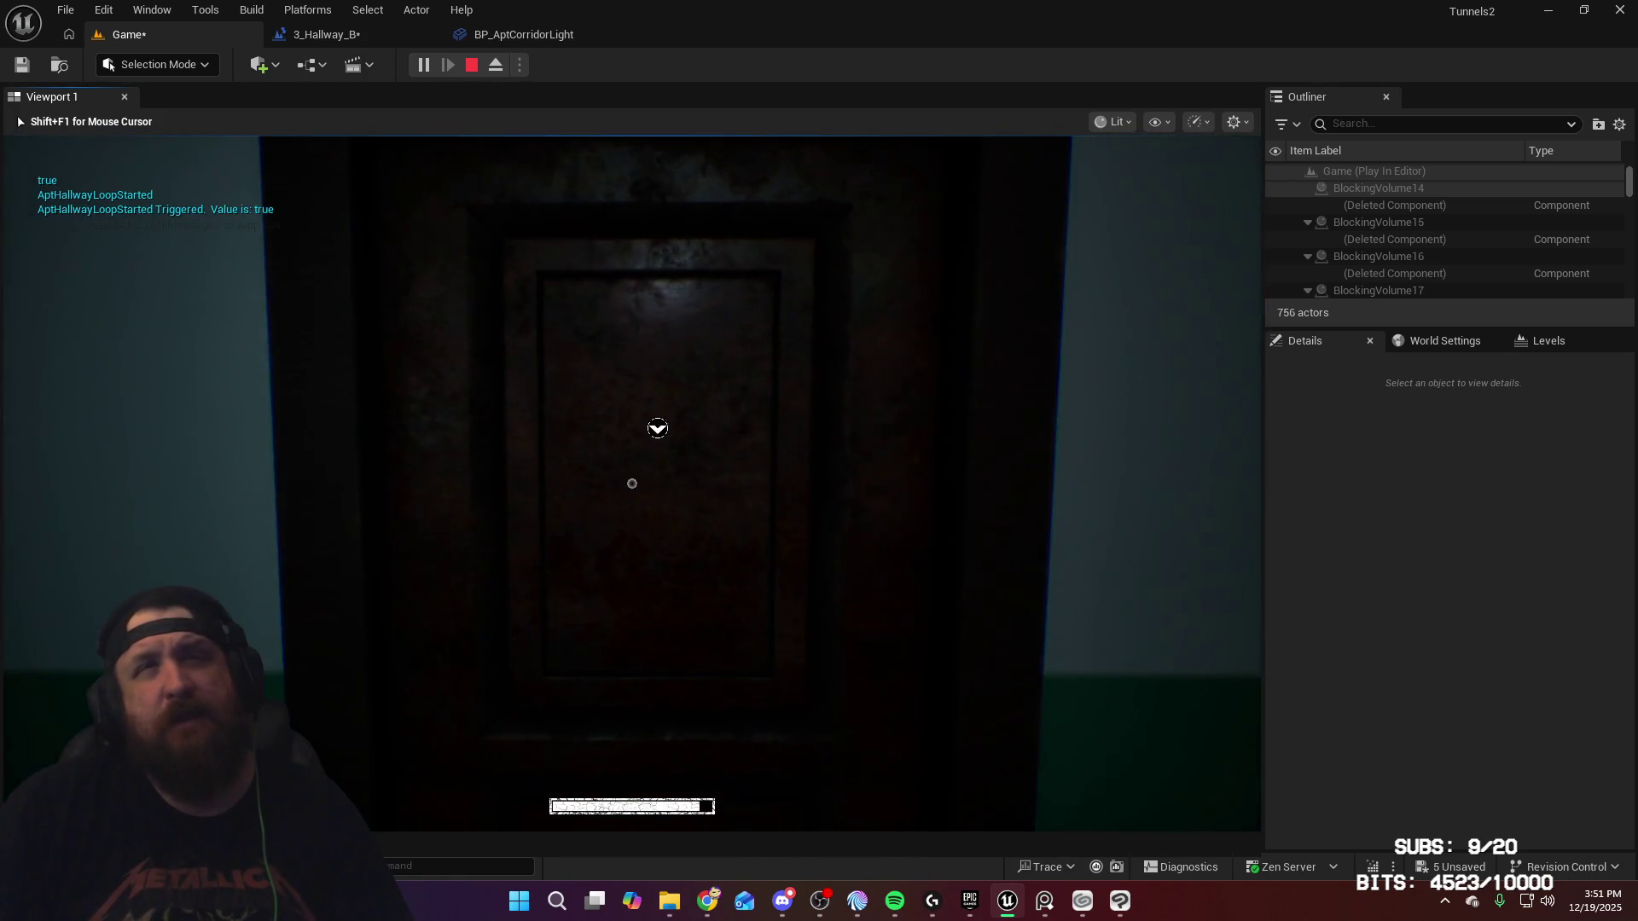
mouse_move(632, 484)
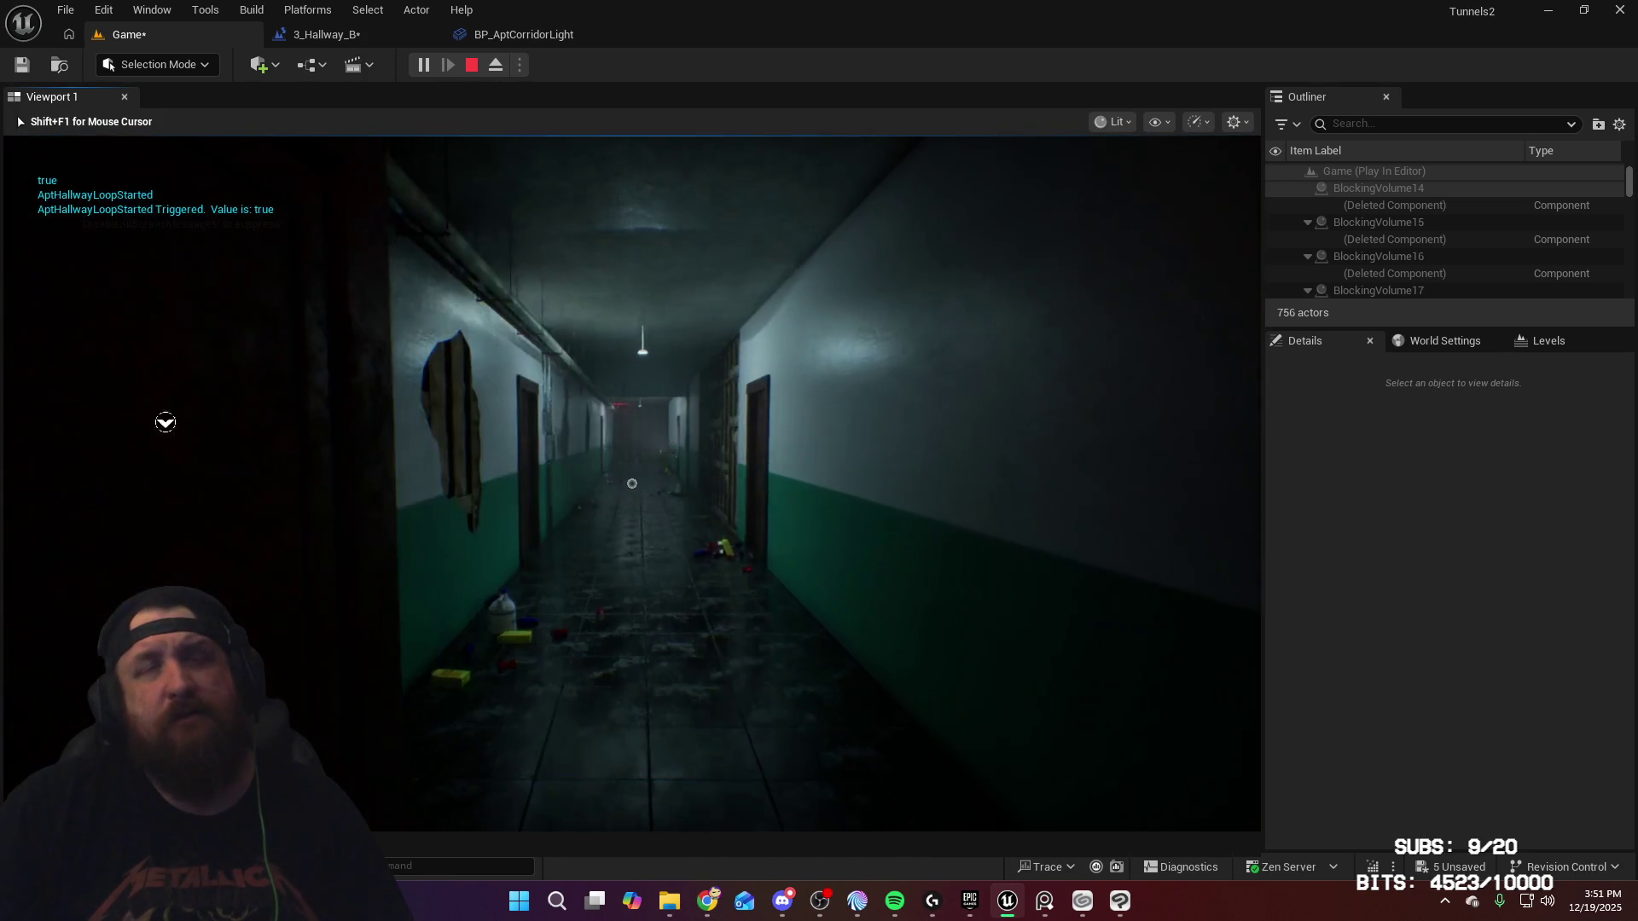
key("w")
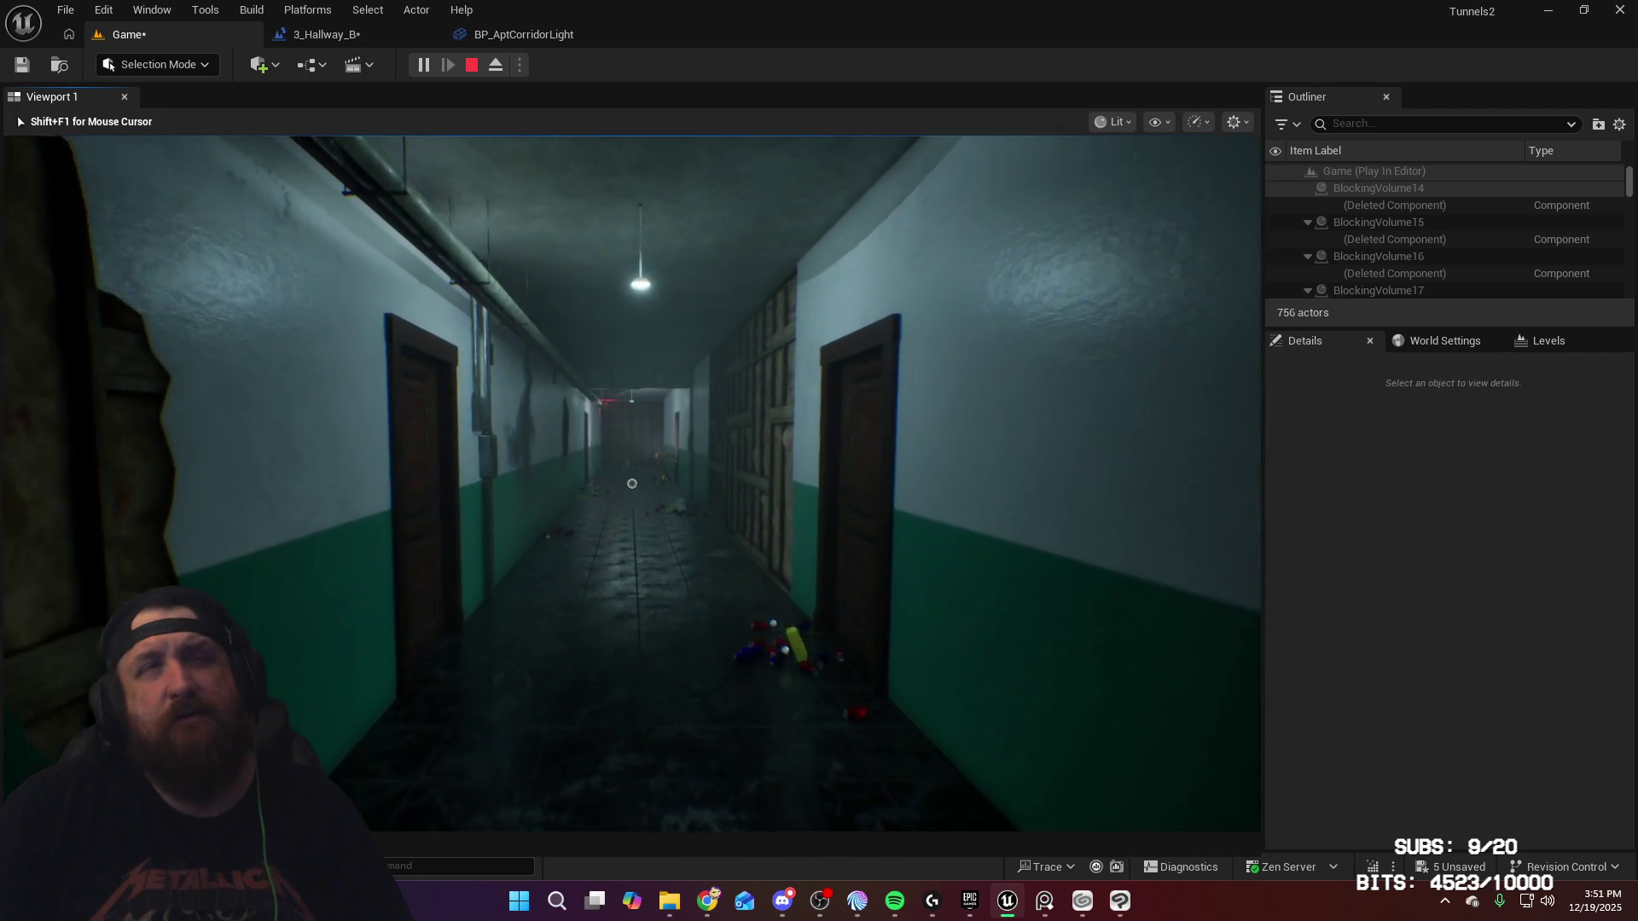
key("w")
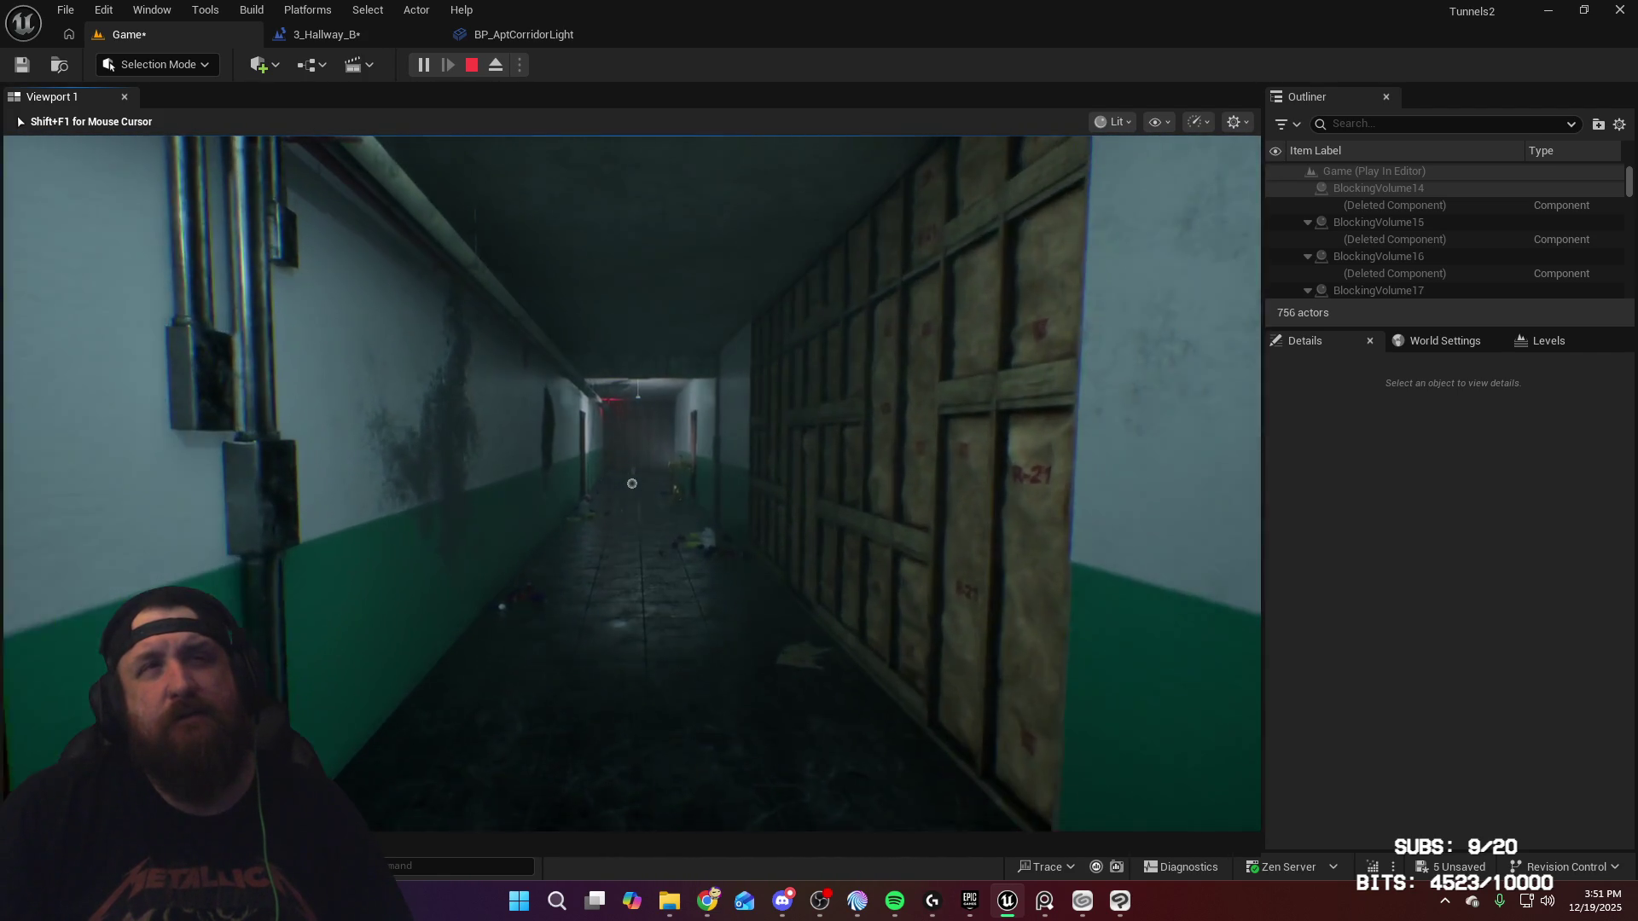
key("w")
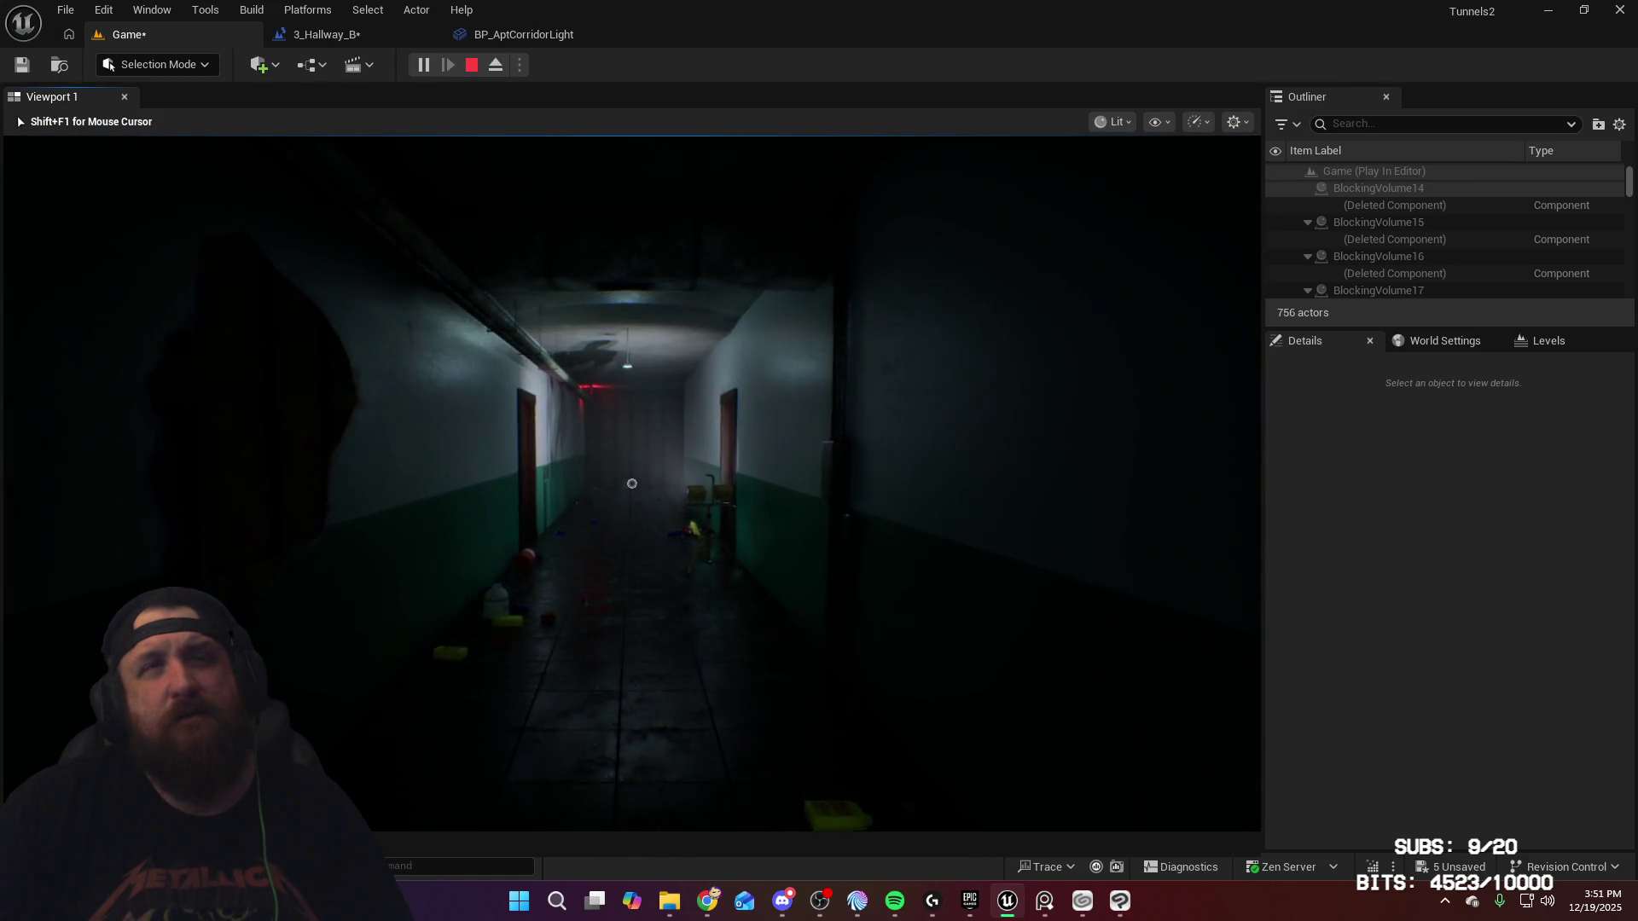
key("w")
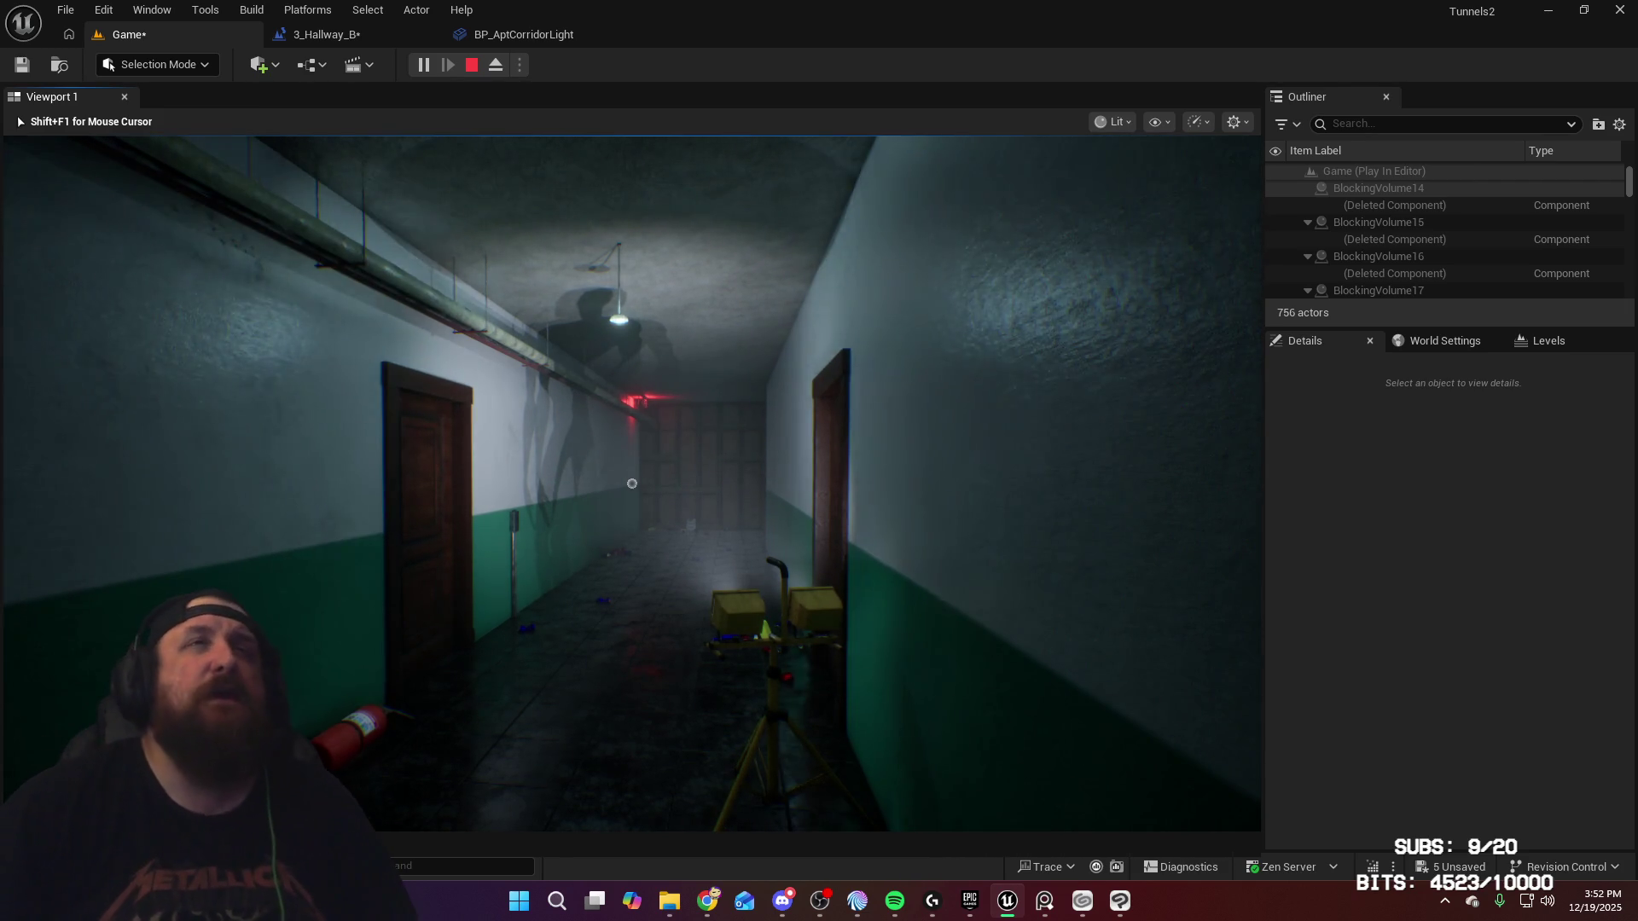
key("w")
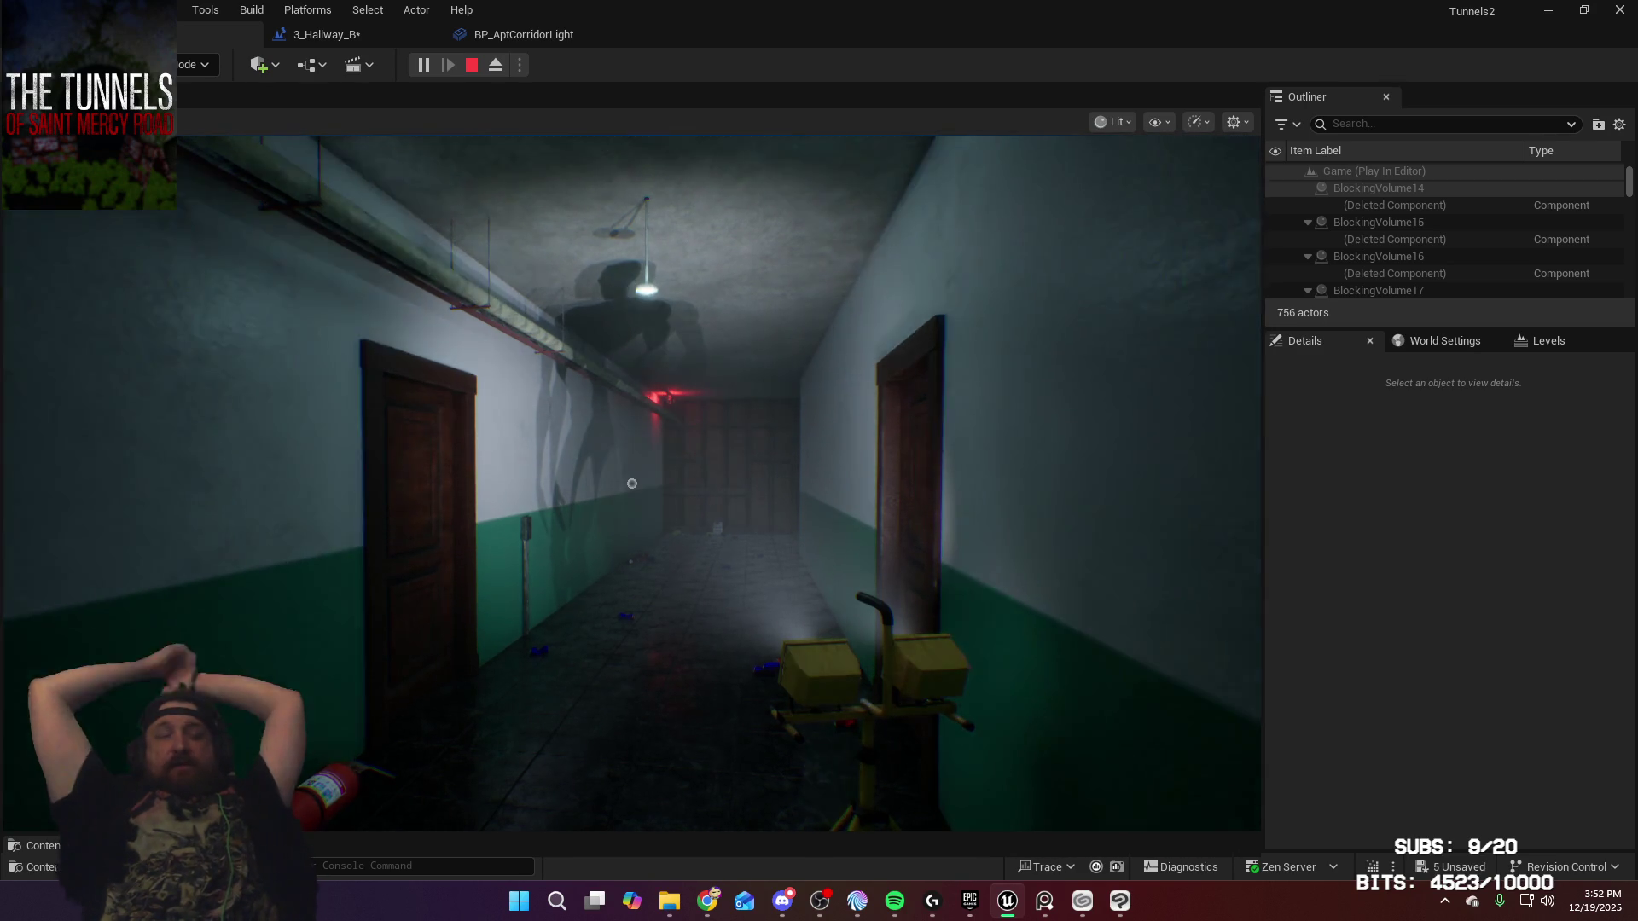
key("Escape")
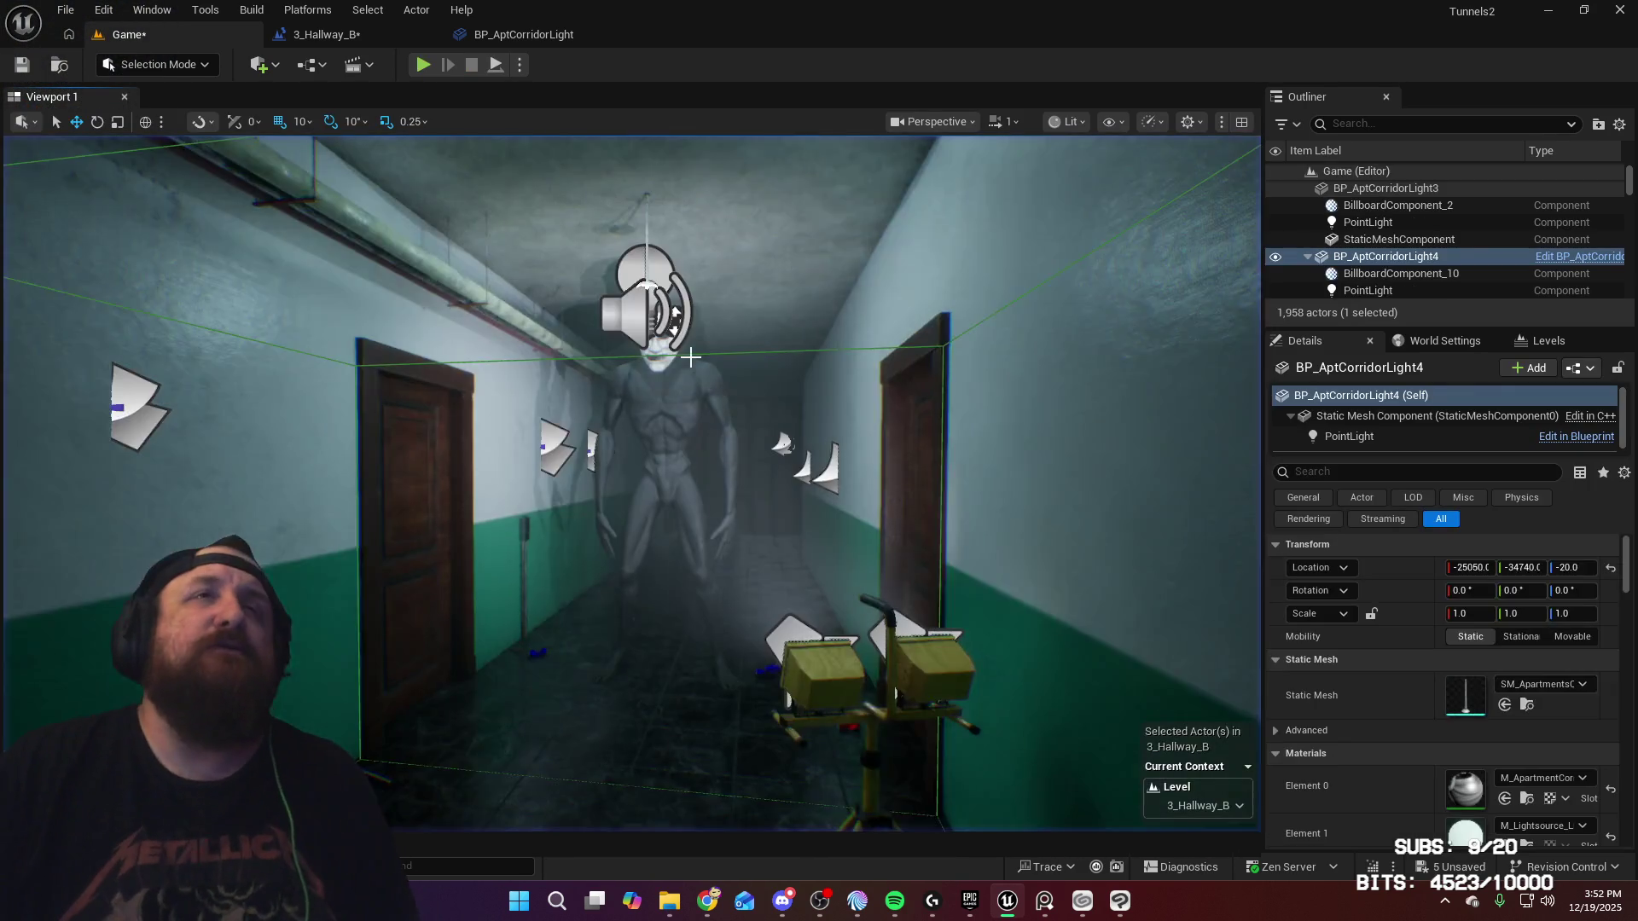
Step: Start Ctrl-selecting the footprint decals on the hallway floor, beginning with the first few
key("f")
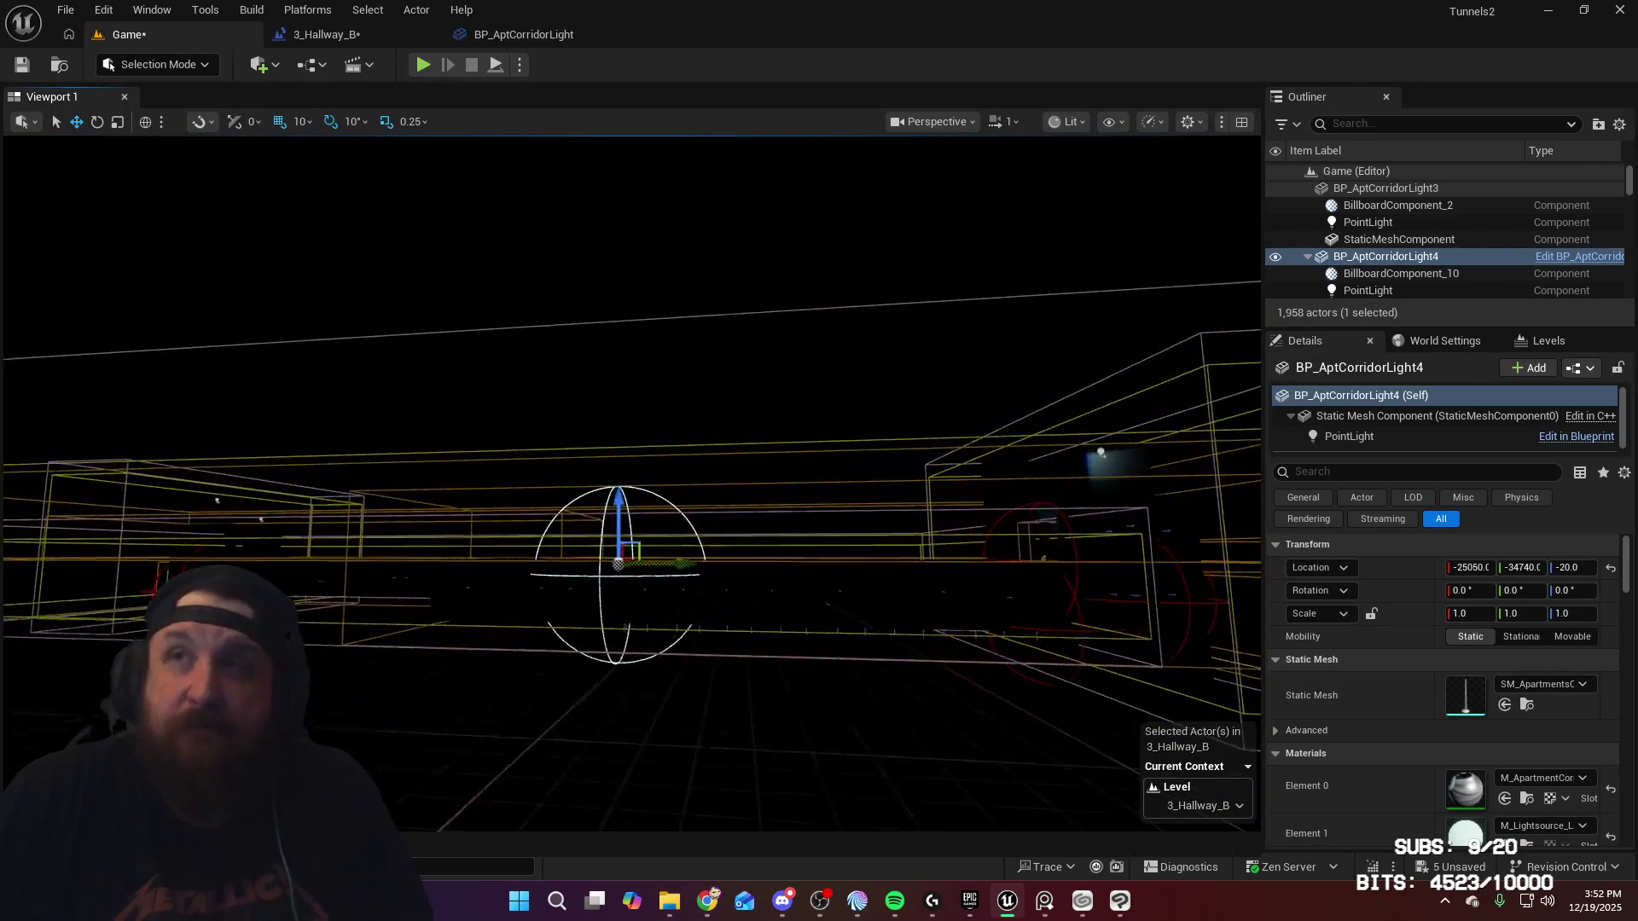
mouse_move(946, 165)
left_mouse_down()
mouse_move(968, 158)
mouse_move(790, 171)
mouse_move(393, 141)
left_mouse_up()
left_click(917, 465)
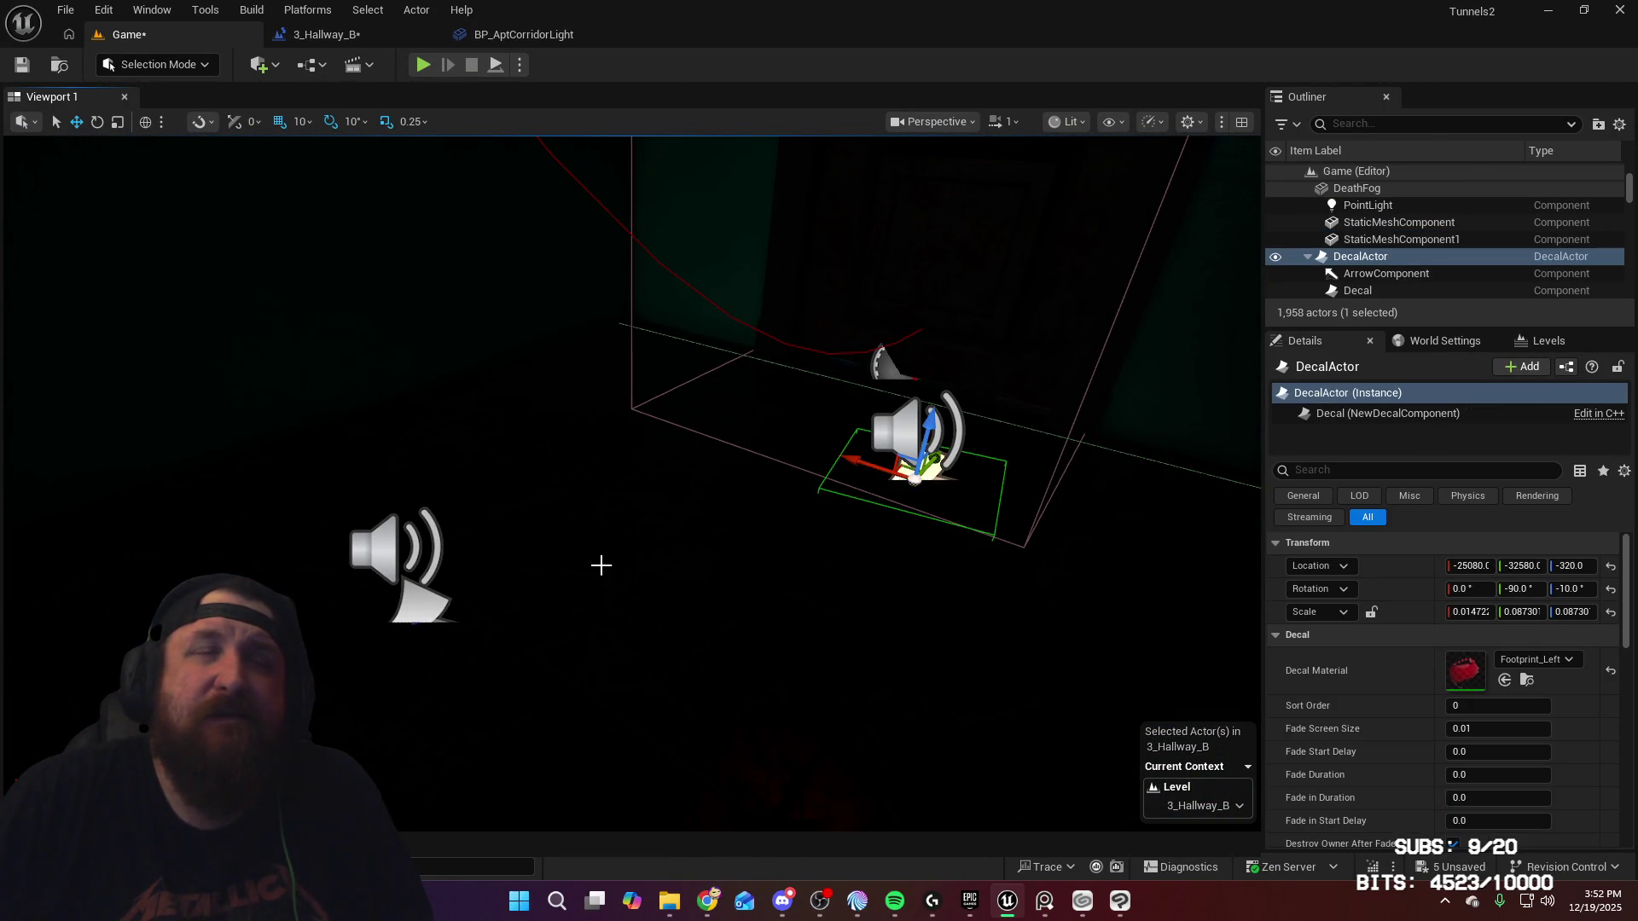
left_click(429, 612, "ctrl")
left_click_drag(489, 615, 610, 598)
left_click_drag(707, 515, 706, 515)
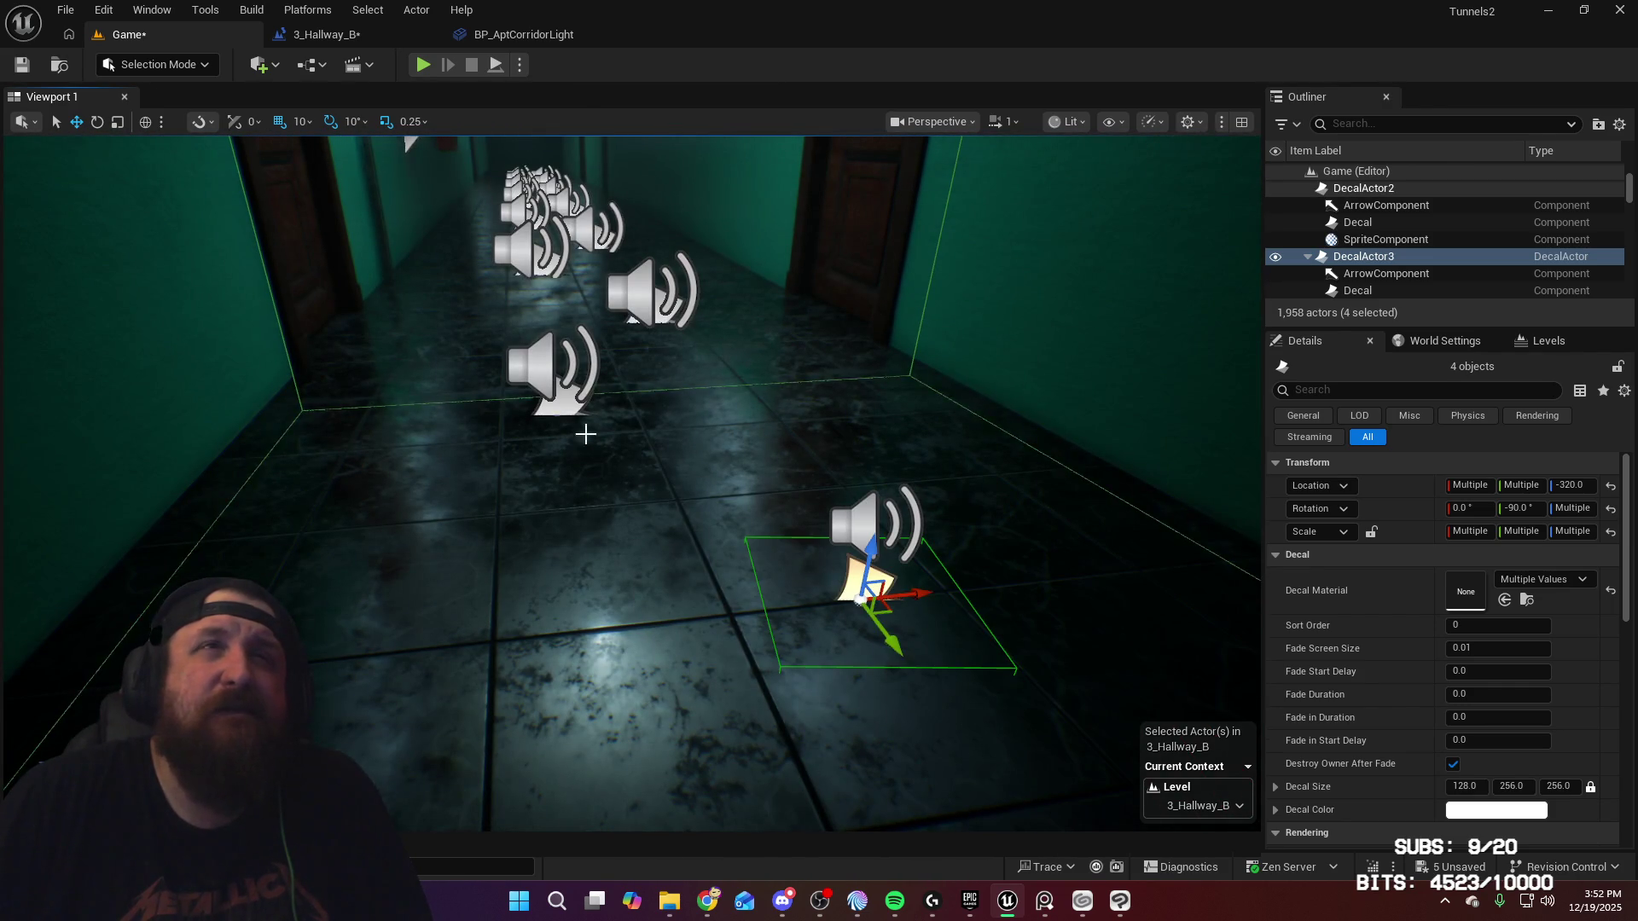
left_click(553, 408, "ctrl")
left_click_drag(553, 408, 553, 408)
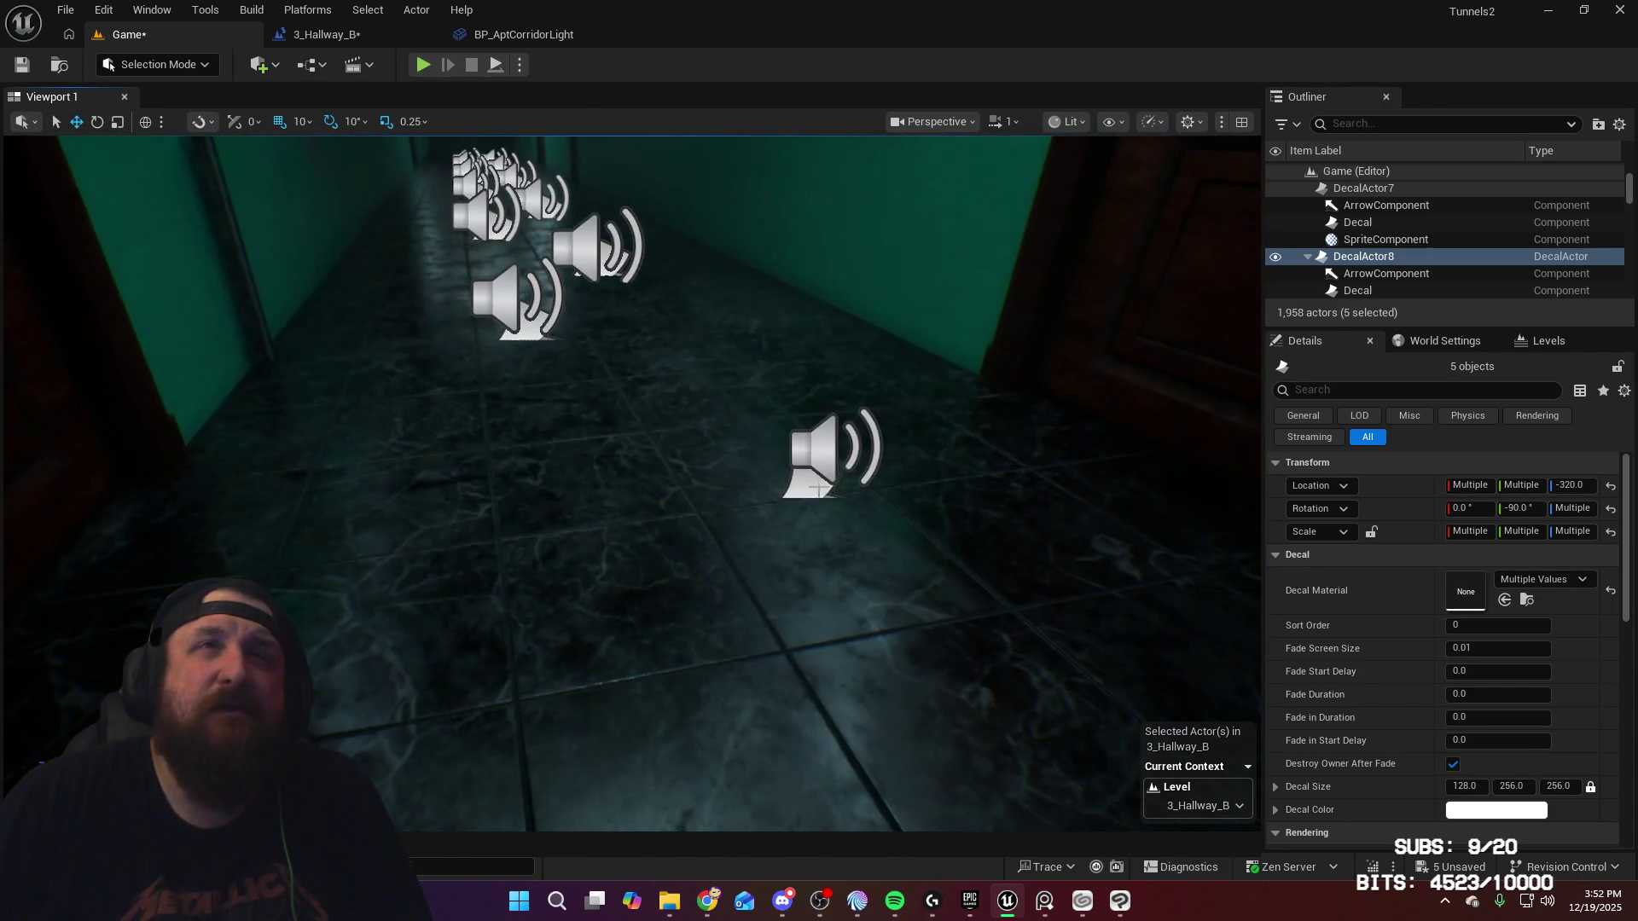
left_click(531, 332, "ctrl")
left_click_drag(824, 595, 824, 595)
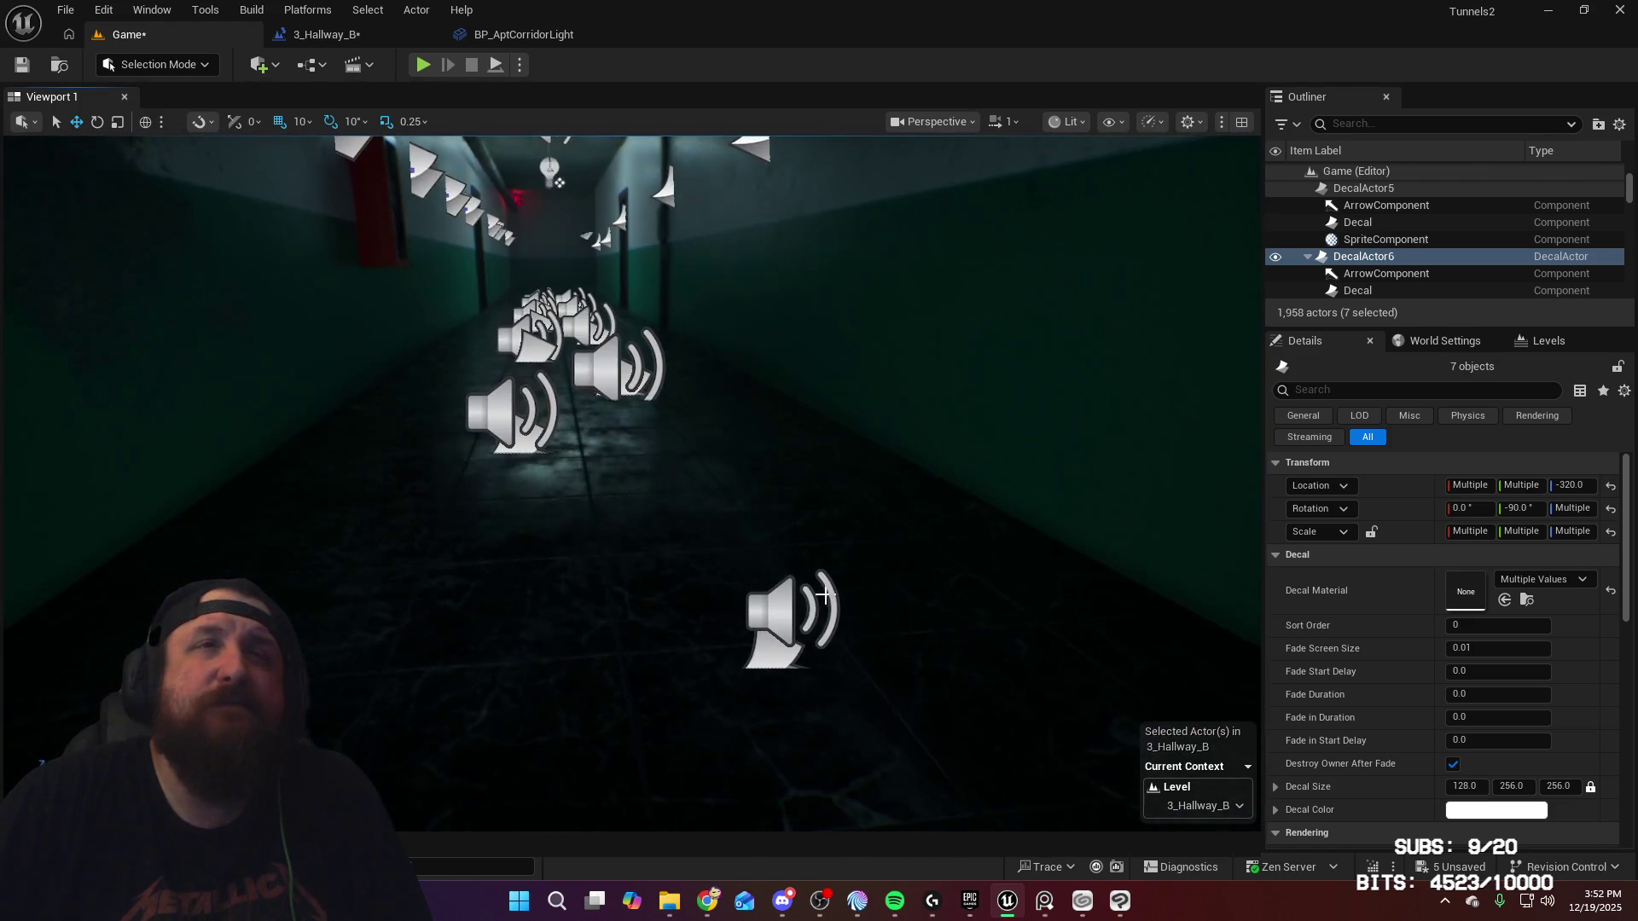
Step: Add the remaining footprint decals further down the corridor until all 17 are selected
left_click(764, 661, "ctrl")
left_click_drag(764, 661, 765, 661)
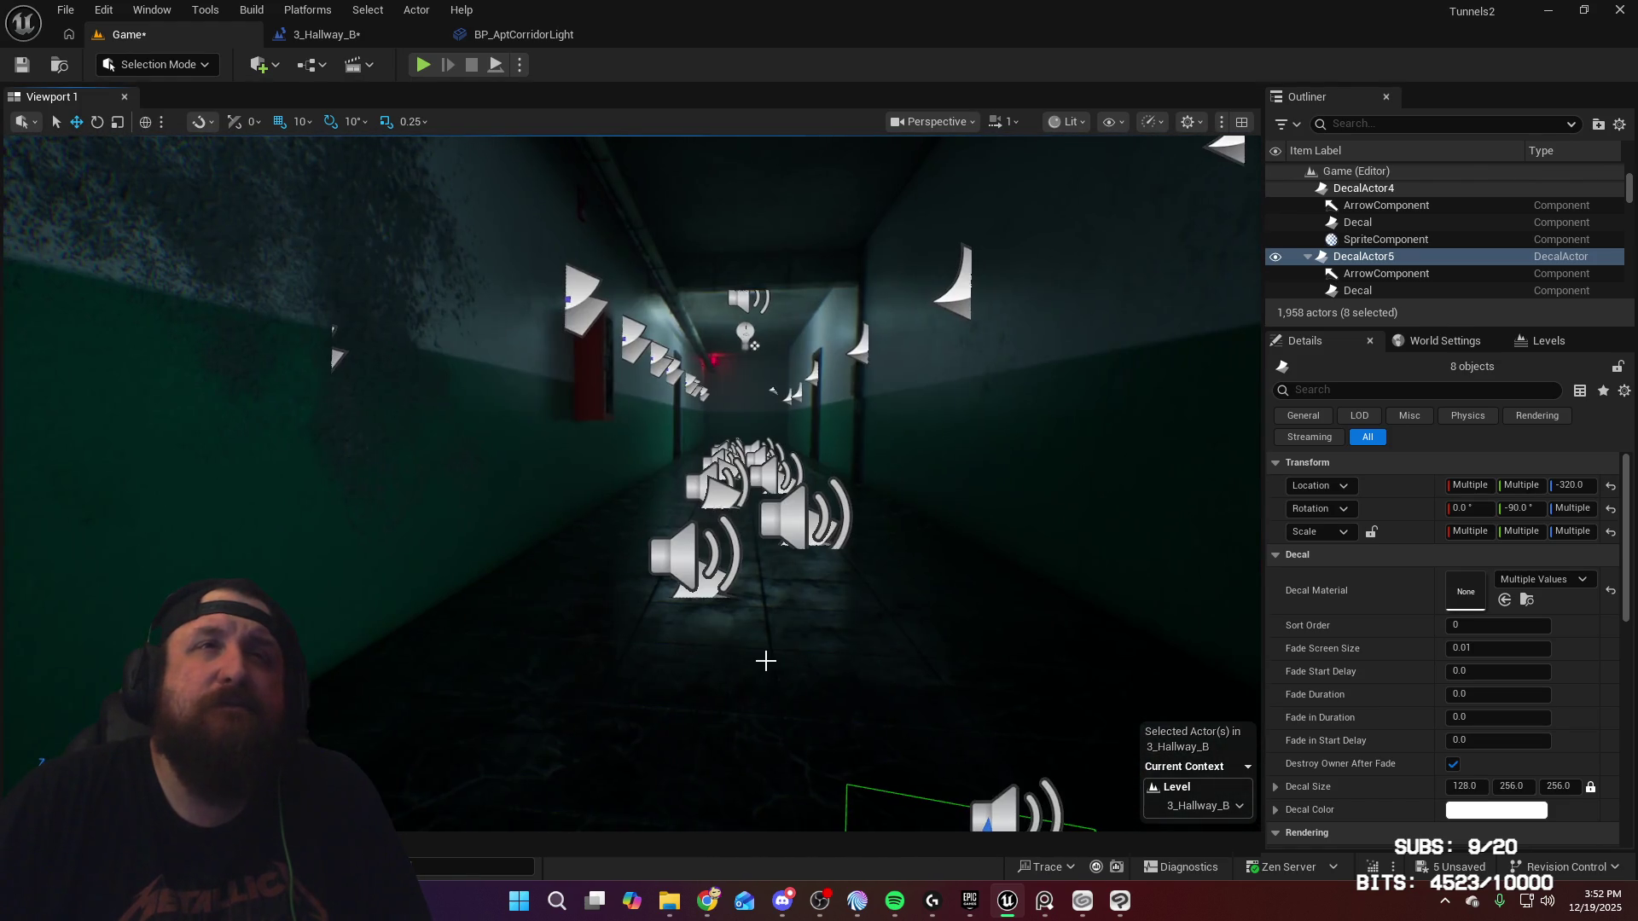
left_click_drag(676, 614, 698, 612)
left_click(708, 586, "ctrl")
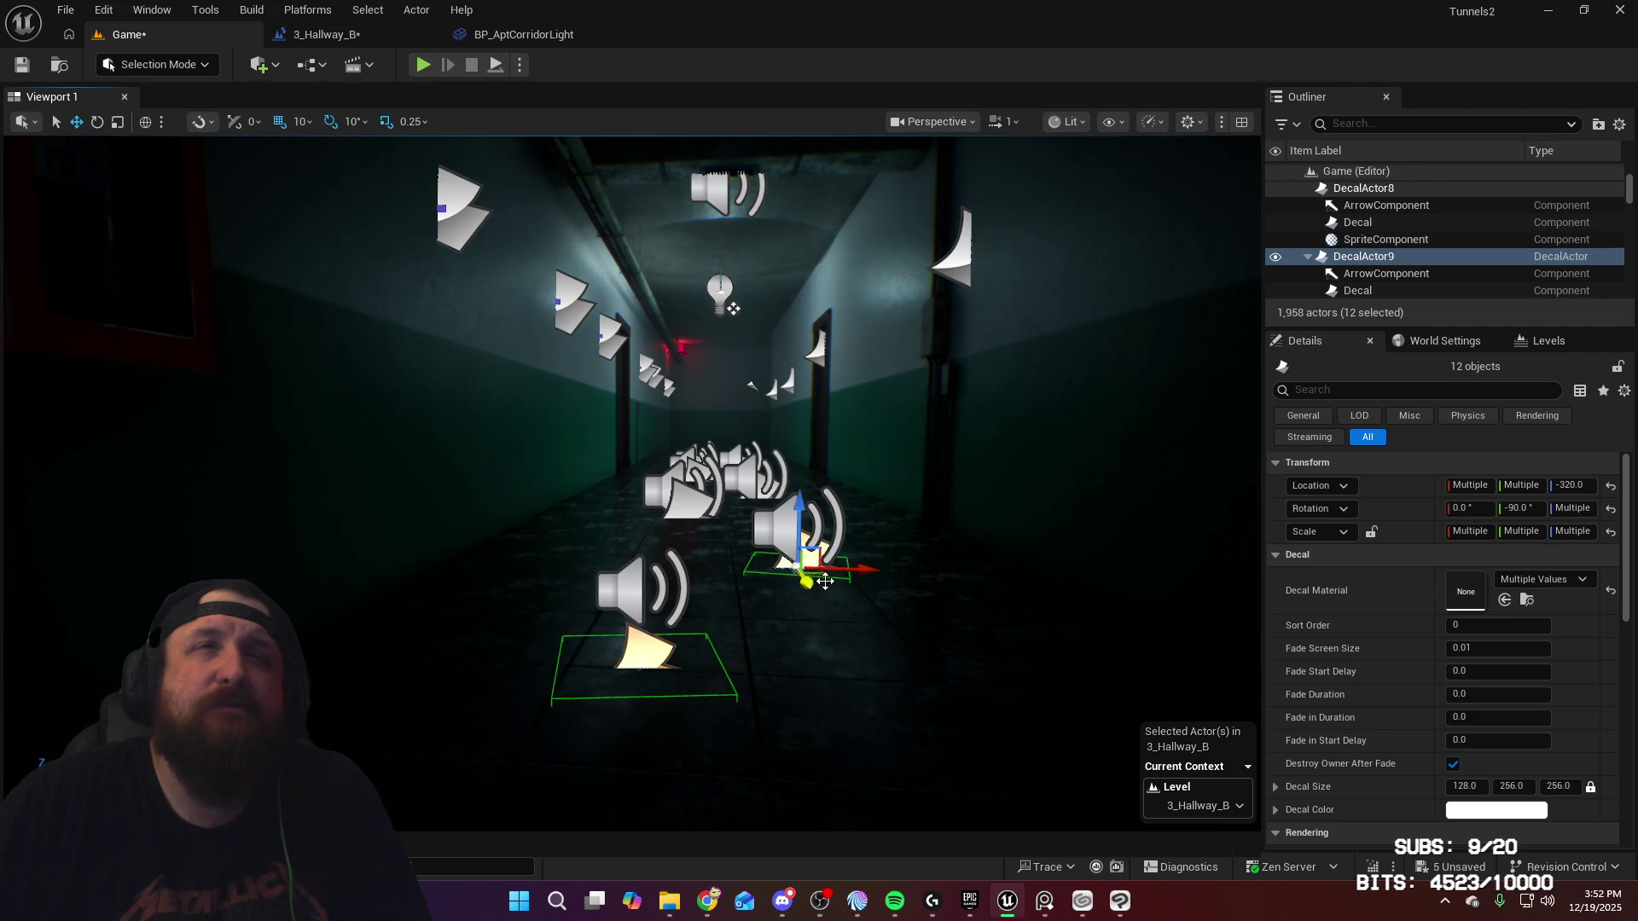
scroll(802, 589, "up", 5)
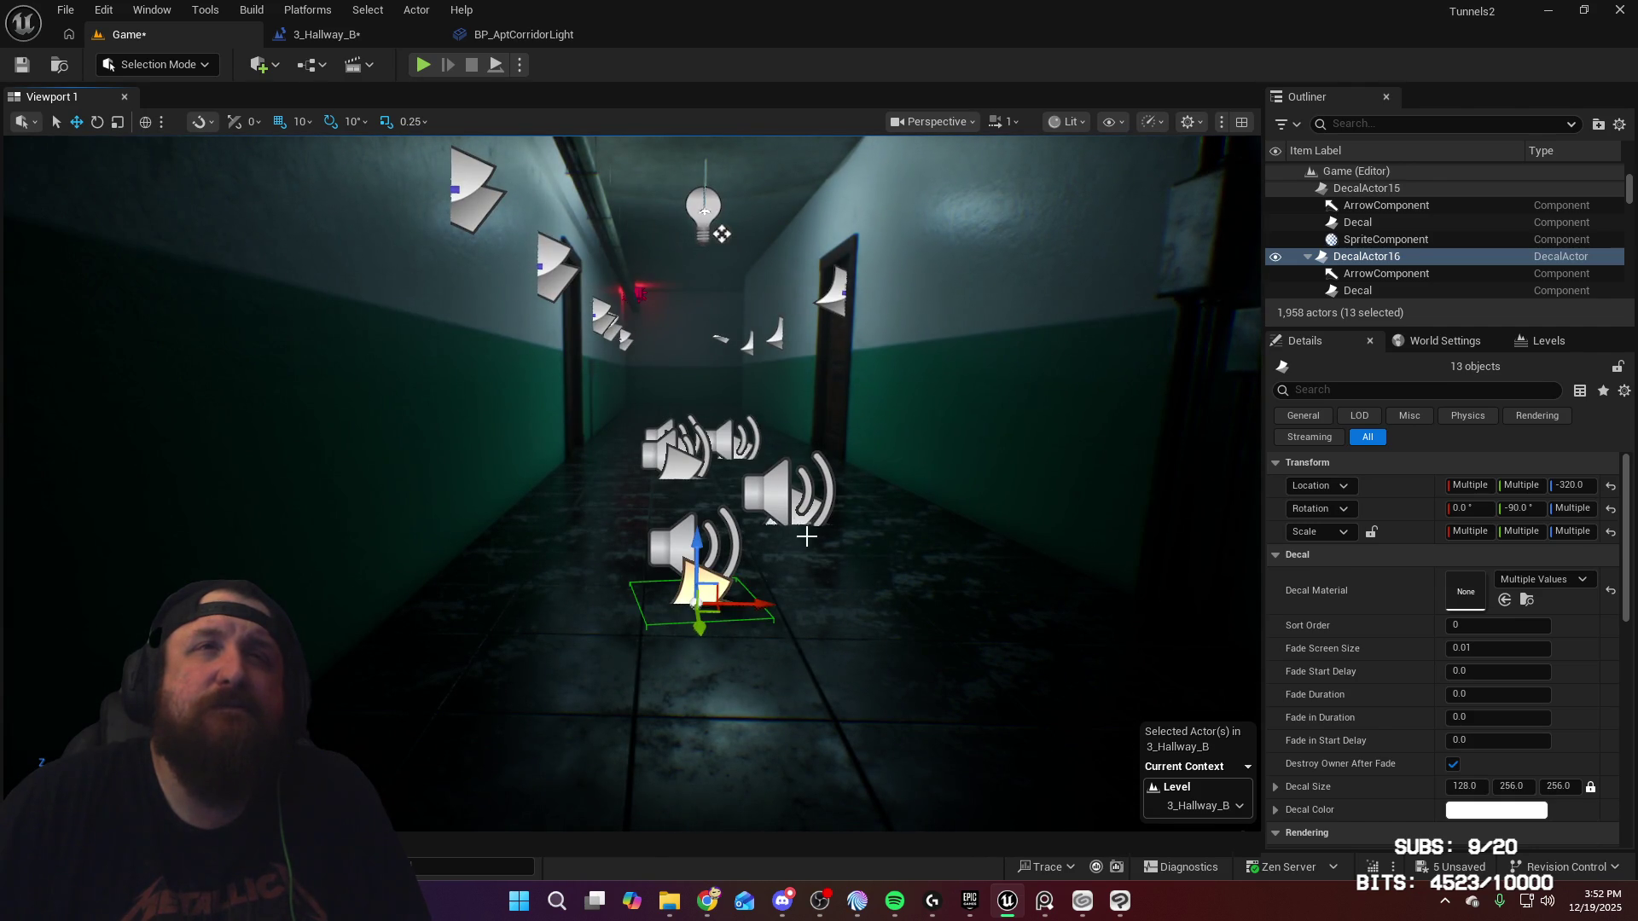
left_click(771, 524, "ctrl")
scroll(719, 585, "up", 5)
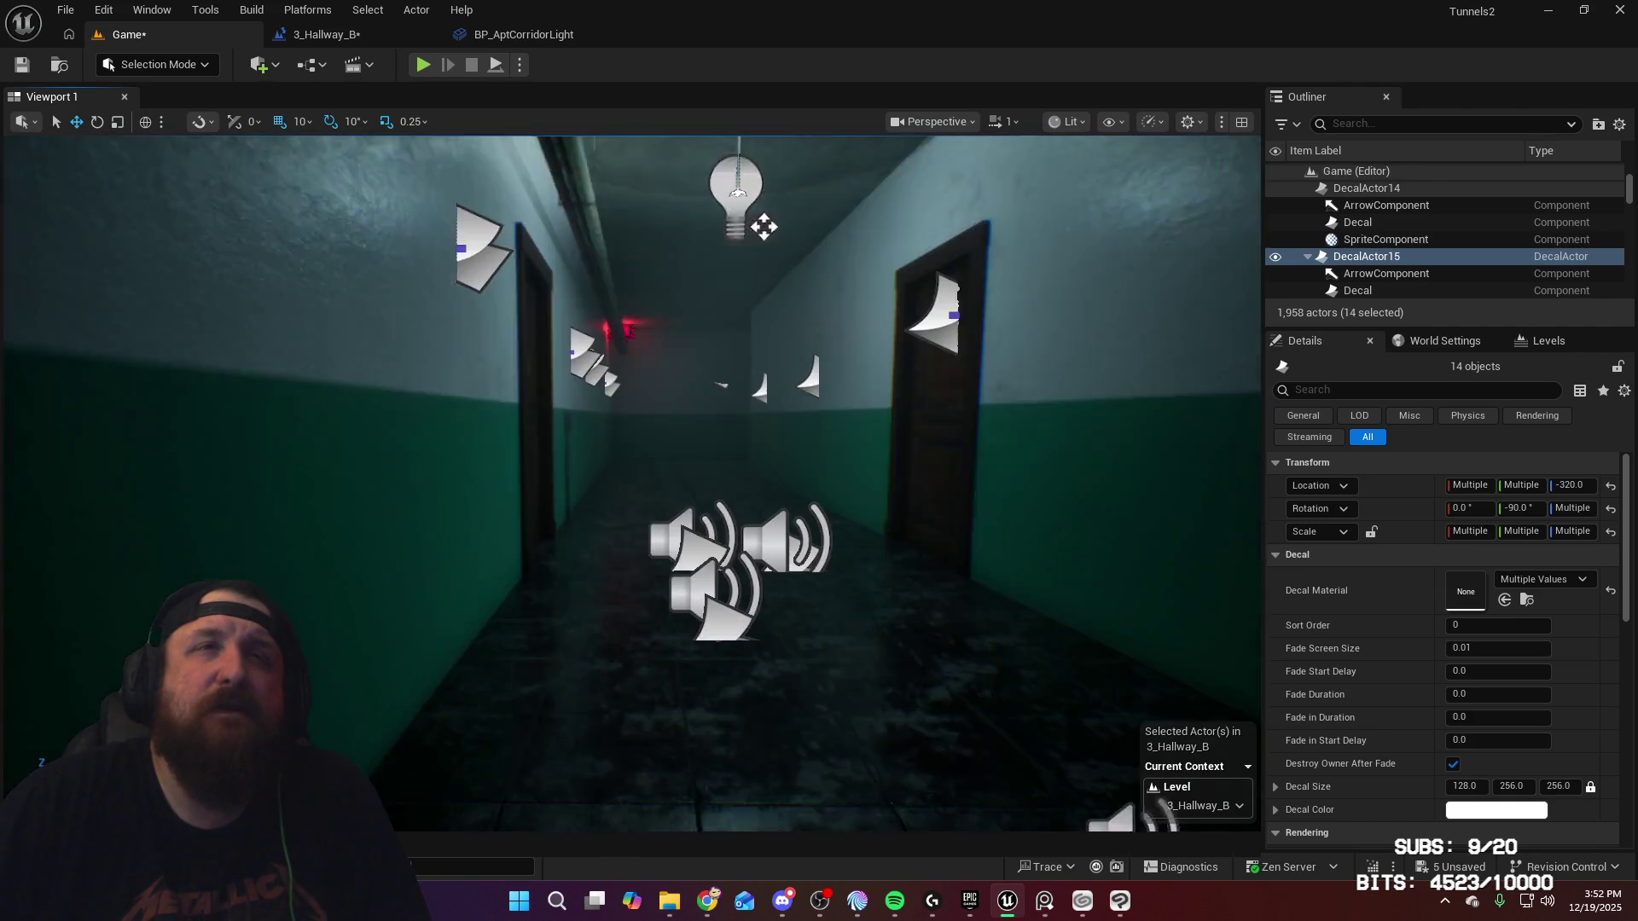
left_click(732, 584, "ctrl")
scroll(732, 584, "up", 5)
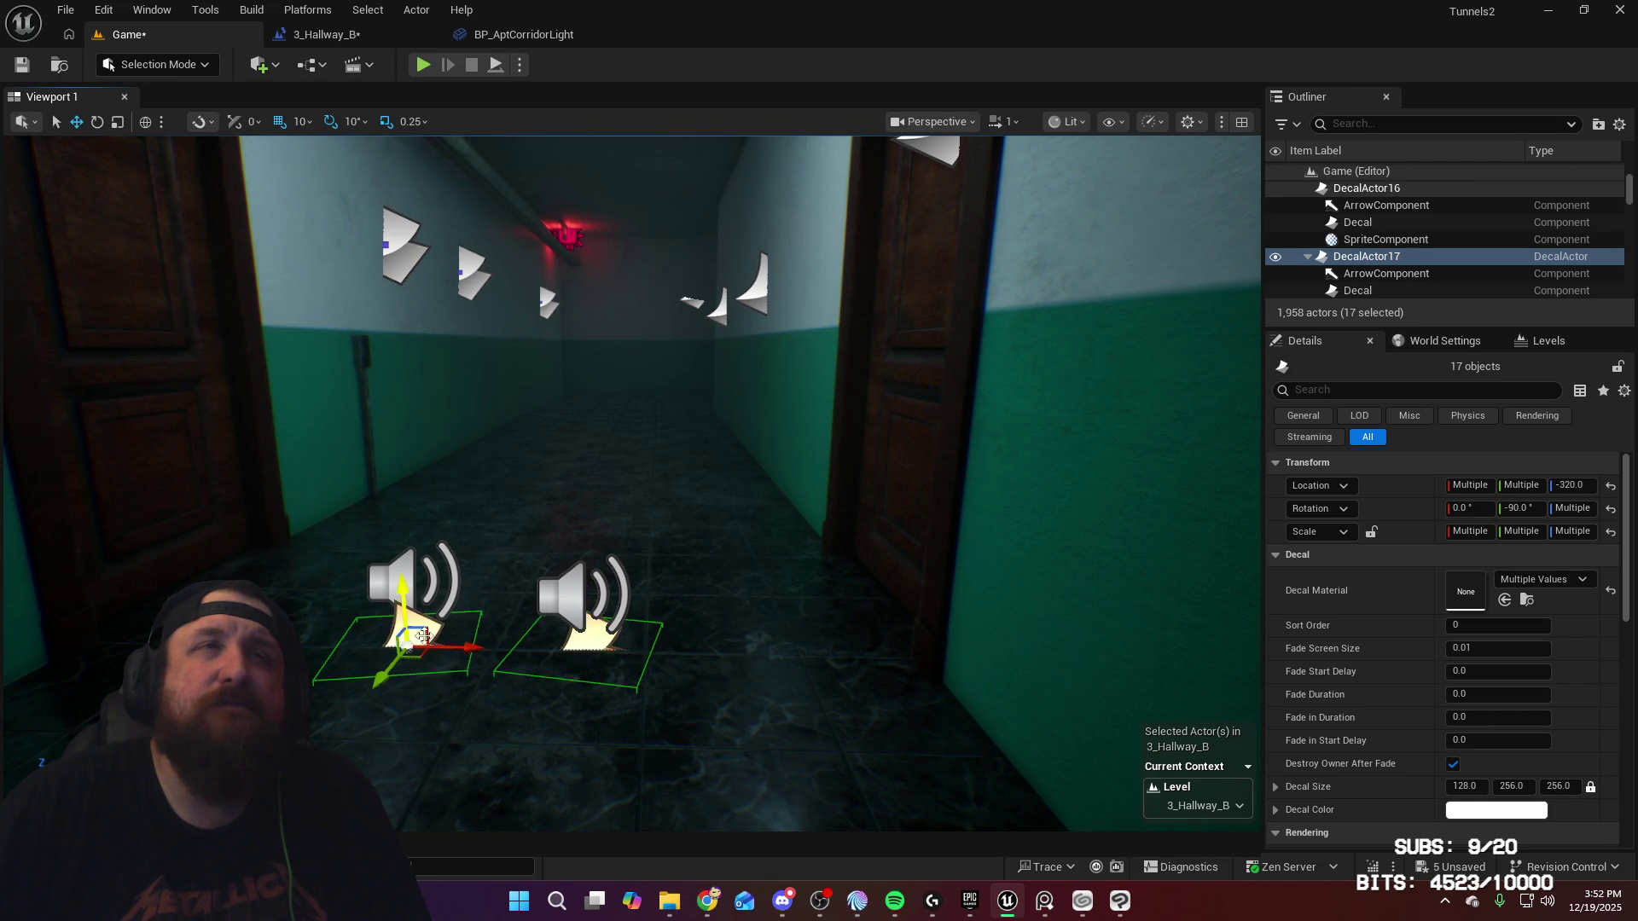
scroll(412, 635, "down", 5)
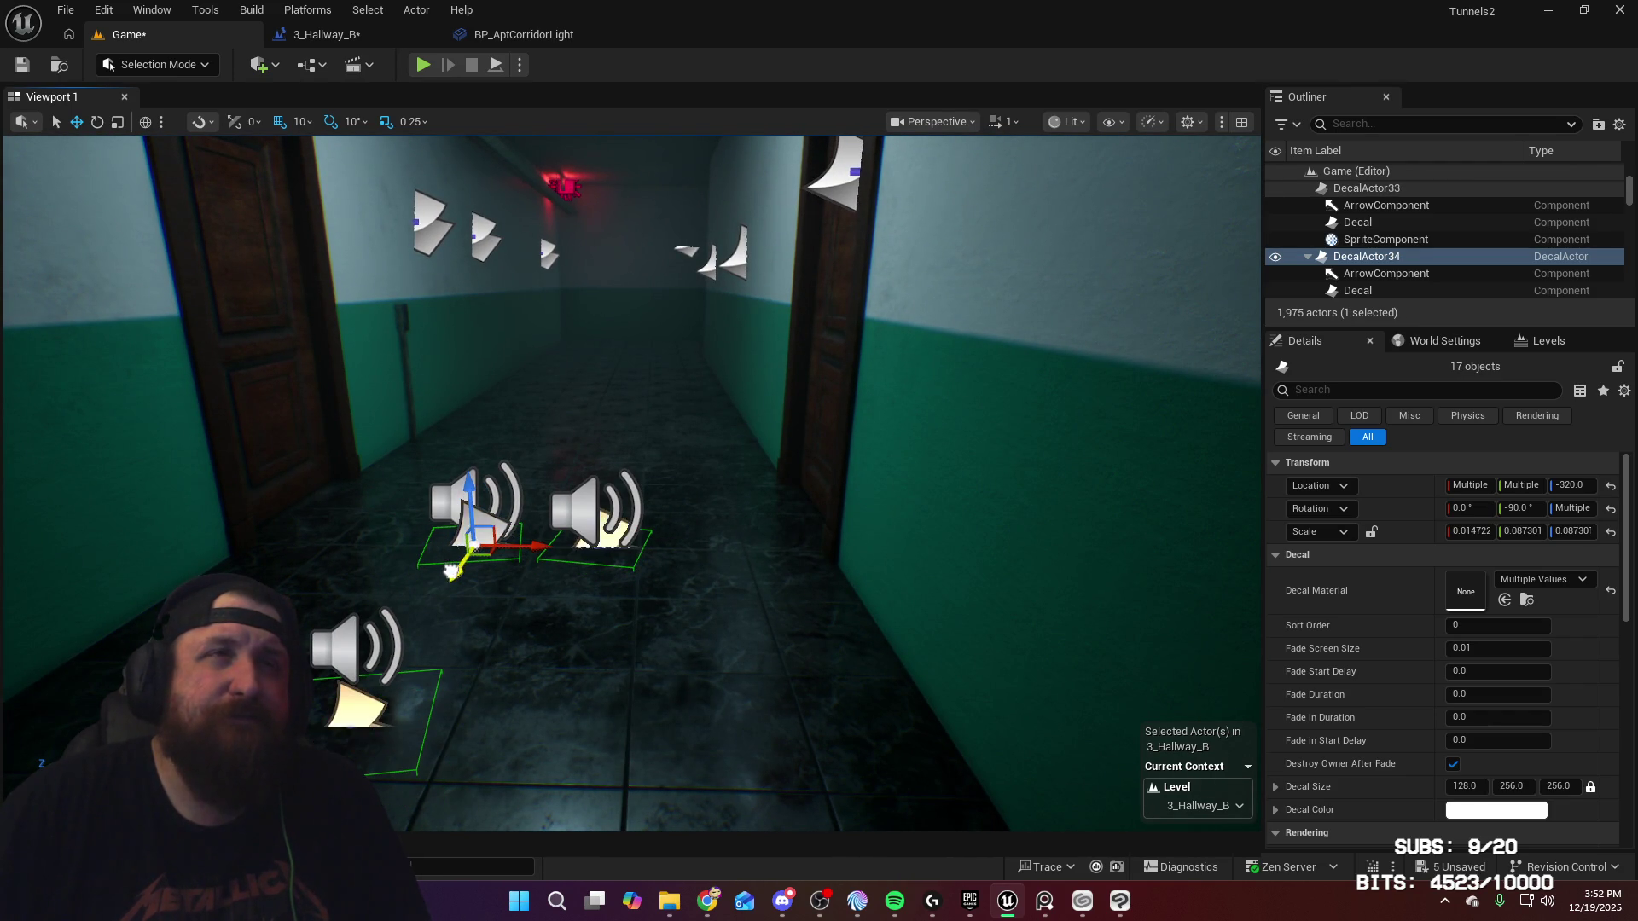
mouse_move(594, 593)
left_mouse_down()
mouse_move(405, 213)
mouse_move(764, 391)
left_mouse_up()
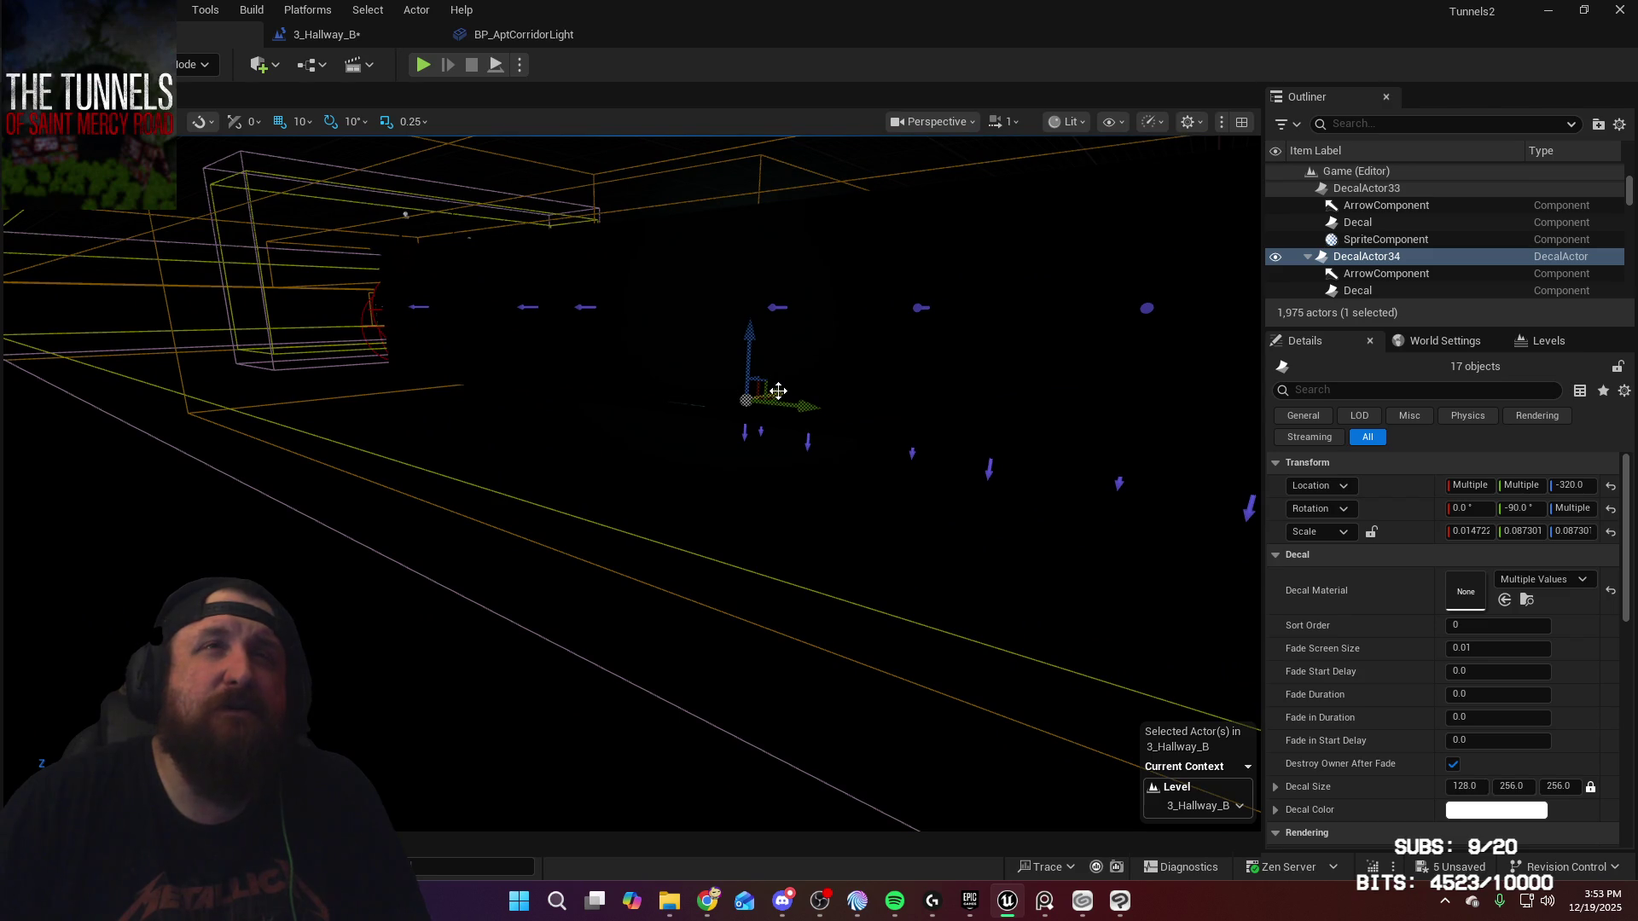
left_click_drag(549, 575, 477, 452)
mouse_move(756, 510)
left_mouse_down()
mouse_move(734, 486)
mouse_move(756, 511)
left_mouse_up()
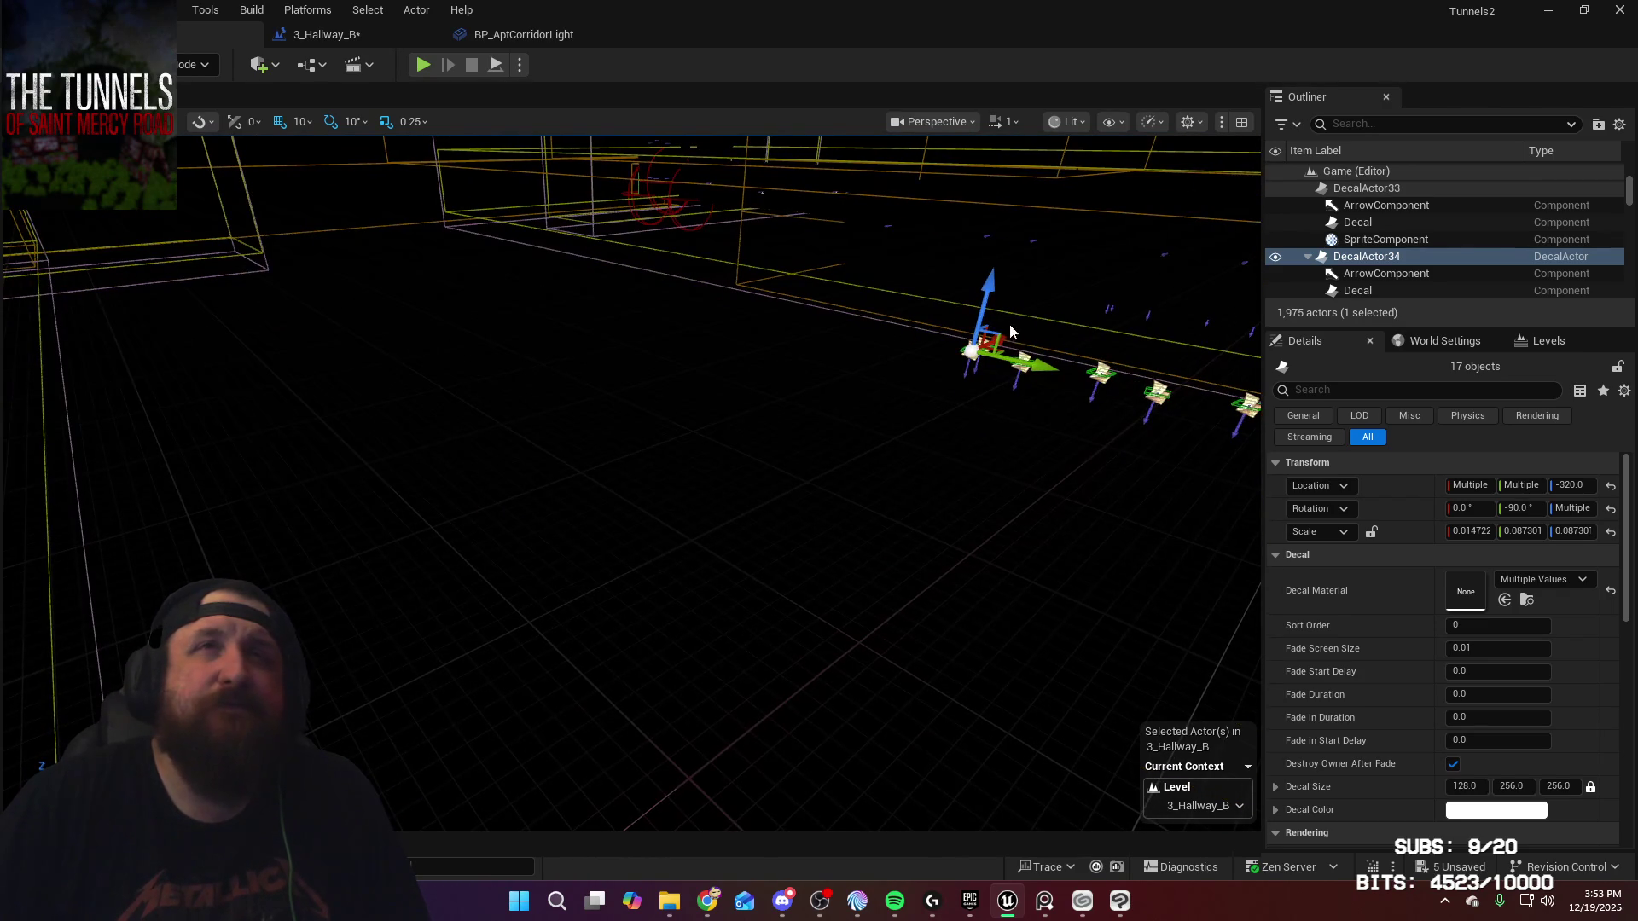
left_click_drag(547, 535, 499, 486)
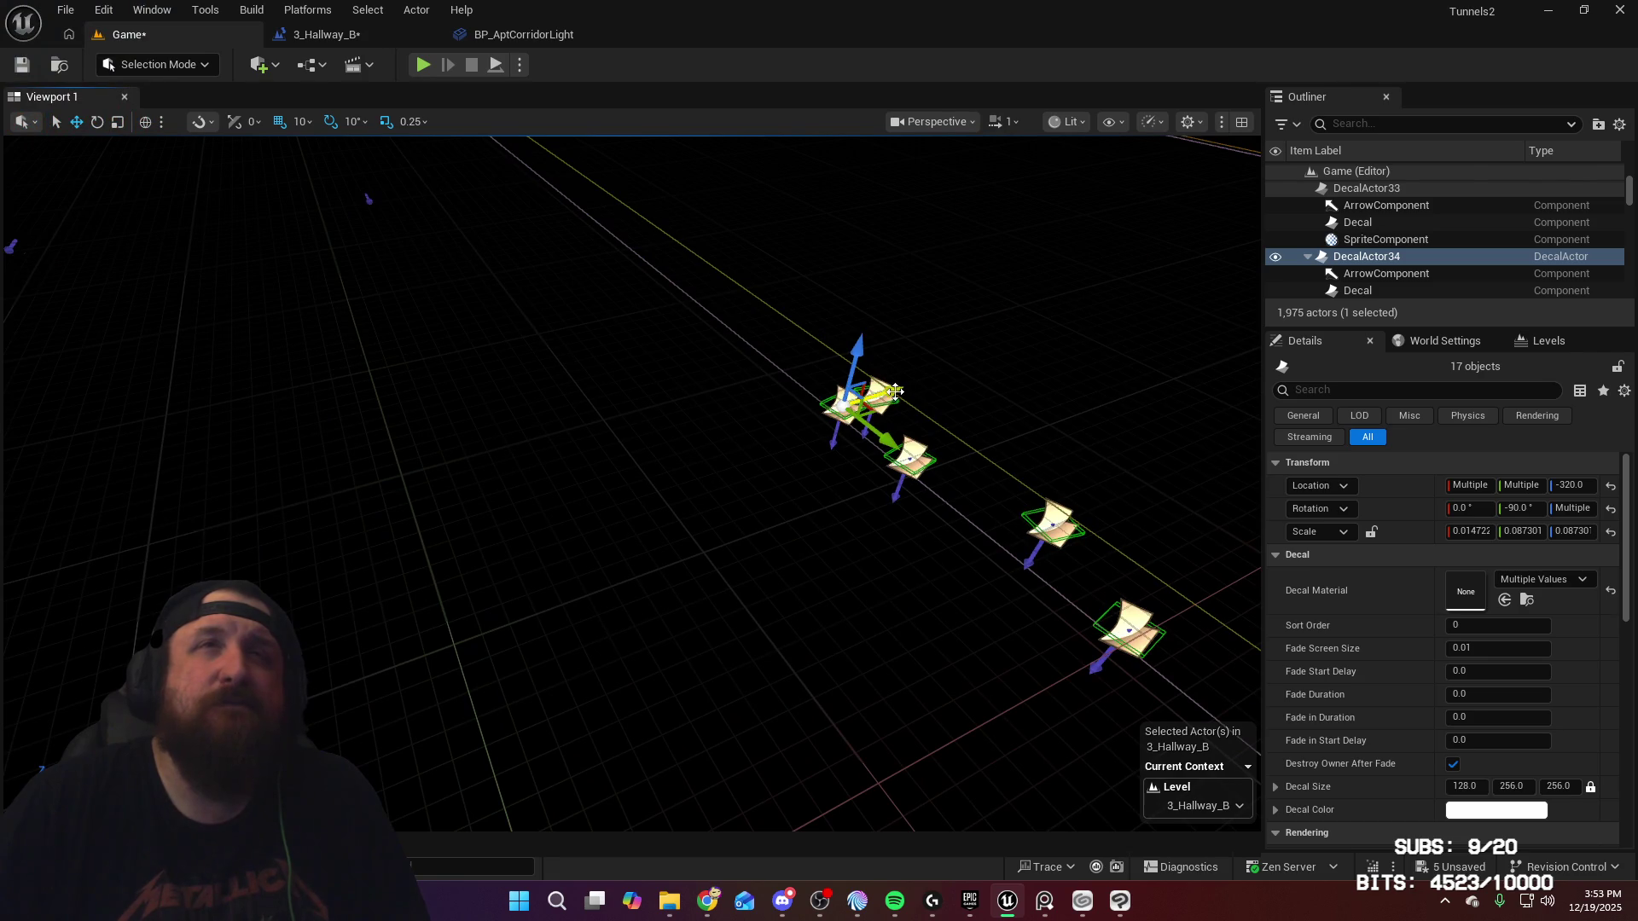
left_click_drag(895, 392, 601, 492)
left_click_drag(601, 566, 554, 537)
mouse_move(967, 413)
left_mouse_down()
mouse_move(1062, 427)
mouse_move(1024, 475)
left_mouse_up()
key("g")
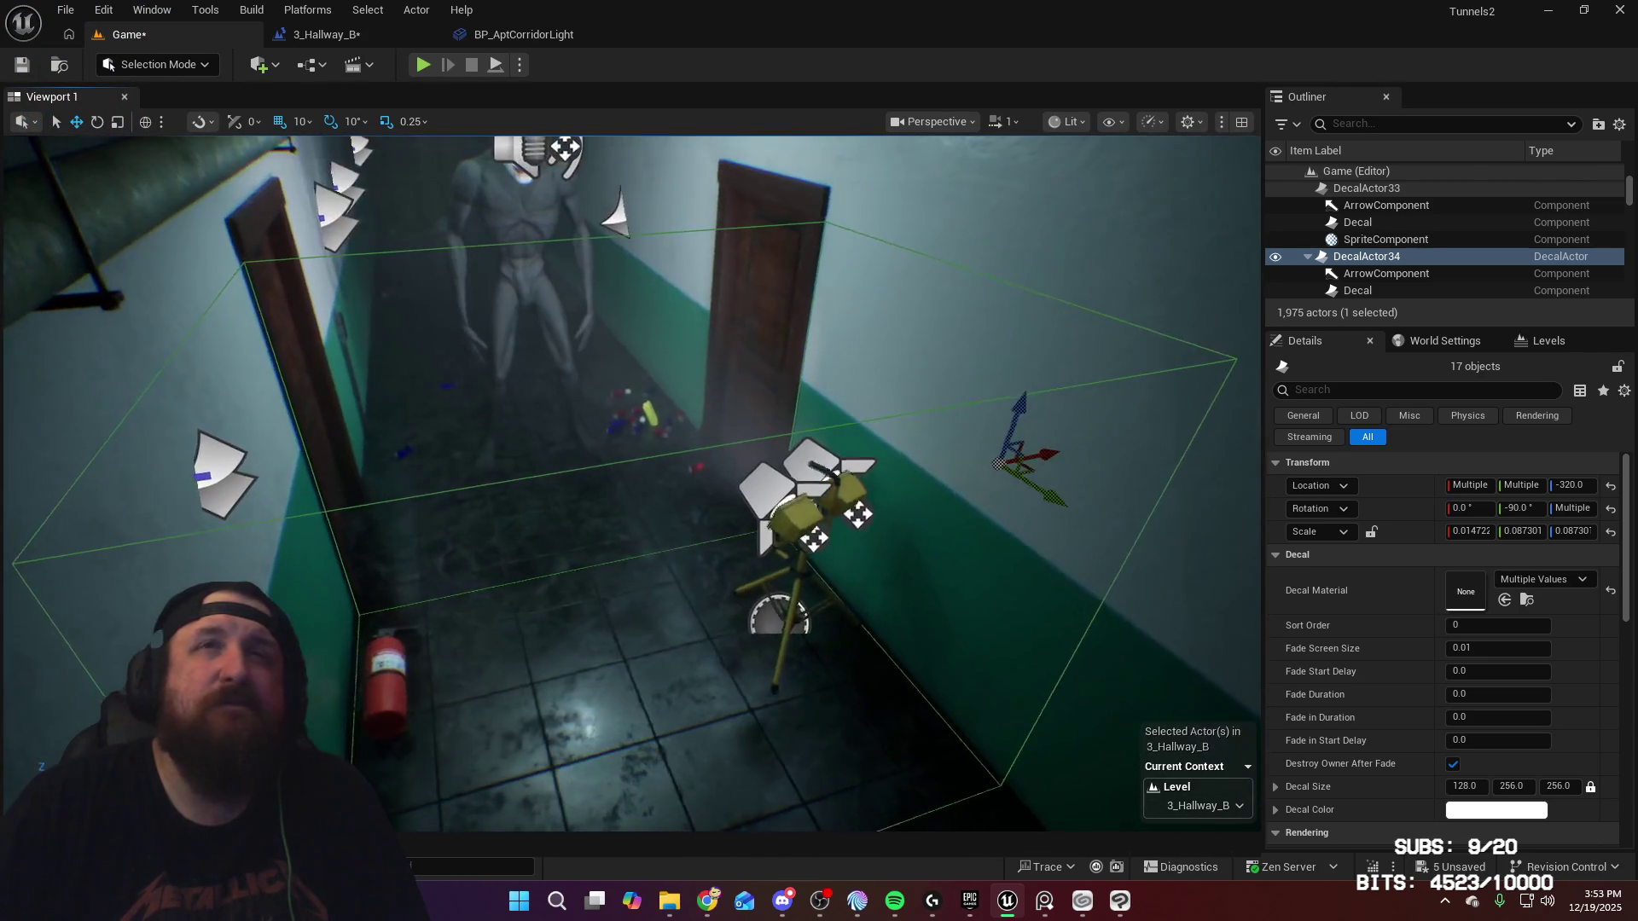
left_click_drag(734, 518, 609, 534)
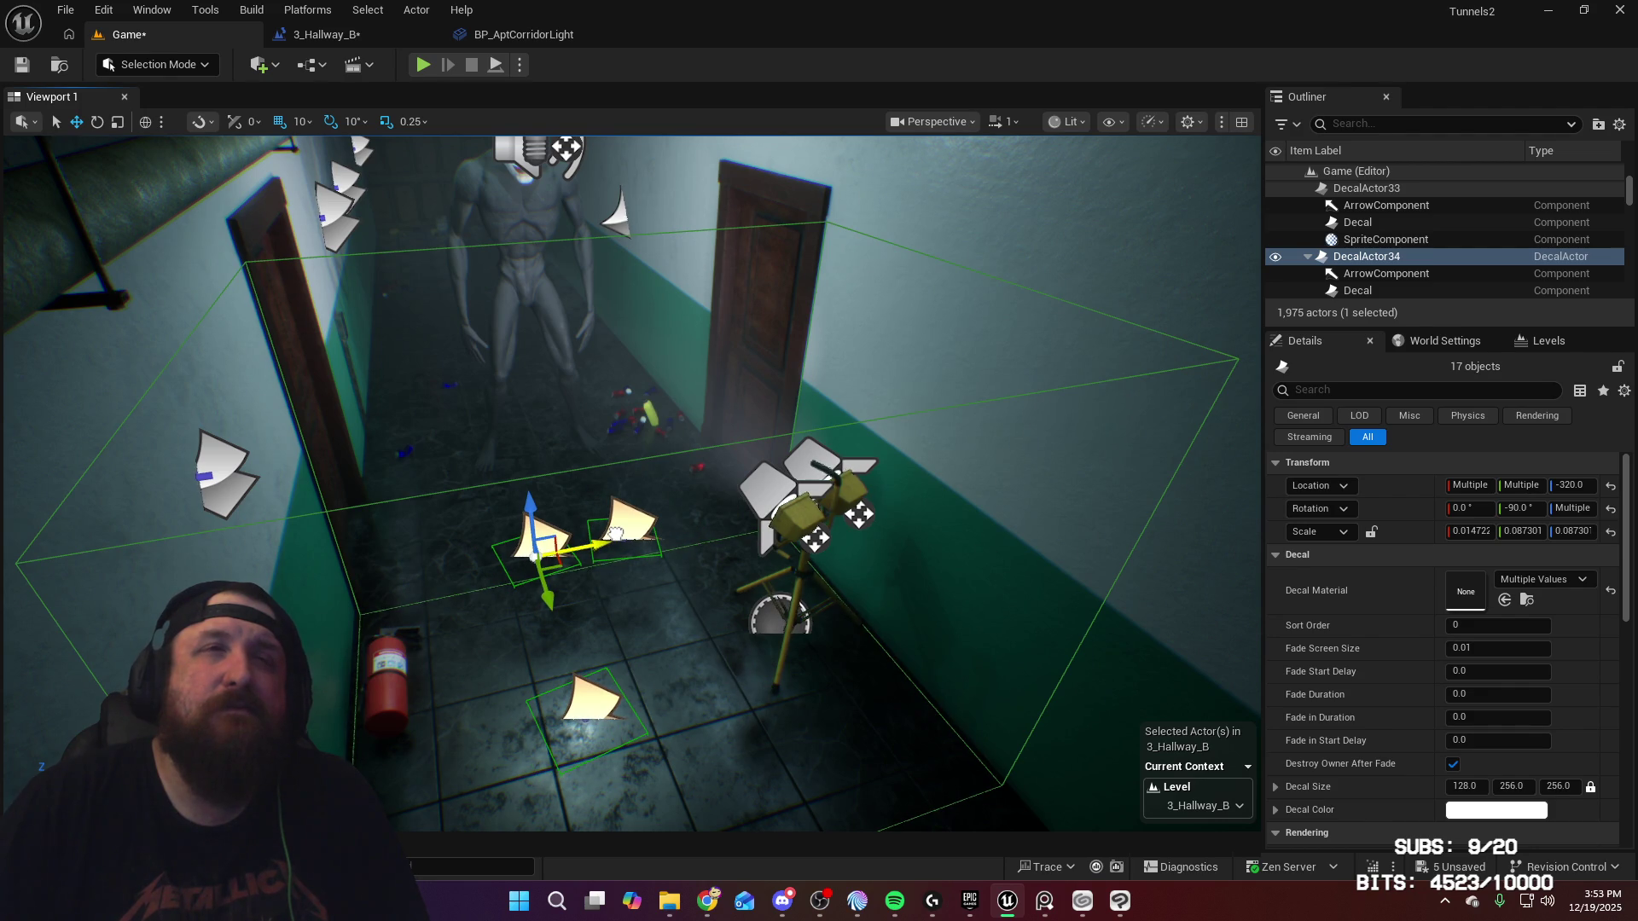
mouse_move(615, 533)
left_mouse_down()
mouse_move(642, 431)
mouse_move(628, 448)
mouse_move(628, 379)
mouse_move(628, 406)
left_mouse_up()
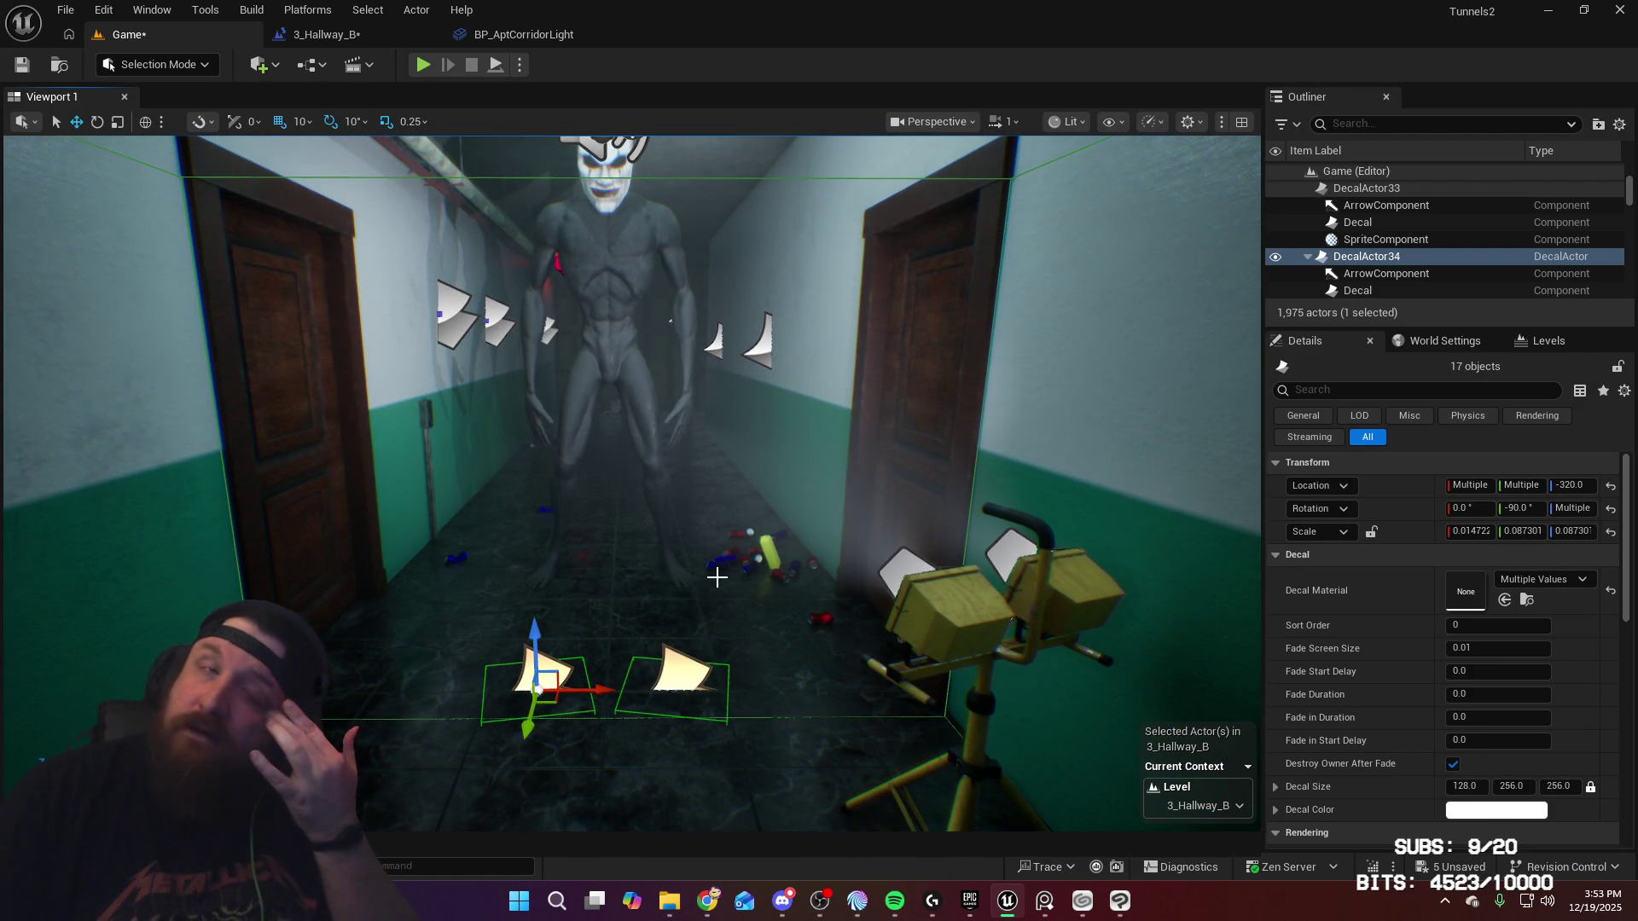
left_click(424, 66)
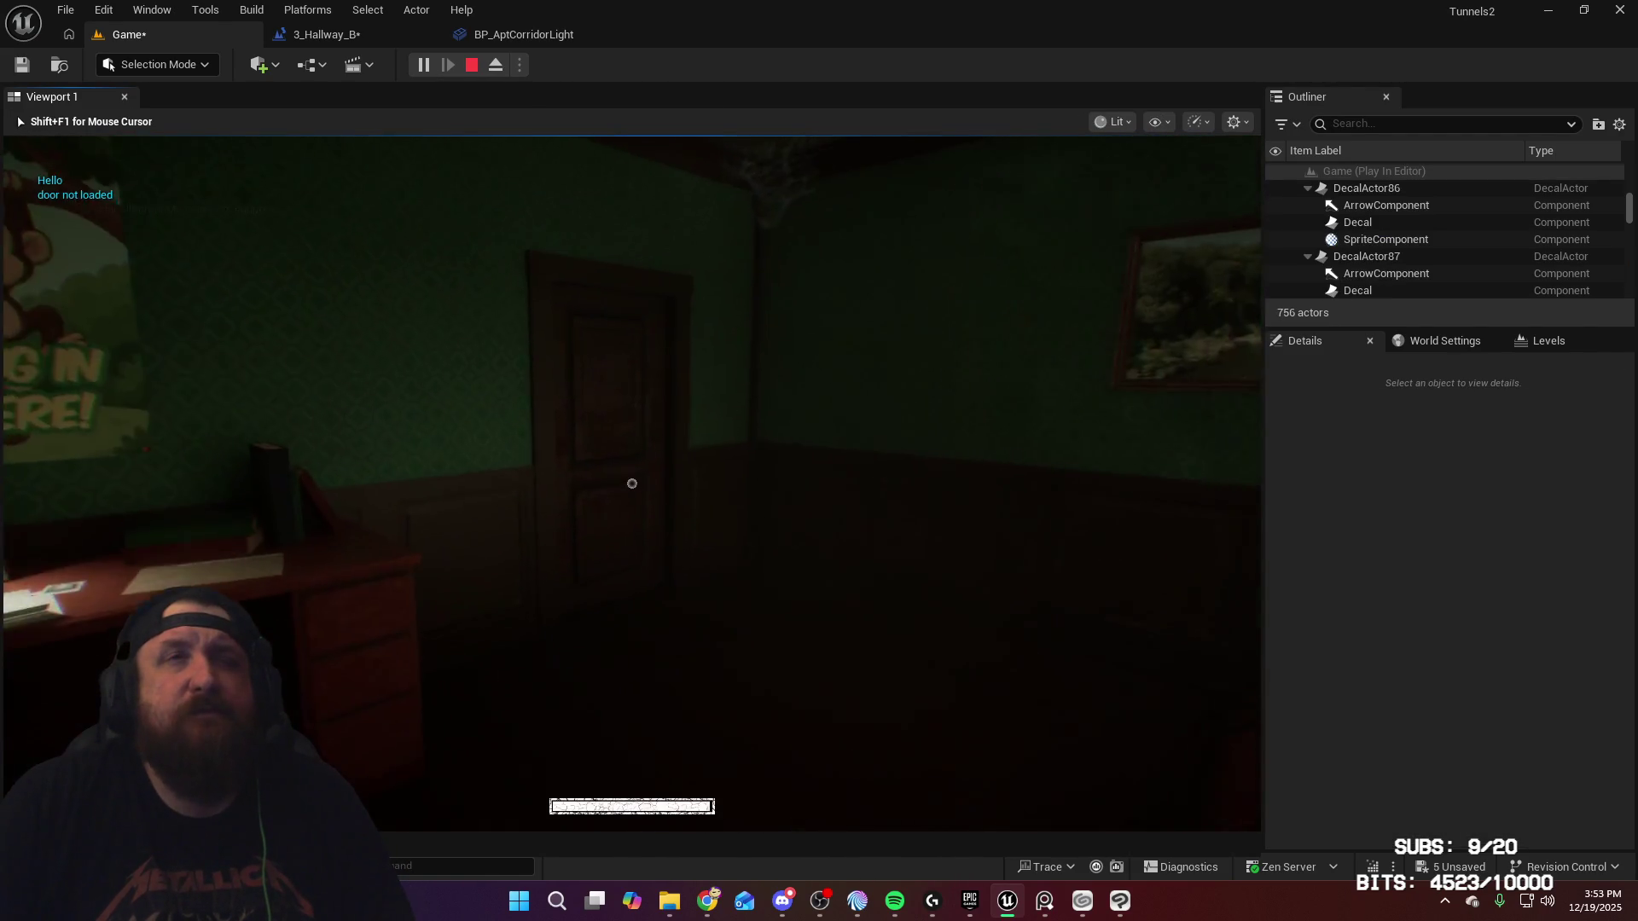
Step: Walk through the kitchen door and back to the hallway, then end the play-test
key("e")
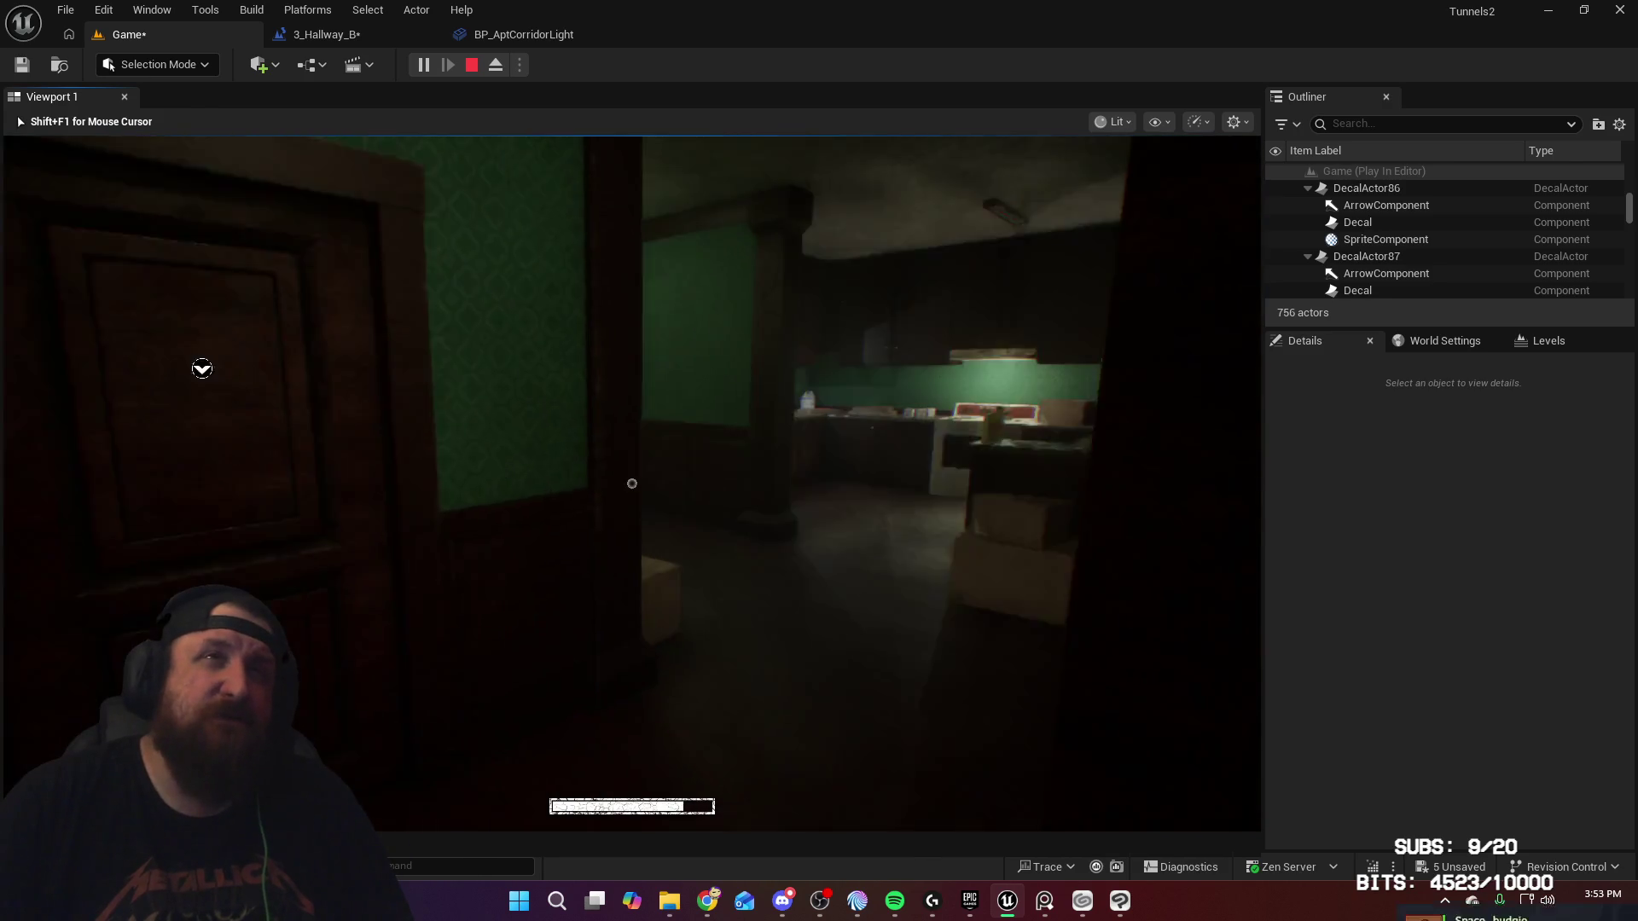
key("w")
key("w")
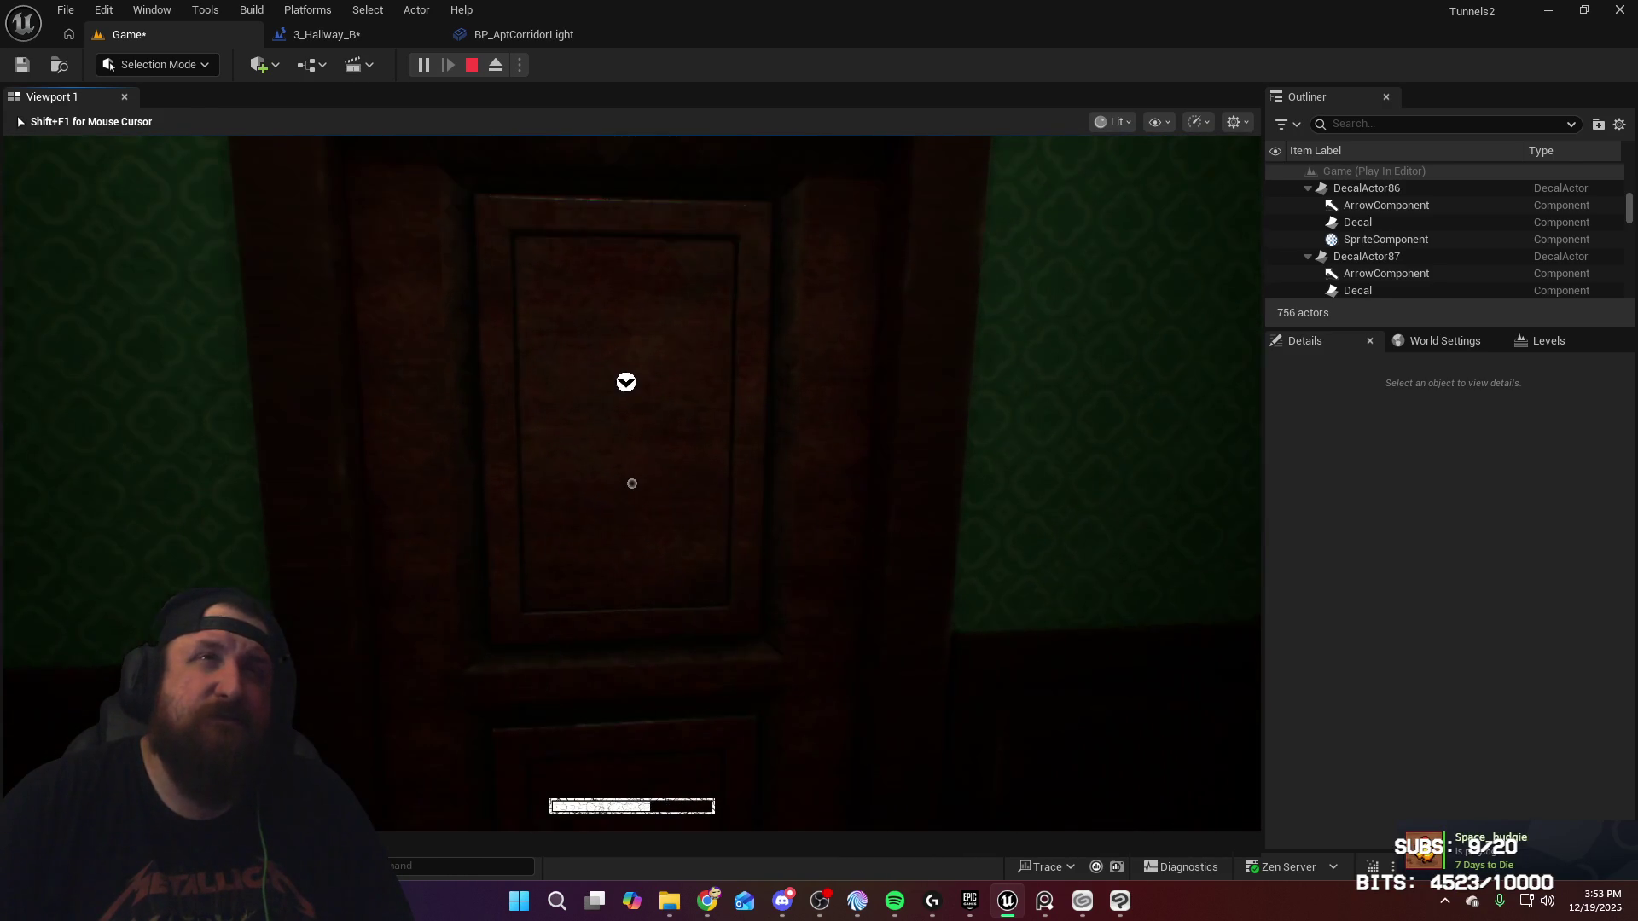
key("e")
key("Escape")
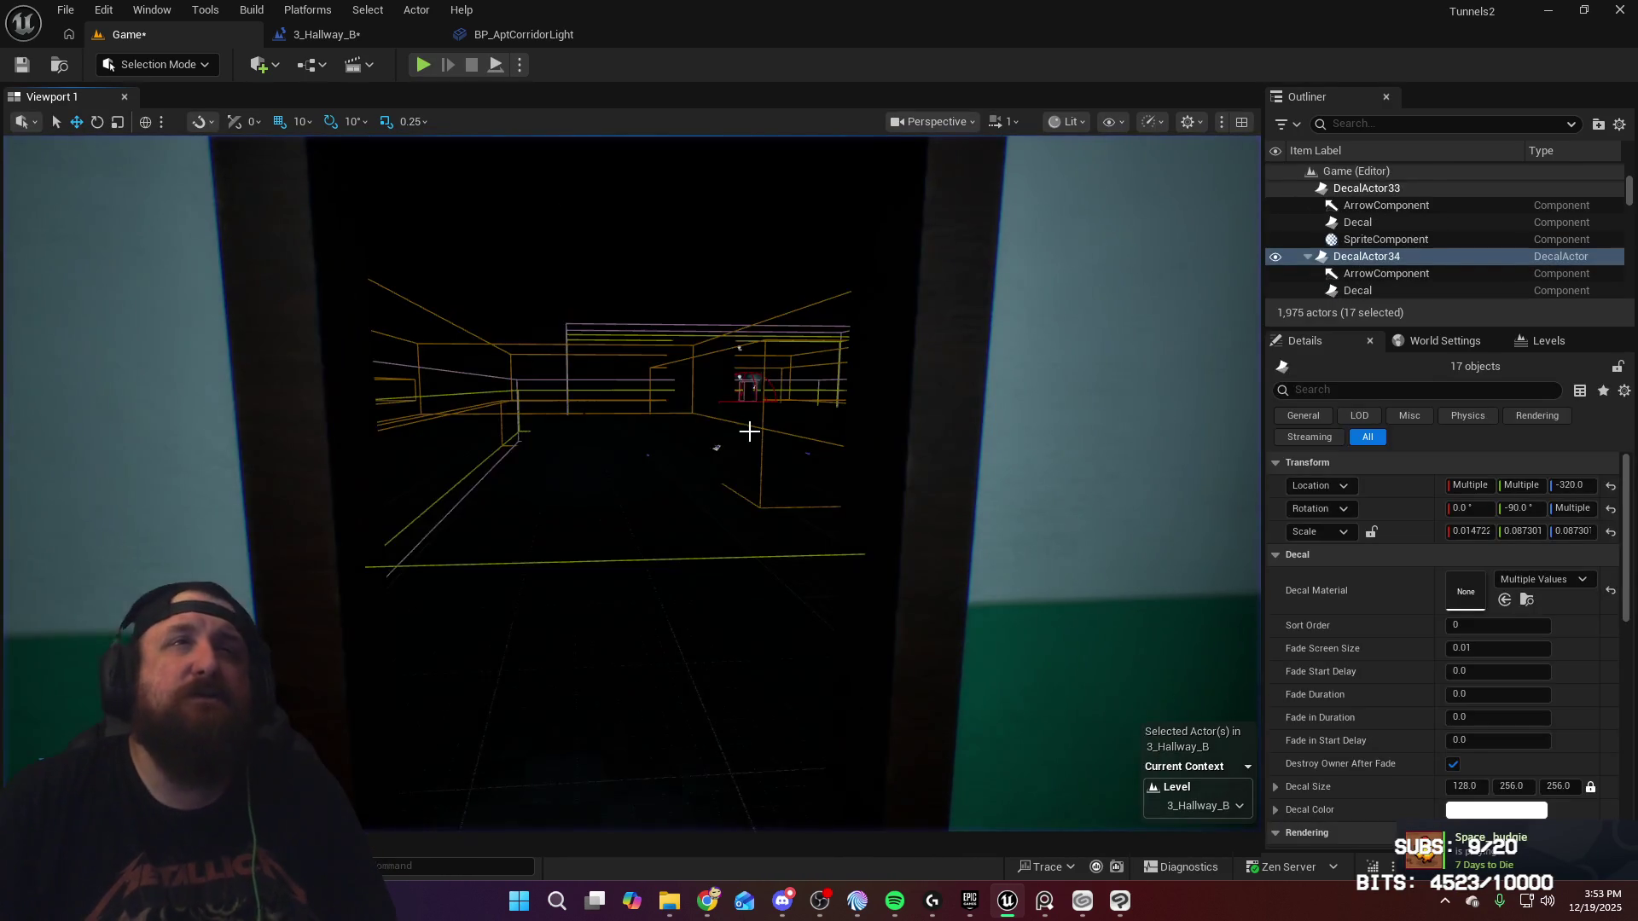
Step: Tick Visible for the 17 selected footprint decals, save the level, and relaunch Play
key("f")
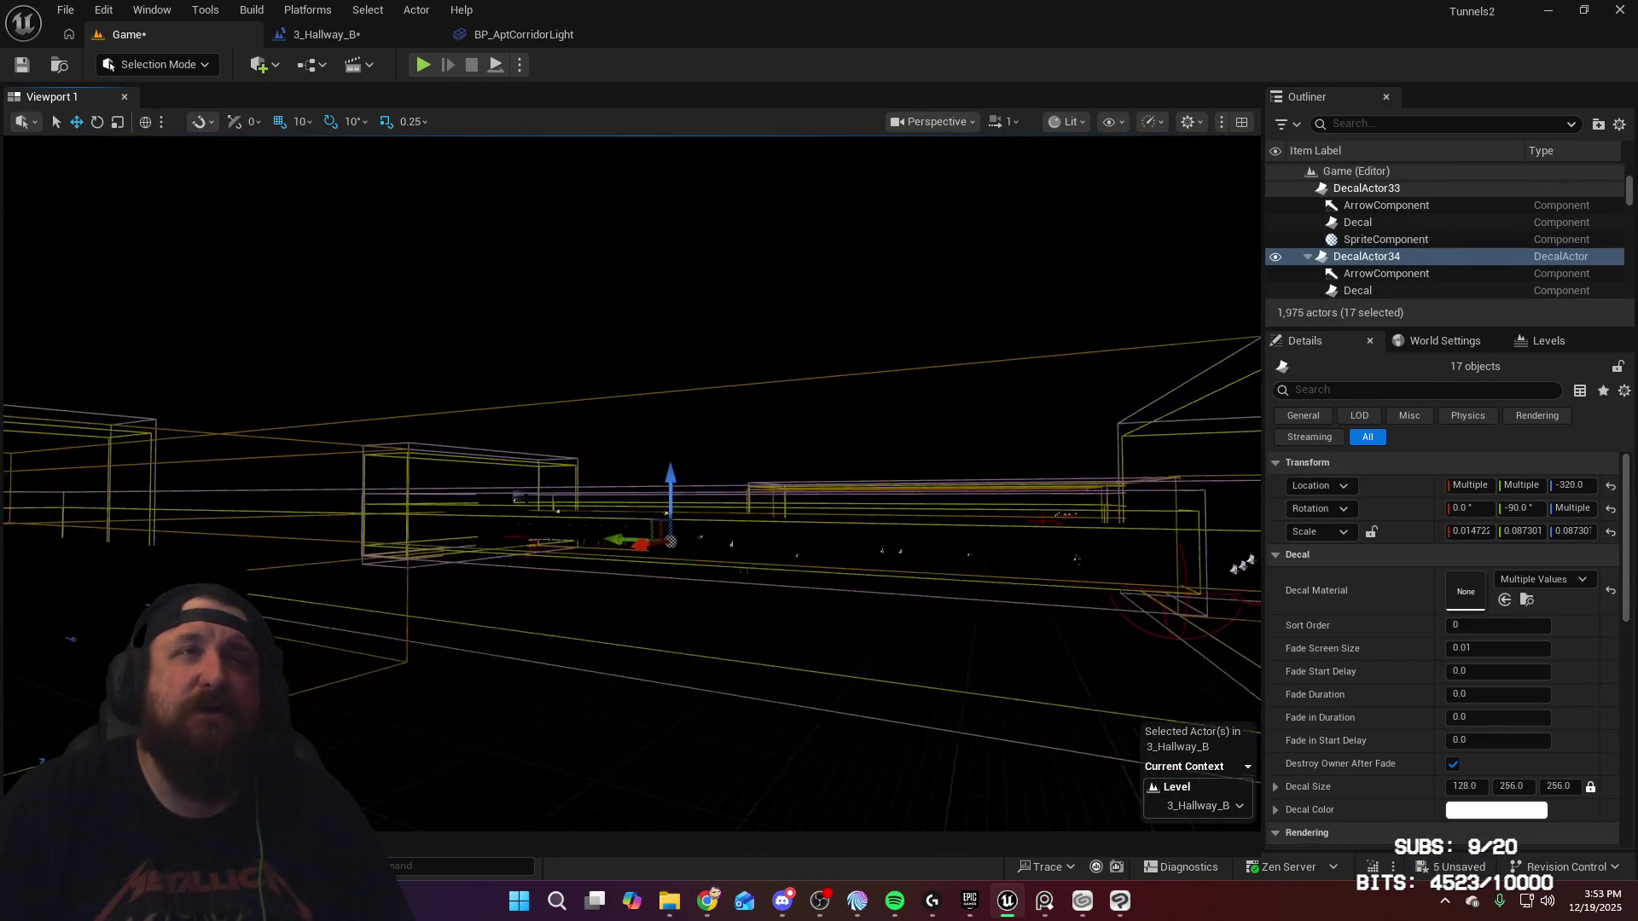
key("Up")
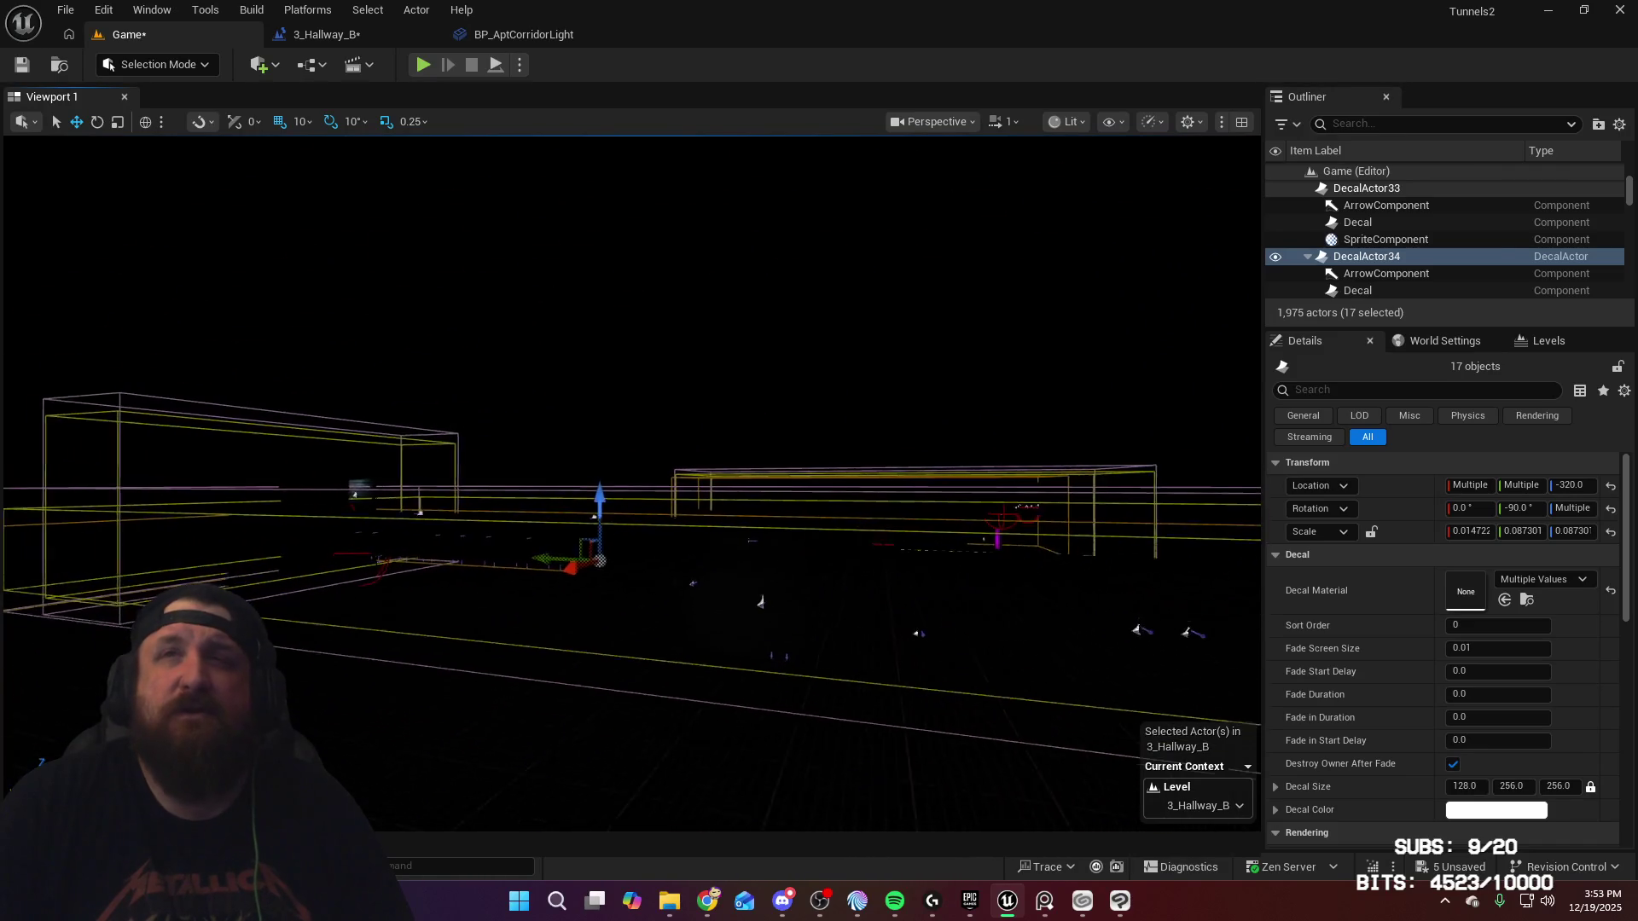
key("Up")
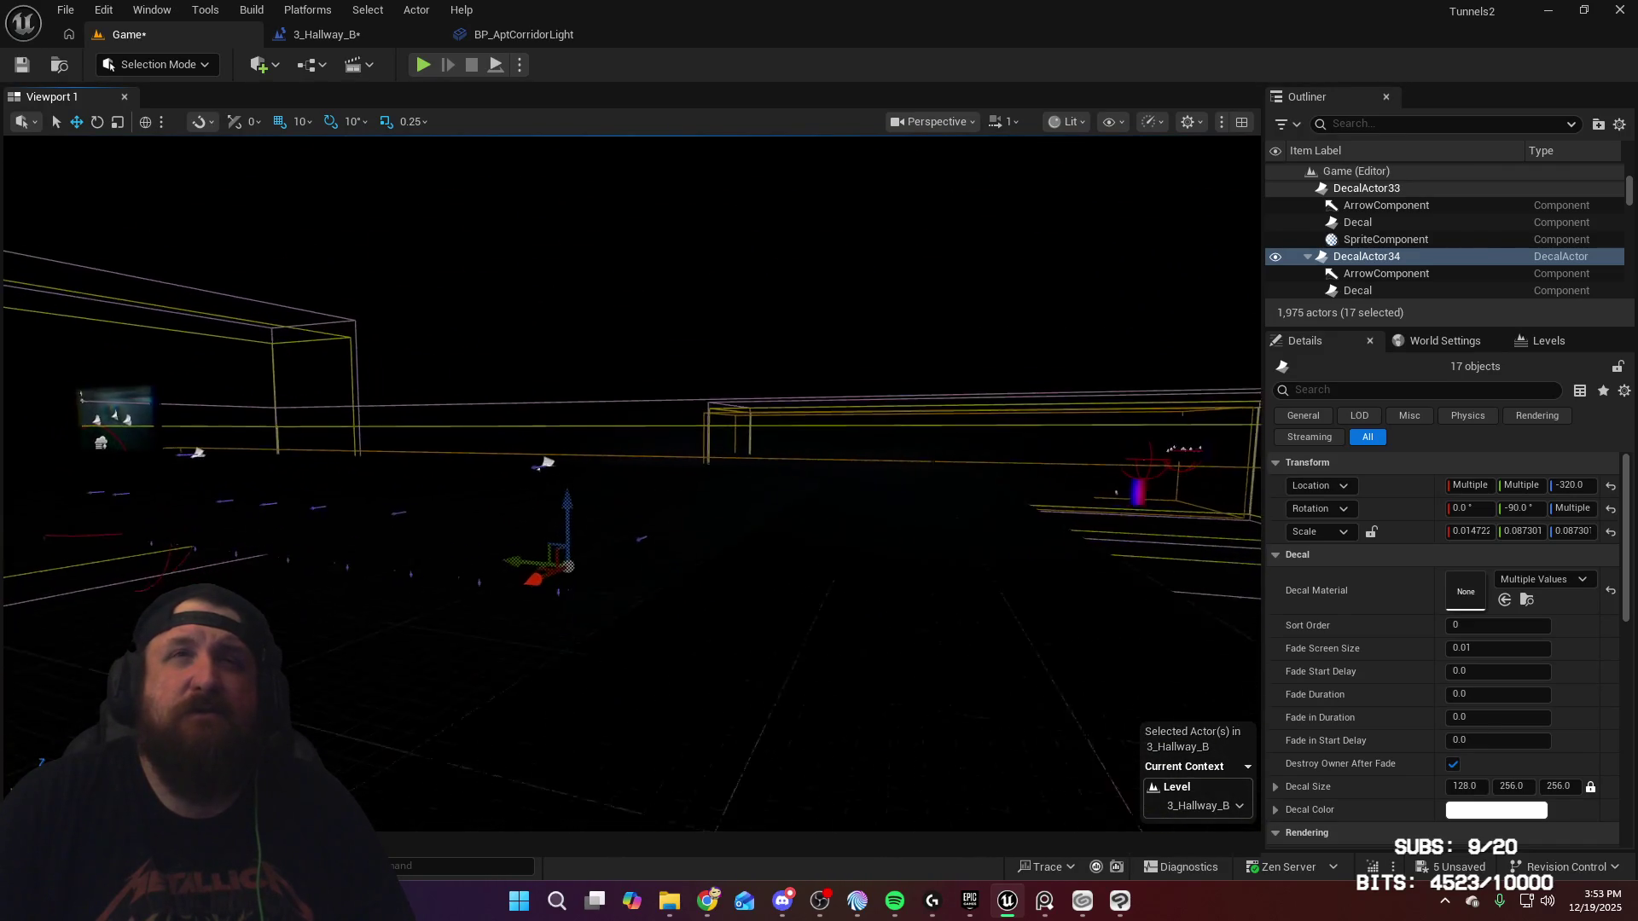
key("Up")
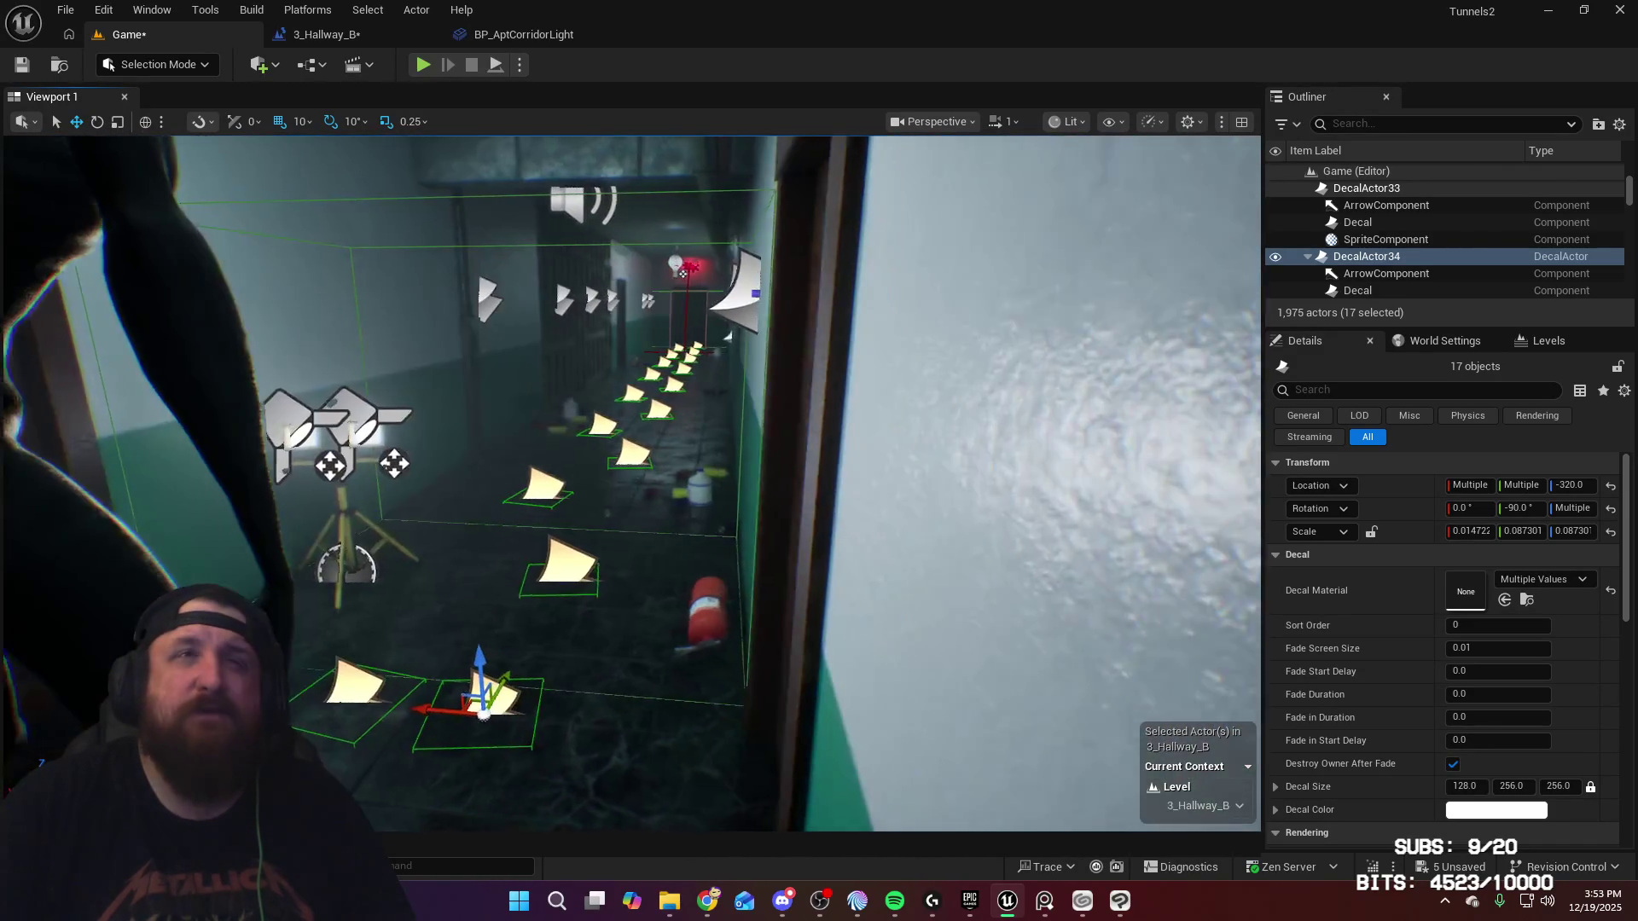
type("visib")
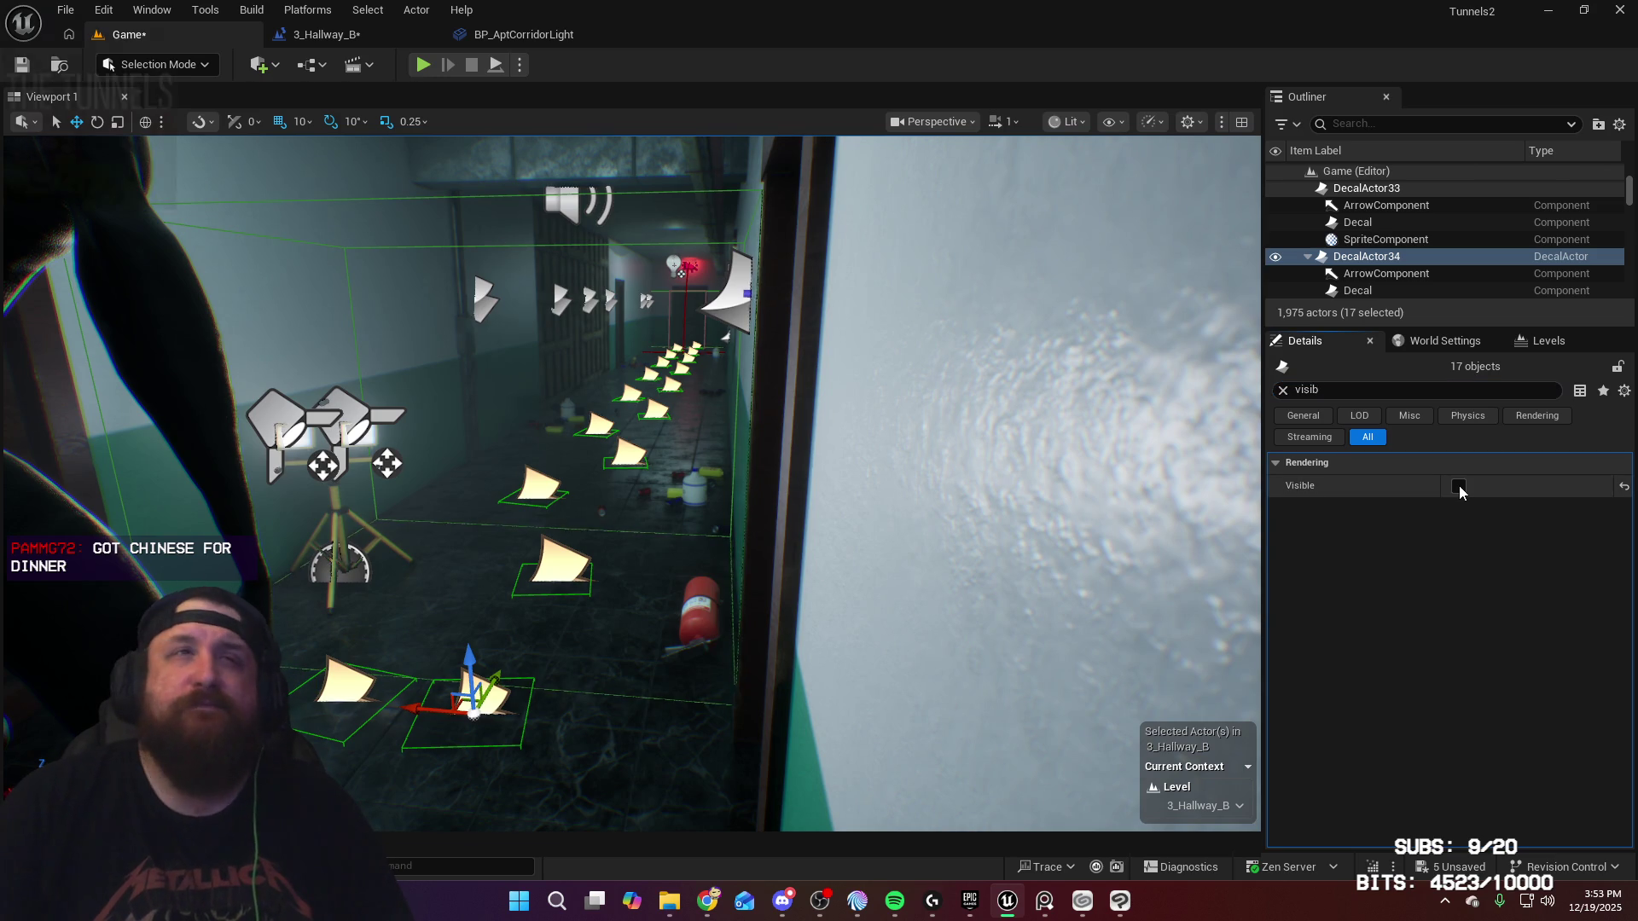
left_click(1459, 486)
left_click_drag(808, 397, 755, 337)
key("ctrl+s")
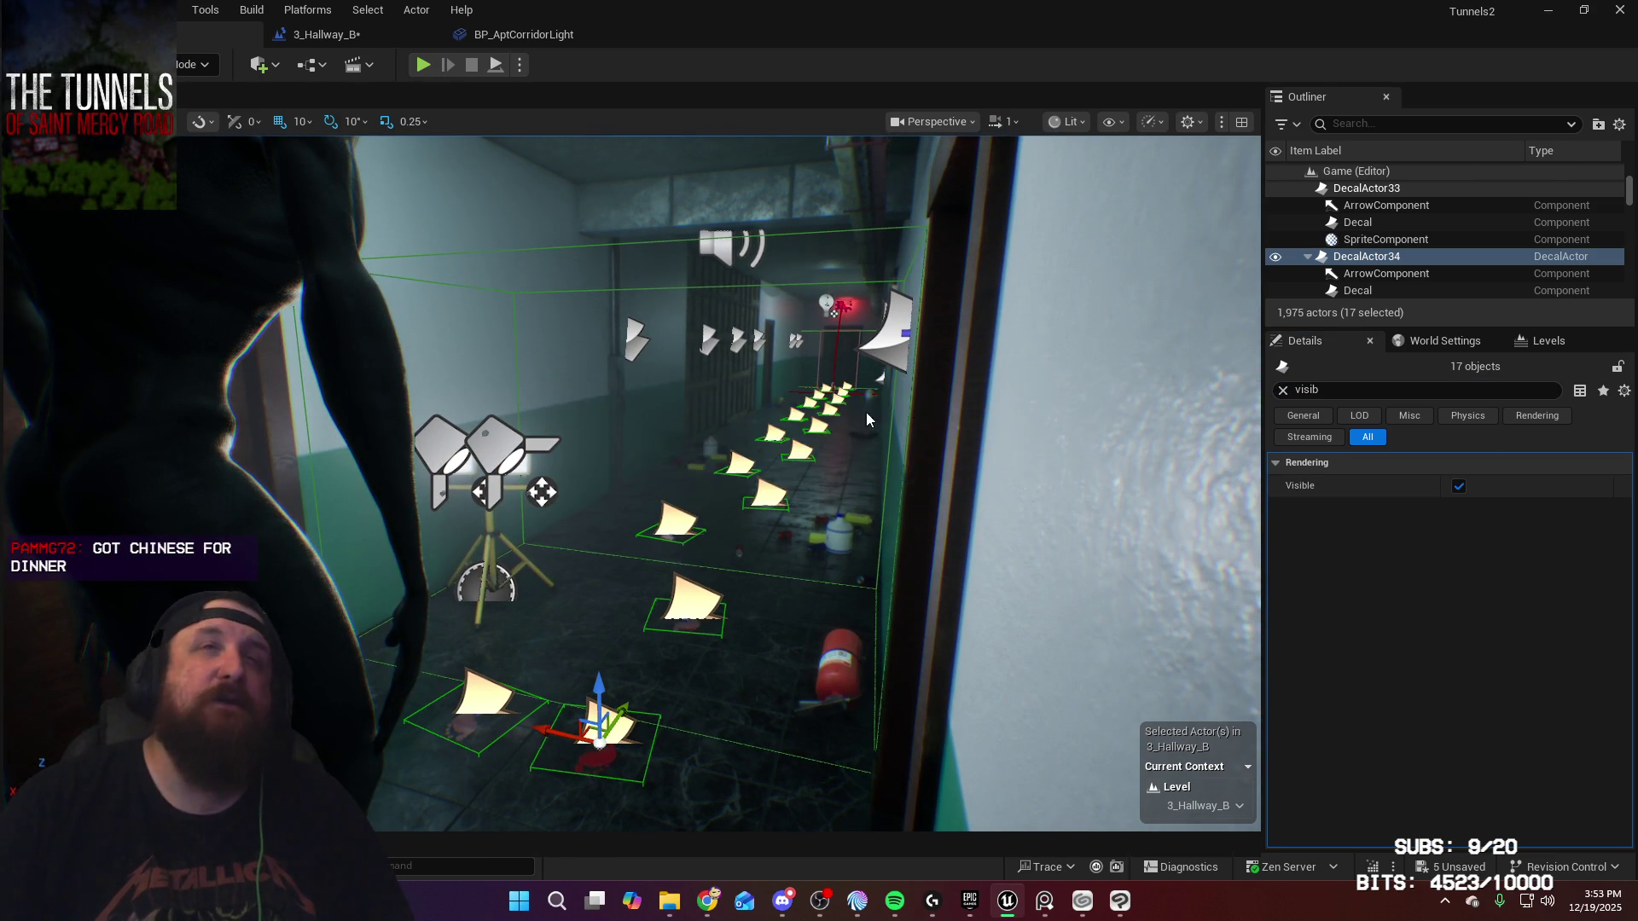
left_click(423, 66)
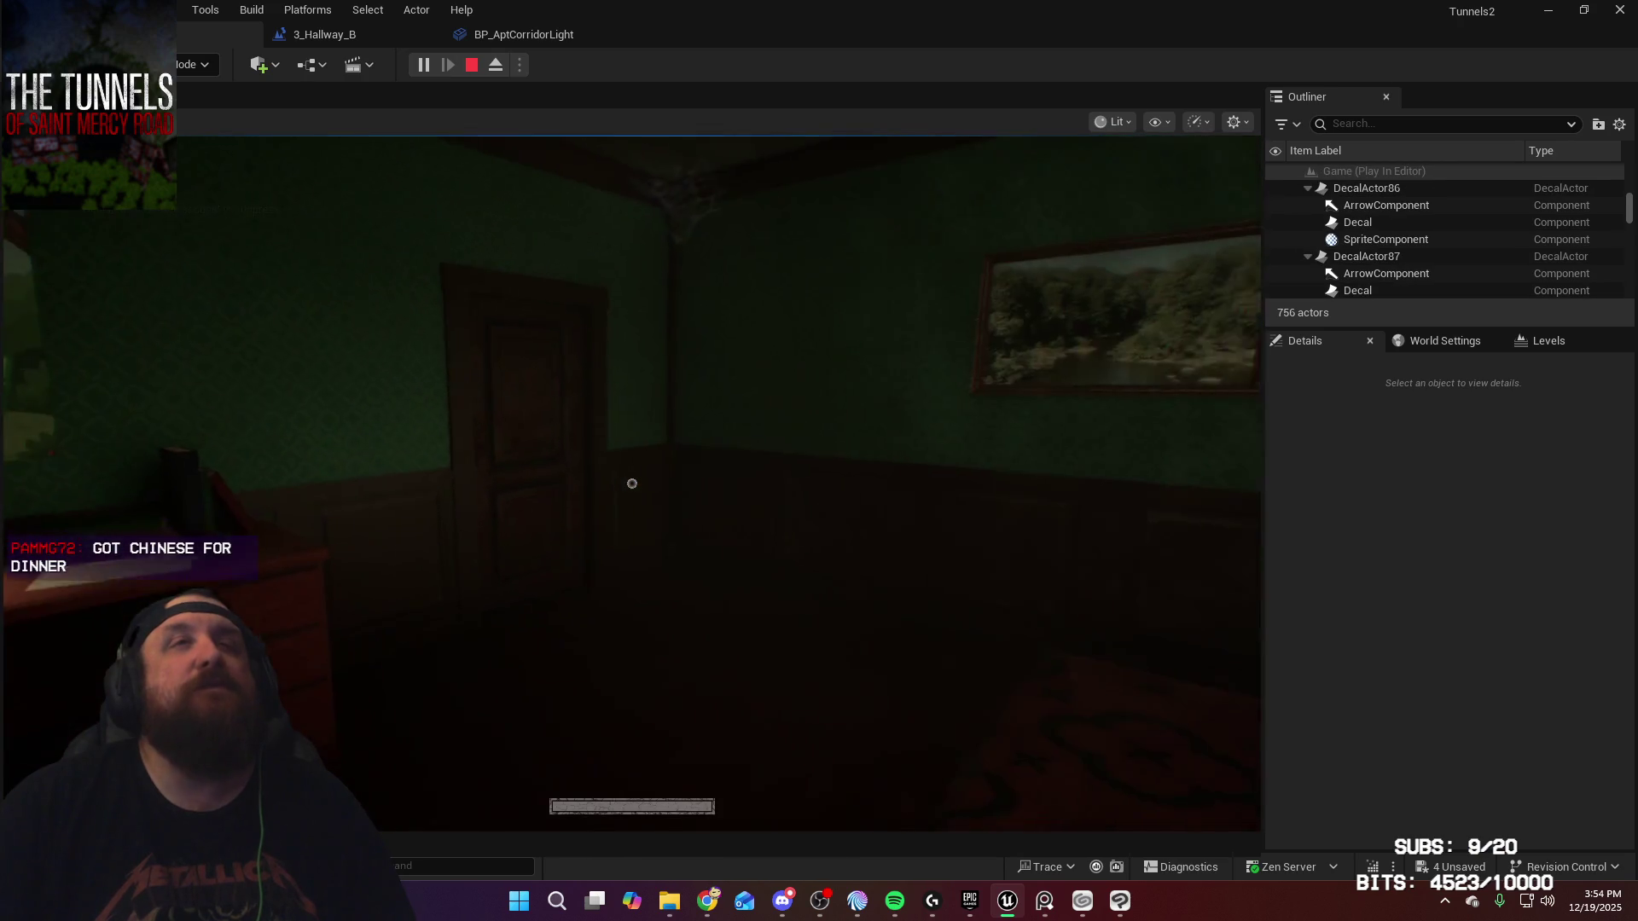
Step: Walk out of the room and down the corridor past the side doors to the EXIT sign
key("w")
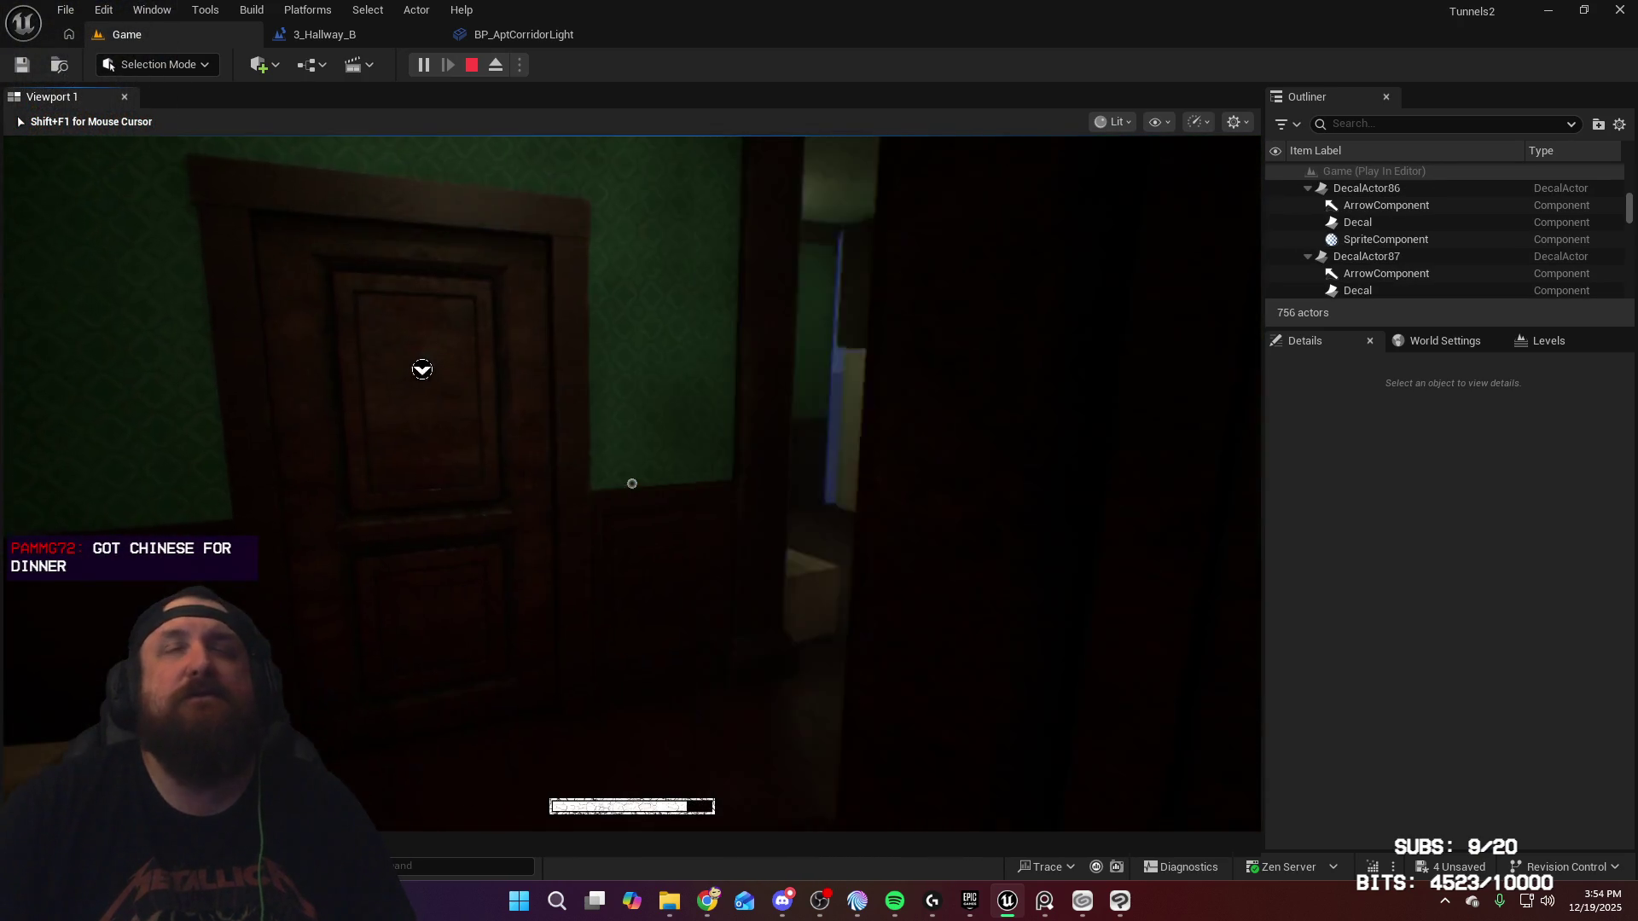
key("w")
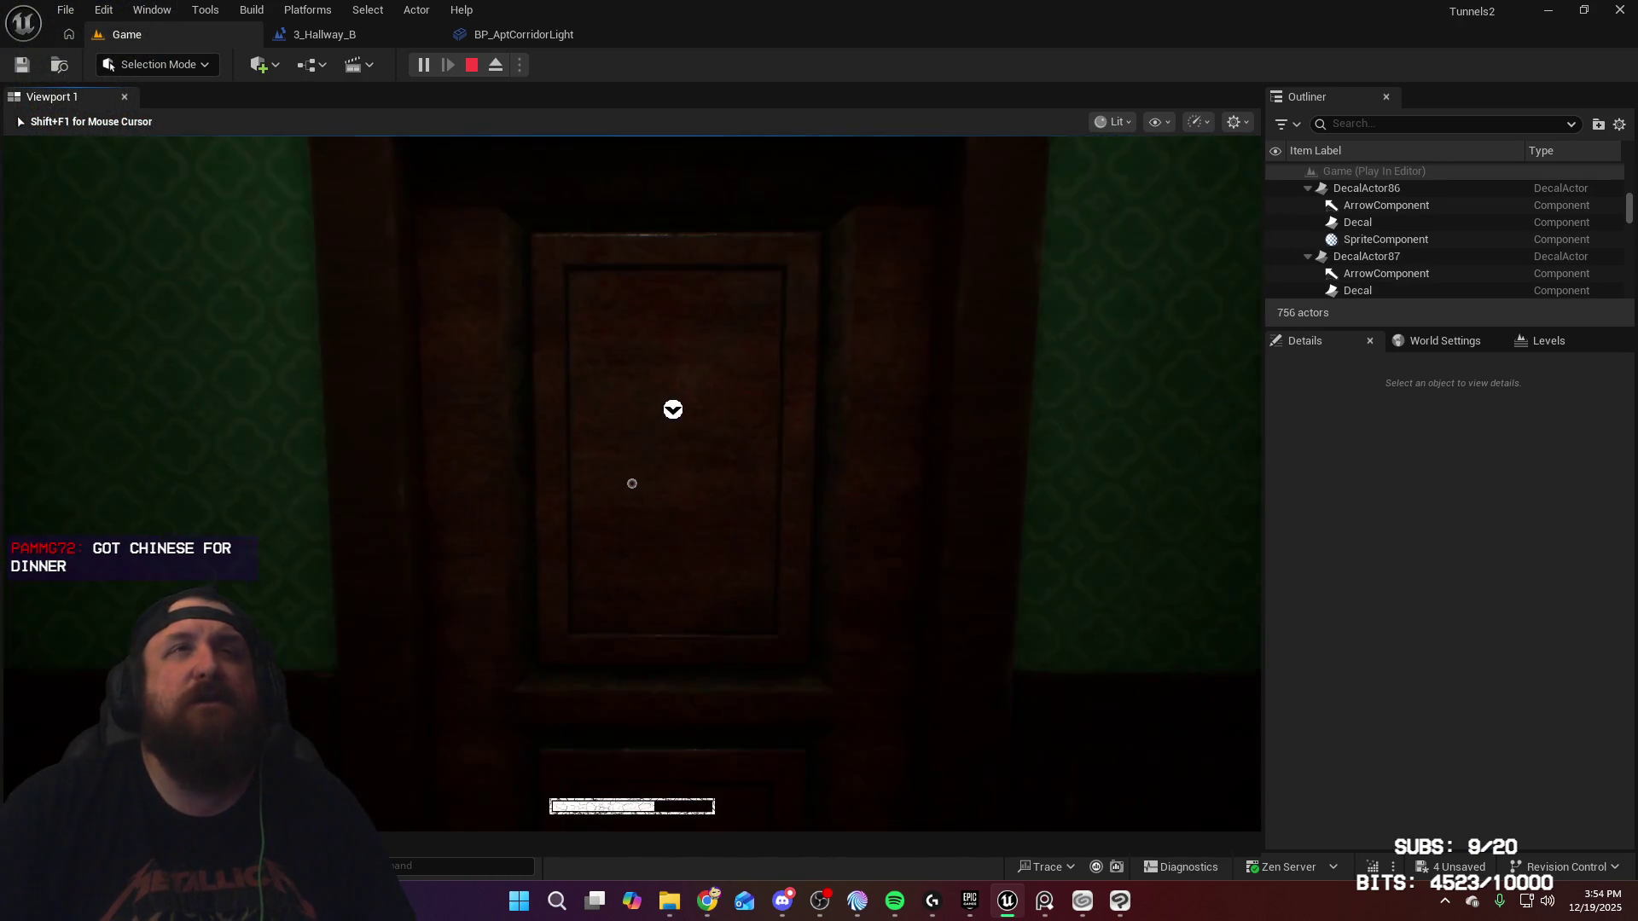
key("w")
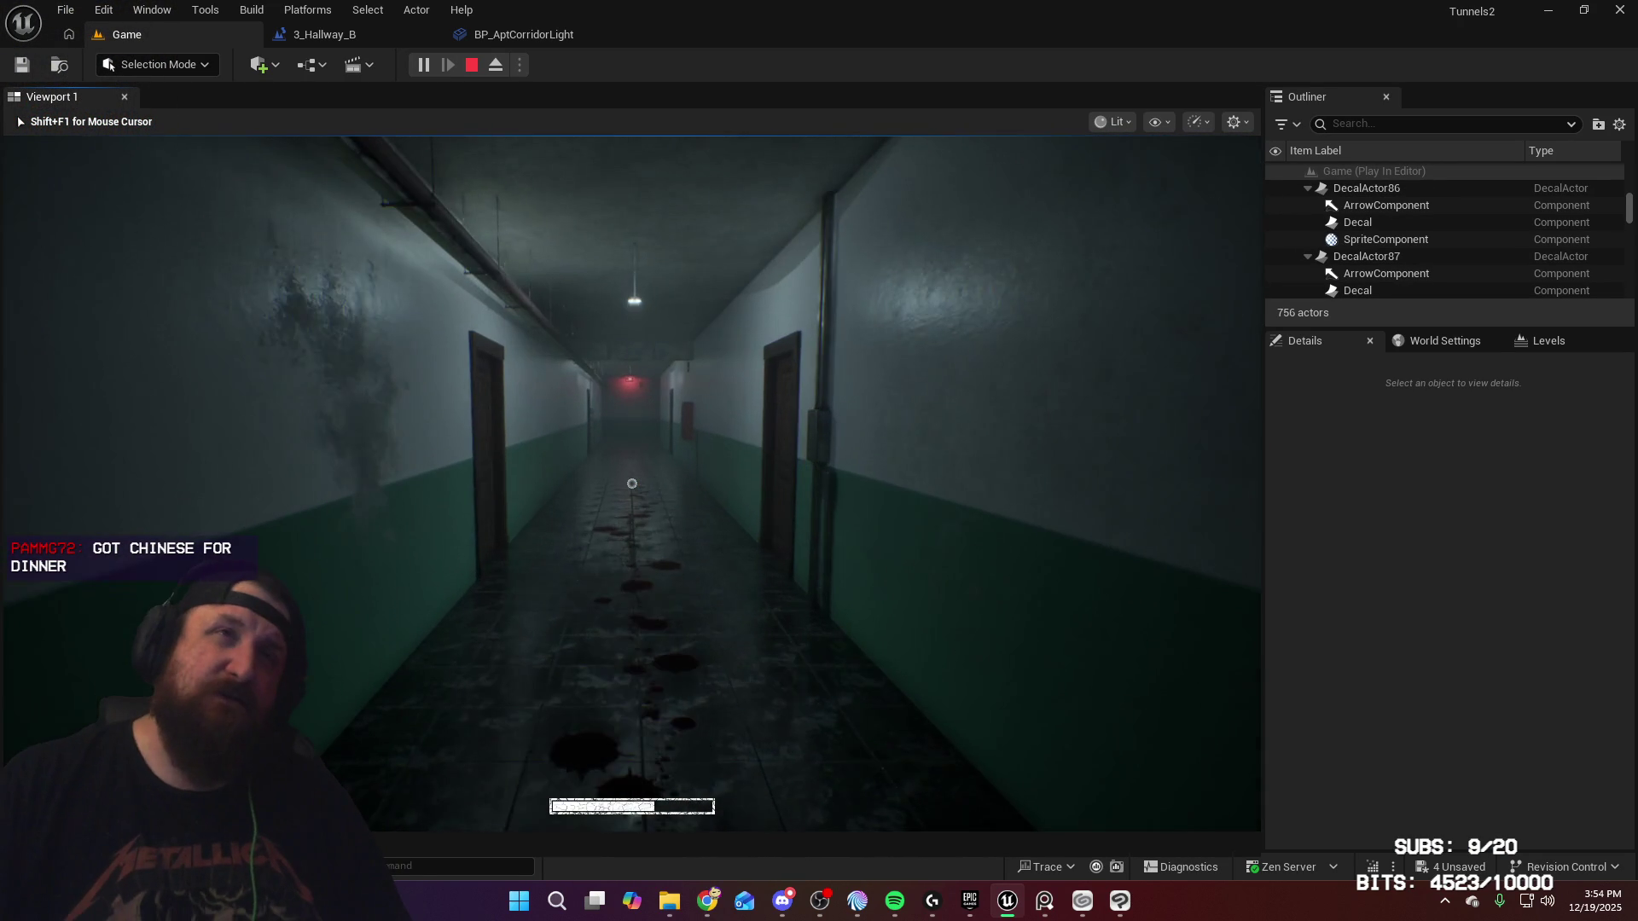
key("w")
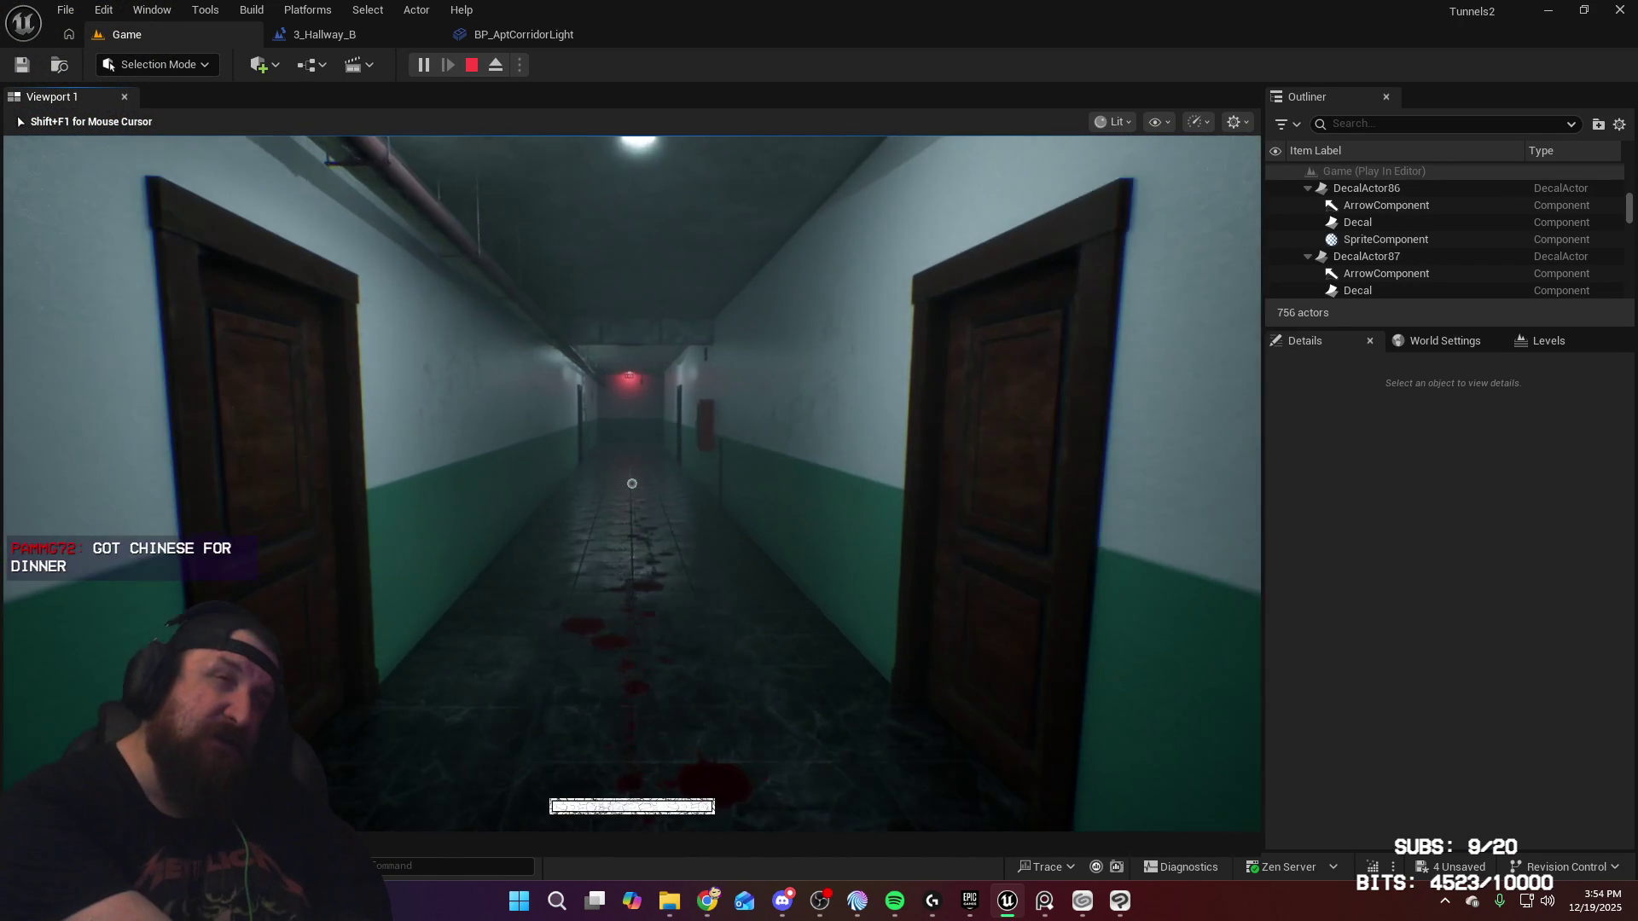
key("w")
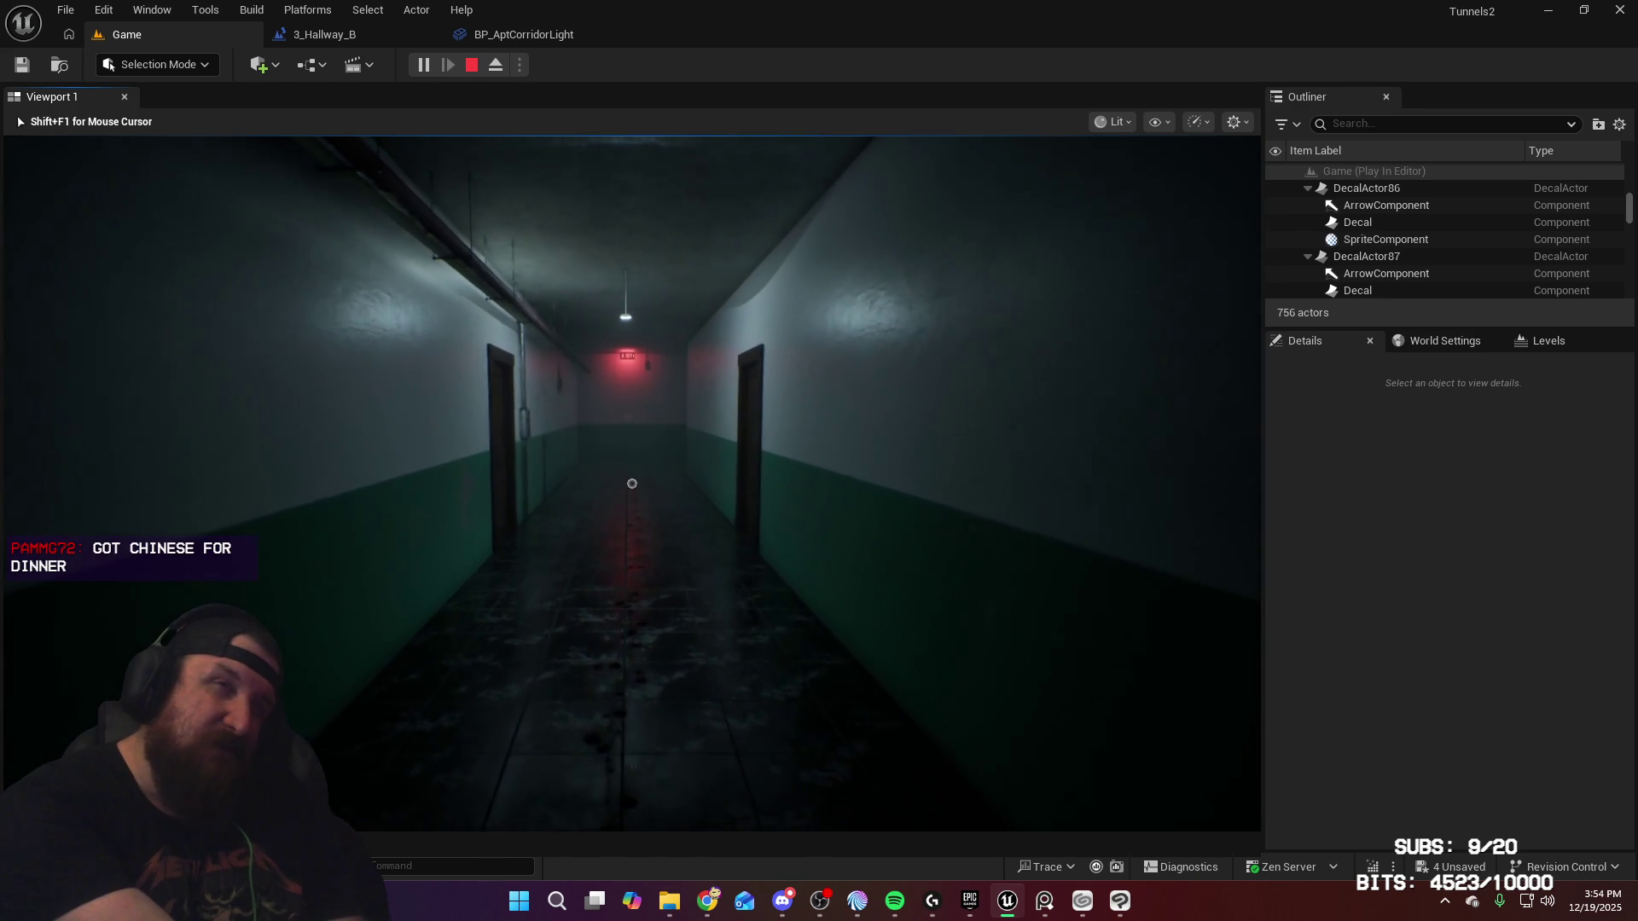
key("w")
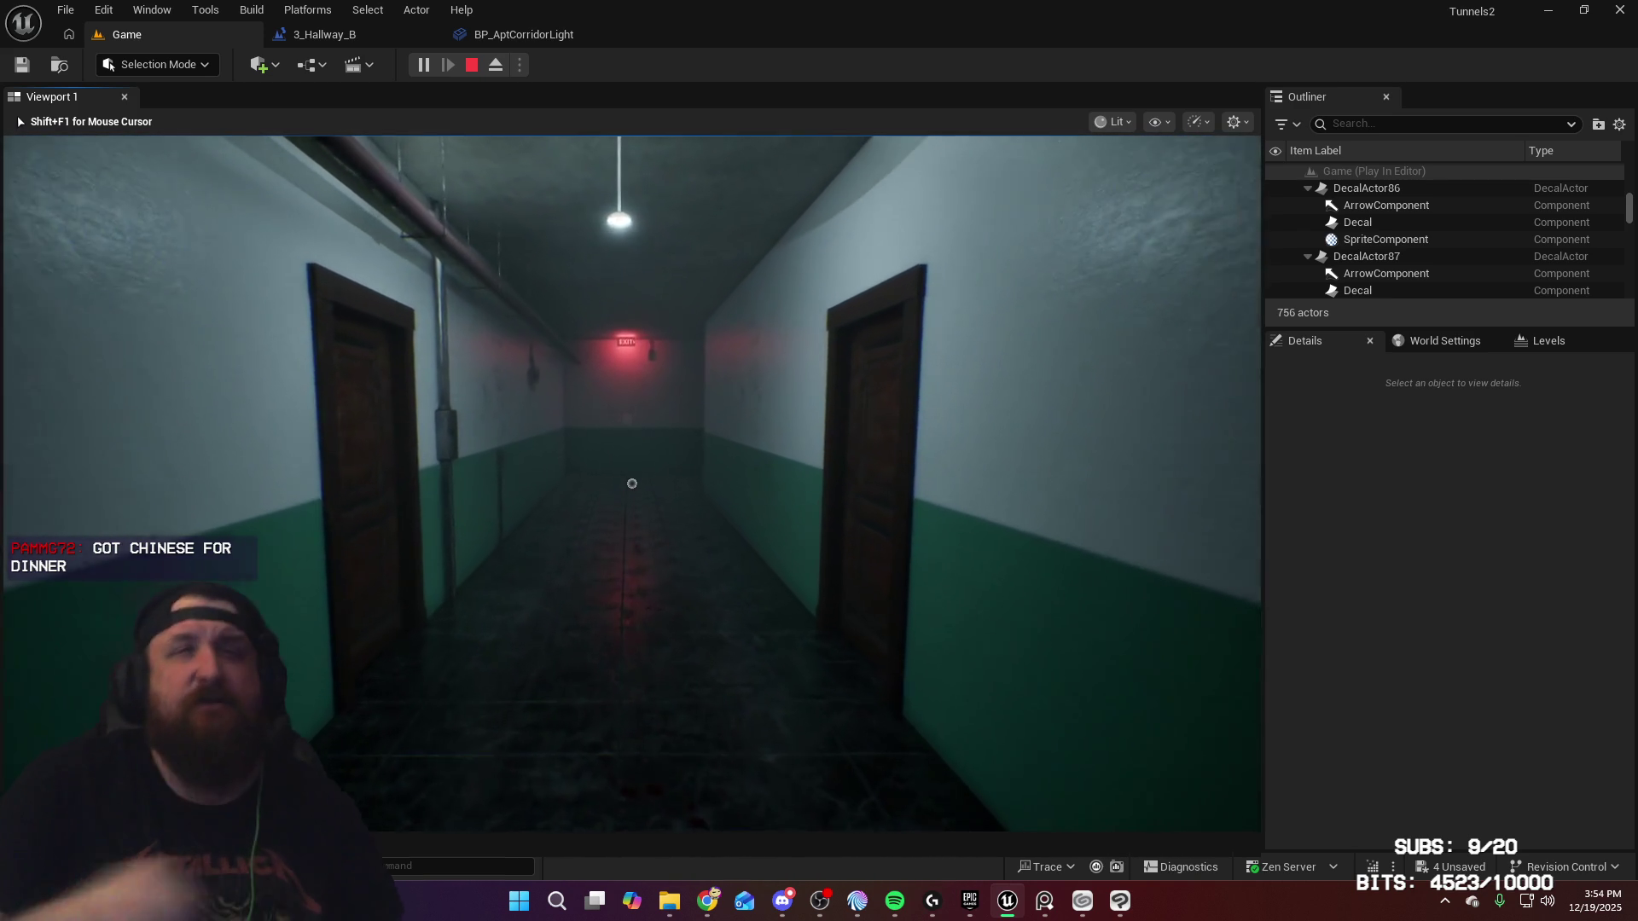
key("w")
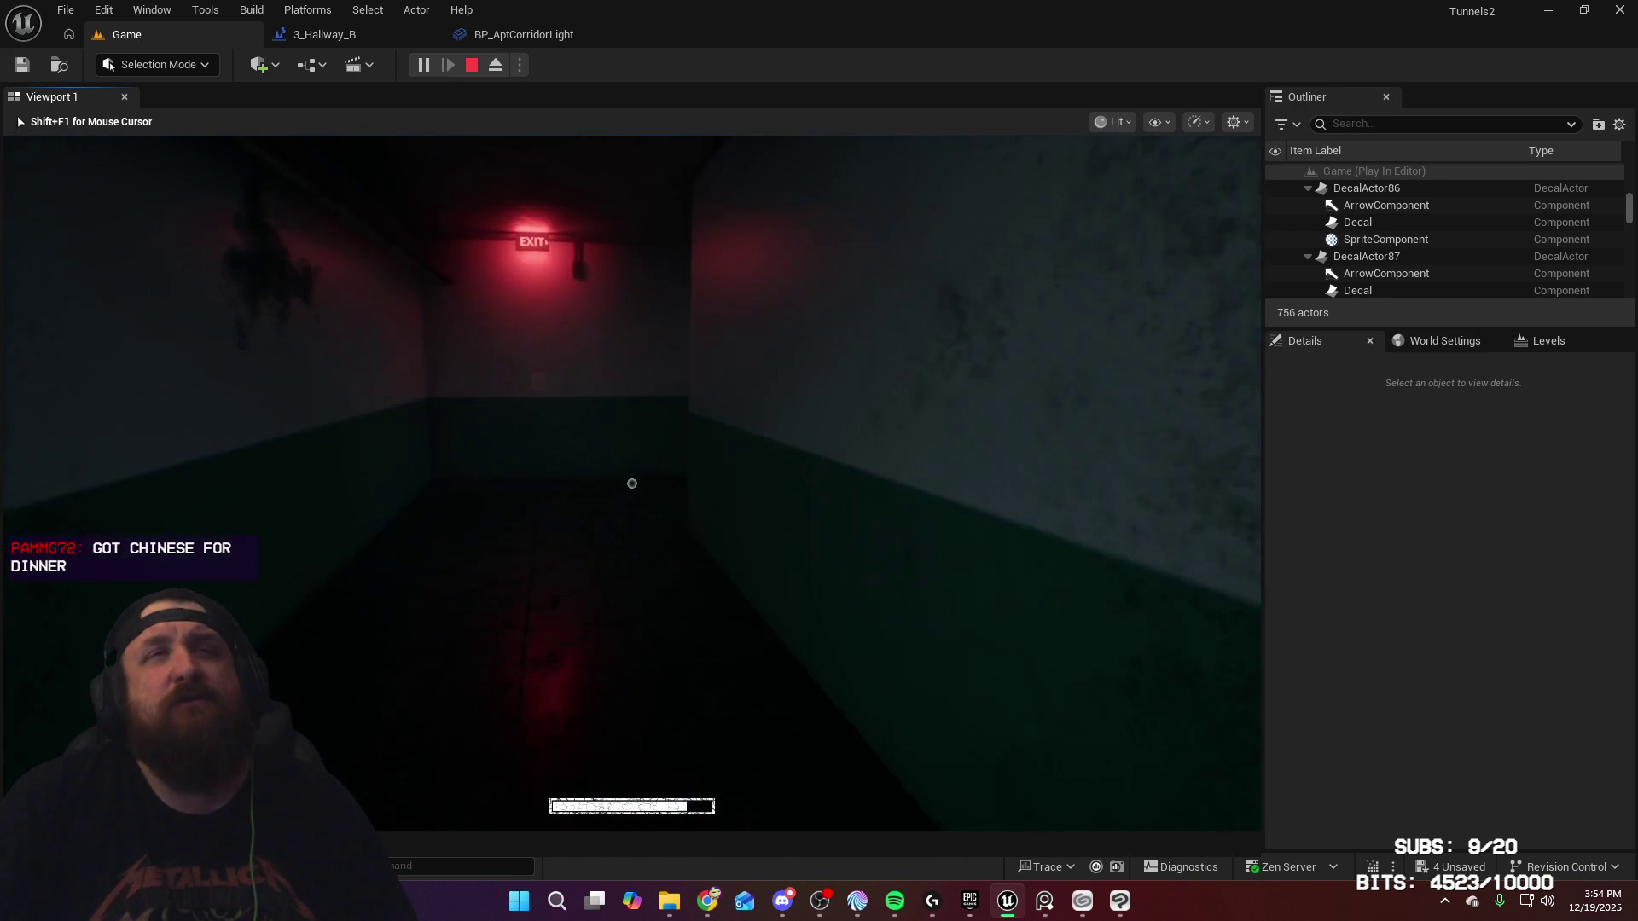
key("w")
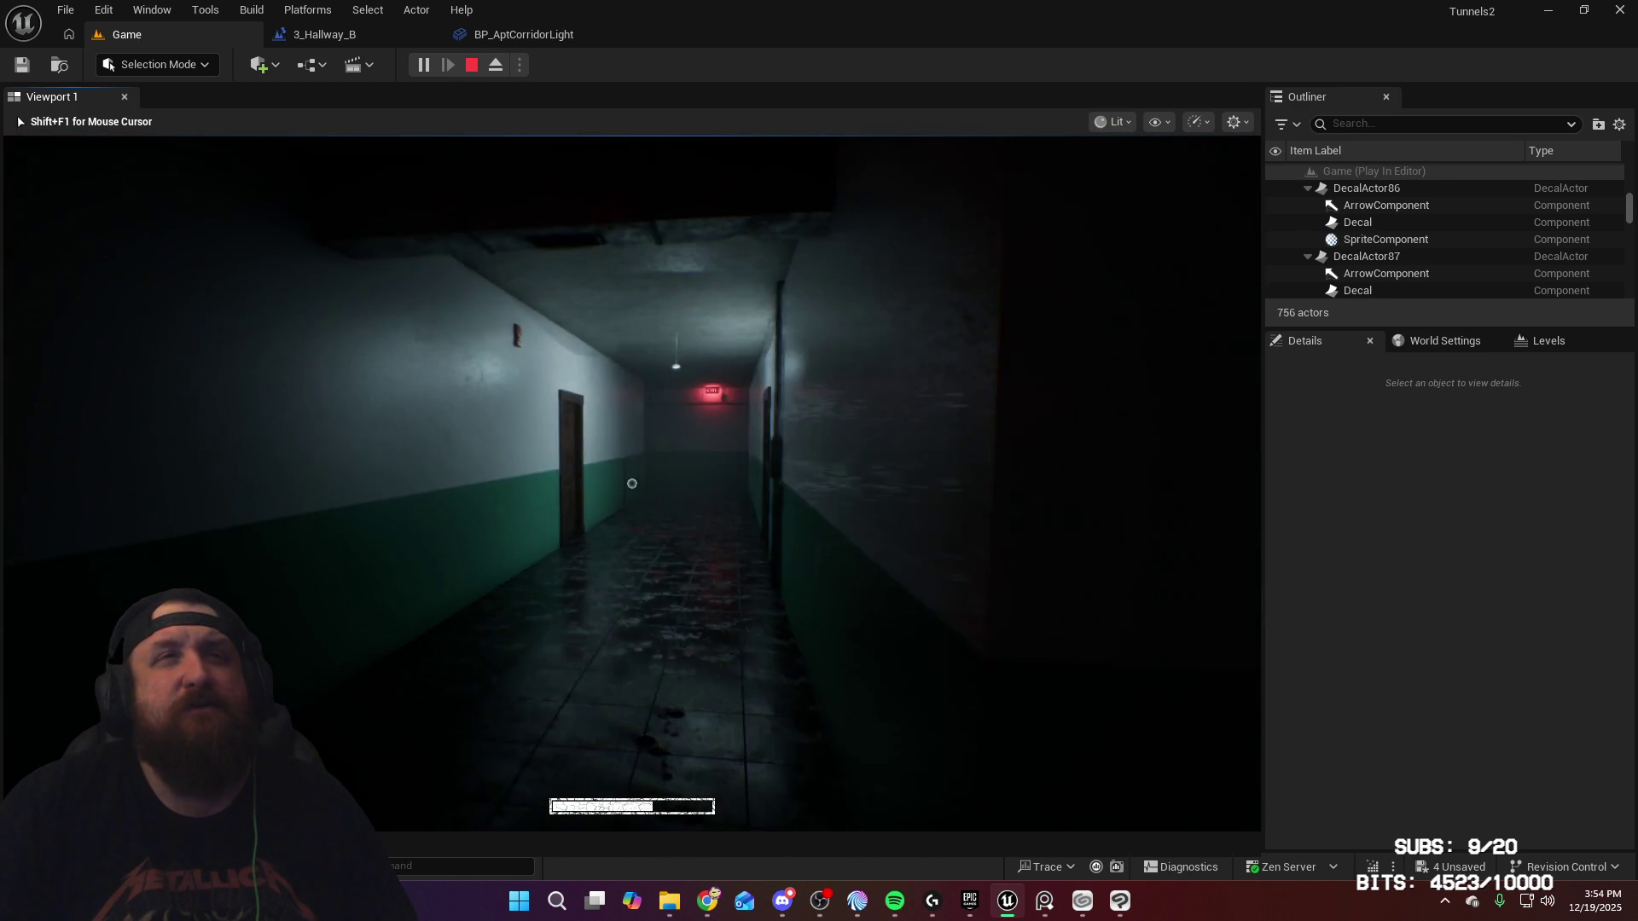
key("w")
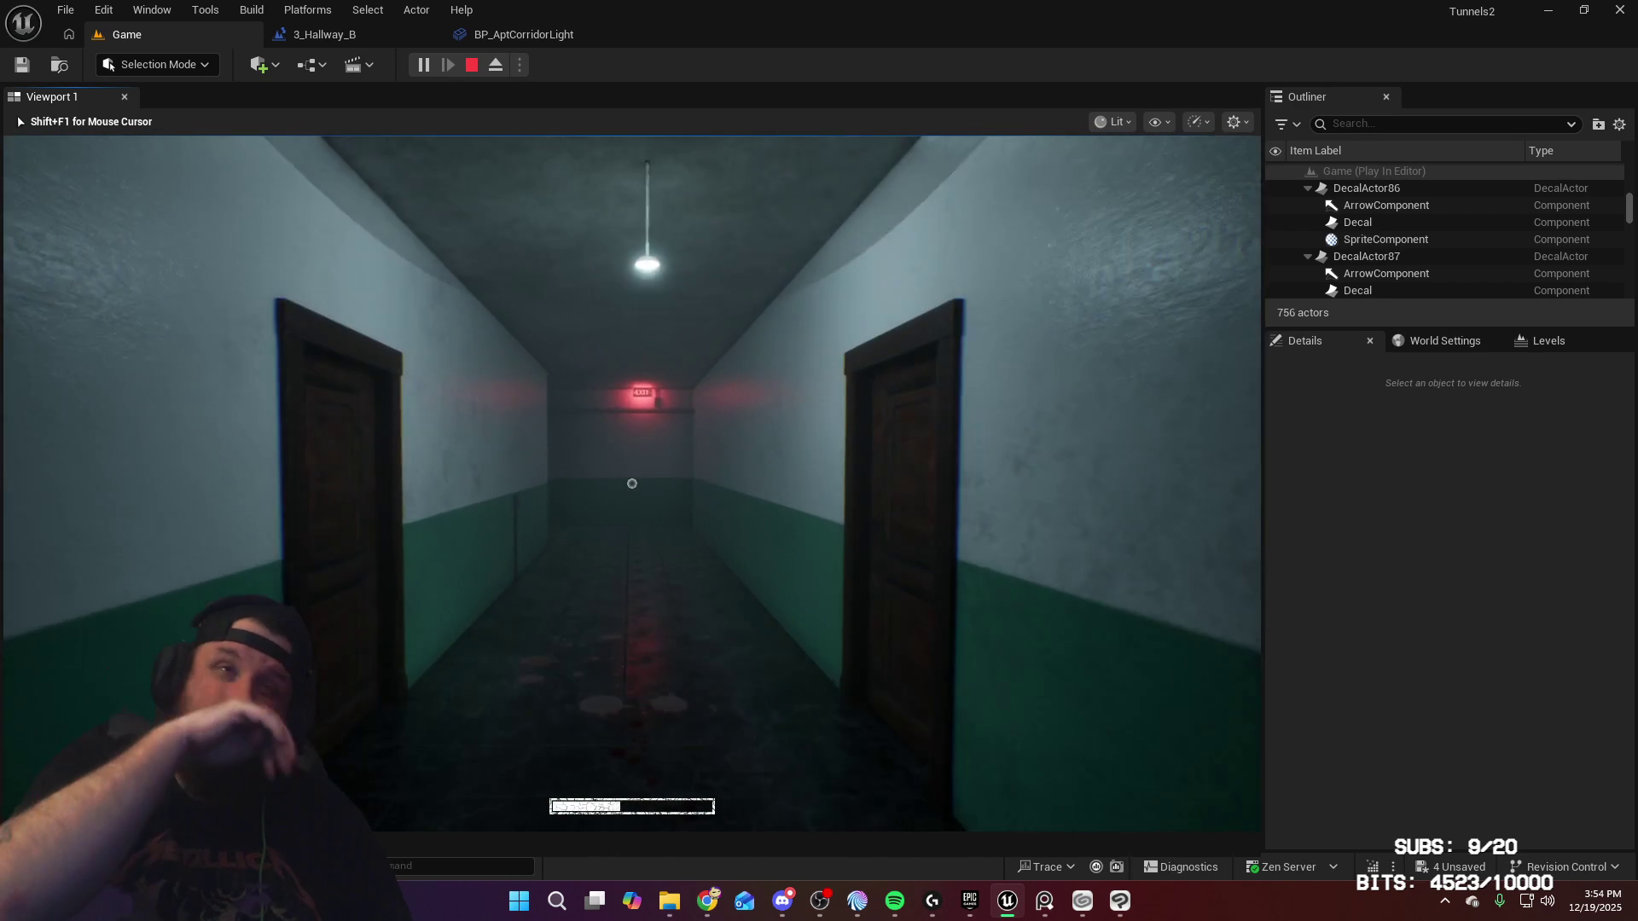
key("w")
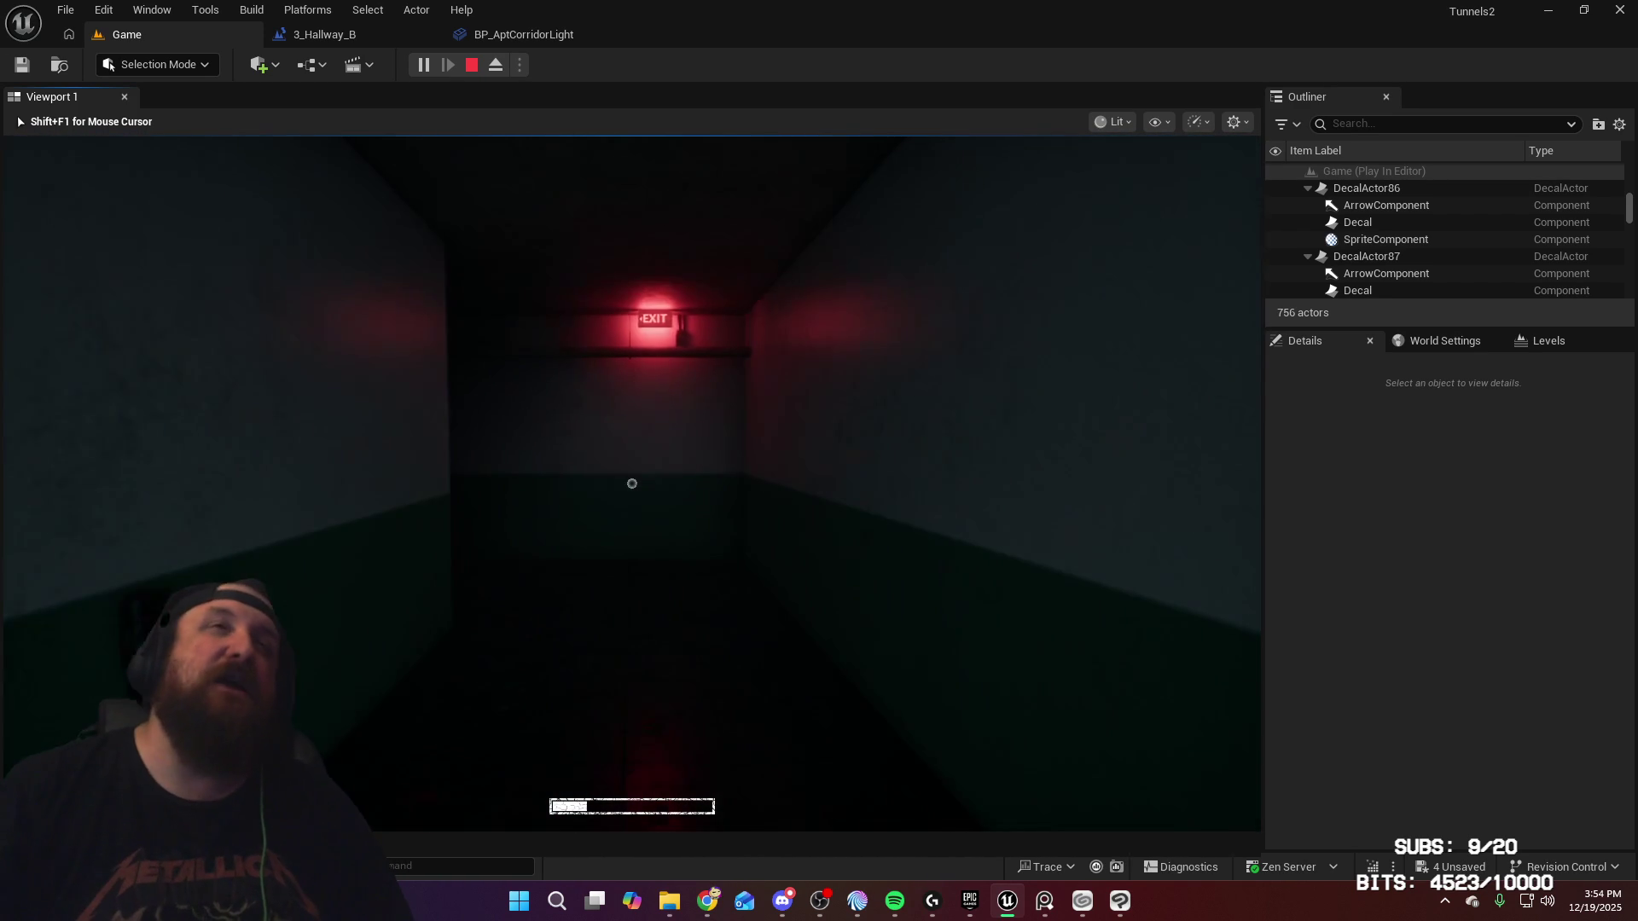
Step: Go through the EXIT end door and descend the stairs
key("w")
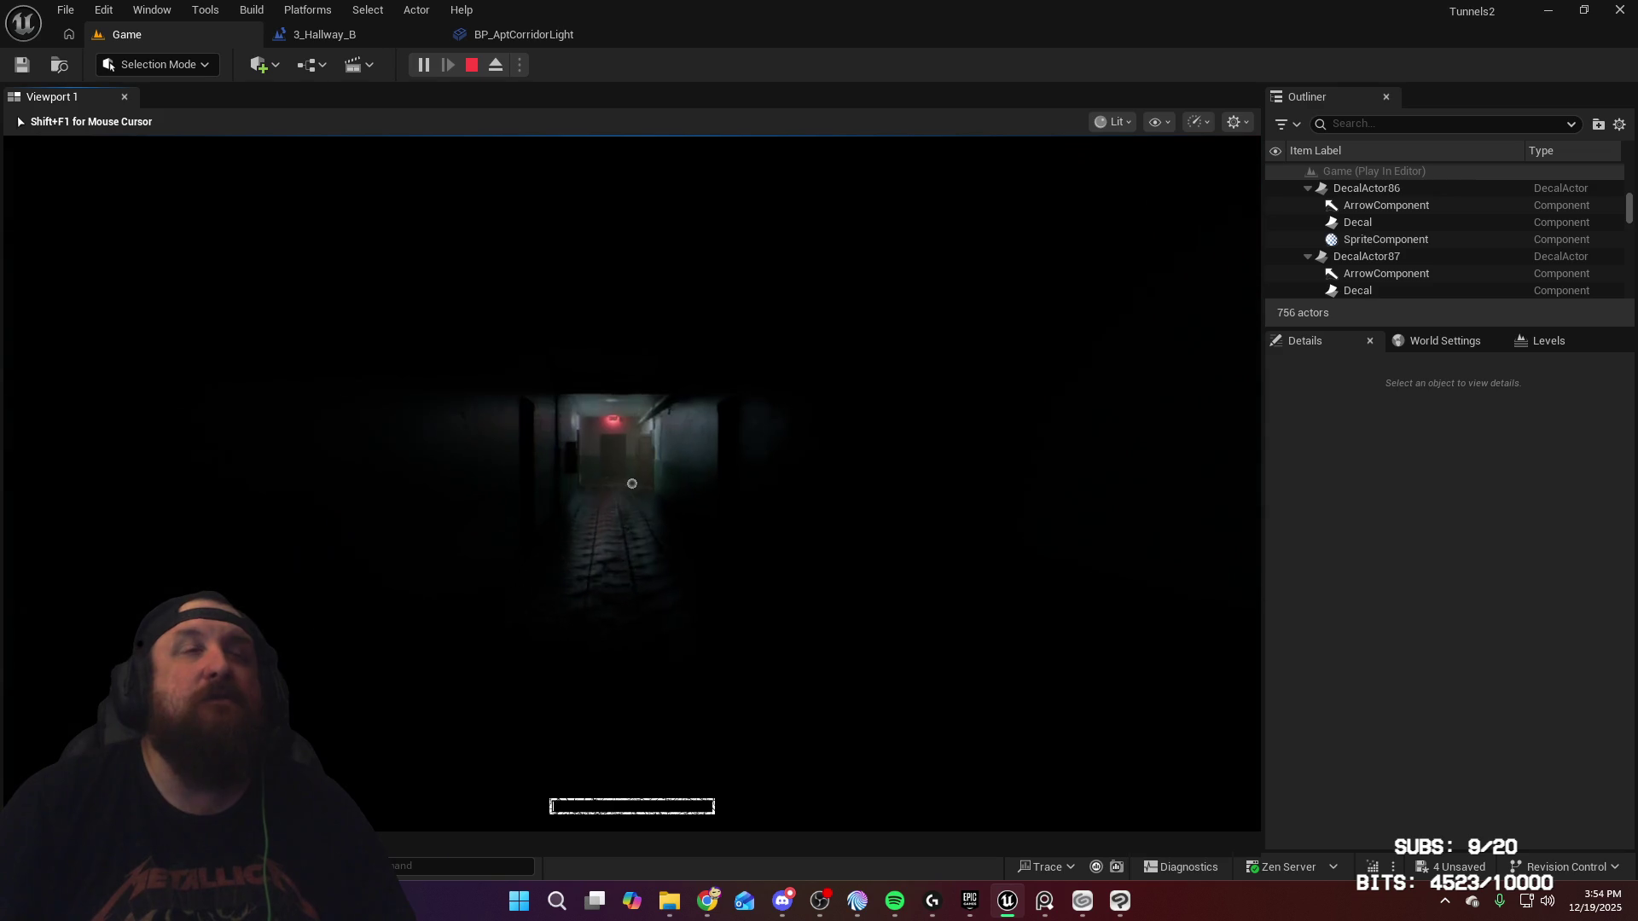
key("w")
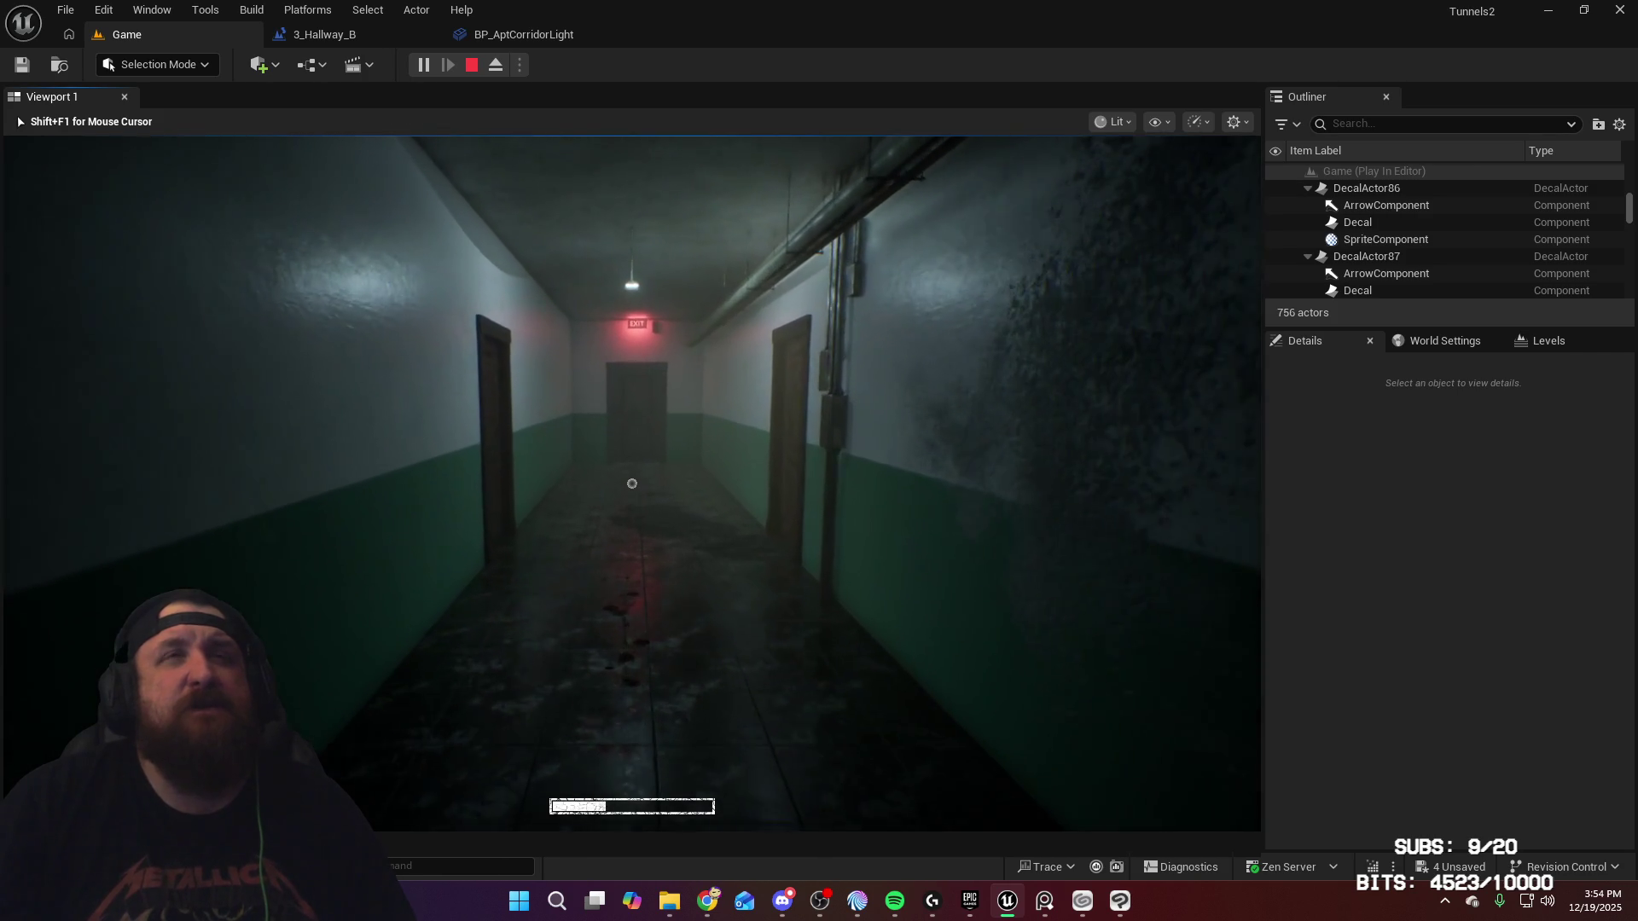
key("w")
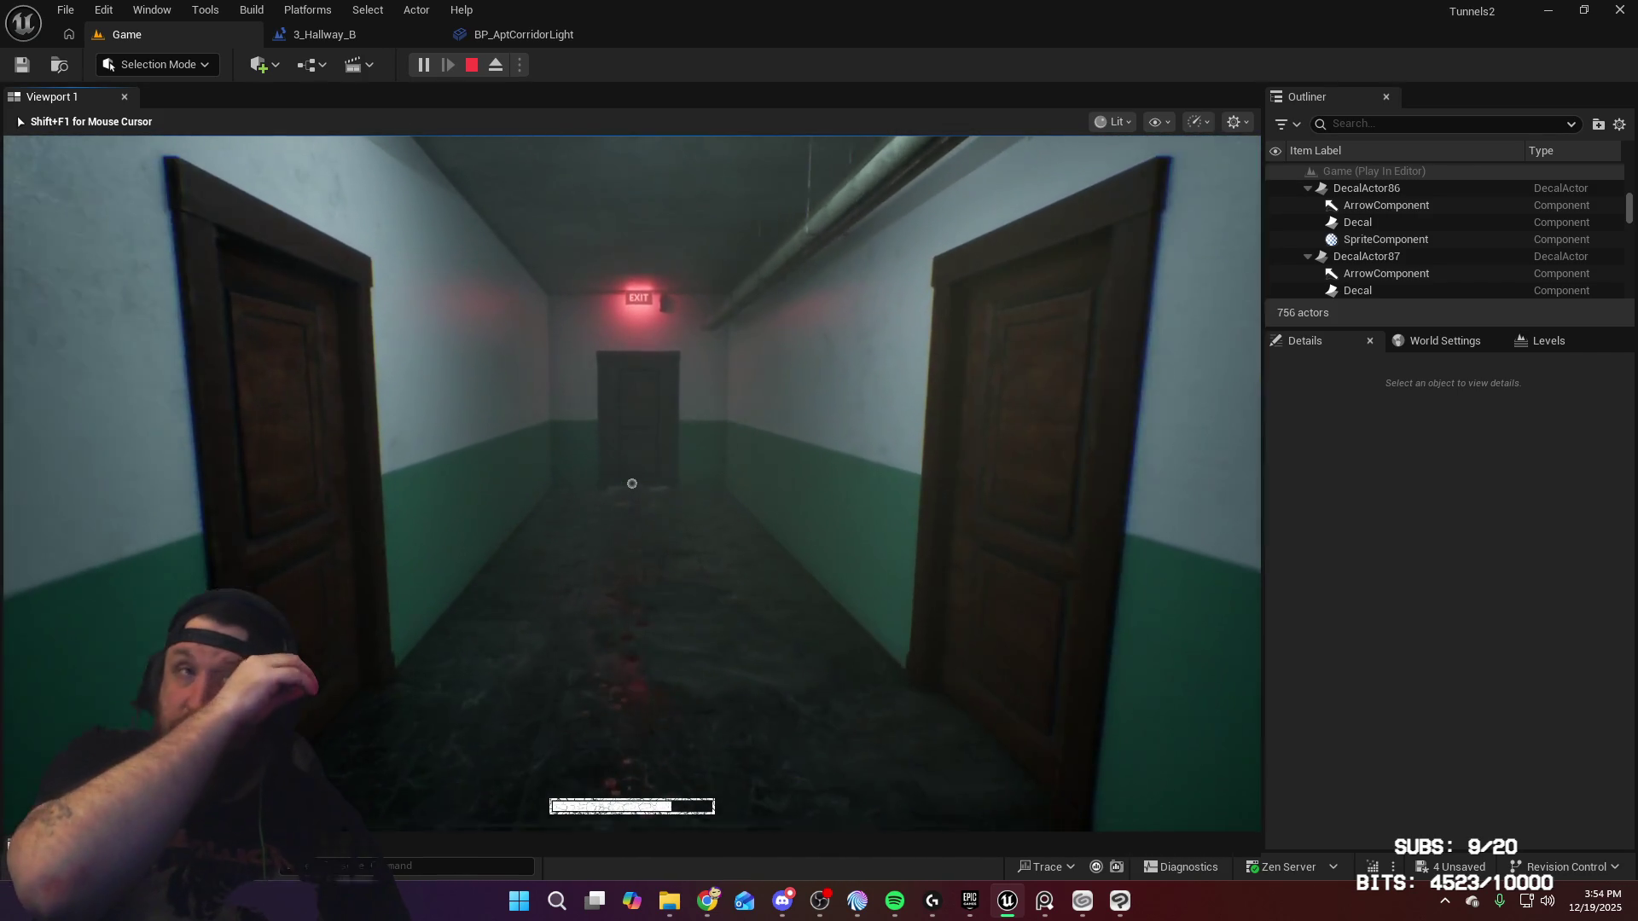
key("w")
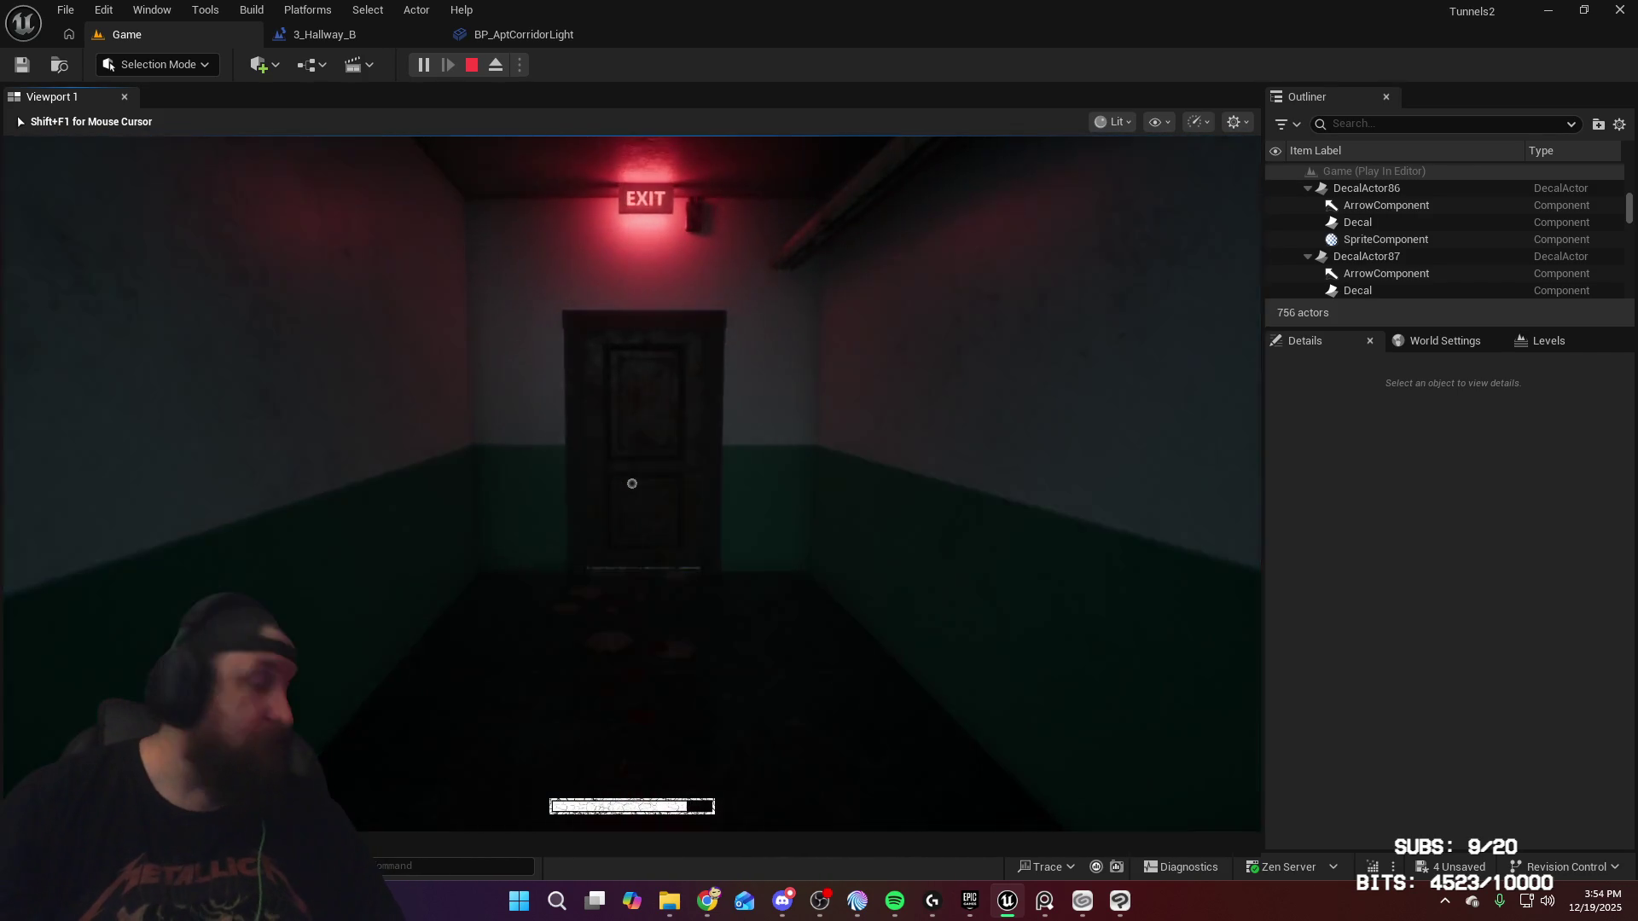
key("w")
mouse_move(631, 484)
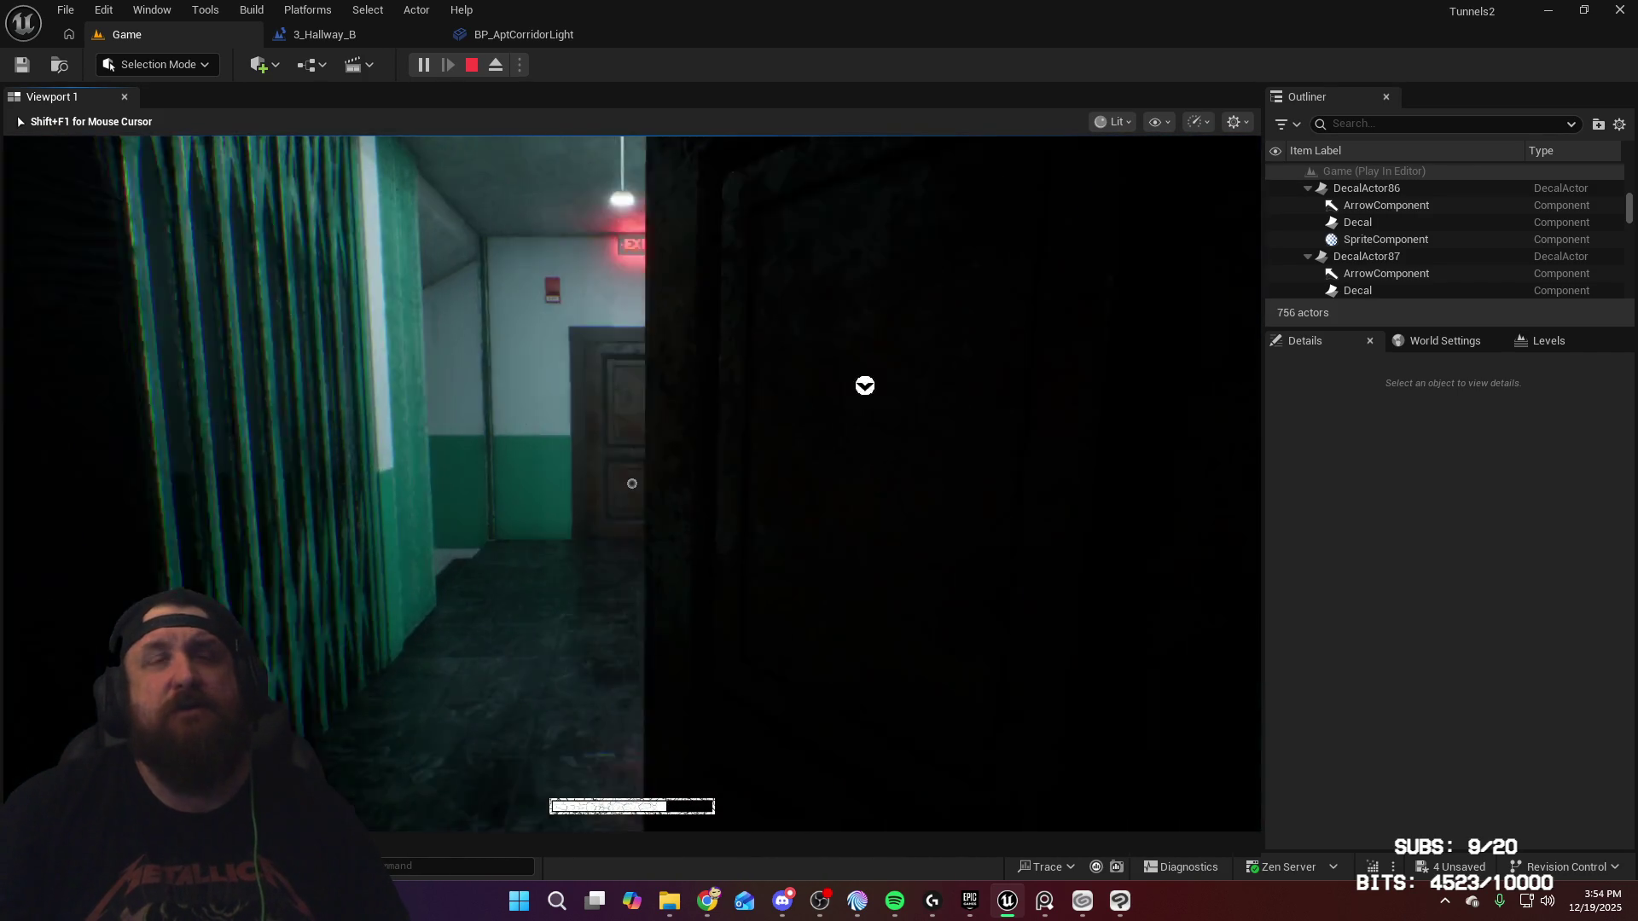
key("w")
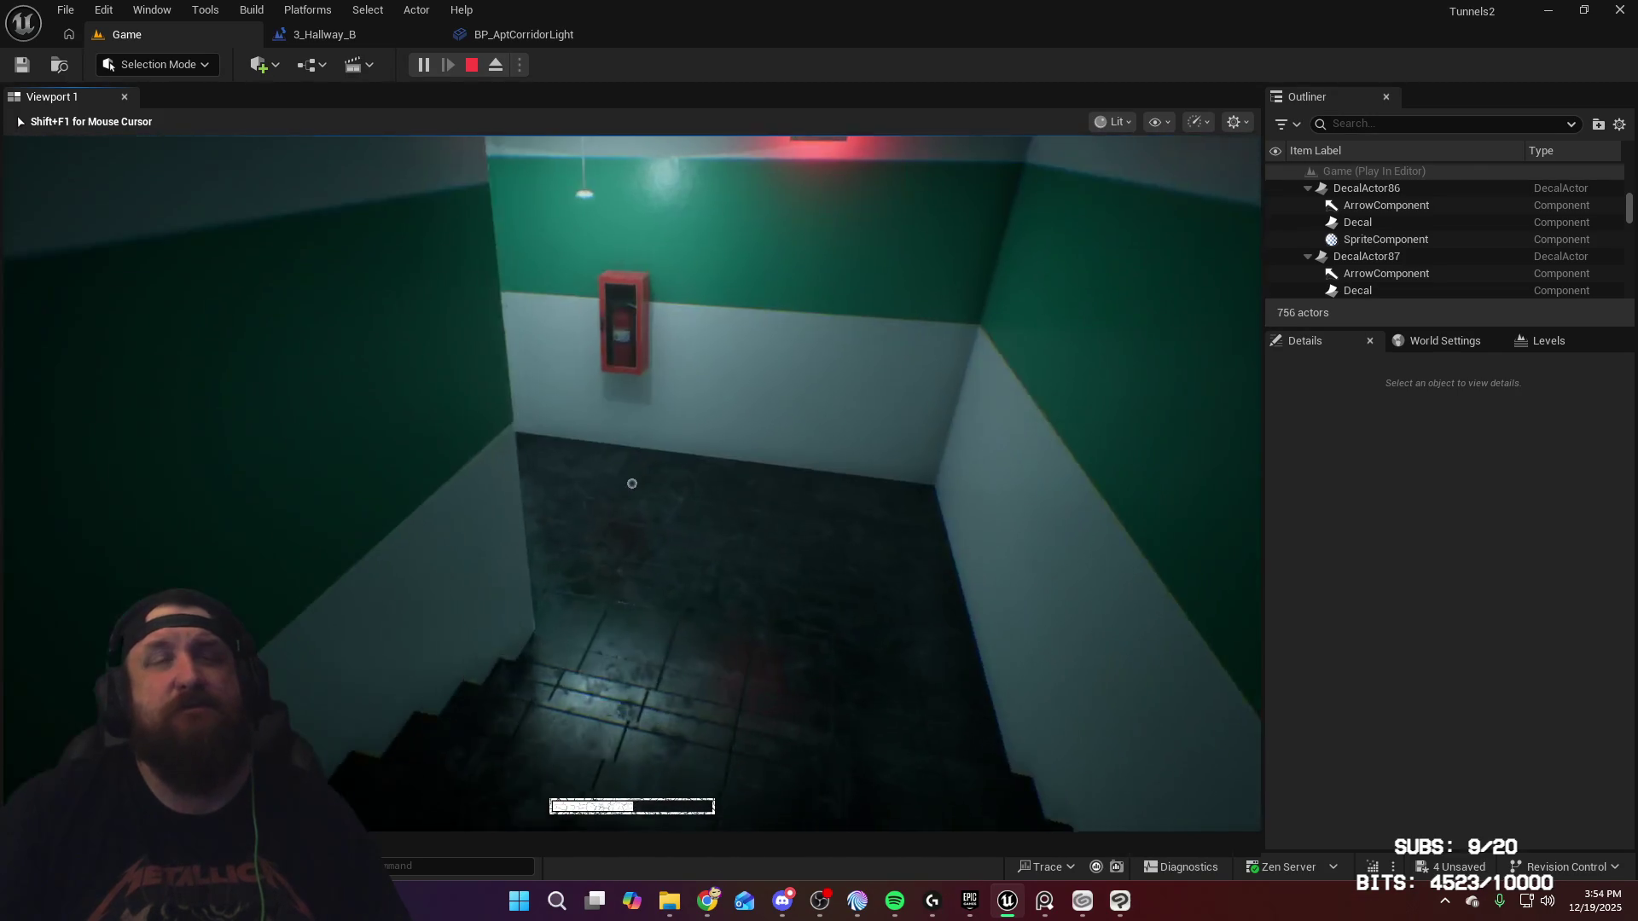
Step: Descend to the 13A wall, open the dark door, and walk the green-and-white hallway
key("w")
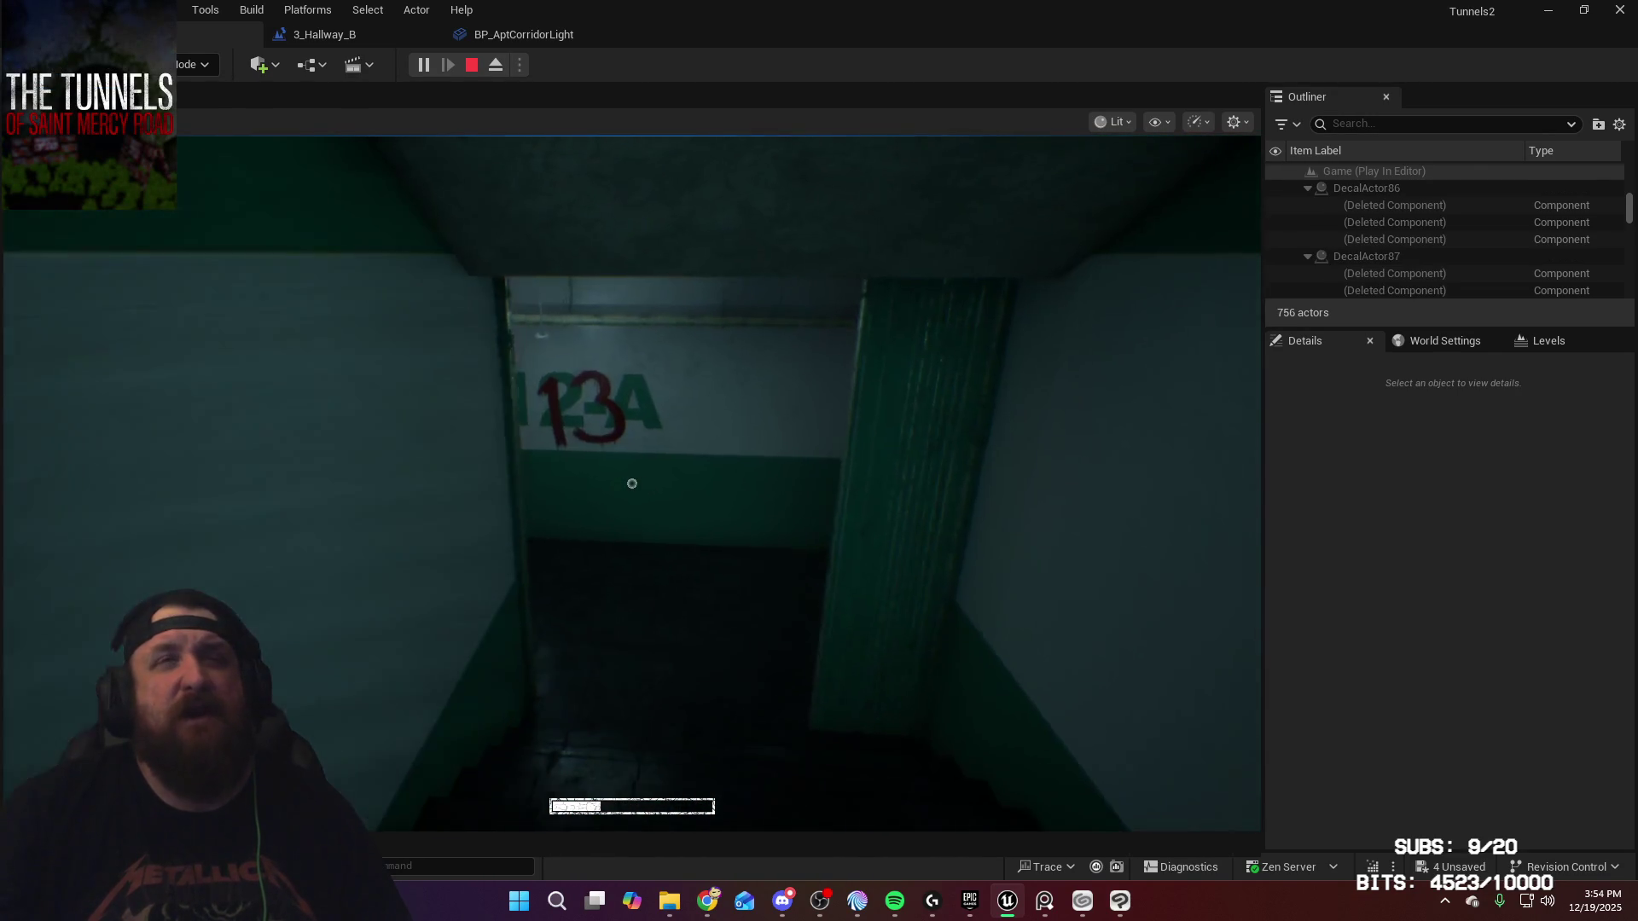
key("e")
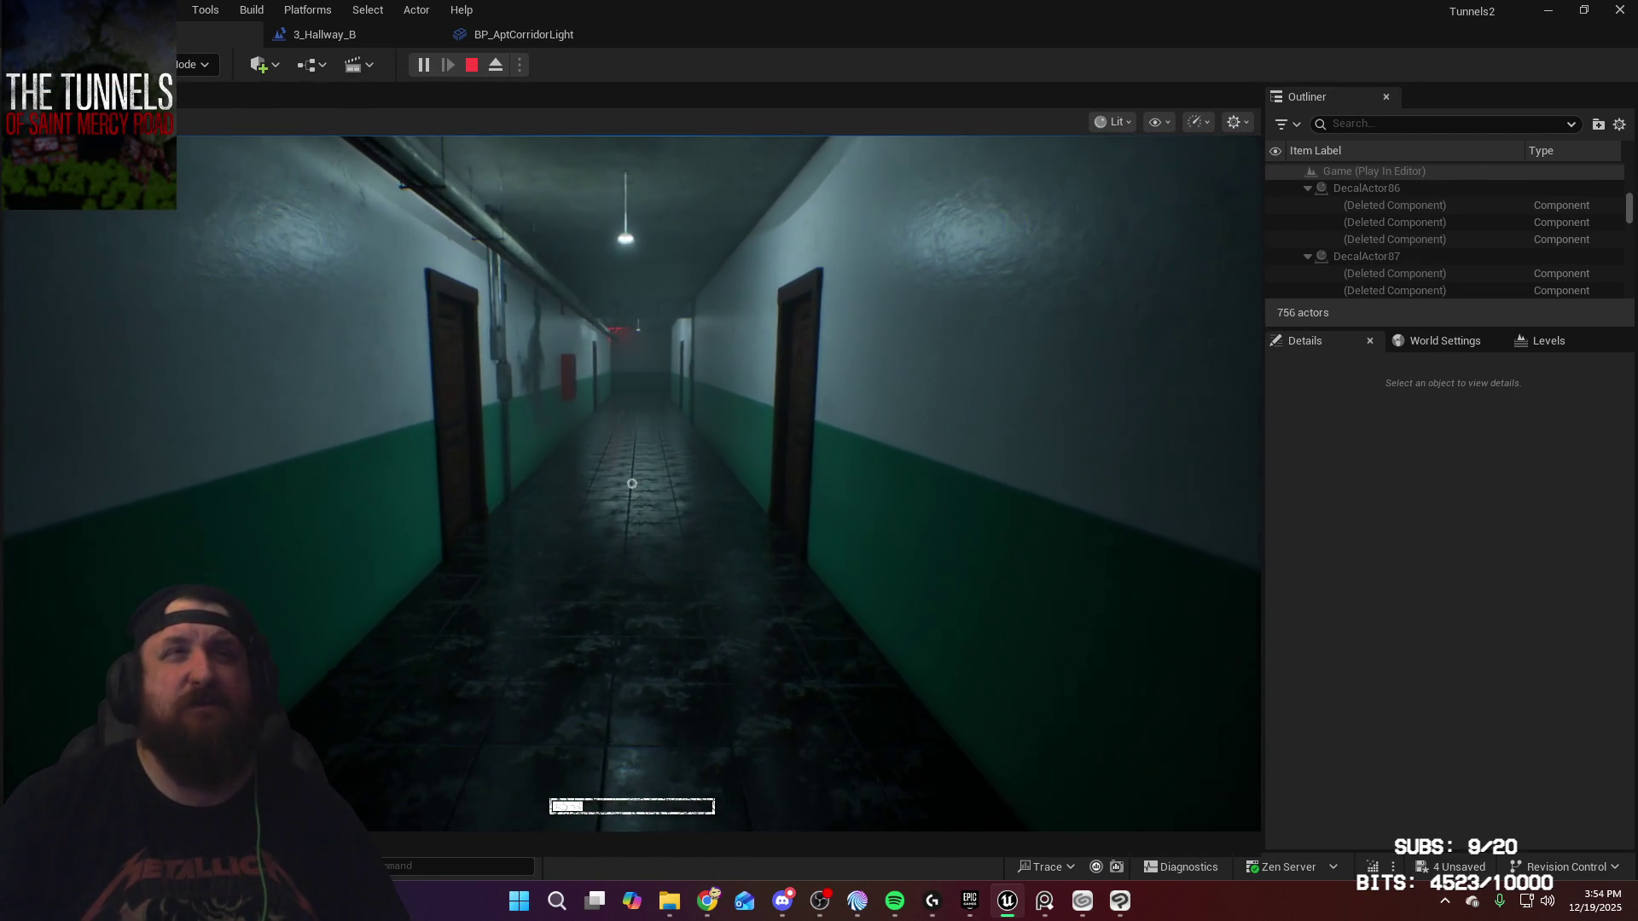
key("w")
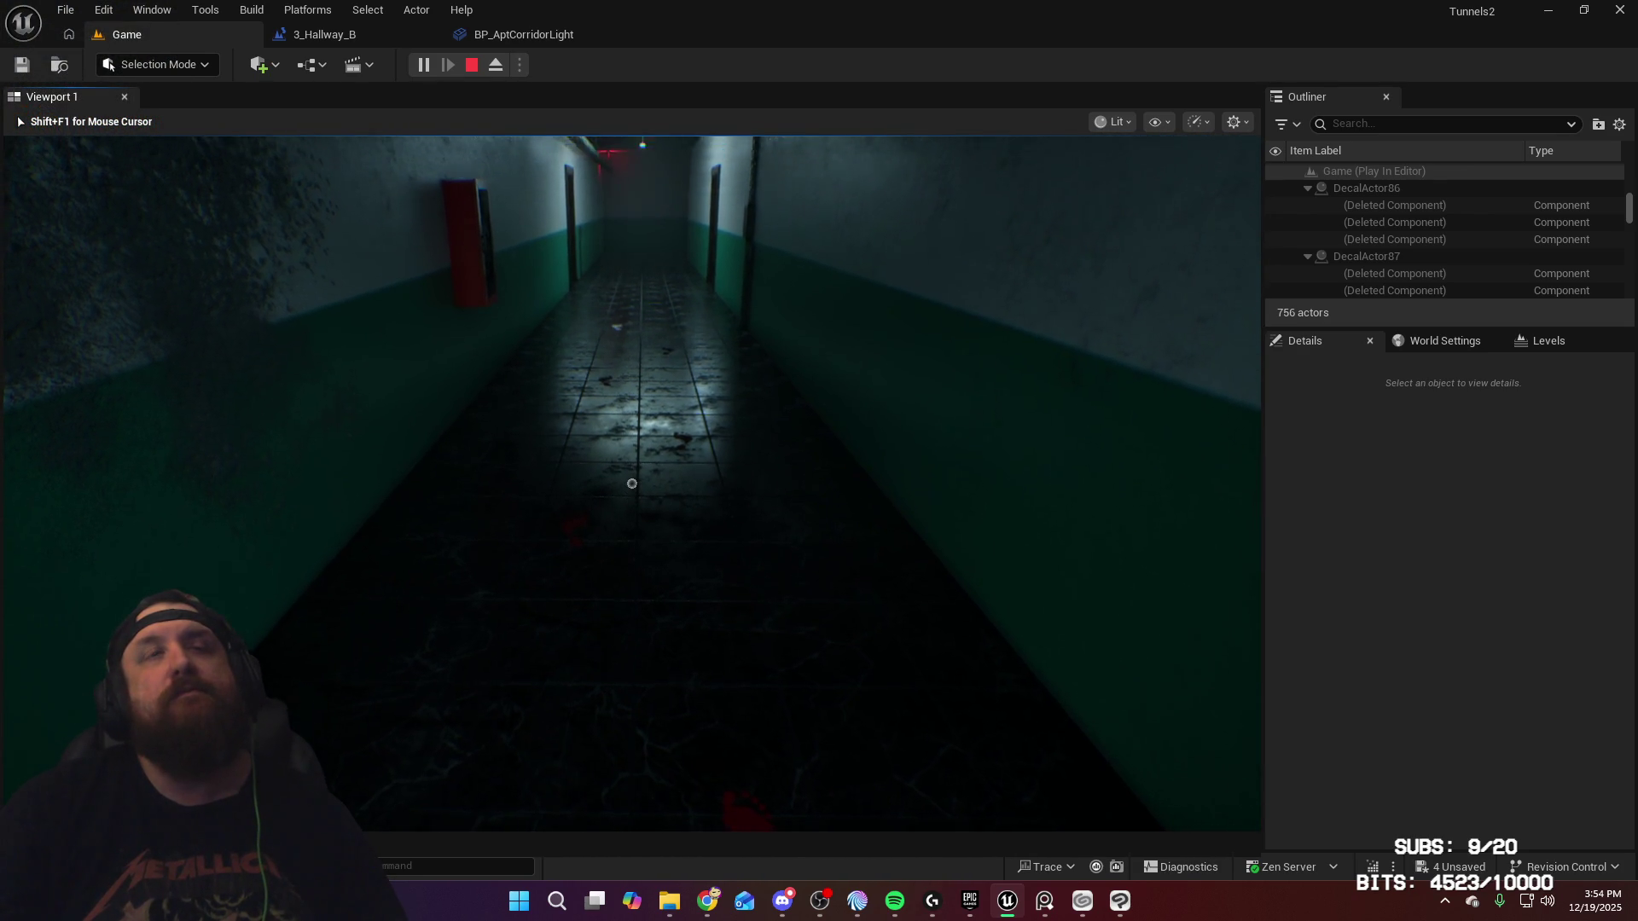
key("w")
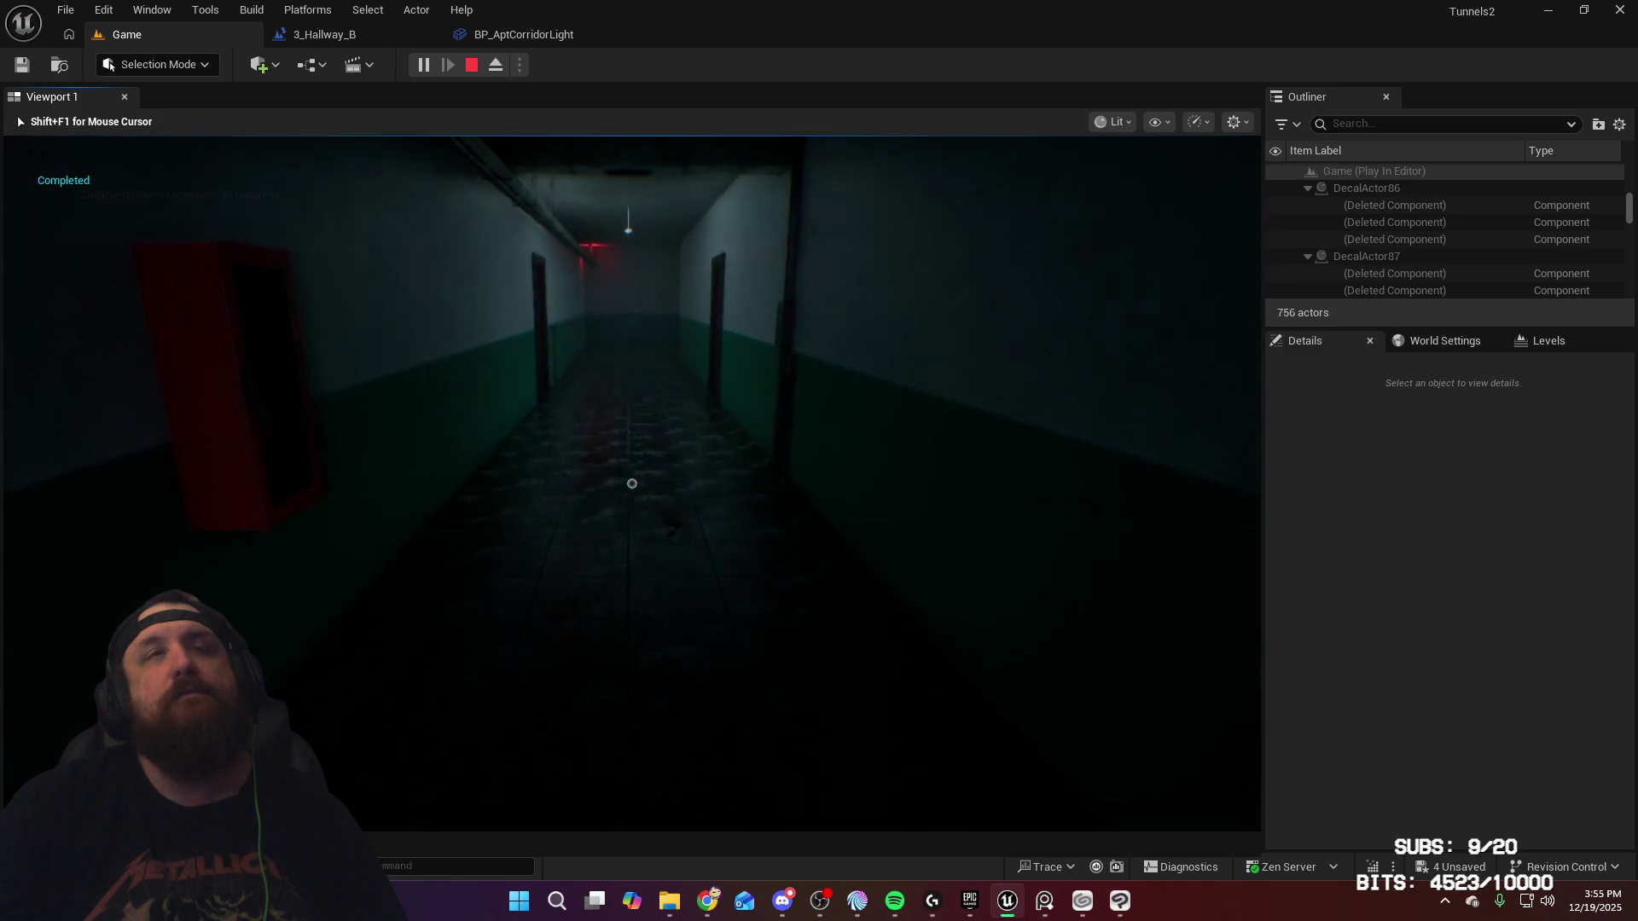
key("w")
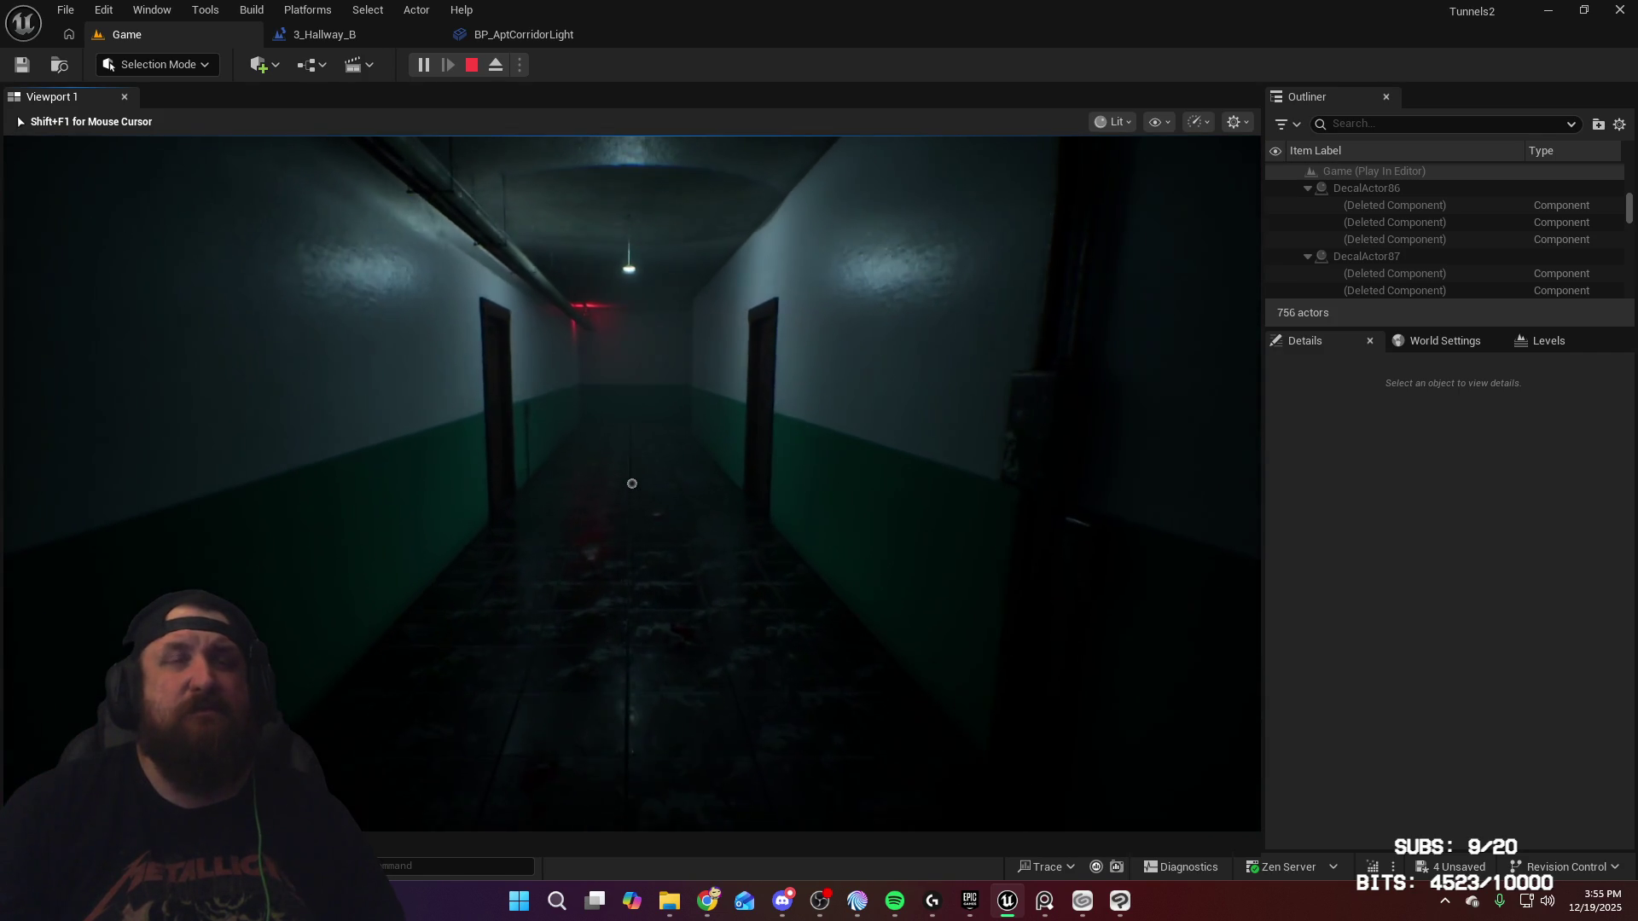
key("w")
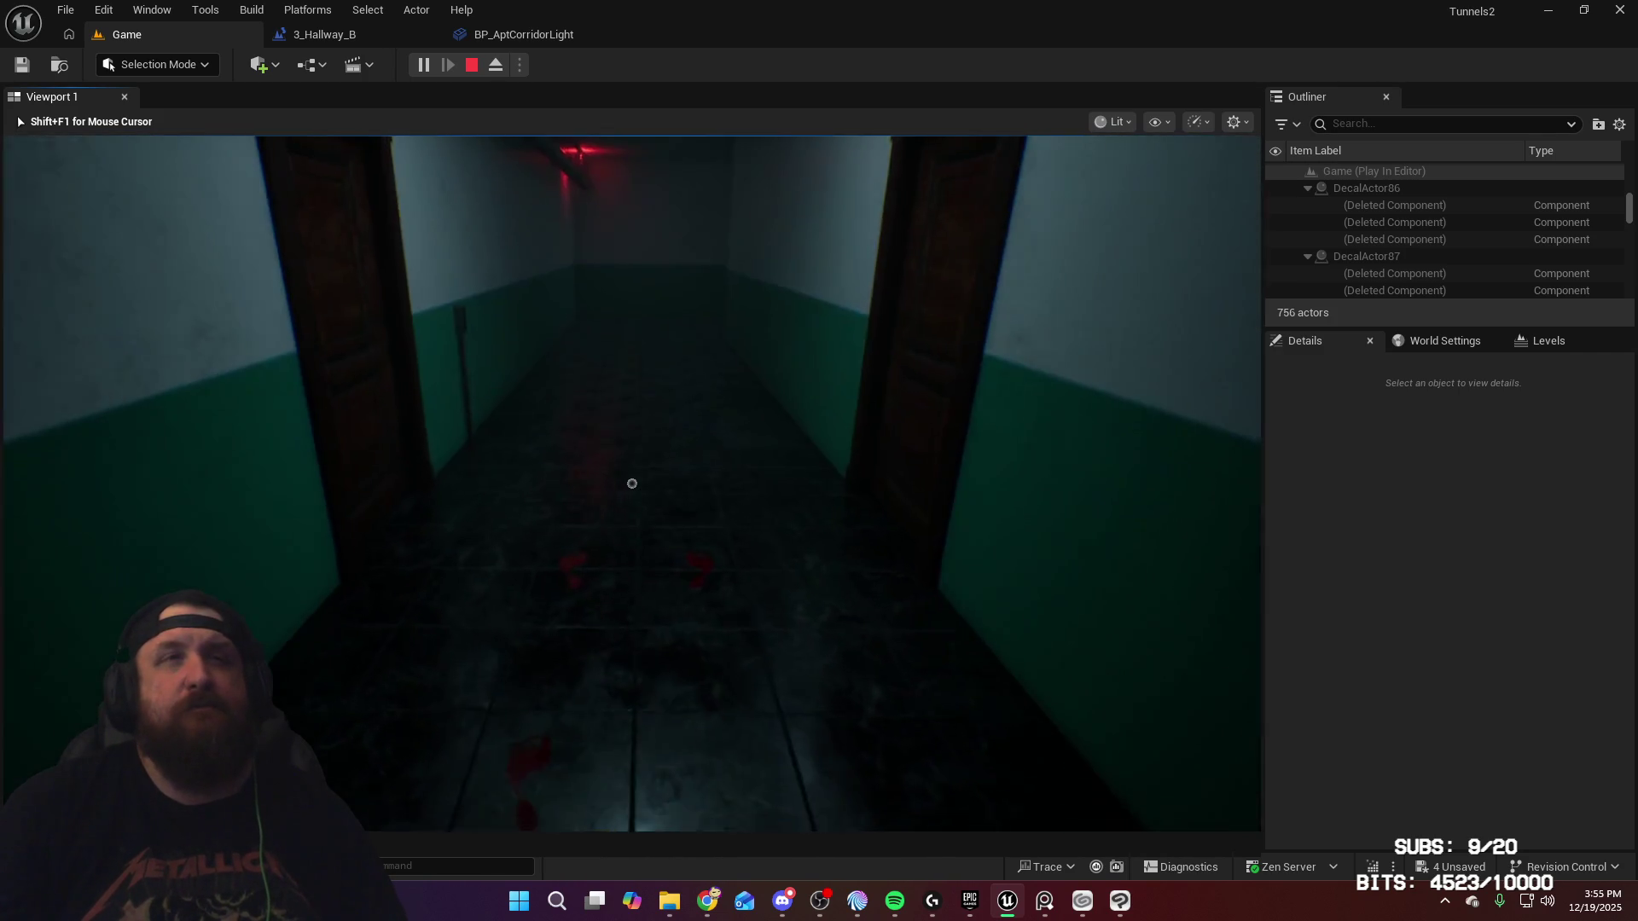
key("w")
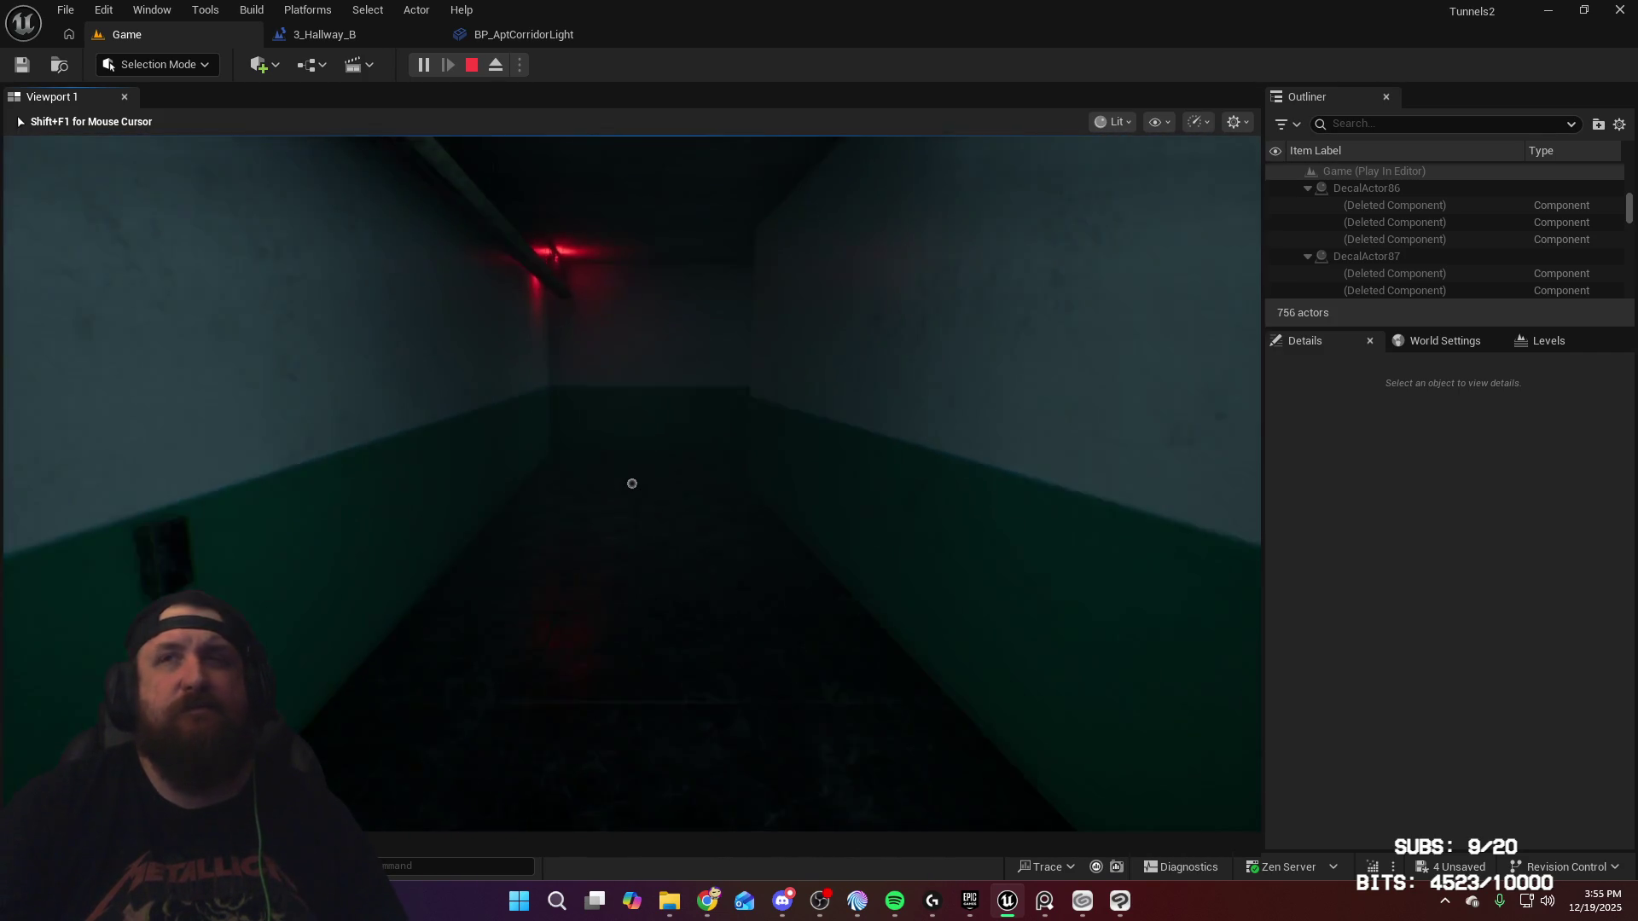
key("w")
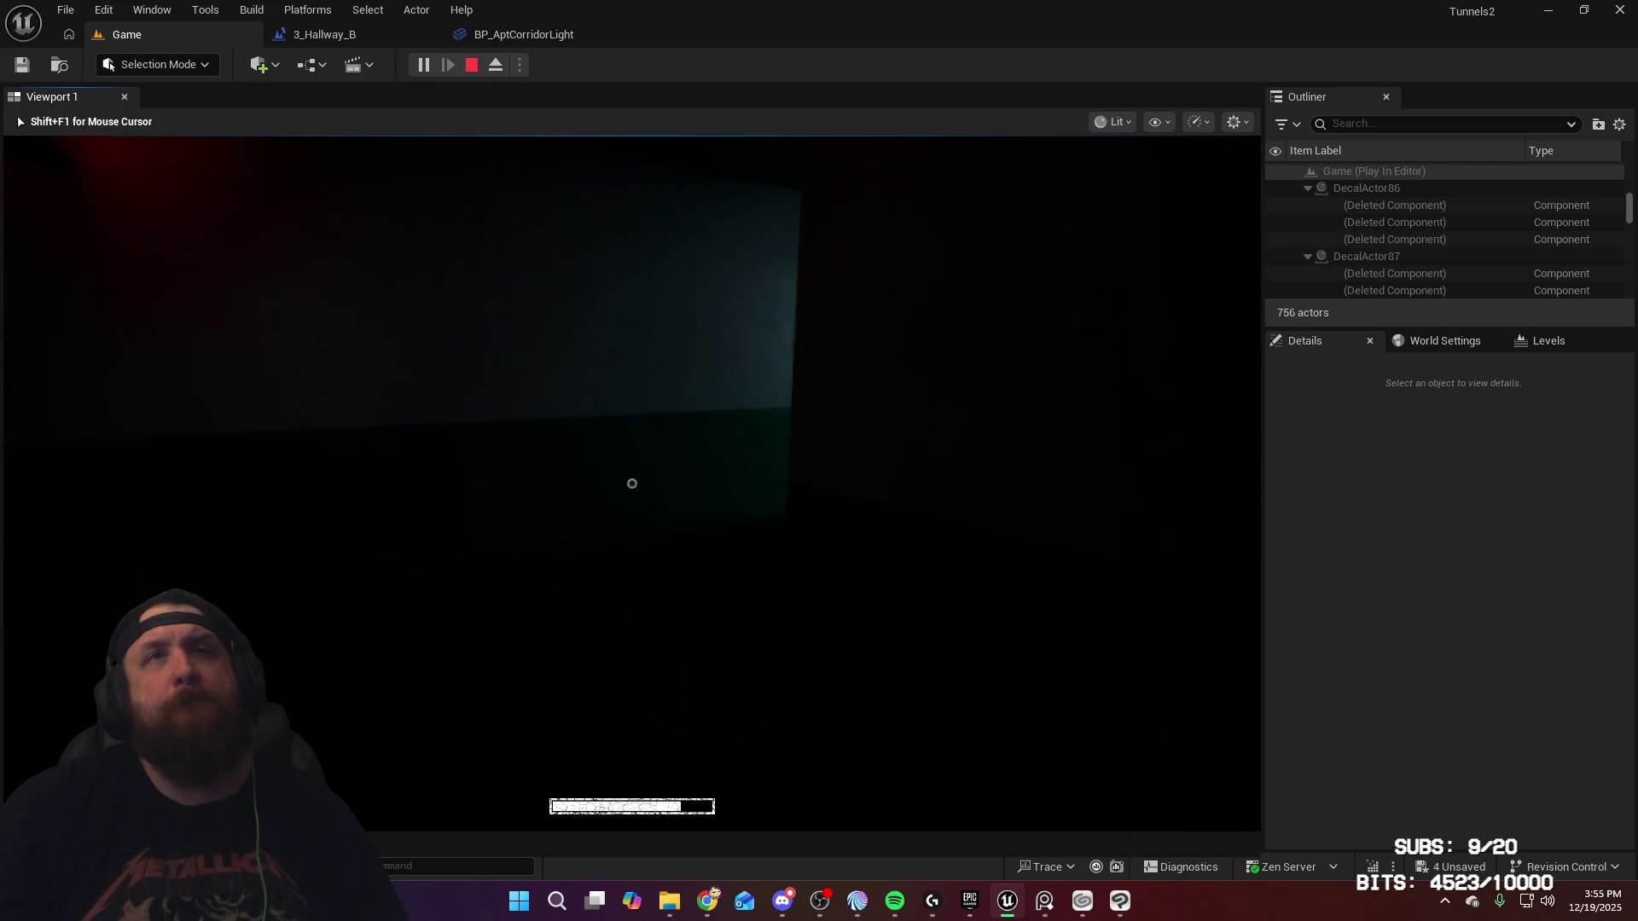
Step: Continue past the side doors to the end door, firing AptHallwayLoopStarted as true
key("w")
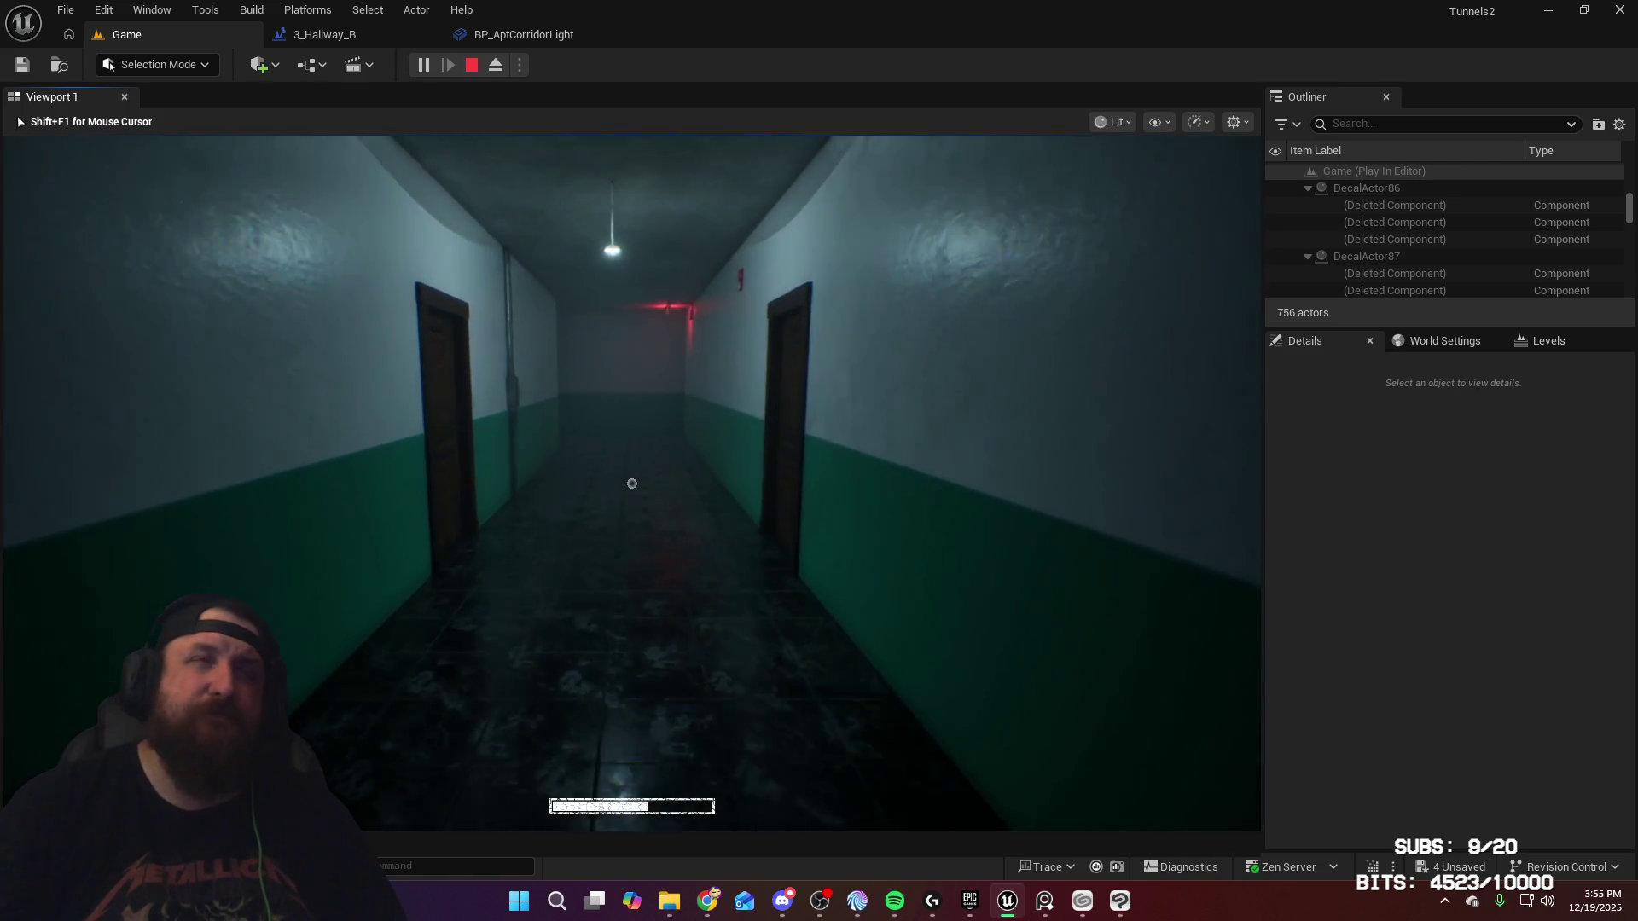
key("w")
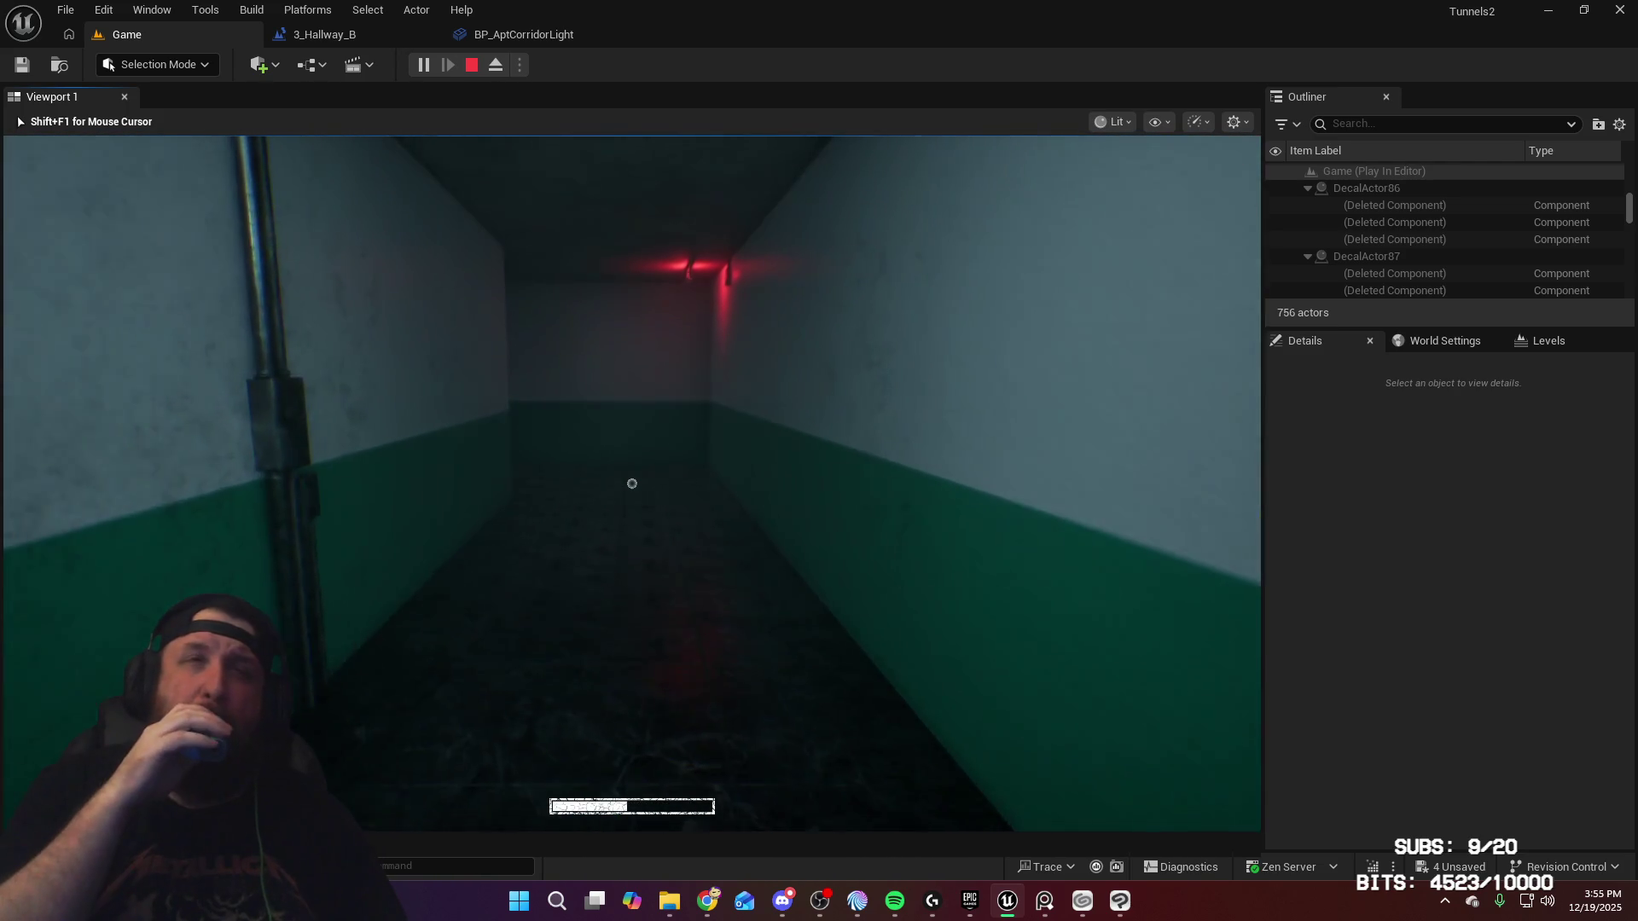
key("w")
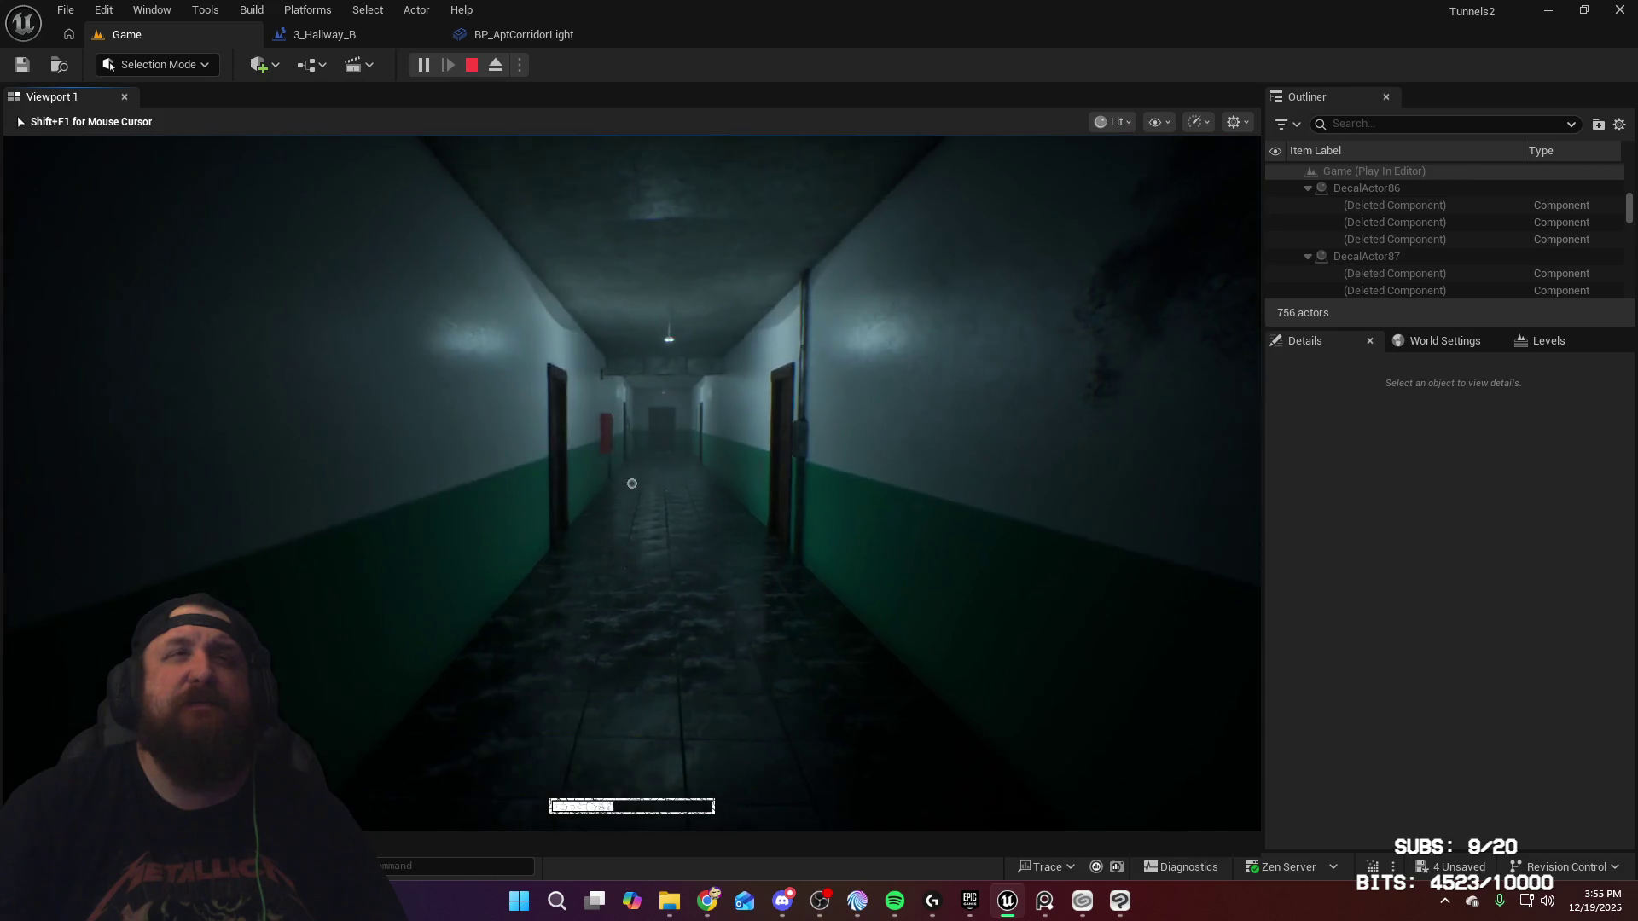
key("w")
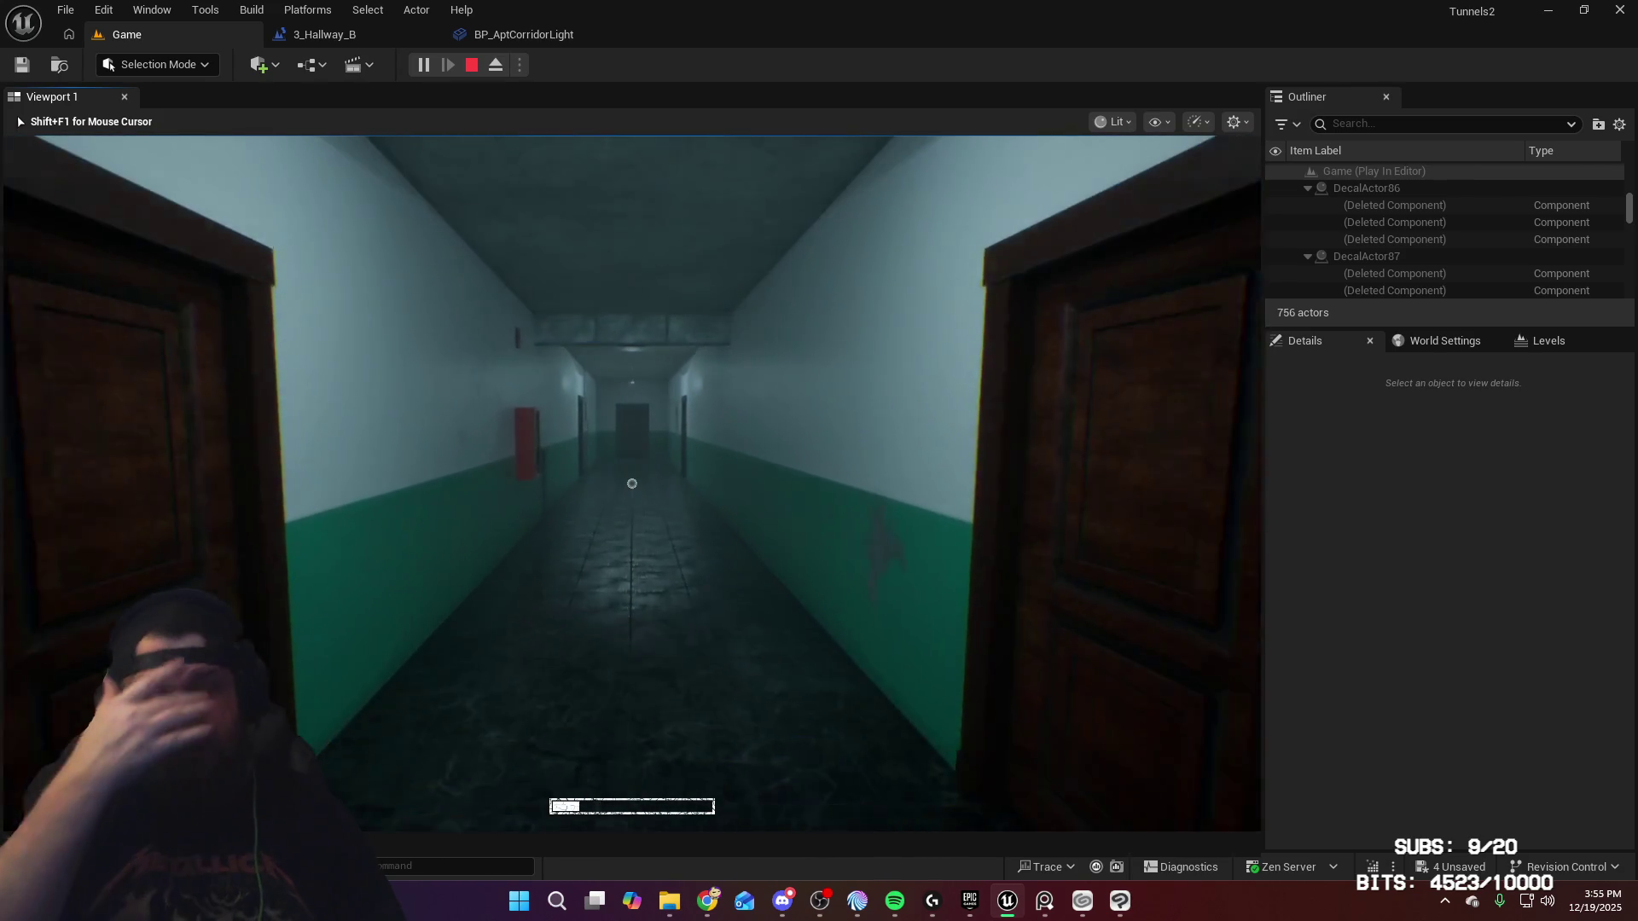
key("w")
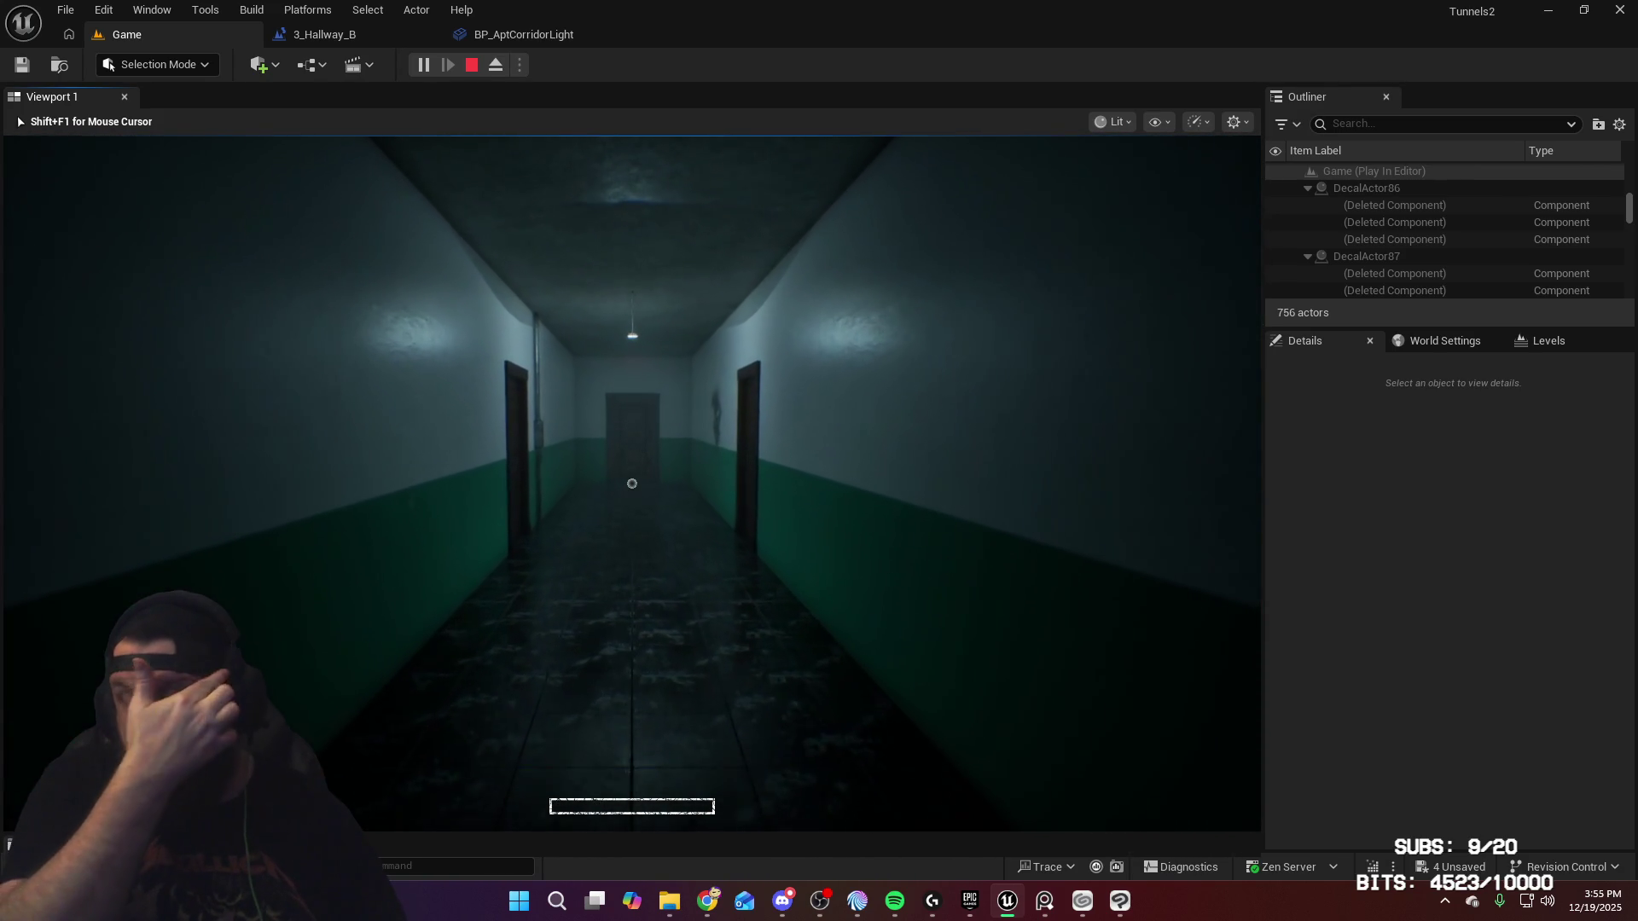
key("w")
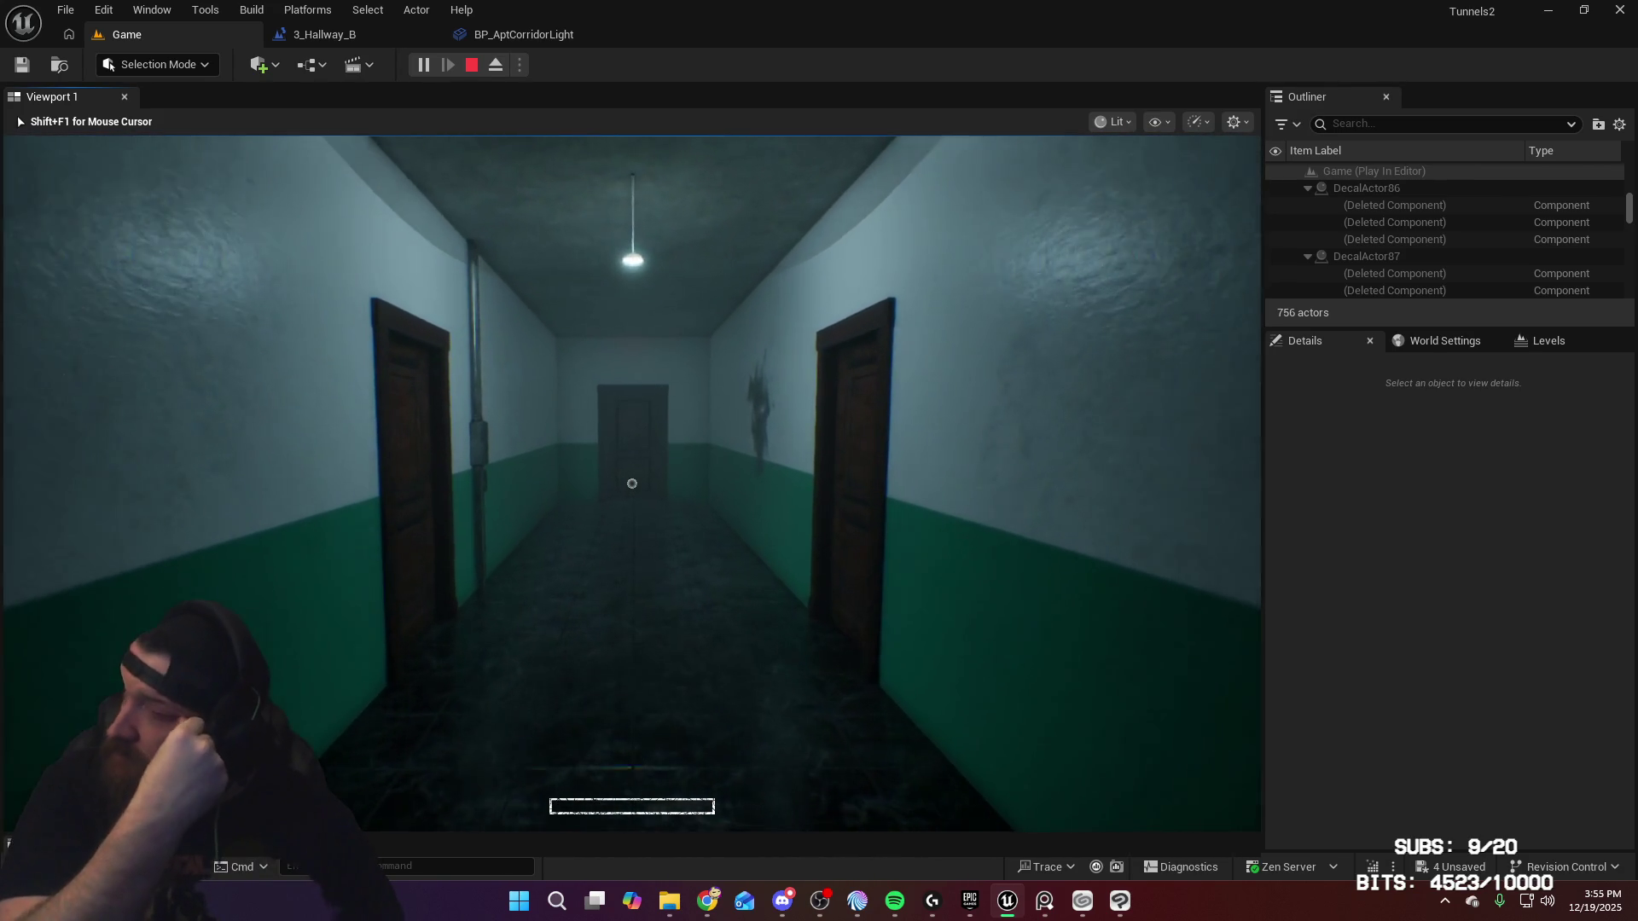
key("w")
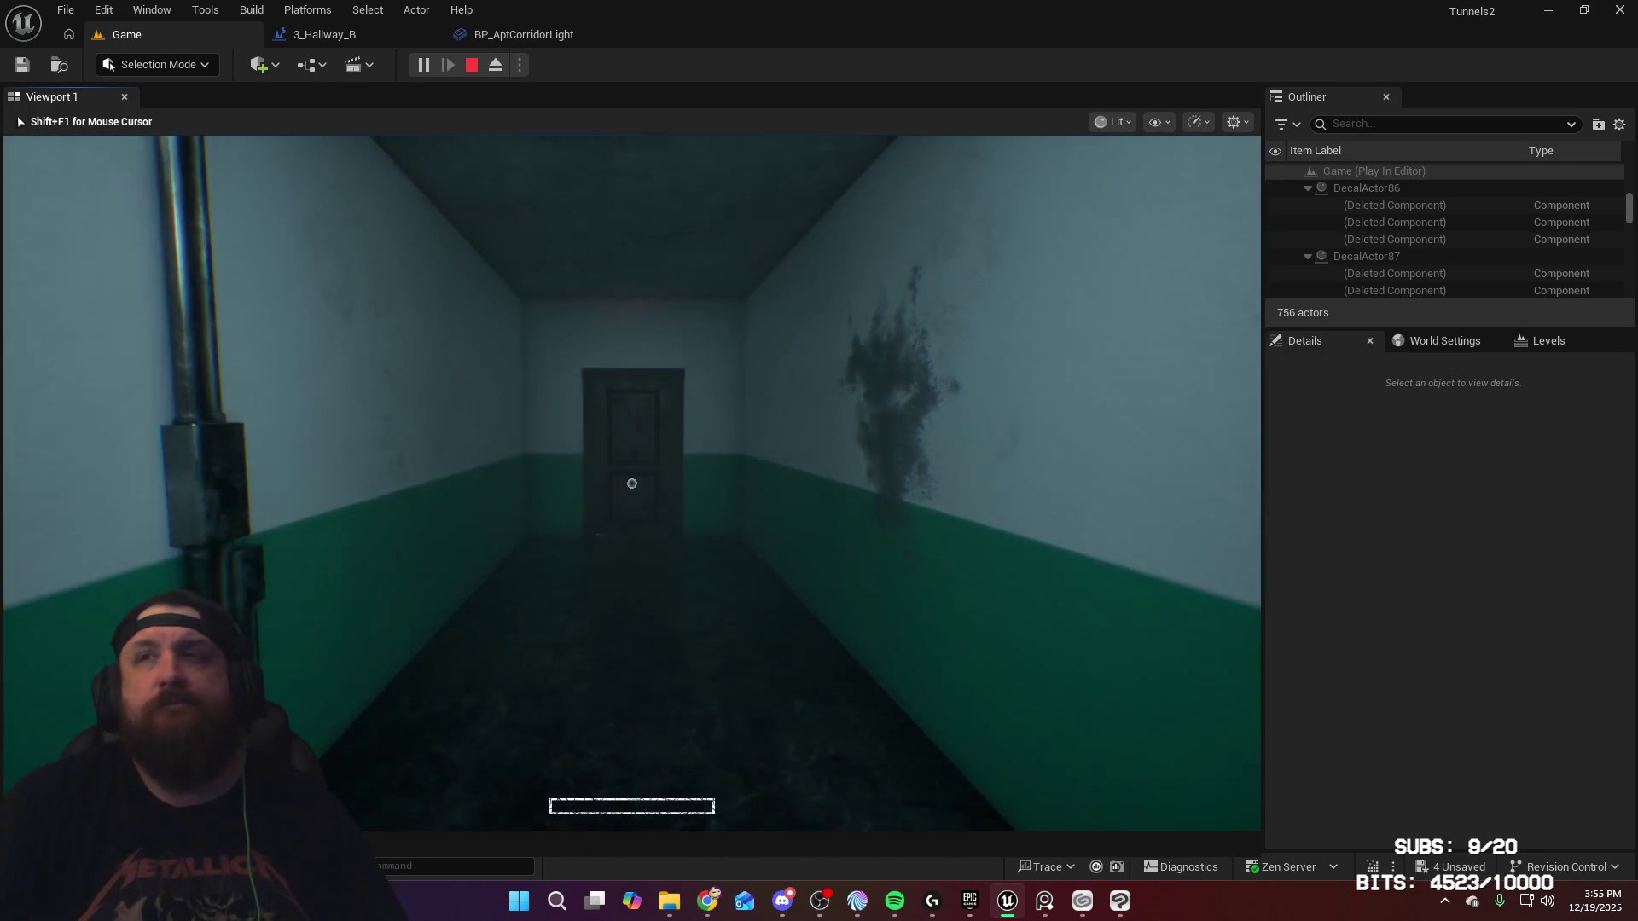
key("w")
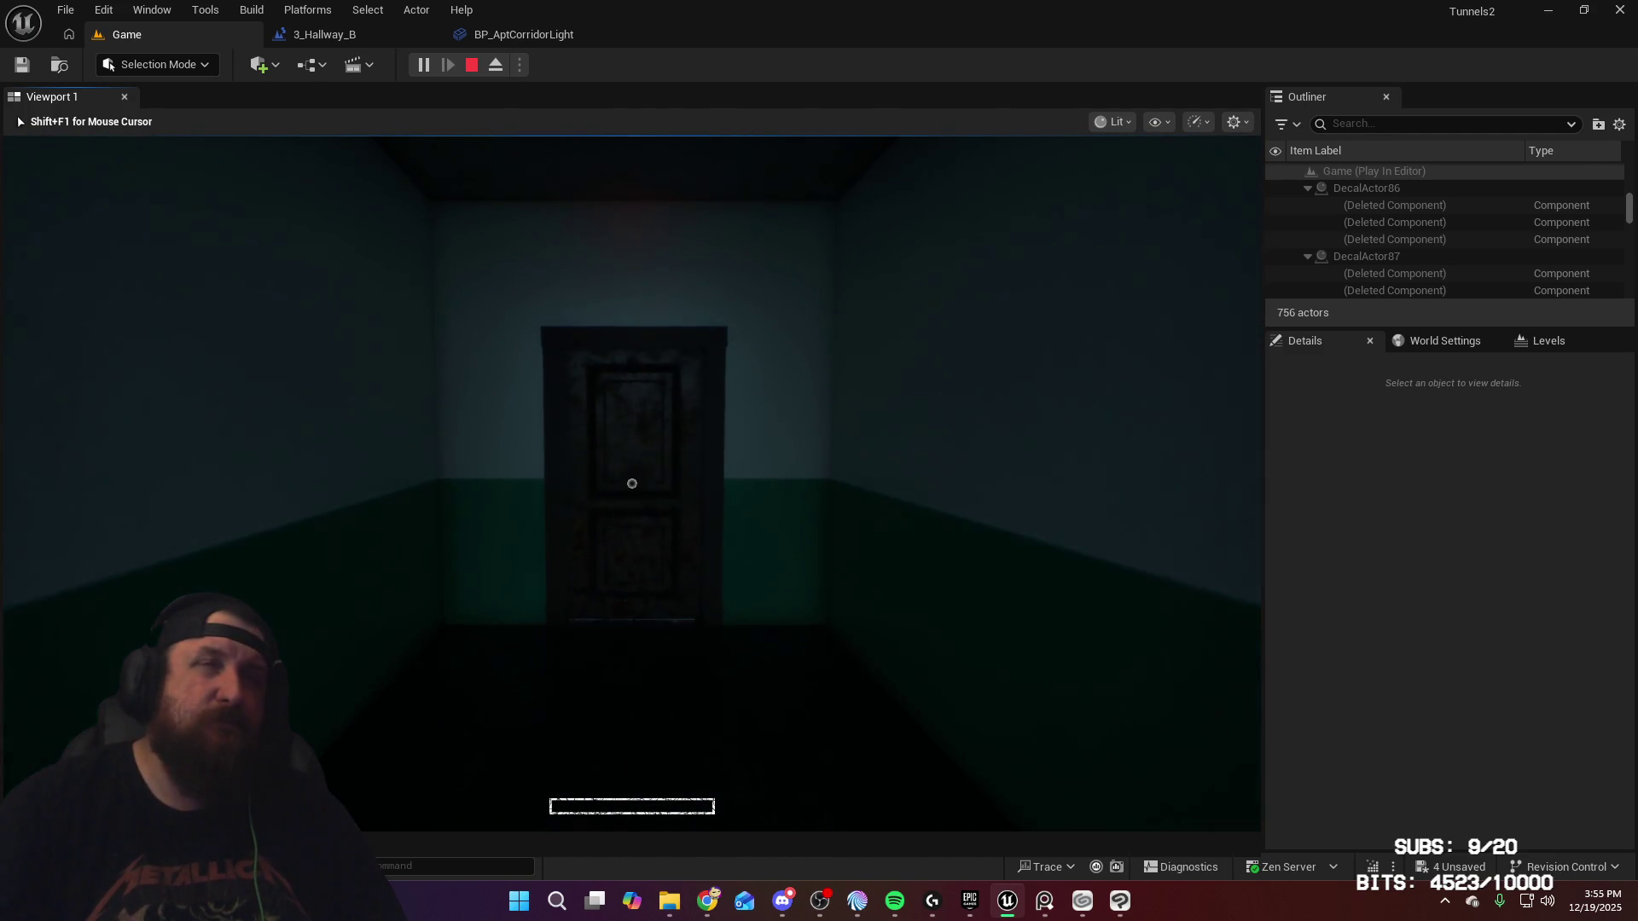
mouse_move(631, 484)
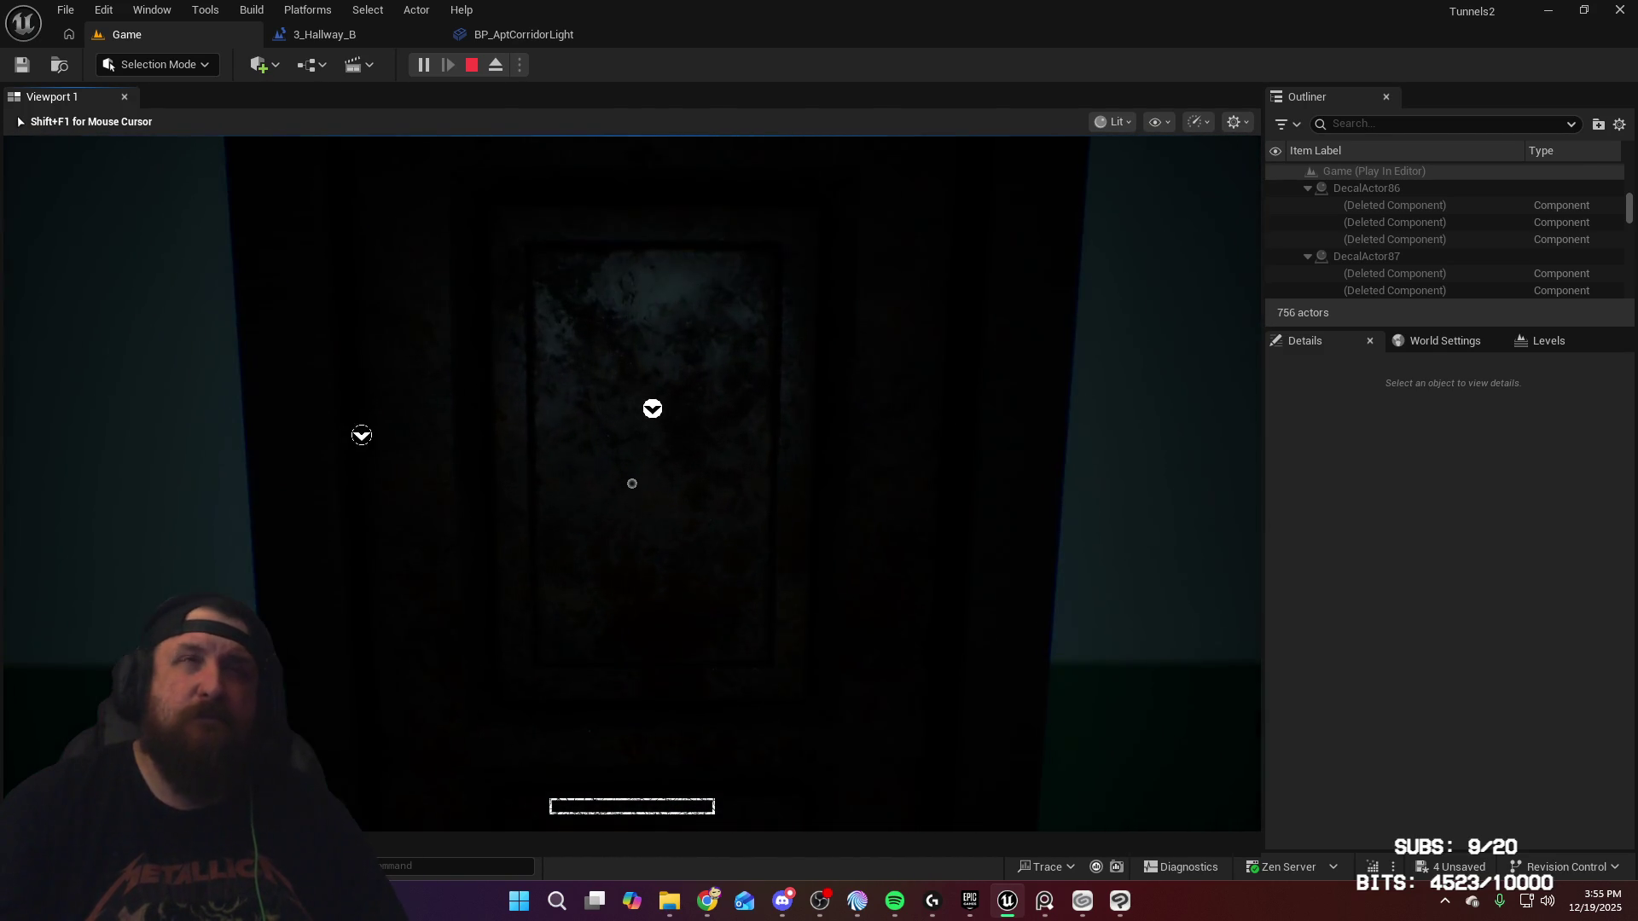
key("w")
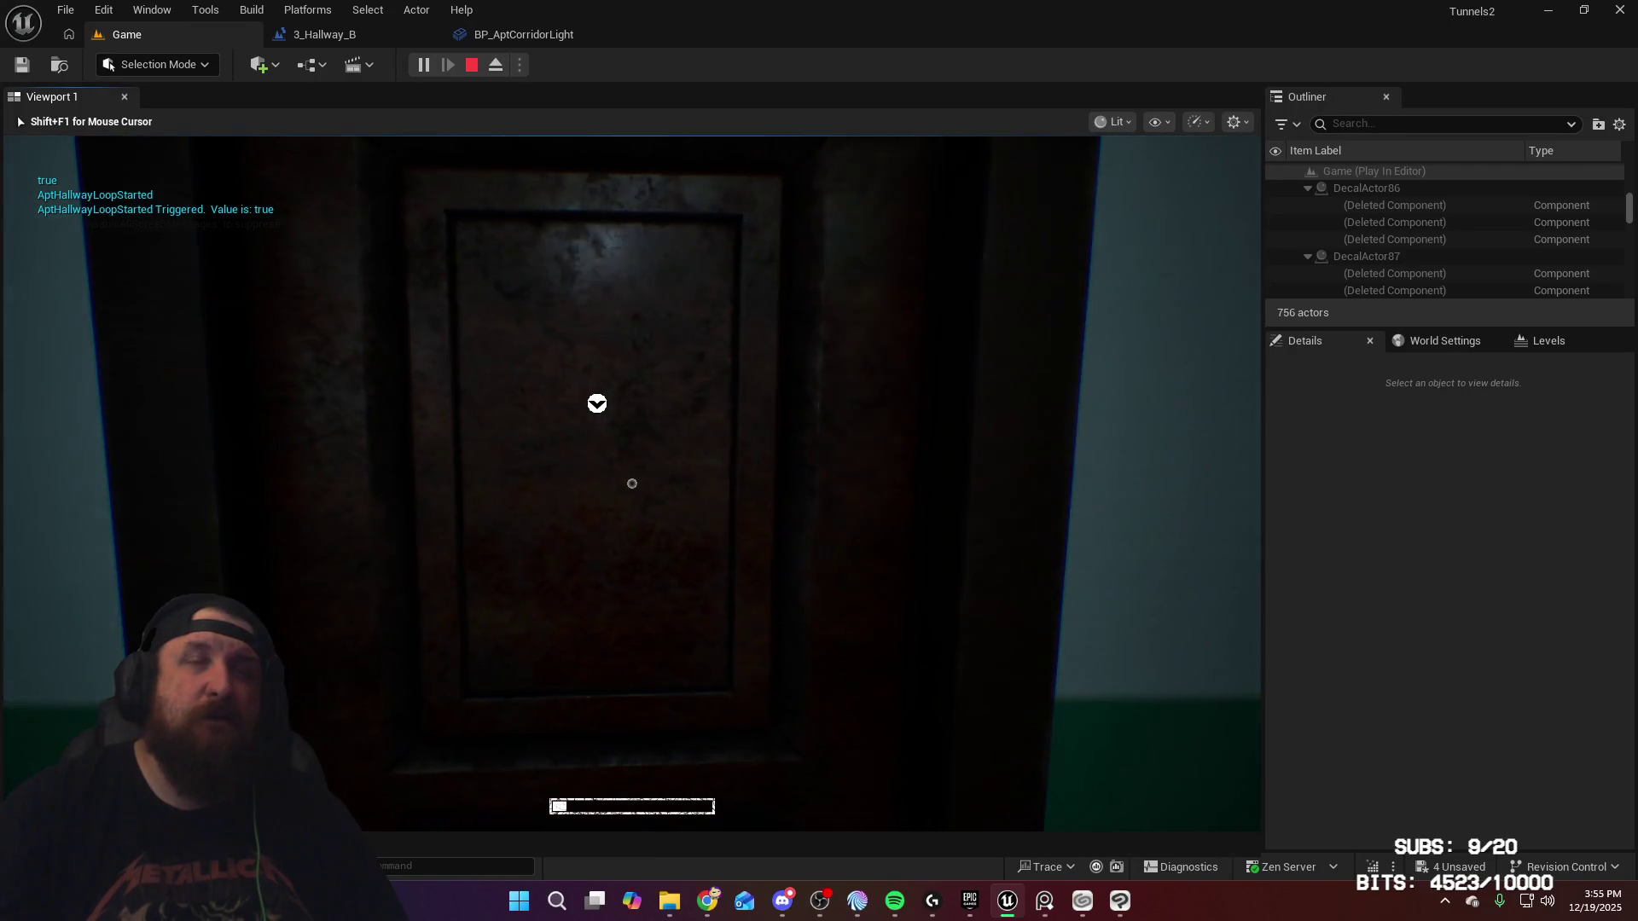
Step: Open the end door, walk the debris-strewn corridor past the AptDemonShow event, then stop play
key("e")
key("w")
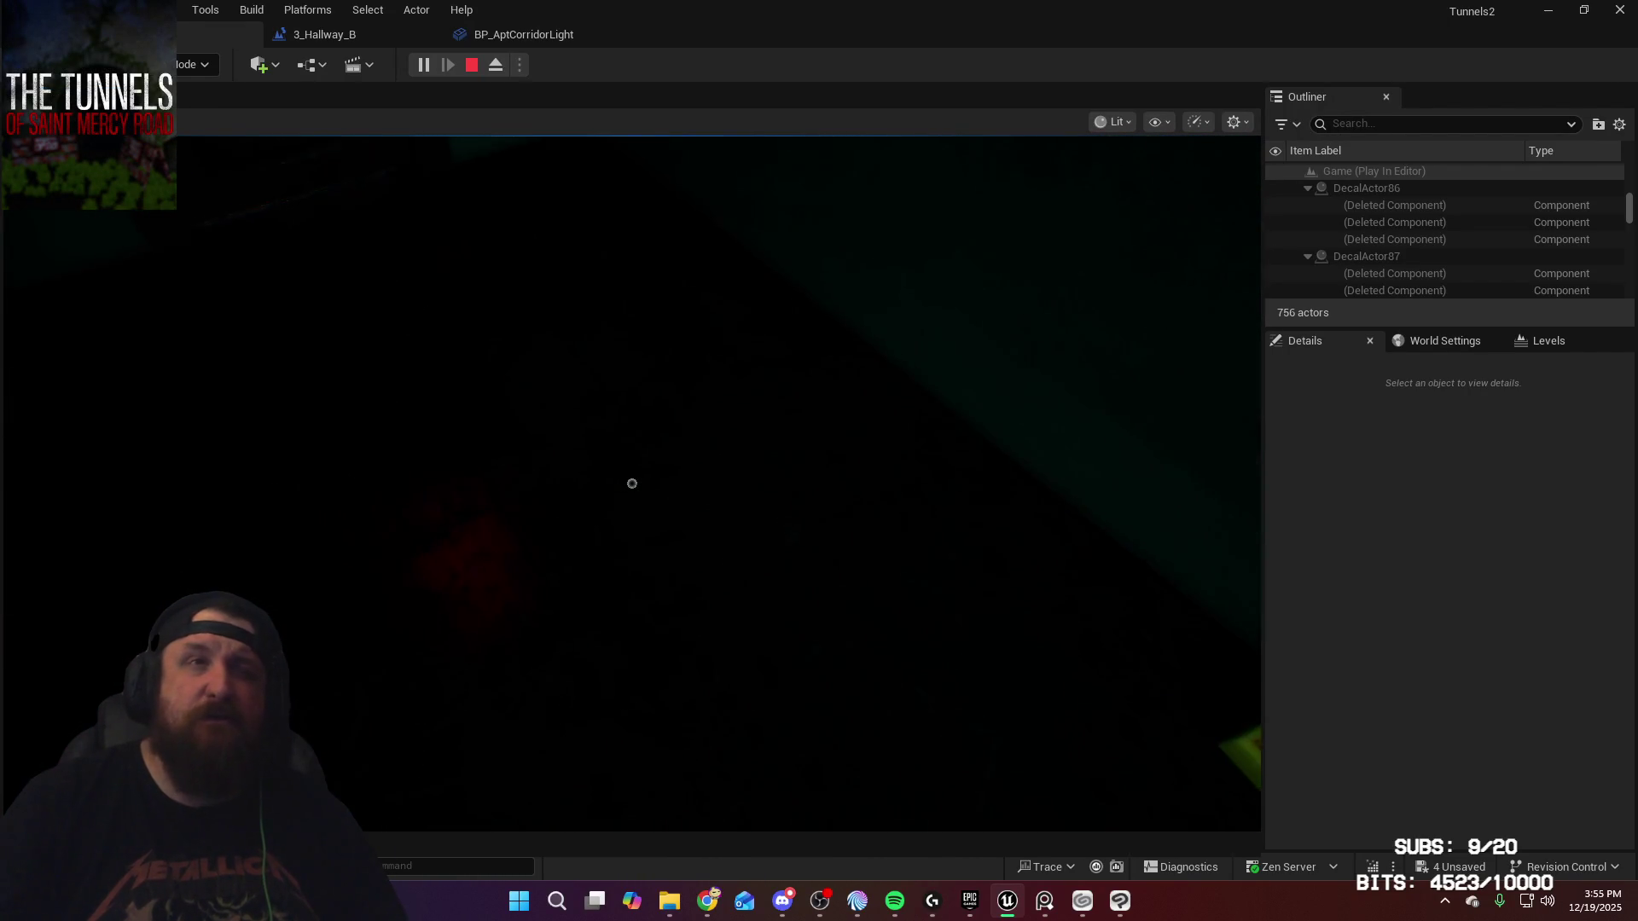
key("w")
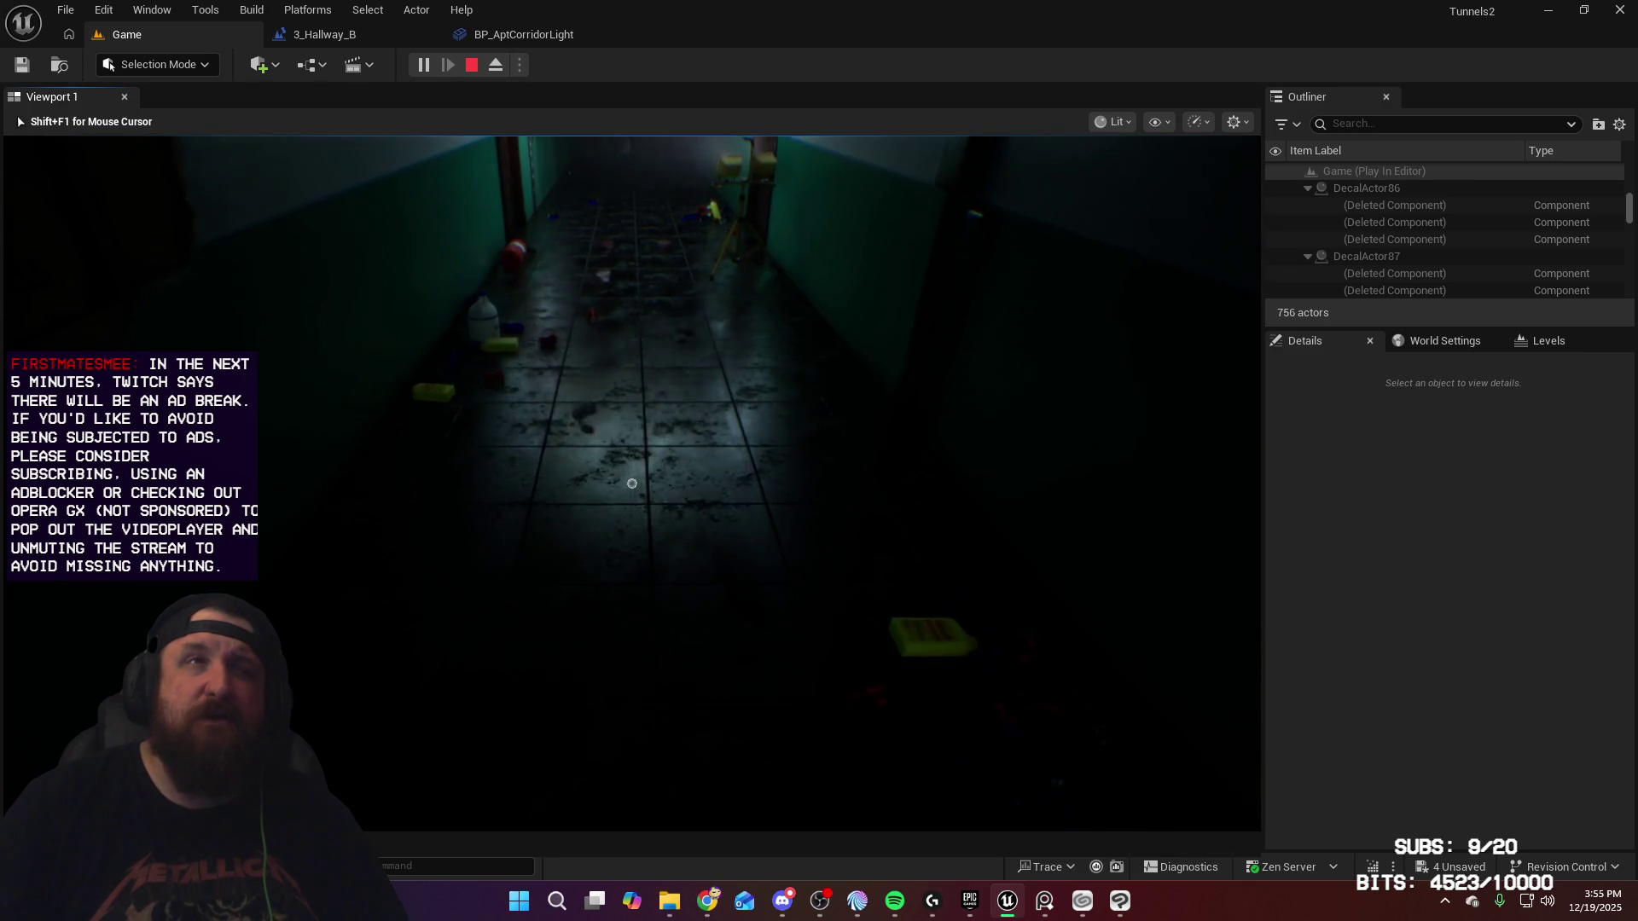
key("w")
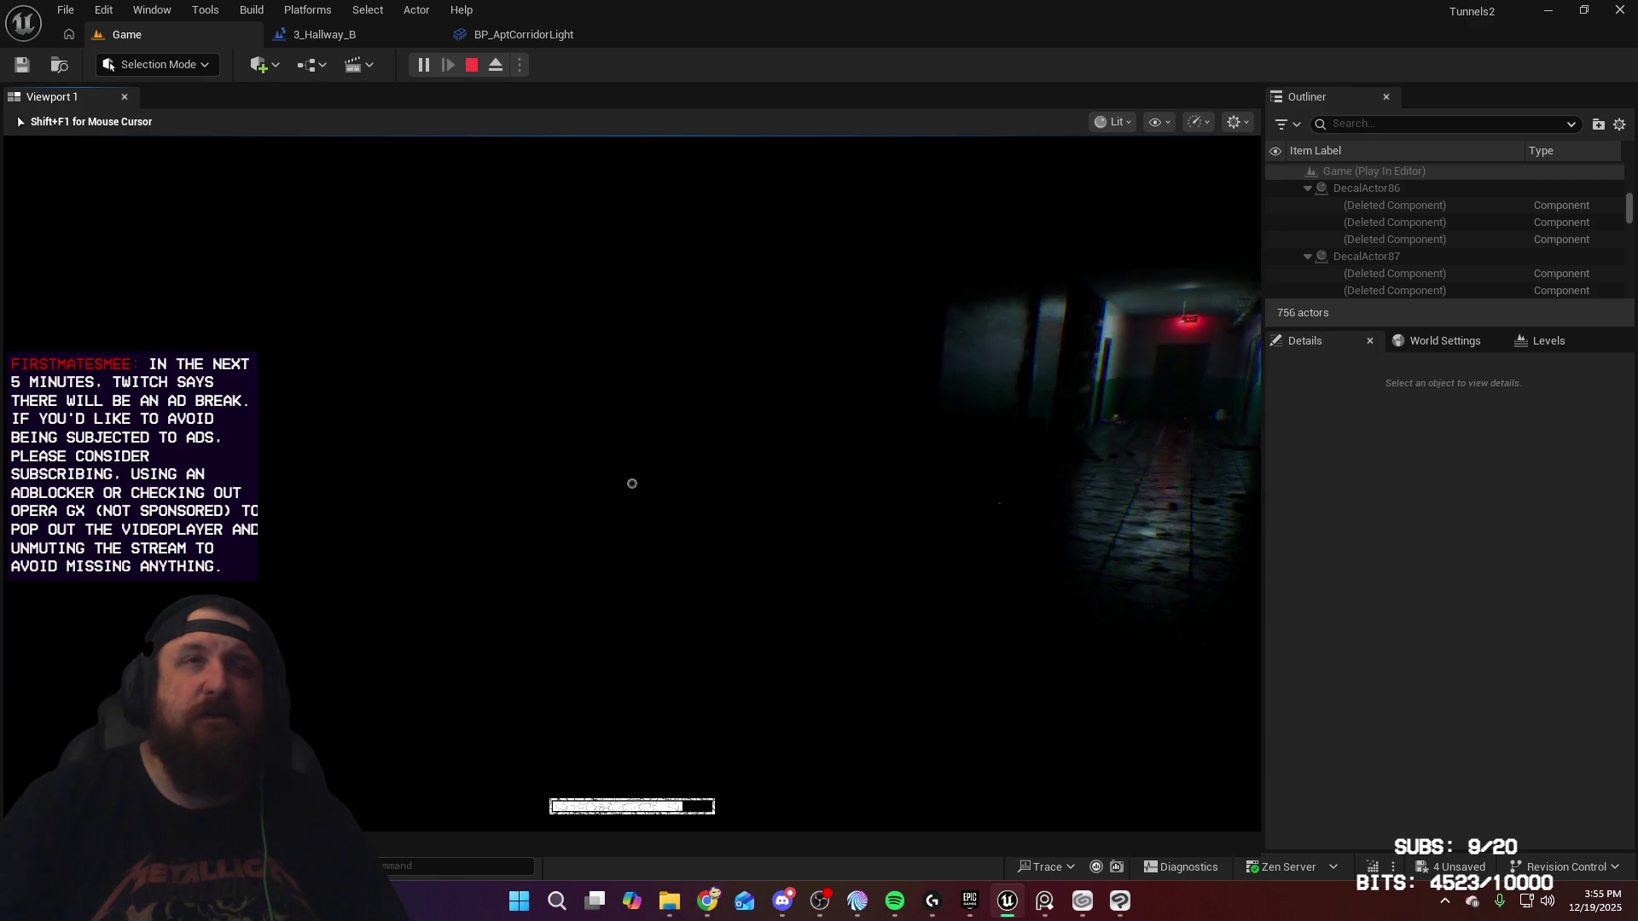
key("w")
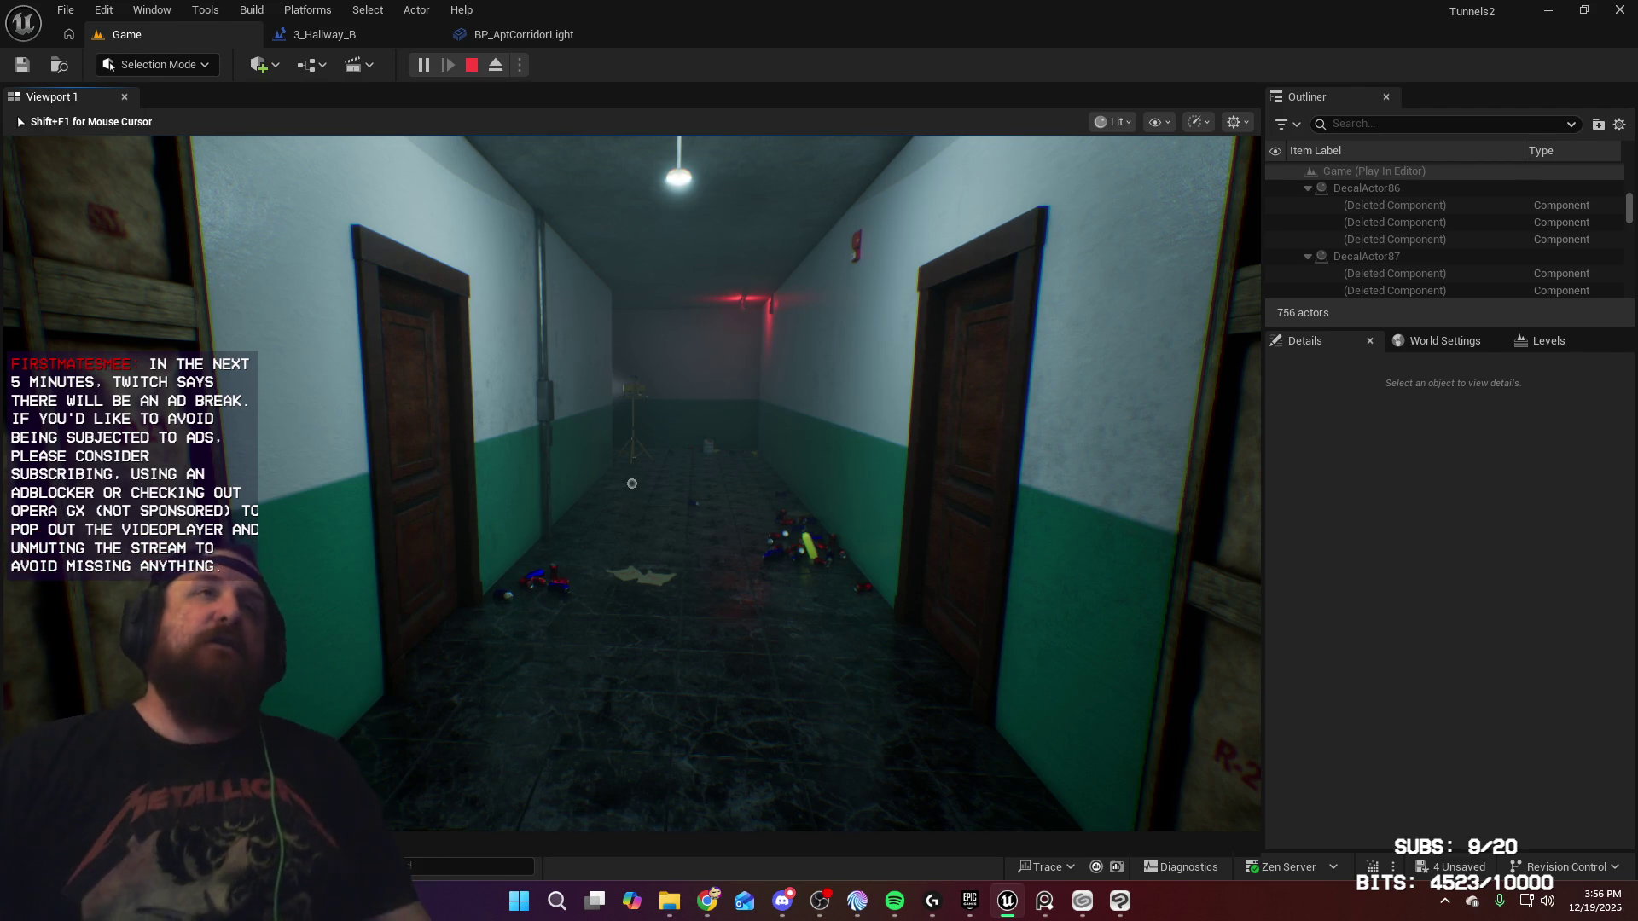
key("d")
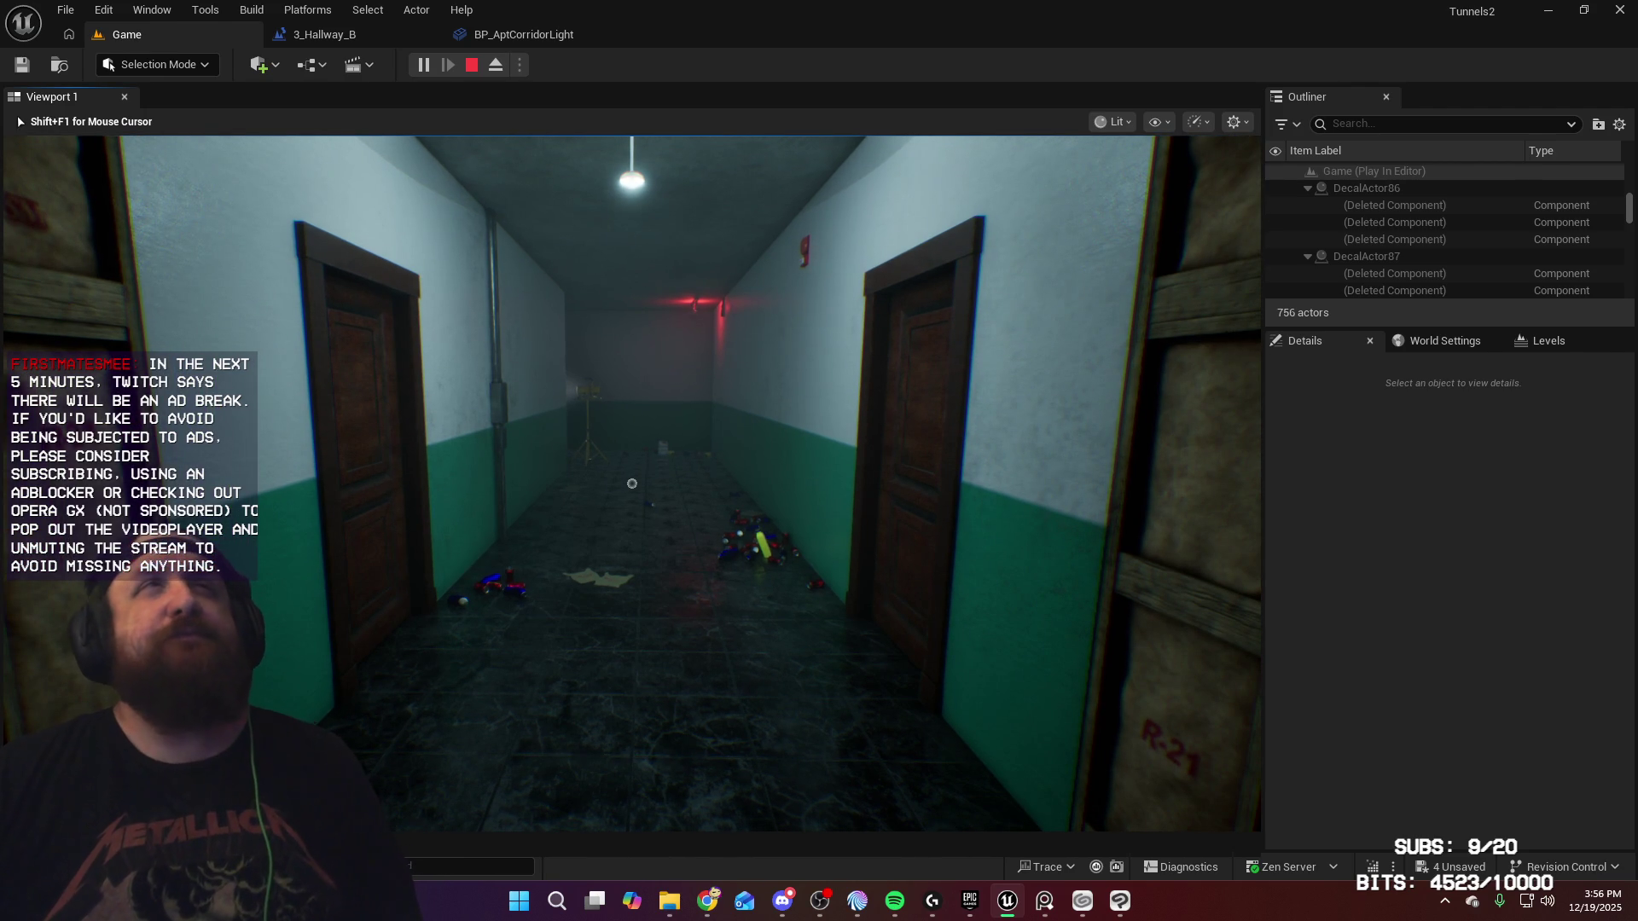
key("Escape")
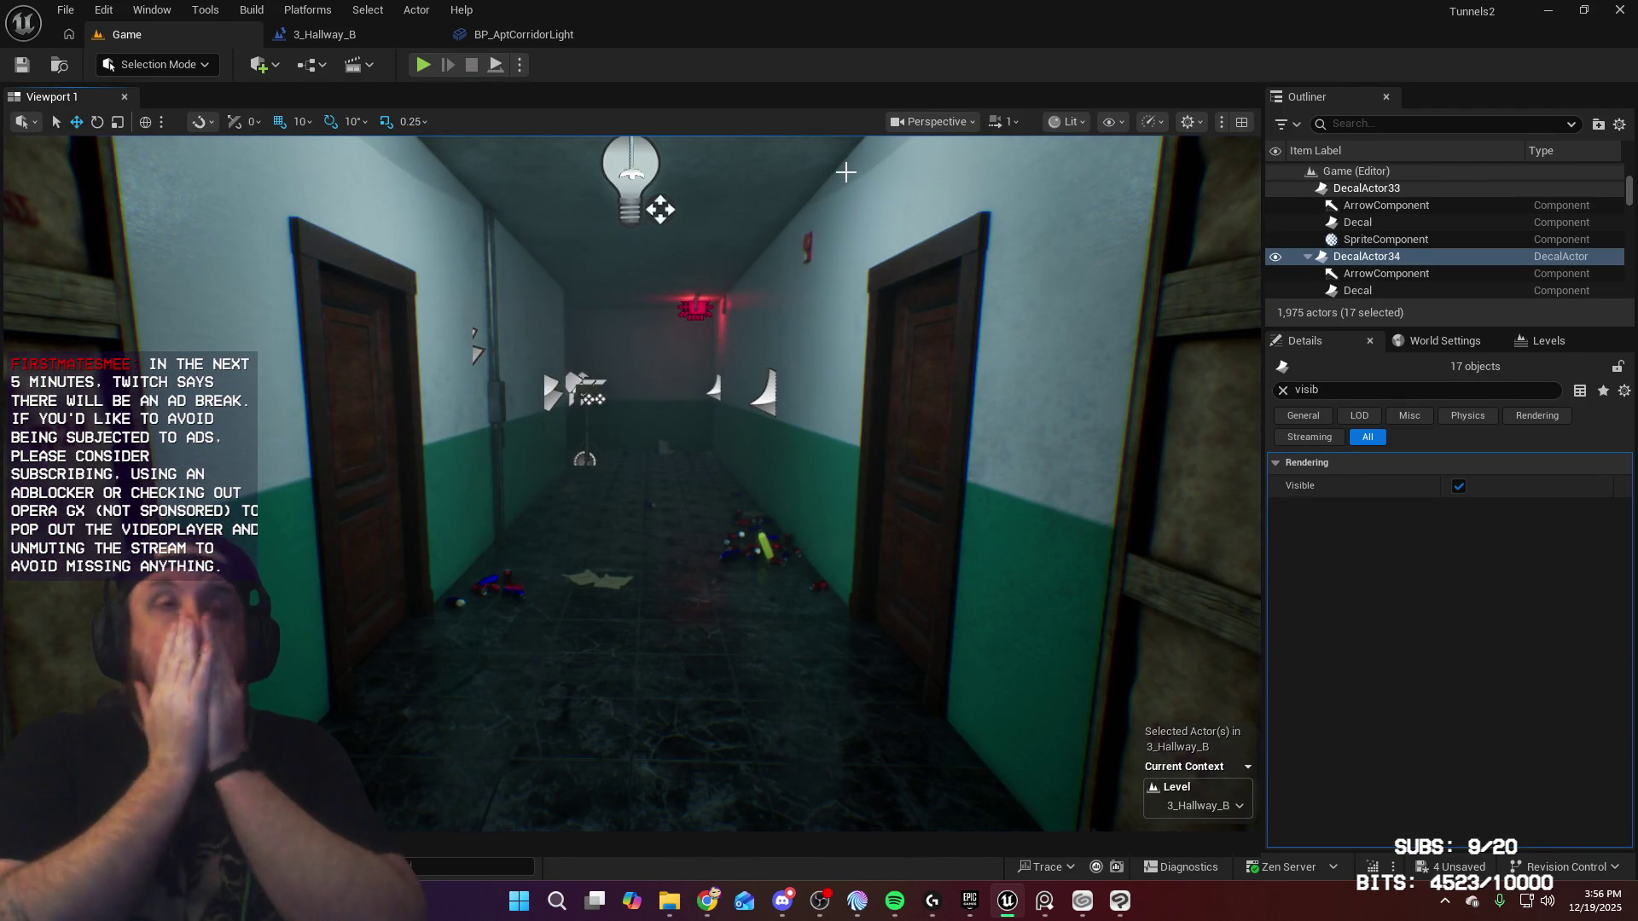